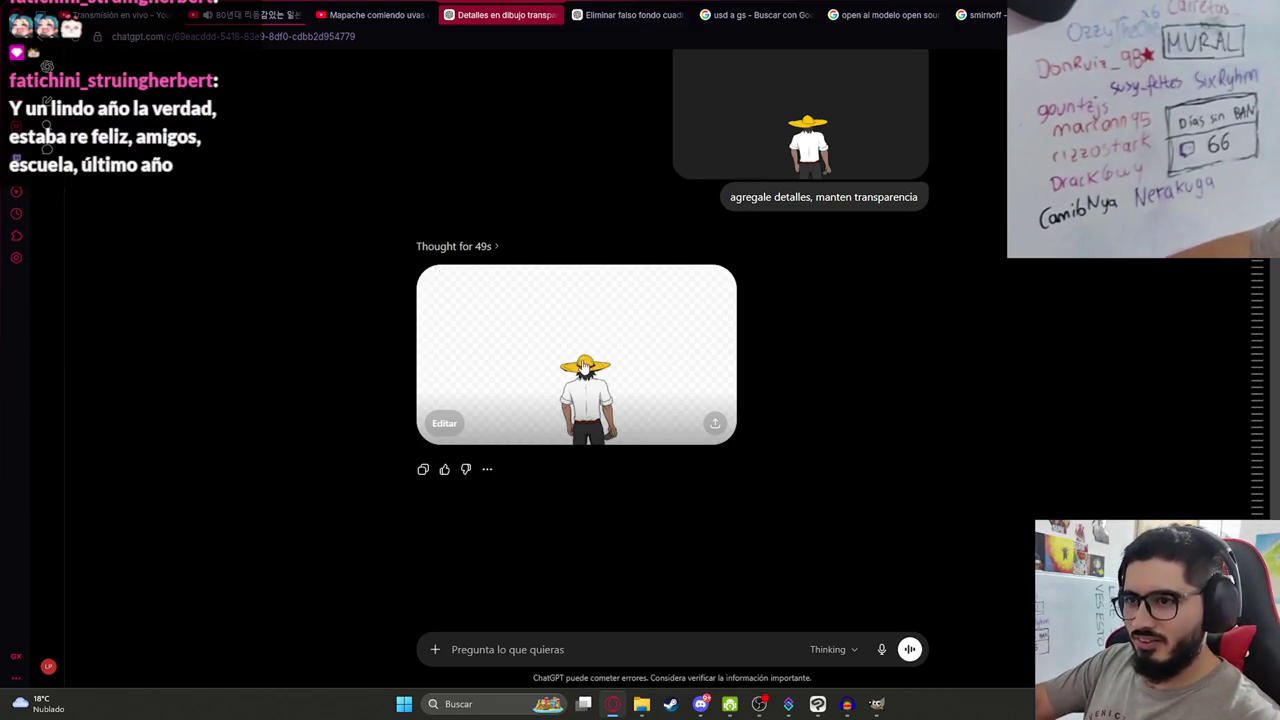
Ask ChatGPT to redo the straw-hat man image 'con mas detalles, y mas "oscuro"'.
click(585, 368)
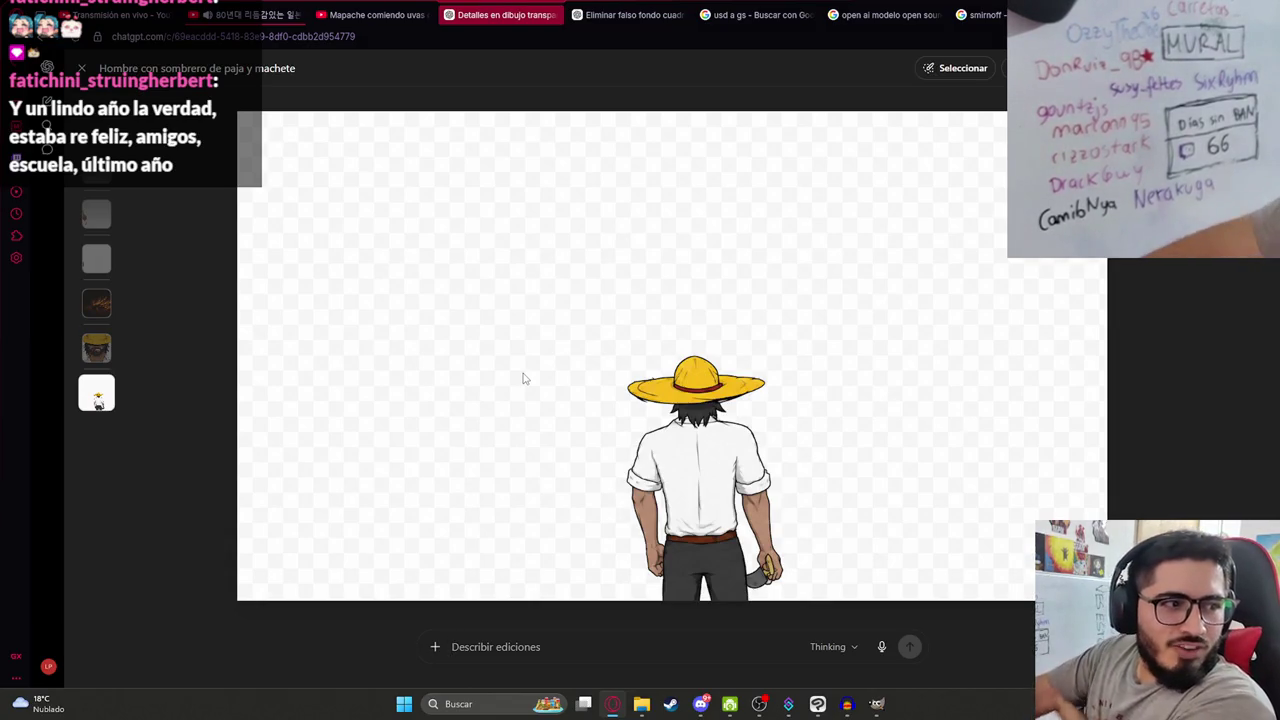
right_click(652, 328)
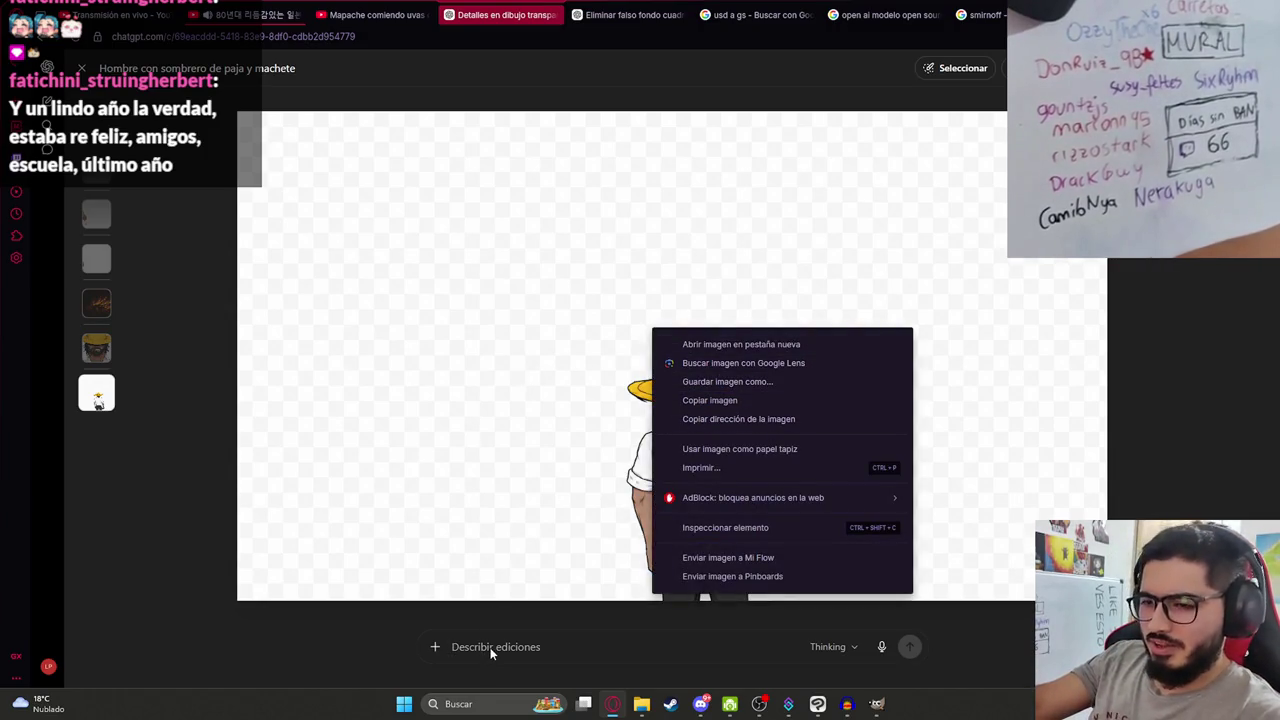
click(491, 650)
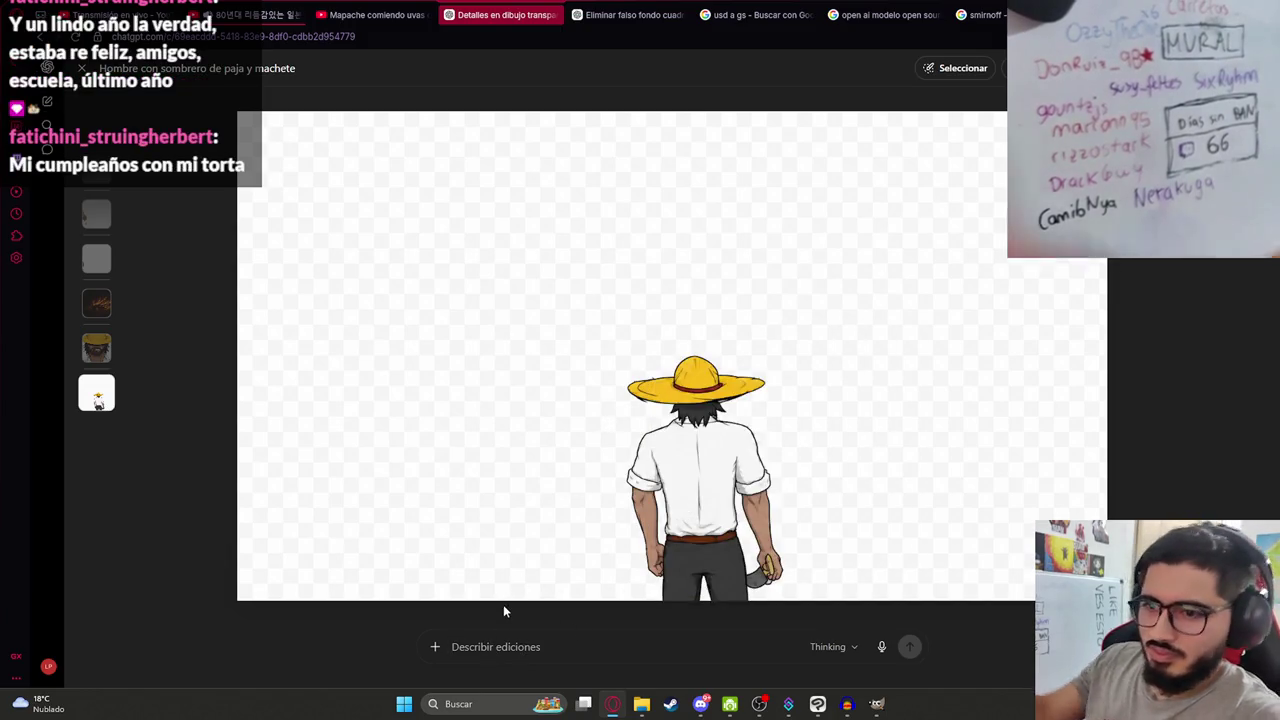
text(con mas de)
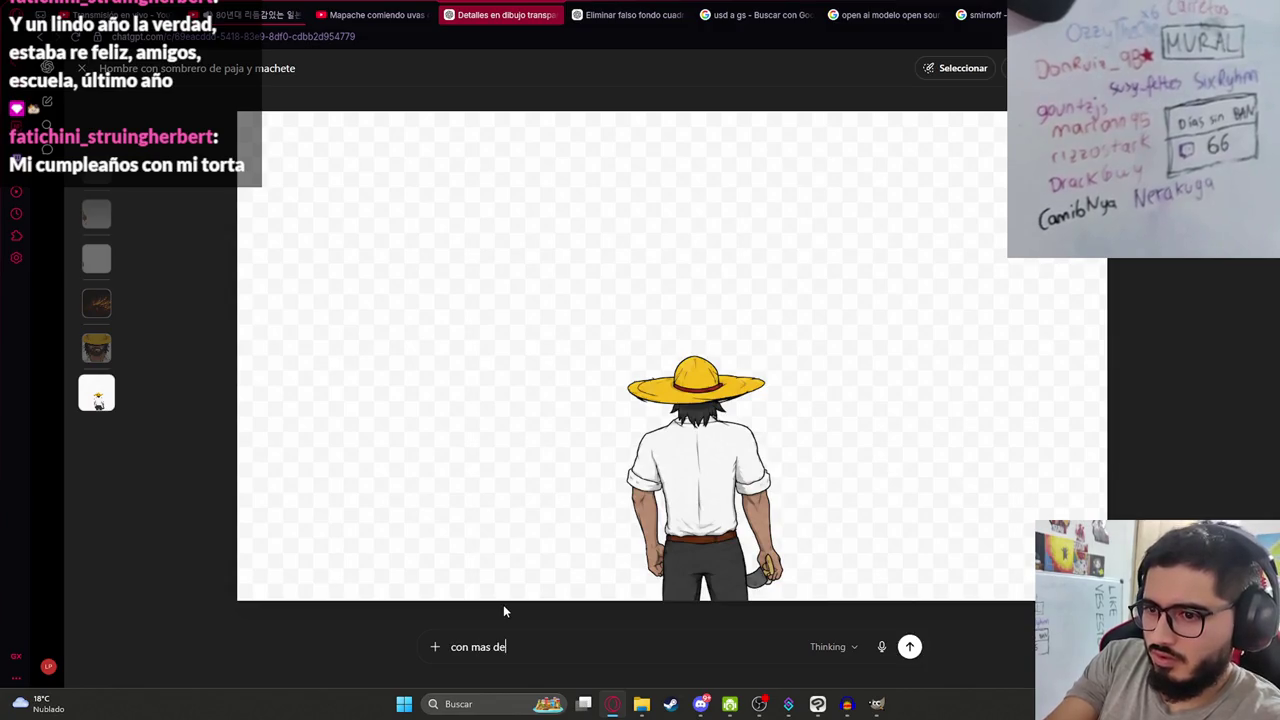
text(talles,)
text( y mas de)
key(BackSpace)
key(BackSpace)
text('oscuro")
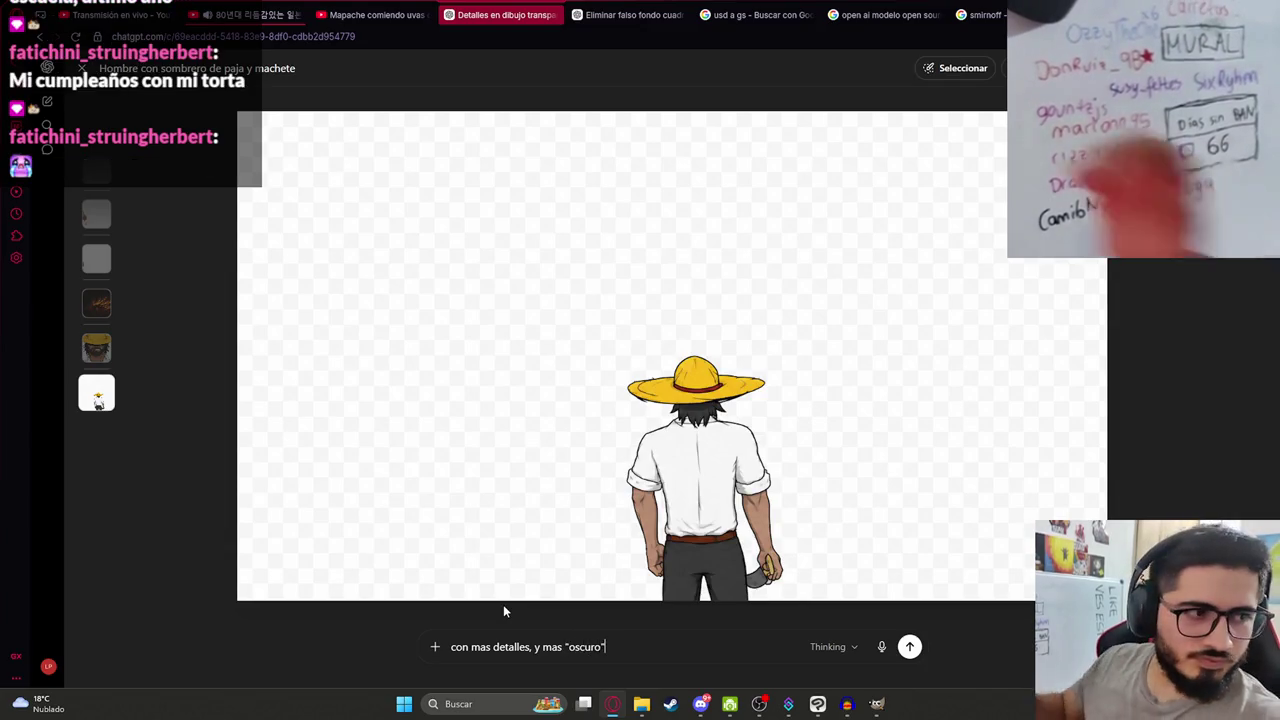
key(Return)
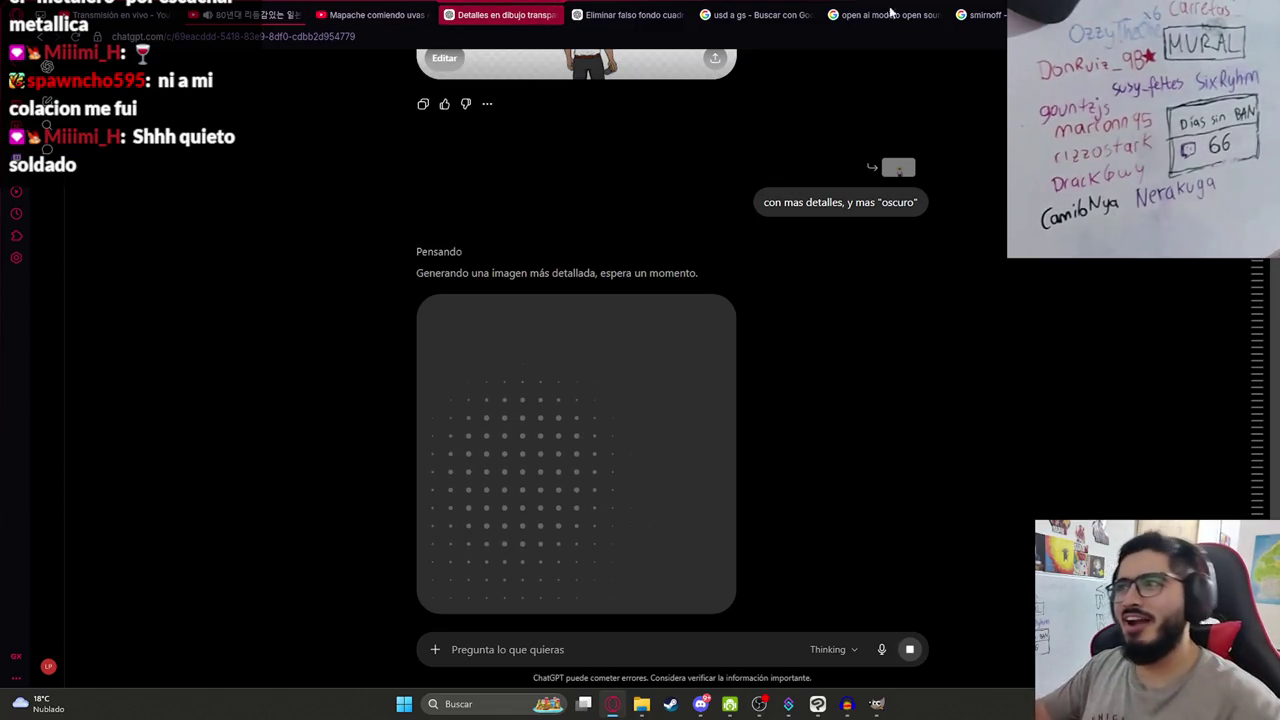
key(ctrl+t)
text(g)
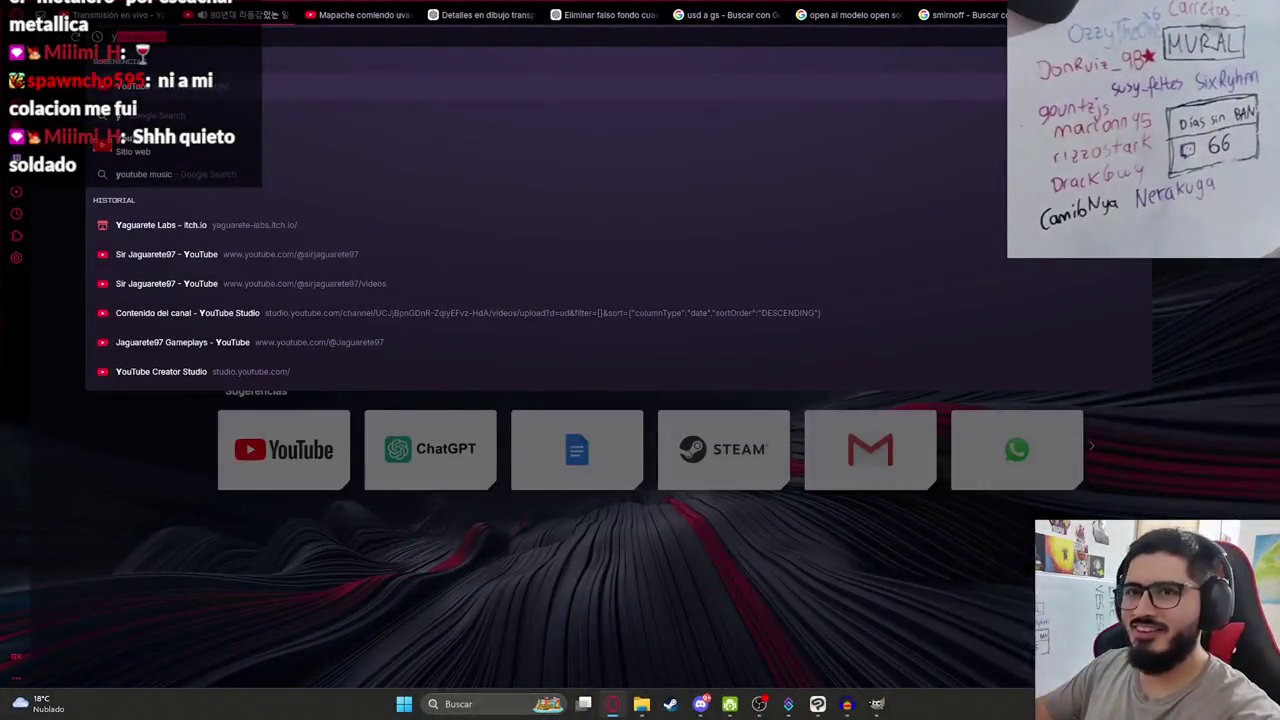
text(id)
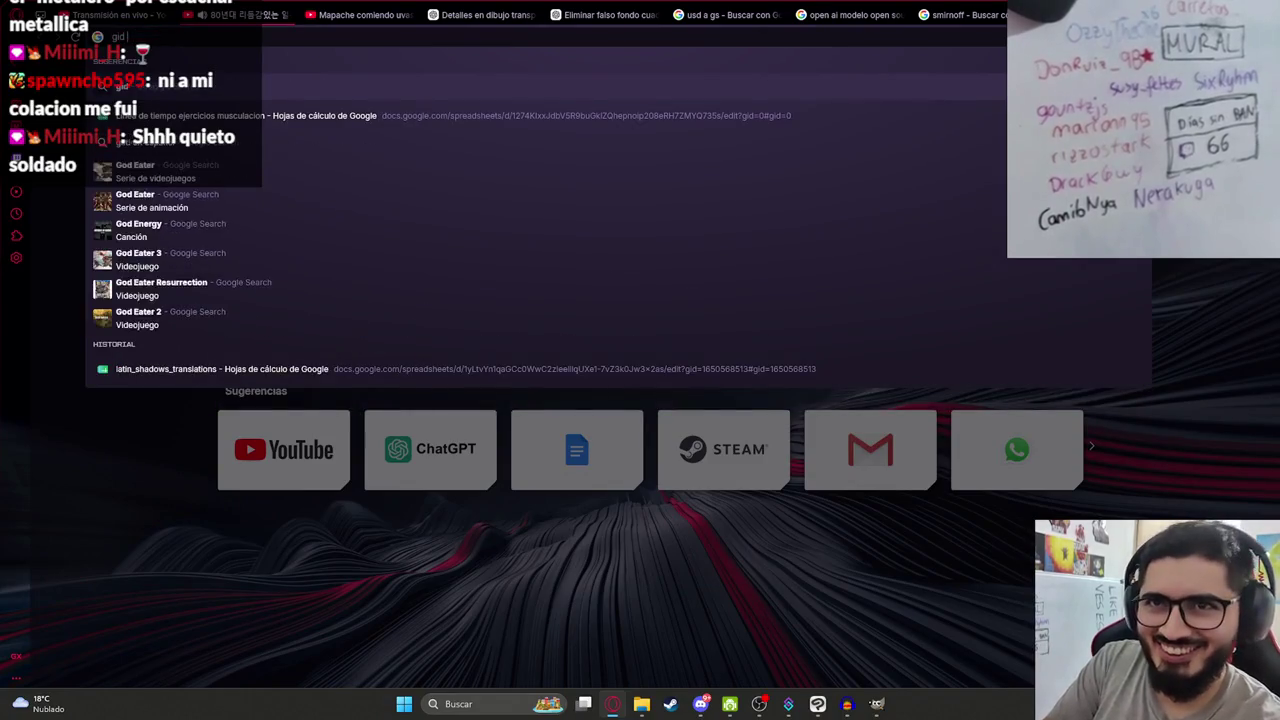
text(f emote emo)
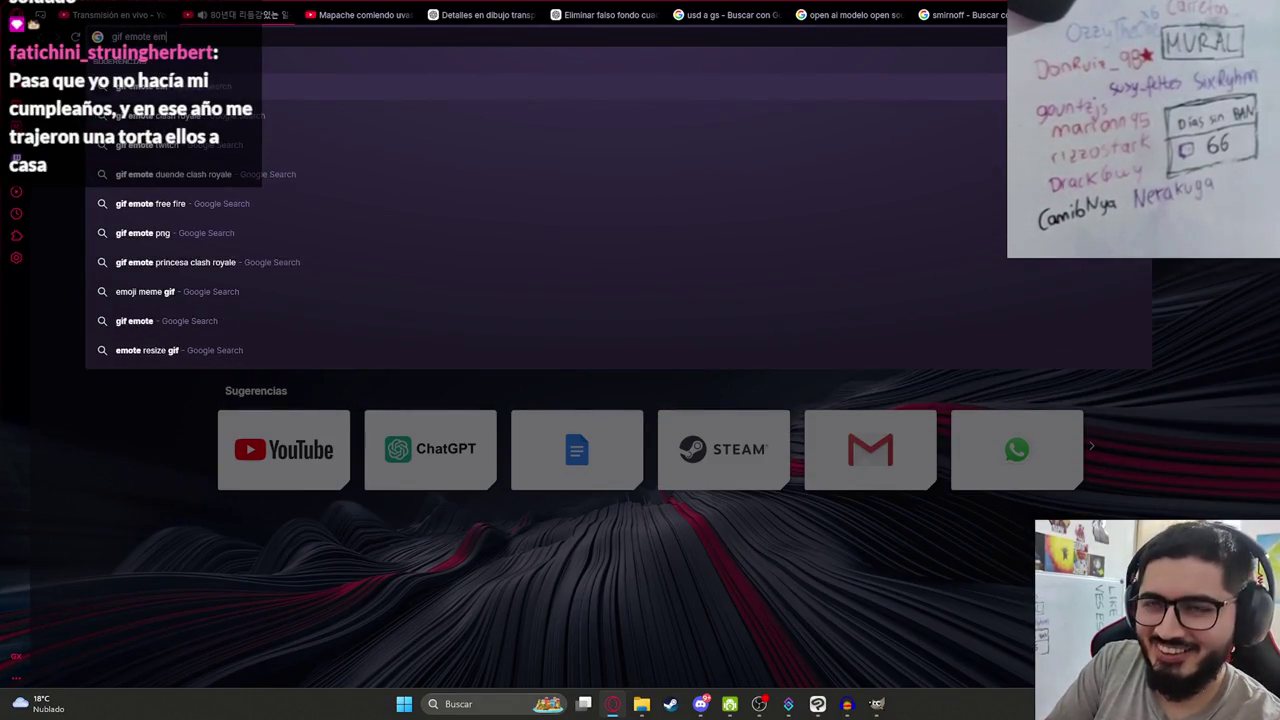
key(Return)
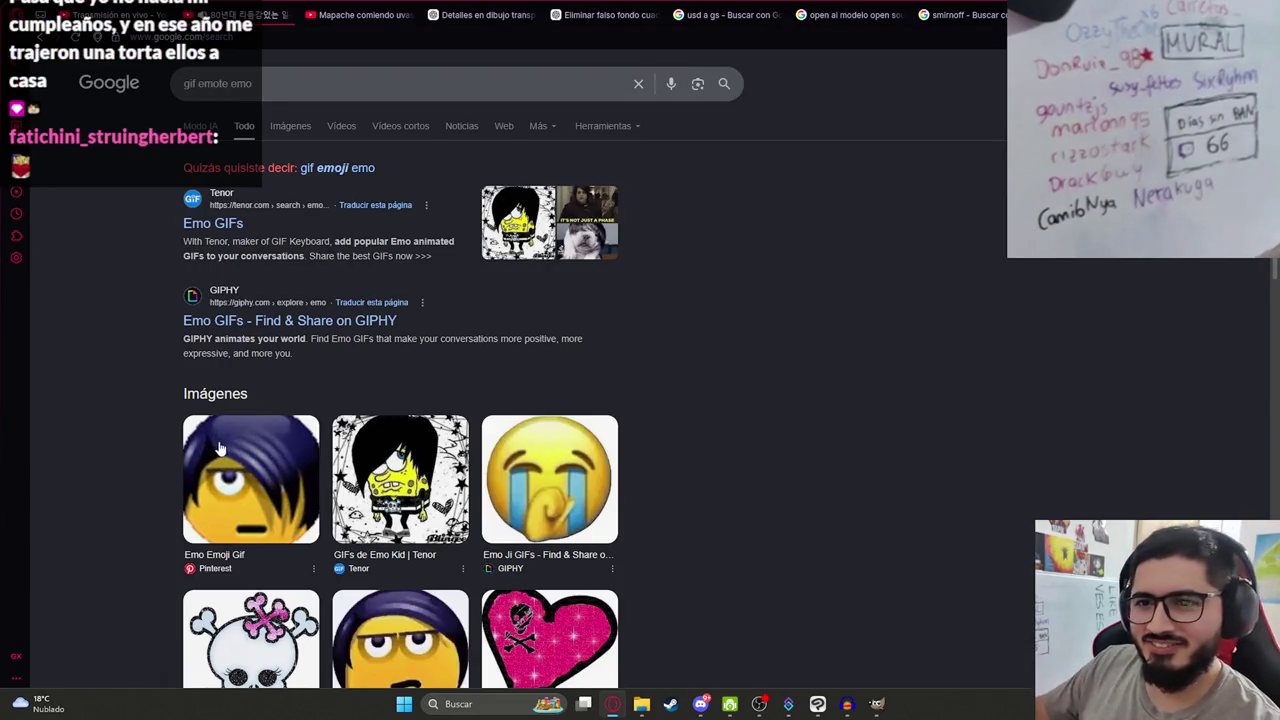
click(251, 478)
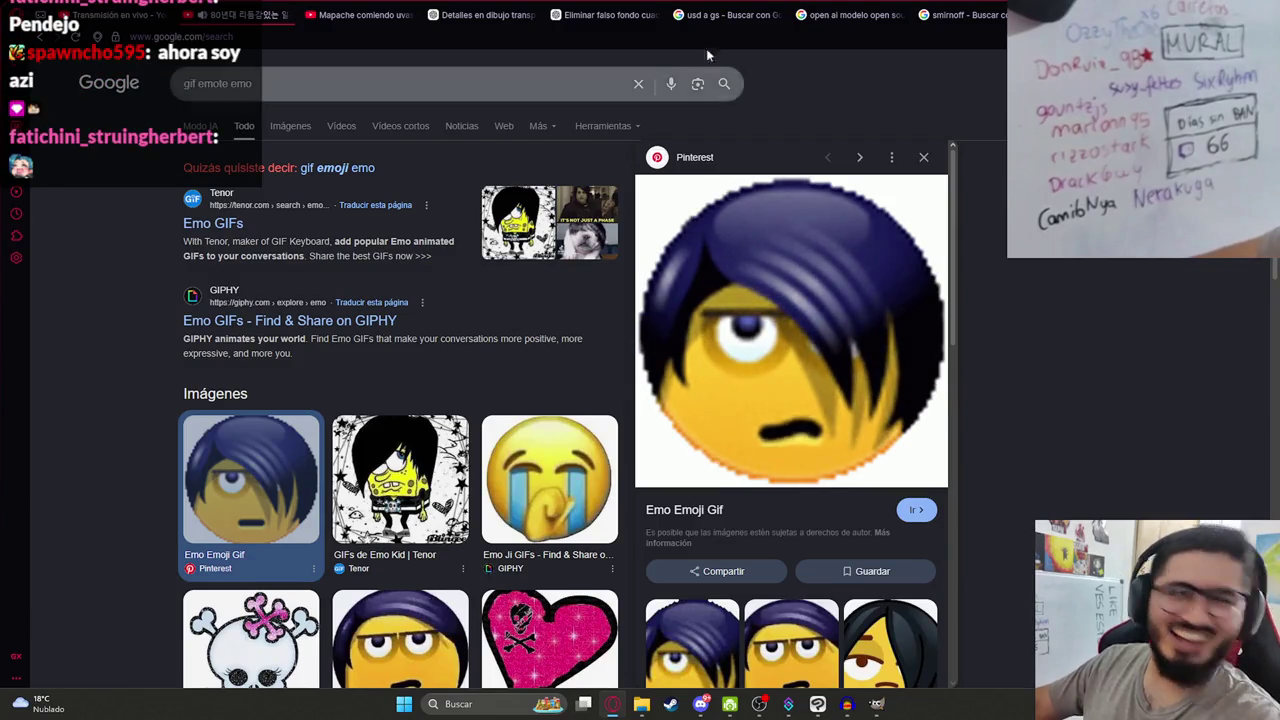
key(ctrl+w)
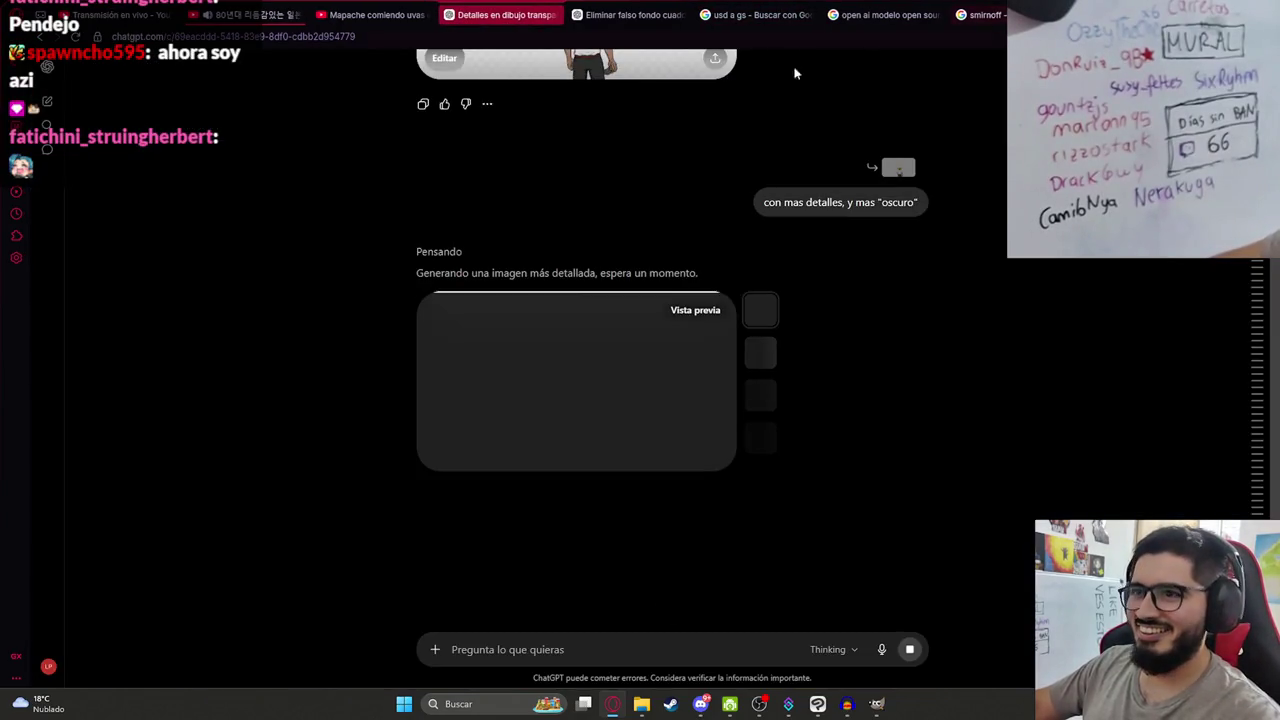
Copy the new detailed, darker straw-hat man image from ChatGPT with Copiar imagen.
click(581, 370)
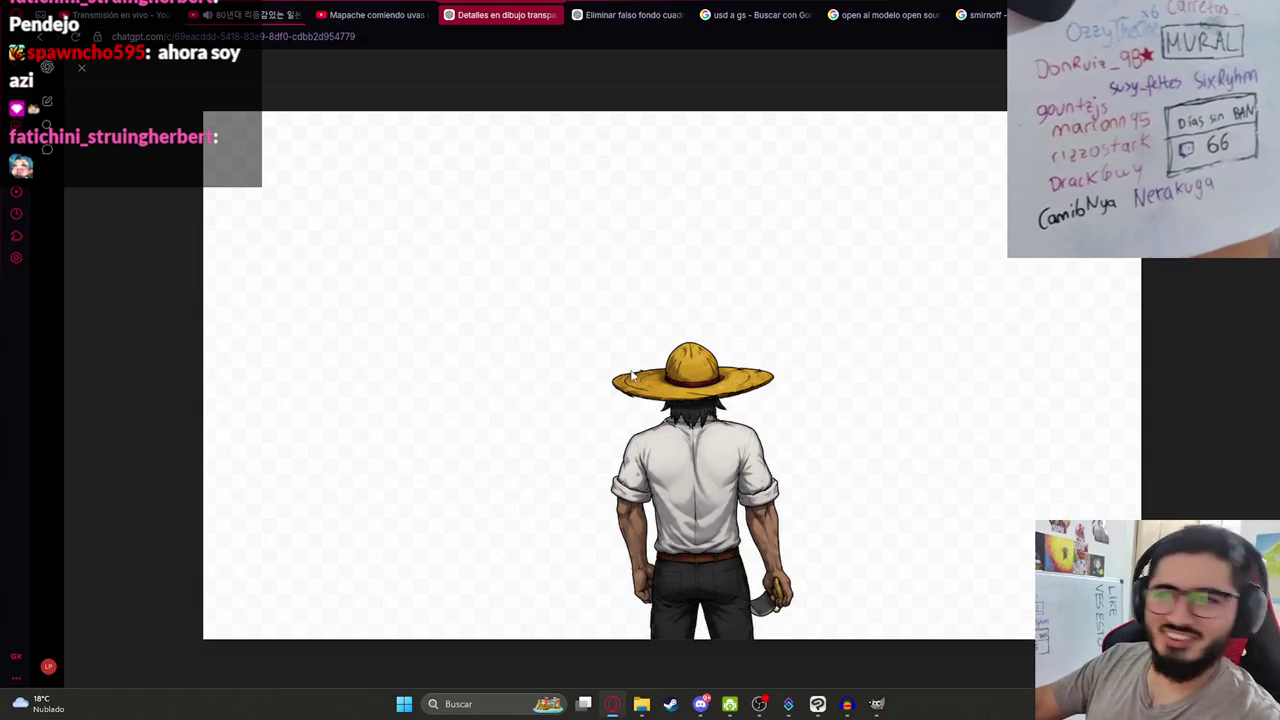
right_click(631, 371)
click(817, 704)
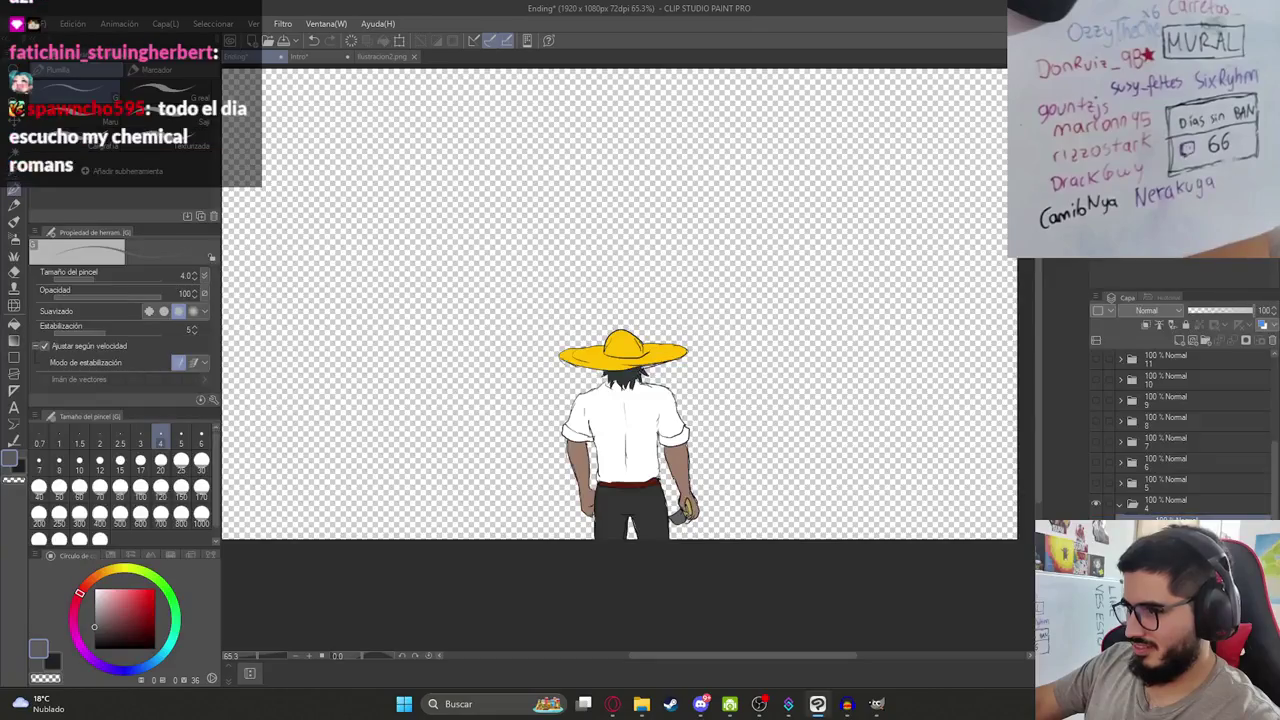
Paste the detailed figure as a new layer and drag it over the old character.
key(ctrl+v)
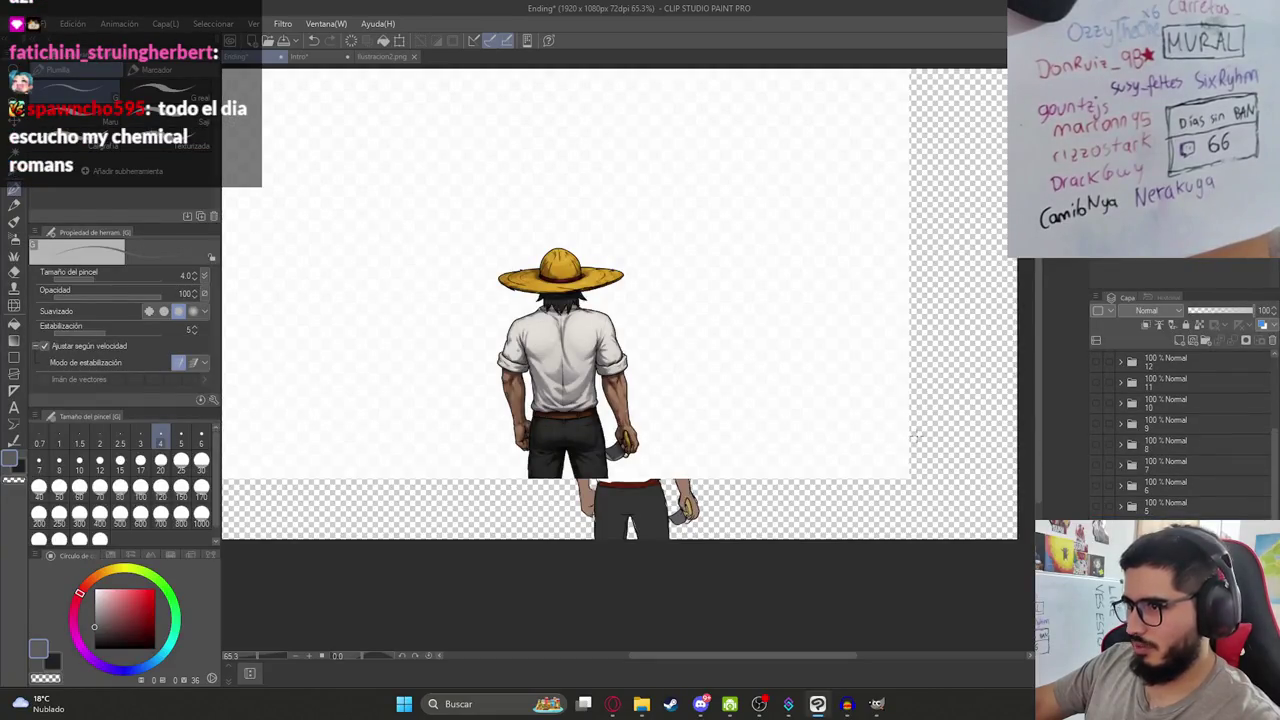
key(k)
mouse_move(743, 414)
mouse_down()
mouse_move(793, 478)
mouse_move(801, 460)
mouse_up()
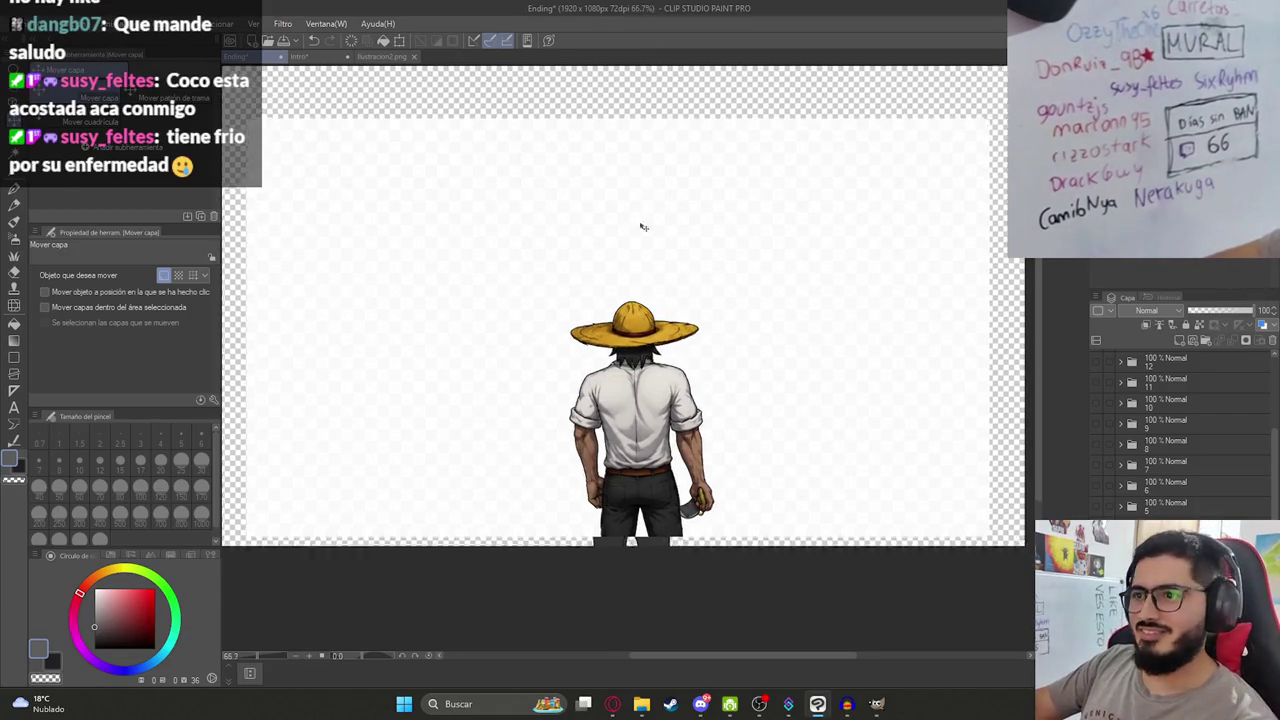
Delete the white background around the pasted figure and show the burning-village background.
scroll(660, 232, up, 1)
key(w)
click(749, 286)
key(Delete)
key(ctrl+d)
scroll(1180, 440, down, 1)
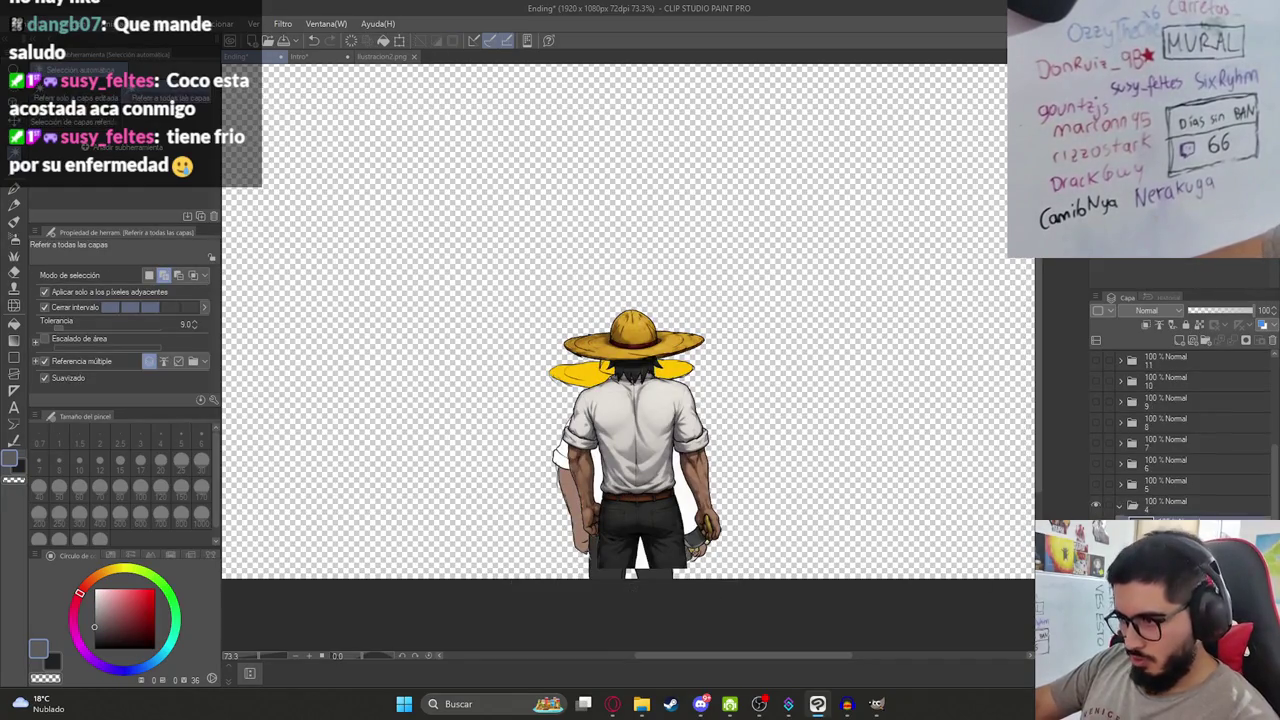
click(1095, 505)
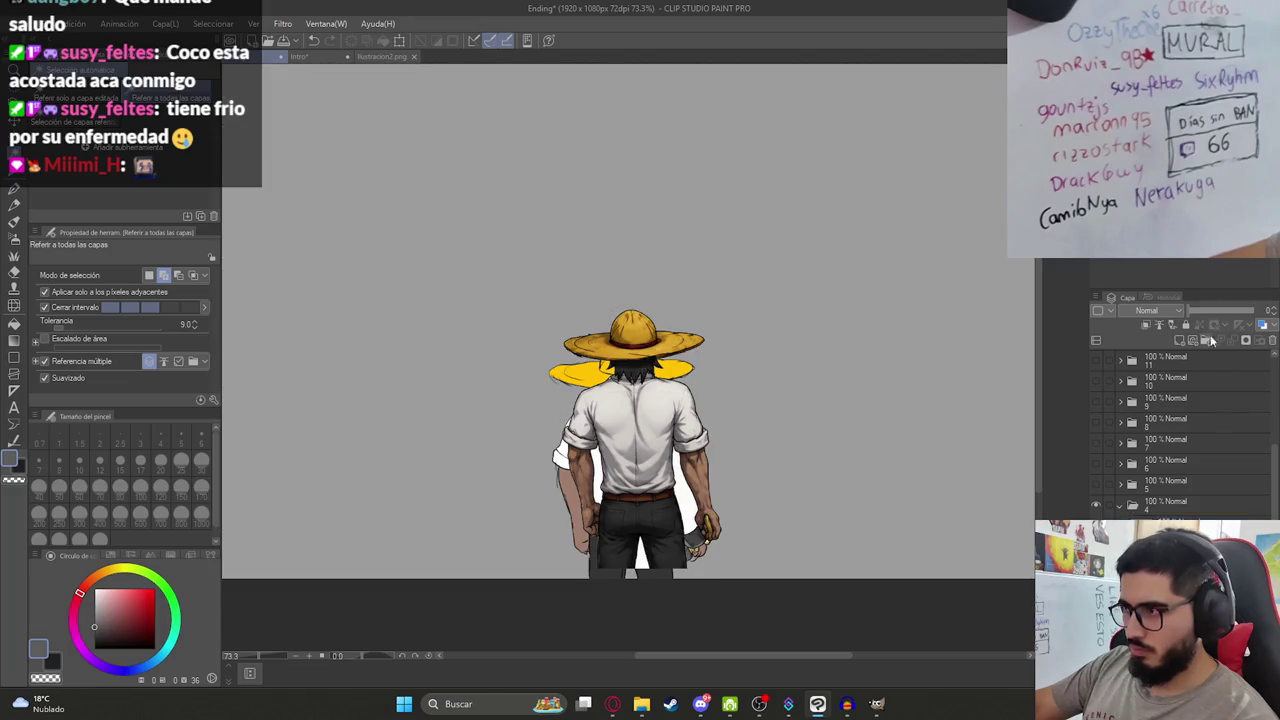
click(1095, 566)
Delete the leftover white patches between the legs and beside the right leg.
scroll(671, 536, up, 3)
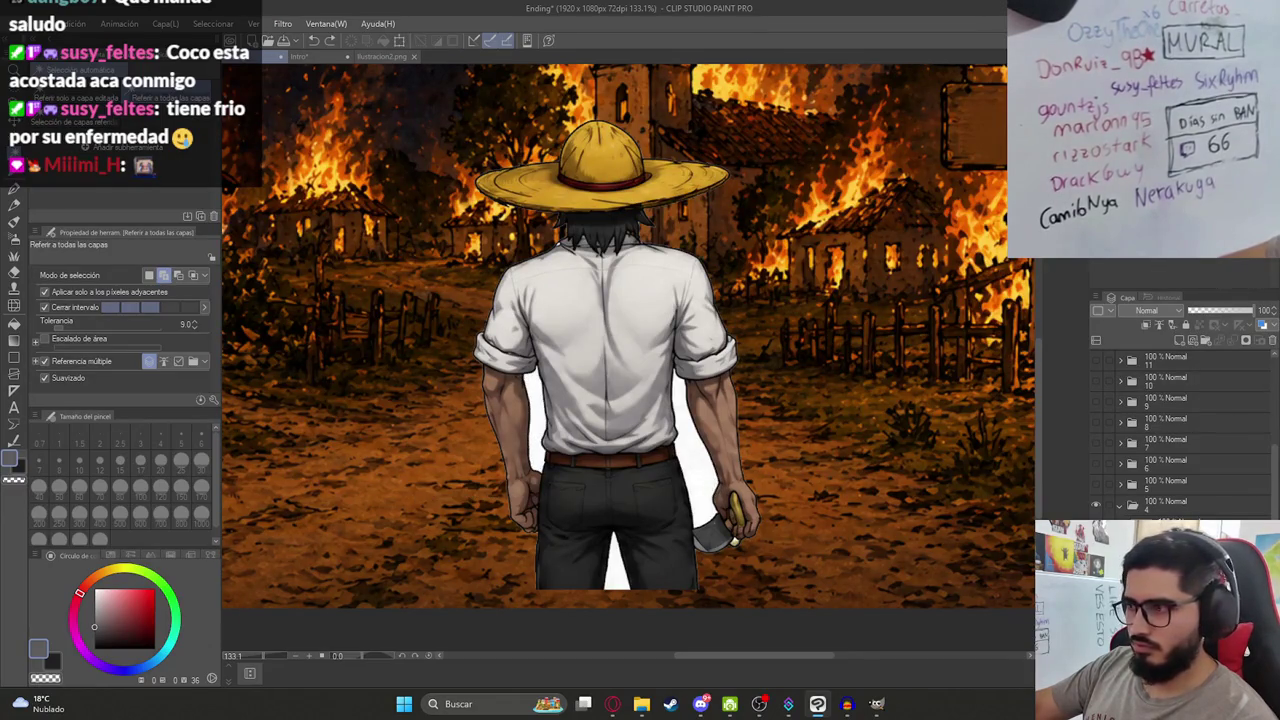
click(615, 565)
click(677, 537)
key(Delete)
key(ctrl+d)
Shift the figure slightly up and left against the village background.
scroll(705, 520, down, 3)
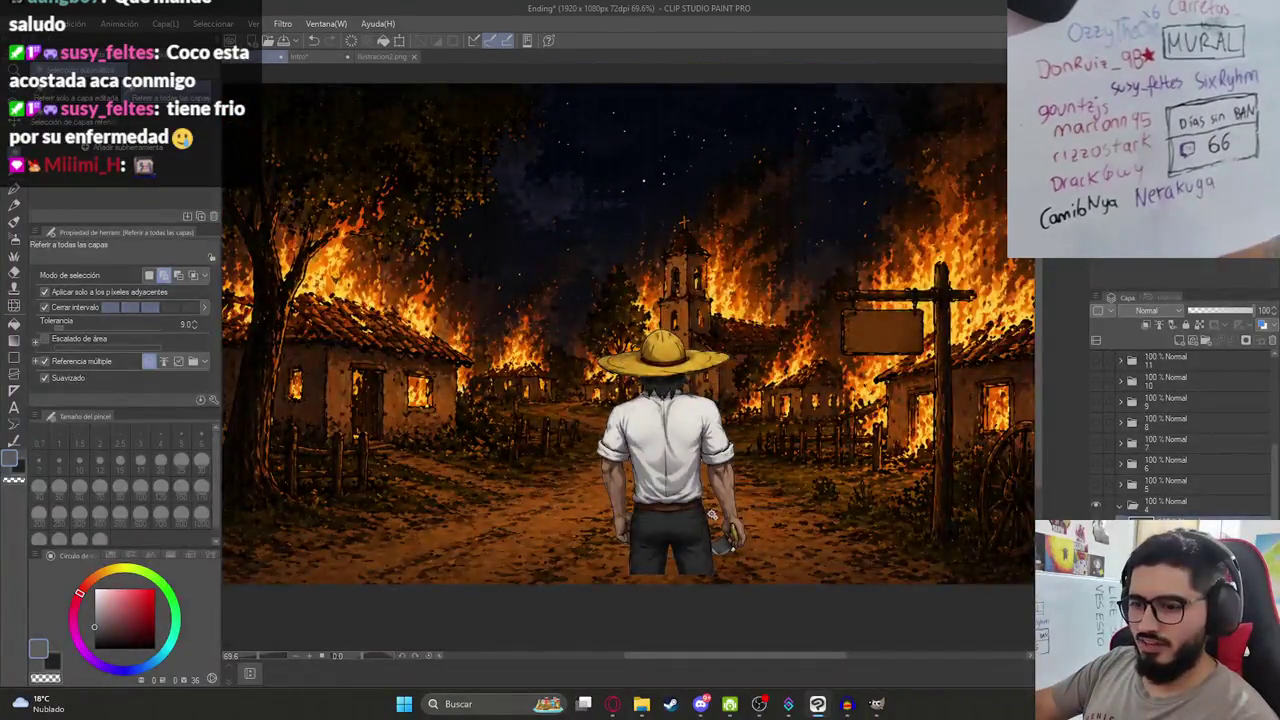
key(k)
scroll(712, 514, up, 3)
scroll(667, 543, down, 4)
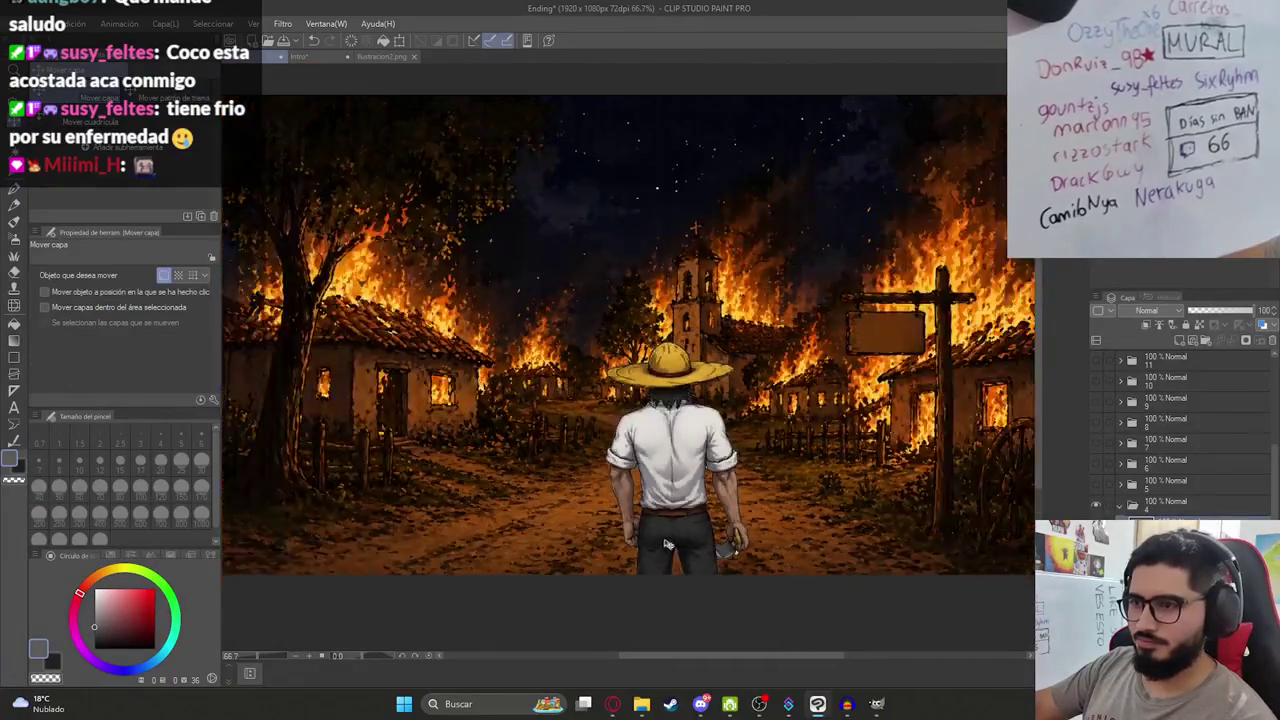
scroll(667, 543, down, 1)
scroll(665, 545, down, 2)
scroll(612, 570, up, 2)
drag(612, 575, 600, 534)
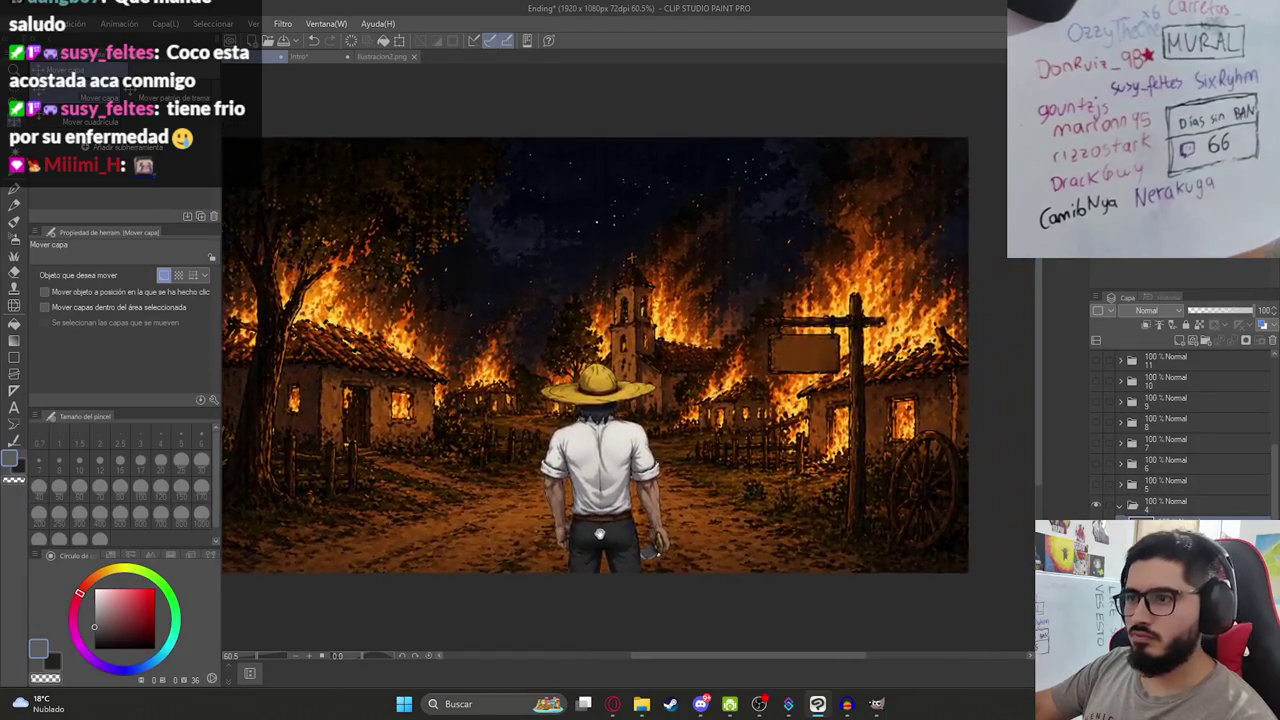
Erase the stray white highlight pixels under the hand near the knife.
scroll(600, 534, up, 2)
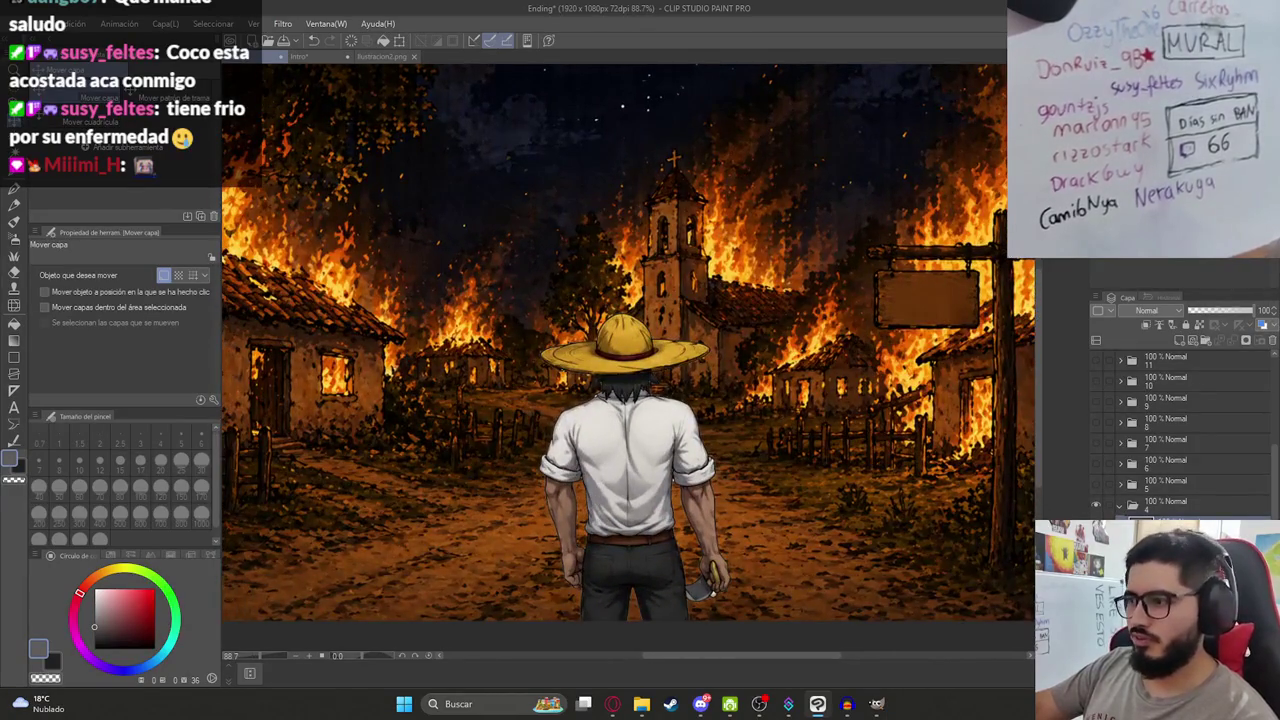
scroll(714, 471, down, 2)
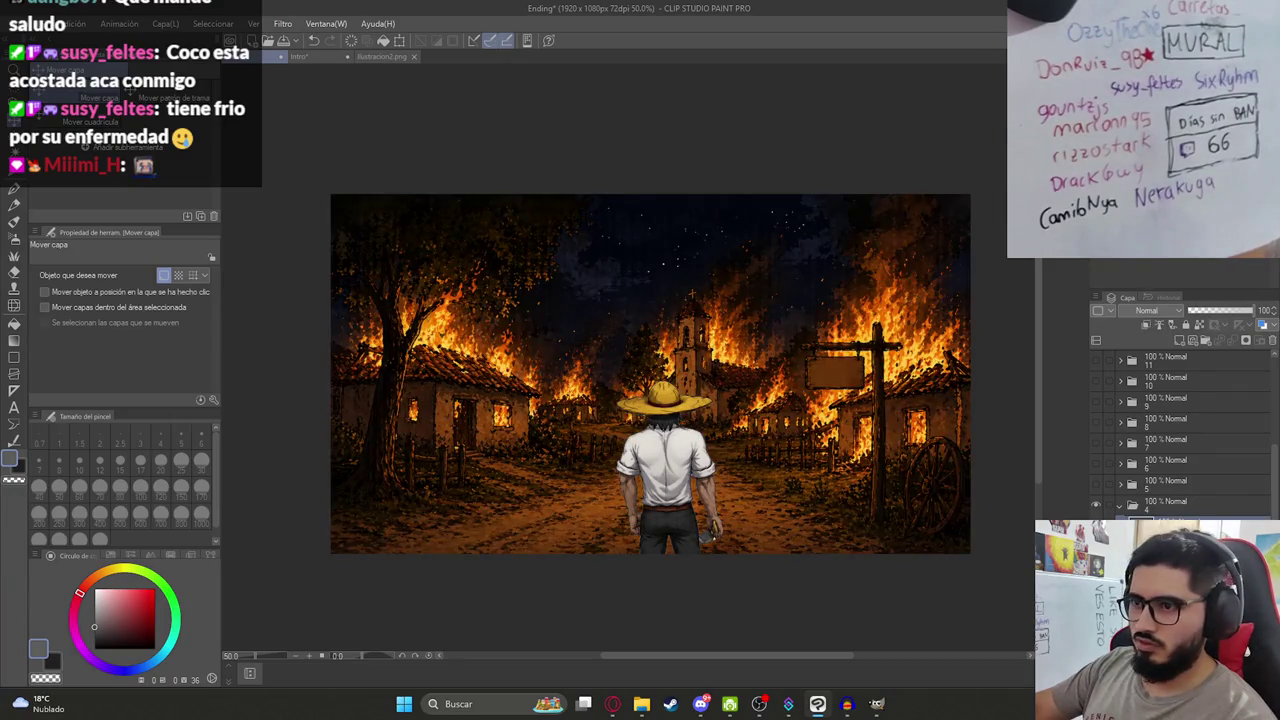
scroll(709, 535, up, 3)
scroll(674, 543, up, 3)
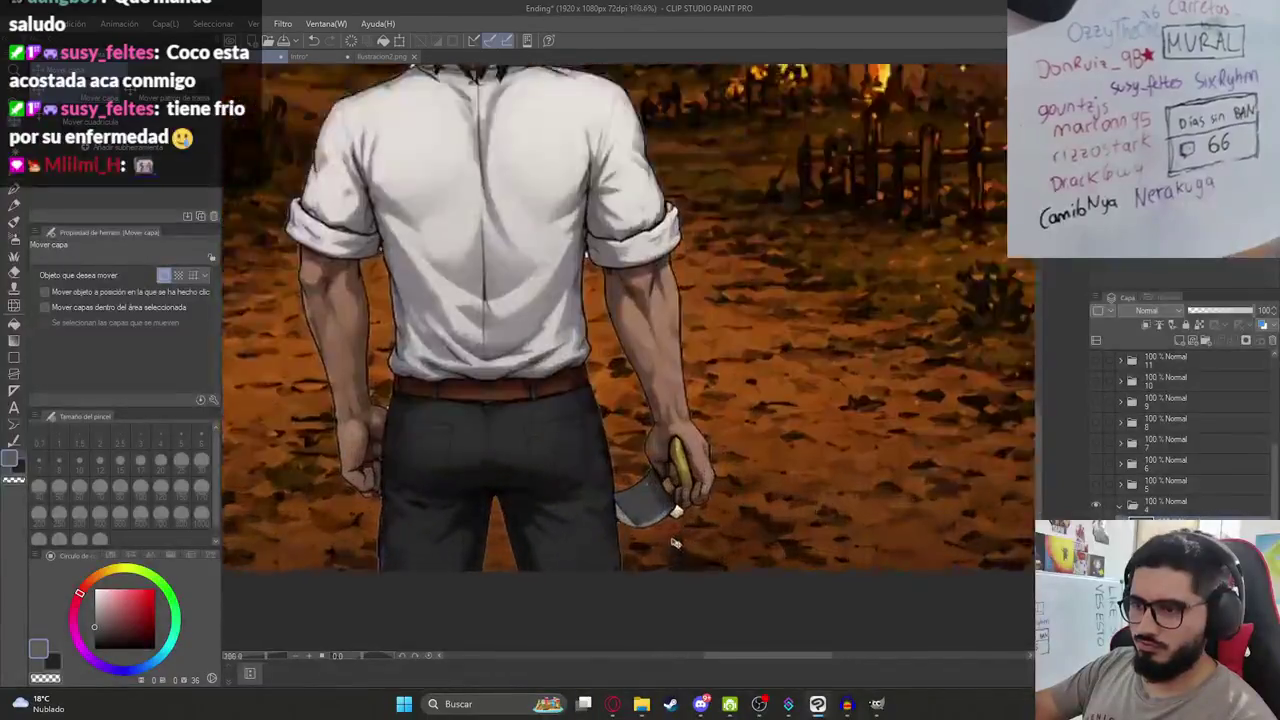
scroll(674, 543, up, 3)
scroll(676, 530, up, 2)
scroll(670, 540, up, 3)
scroll(660, 555, up, 2)
key(e)
mouse_move(655, 563)
mouse_down()
mouse_move(600, 514)
mouse_move(643, 443)
mouse_move(680, 514)
mouse_move(714, 477)
mouse_move(620, 537)
mouse_move(651, 451)
mouse_move(689, 460)
mouse_move(655, 413)
mouse_up()
scroll(846, 443, down, 4)
scroll(800, 430, down, 5)
scroll(730, 410, up, 2)
scroll(723, 408, up, 1)
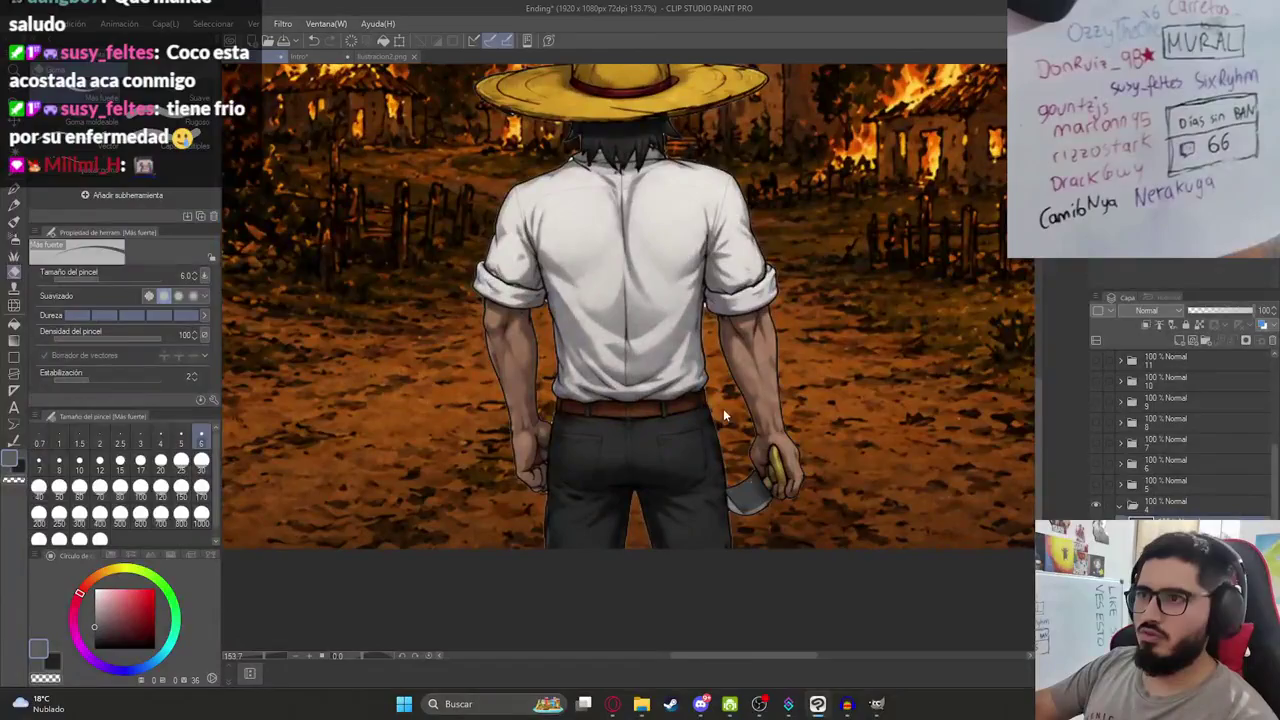
scroll(725, 453, down, 1)
scroll(725, 453, down, 1)
scroll(725, 453, down, 1)
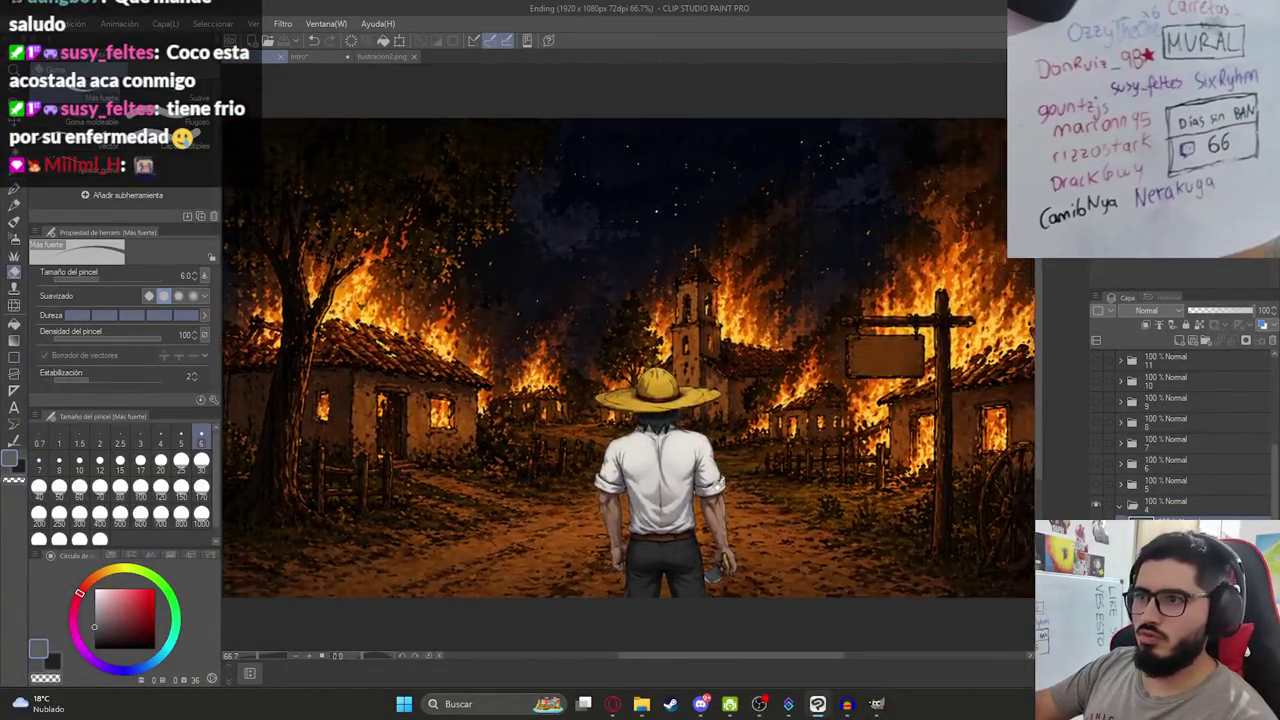
scroll(725, 453, down, 1)
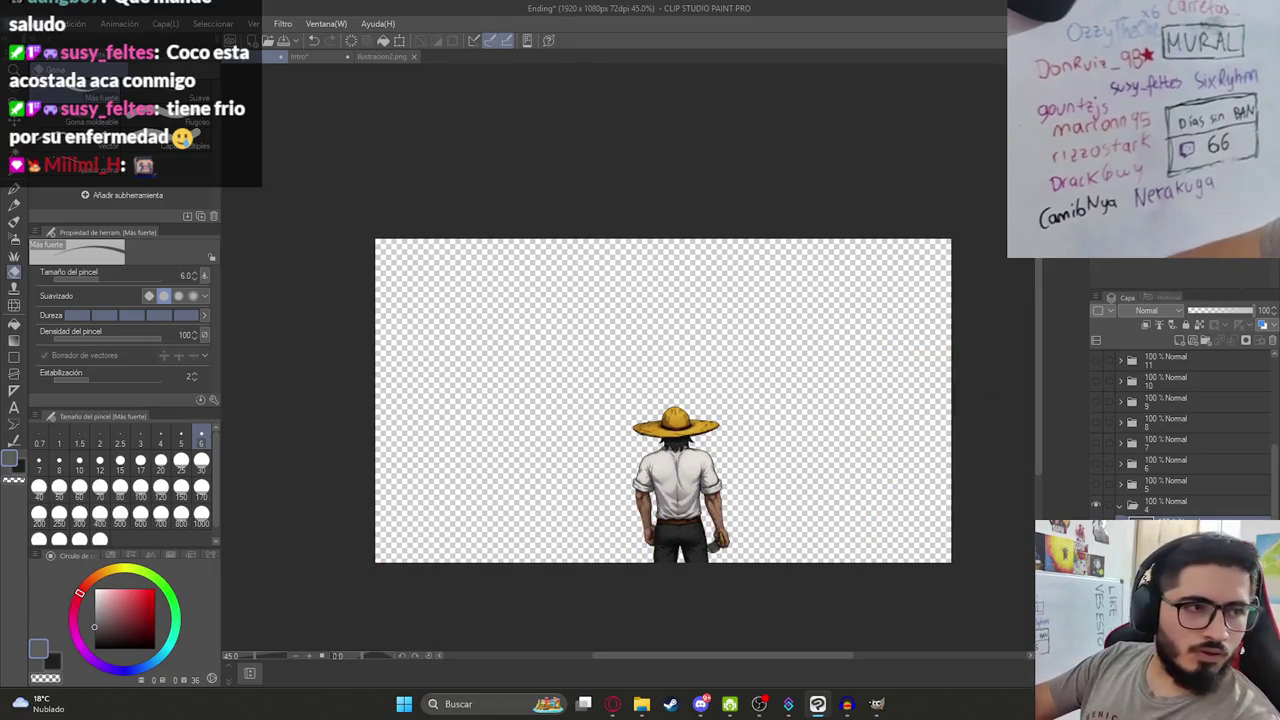
Export the layer as PNG named Ilustracion5HD.png with default export settings.
click(18, 23)
mouse_move(65, 195)
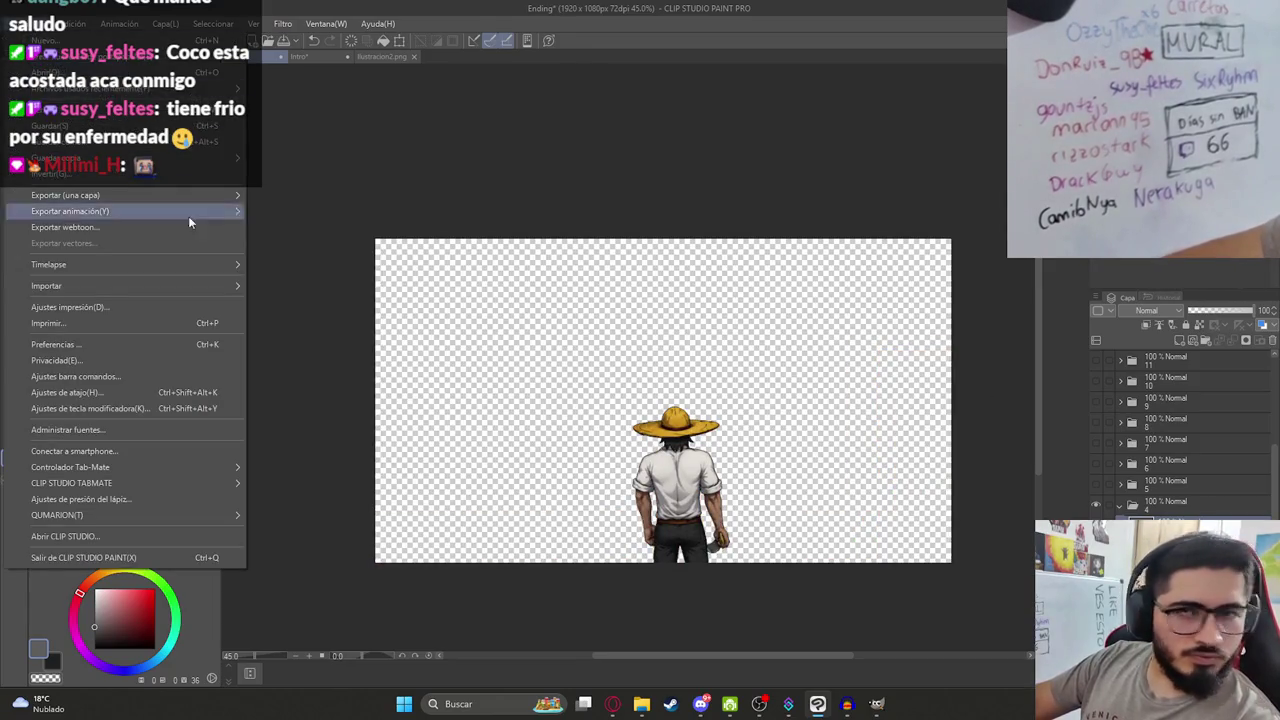
click(285, 230)
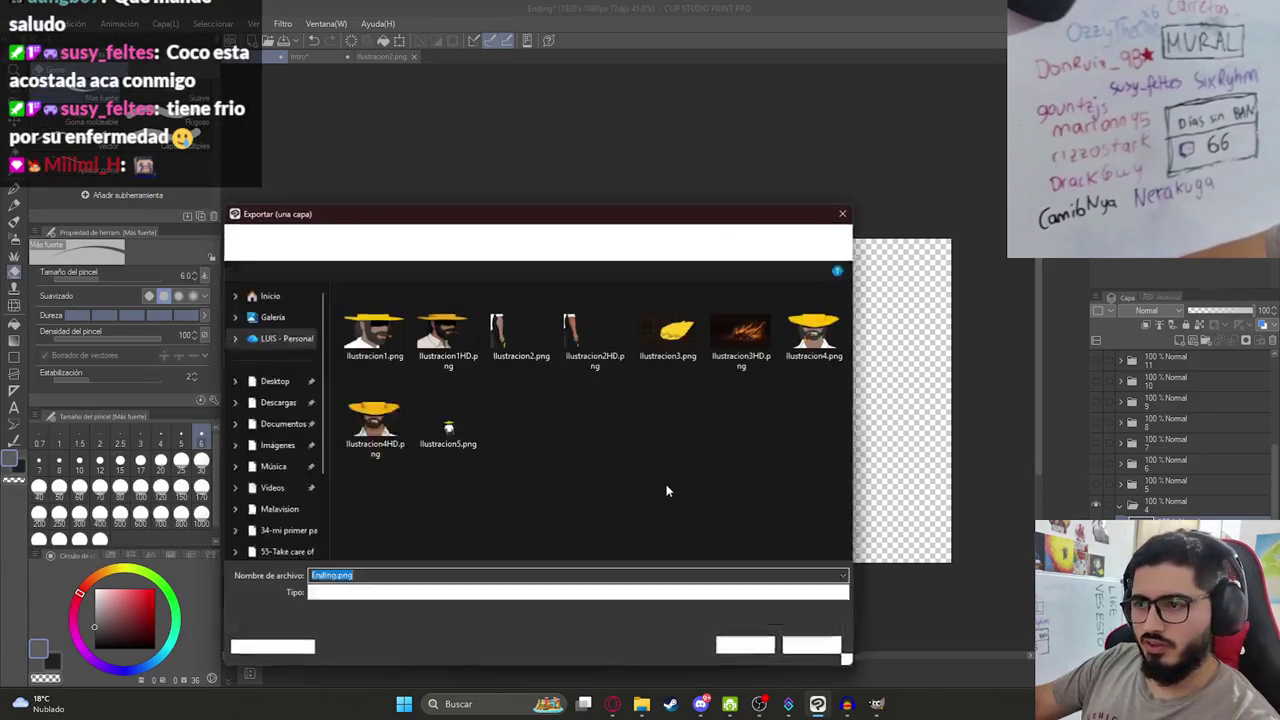
click(463, 428)
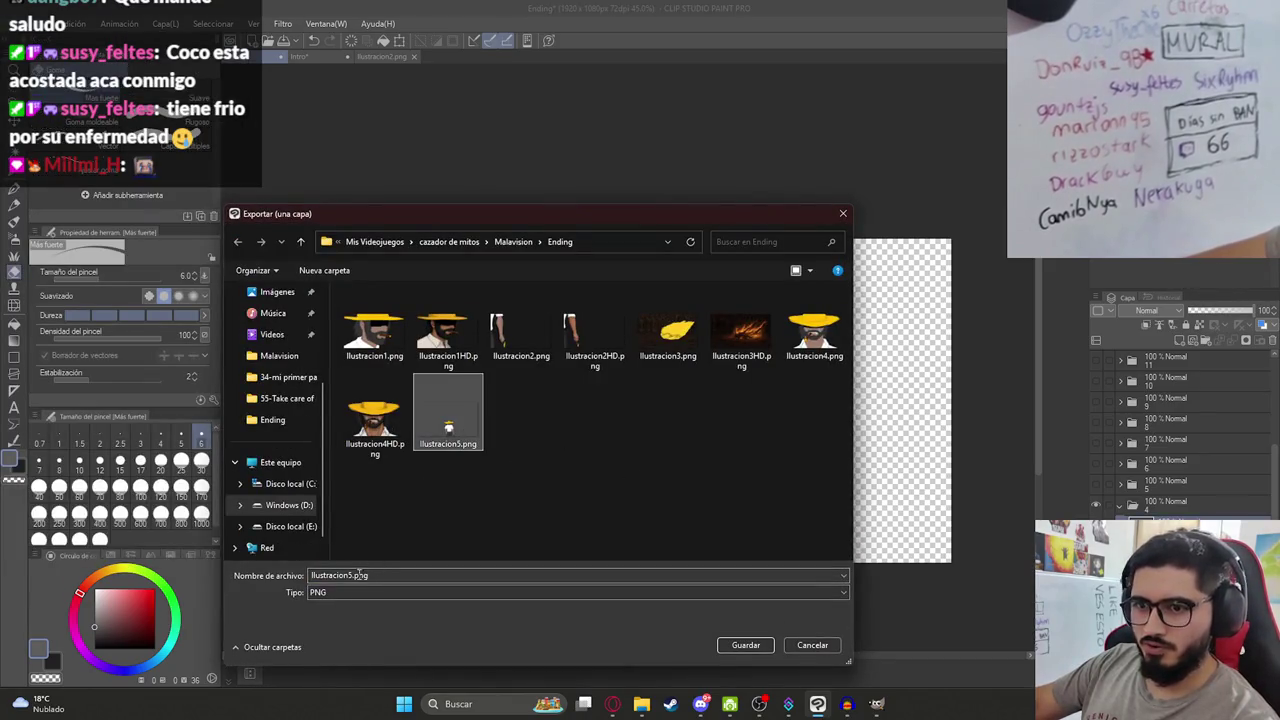
click(349, 576)
text(HD)
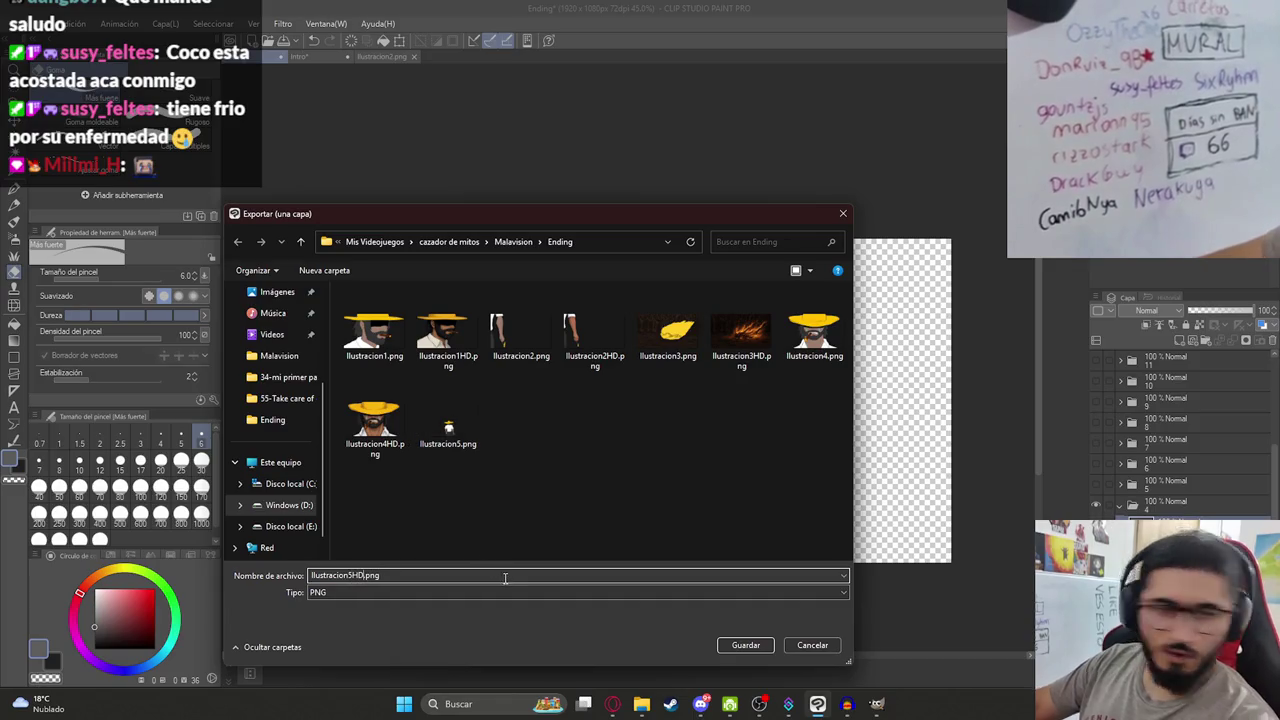
click(745, 646)
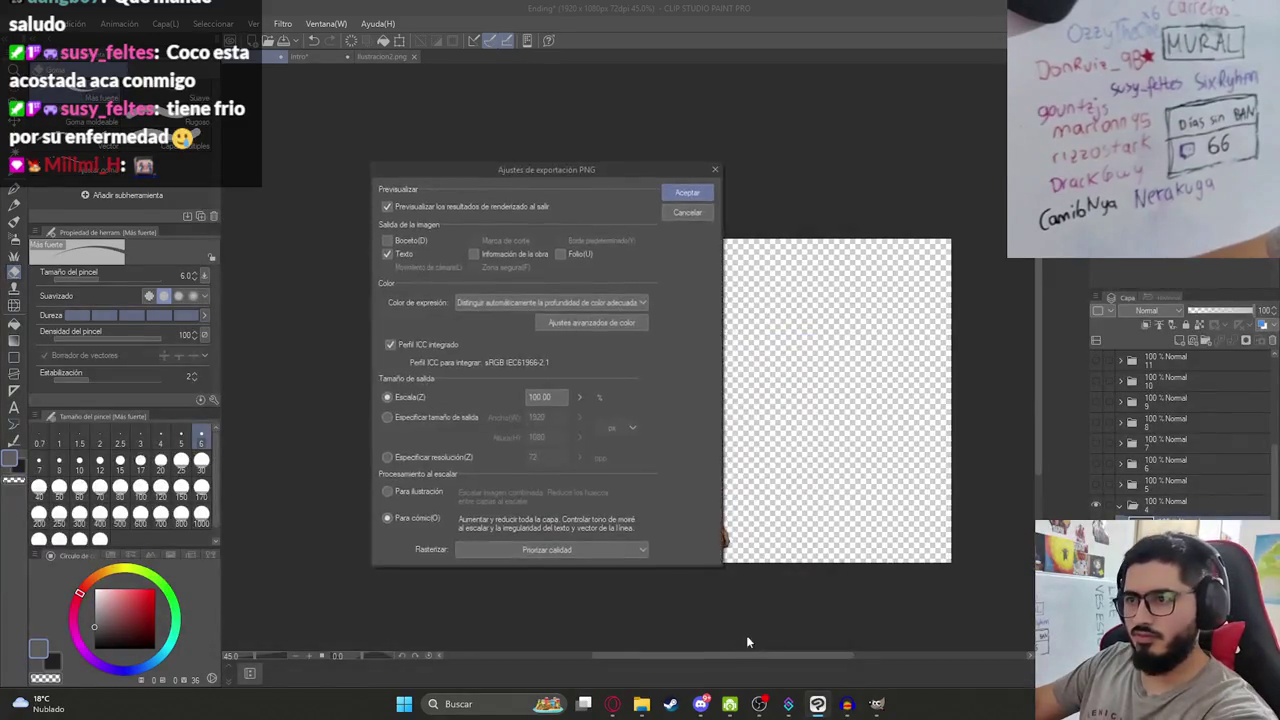
key(Return)
key(Return)
key(ctrl+alt+0)
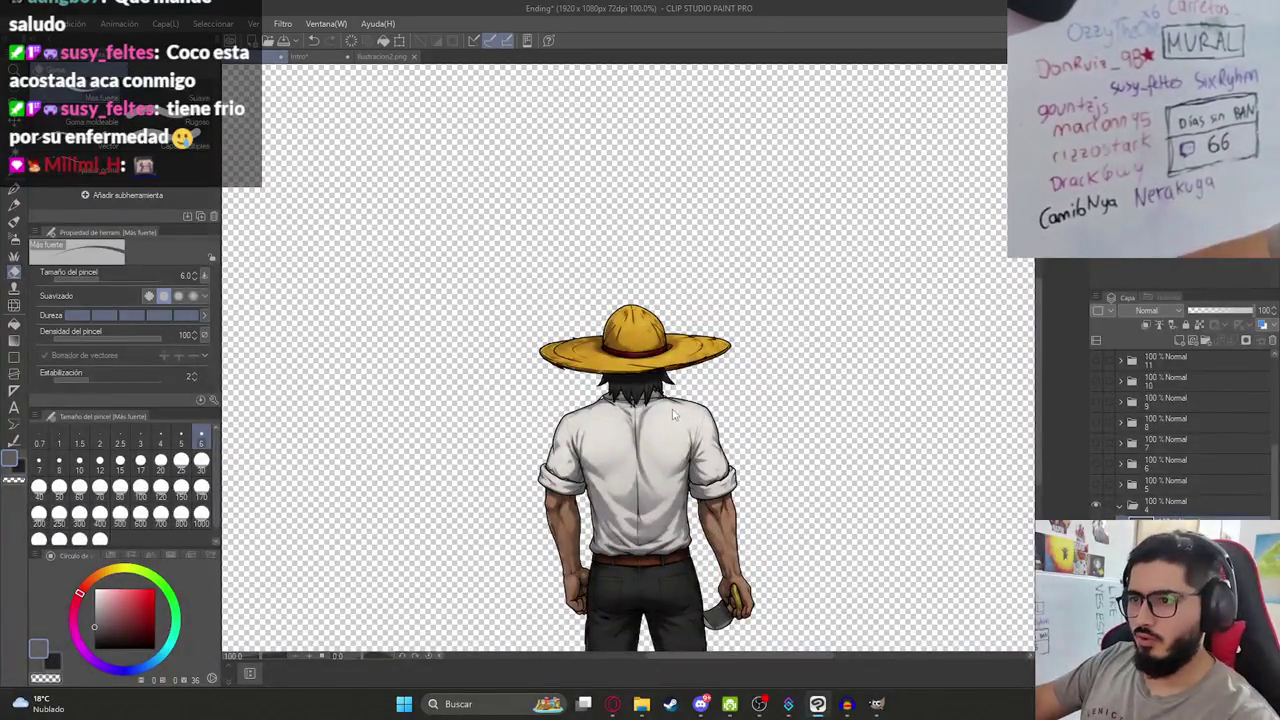
Fit the whole canvas in the window and switch to the ilustracion2.png illustration.
key(ctrl+minus)
key(ctrl+minus)
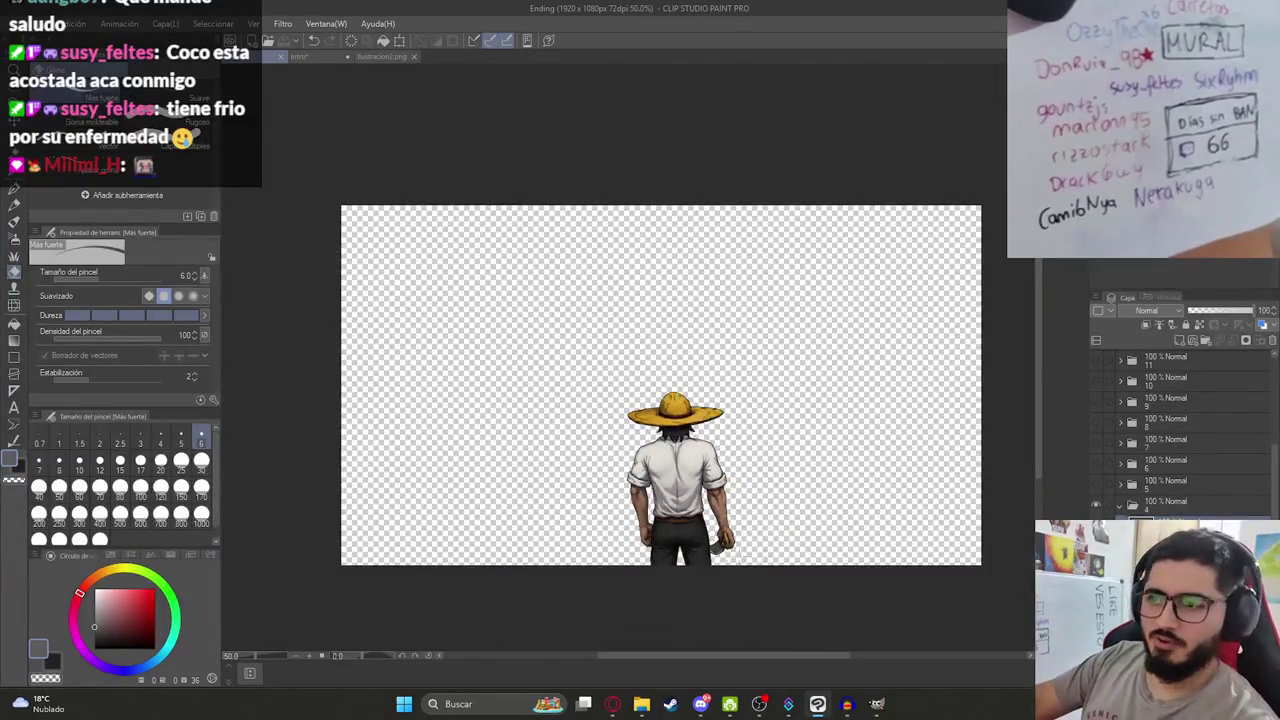
key(ctrl+minus)
key(ctrl+0)
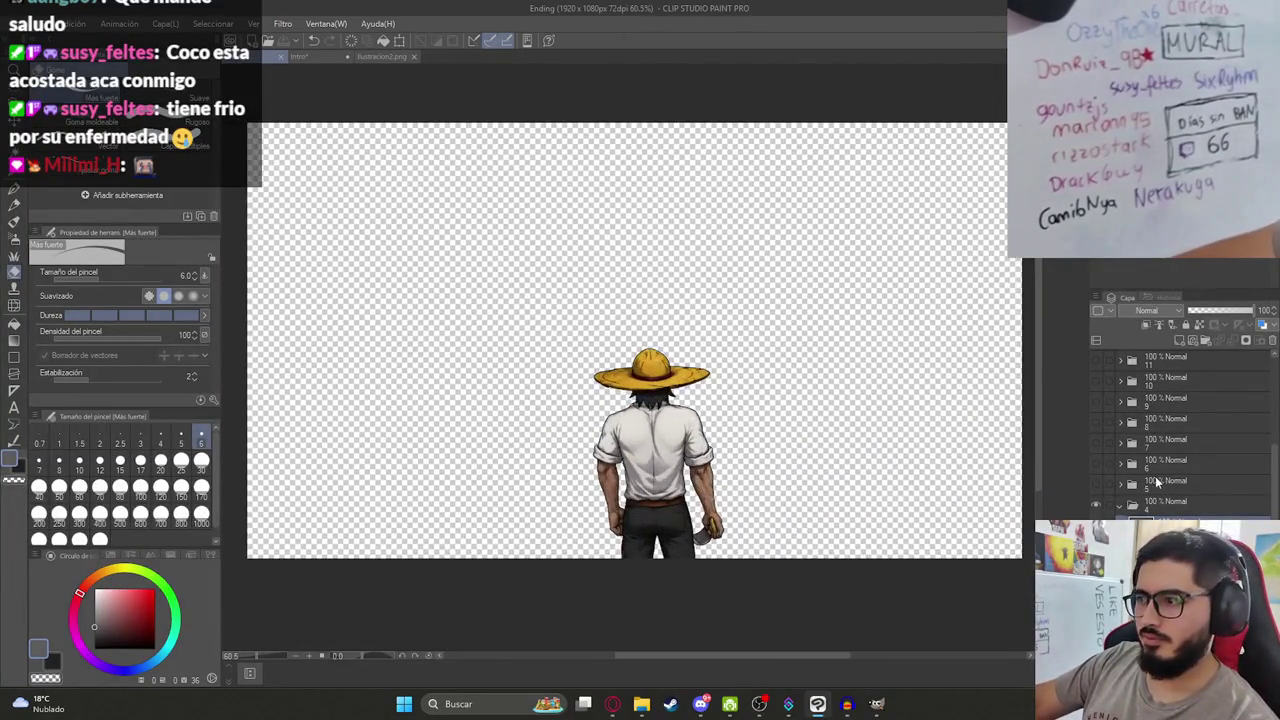
scroll(1156, 483, up, 3)
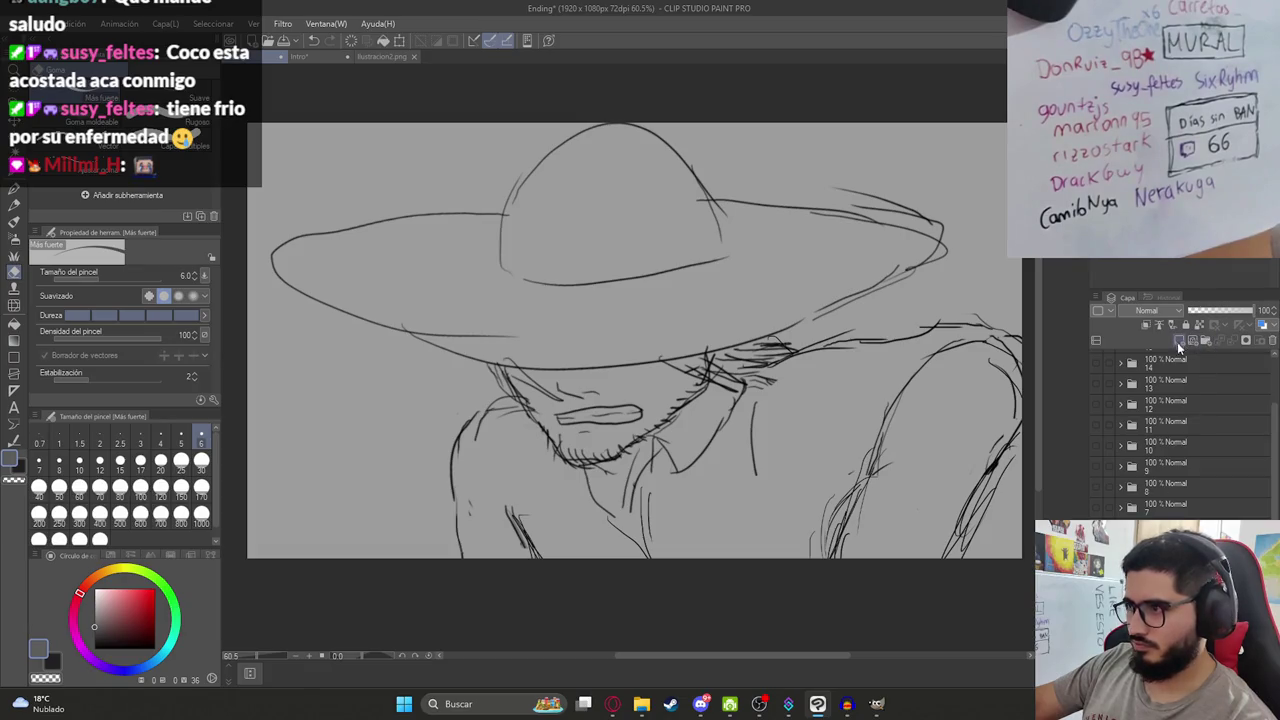
click(381, 57)
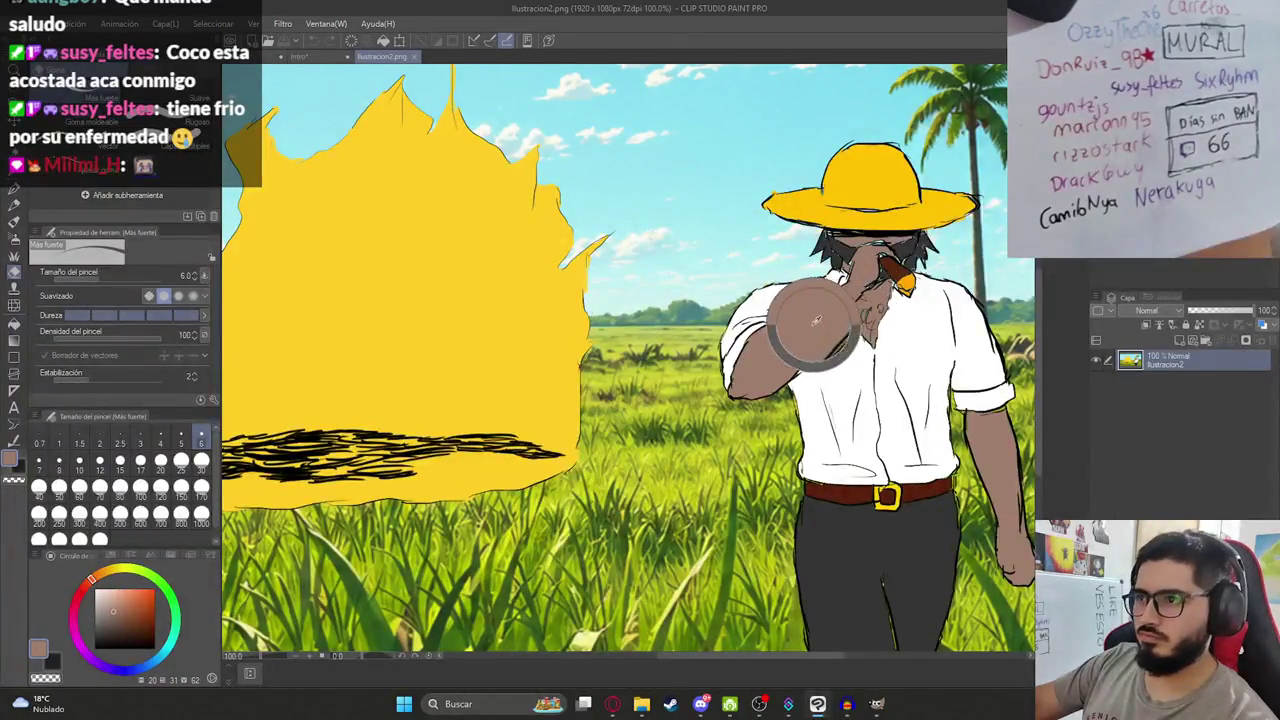
Fill the sketched face with the sampled skin tone and the teeth with white.
click(296, 57)
key(g)
click(630, 388)
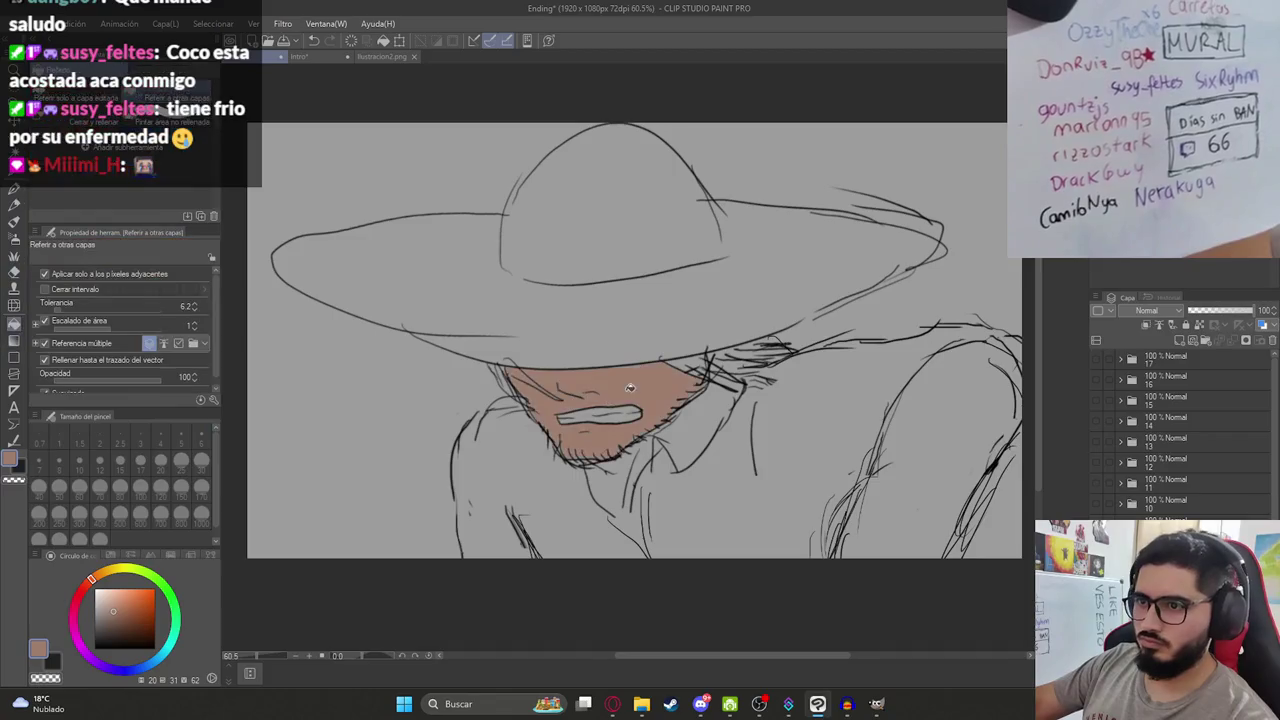
scroll(630, 388, up, 3)
key(x)
click(545, 418)
scroll(663, 418, down, 5)
scroll(663, 418, up, 2)
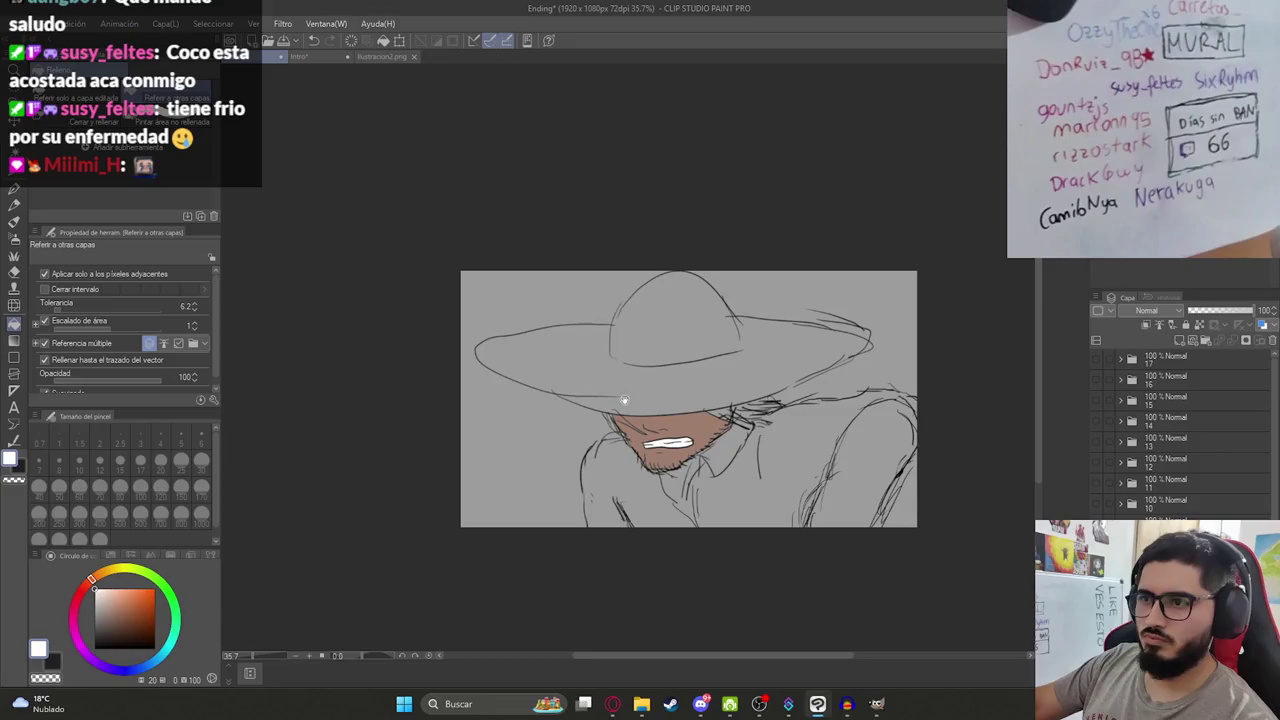
Sample the hat yellow from the illustration and undo an accidental yellow fill.
click(365, 57)
alt+click(314, 343)
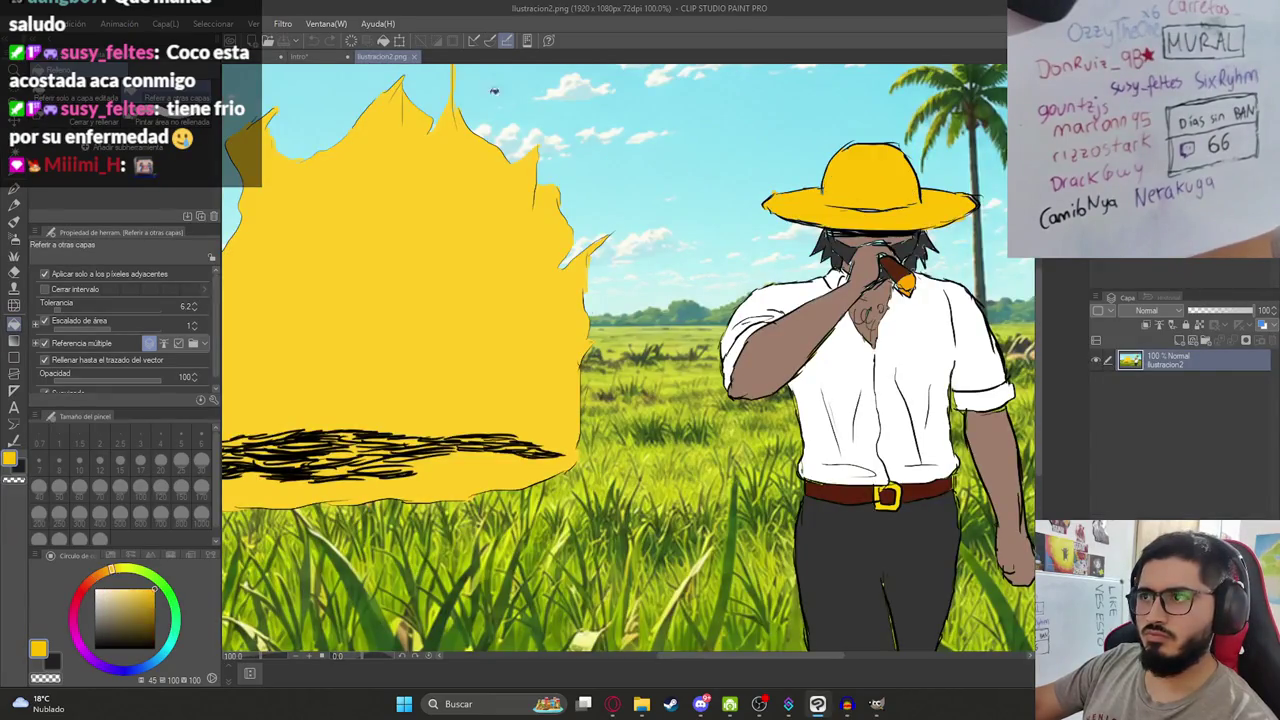
click(250, 57)
click(708, 293)
key(ctrl+z)
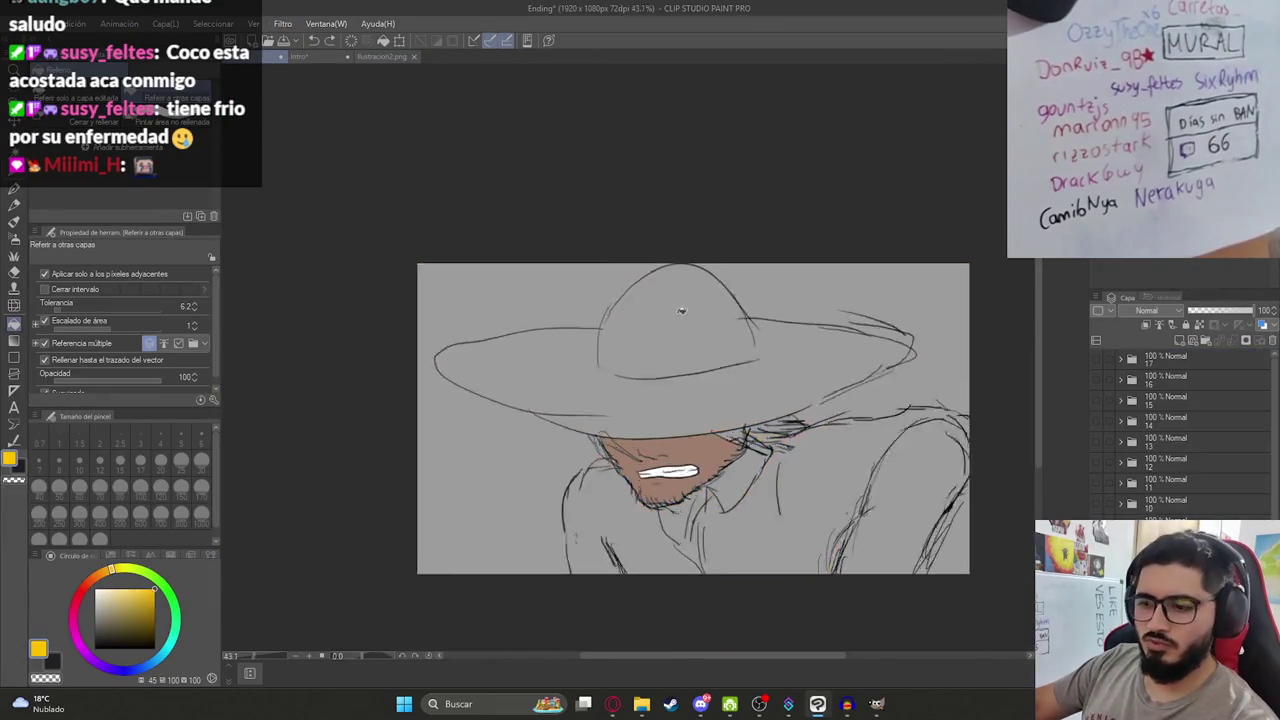
scroll(713, 480, up, 6)
key(p)
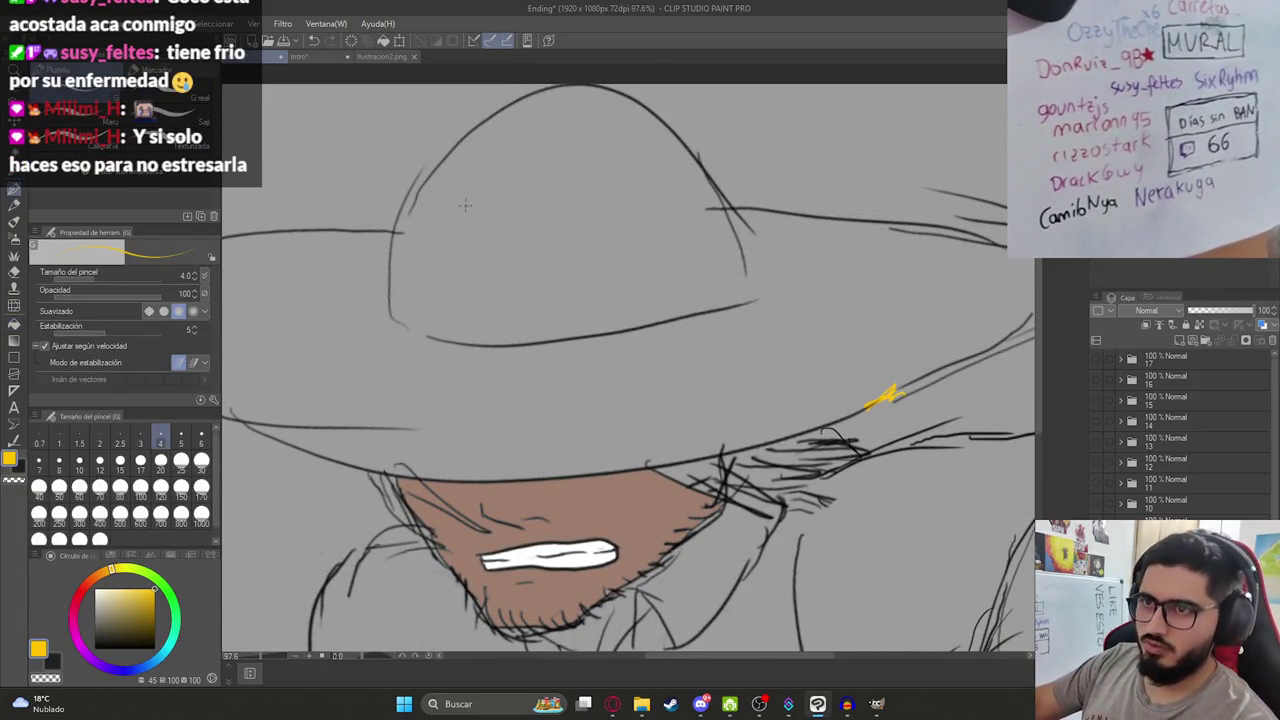
Fill the hat crown and brim with yellow after undoing a flooded fill.
scroll(690, 226, down, 3)
key(g)
click(656, 278)
key(ctrl+z)
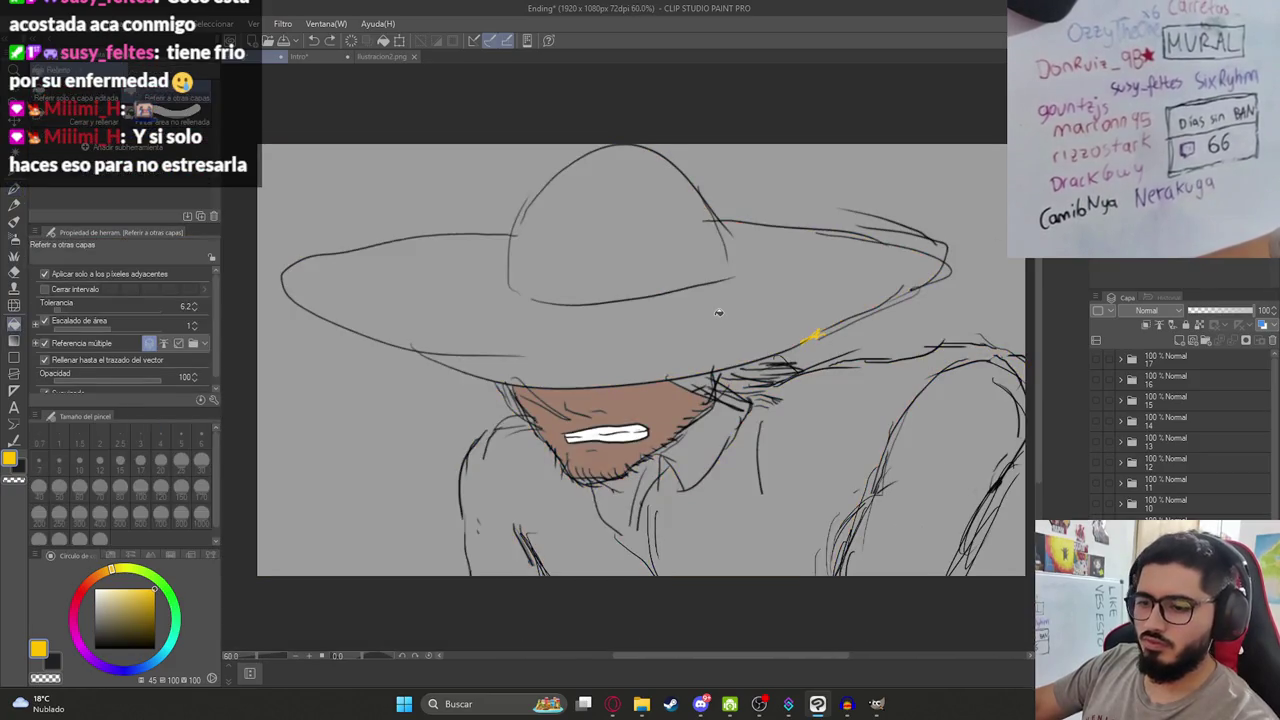
key(p)
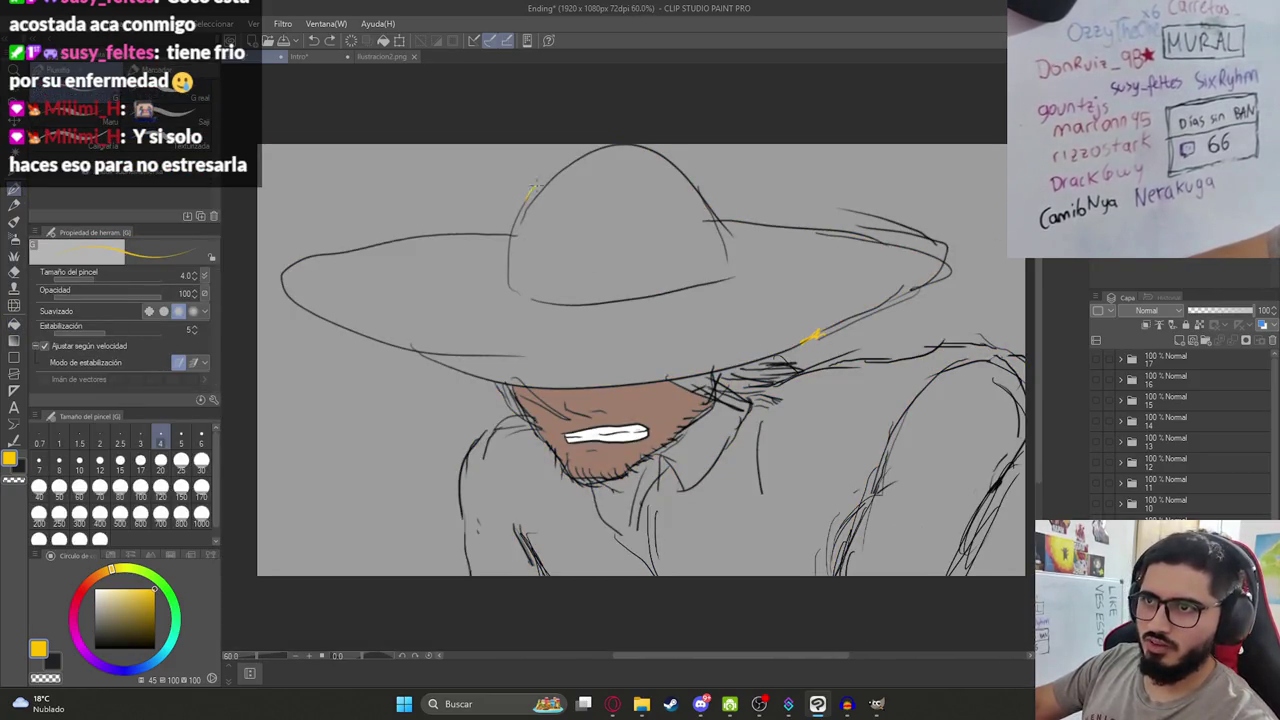
key(g)
click(579, 231)
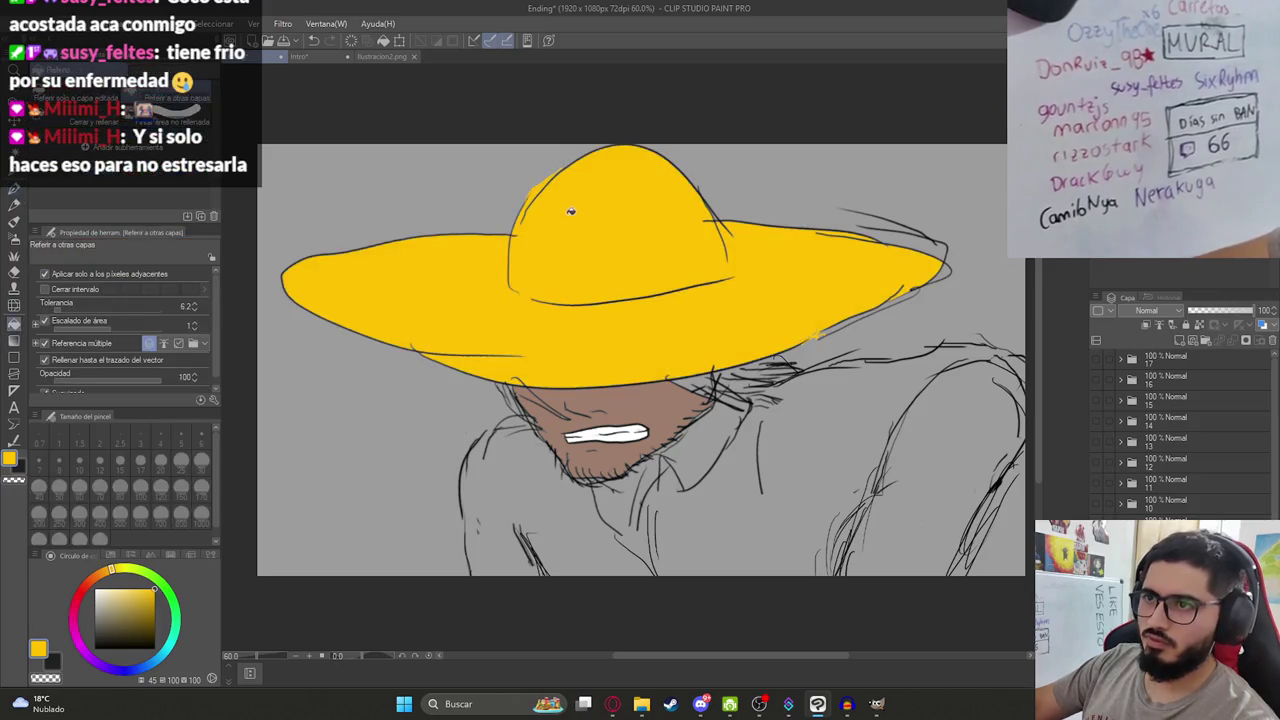
Close the gap at the brim tip with the pen and fill it yellow.
scroll(858, 347, up, 3)
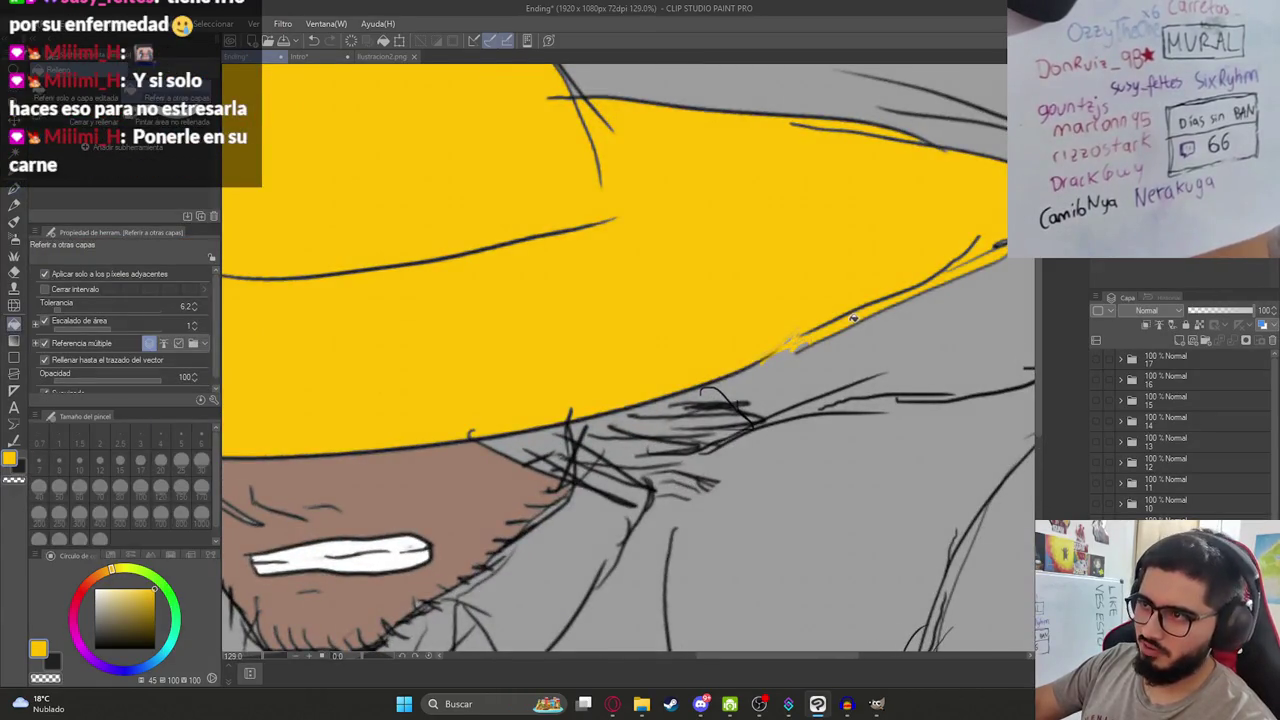
drag(910, 298, 866, 400)
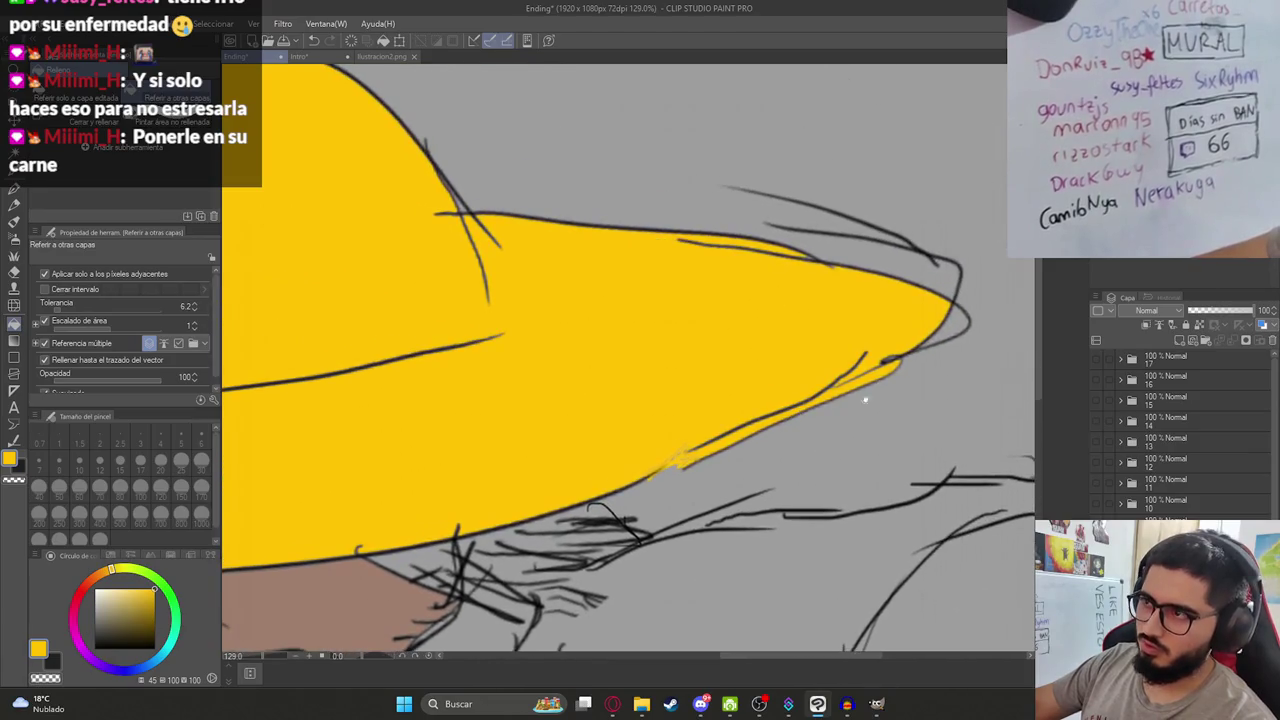
key(p)
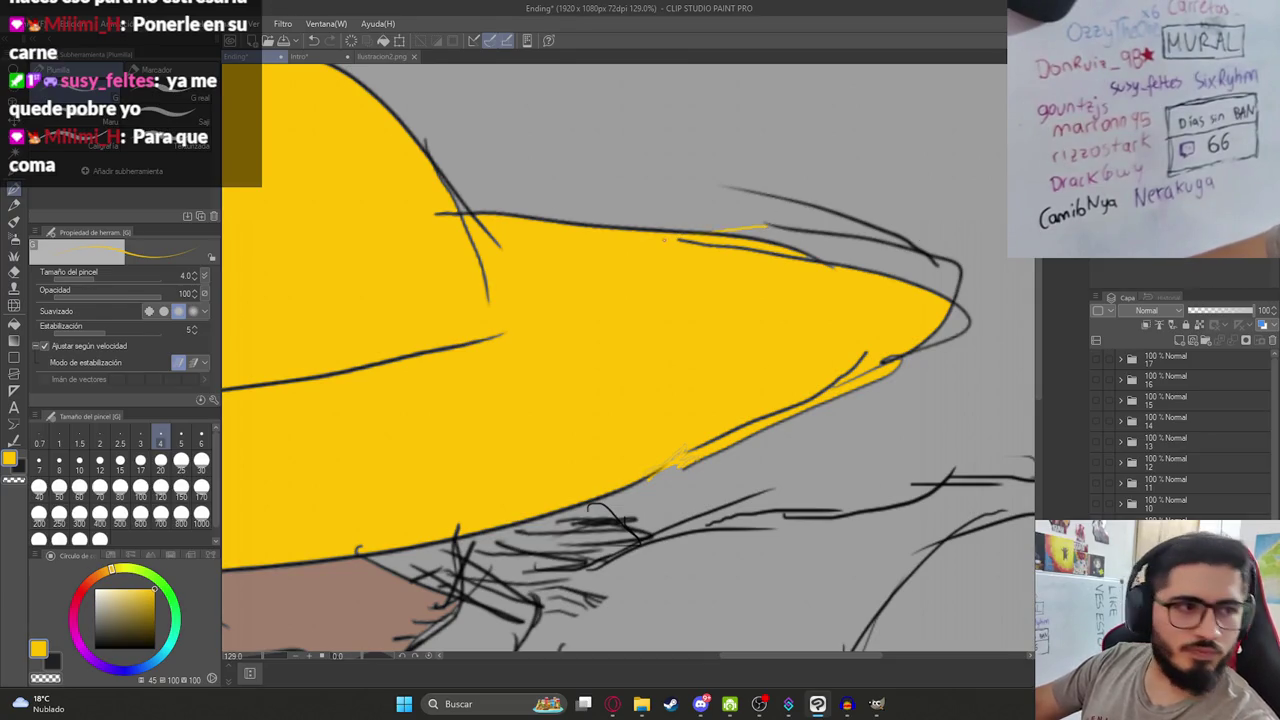
key(g)
click(860, 255)
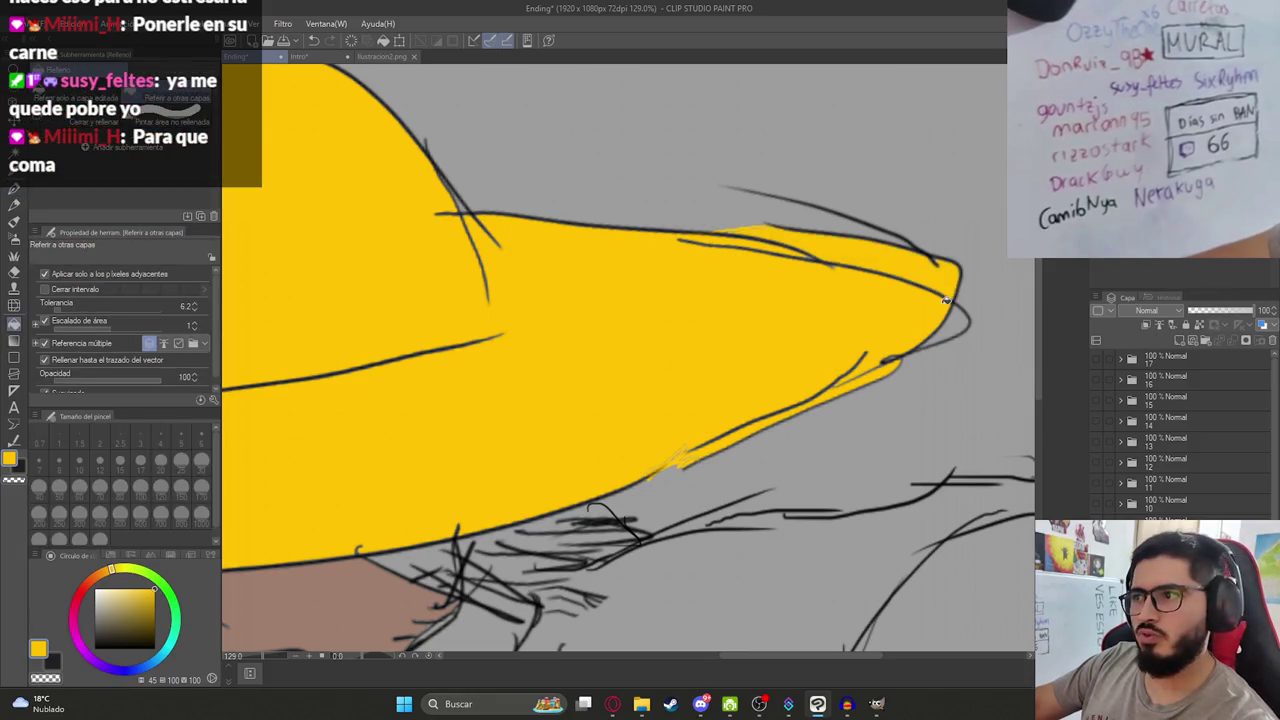
scroll(864, 338, down, 3)
scroll(864, 338, down, 1)
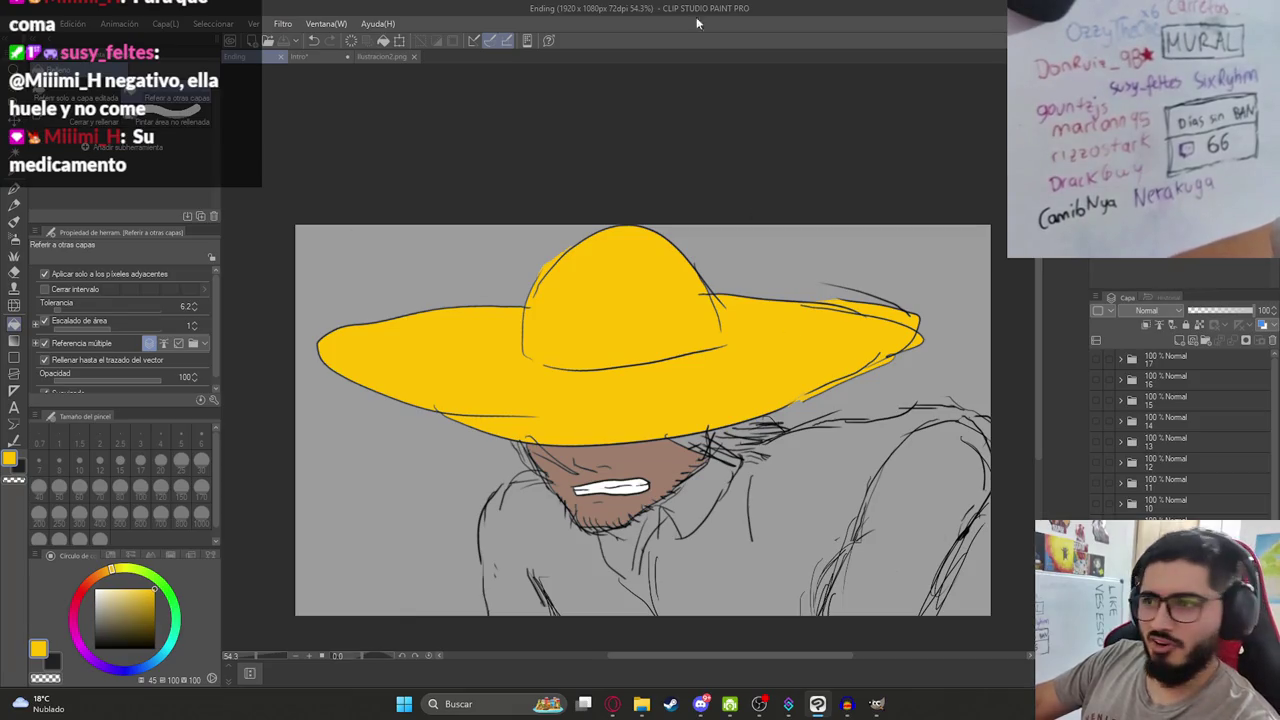
scroll(649, 477, up, 2)
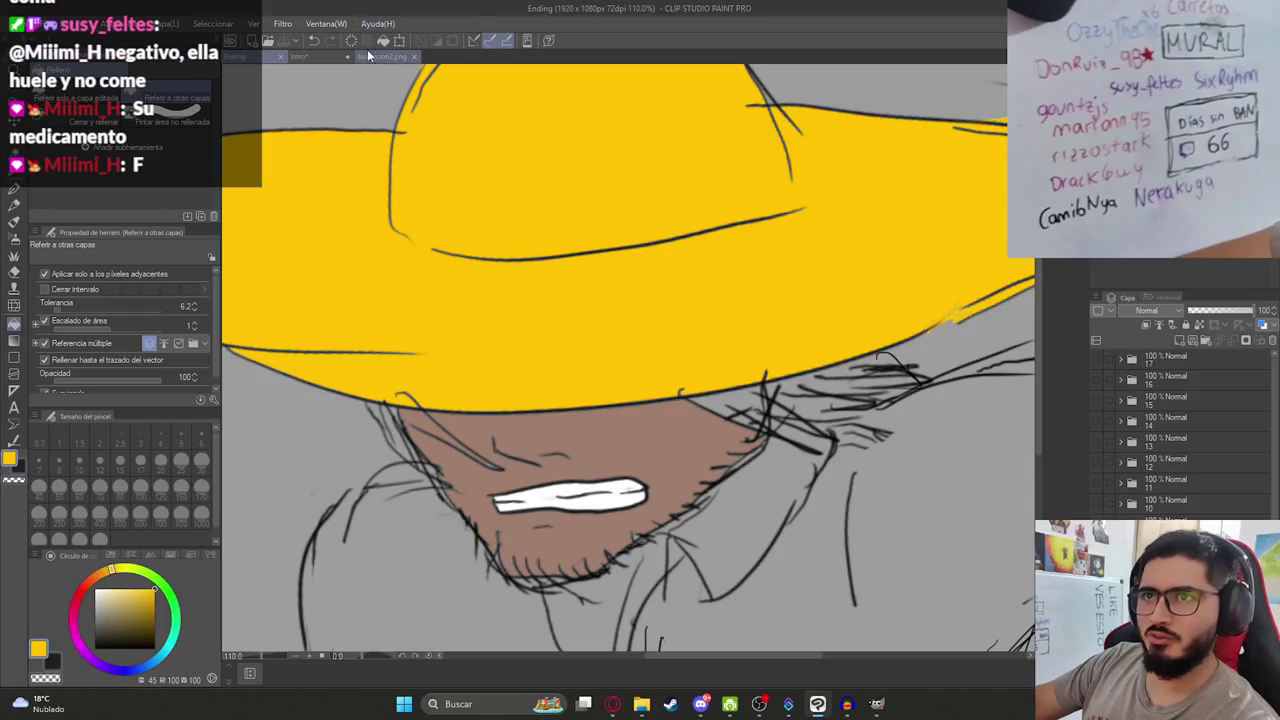
Fill the hair under the brim dark grey, raising fill tolerance to 13.
click(372, 56)
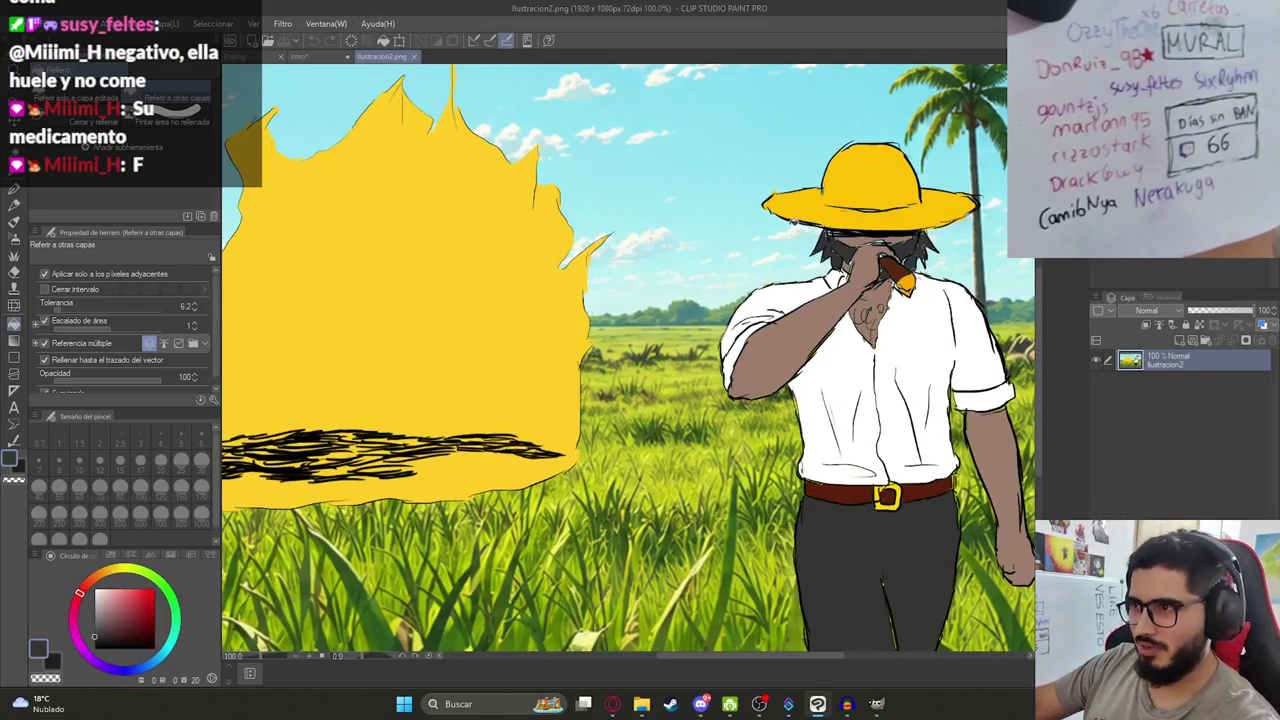
click(237, 57)
click(720, 397)
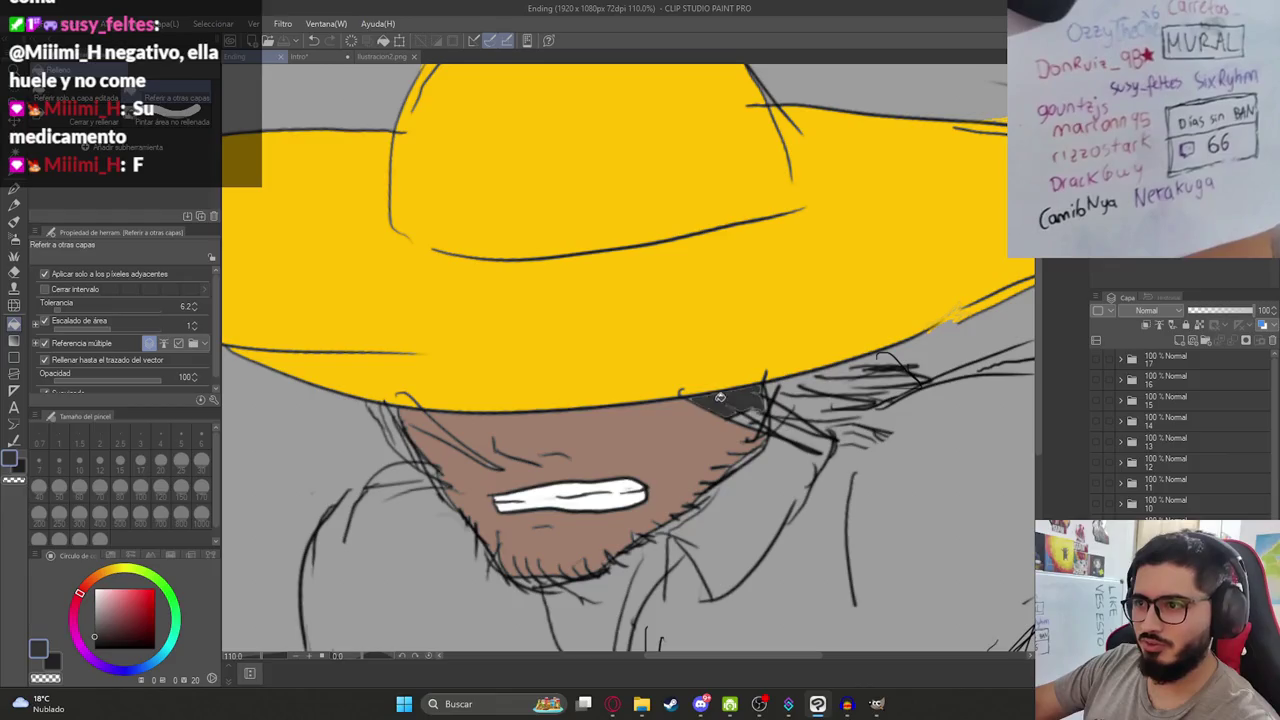
click(735, 407)
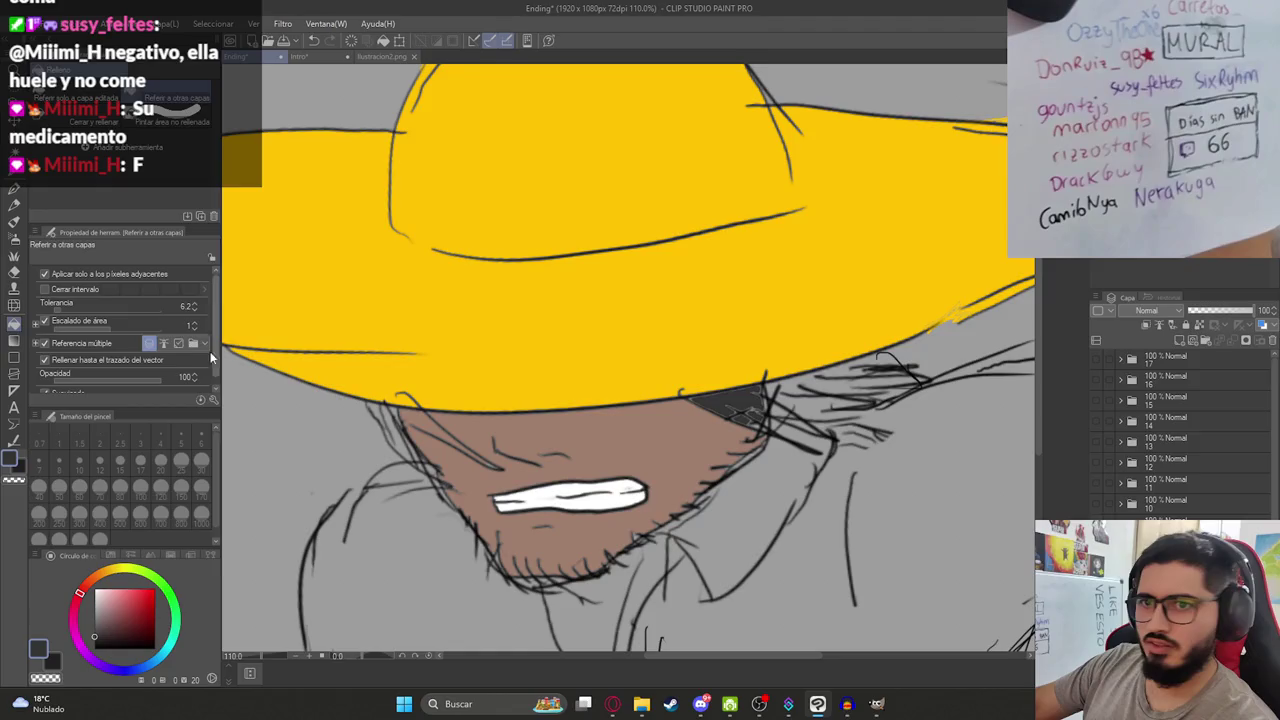
click(72, 306)
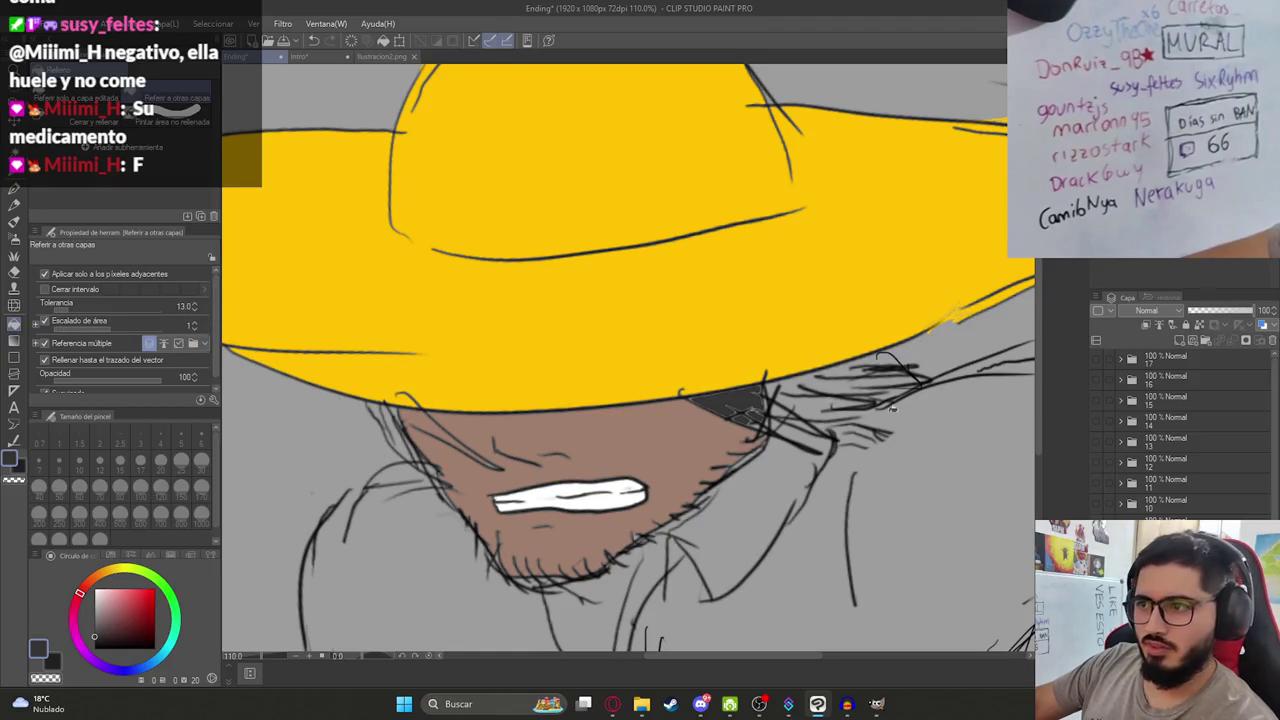
click(741, 399)
click(781, 390)
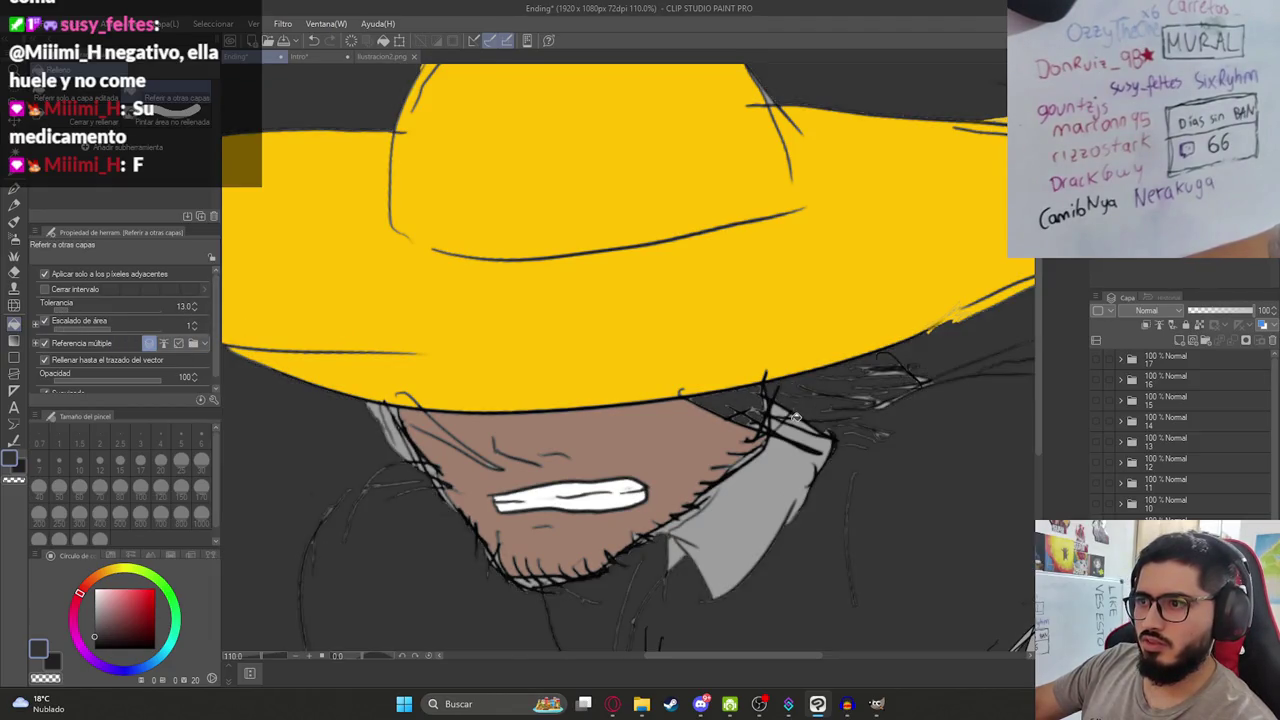
Draw lines closing the hair wedge up to the brim and fill it dark grey.
key(p)
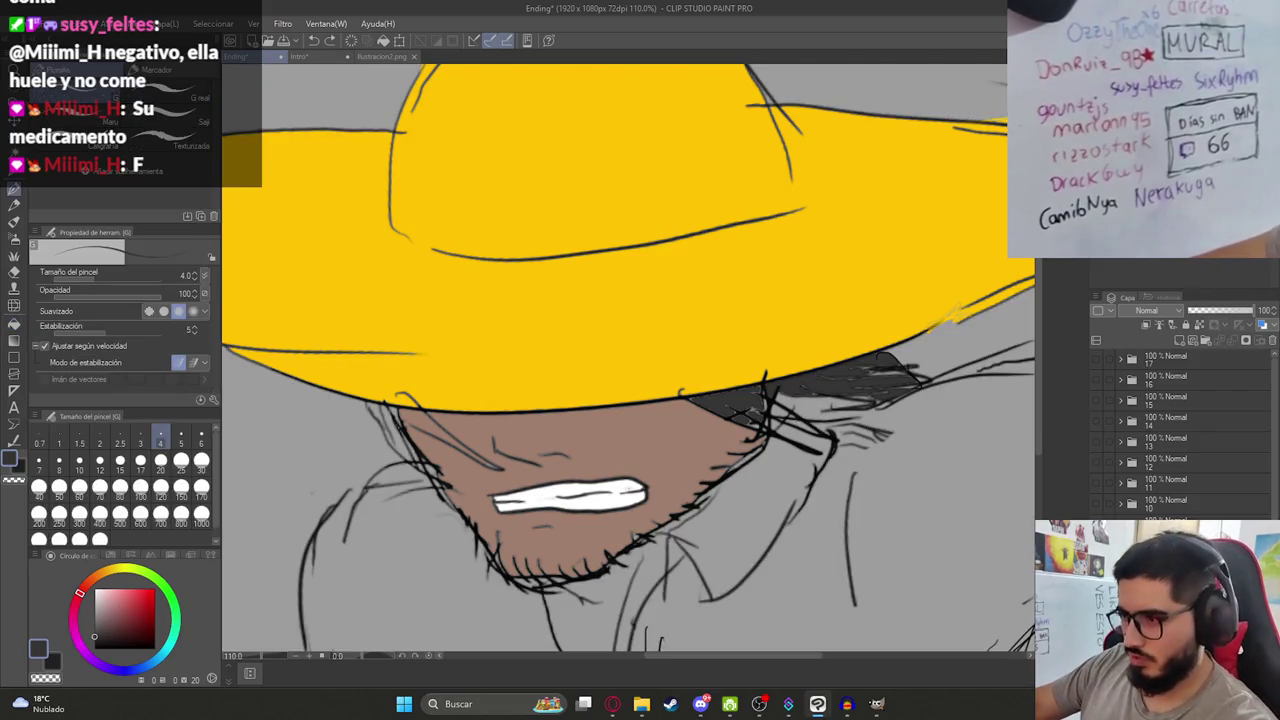
key(ctrl+z)
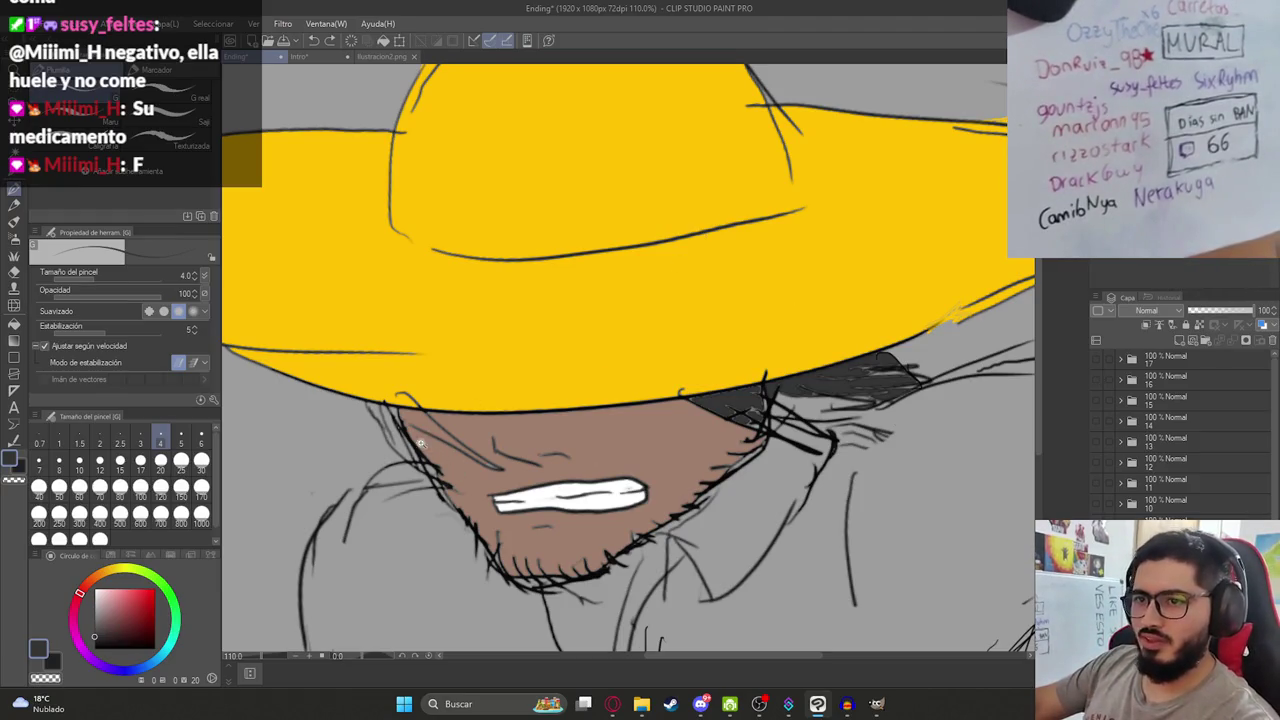
scroll(682, 515, up, 5)
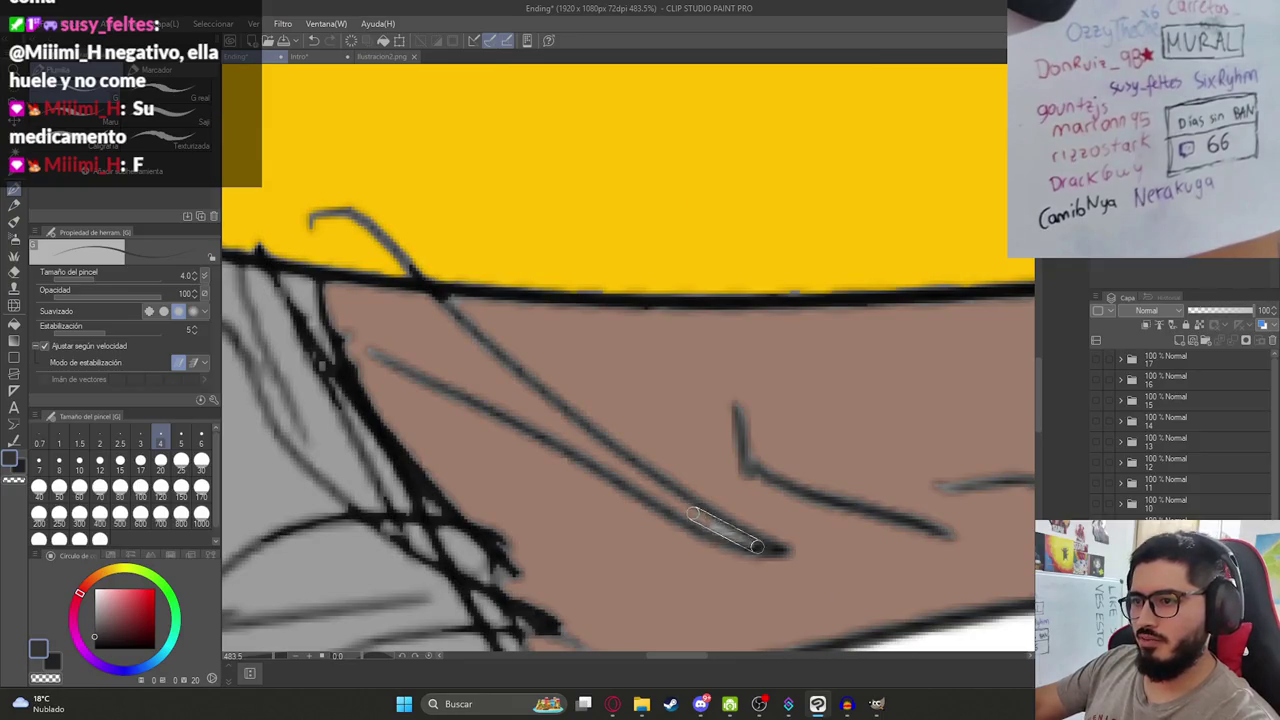
drag(760, 546, 664, 502)
drag(376, 358, 328, 327)
key(g)
click(365, 325)
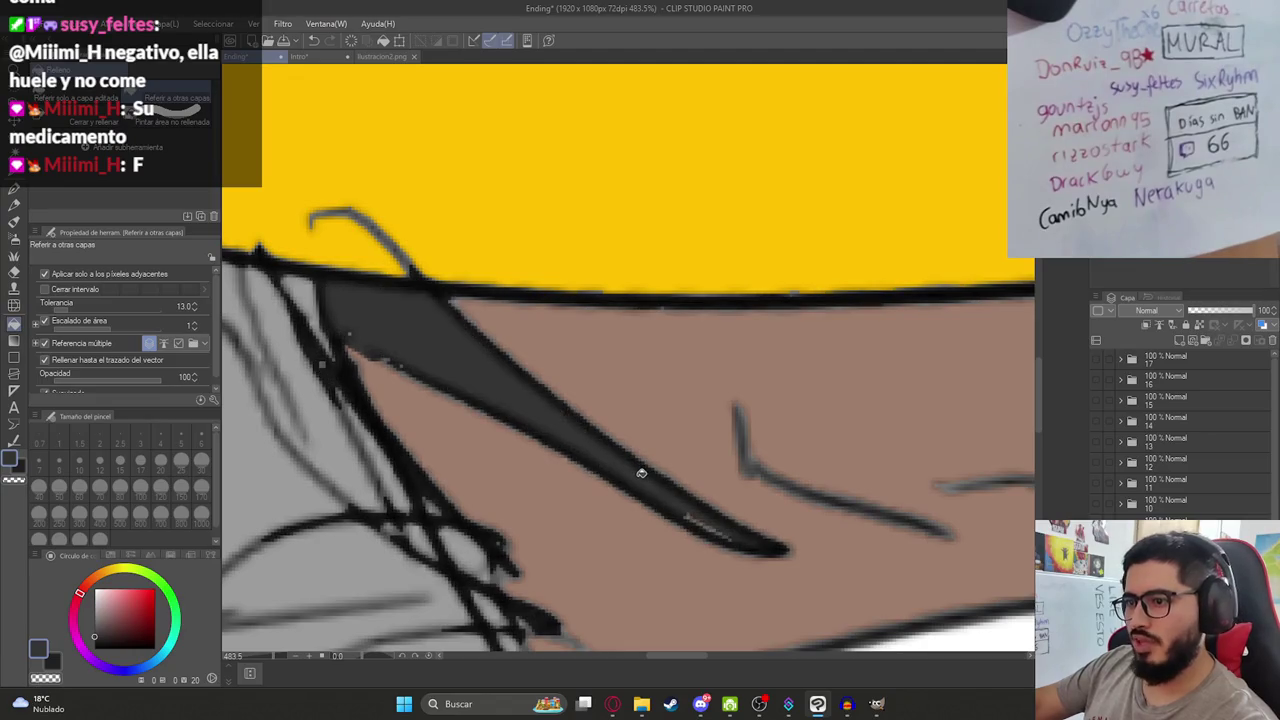
Fill and paint the remaining thin hair strands along the brim shadow dark grey.
scroll(640, 474, down, 2)
scroll(585, 441, down, 2)
scroll(586, 441, up, 2)
click(525, 430)
click(570, 463)
mouse_move(561, 415)
mouse_down()
mouse_move(655, 565)
mouse_move(657, 540)
mouse_up()
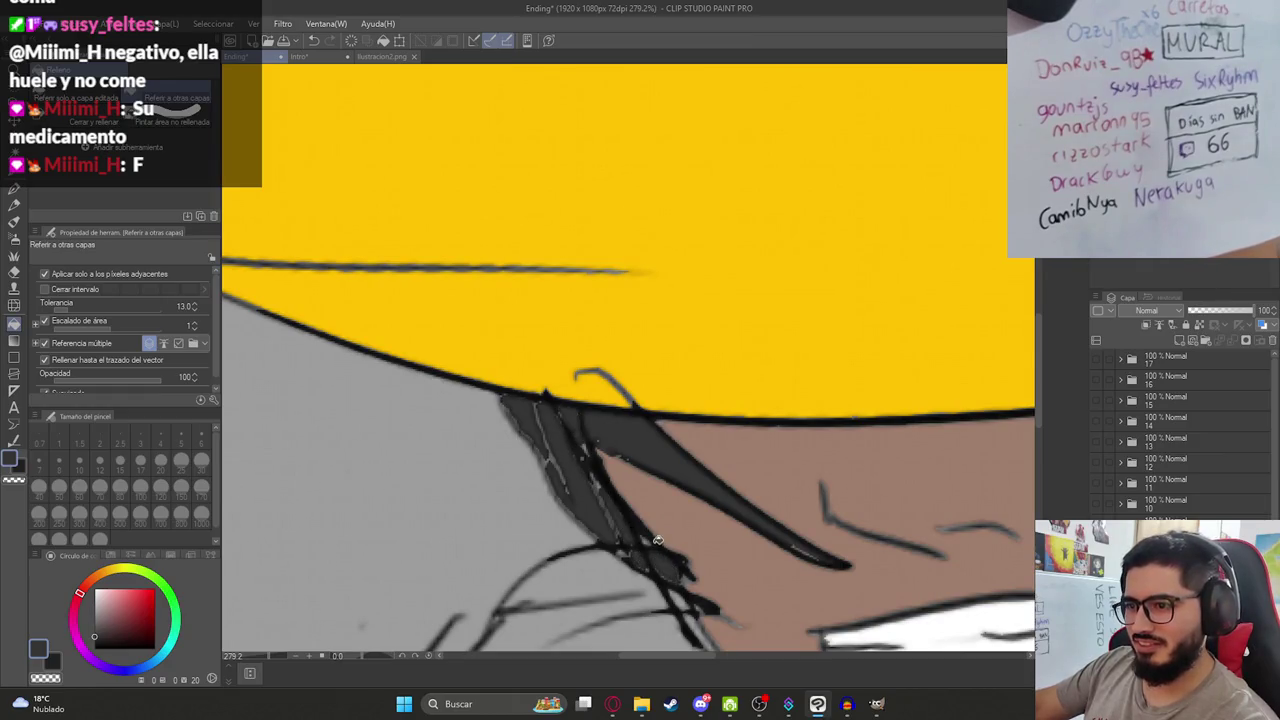
scroll(597, 470, down, 3)
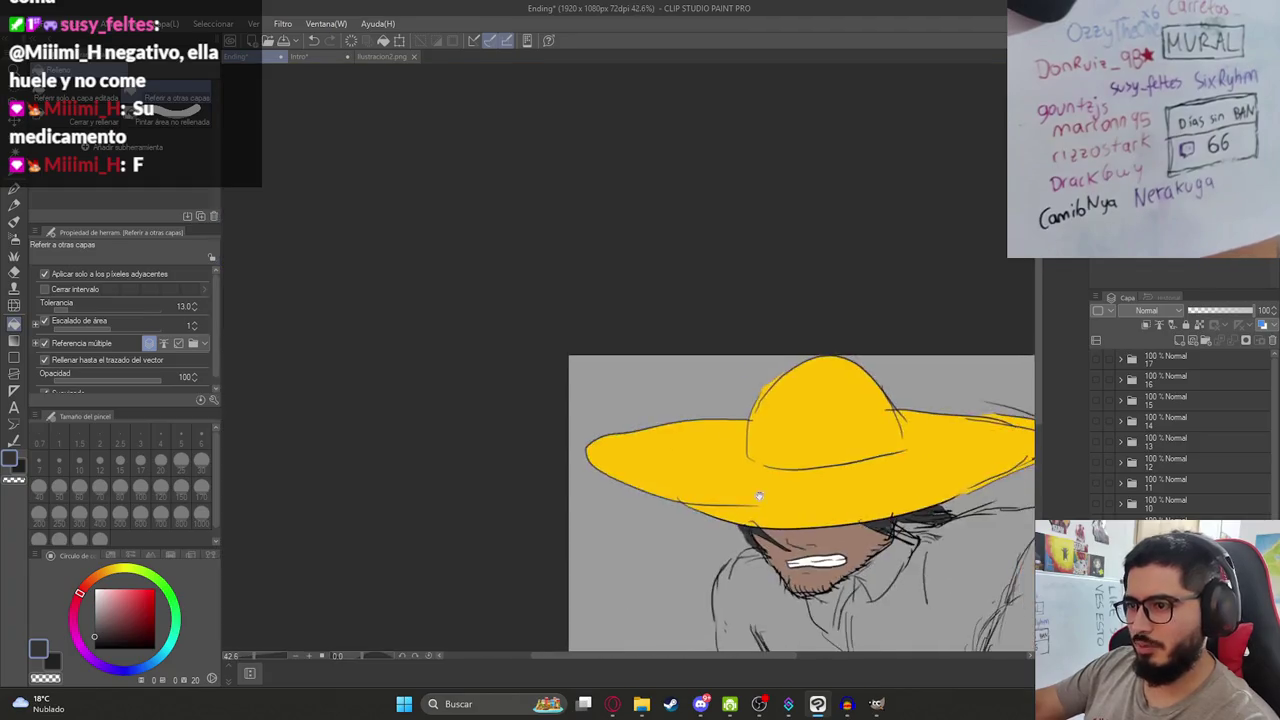
Fill the neck under the chin with the skin brown.
scroll(698, 510, up, 1)
scroll(698, 510, up, 1)
alt+click(546, 451)
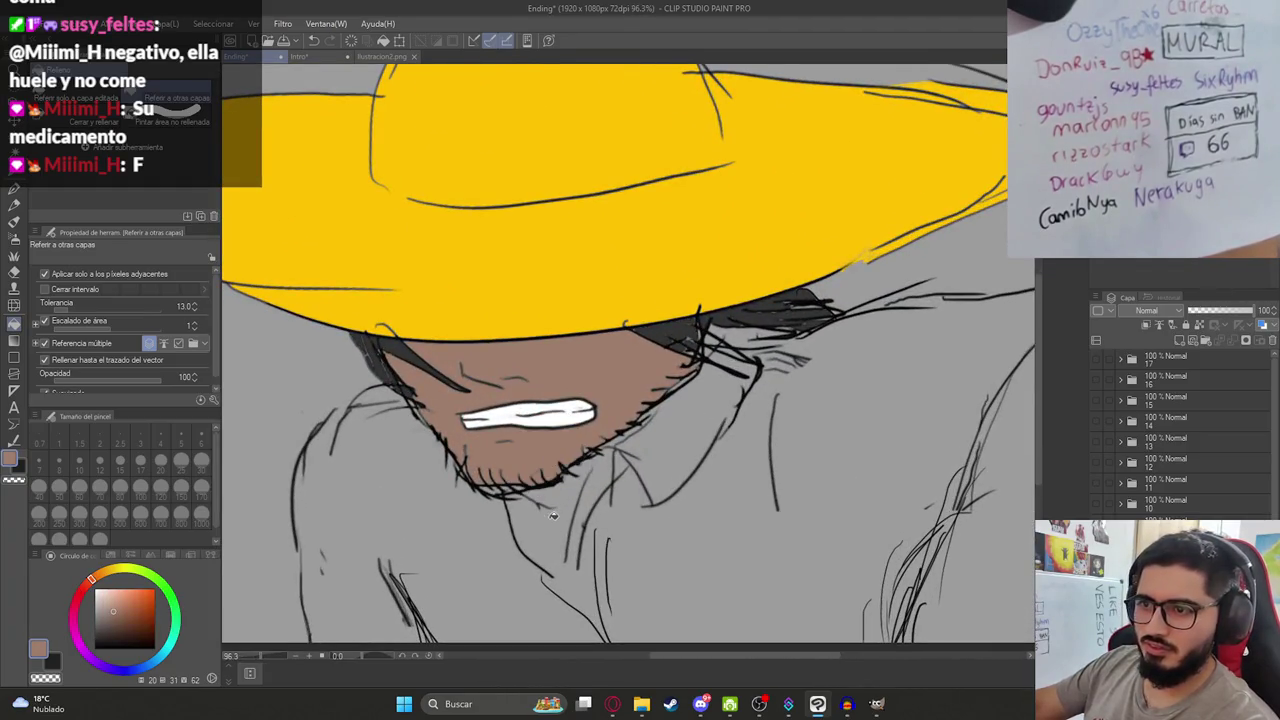
key(p)
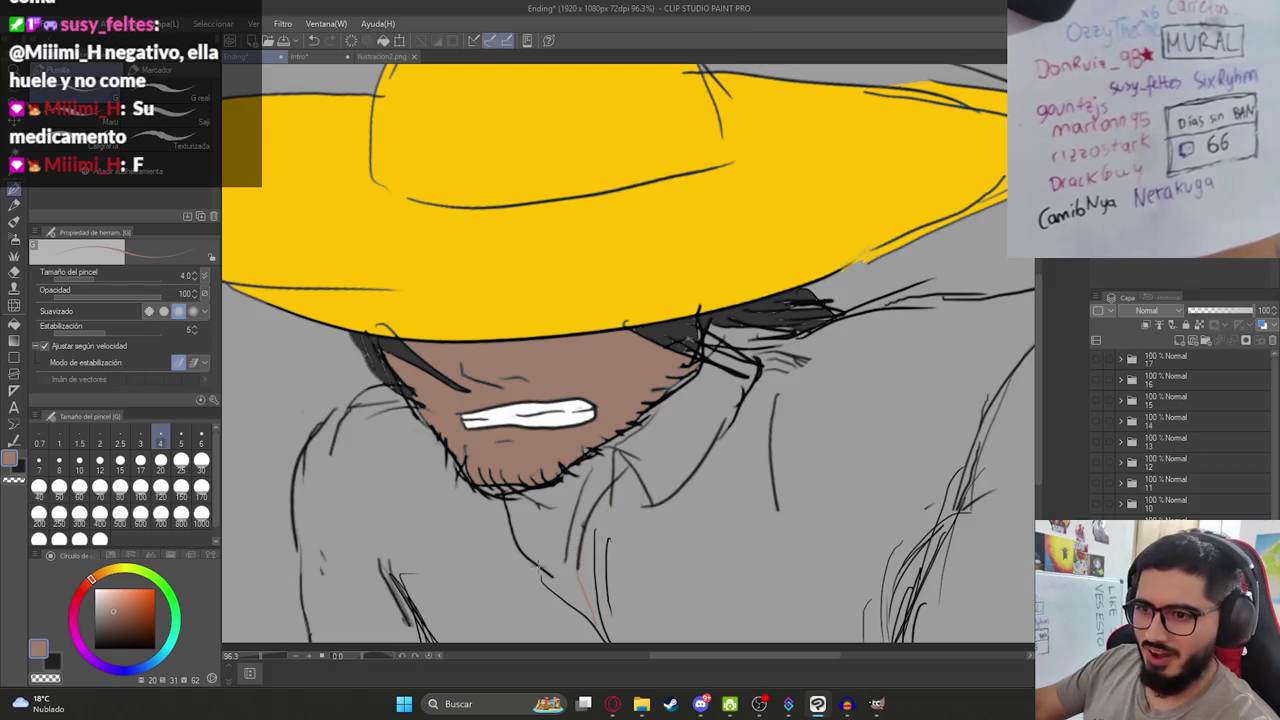
key(g)
click(546, 560)
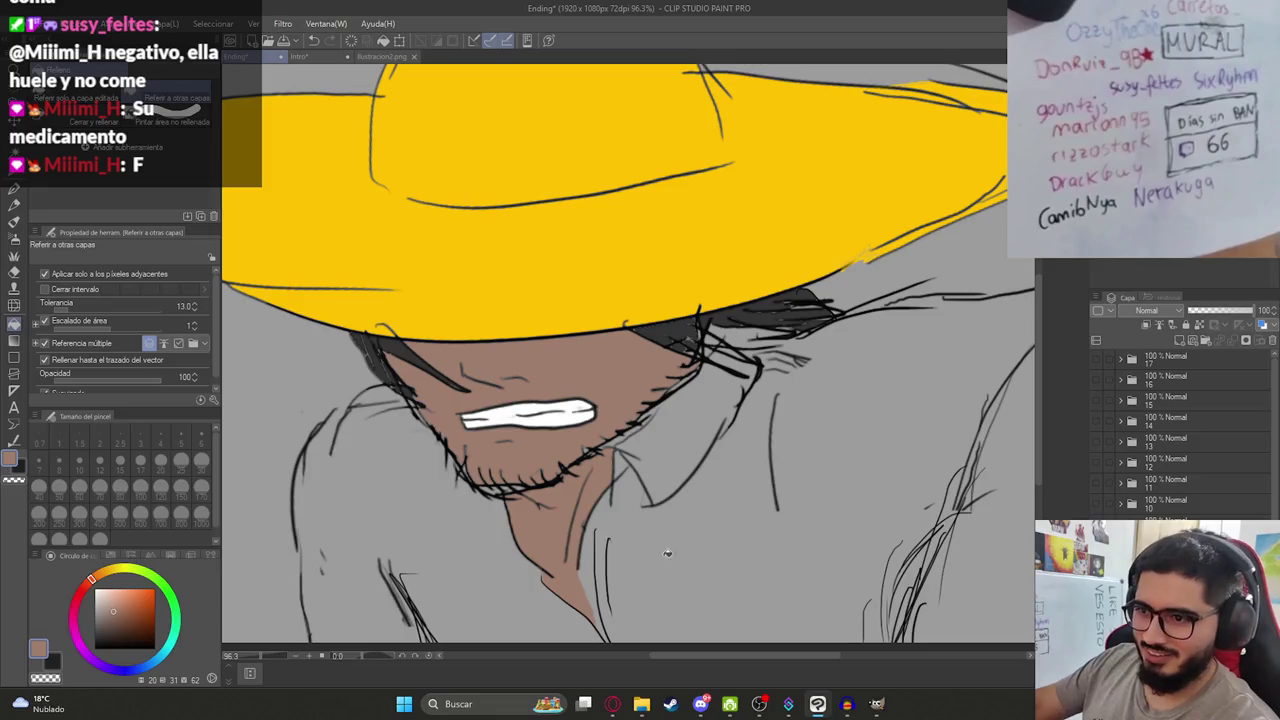
Try filling the shirt white twice, undoing both attempts.
key(x)
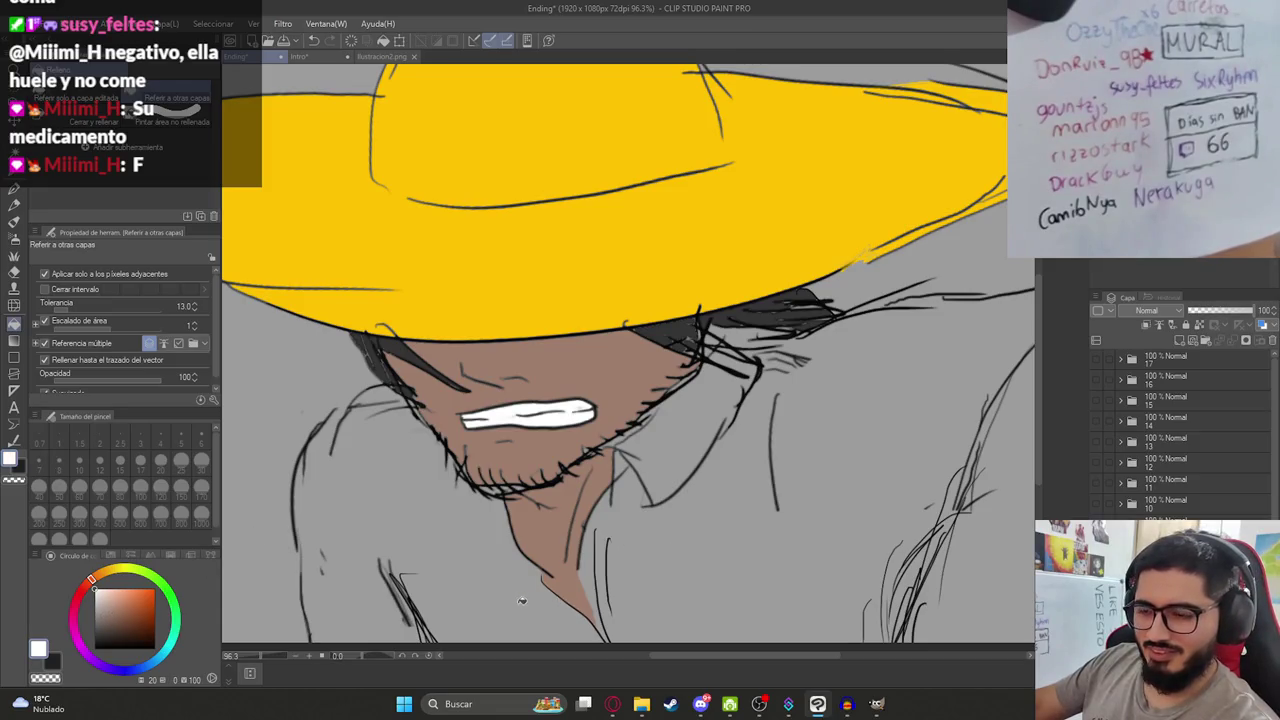
click(521, 600)
key(ctrl+z)
key(p)
key(g)
click(438, 509)
key(ctrl+z)
key(p)
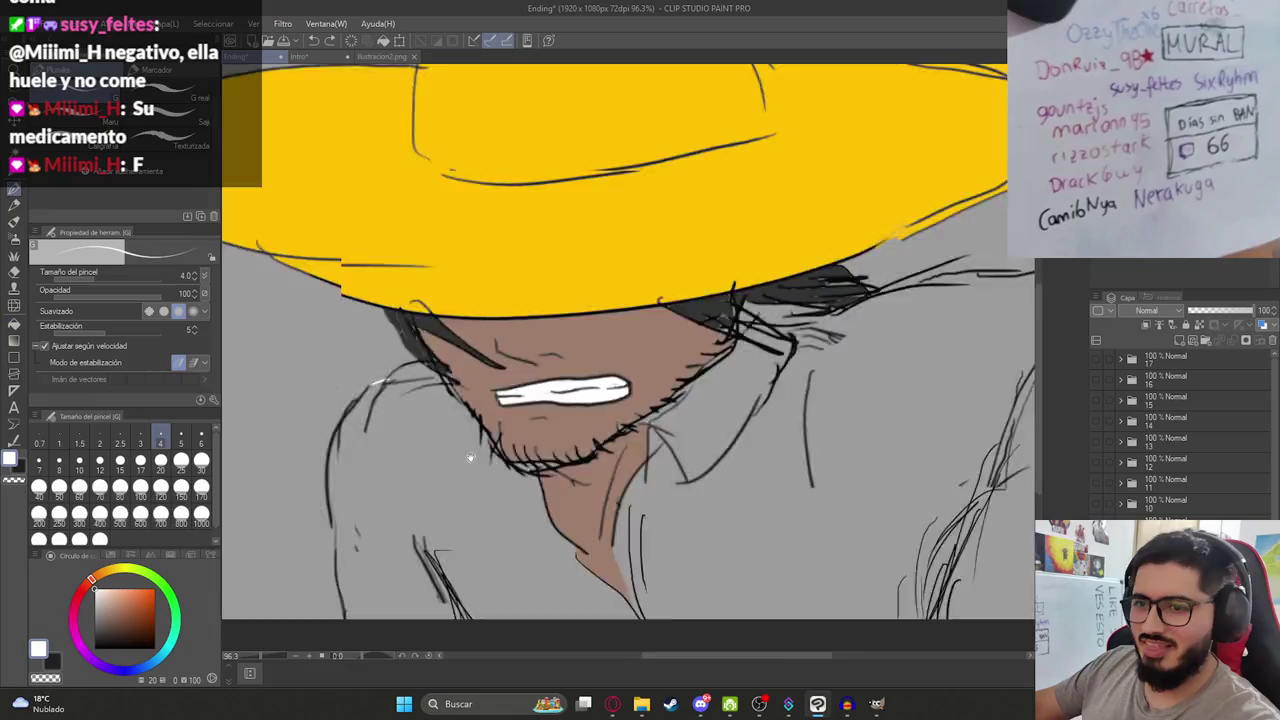
Lower the fill tolerance to 7.5 and fill the shirt and collar white.
drag(404, 482, 495, 445)
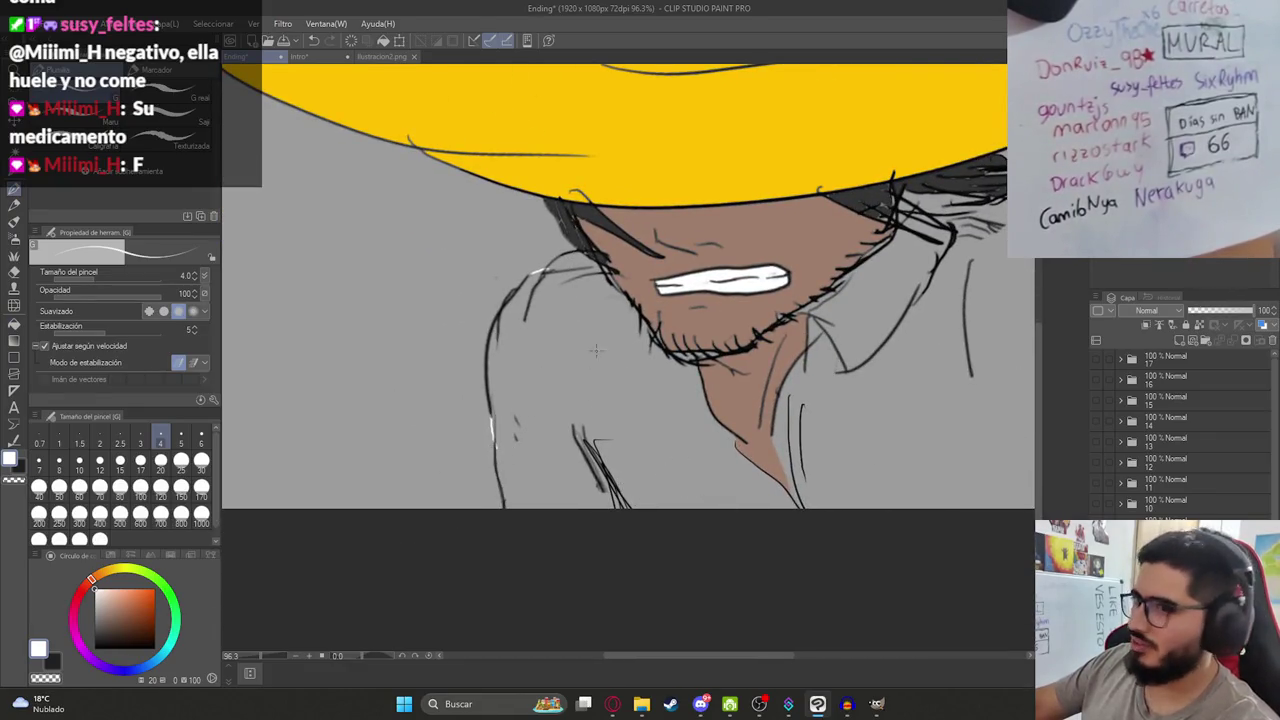
key(g)
drag(69, 306, 63, 307)
click(567, 384)
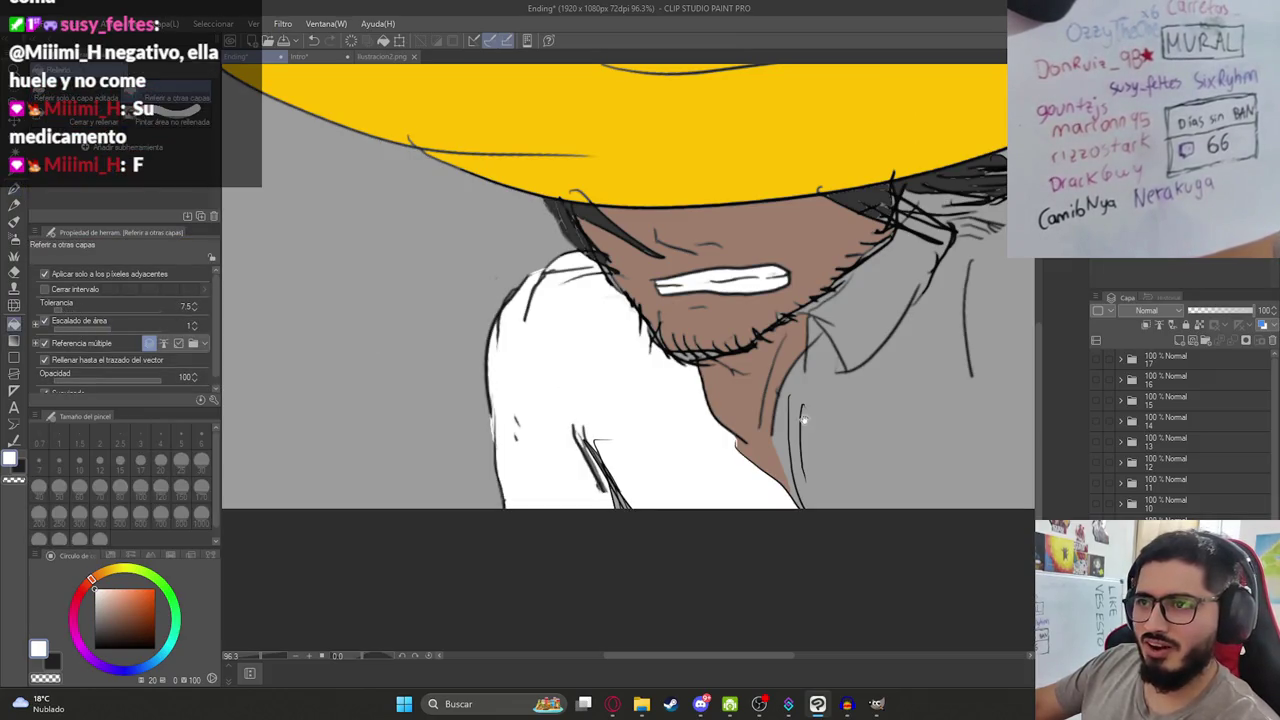
drag(802, 420, 442, 470)
click(573, 488)
click(520, 361)
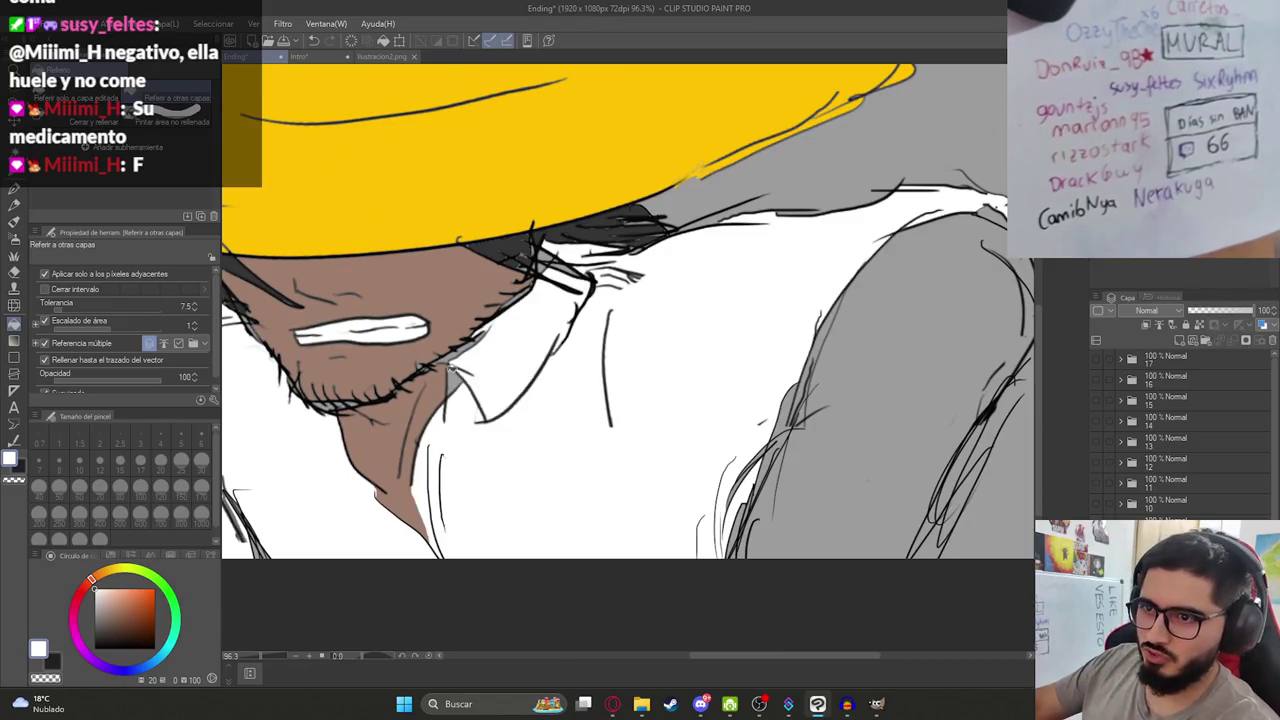
Fill the bare right arm with the skin brown sampled from the chin.
alt+click(449, 362)
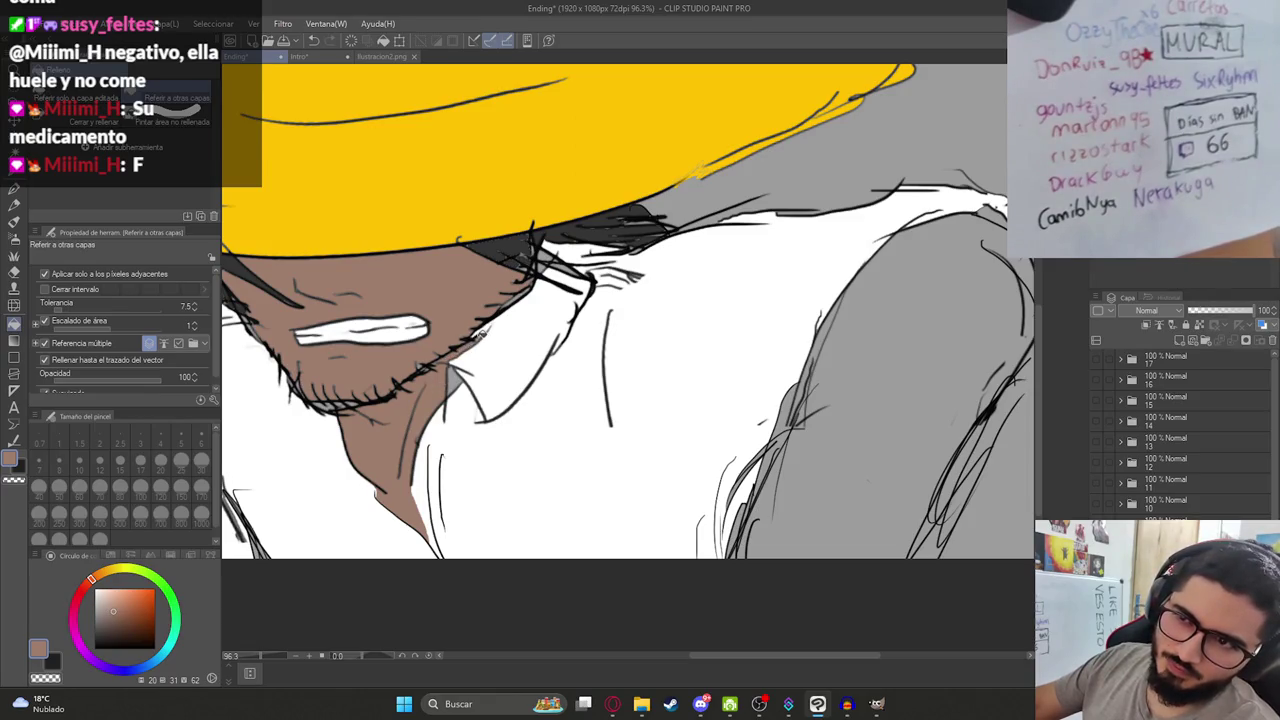
alt+click(474, 376)
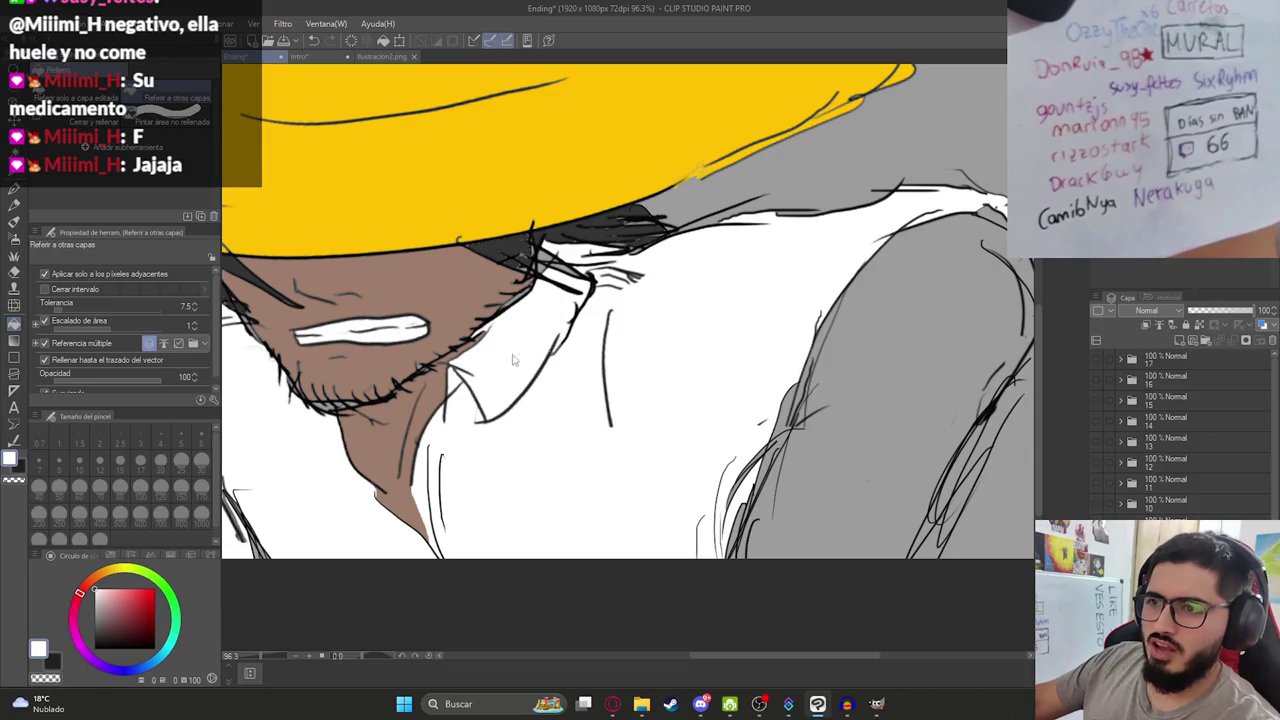
alt+click(400, 310)
scroll(350, 315, down, 3)
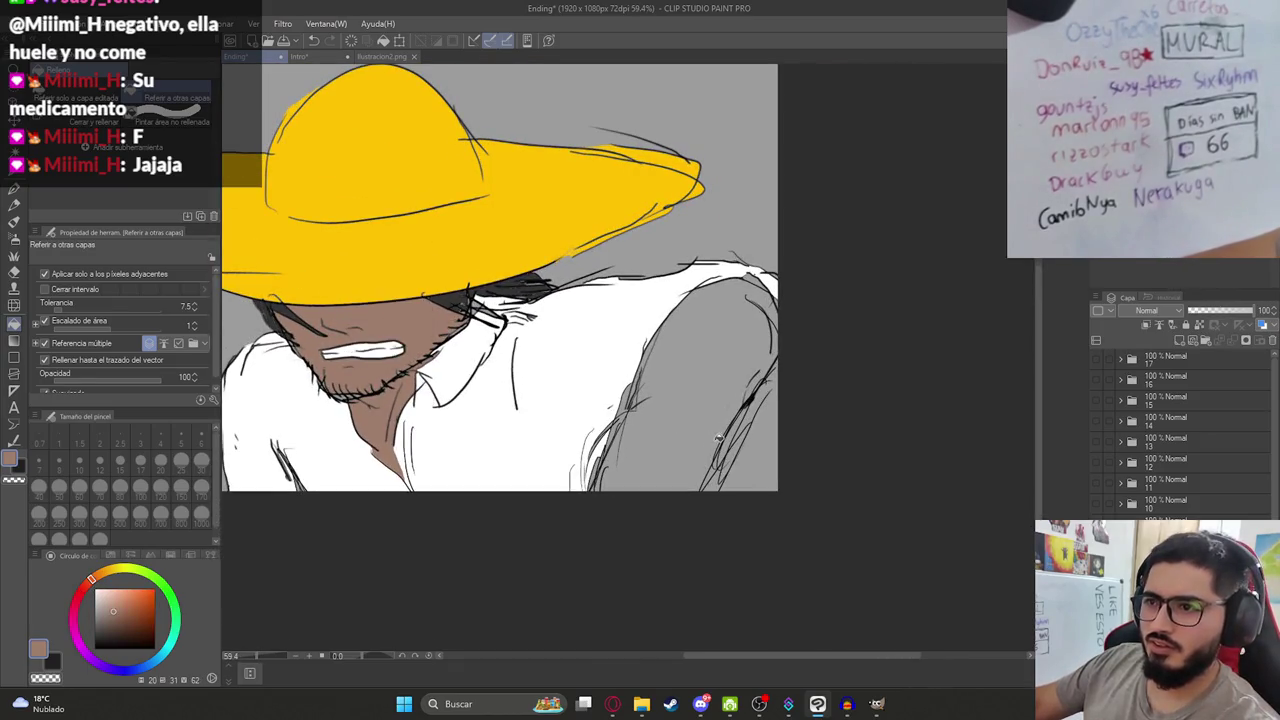
click(718, 438)
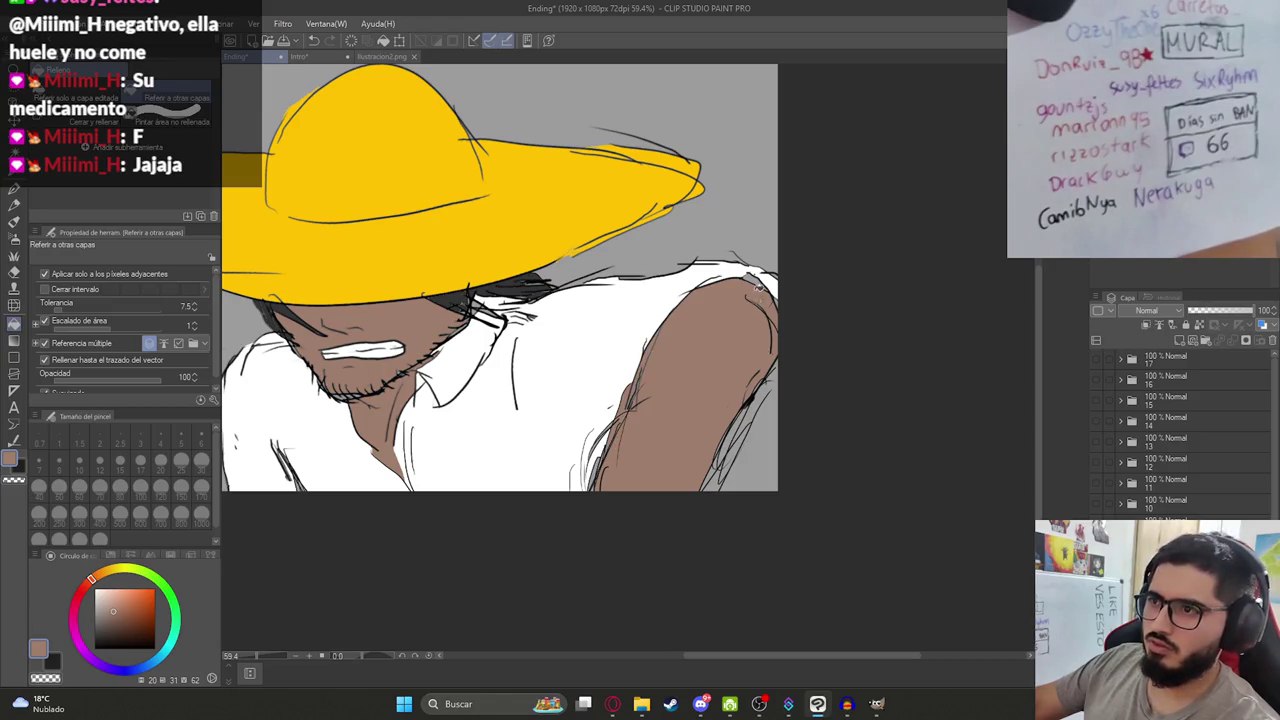
drag(635, 436, 783, 500)
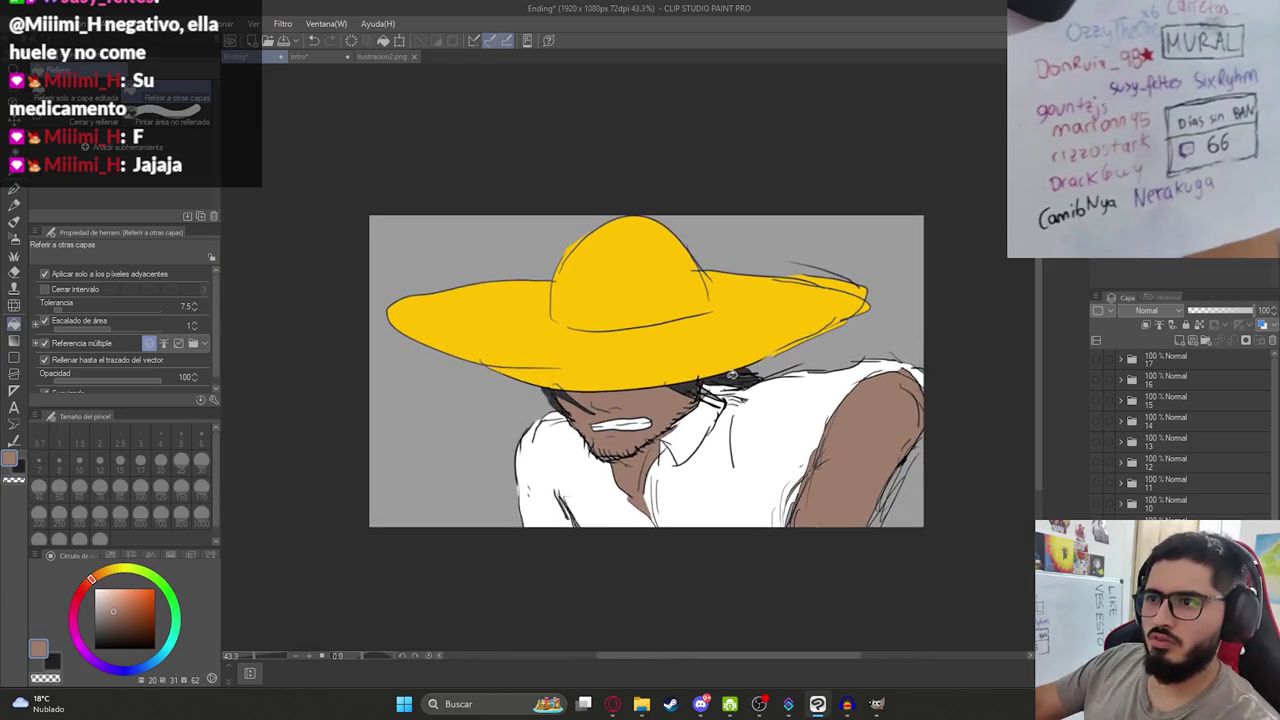
Pick the dark grey, then hide the grey background layer to make it transparent.
alt+click(730, 375)
scroll(757, 432, up, 5)
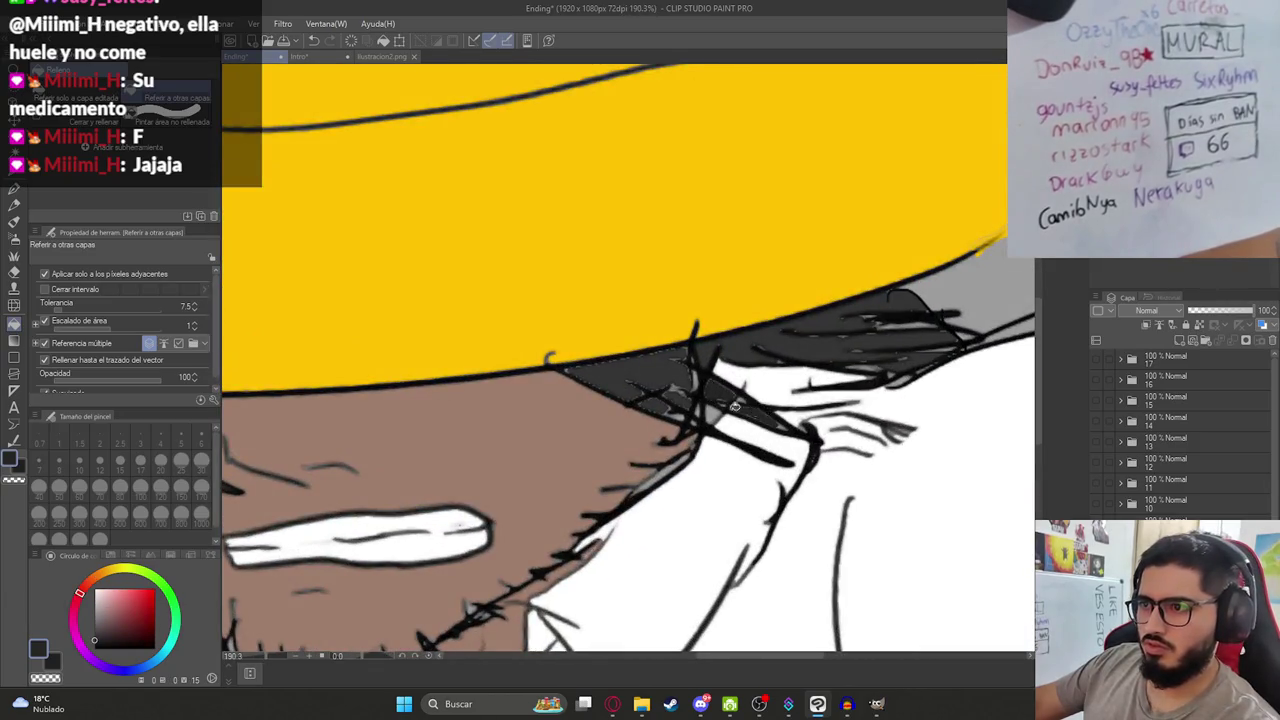
scroll(686, 413, down, 3)
scroll(660, 416, down, 3)
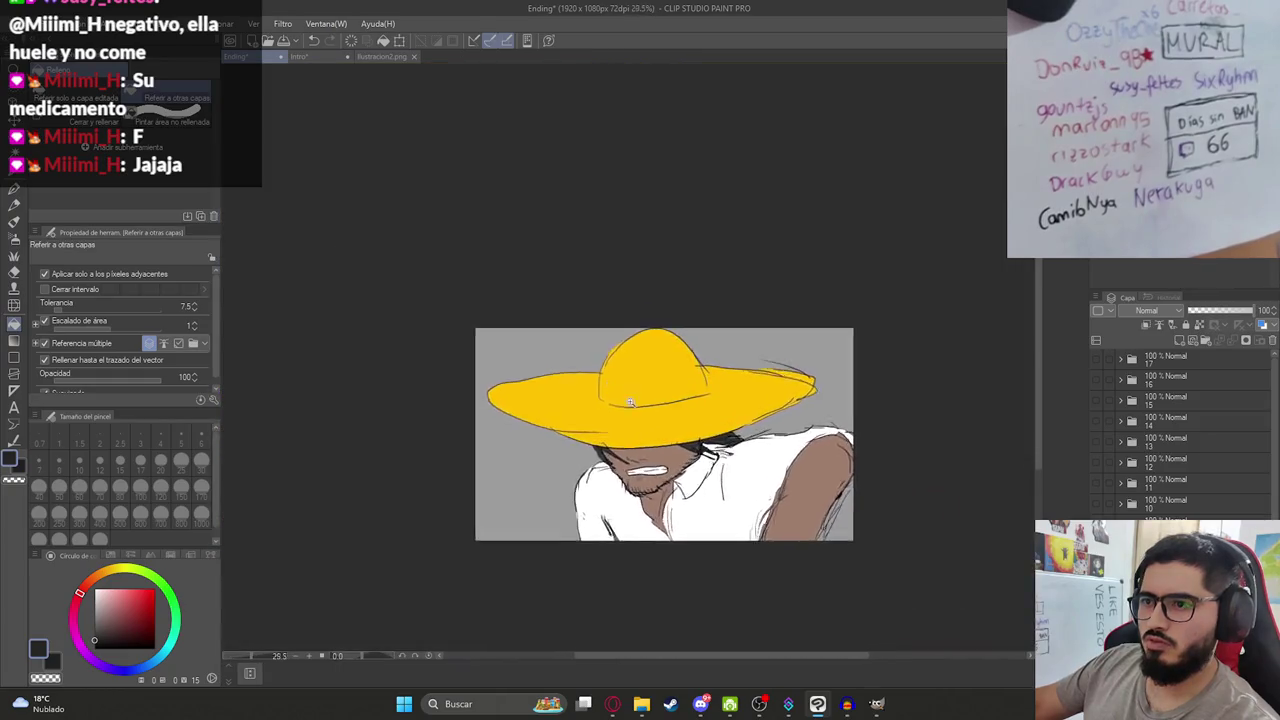
scroll(643, 418, up, 1)
scroll(1180, 430, down, 3)
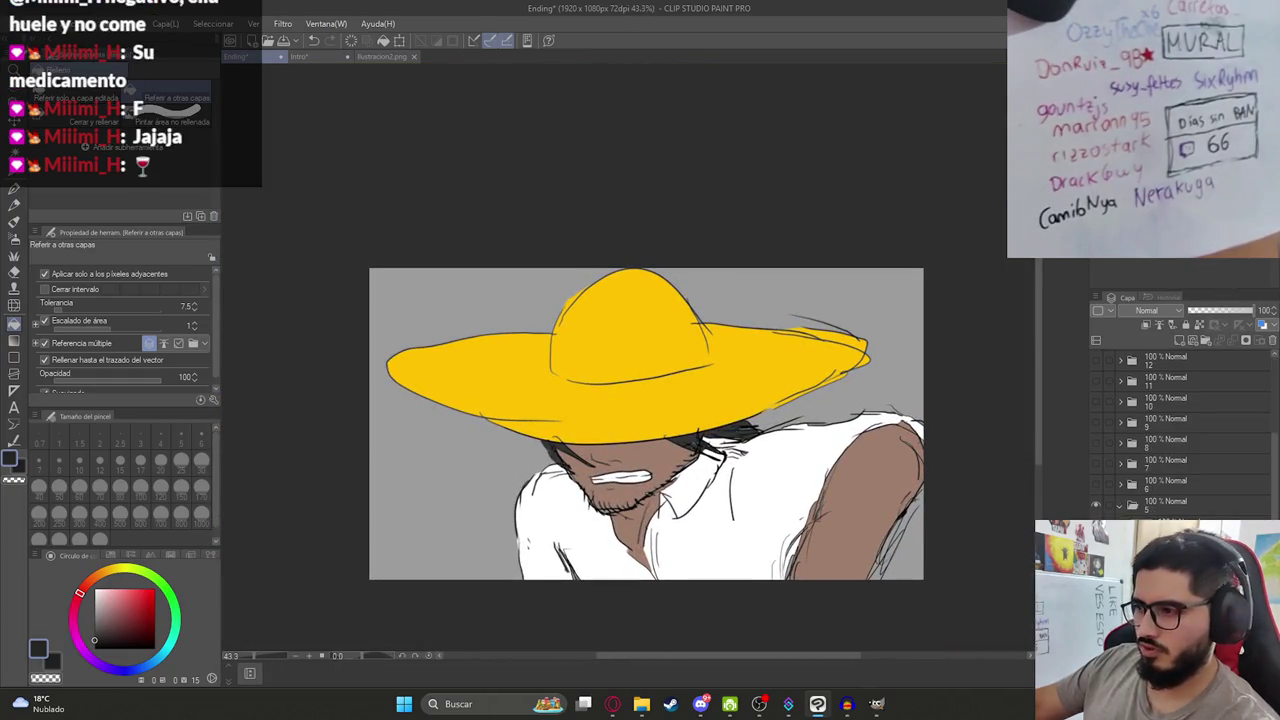
key(ctrl+z)
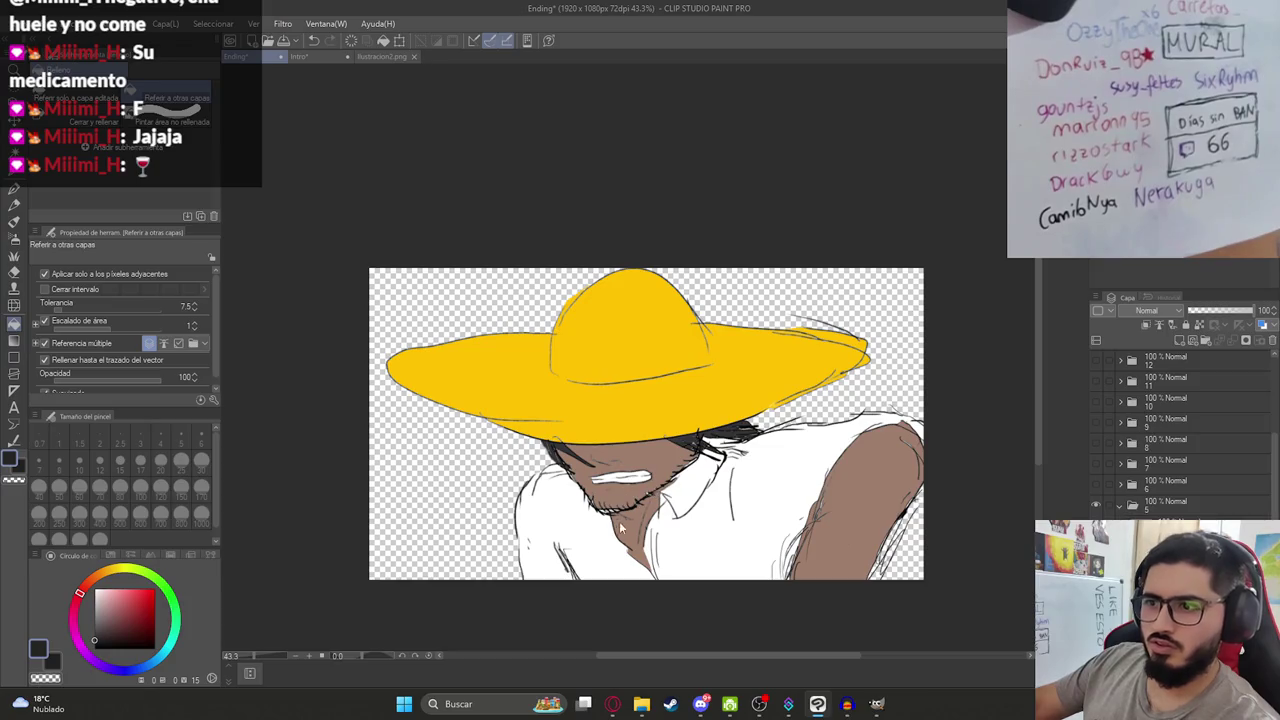
scroll(676, 545, down, 1)
scroll(676, 545, up, 5)
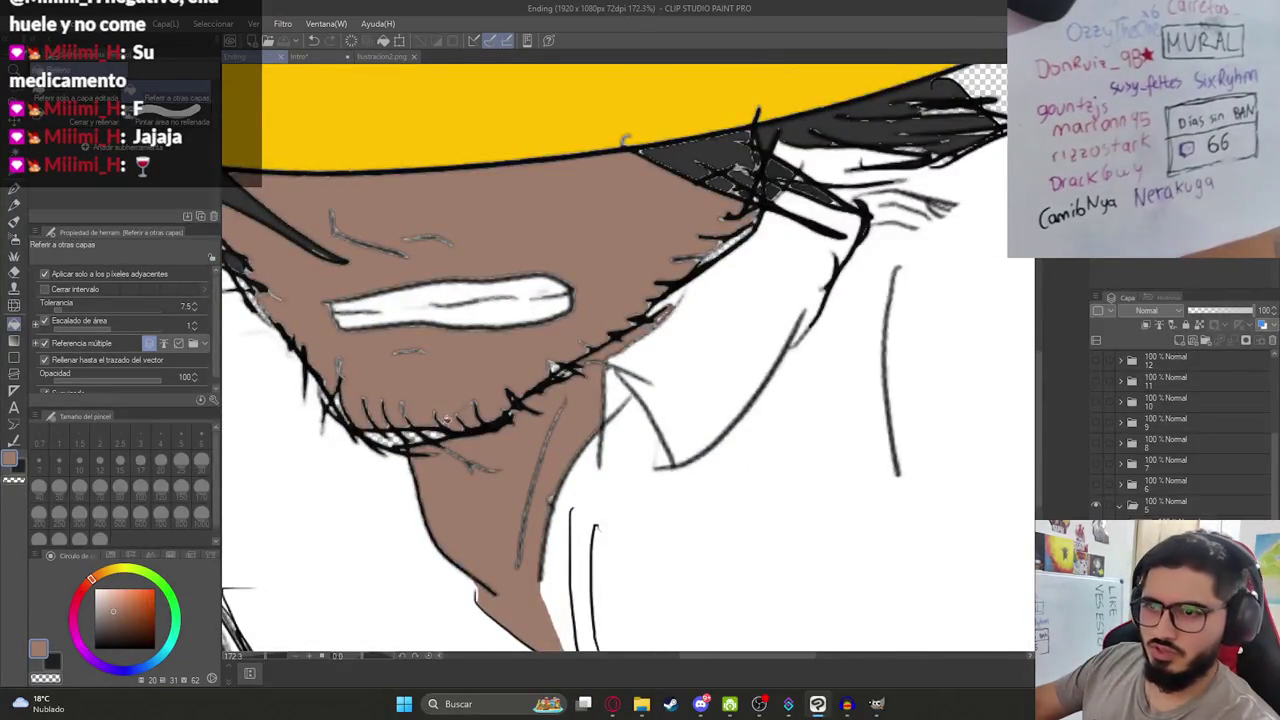
scroll(380, 436, down, 4)
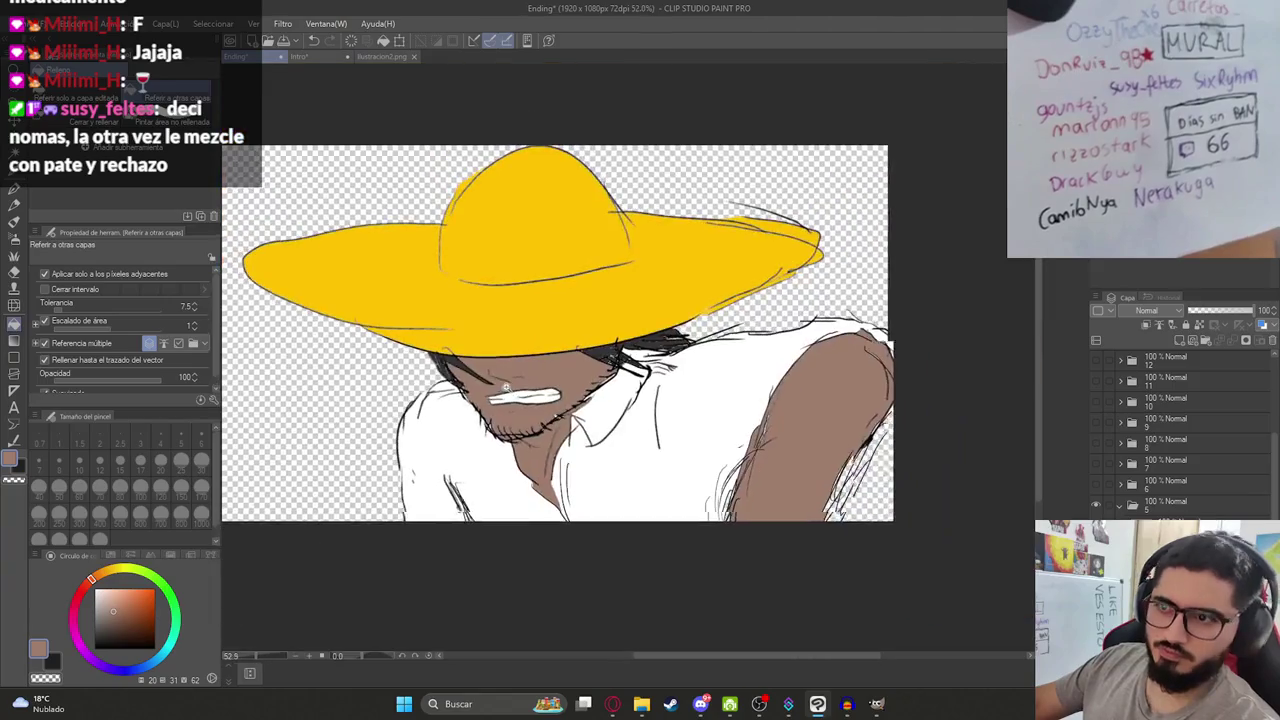
Export the drawing as a single-layer PNG named Ilustracion6.png.
click(12, 23)
mouse_move(130, 195)
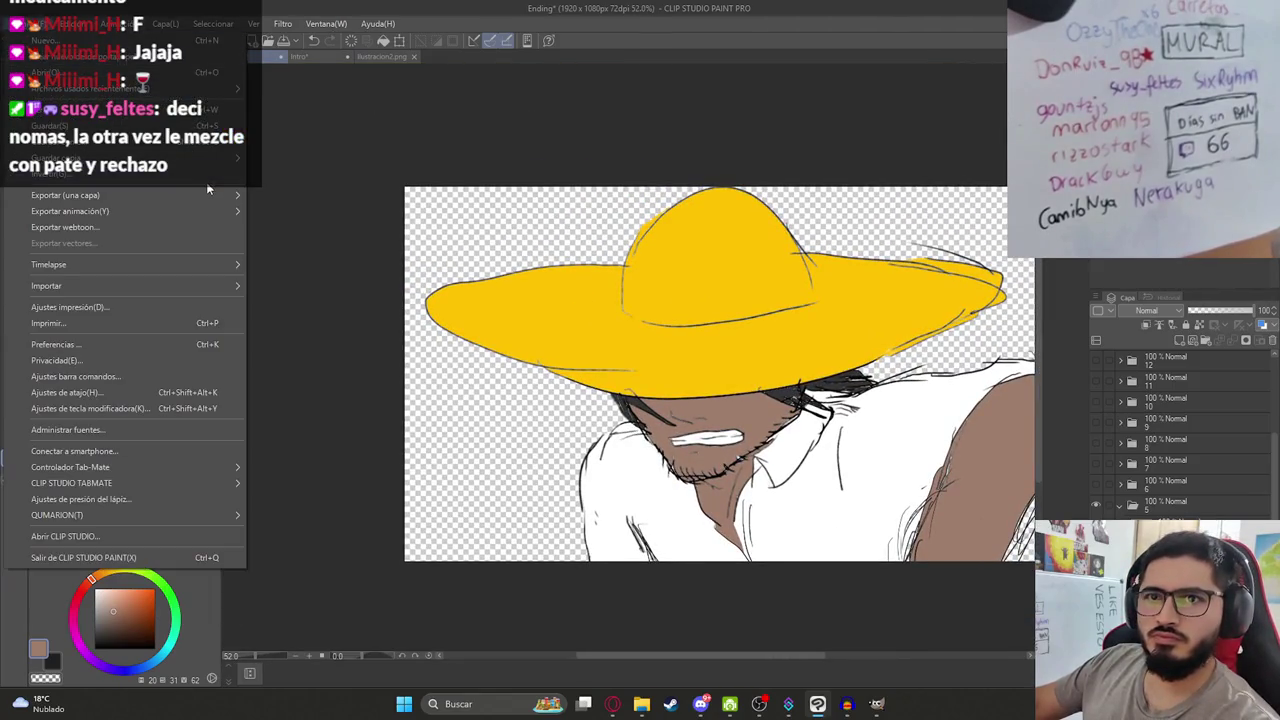
click(333, 230)
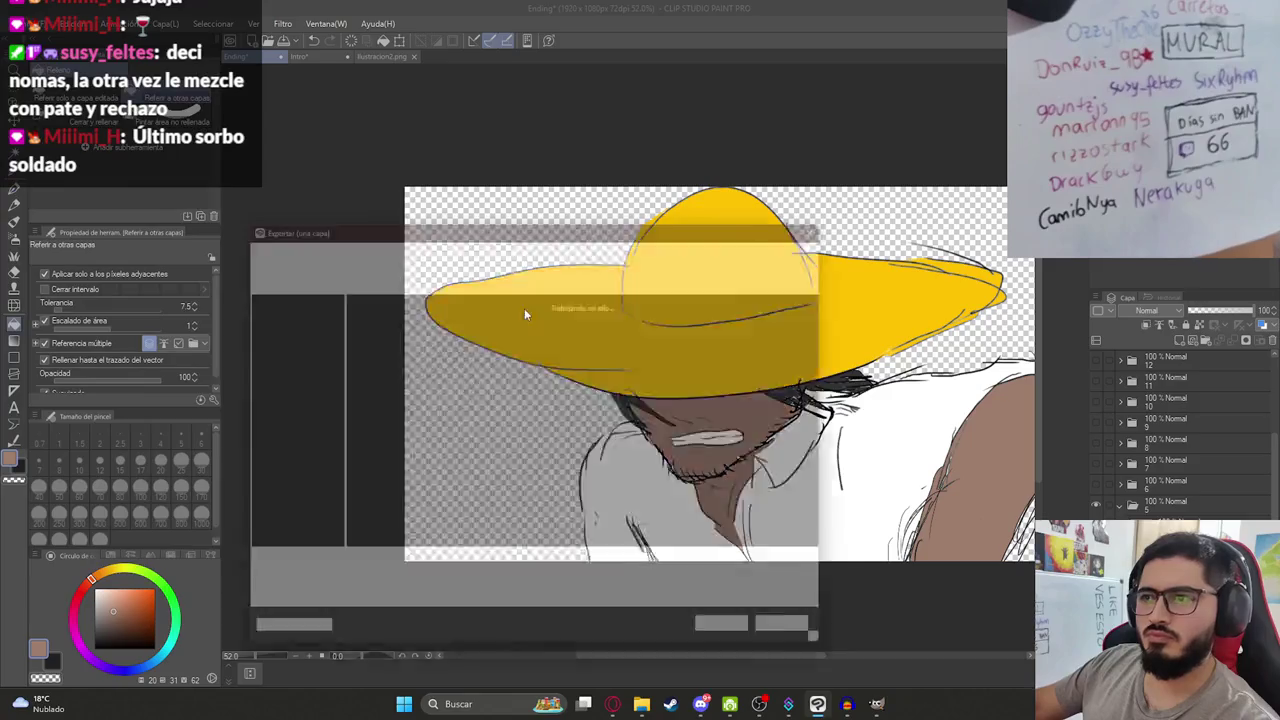
click(448, 428)
click(356, 575)
key(Return)
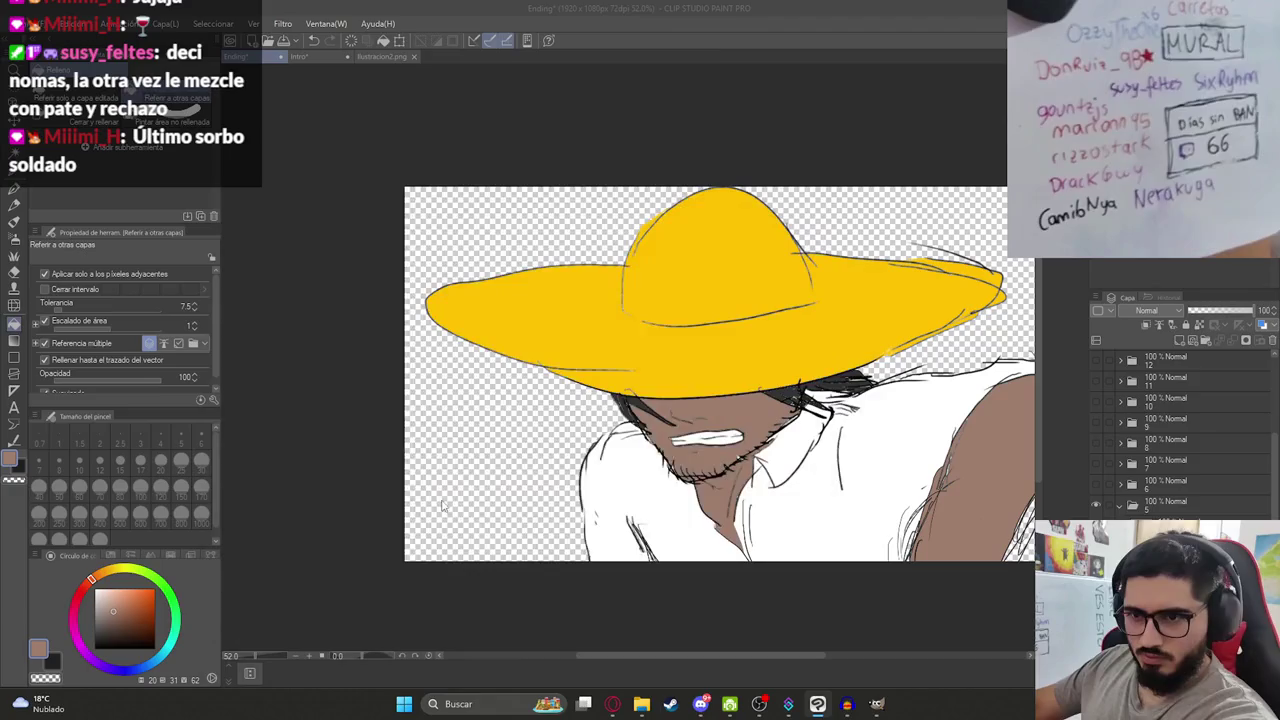
Check Ilustracion6.png in the Ending folder, then bring the browser back.
click(641, 703)
click(484, 237)
click(557, 230)
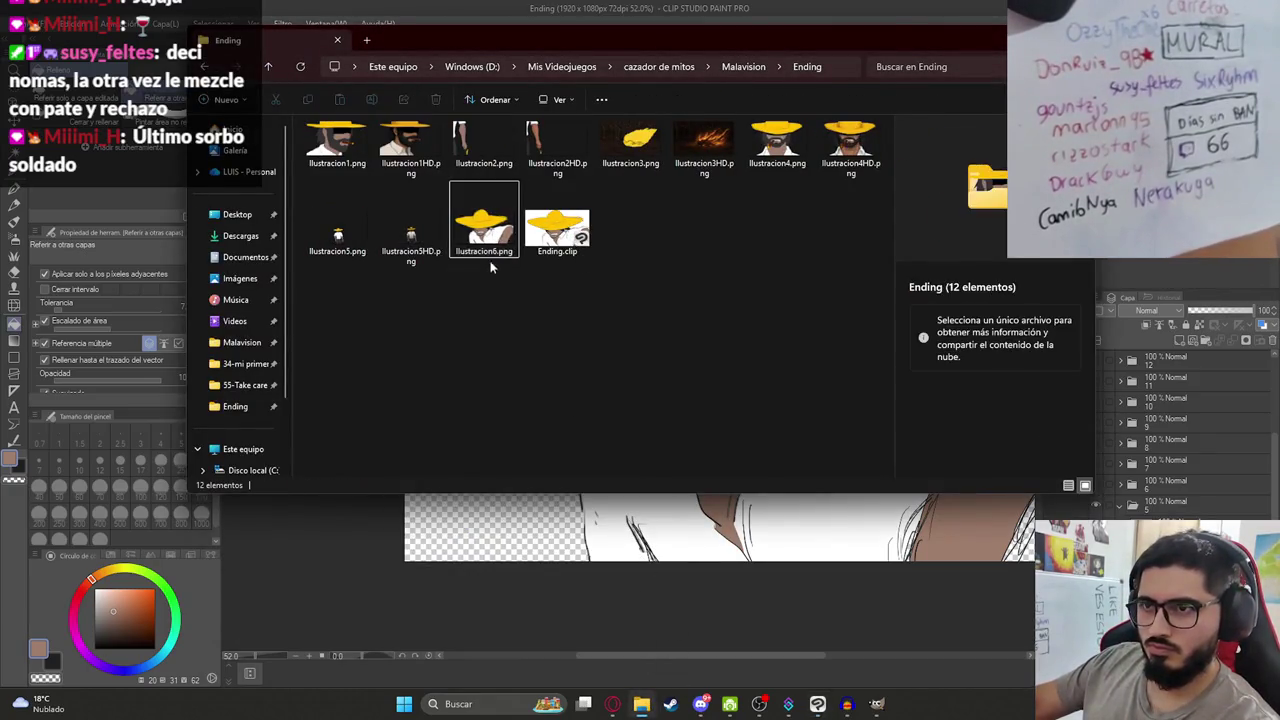
click(641, 703)
click(612, 703)
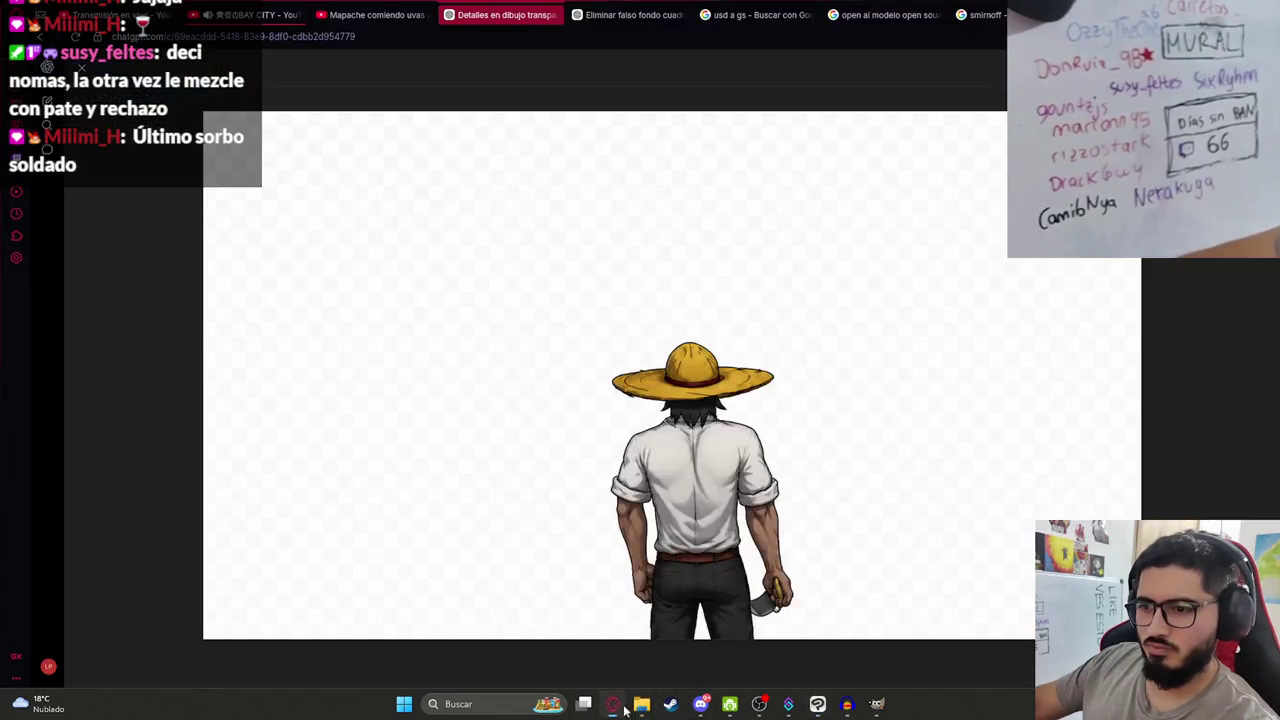
Close the image view, paste the exported drawing into the prompt, and type 'Manten transparencia'.
key(Escape)
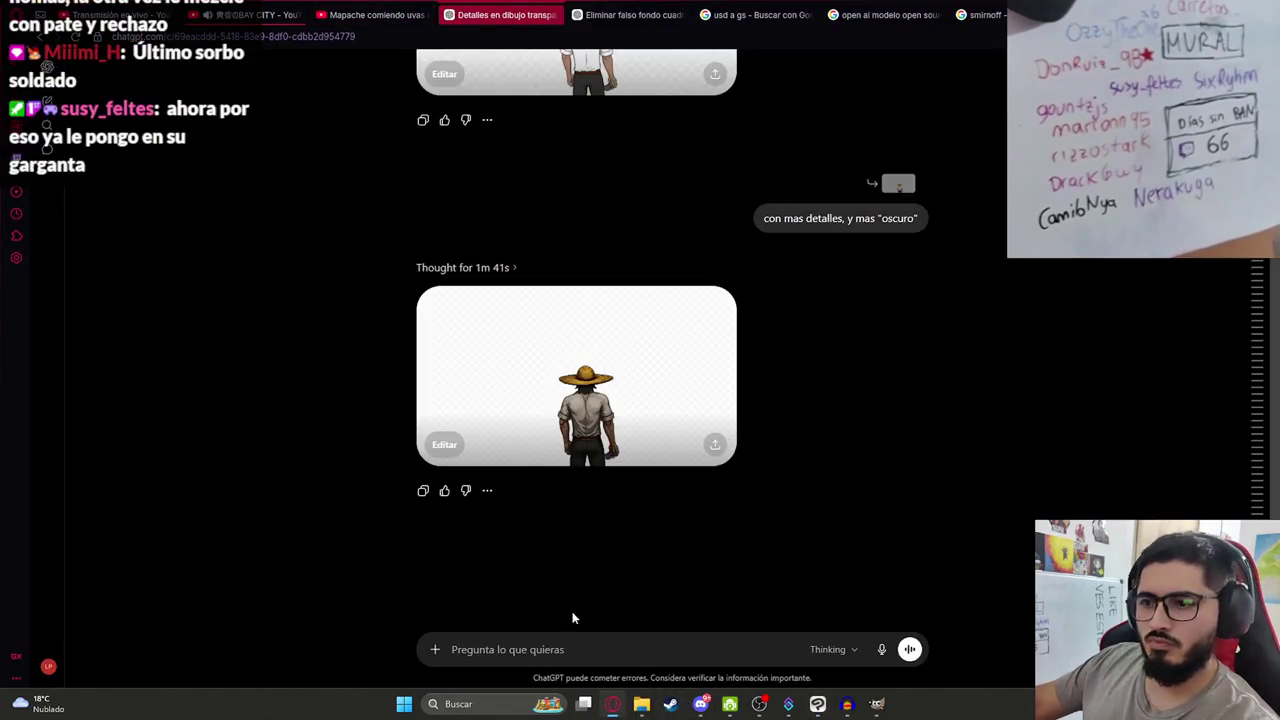
key(ctrl+v)
text(Manten transparencia)
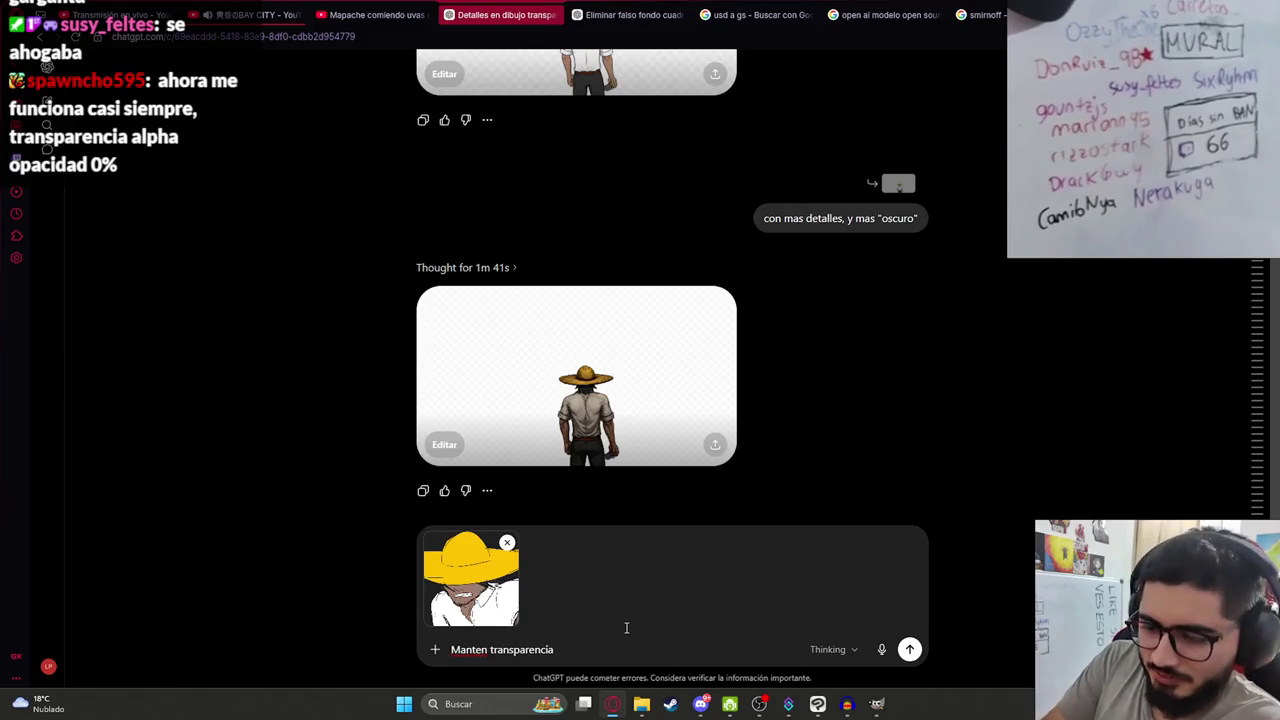
Add ', agregale detalles, esta corriendo como contexto' to the prompt and send it.
text(, agregale)
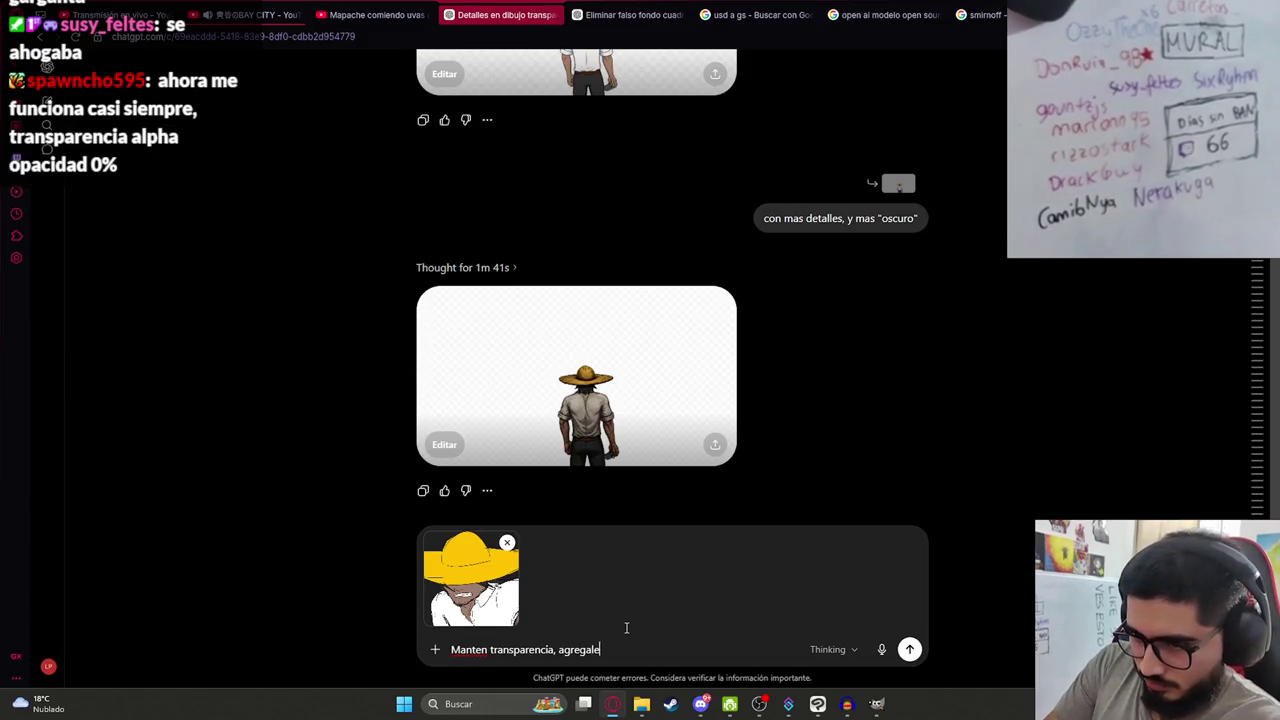
text( detalles y)
key(BackSpace)
key(BackSpace)
key(BackSpace)
text(s, e)
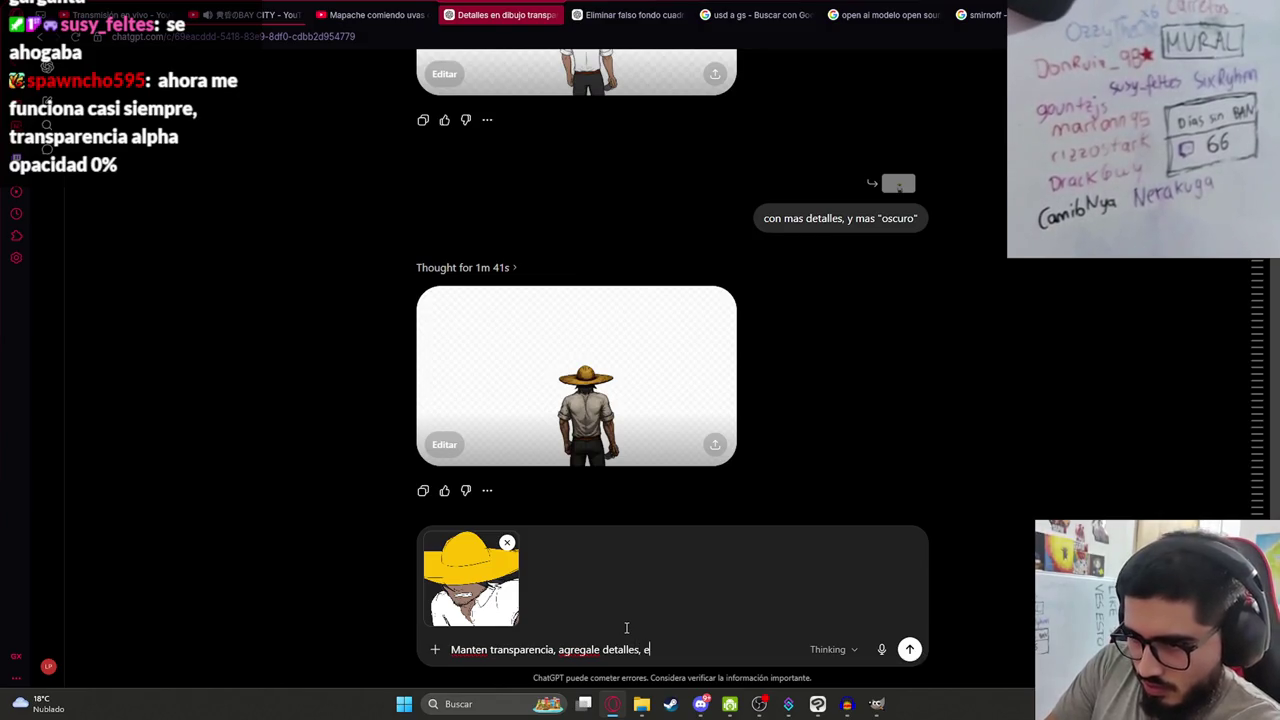
text(sta corriendo como contexto)
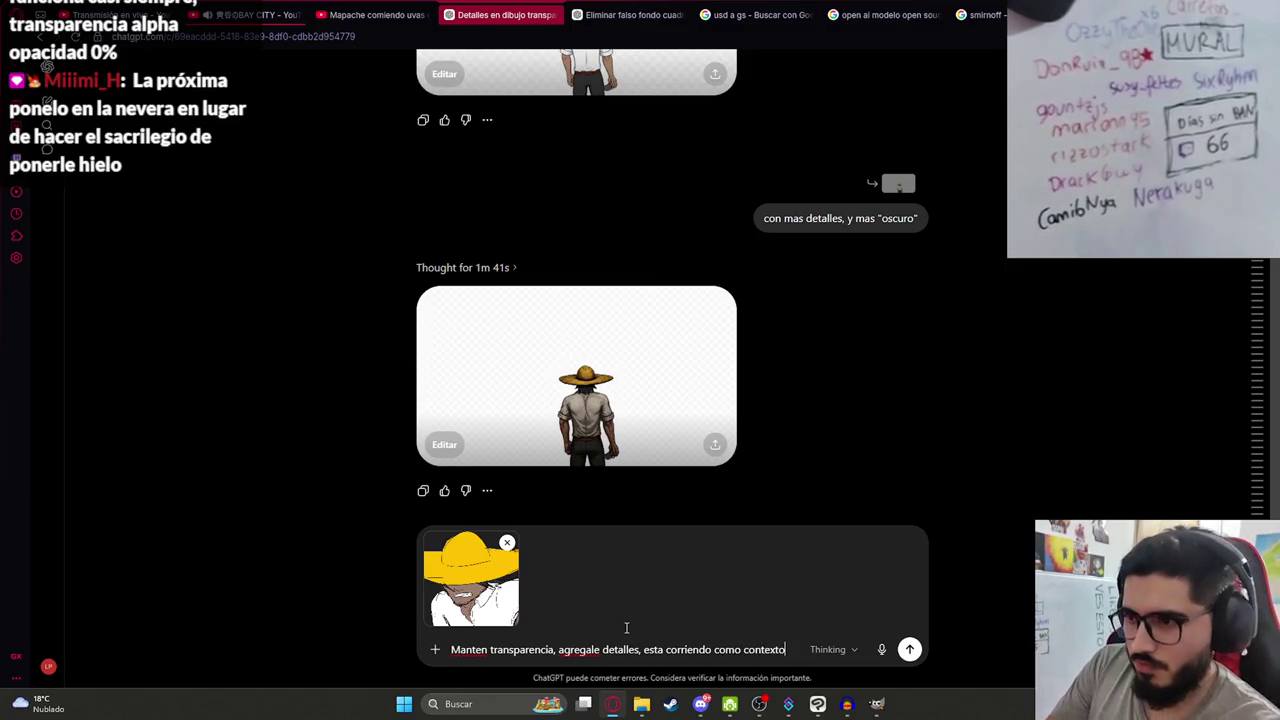
key(Return)
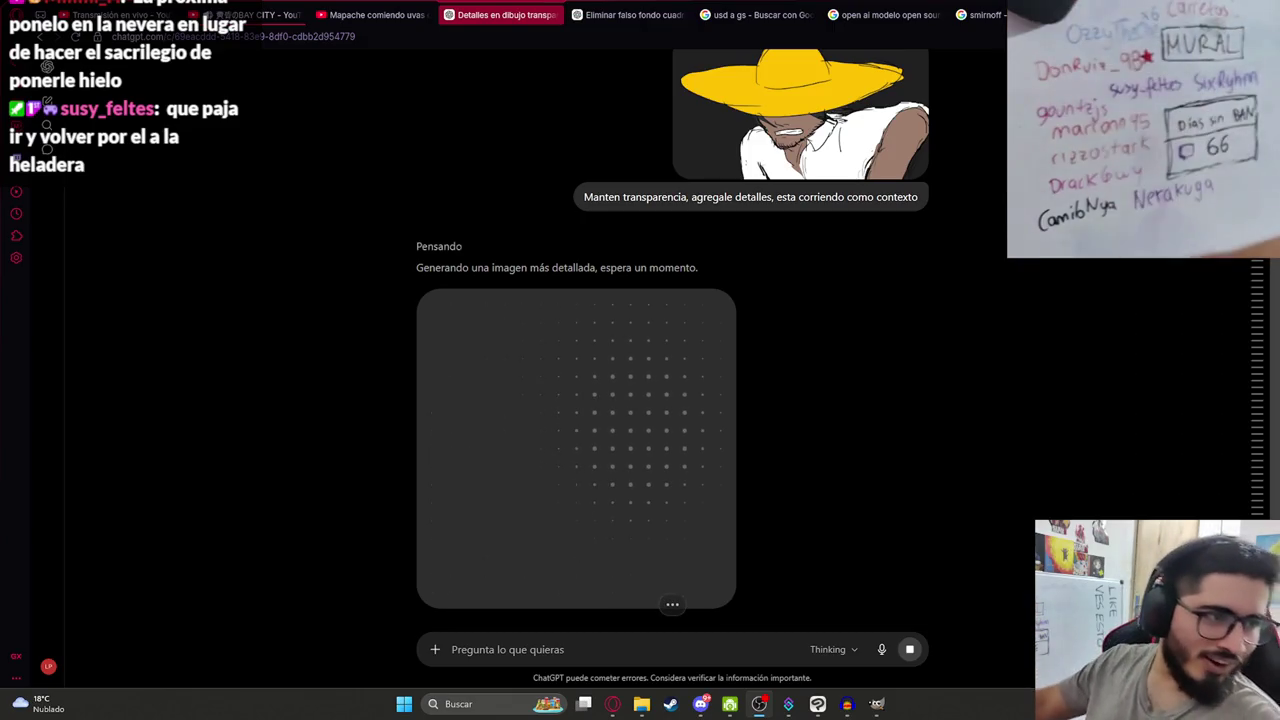
scroll(620, 430, down, 3)
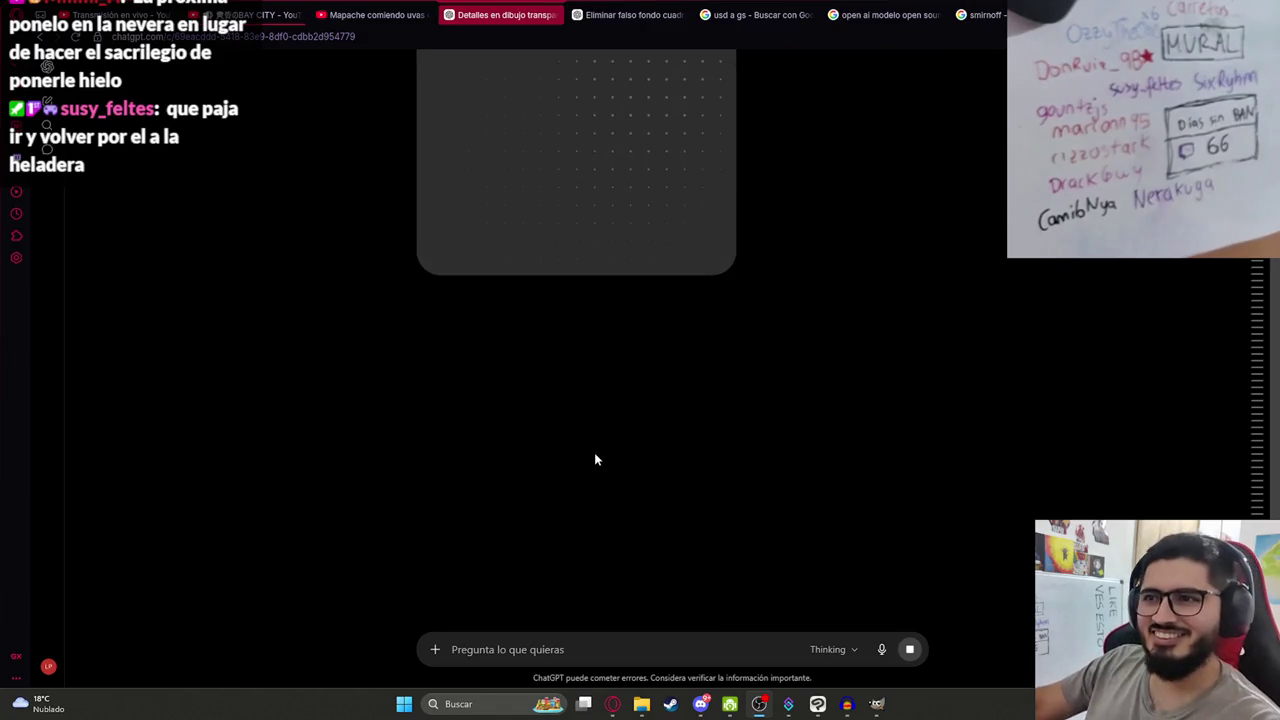
click(255, 15)
Watch the 'Mapache comiendo manzana' video fullscreen, pause it, and switch to the BAY CITY tab.
key(k)
click(370, 15)
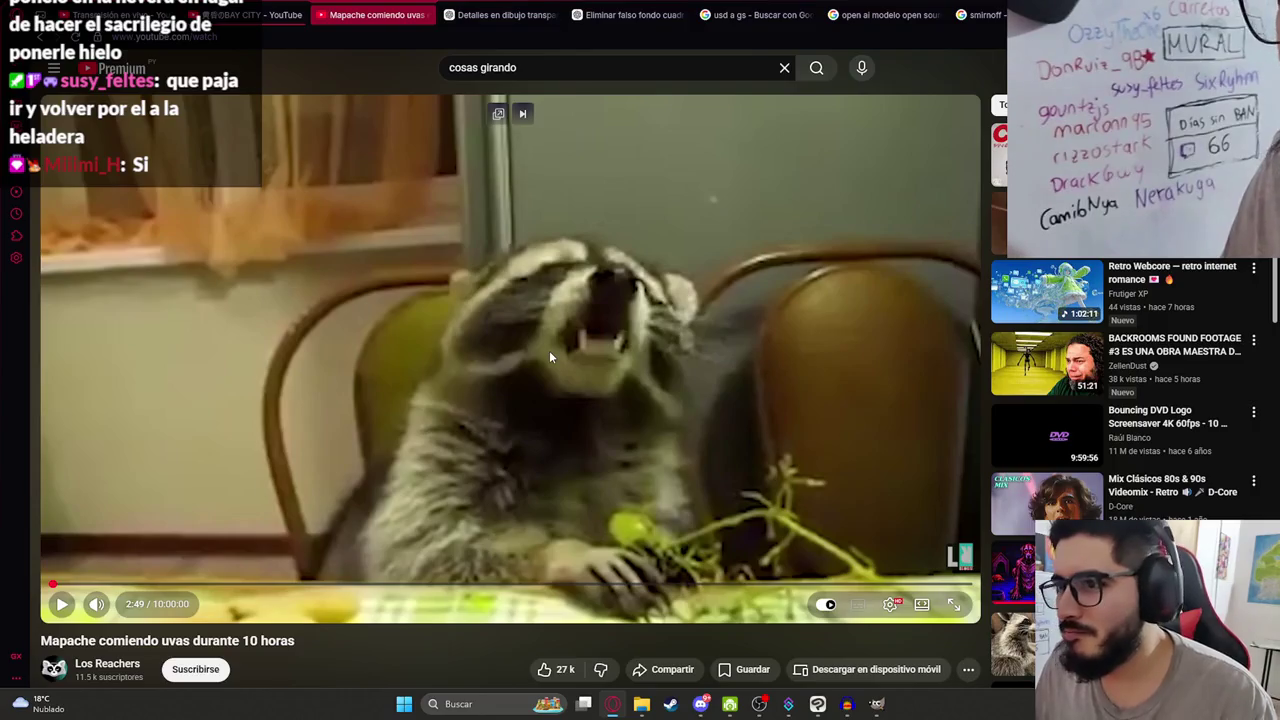
scroll(580, 332, down, 2)
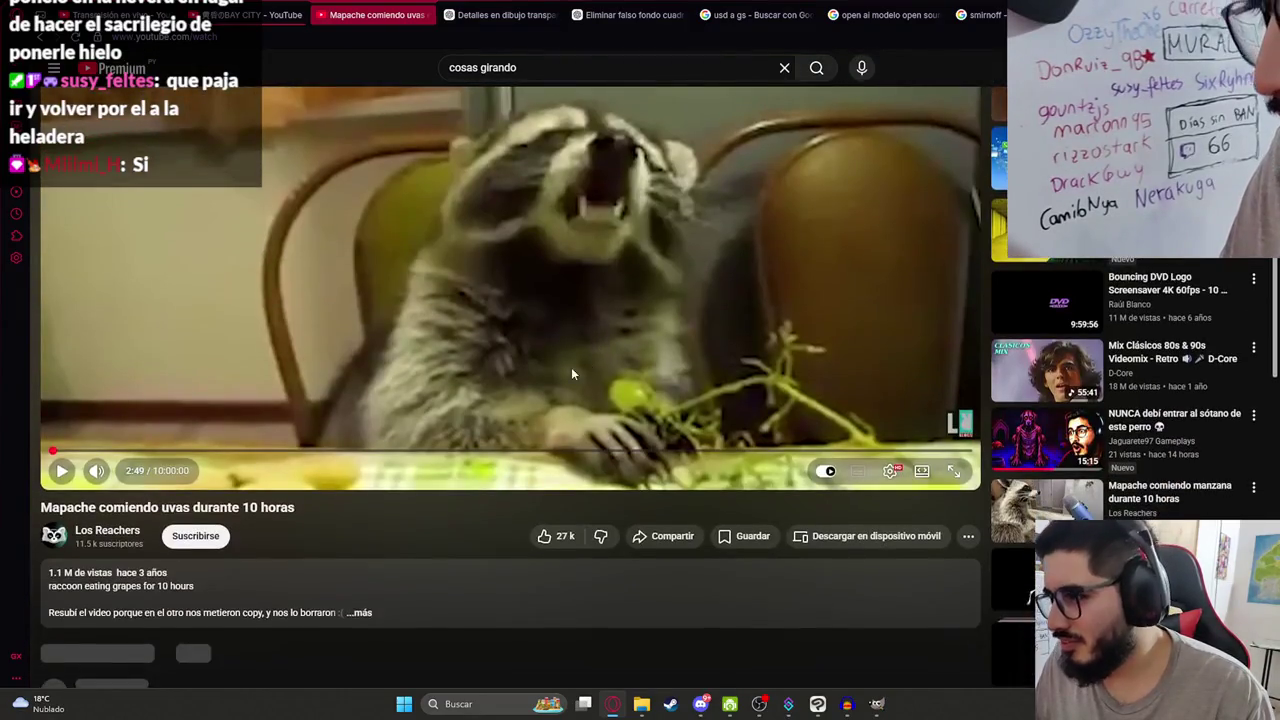
click(1027, 507)
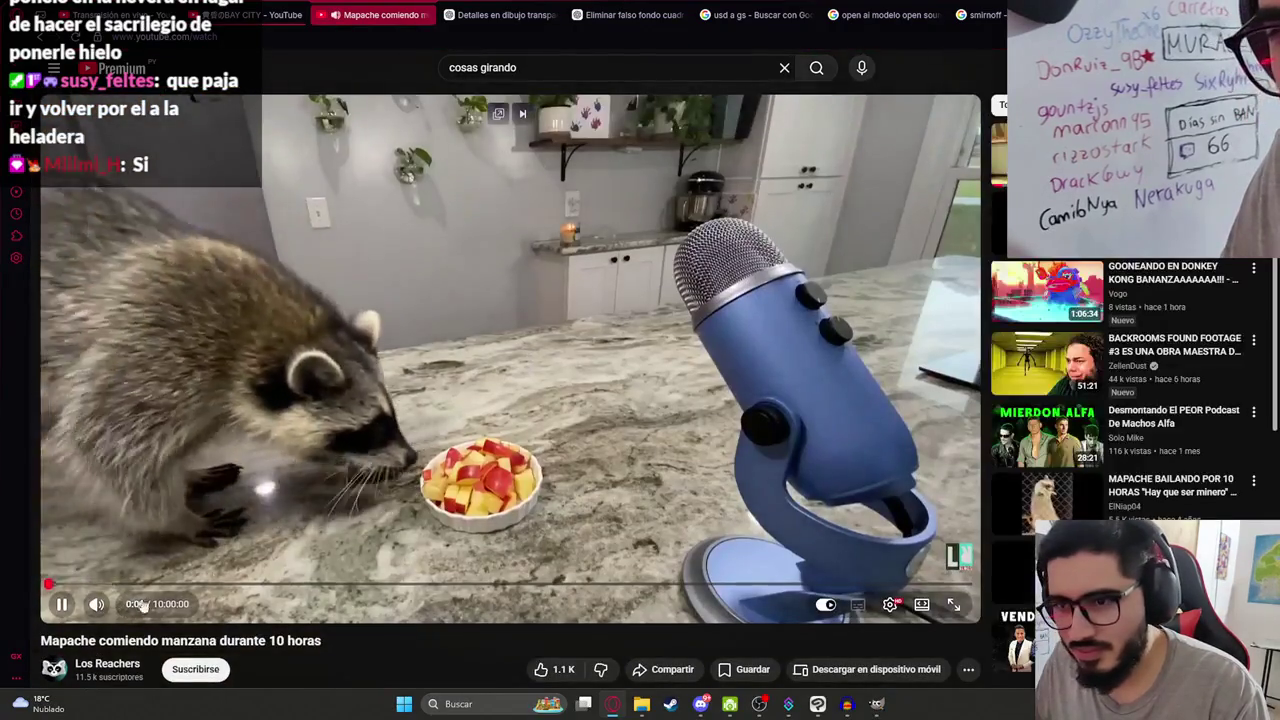
key(f)
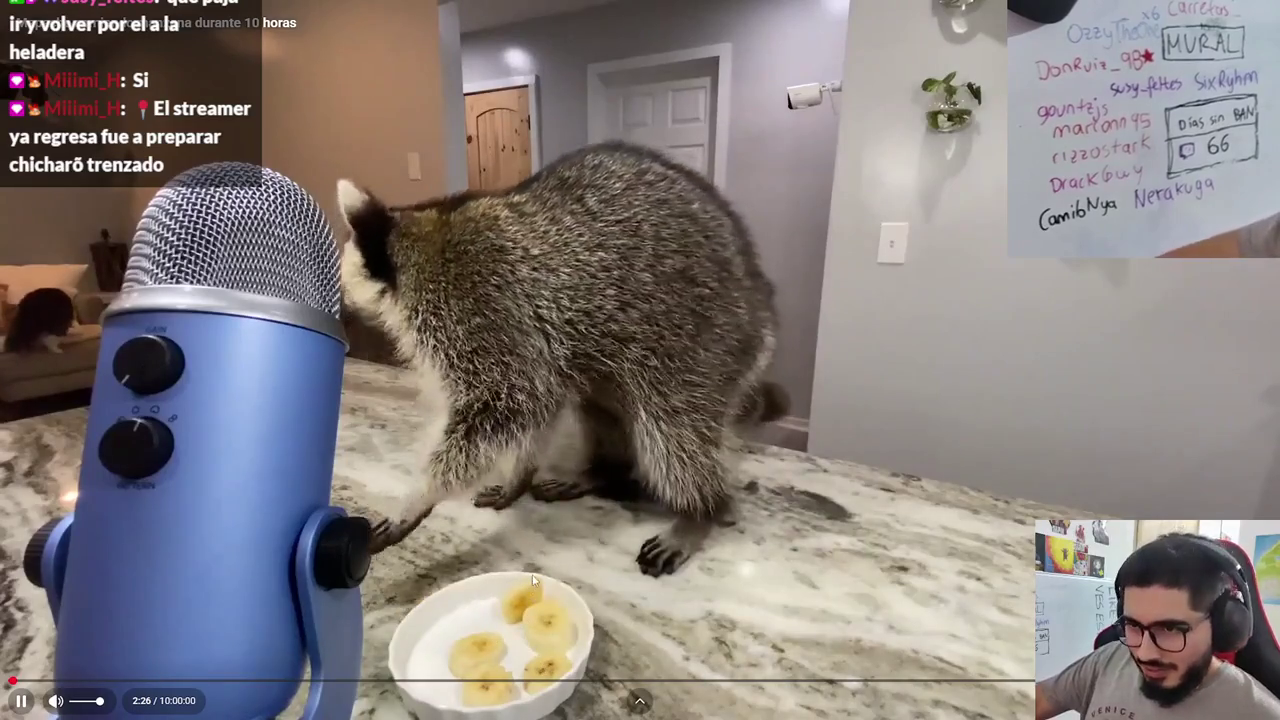
key(Escape)
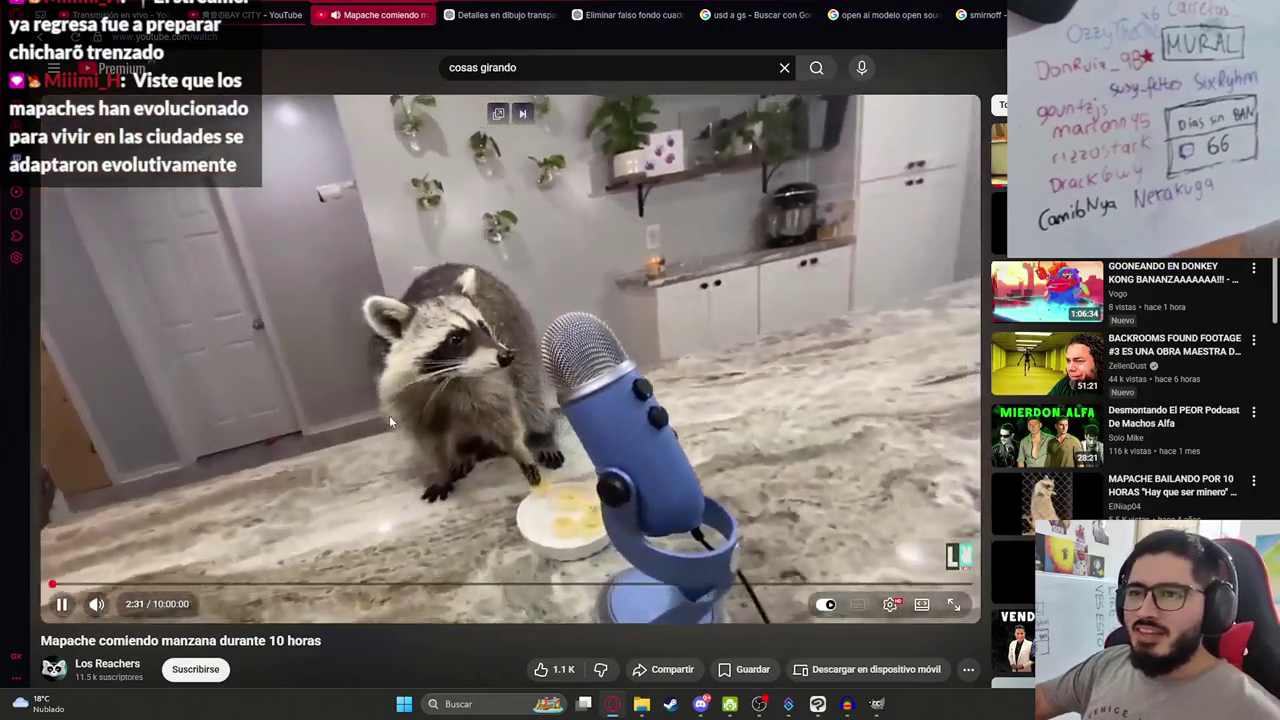
click(389, 384)
click(207, 8)
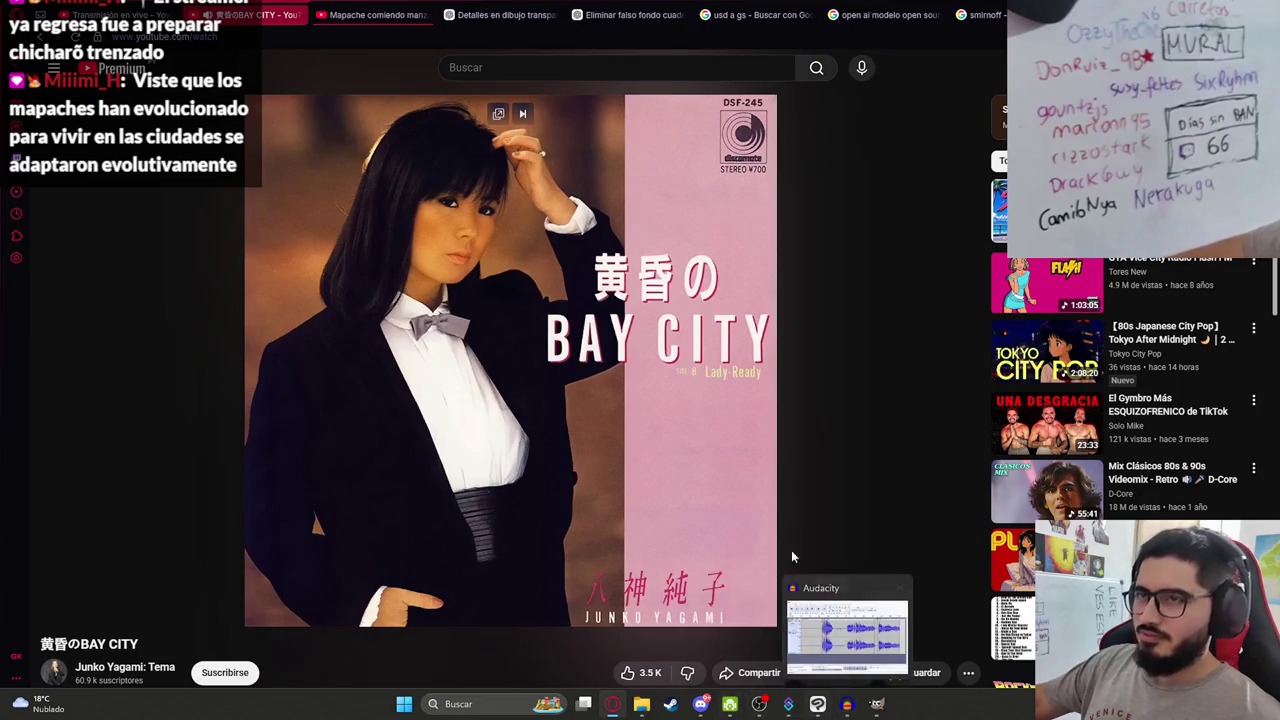
Open the sombrero chat, enlarge the generated detailed image, then return to Clip Studio Paint.
click(500, 14)
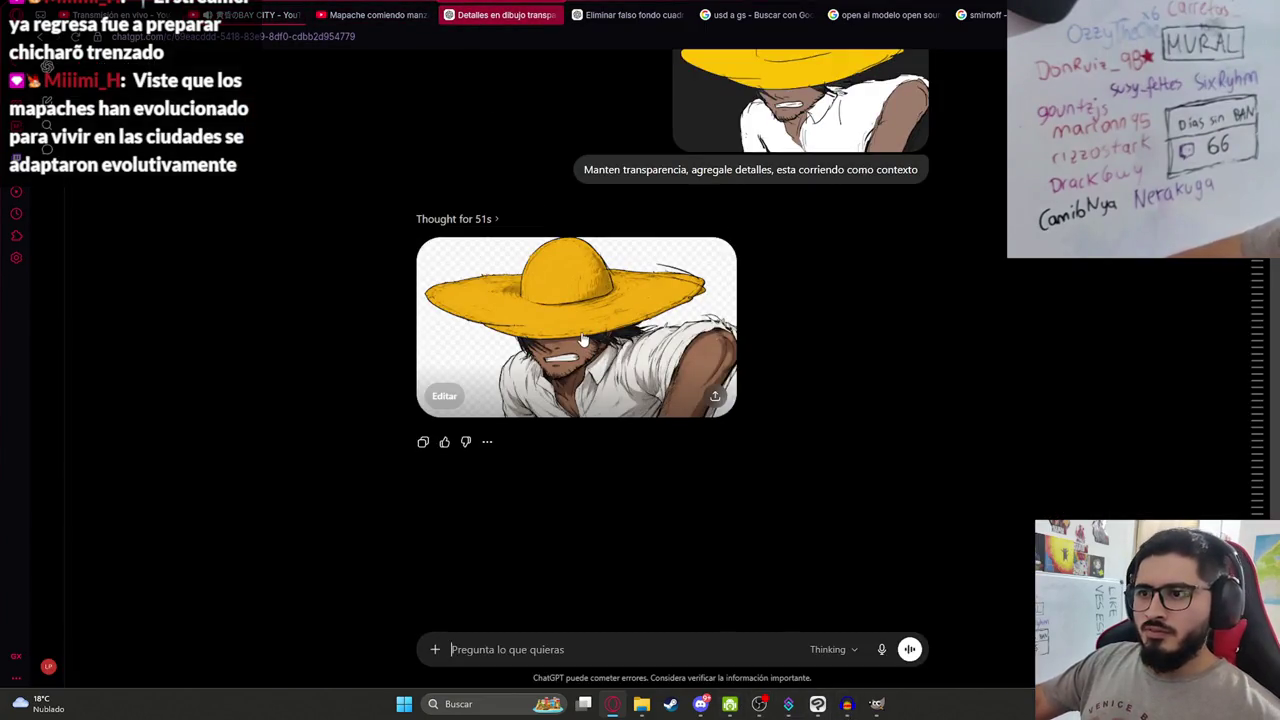
click(681, 325)
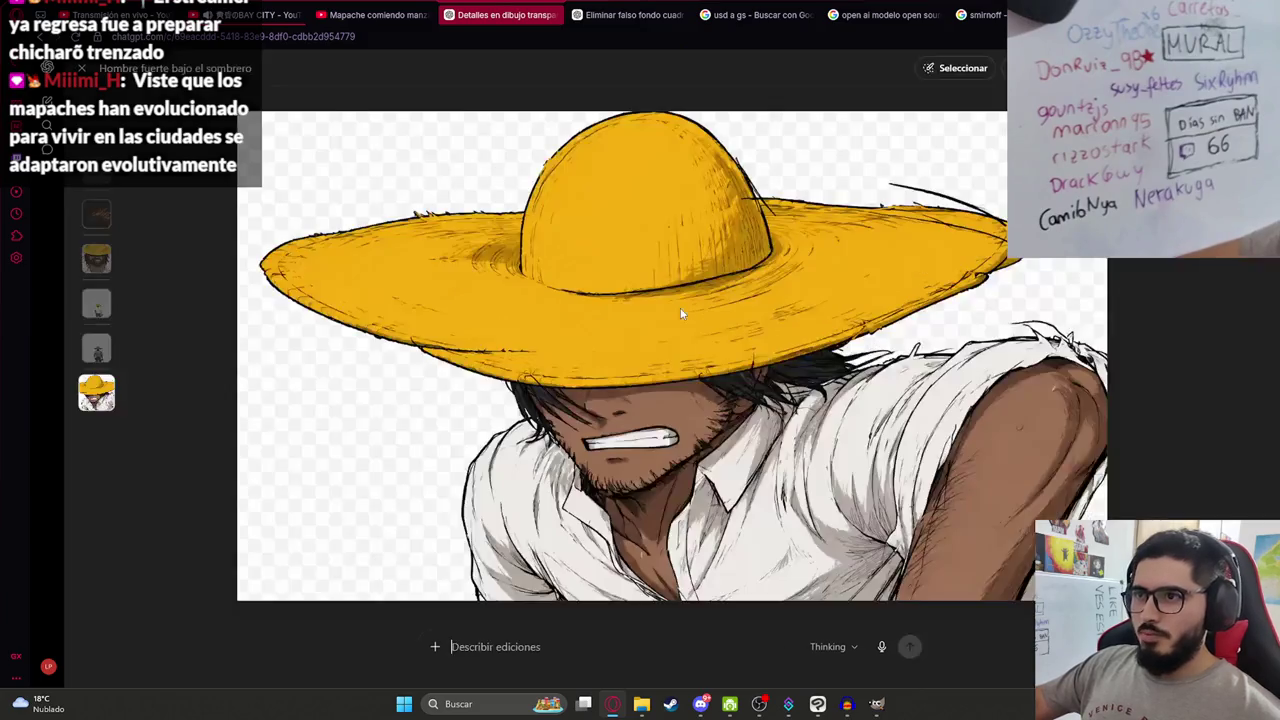
right_click(607, 341)
click(640, 410)
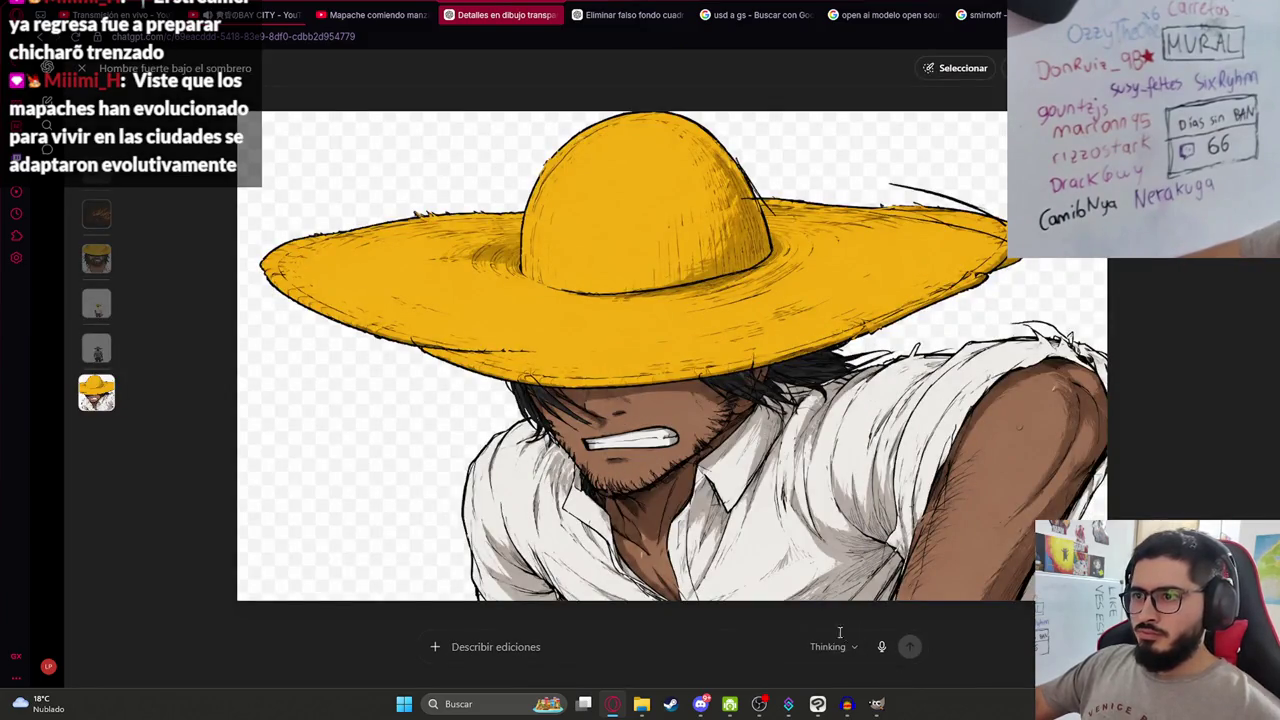
click(818, 706)
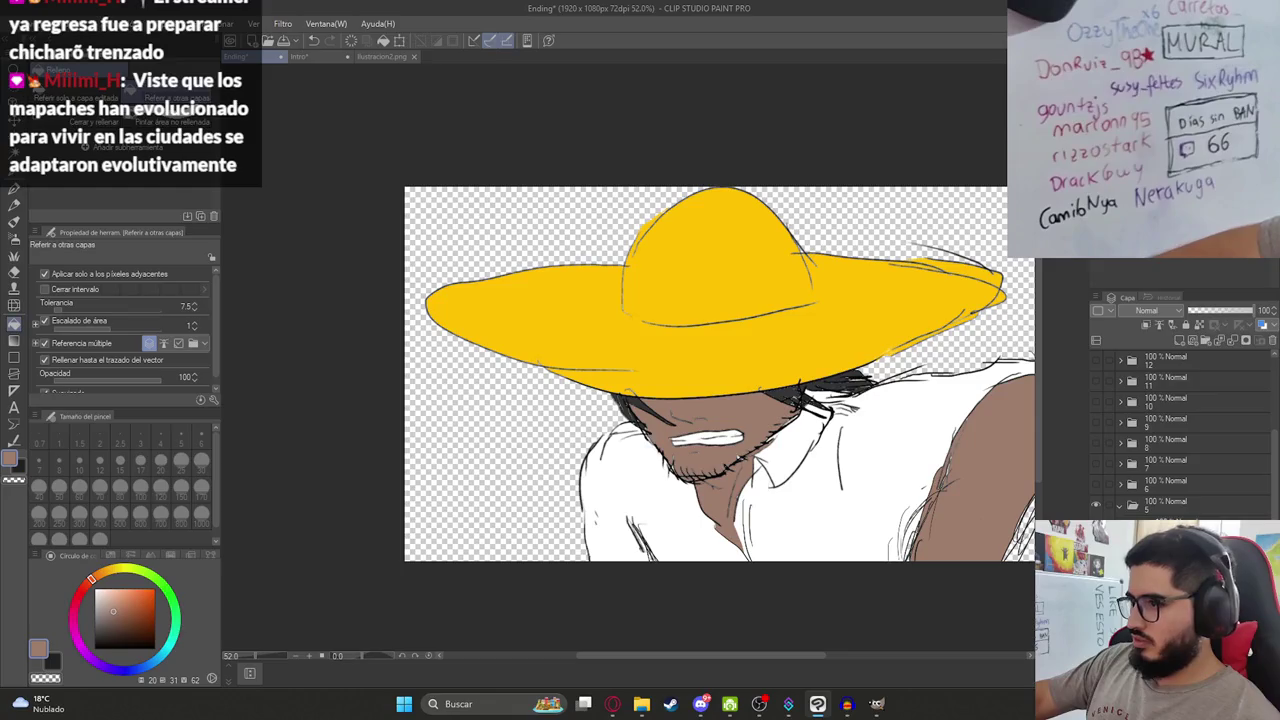
Shift the pasted sombrero artwork into place and fill the transparent background grey.
scroll(1190, 357, up, 1)
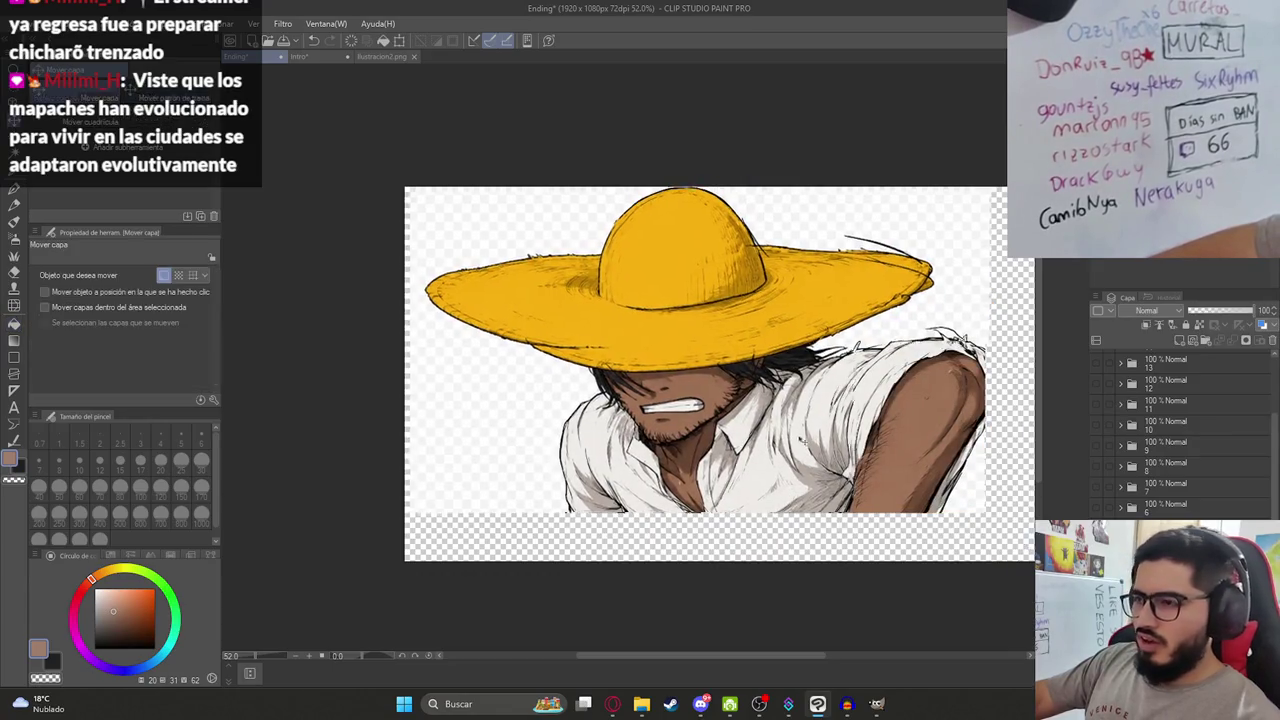
drag(855, 290, 800, 328)
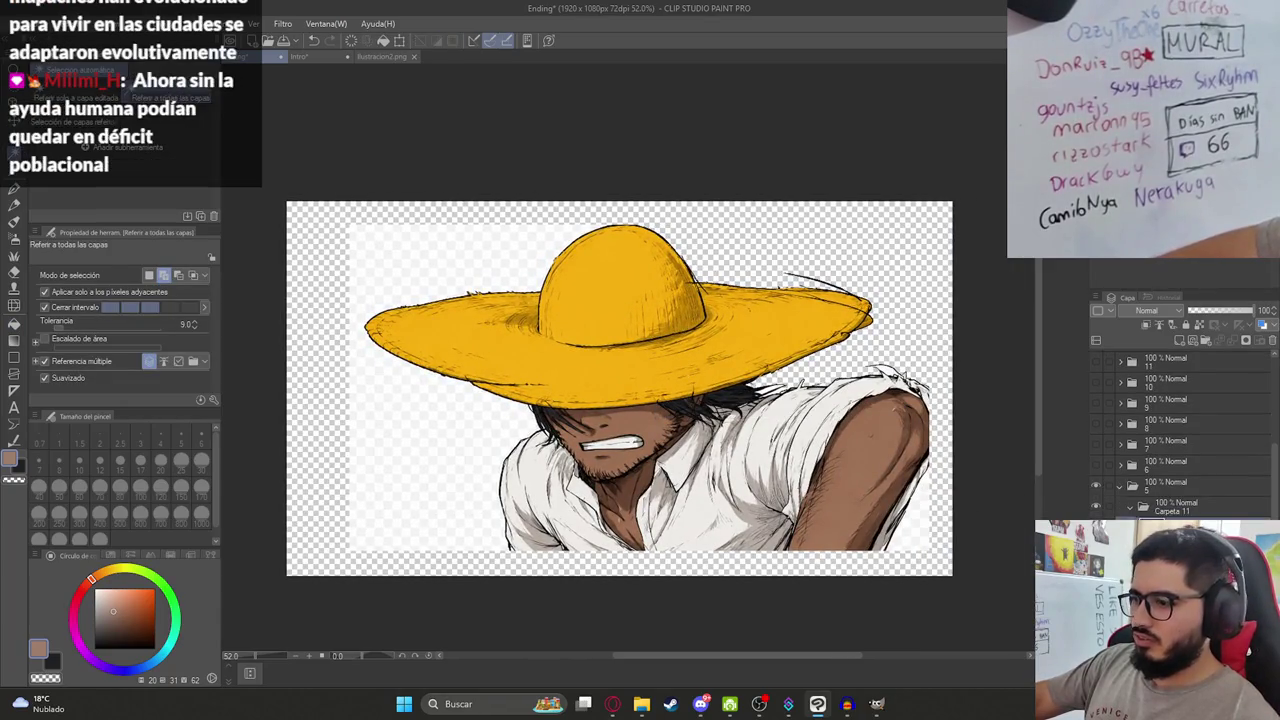
click(485, 288)
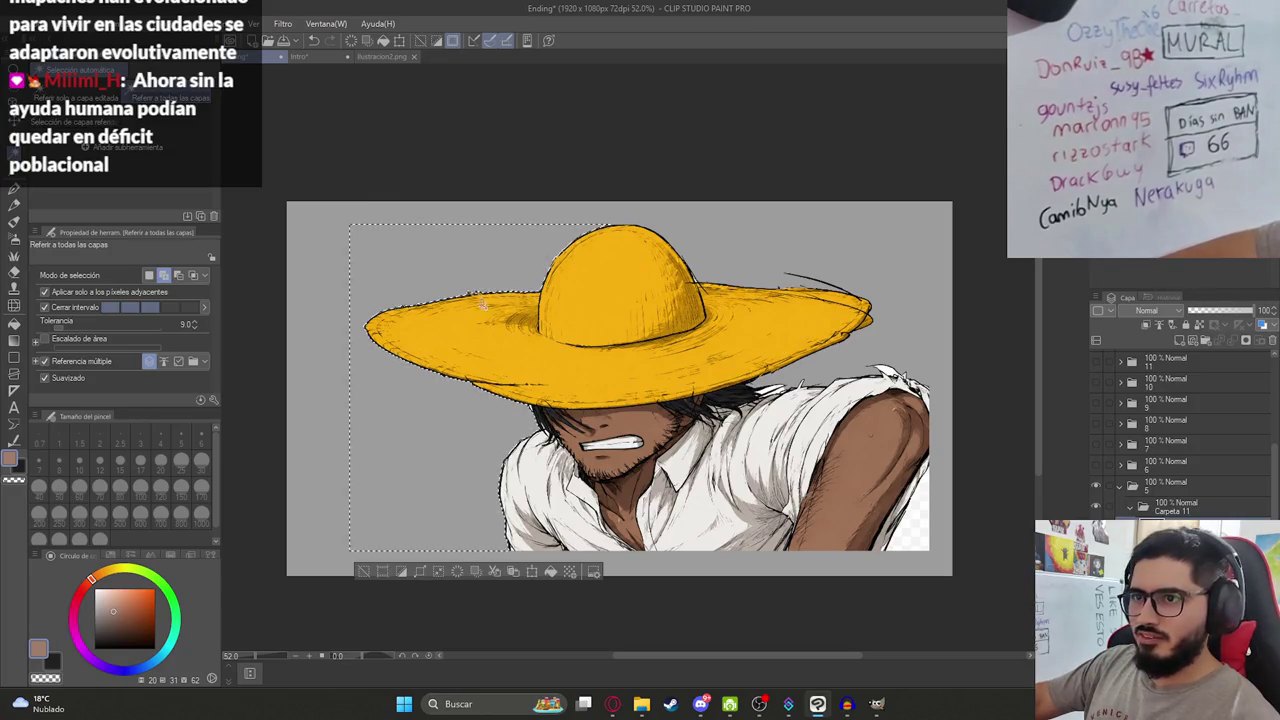
Cut away the white sliver under the hat brim.
scroll(512, 408, up, 5)
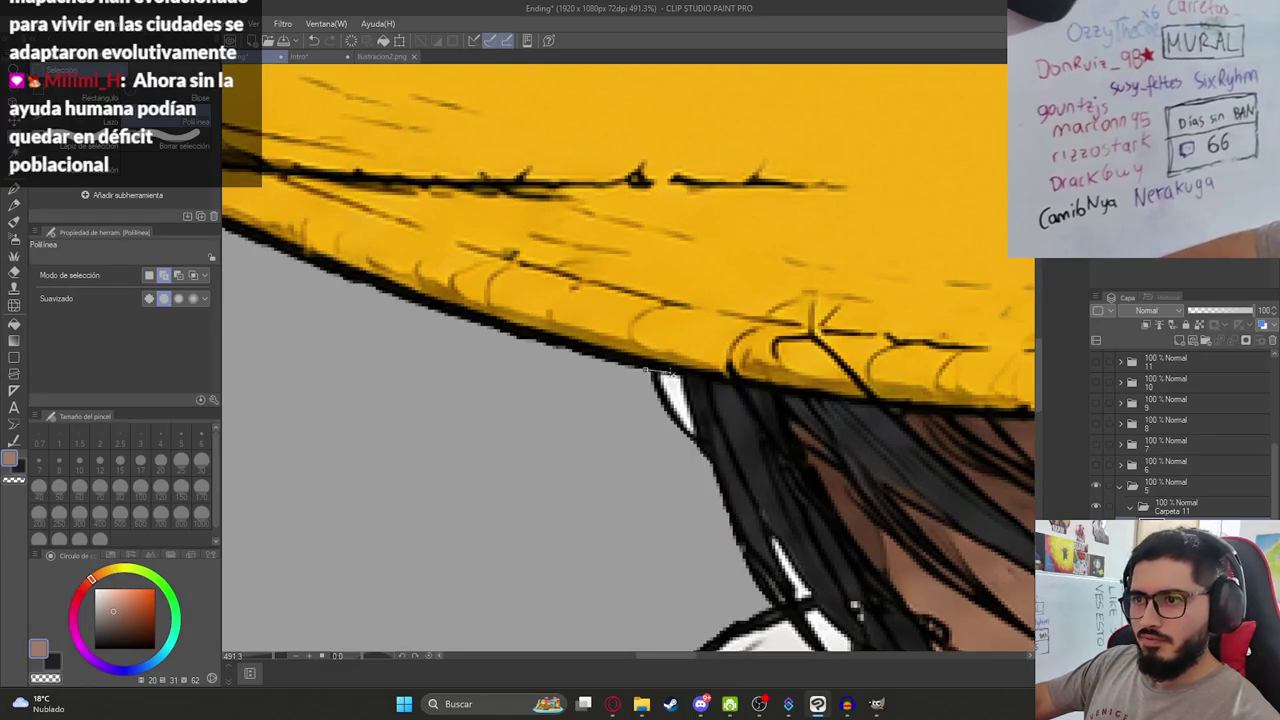
double_click(700, 476)
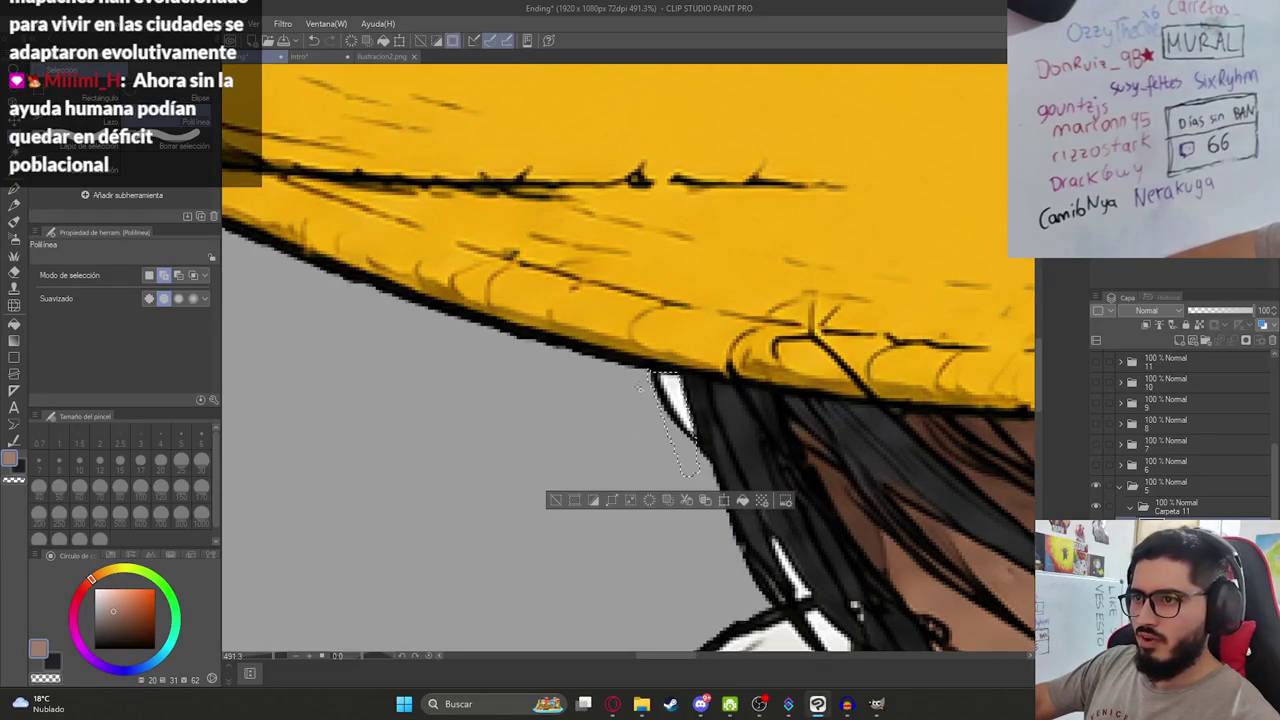
key(Delete)
key(ctrl+d)
Fill the white strip along the hair edge grey and clear the nearby white patch.
scroll(733, 443, down, 3)
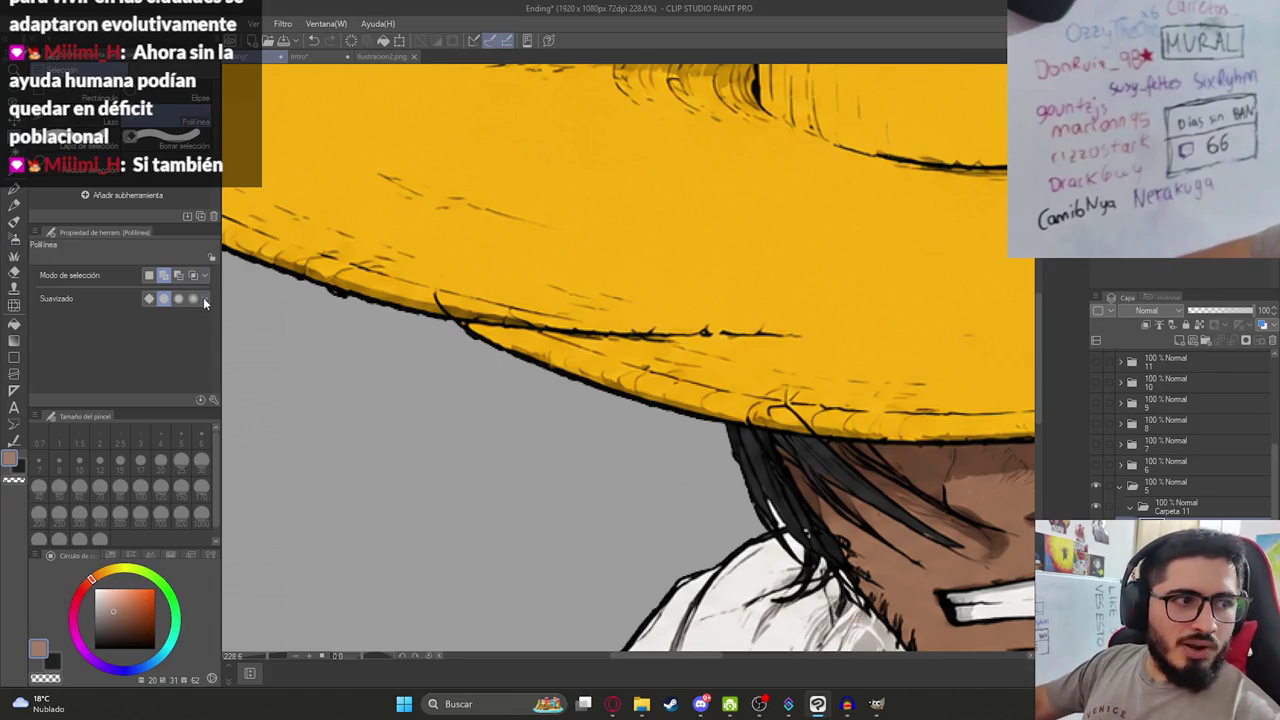
scroll(696, 299, down, 3)
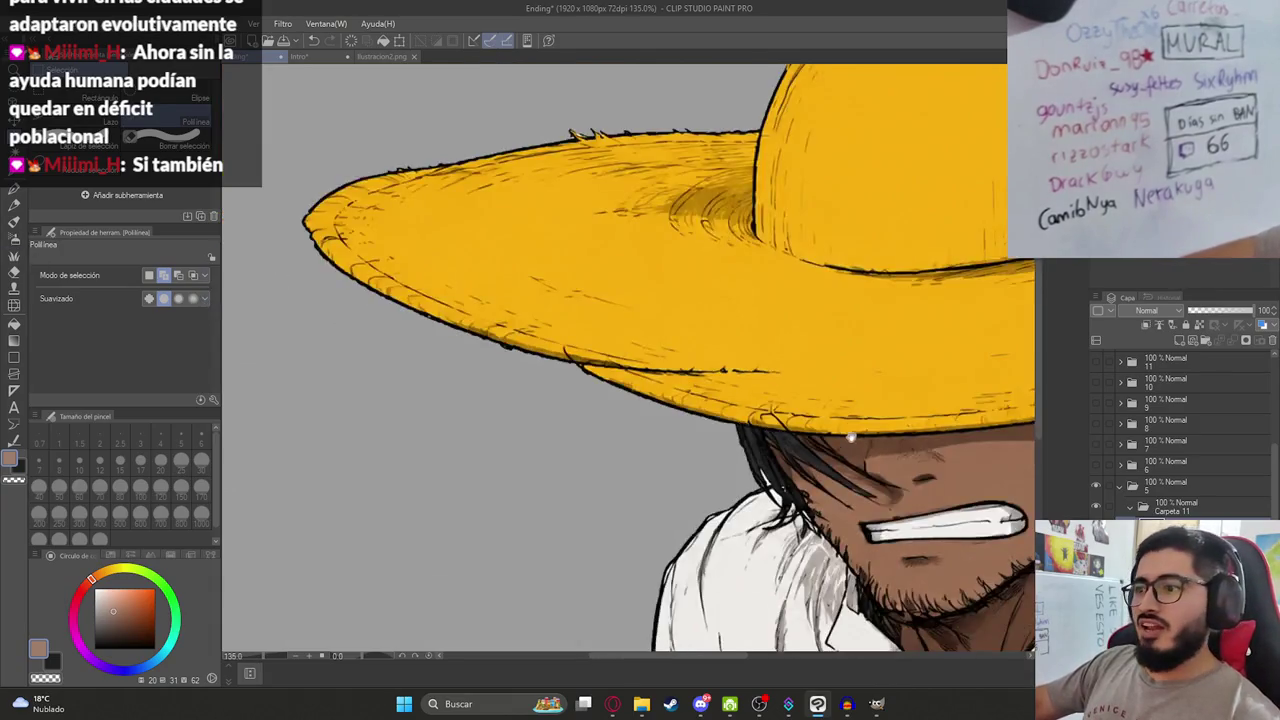
drag(696, 299, 560, 130)
scroll(450, 389, up, 5)
key(g)
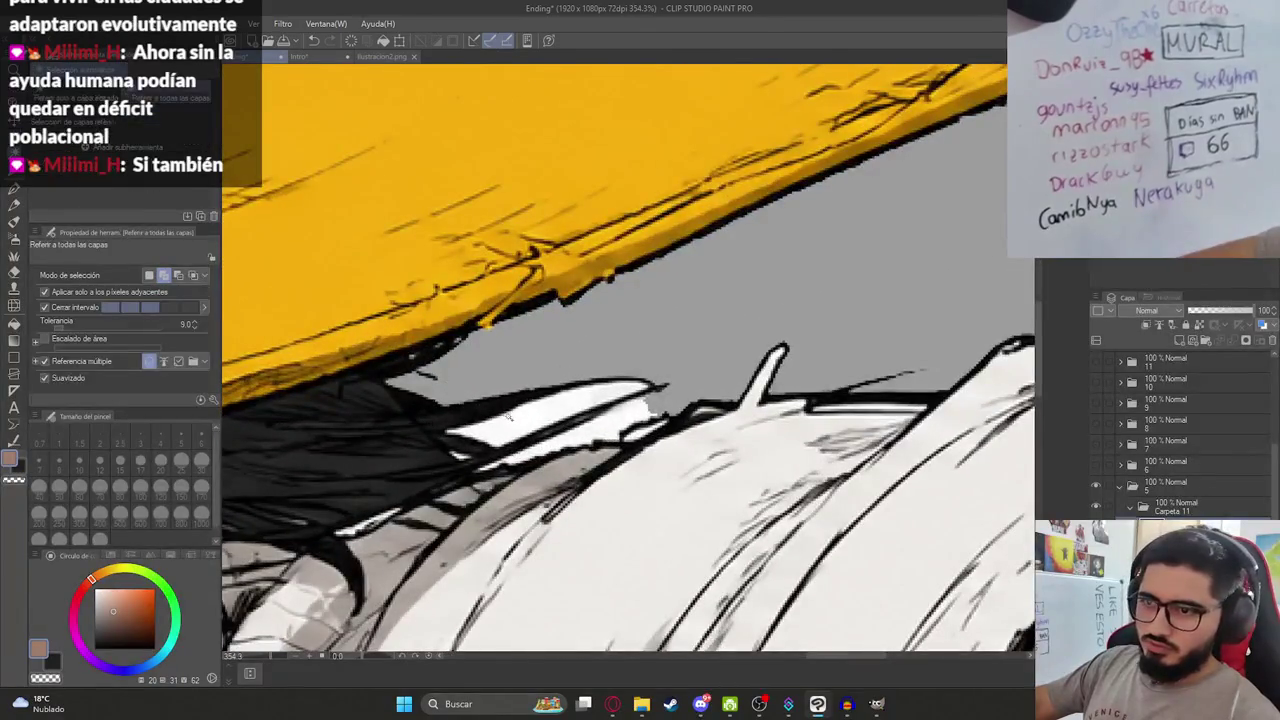
click(621, 427)
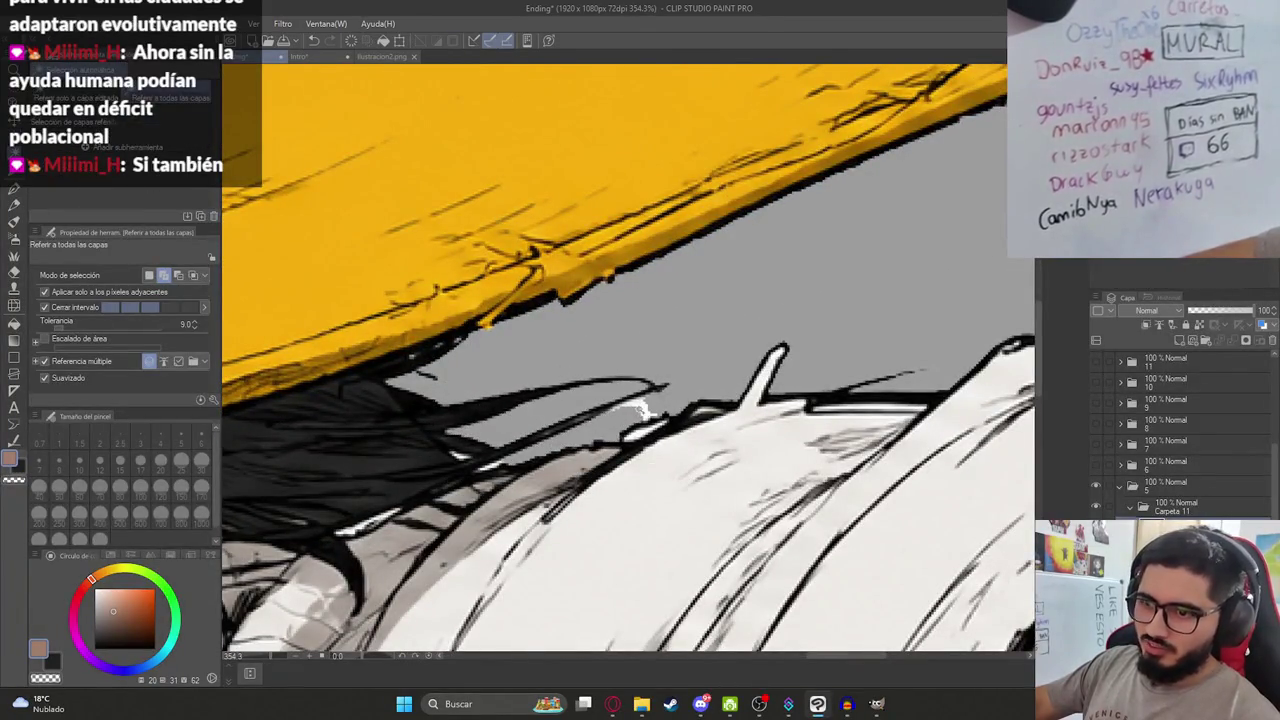
key(m)
scroll(642, 410, up, 2)
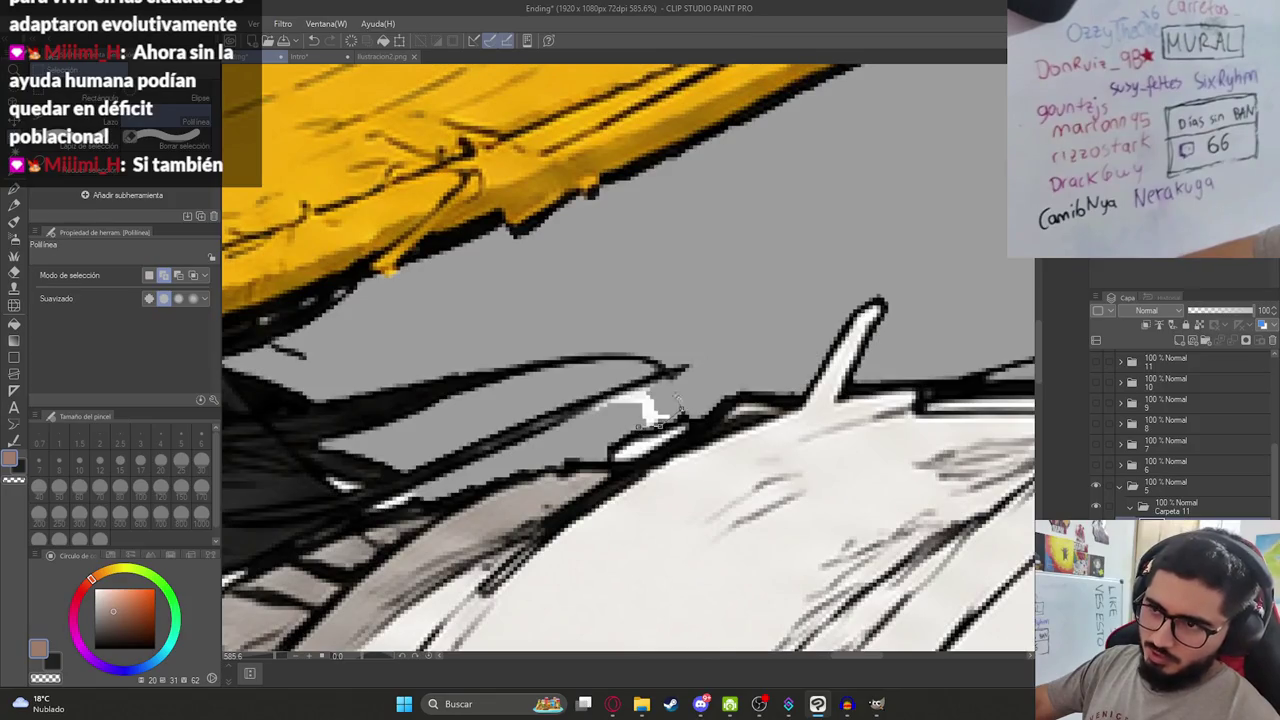
double_click(610, 409)
key(Delete)
key(ctrl+d)
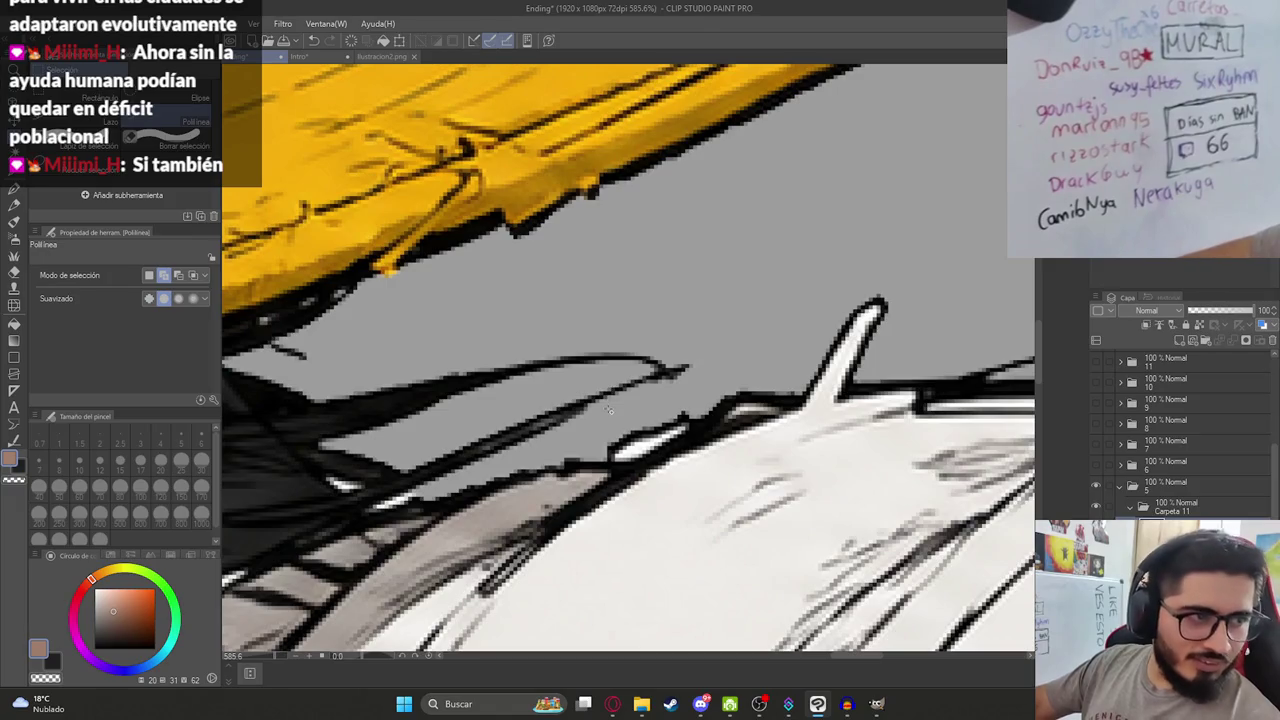
Remove the white spike on the shoulder and the white hair tip.
drag(770, 420, 512, 403)
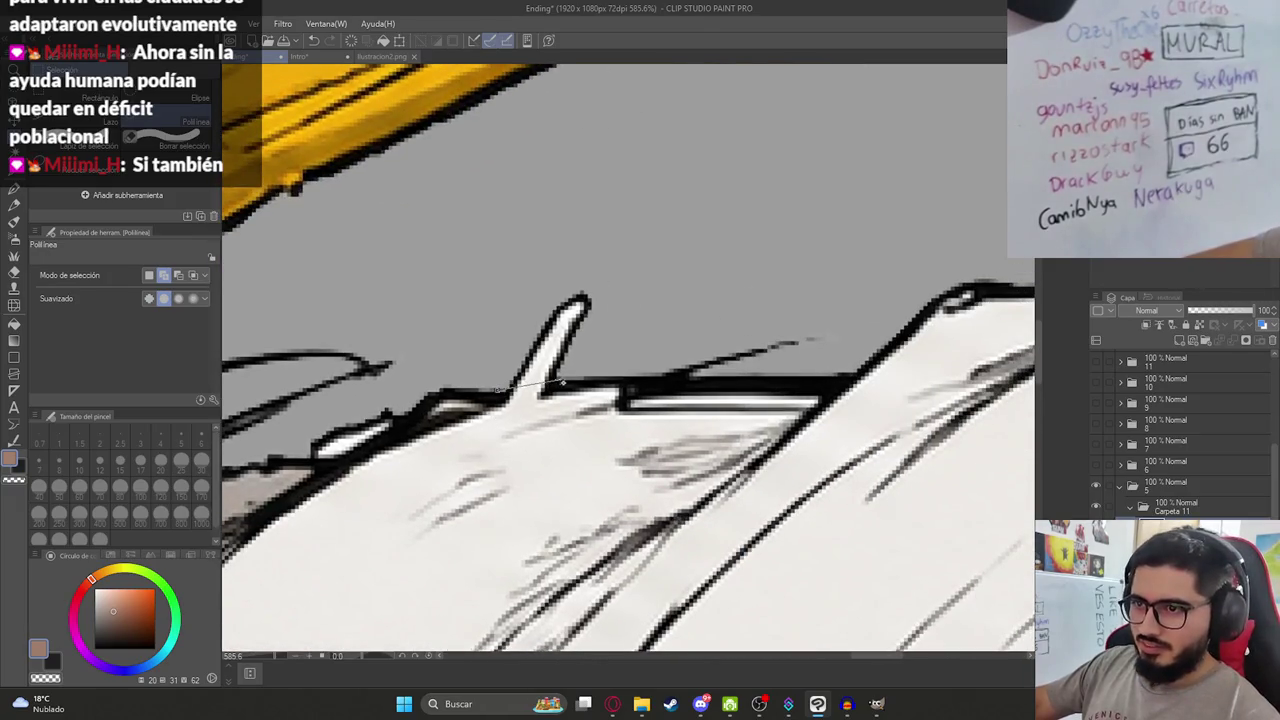
double_click(489, 343)
key(Delete)
key(ctrl+d)
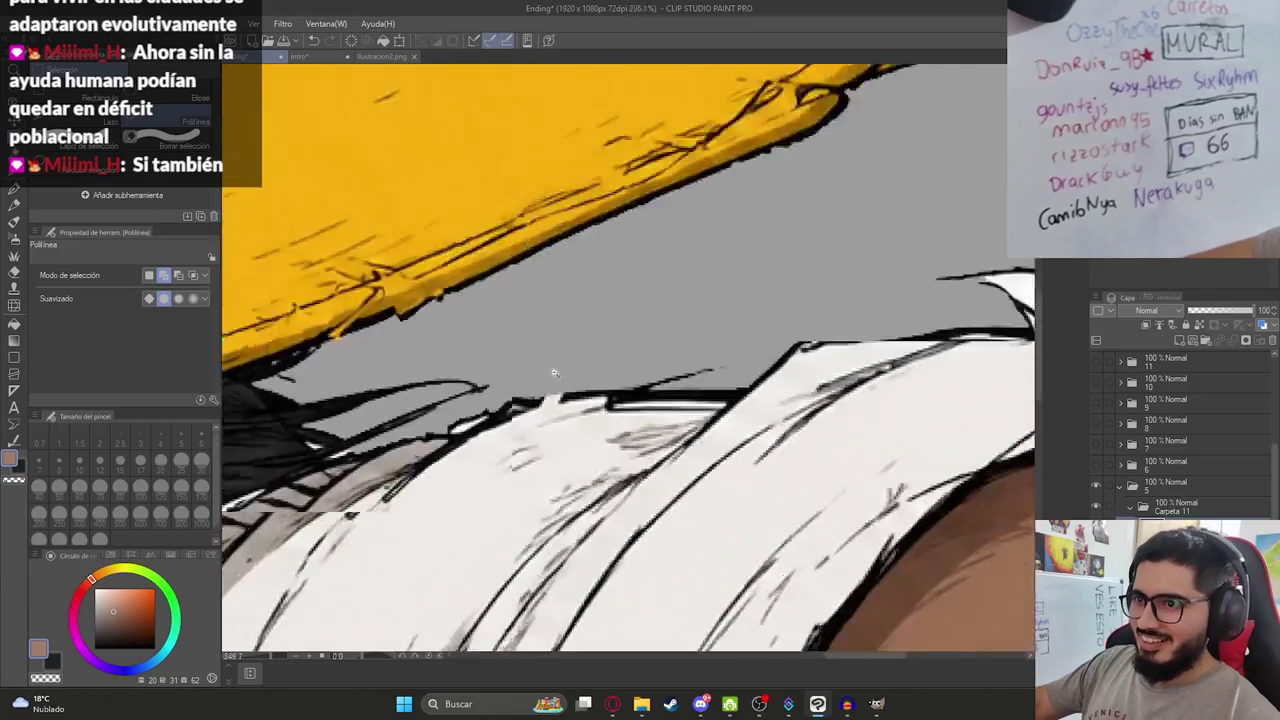
scroll(552, 371, down, 5)
scroll(780, 370, up, 5)
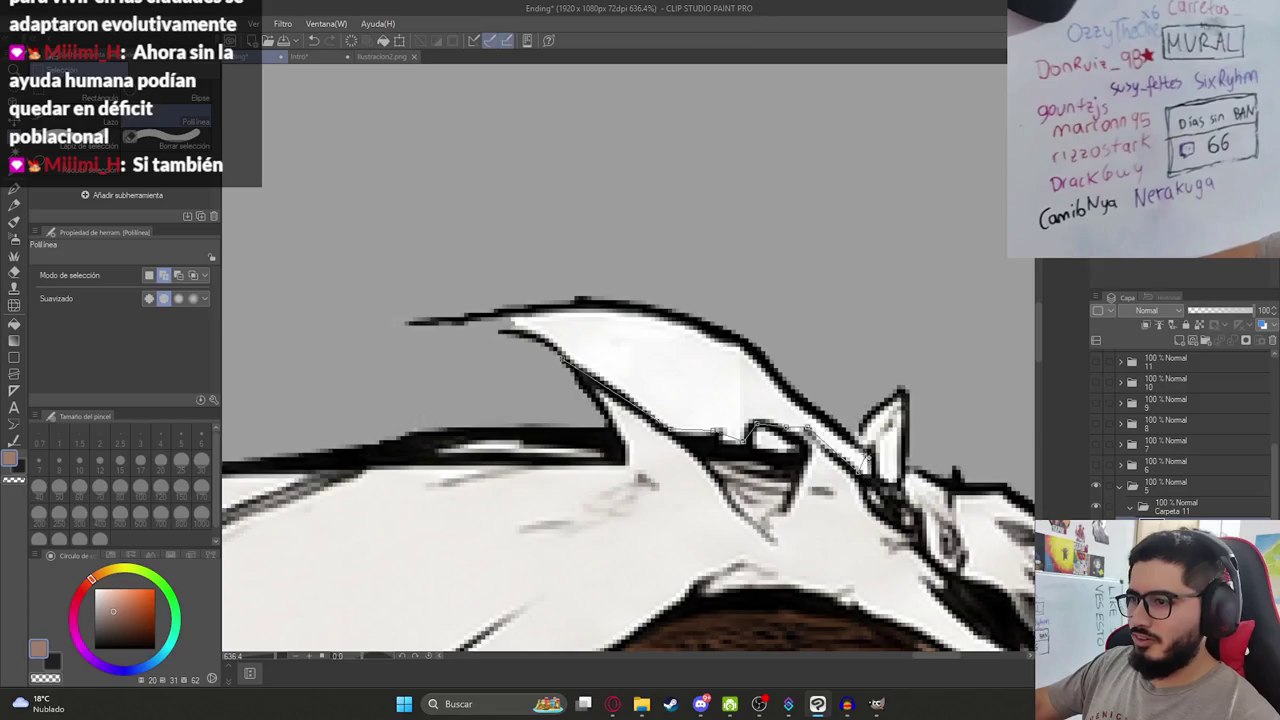
double_click(563, 368)
key(ctrl+d)
scroll(658, 499, down, 5)
scroll(658, 499, down, 5)
scroll(658, 499, up, 2)
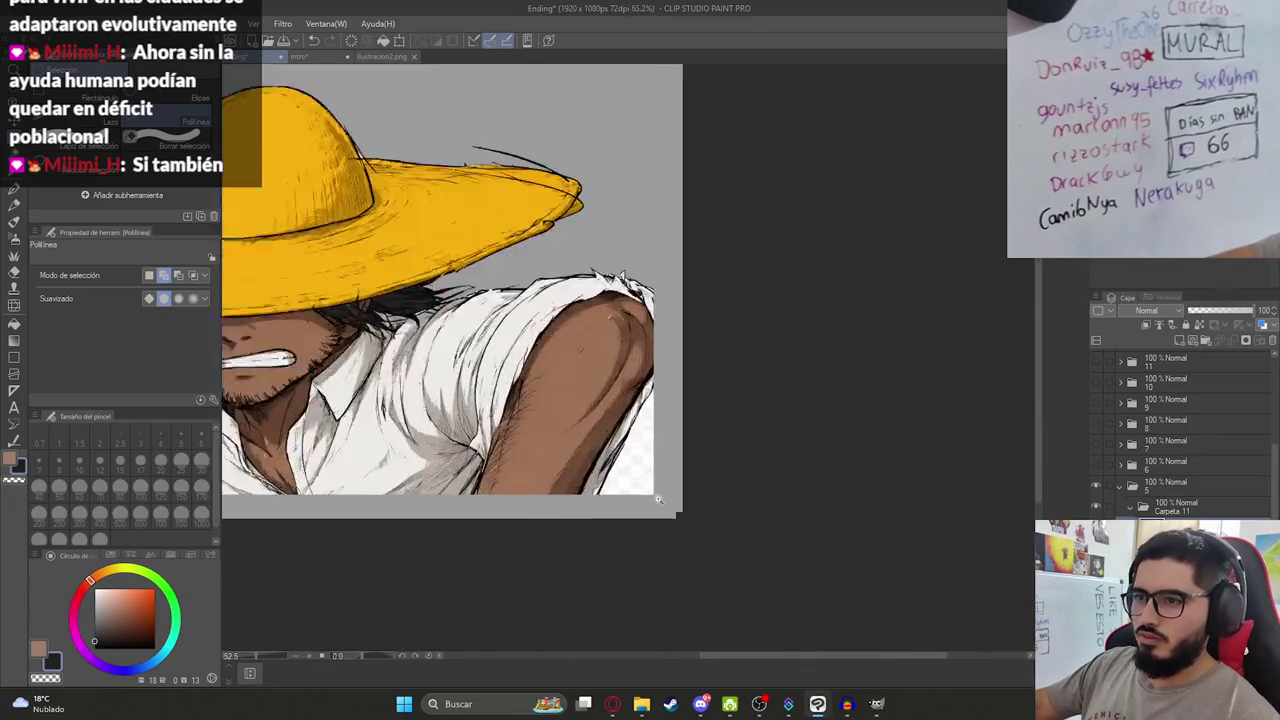
Erase the stray stroke above the hat brim with a polygonal selection.
key(g)
scroll(658, 499, up, 1)
scroll(630, 478, down, 1)
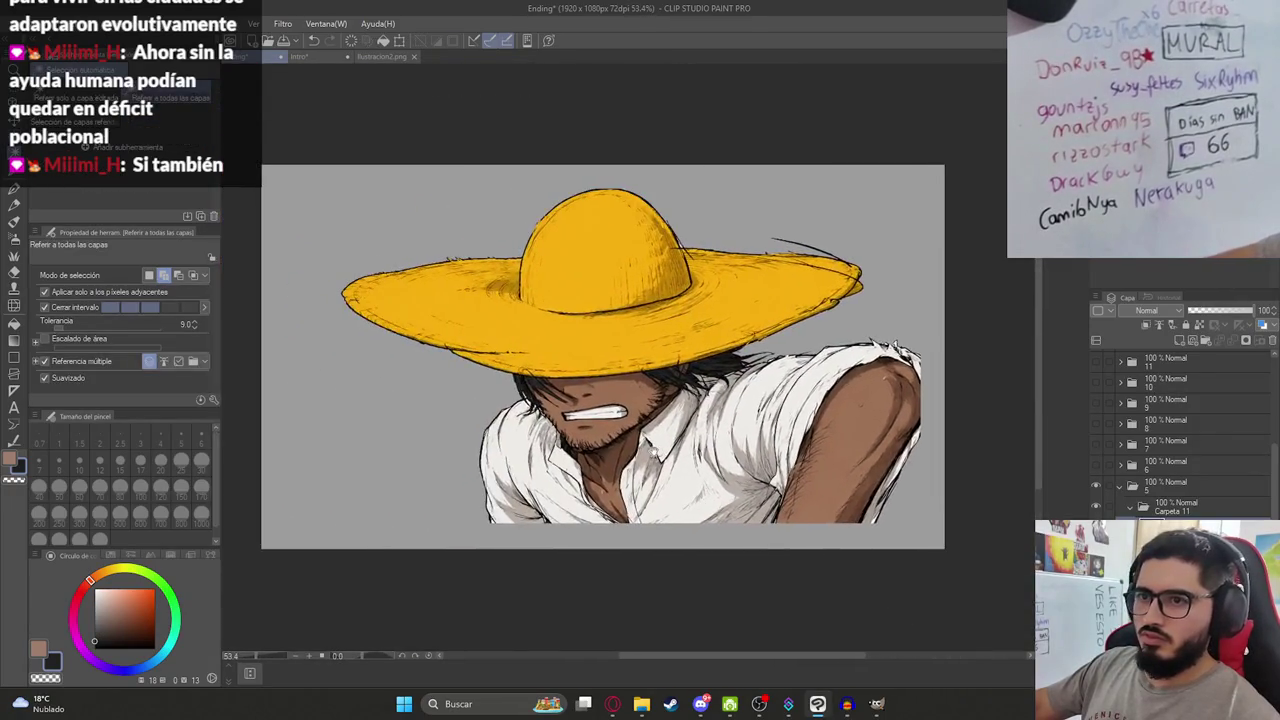
key(k)
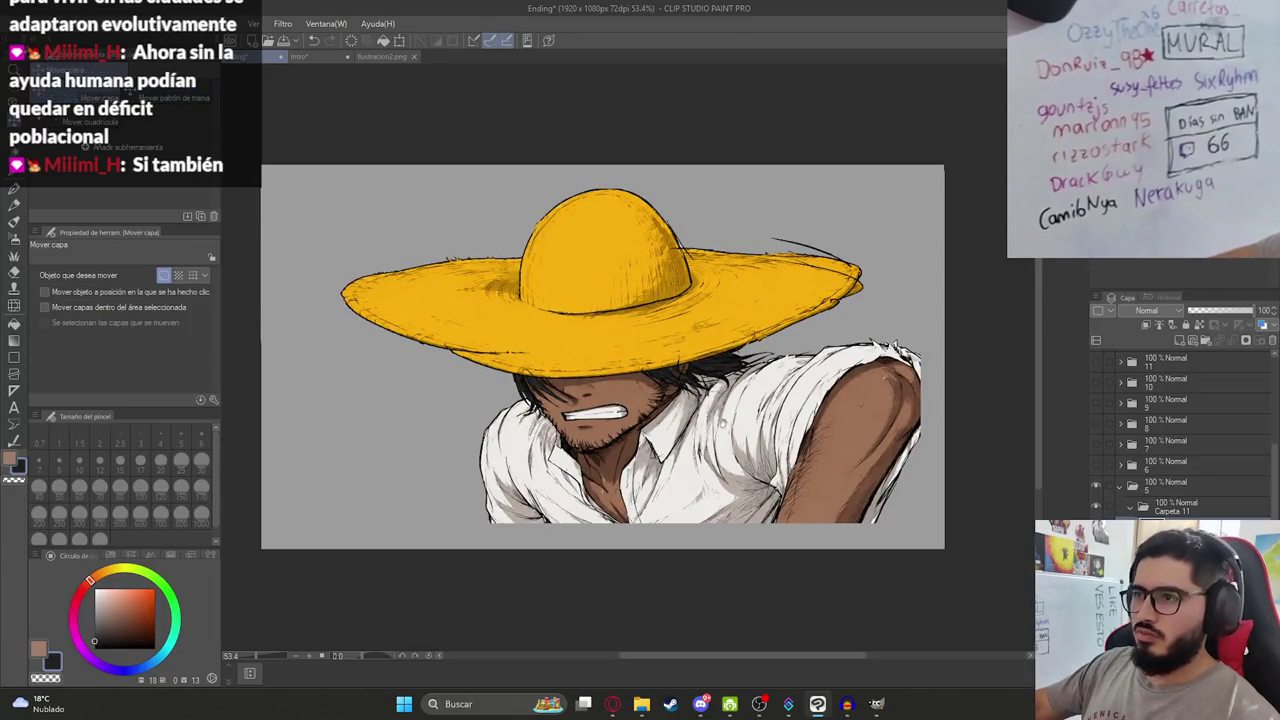
scroll(850, 265, up, 6)
key(p)
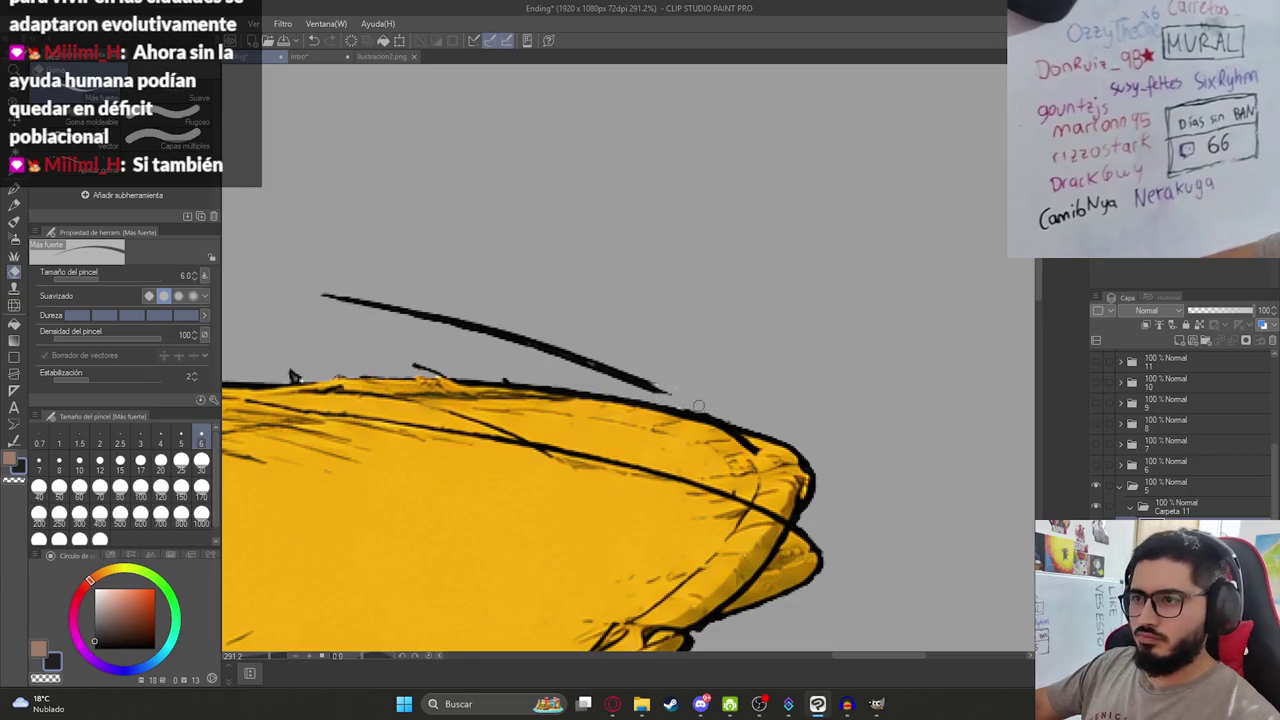
key(m)
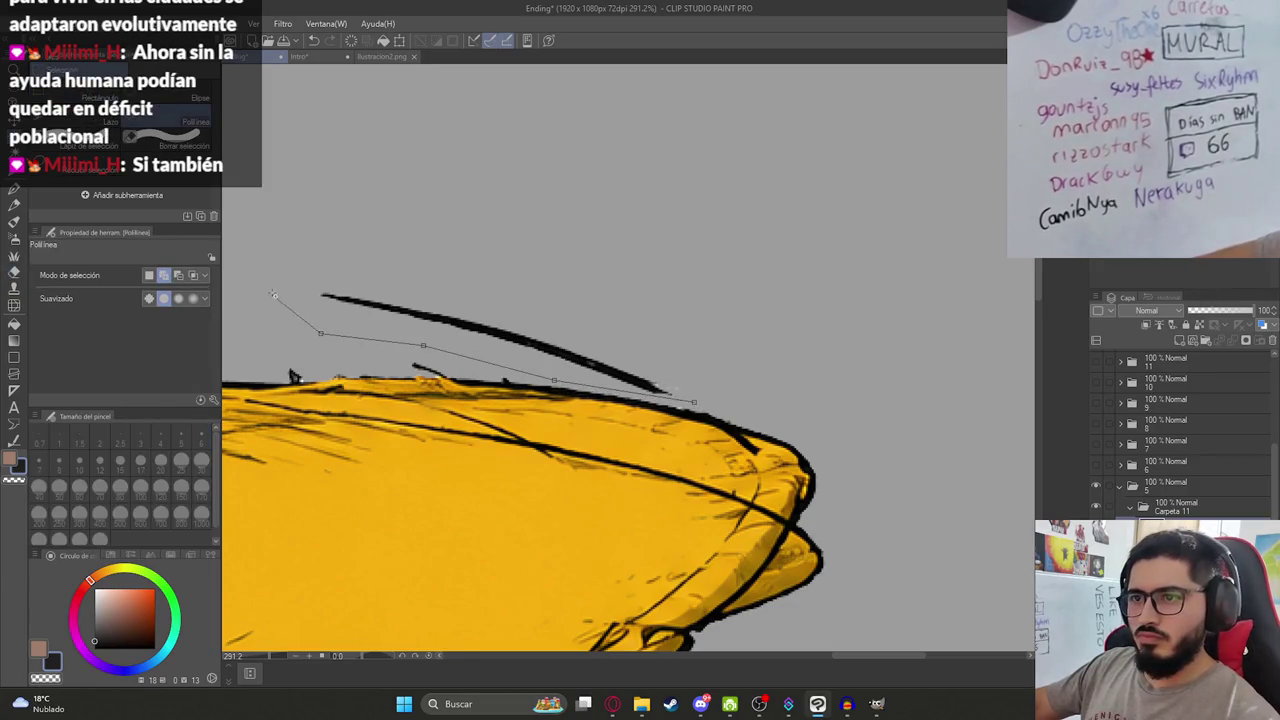
double_click(692, 398)
key(Delete)
key(ctrl+d)
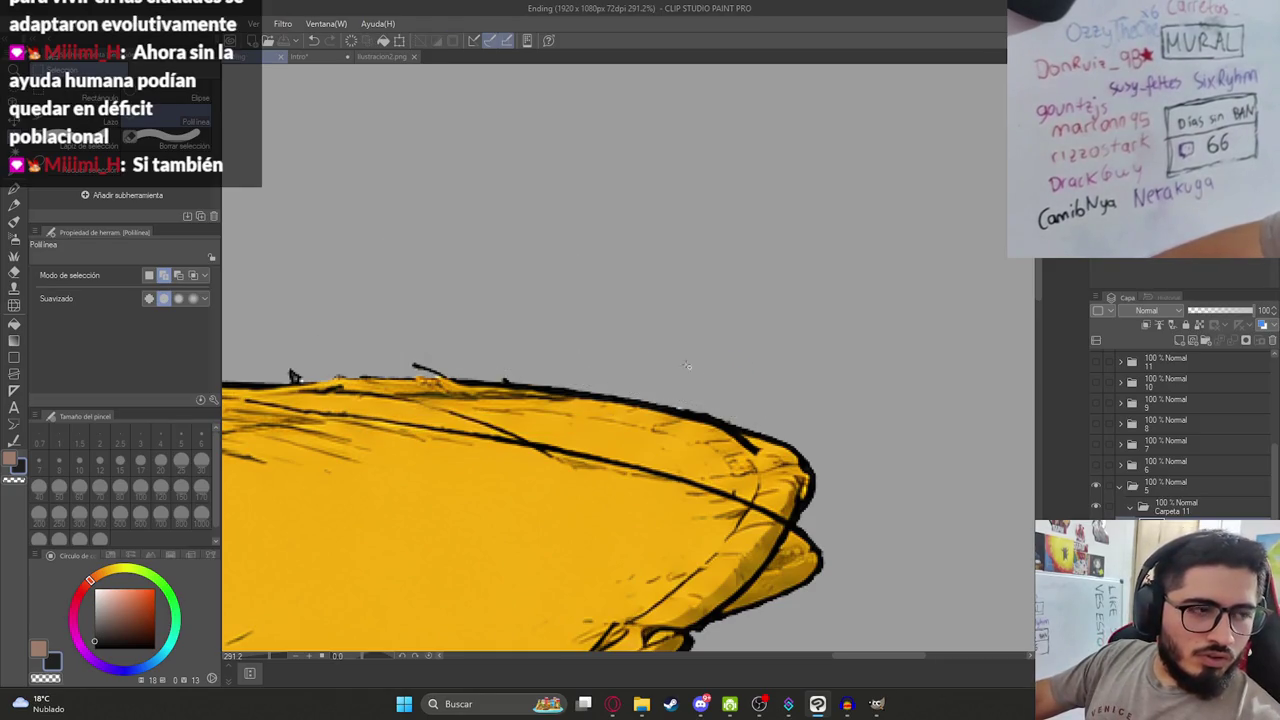
Nudge the figure slightly right and down, then begin a single-layer PNG export.
scroll(958, 351, down, 3)
scroll(958, 351, down, 3)
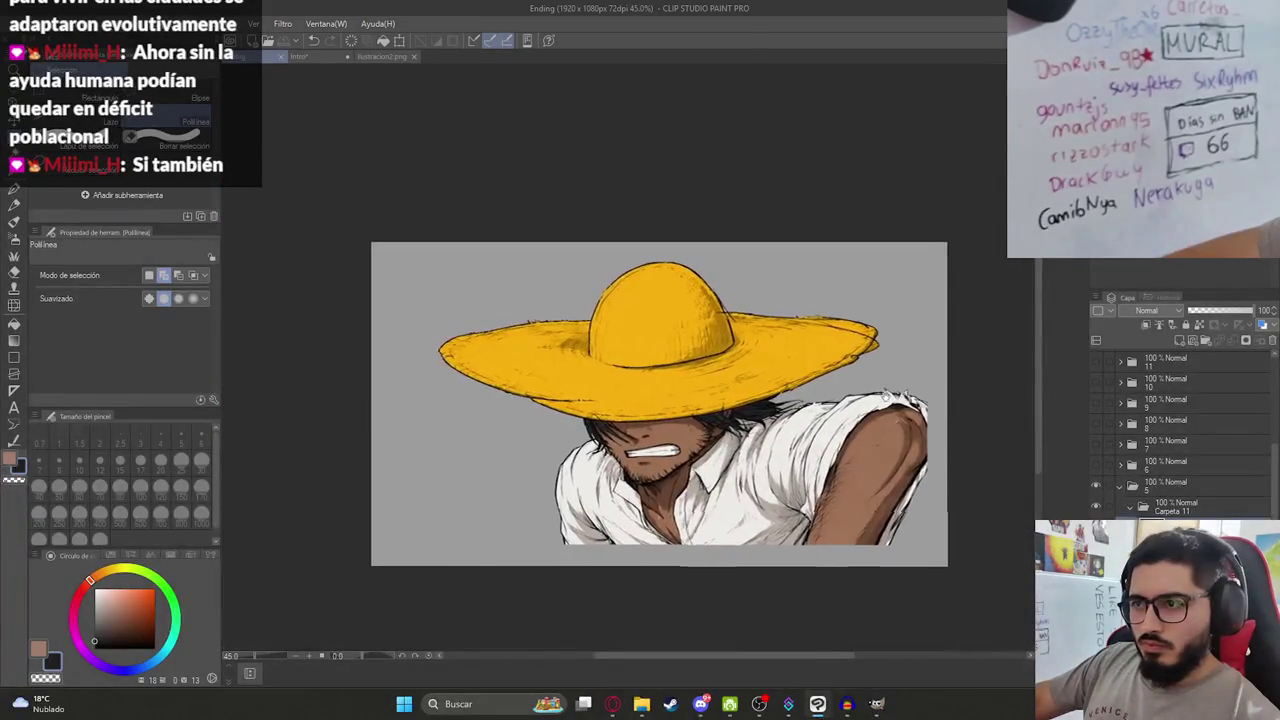
scroll(764, 315, up, 1)
scroll(764, 315, up, 1)
scroll(764, 315, down, 2)
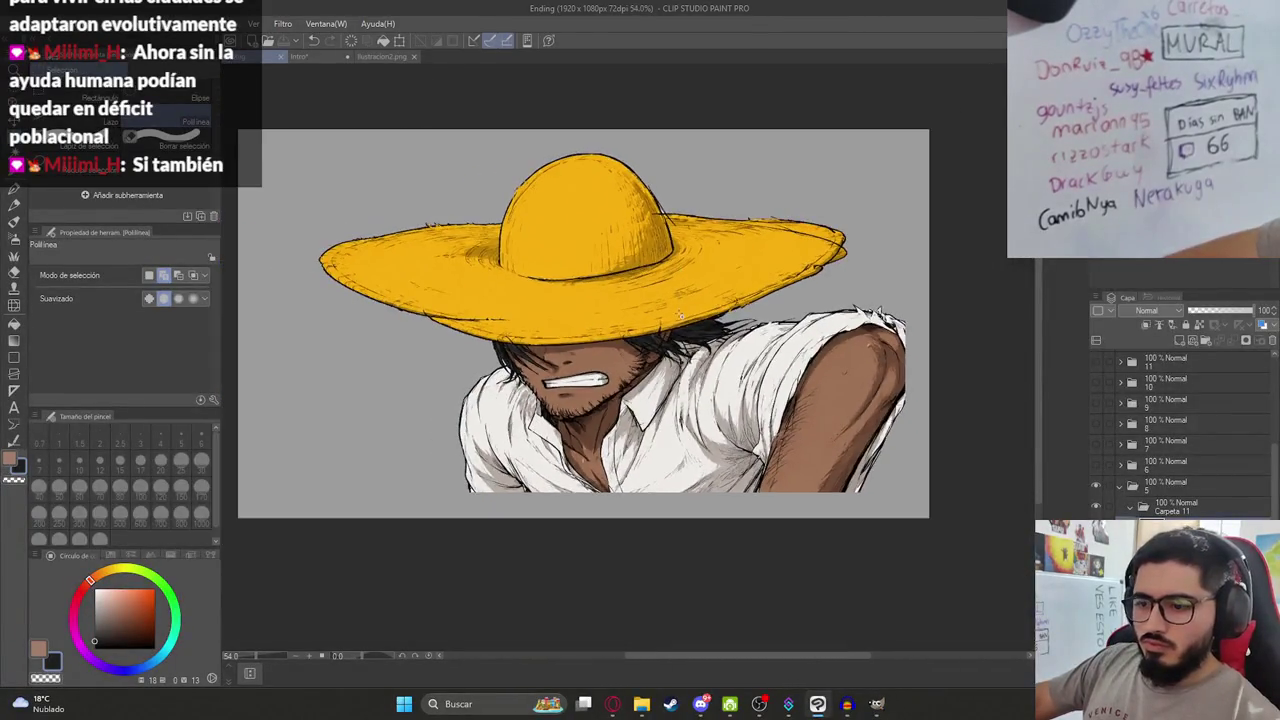
key(k)
drag(687, 296, 707, 318)
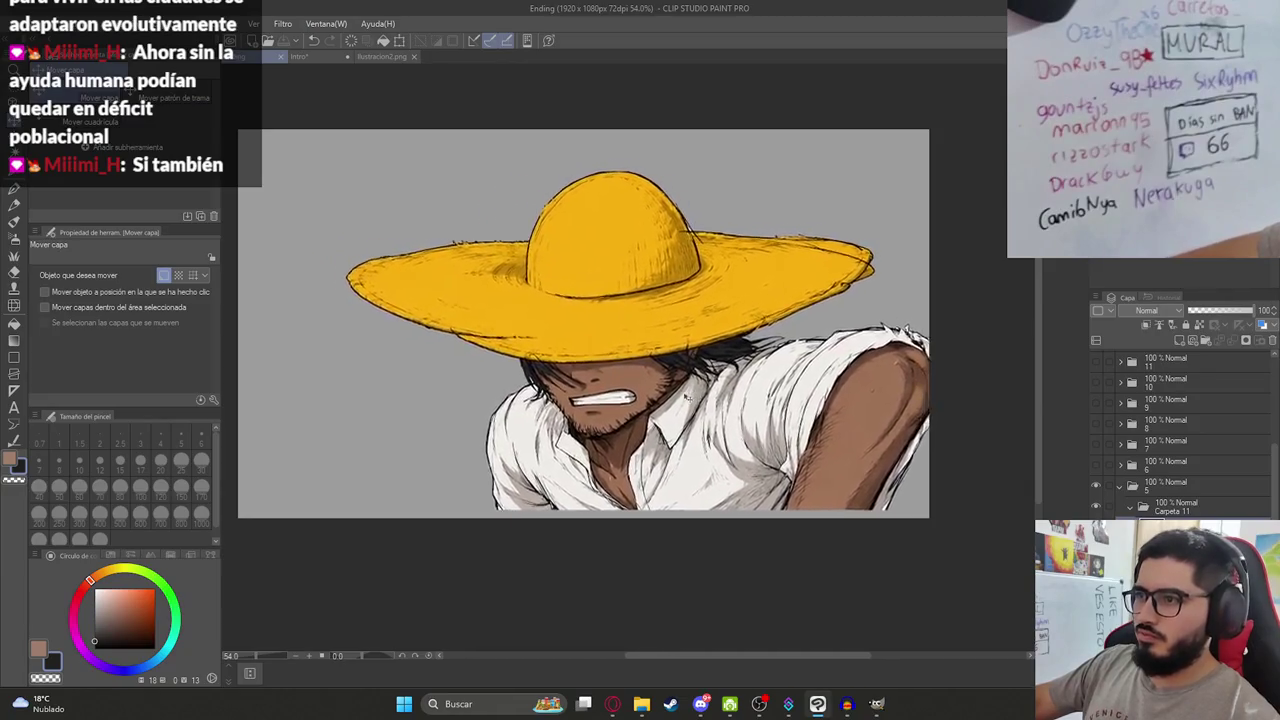
drag(687, 398, 691, 402)
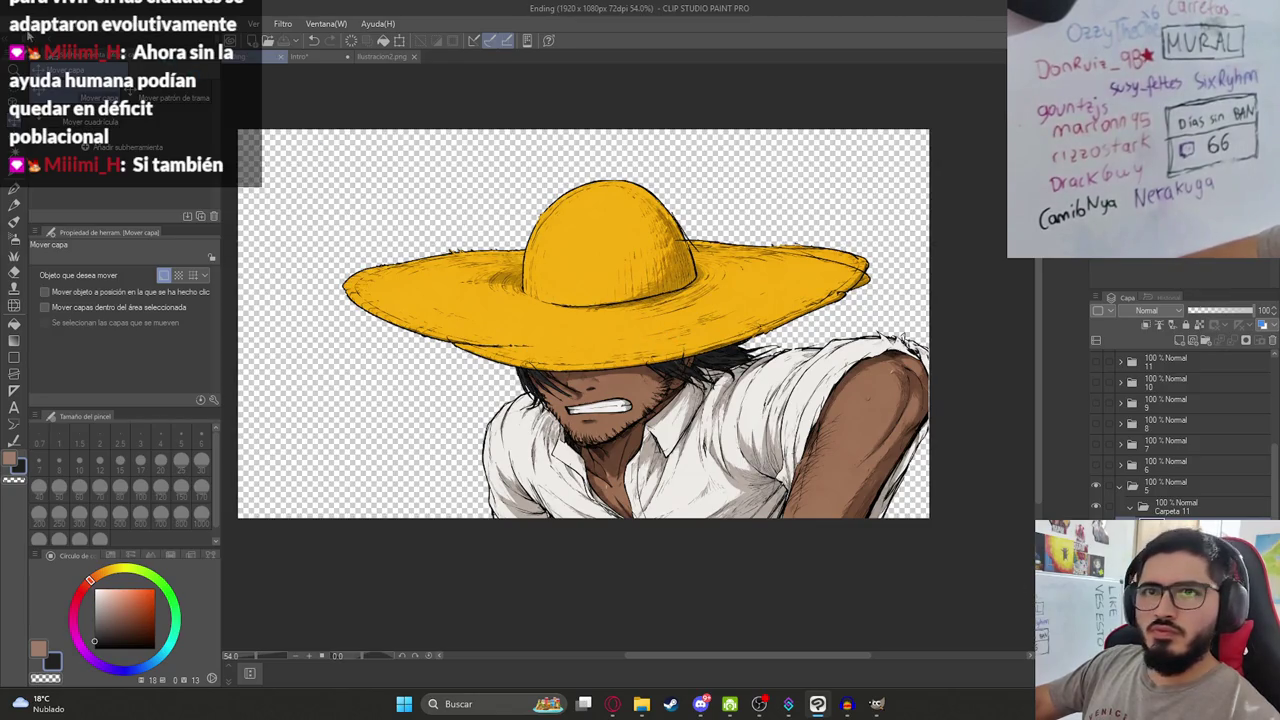
click(20, 23)
click(290, 210)
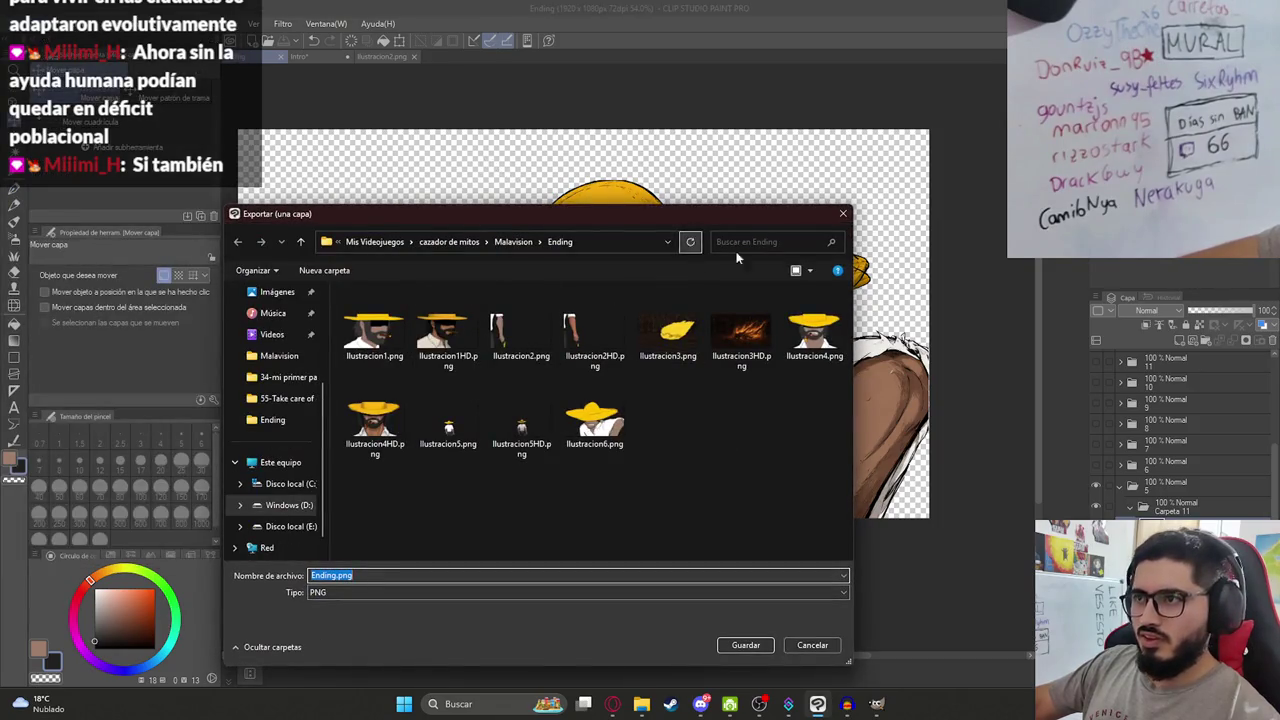
Save the export in the Ending folder under the Ilustracion6 name, then reveal the pencil sketch layer.
click(594, 415)
click(353, 578)
click(353, 578)
click(752, 646)
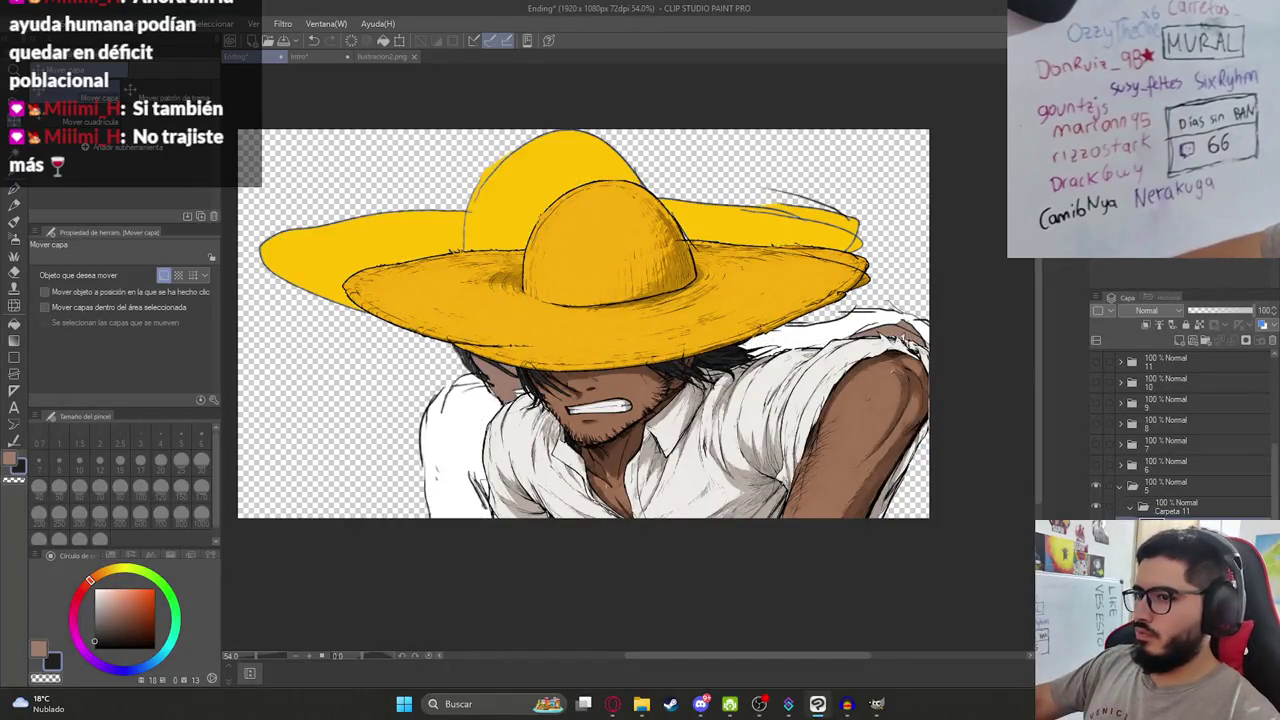
scroll(1110, 506, up, 2)
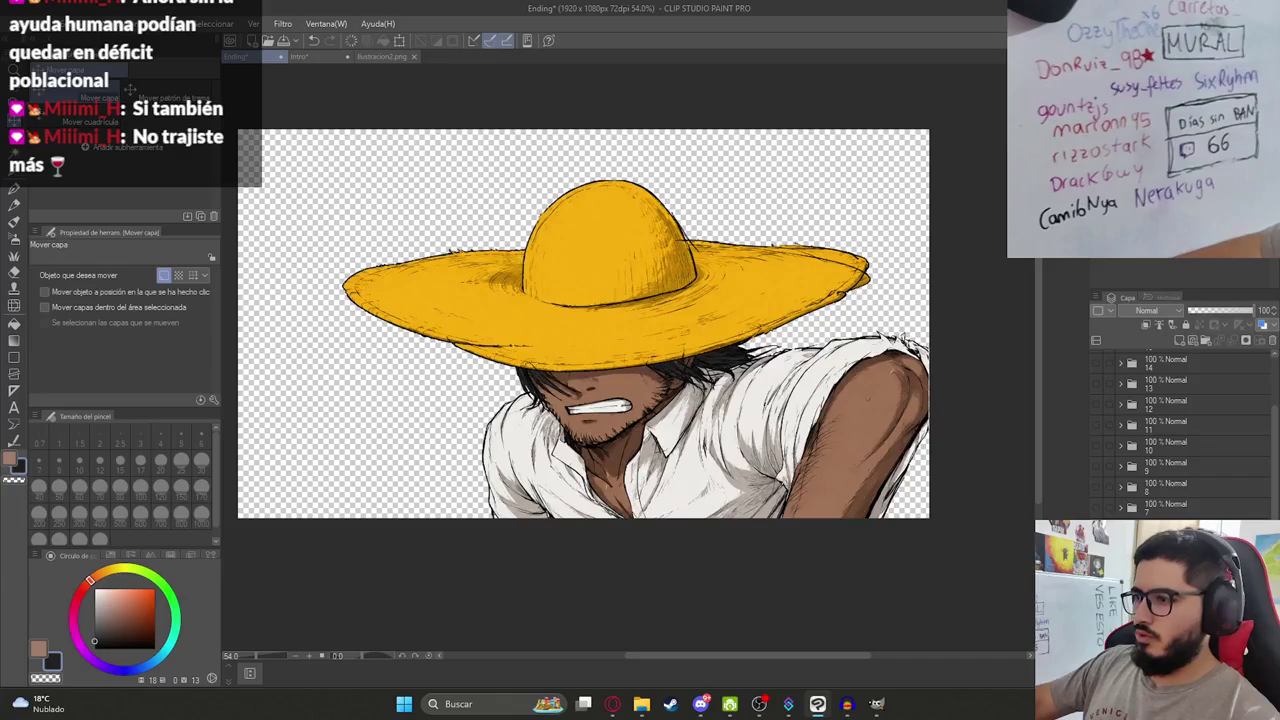
click(1110, 508)
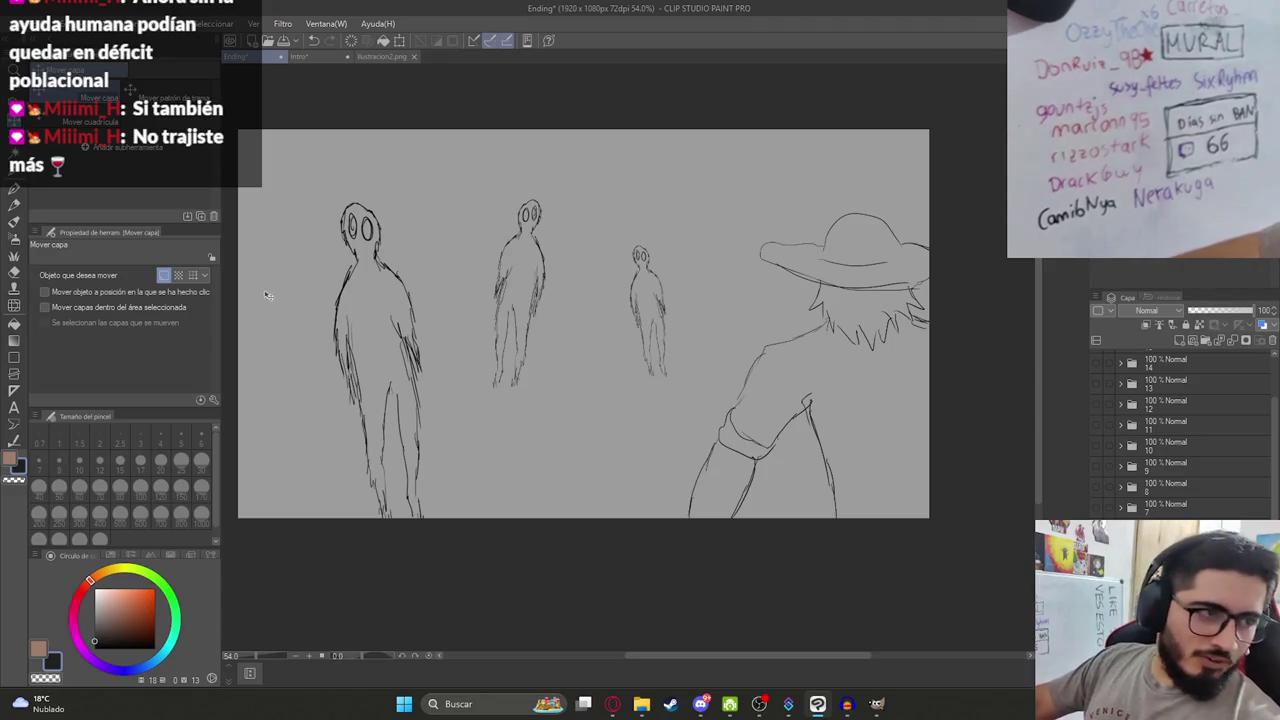
Zoom in and out on the grey hat-man sketch and pan toward its lower-right corner.
scroll(553, 490, up, 3)
scroll(553, 490, down, 4)
scroll(553, 490, up, 2)
scroll(553, 490, down, 3)
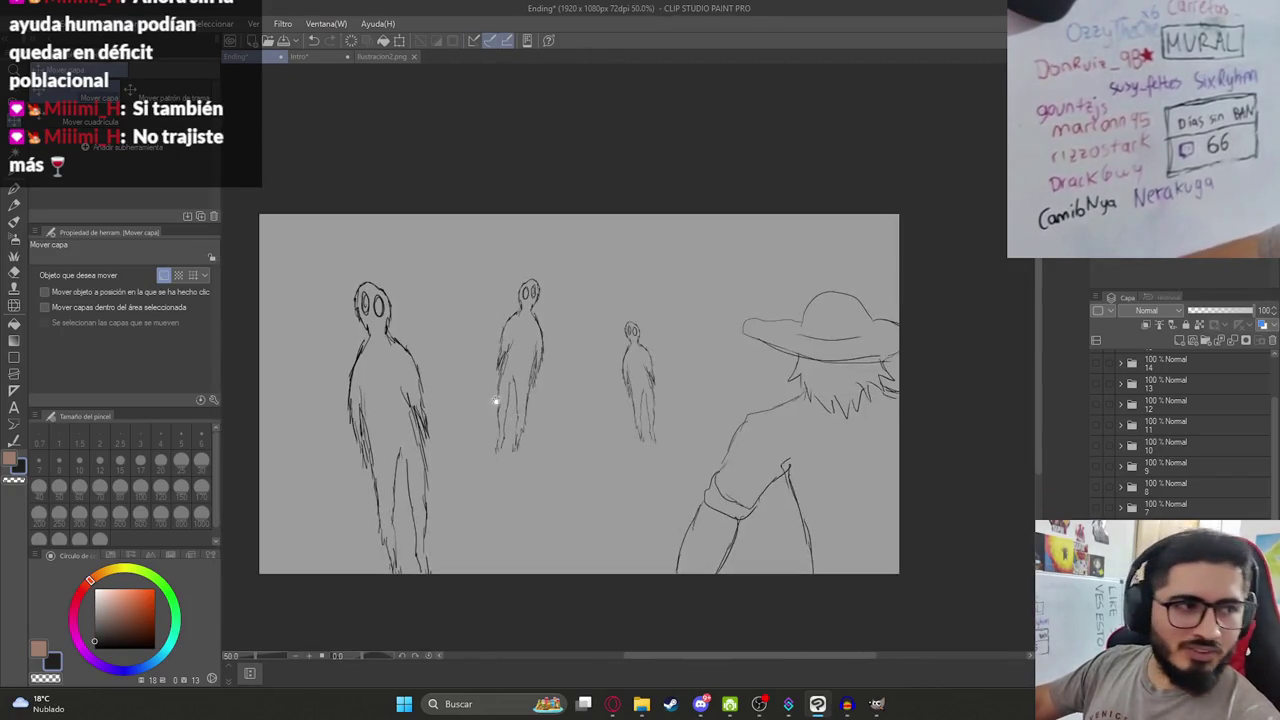
scroll(927, 484, up, 3)
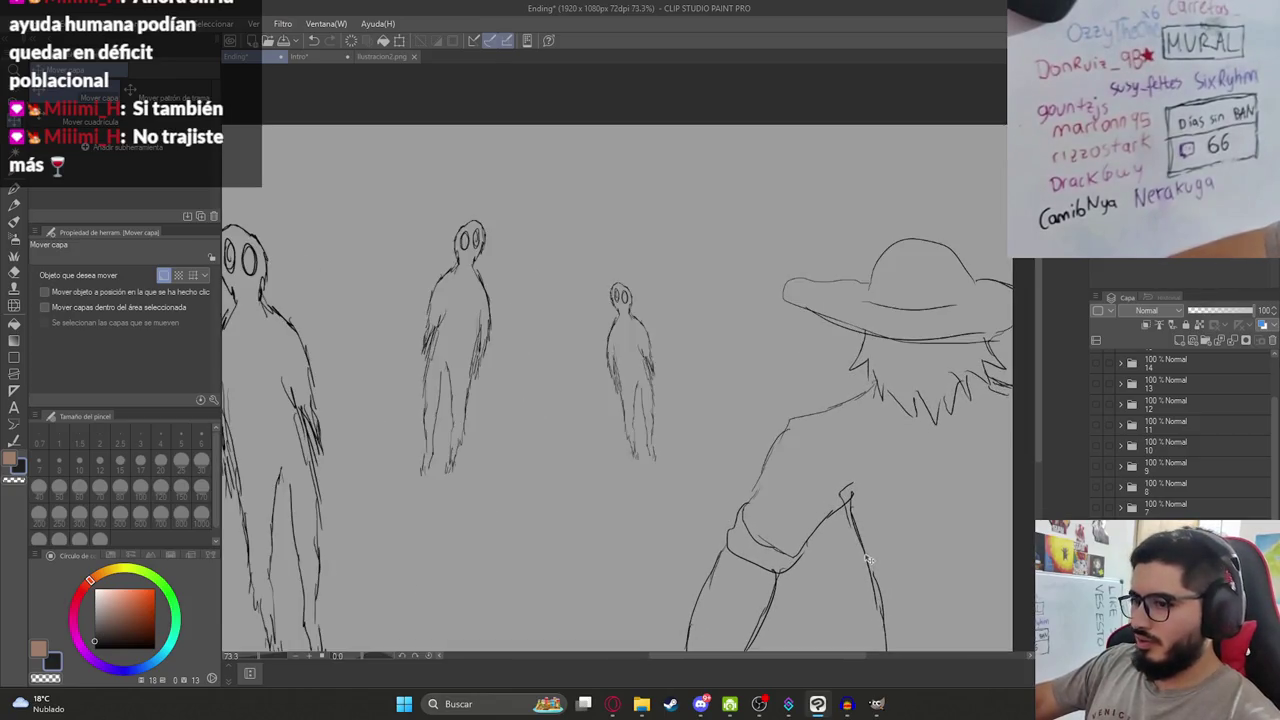
key(p)
drag(895, 517, 765, 467)
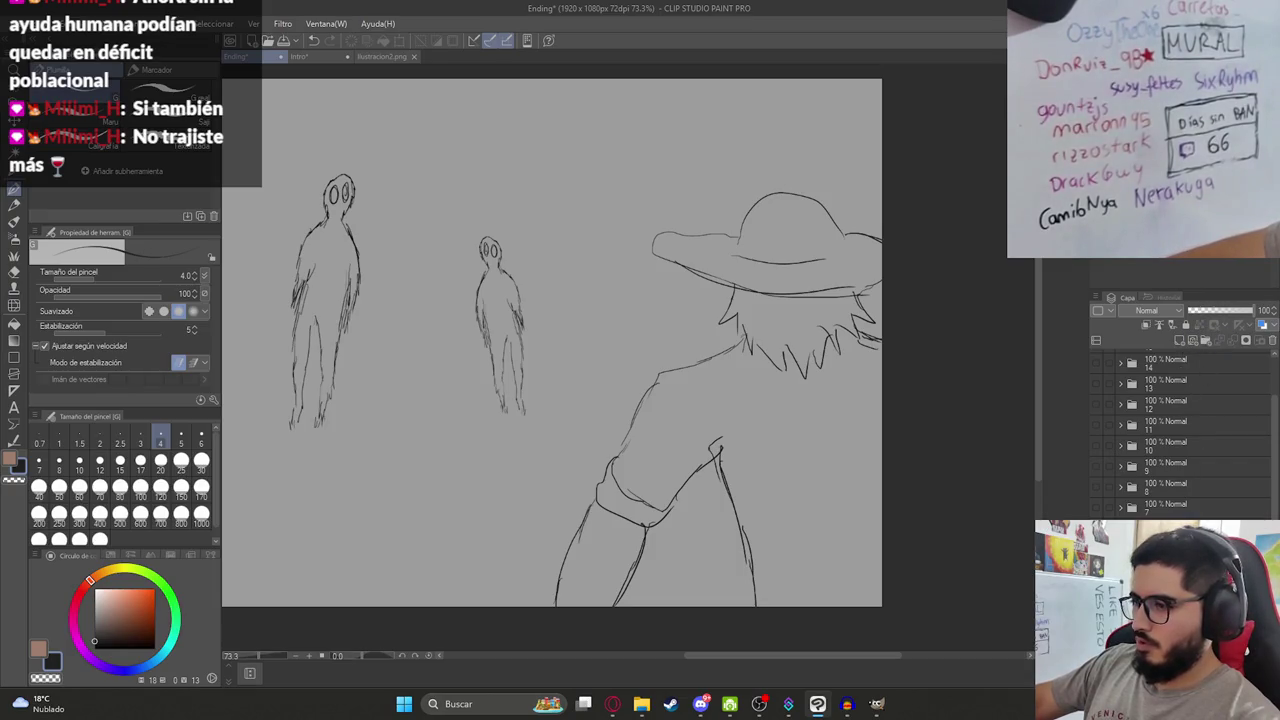
scroll(754, 424, down, 2)
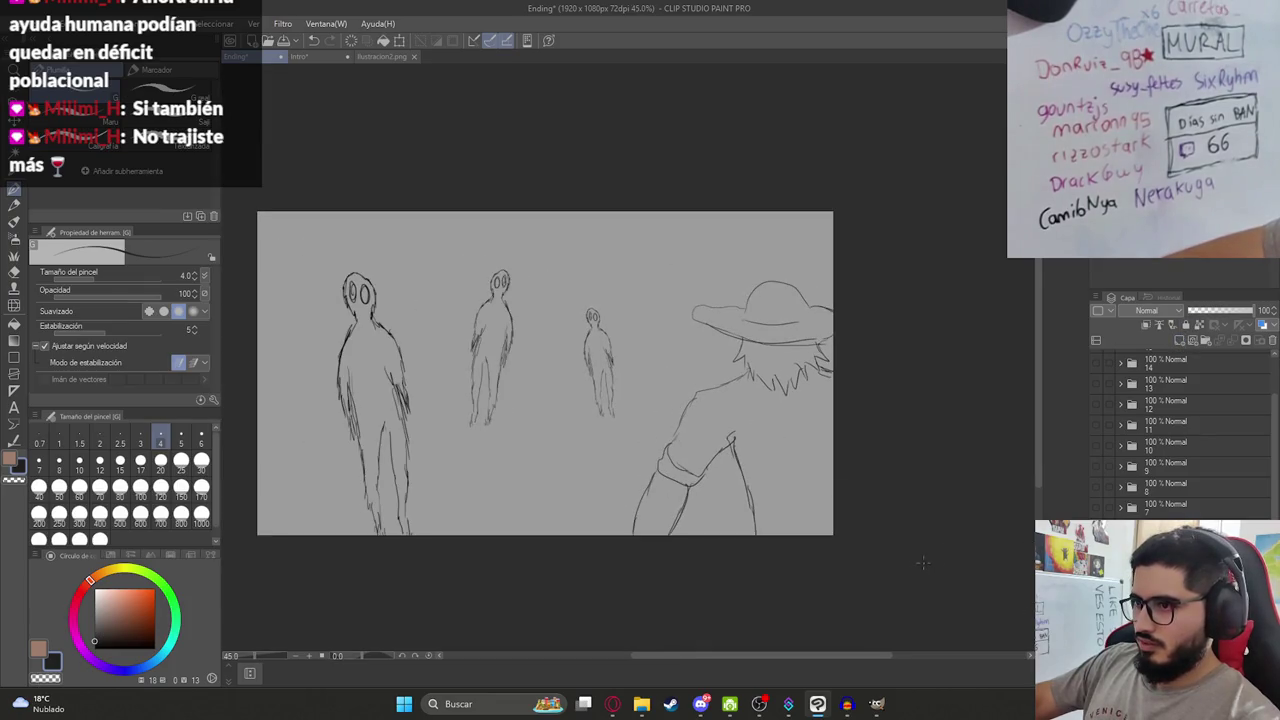
Glance at Ilustracion2.png, return to the Ending sketch and undo an accidental yellow fill.
click(367, 57)
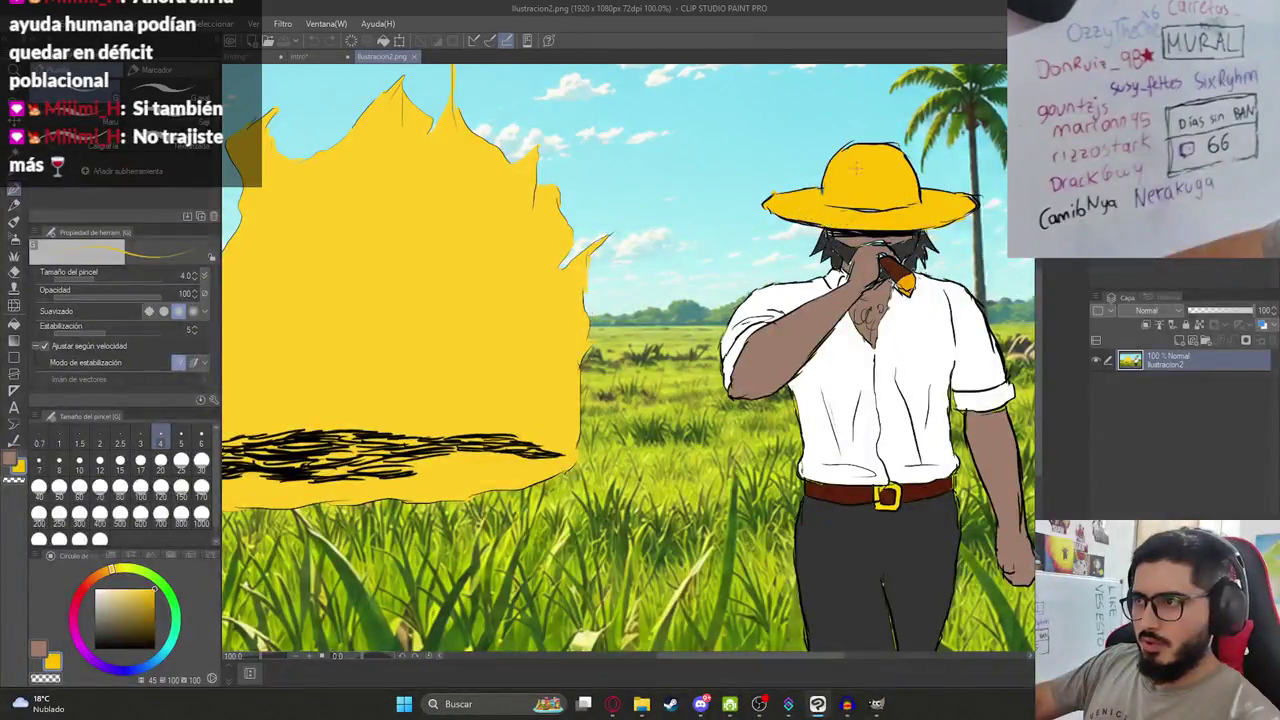
click(262, 56)
click(807, 323)
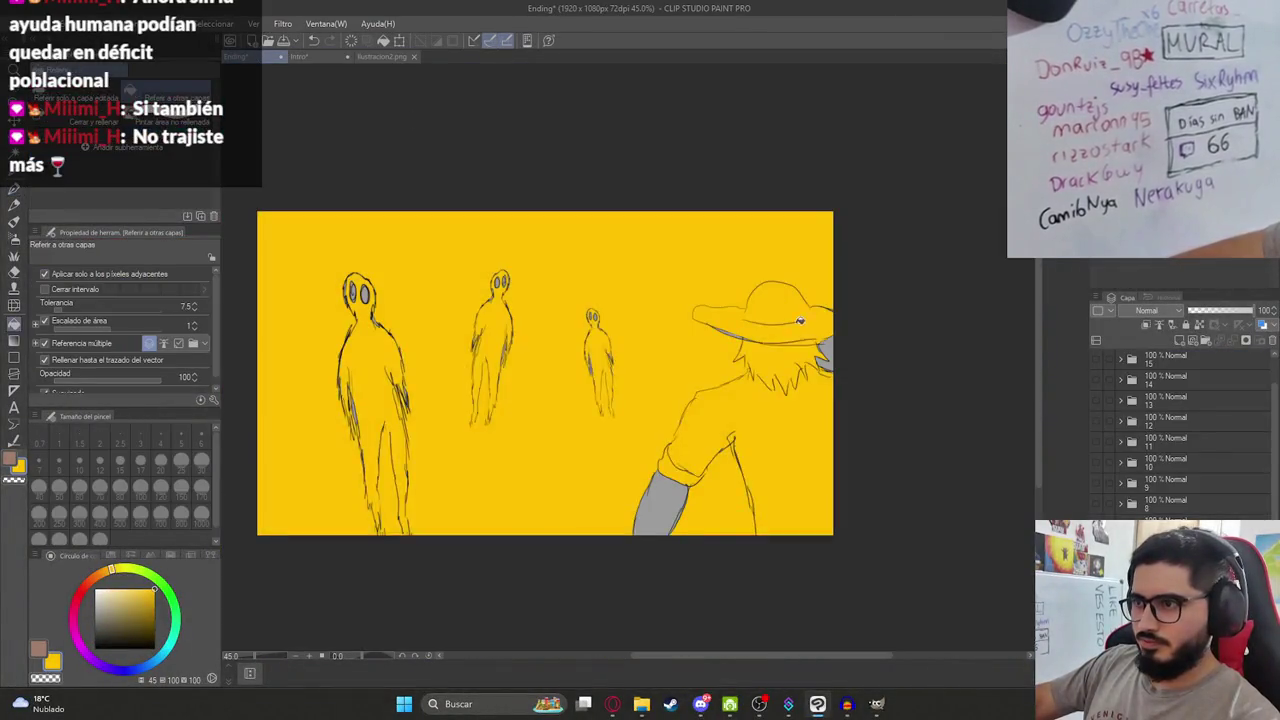
key(ctrl+z)
scroll(807, 323, up, 2)
key(p)
Inspect the hat outline up close, then bring the Opera browser back in front.
scroll(807, 323, up, 2)
scroll(678, 309, up, 1)
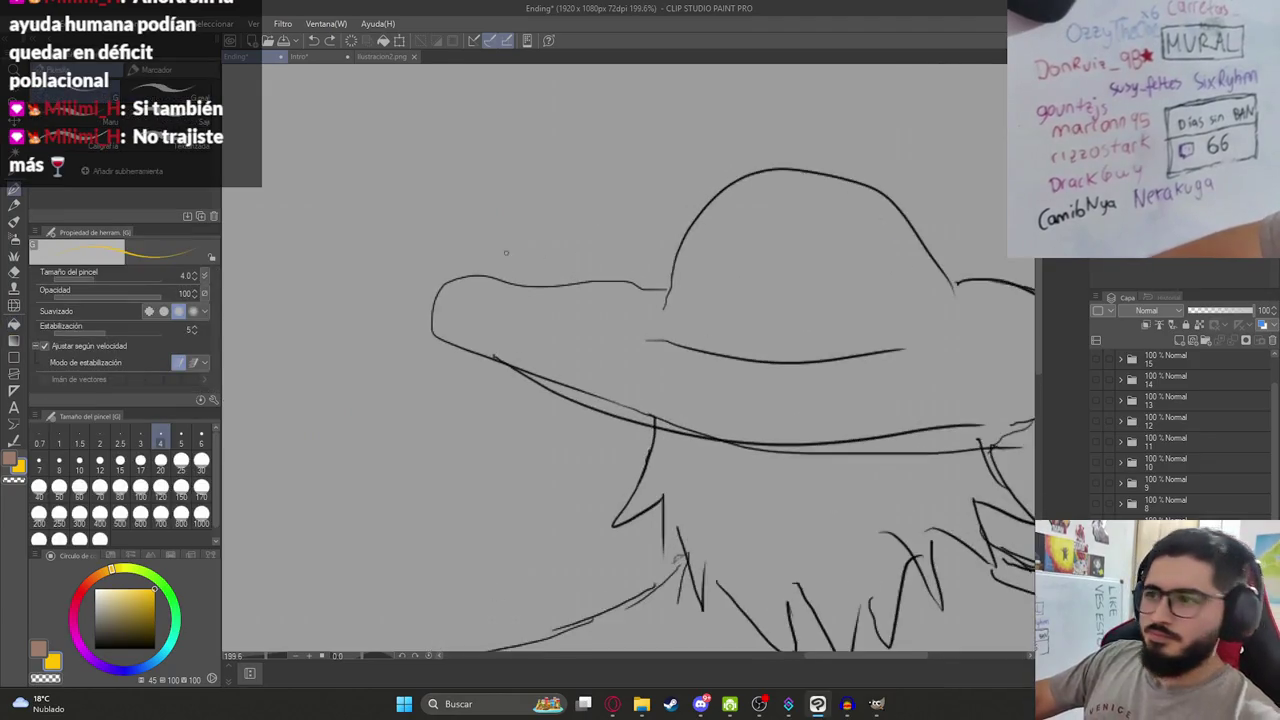
scroll(678, 309, up, 1)
drag(884, 330, 579, 292)
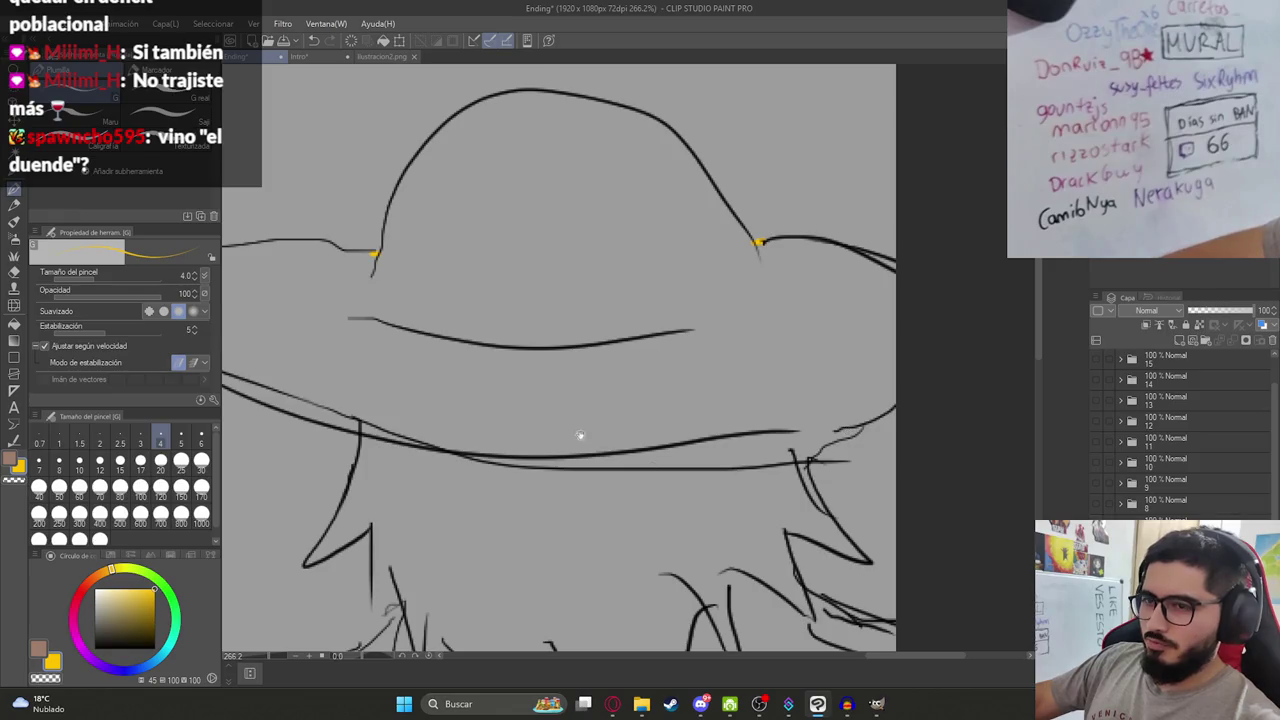
scroll(579, 435, down, 1)
scroll(700, 440, down, 1)
scroll(697, 408, down, 1)
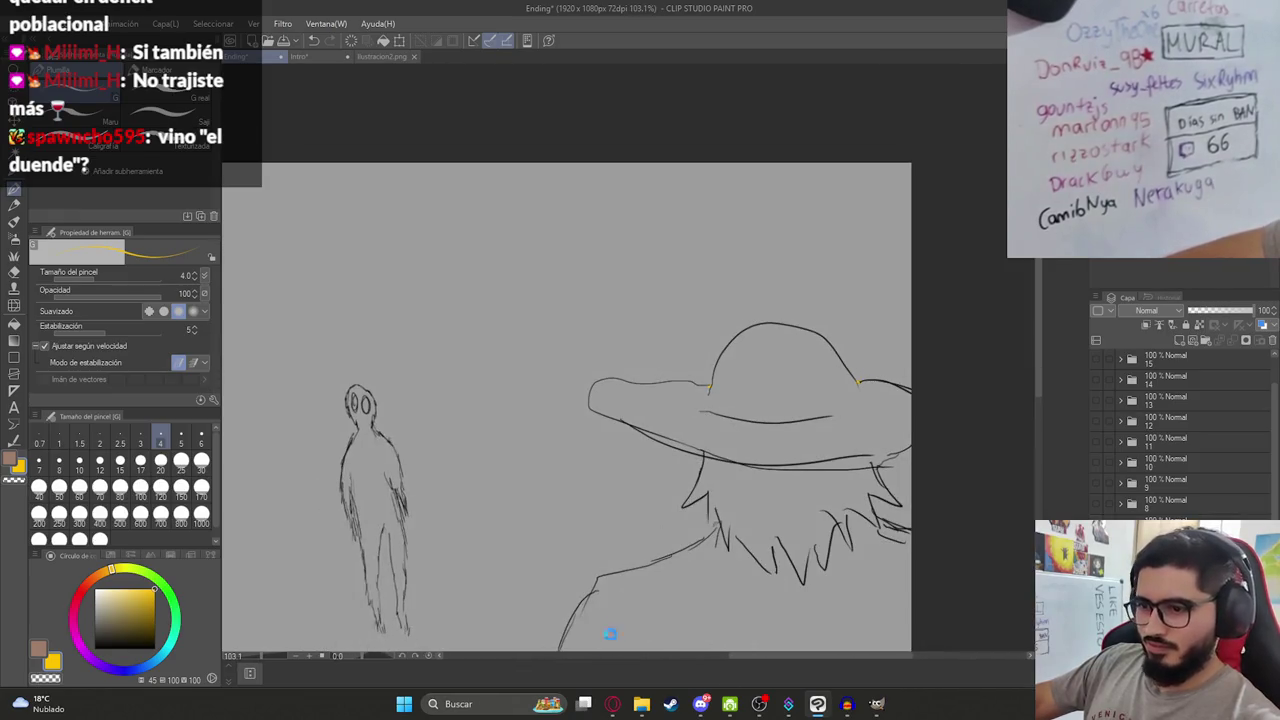
click(612, 704)
click(993, 12)
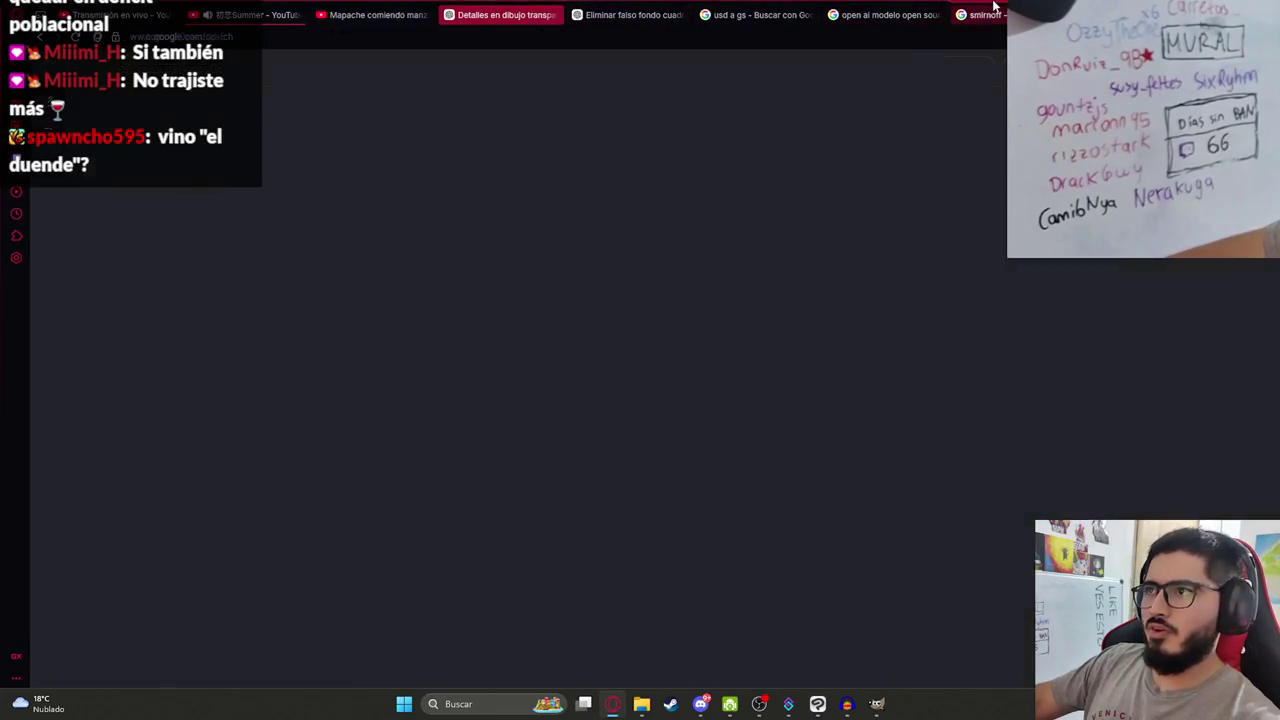
Search Google for 'vino el duende' and show the image results.
click(494, 82)
key(ctrl+a)
text(vino)
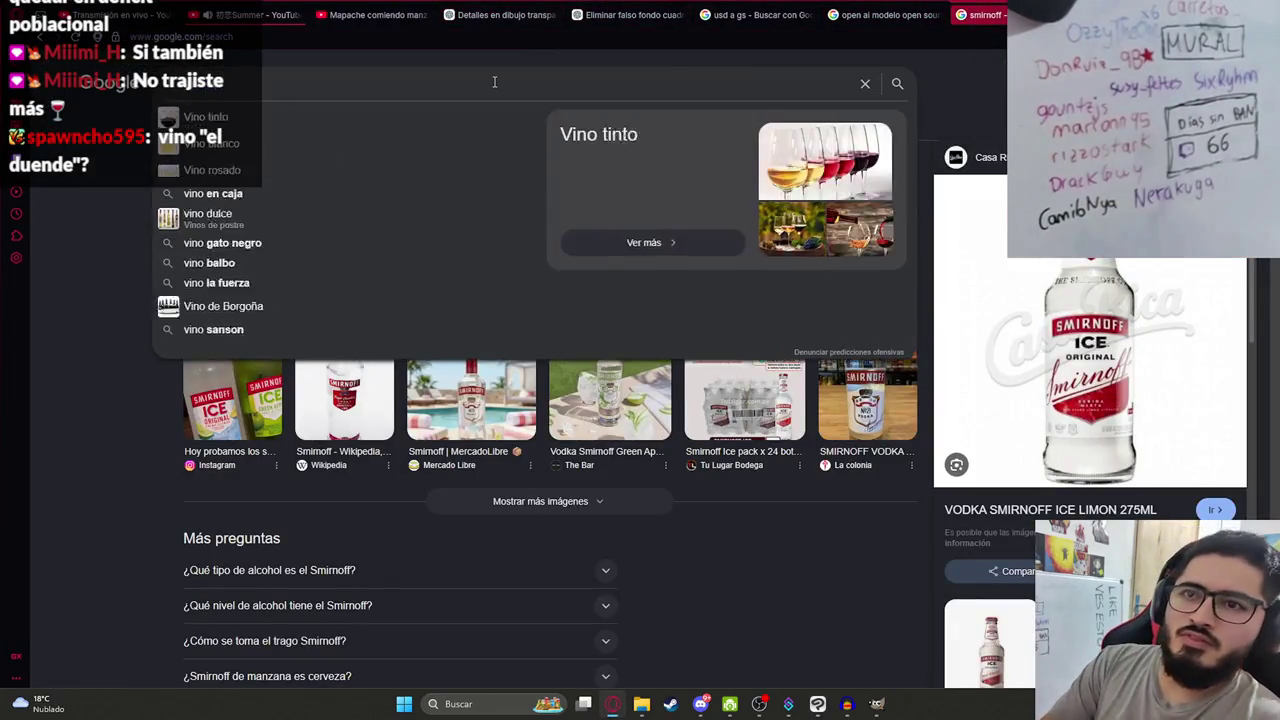
text( el duende)
key(Return)
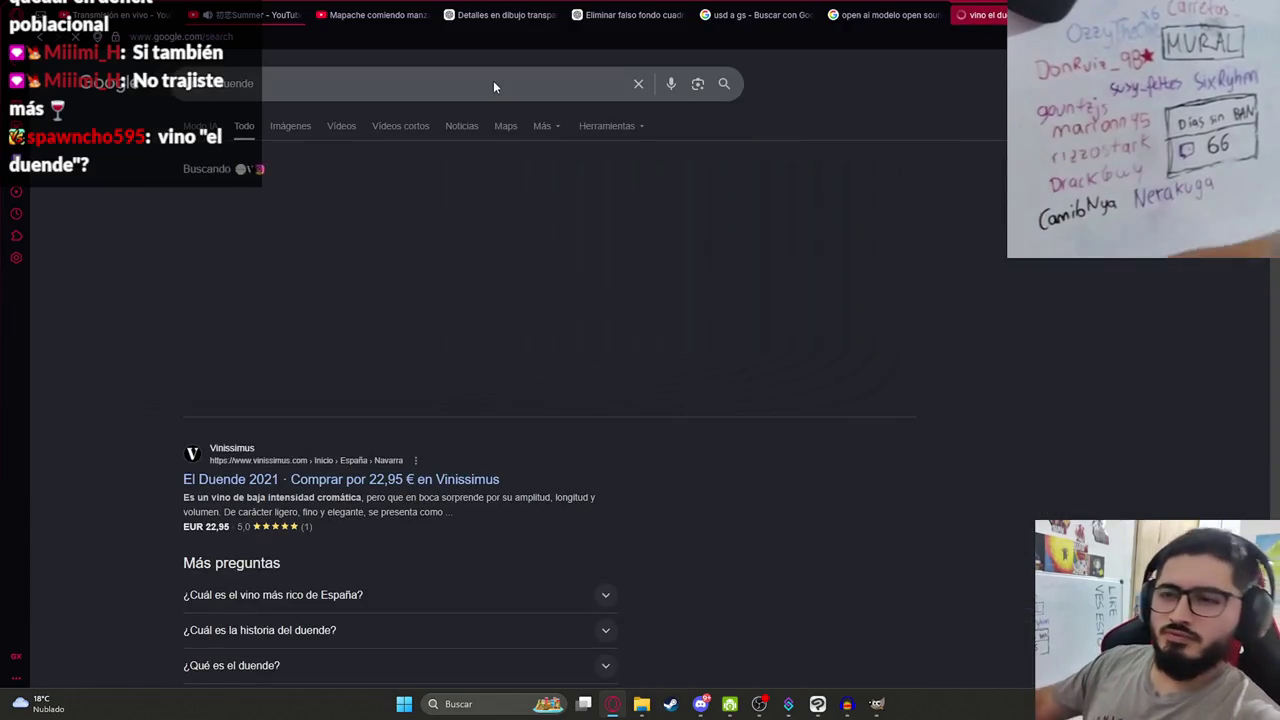
click(288, 126)
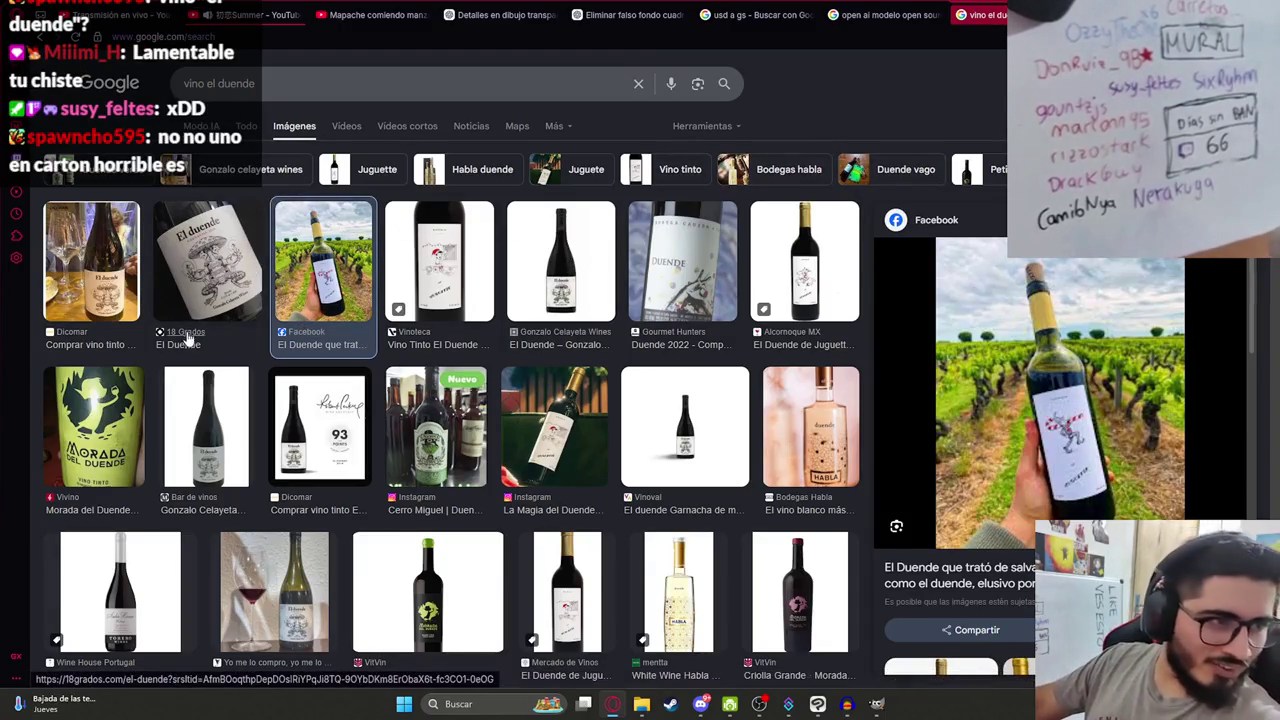
Refine the search to 'vino el duende carton' and preview a carton image.
click(282, 88)
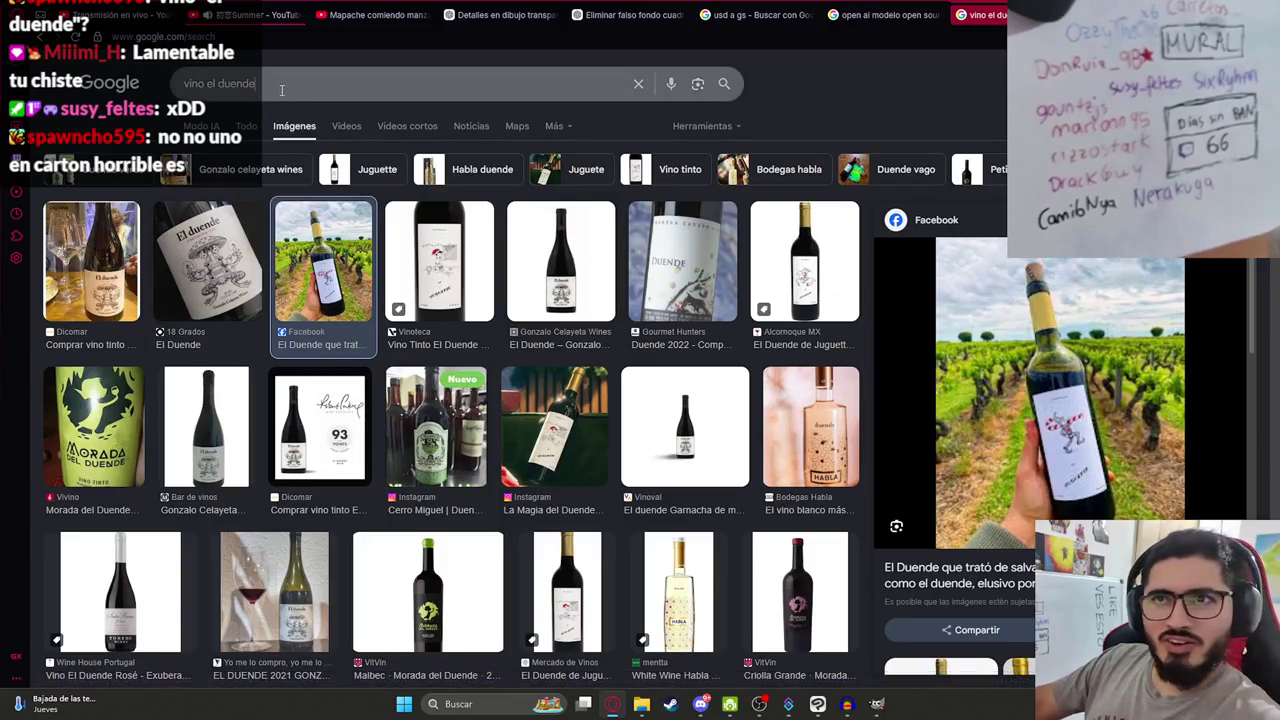
text(d)
key(BackSpace)
text(carton)
key(Return)
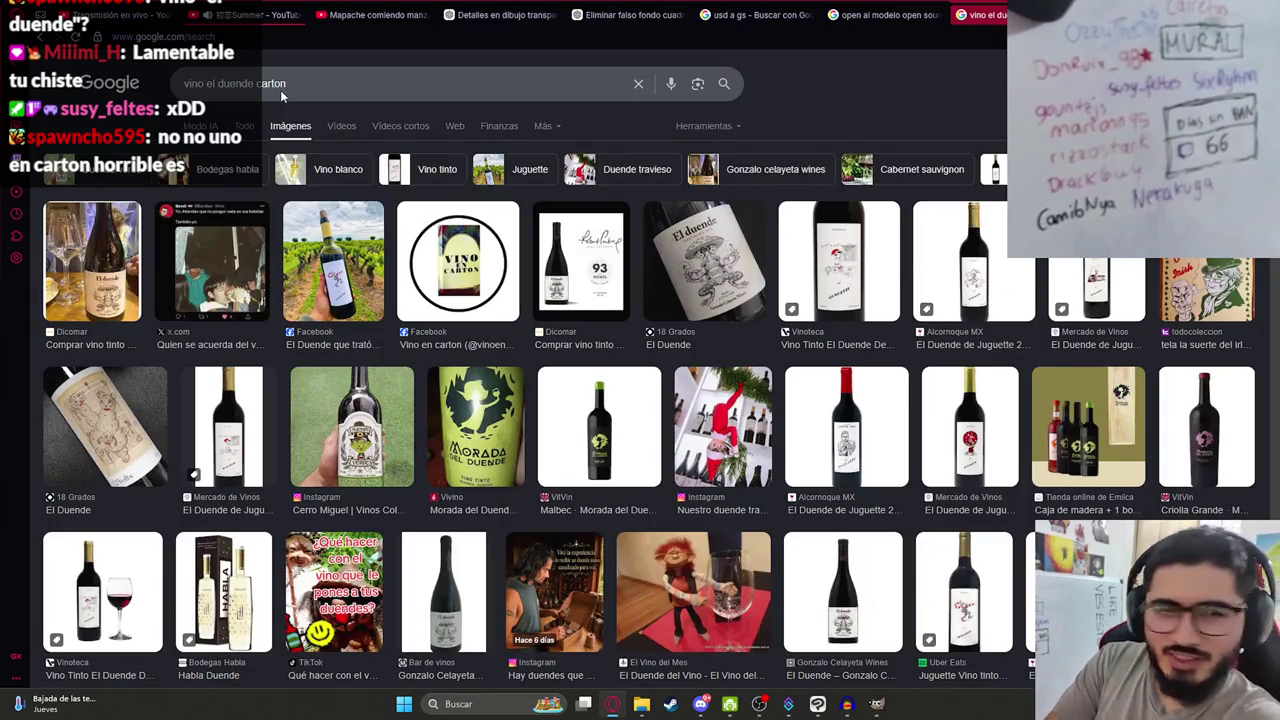
scroll(280, 90, down, 5)
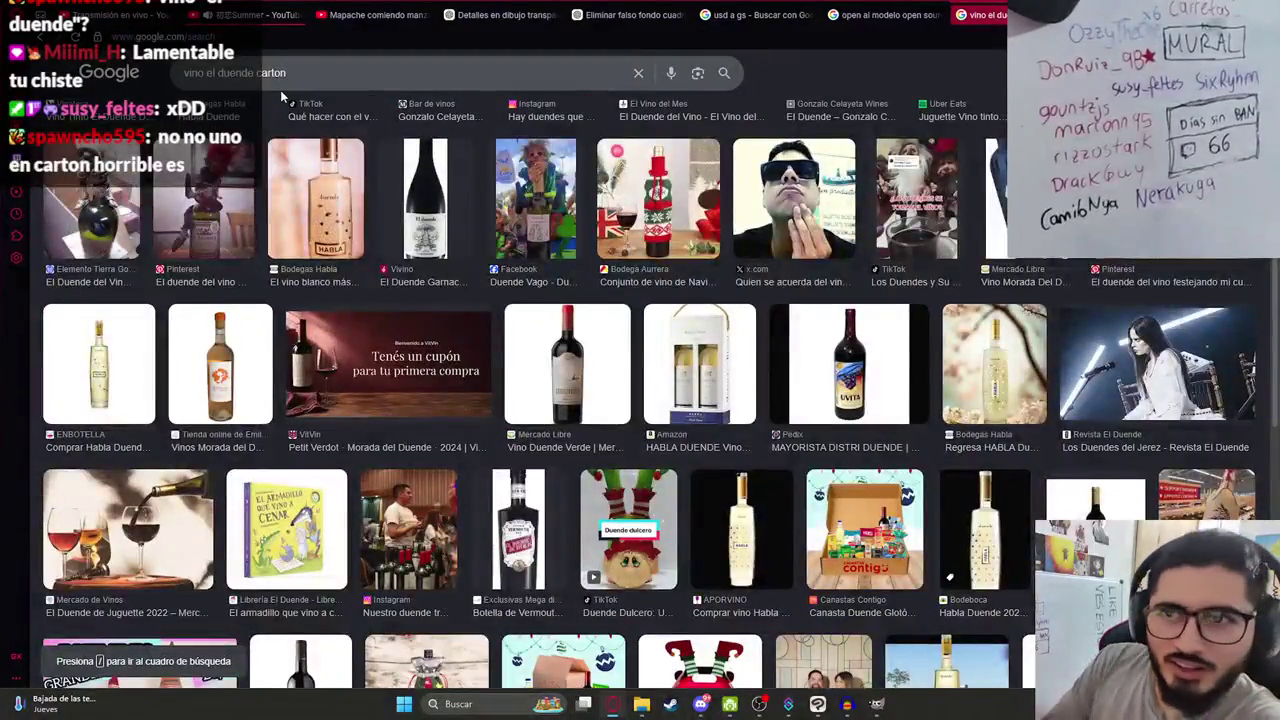
scroll(358, 278, up, 5)
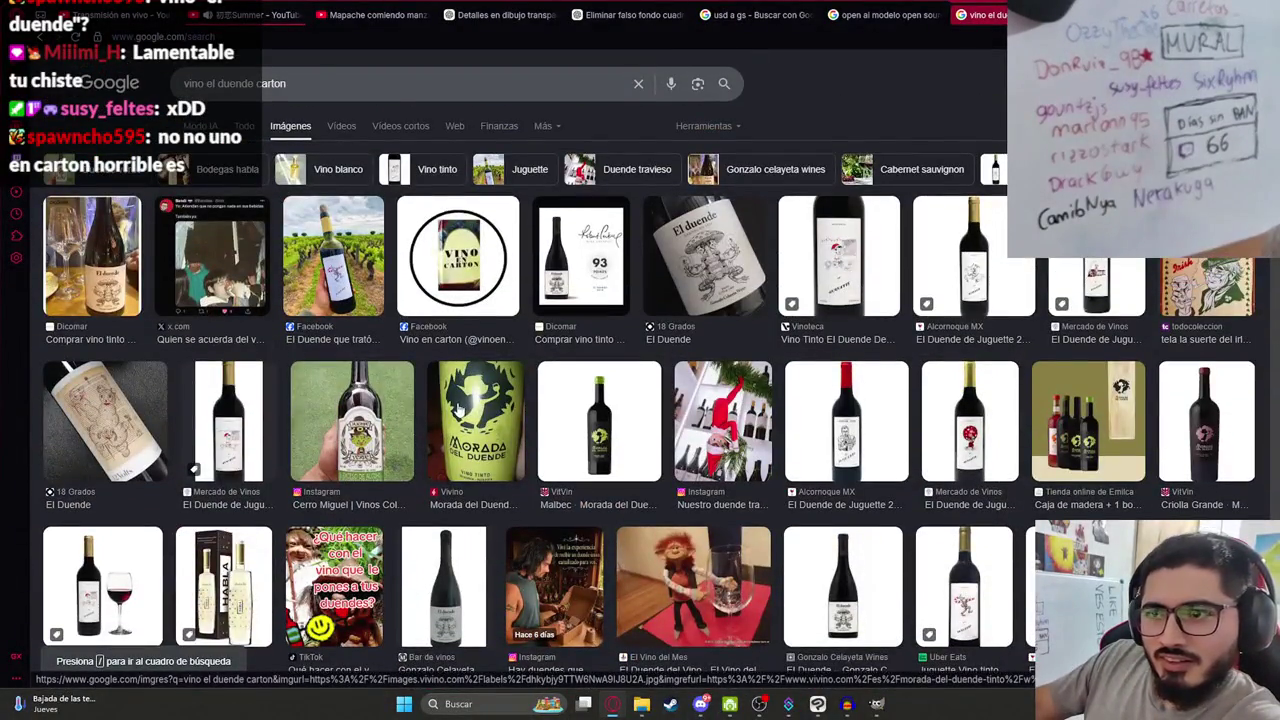
click(455, 262)
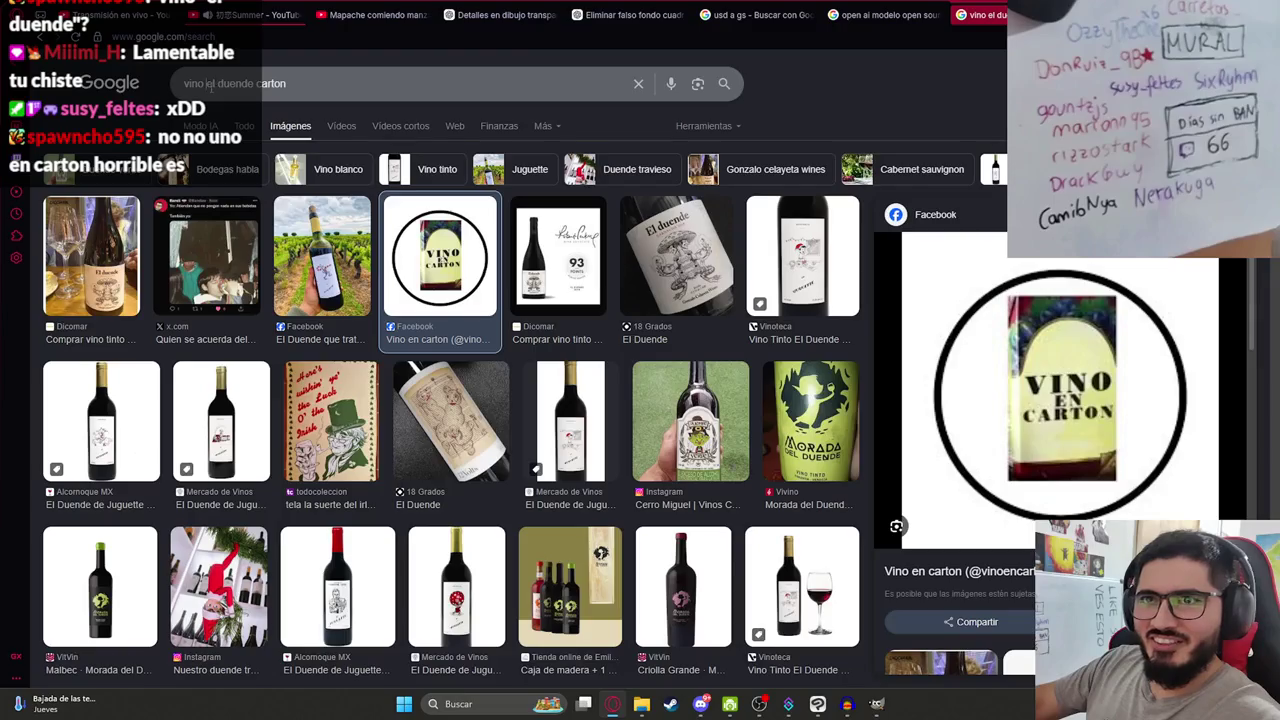
Search for vino "el duende" as an exact phrase and scroll through the results.
click(208, 84)
key(BackSpace)
key(BackSpace)
key(BackSpace)
text(el duende")
key(Return)
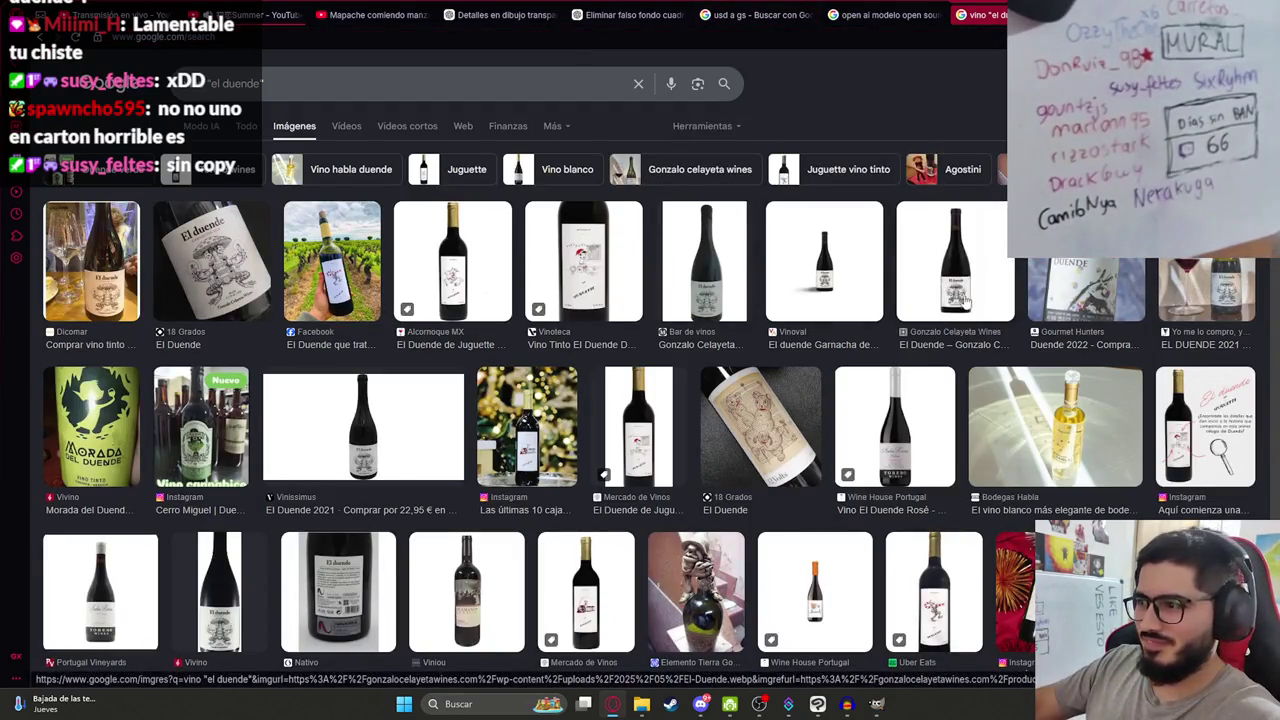
scroll(965, 298, down, 5)
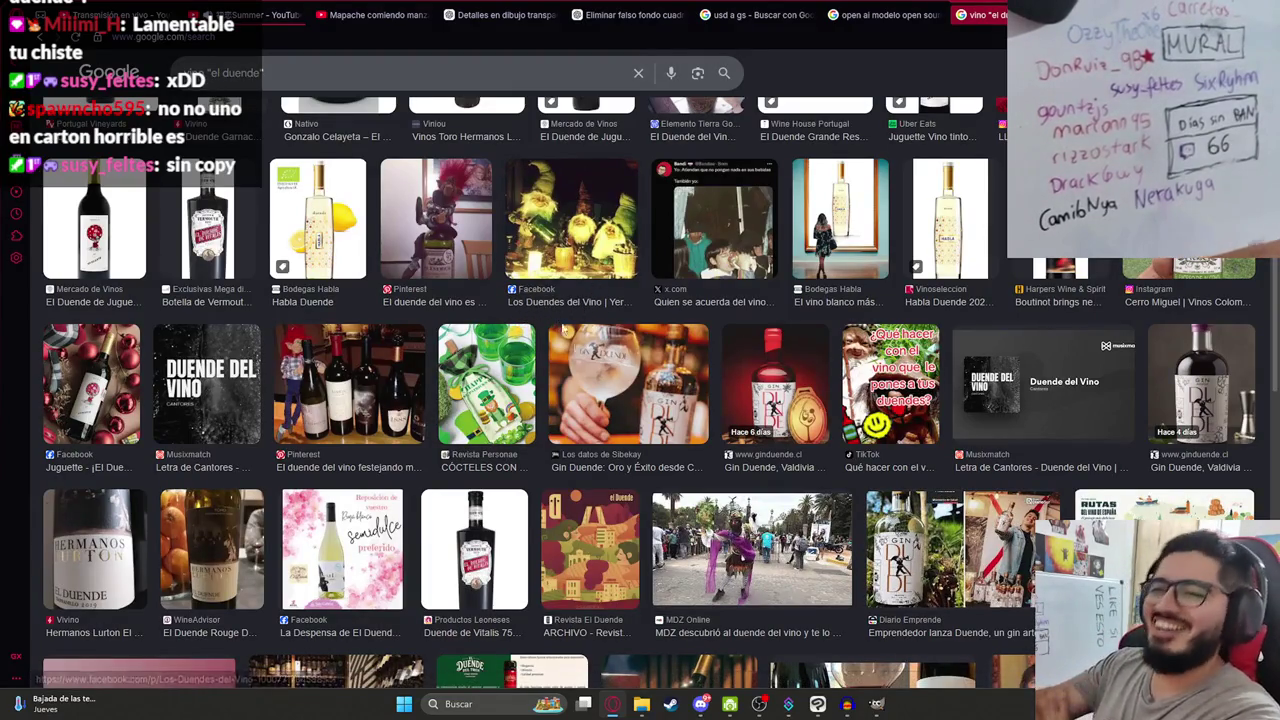
scroll(558, 365, down, 4)
scroll(558, 365, down, 3)
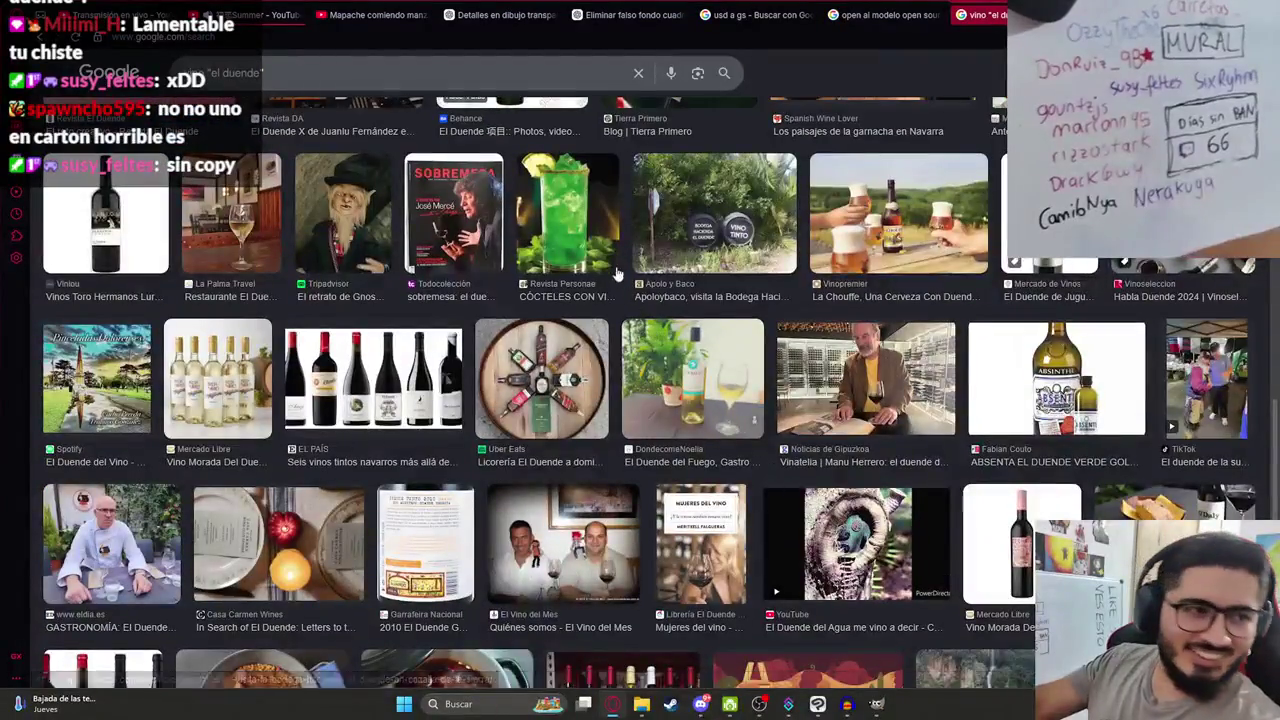
scroll(678, 264, down, 3)
scroll(678, 264, down, 2)
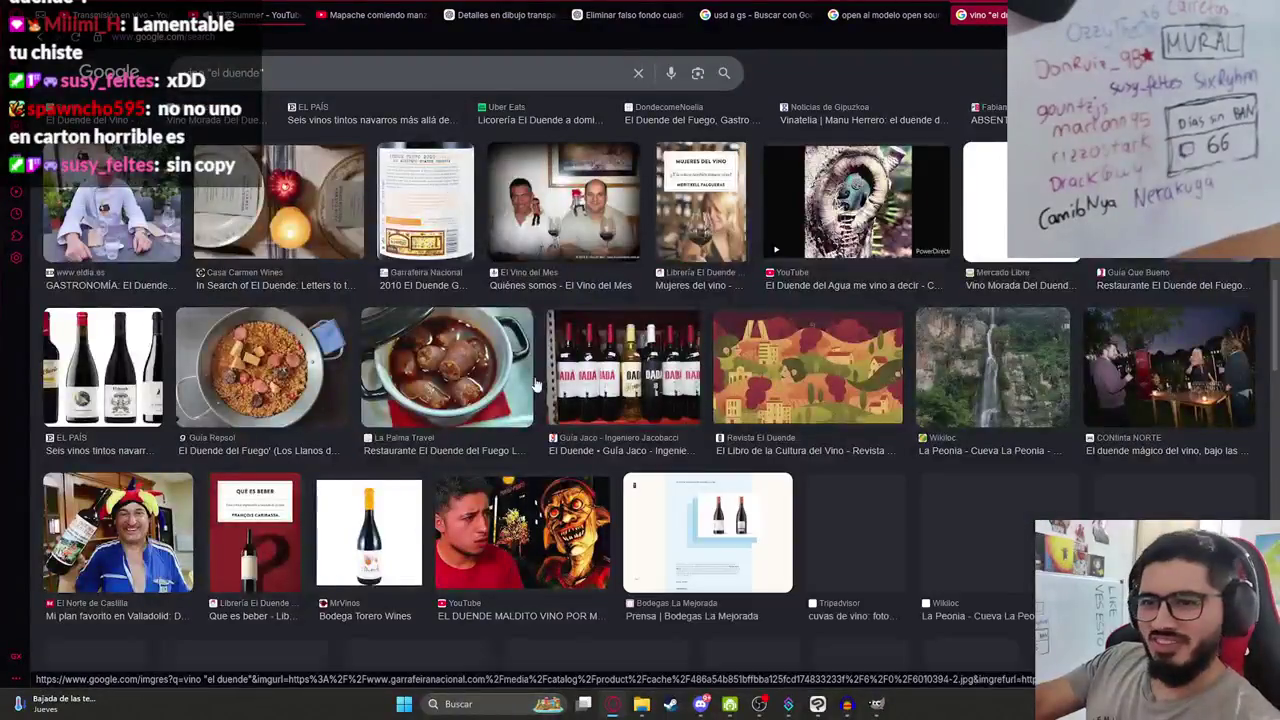
scroll(678, 264, down, 3)
scroll(368, 121, up, 10)
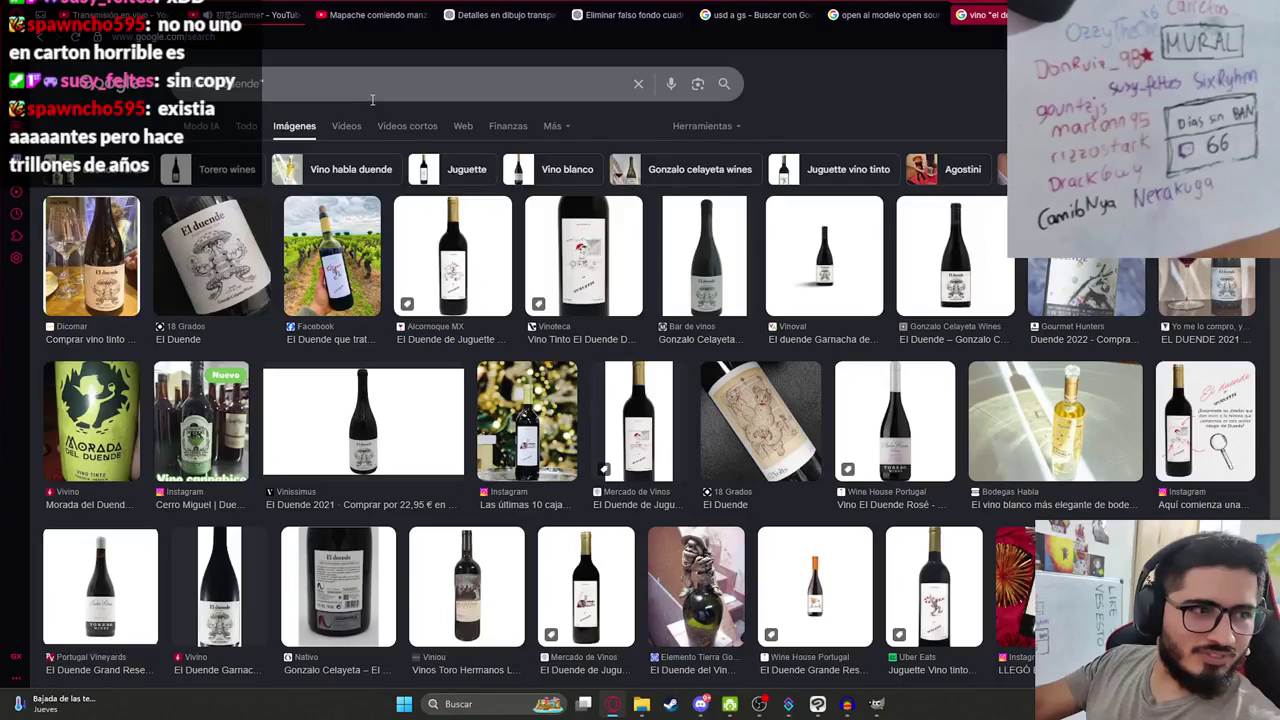
Extend the query to vino "el duende" en carton.
click(330, 84)
text(en)
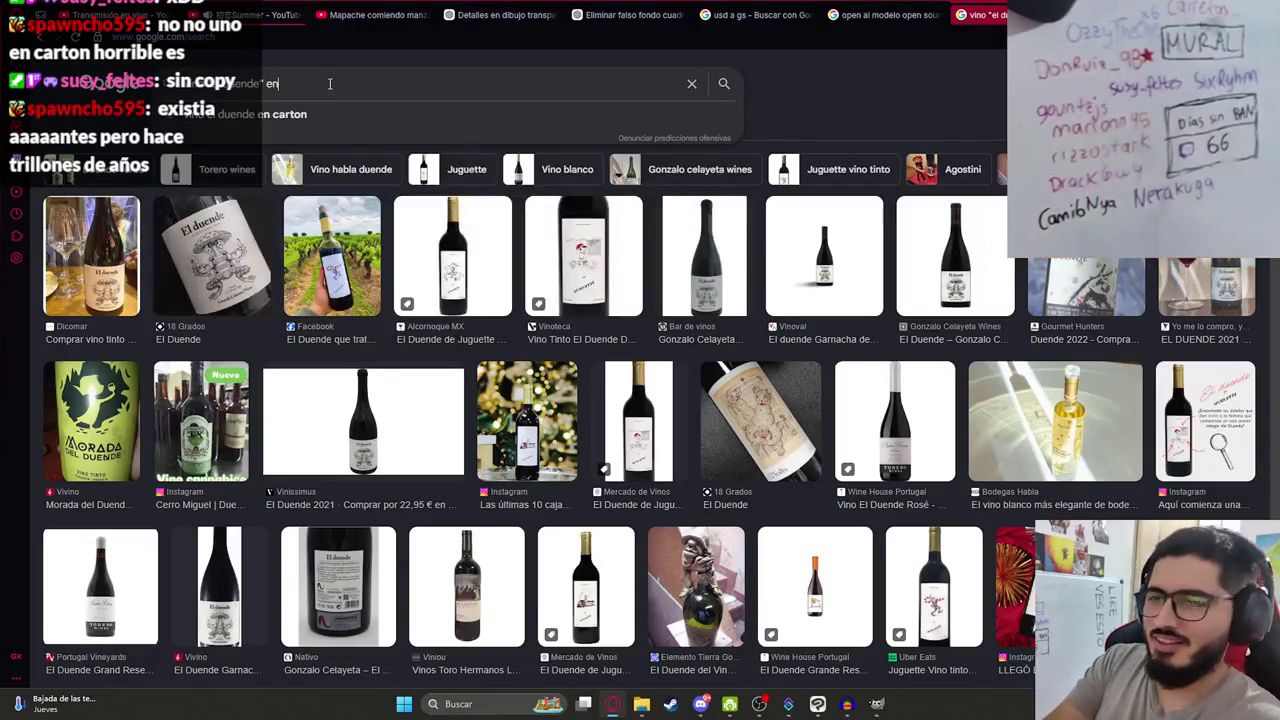
text( carton)
key(Return)
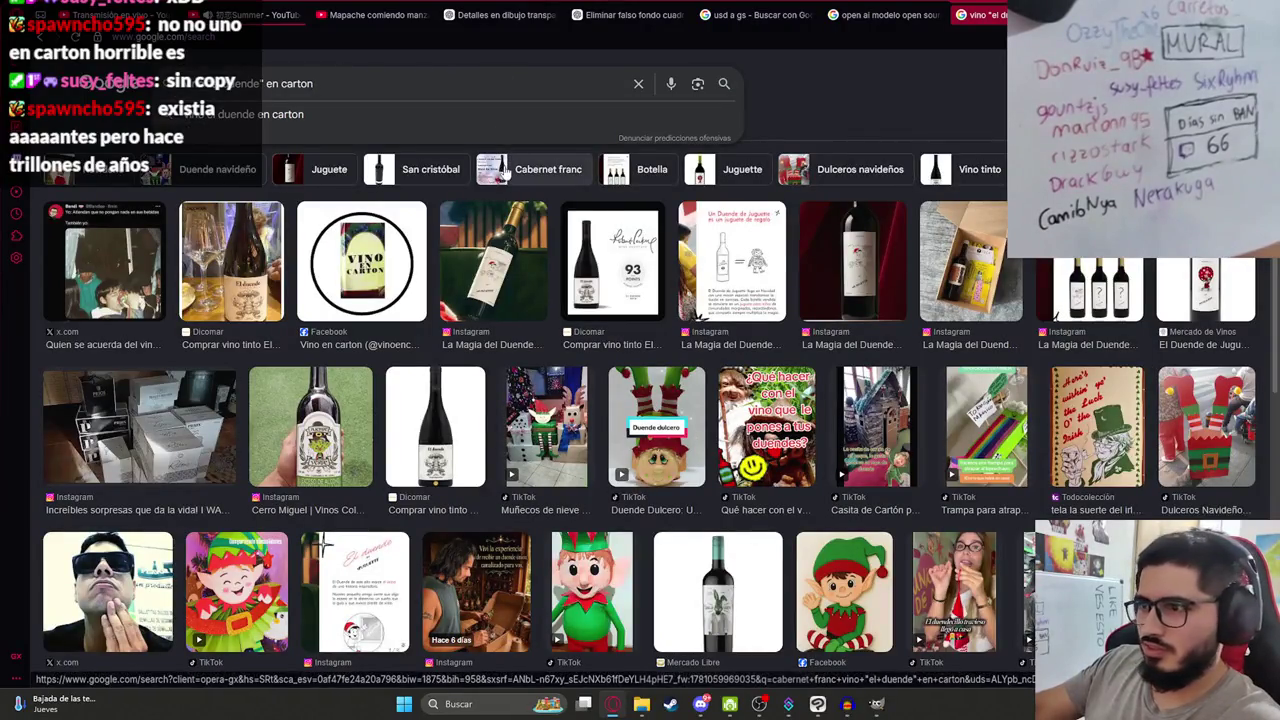
Search 'quinto do morgado suave tinto' and preview one of the wine bottles.
key(ctrl+a)
text(q)
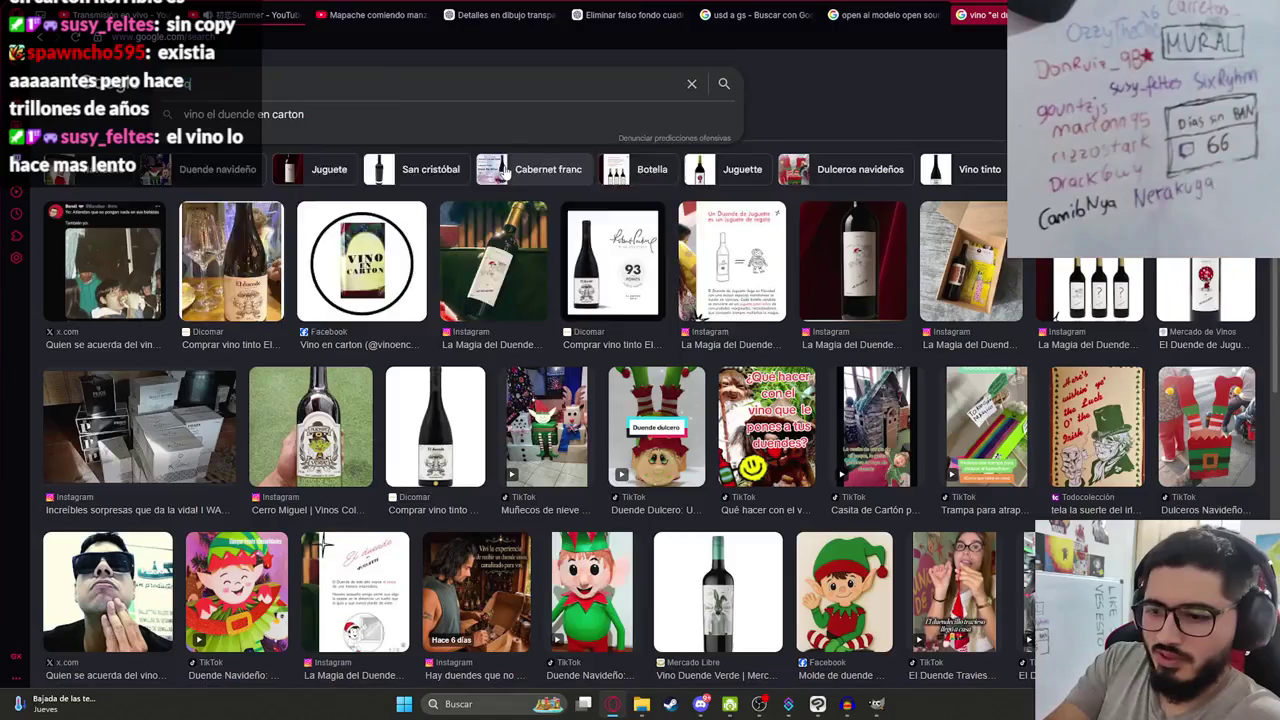
text(uinto do morgado)
key(Down)
key(Return)
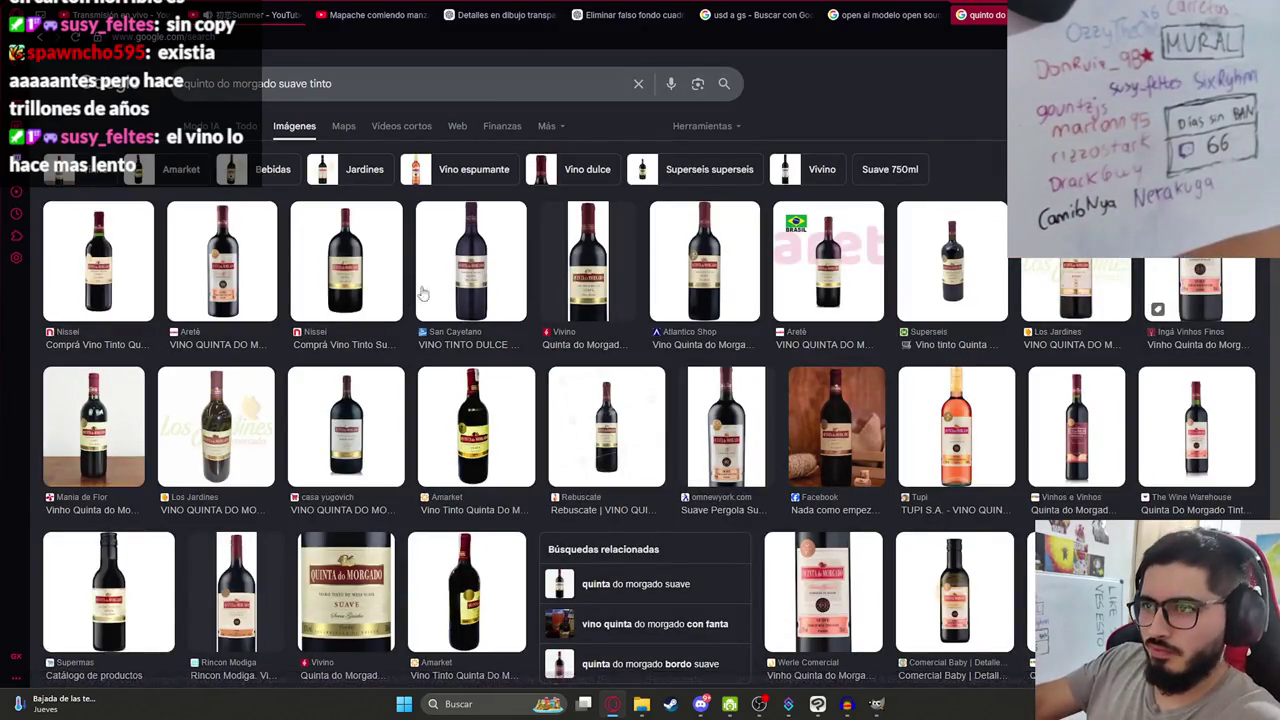
click(740, 284)
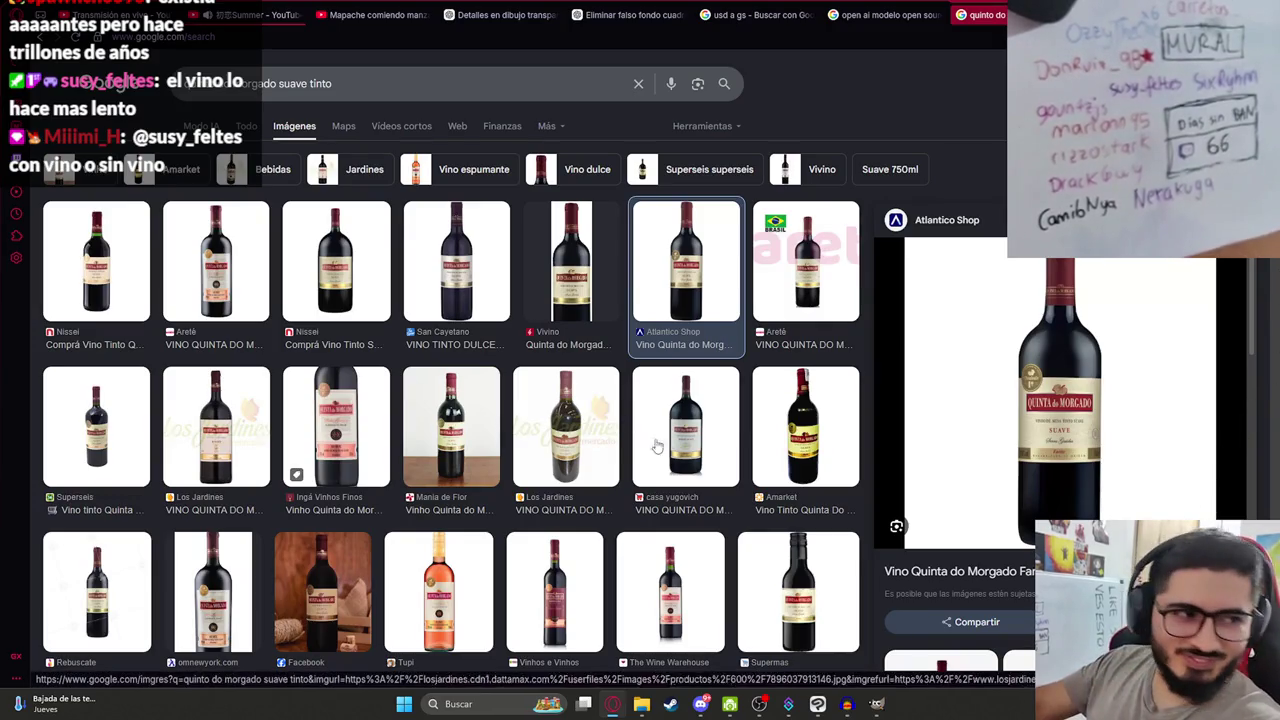
Scroll through the Quinta do Morgado bottle results, then return to the top.
scroll(548, 480, down, 2)
scroll(548, 480, down, 4)
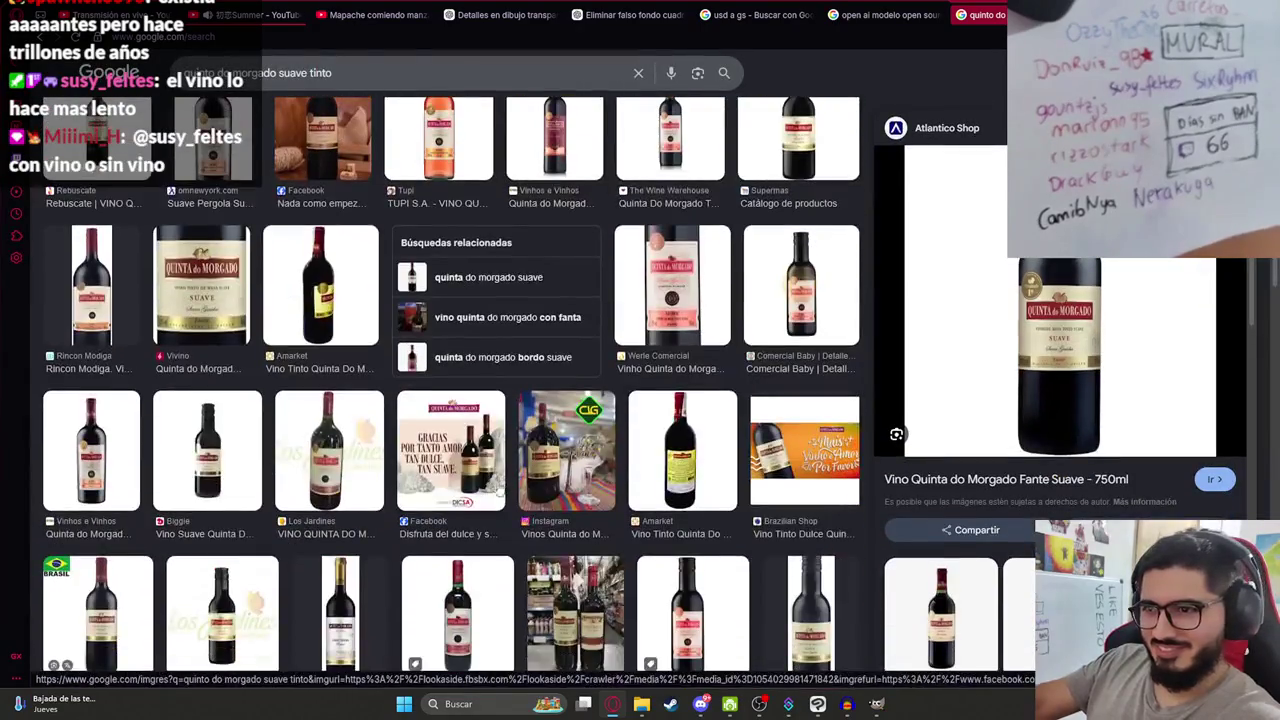
scroll(633, 484, down, 3)
scroll(630, 482, down, 2)
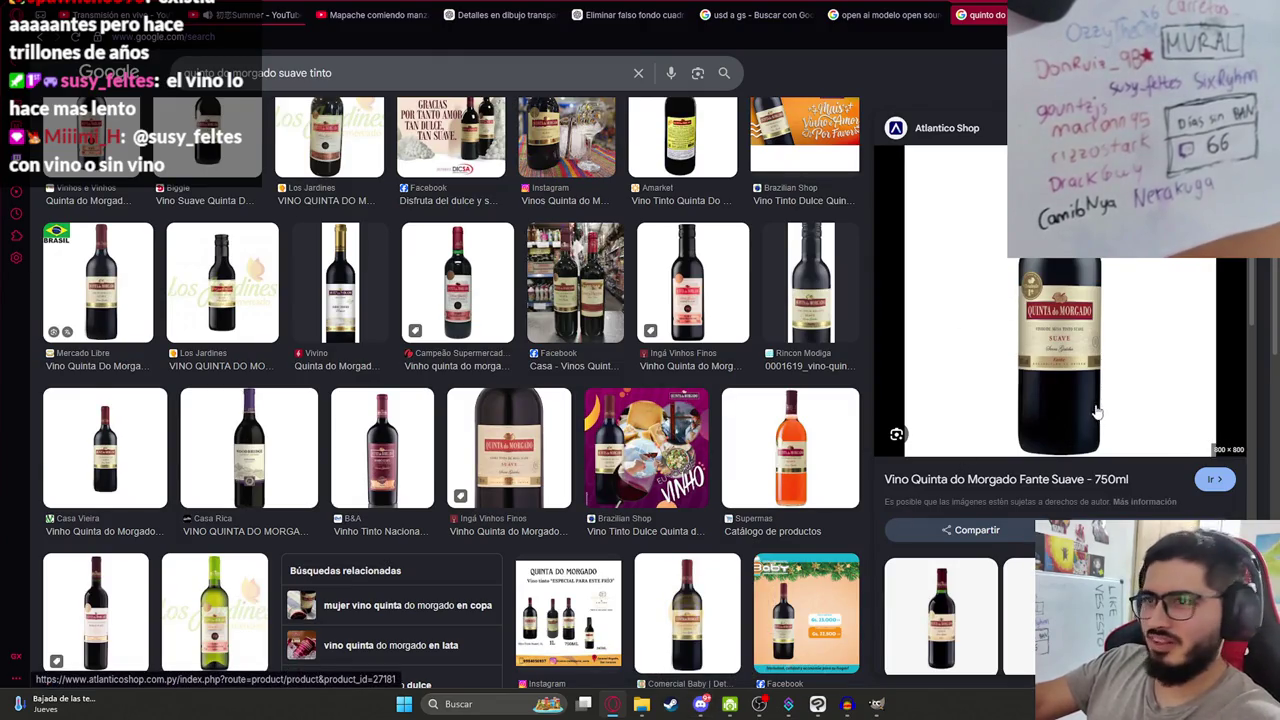
scroll(760, 420, up, 6)
scroll(760, 420, up, 3)
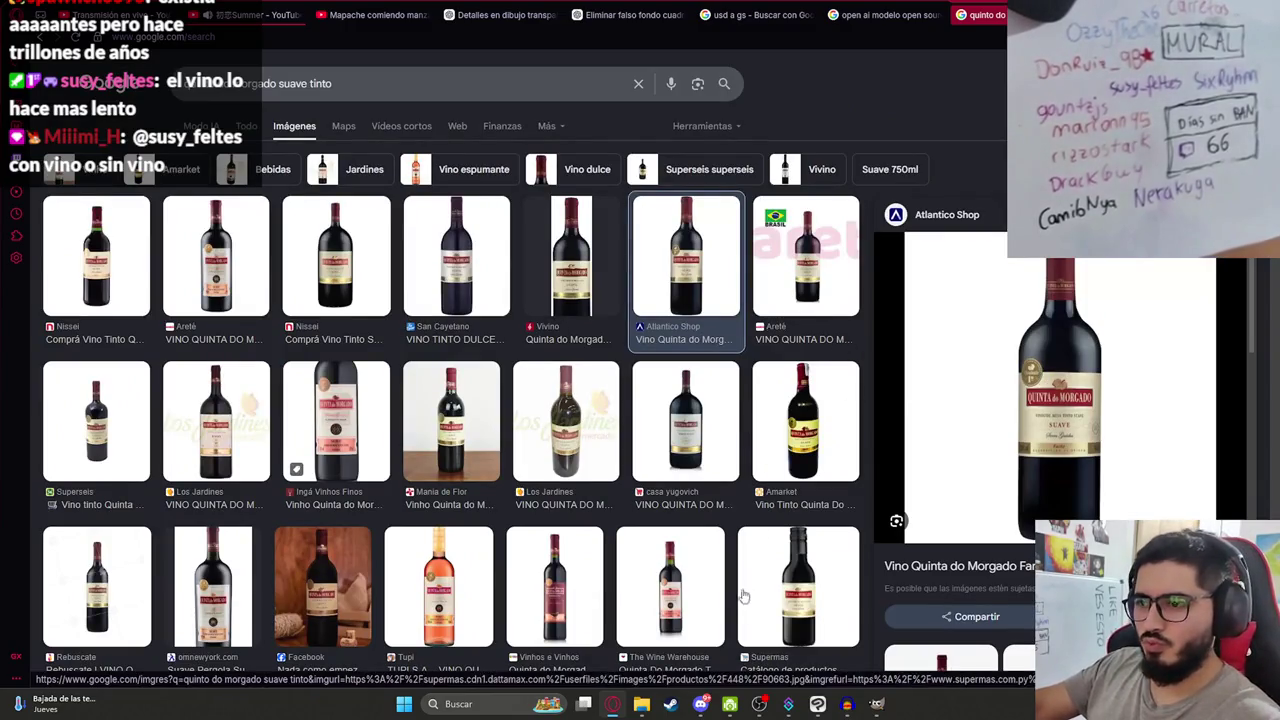
click(817, 704)
Fill the straw hat solid yellow with the Fill bucket after undoing a stray stroke.
scroll(810, 398, up, 3)
drag(810, 398, 830, 420)
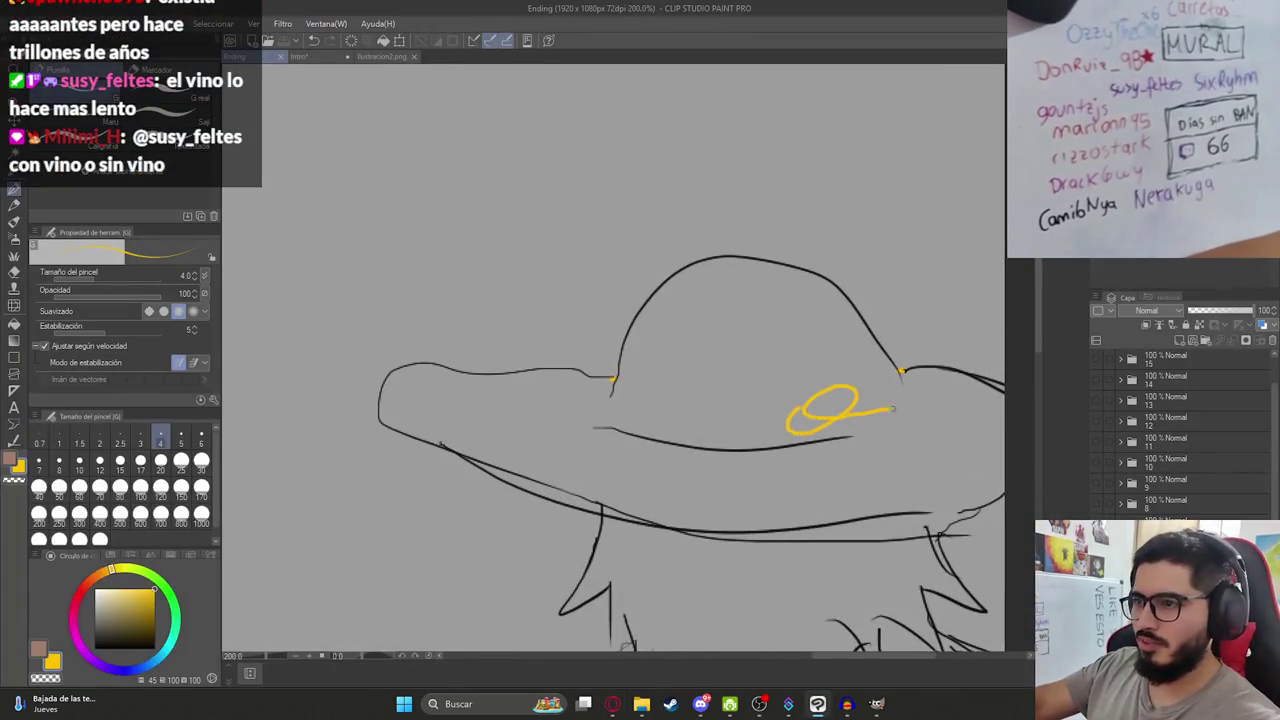
key(ctrl+z)
key(g)
key(g)
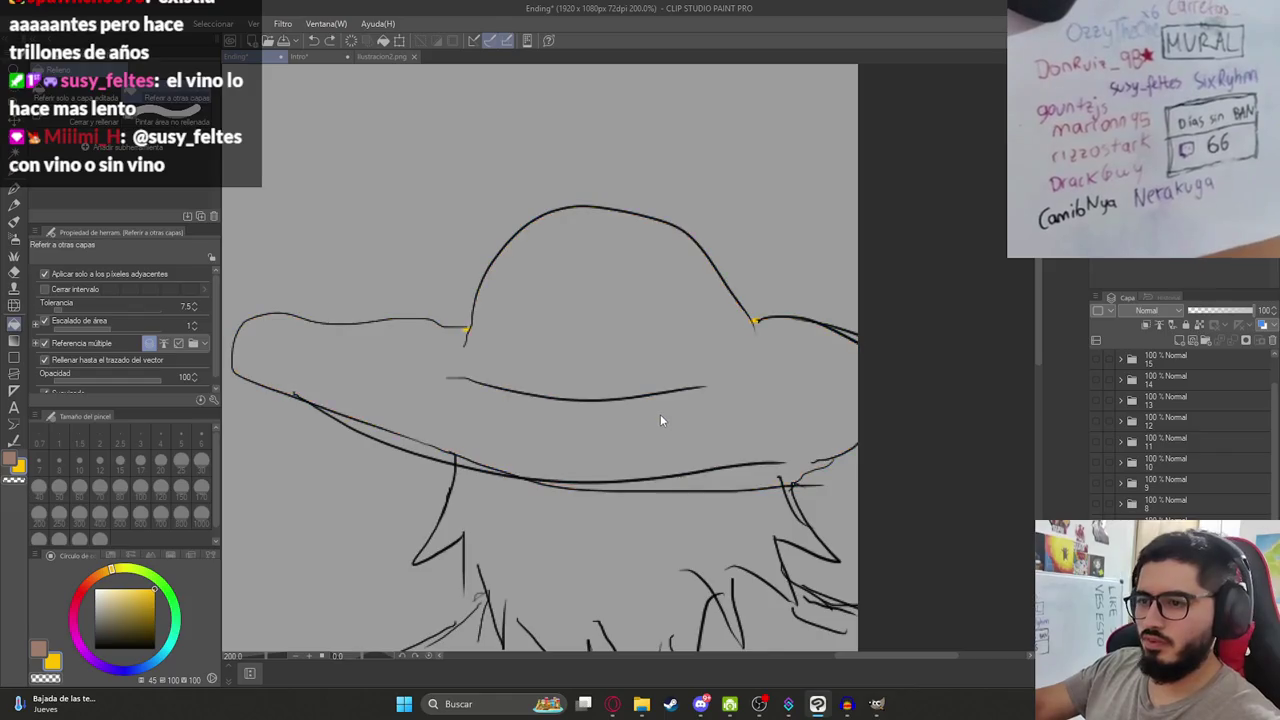
click(662, 426)
Check the Ilustracion2.png reference, then close the gap in the hair outline with pen strokes.
scroll(662, 426, down, 5)
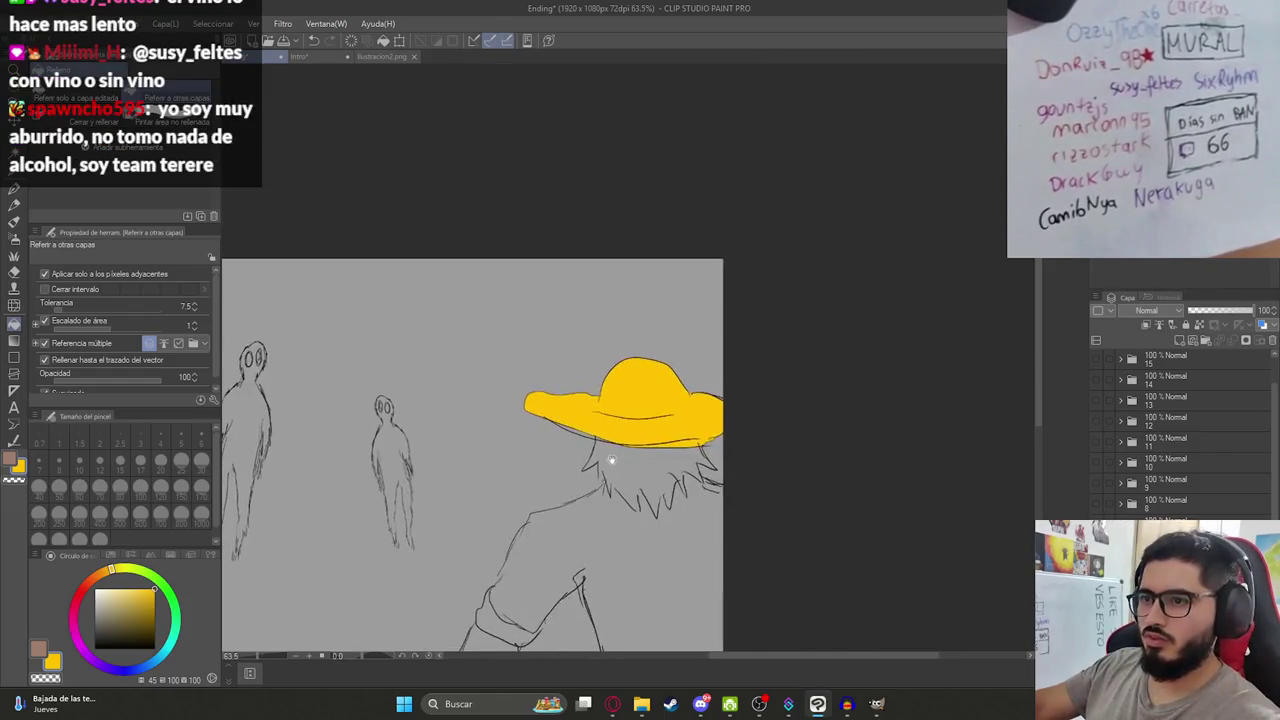
scroll(645, 448, up, 5)
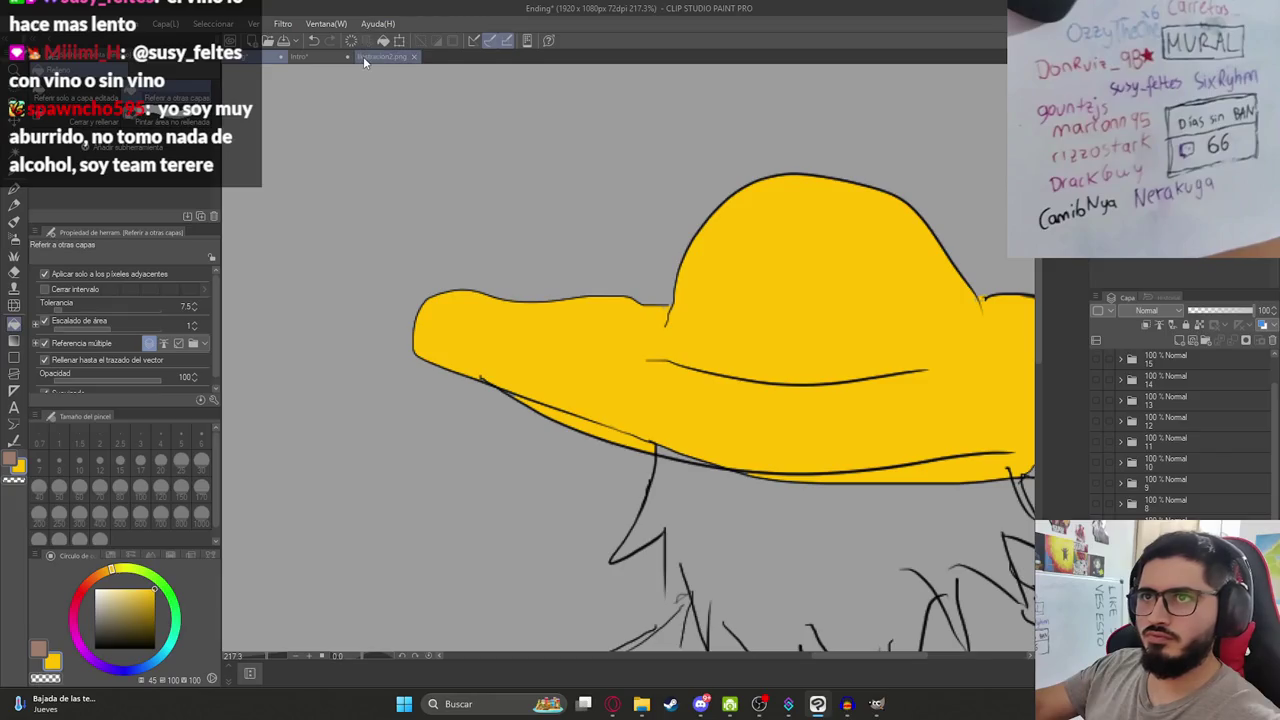
click(363, 57)
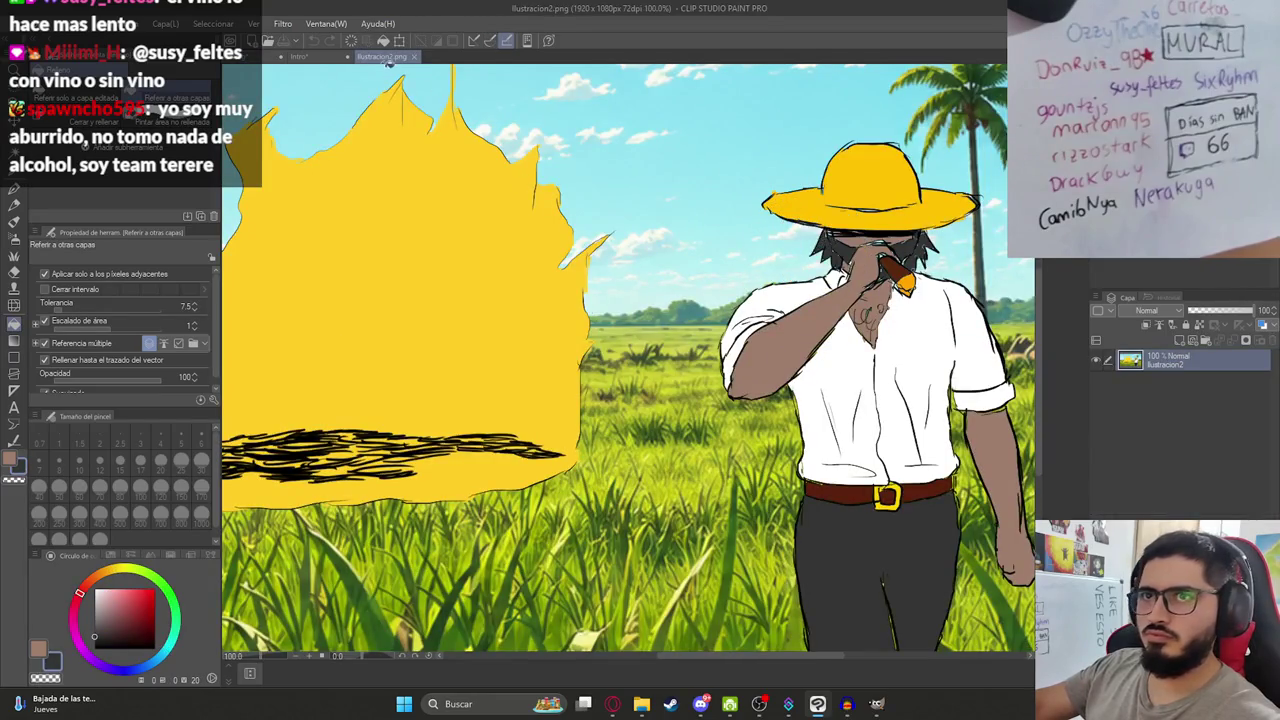
click(292, 57)
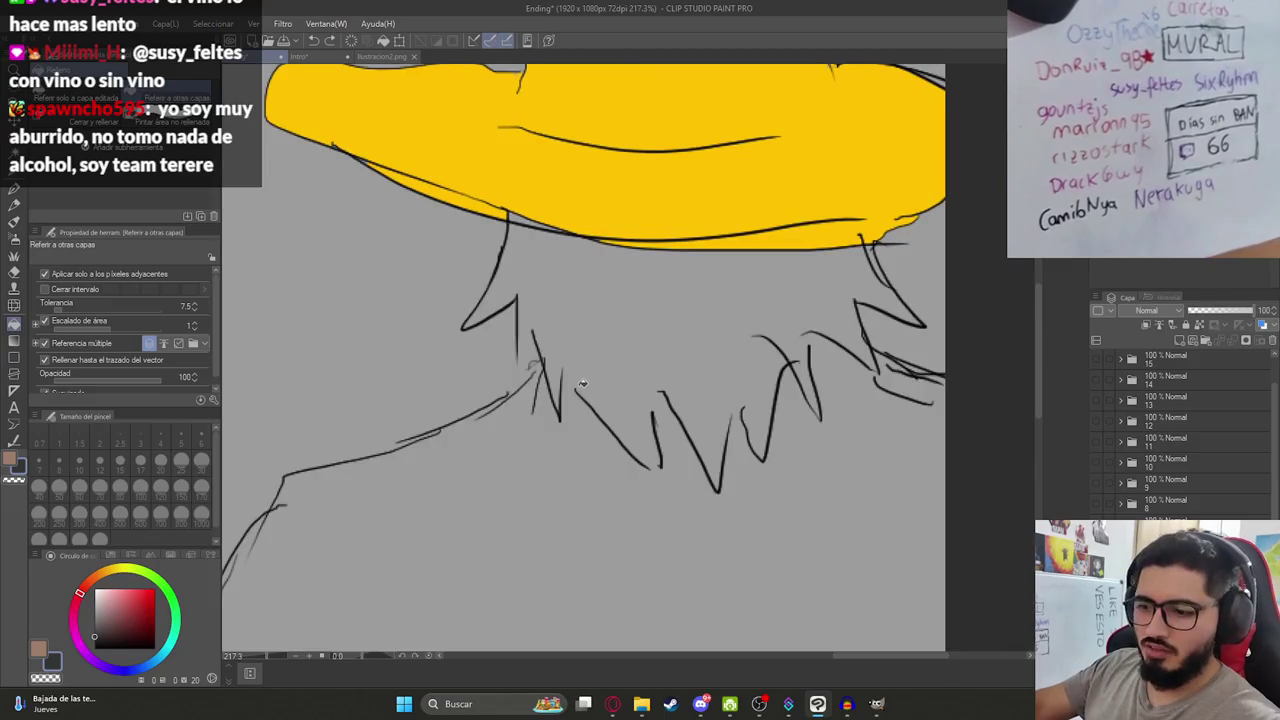
key(p)
drag(532, 364, 520, 370)
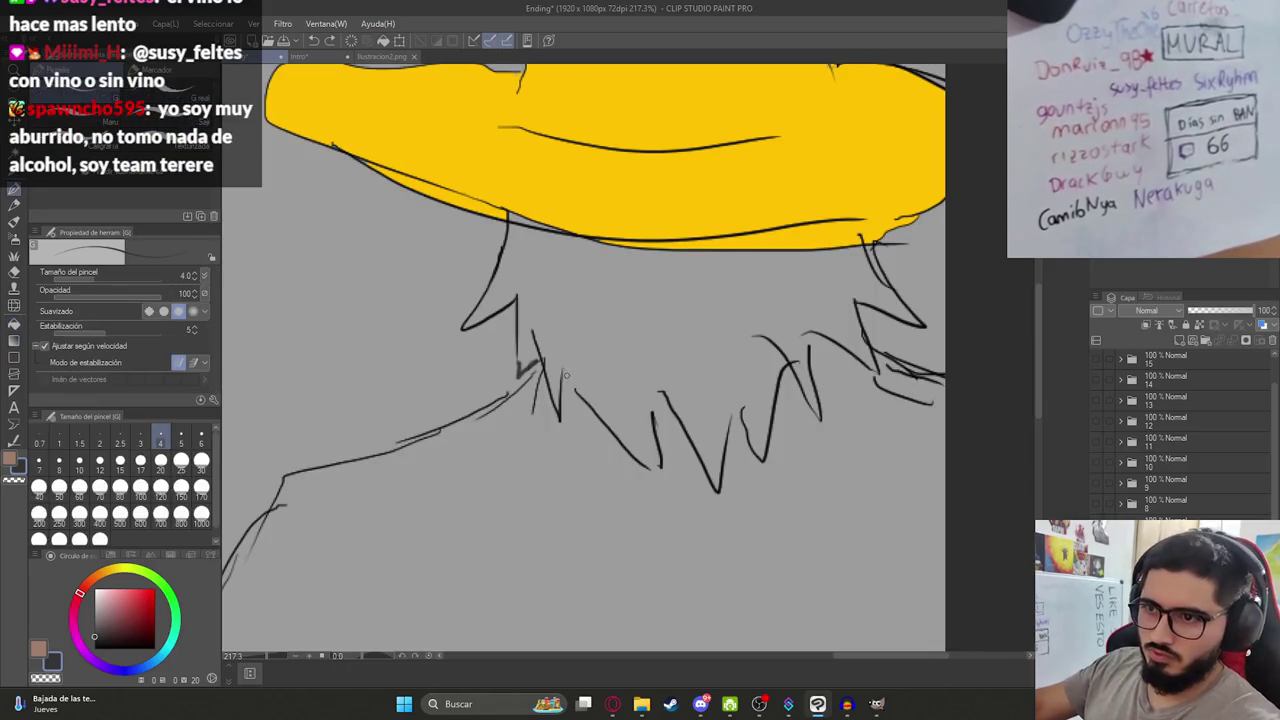
drag(565, 375, 578, 394)
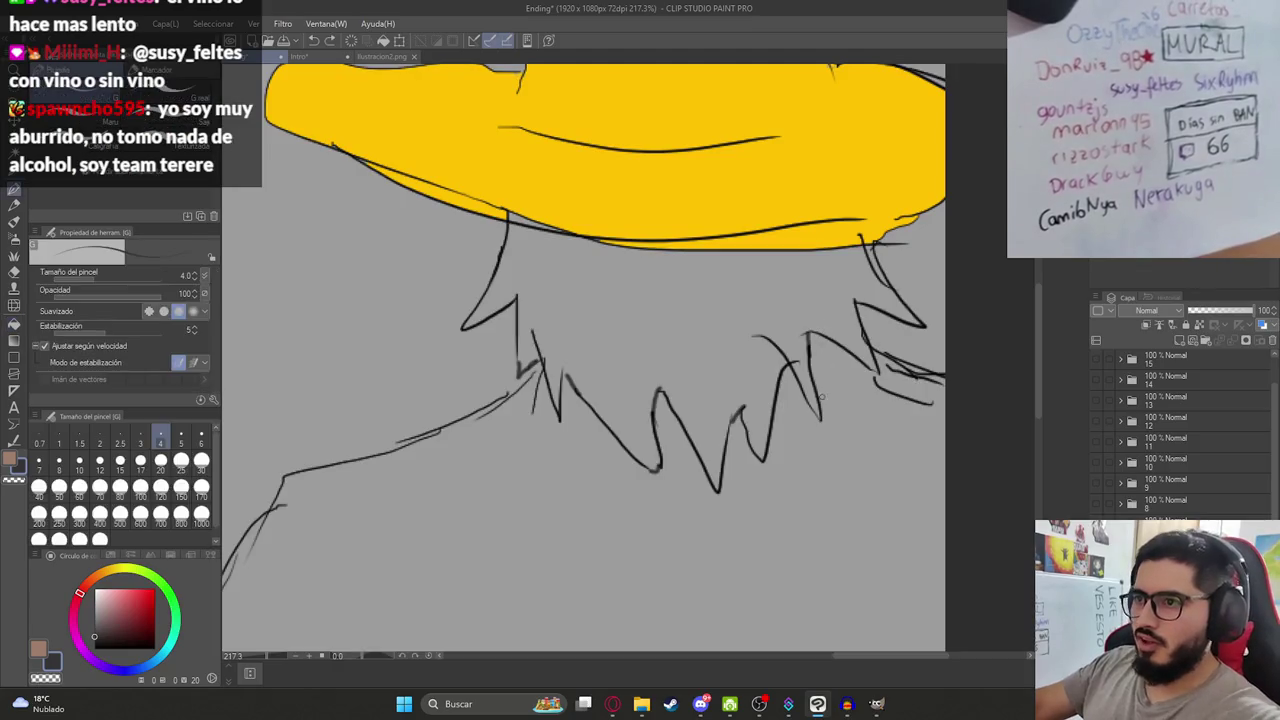
Fill the hair beneath the hat with dark grey.
drag(822, 397, 714, 419)
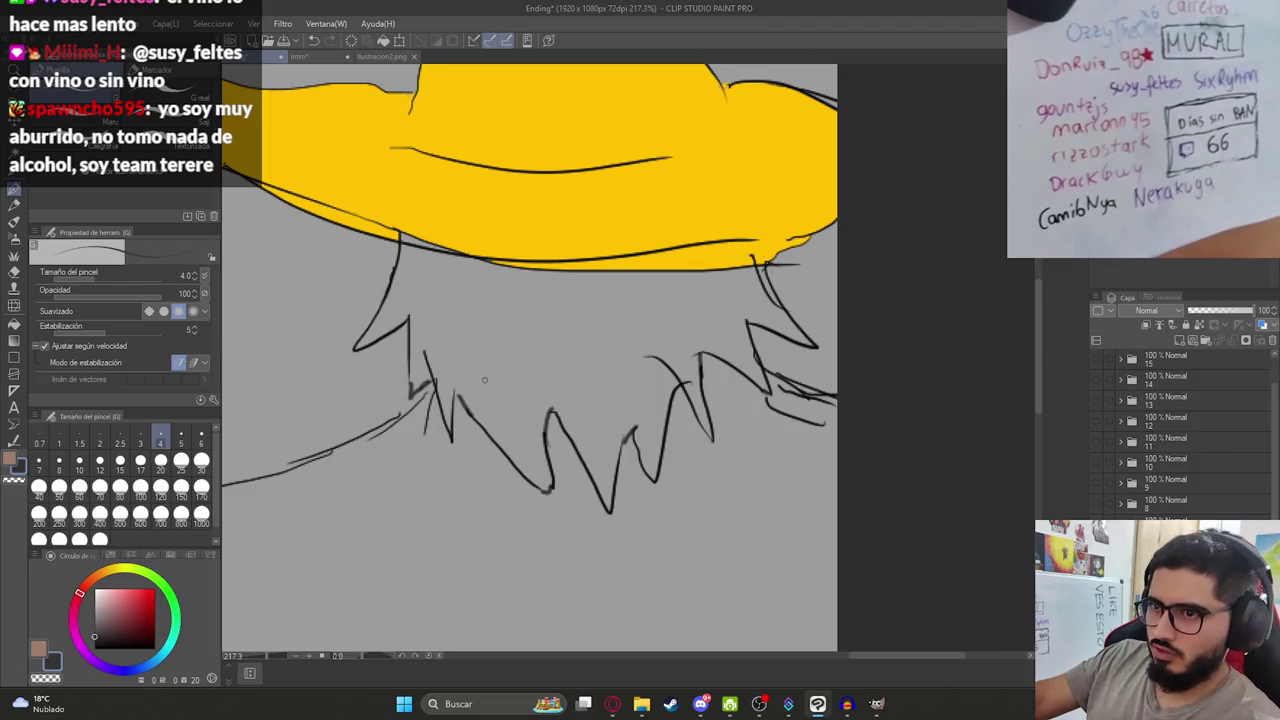
drag(484, 379, 502, 380)
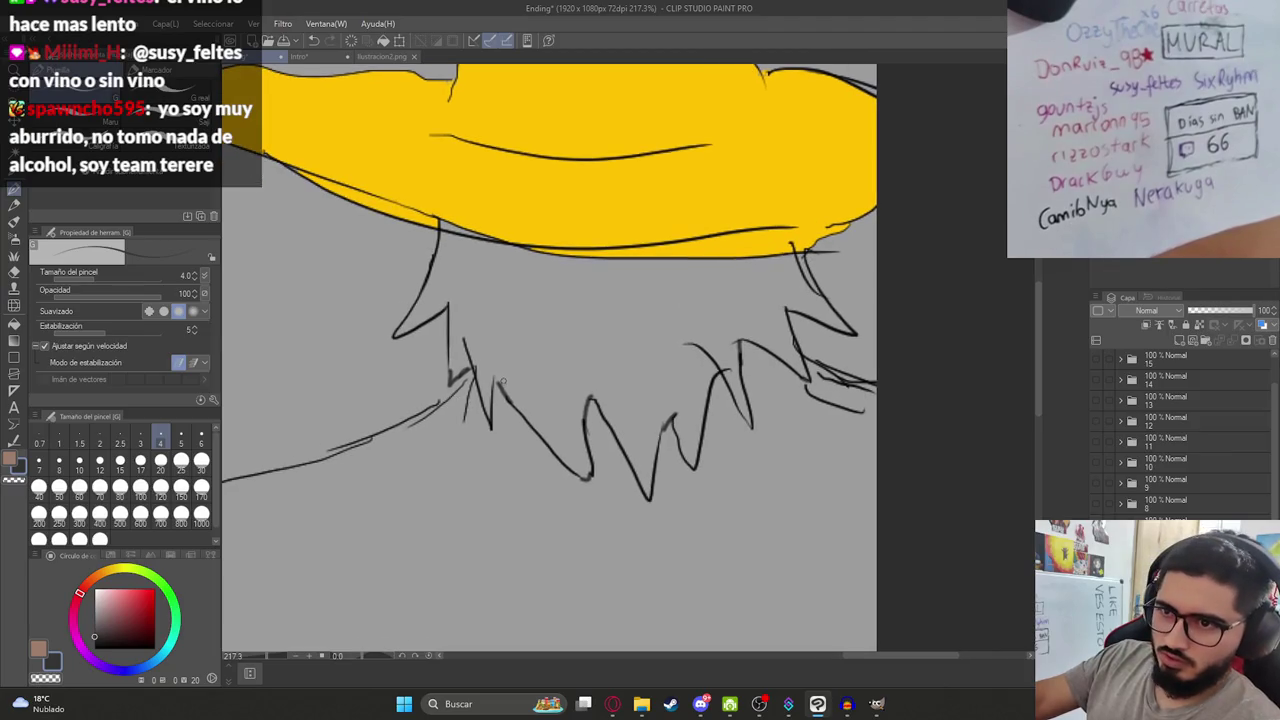
key(g)
click(585, 381)
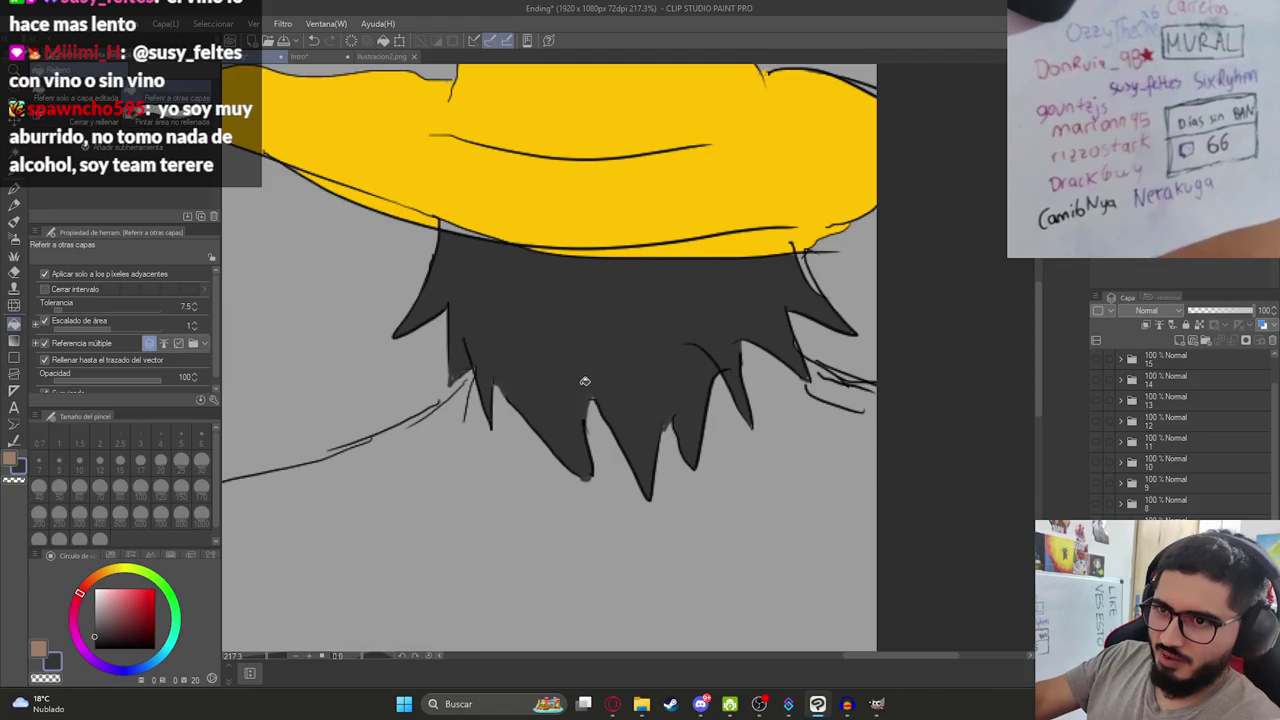
alt+click(464, 221)
scroll(498, 247, down, 4)
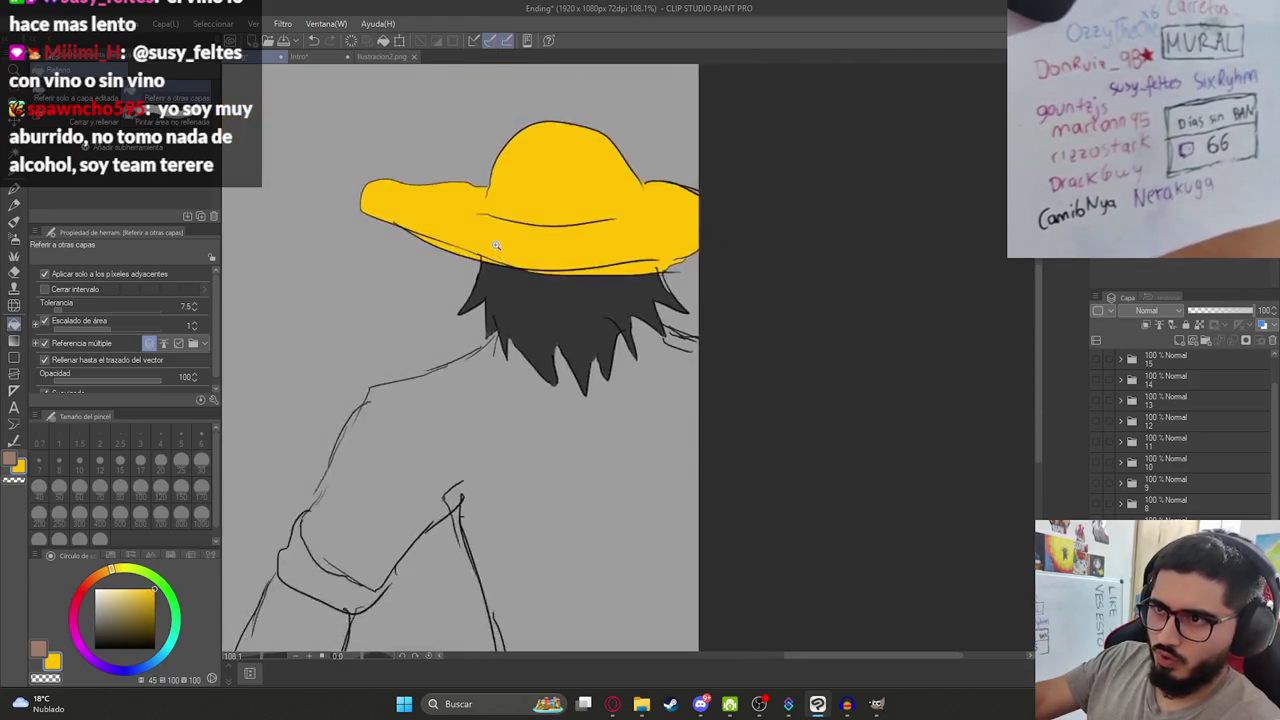
scroll(600, 260, up, 2)
right_click(716, 274)
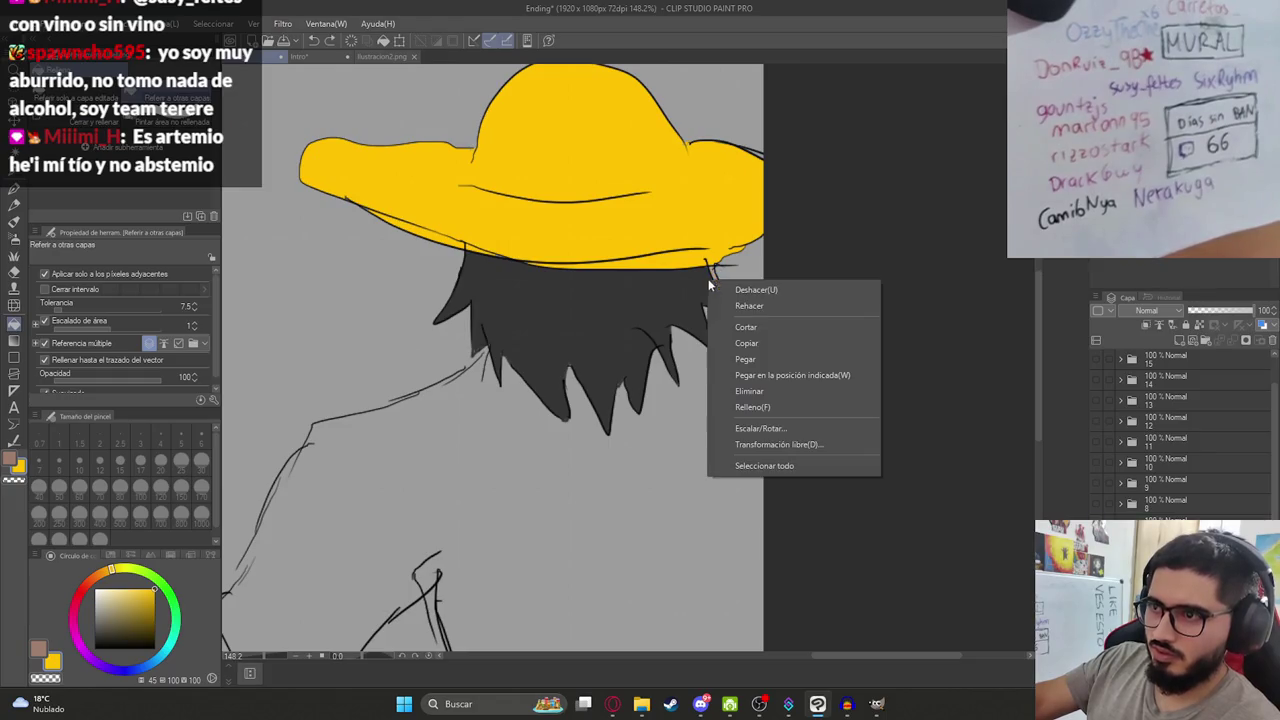
alt+click(713, 268)
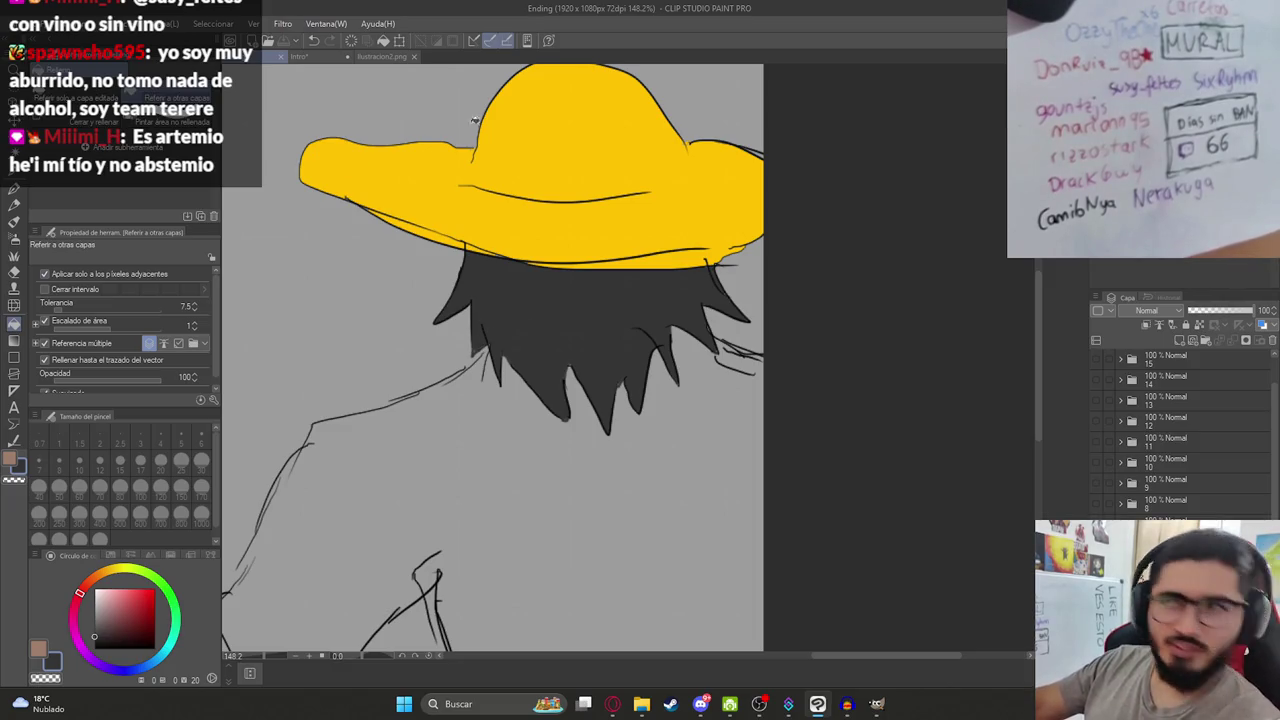
drag(600, 334, 931, 216)
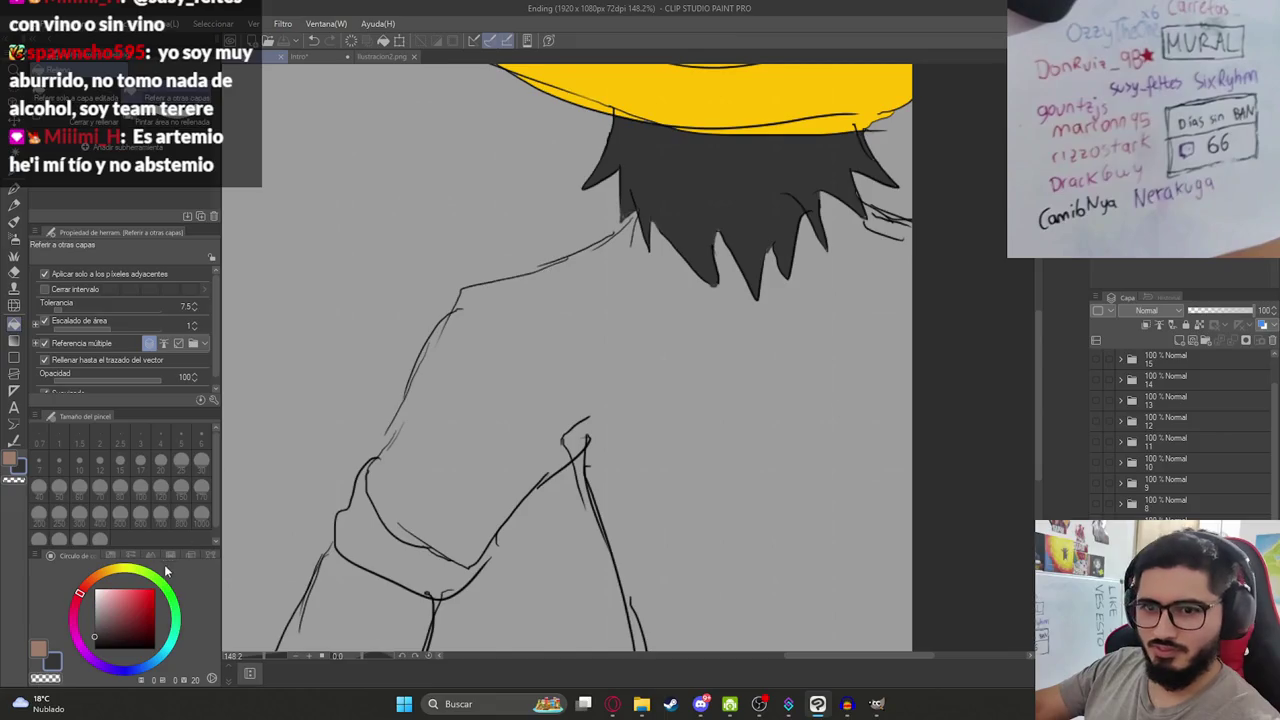
Stroke a white highlight along the arm's contour with the pen.
key(p)
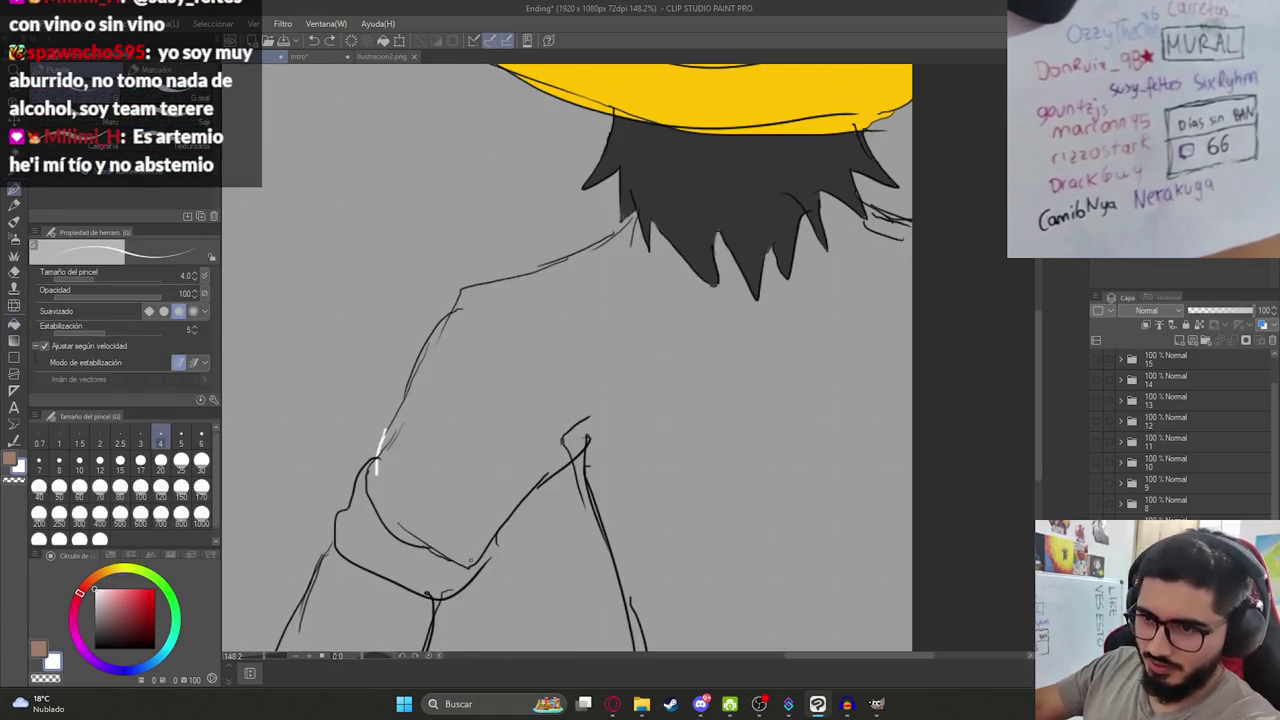
key(g)
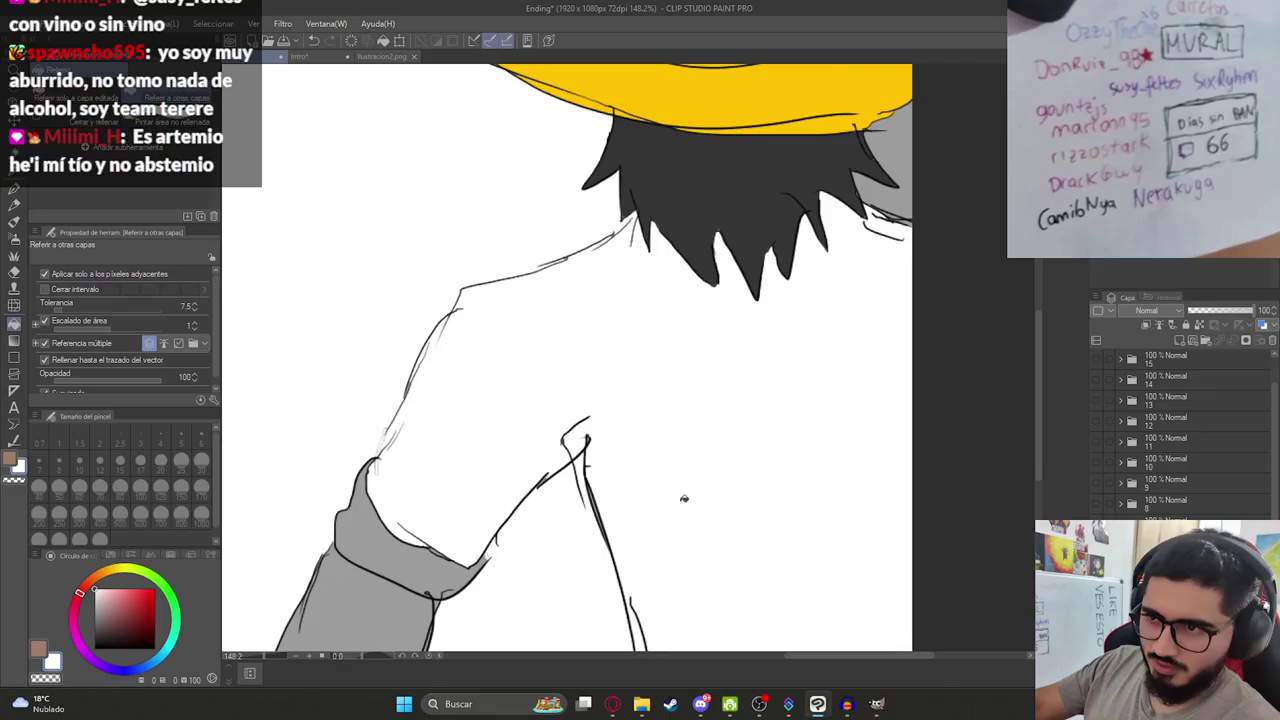
scroll(697, 524, down, 4)
key(p)
scroll(650, 480, up, 2)
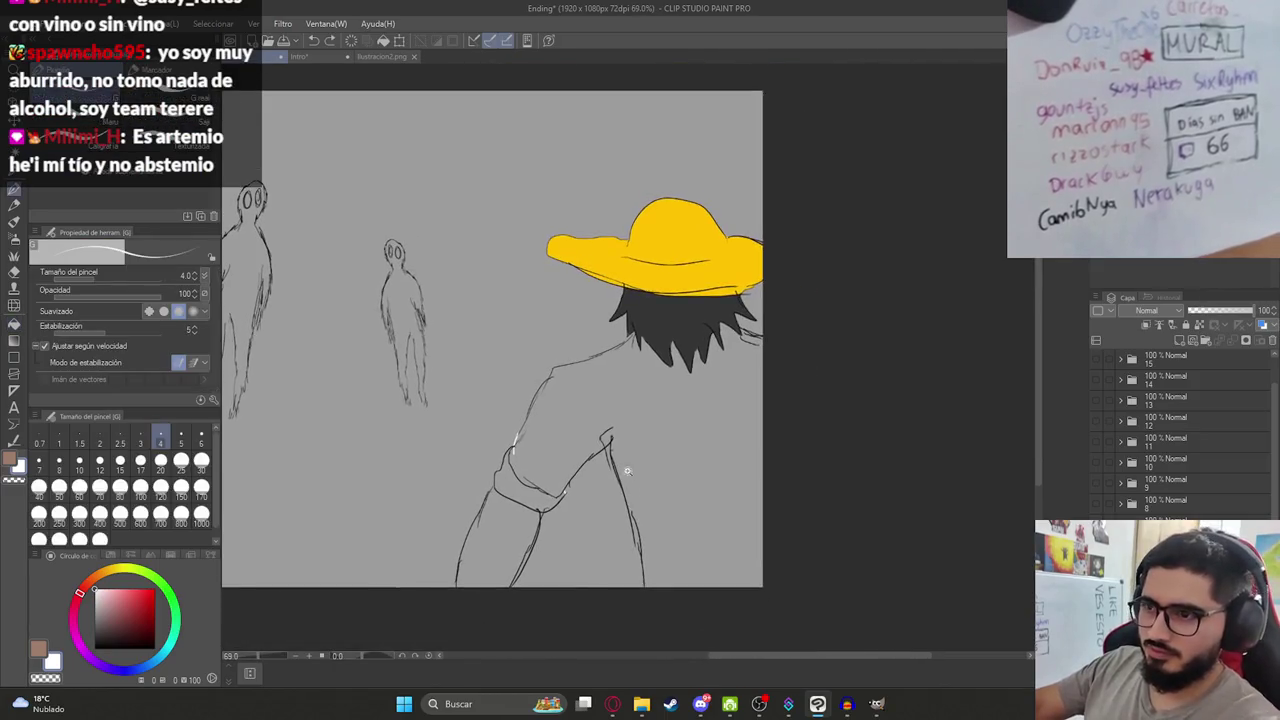
scroll(599, 432, up, 2)
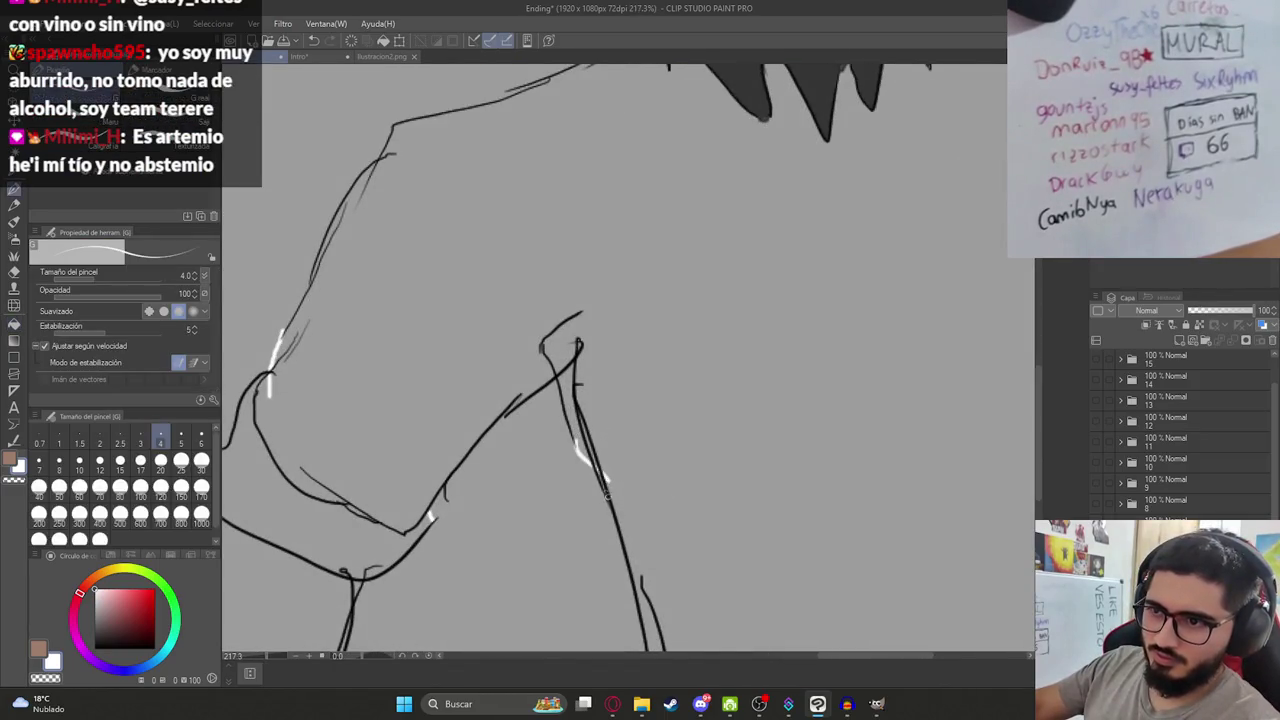
drag(575, 436, 614, 524)
scroll(612, 470, down, 4)
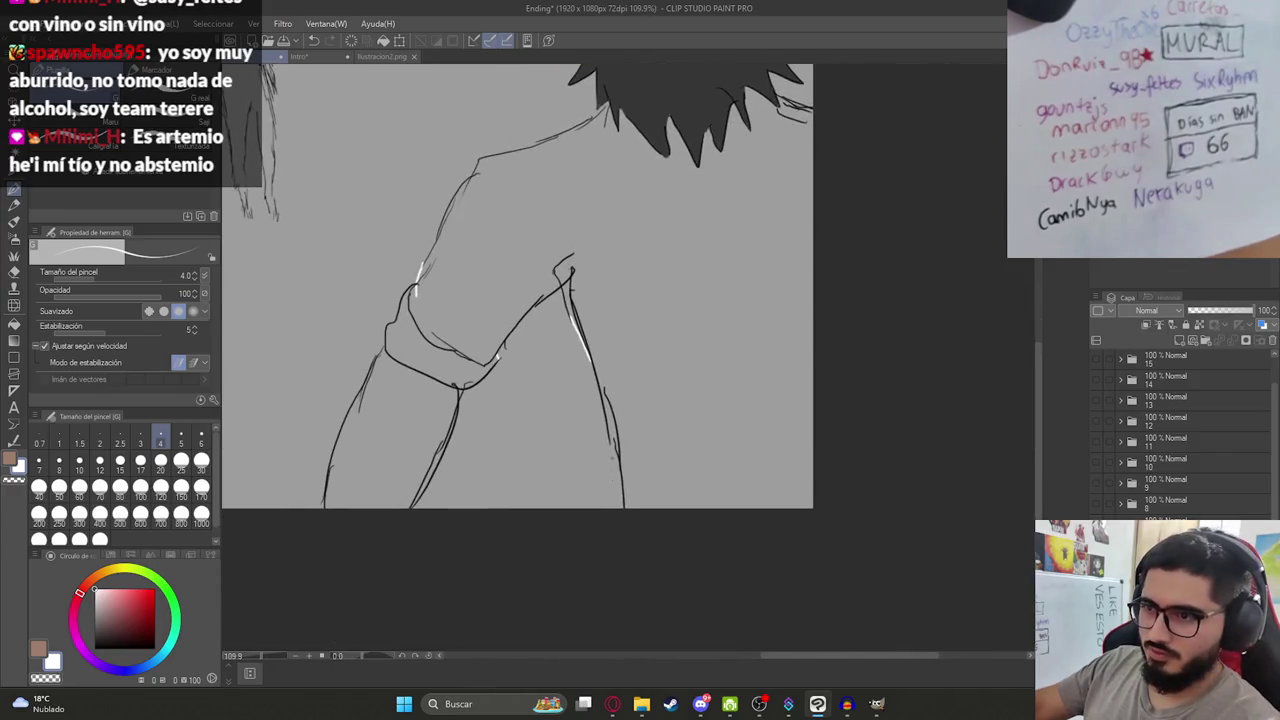
Undo a white shirt fill that spilled into the background, and pan back up to the hat.
key(g)
click(663, 343)
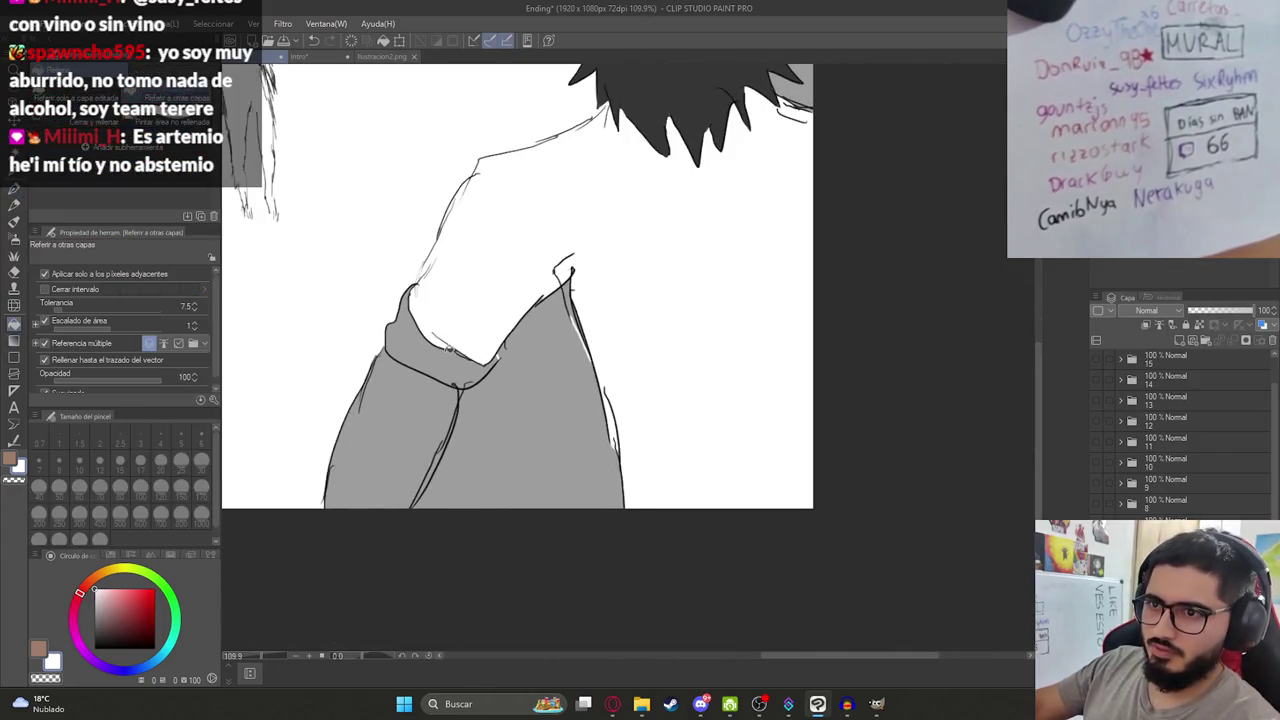
key(ctrl+z)
key(p)
scroll(609, 420, up, 1)
scroll(632, 372, up, 1)
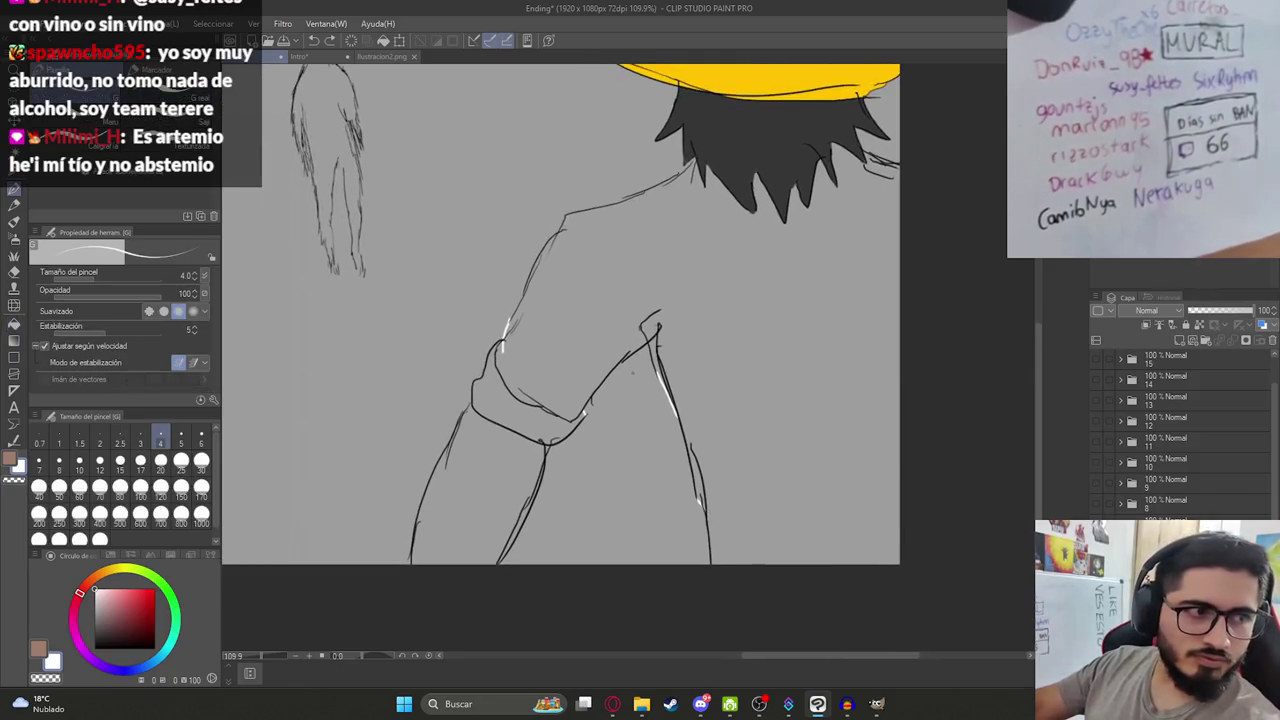
scroll(532, 412, up, 2)
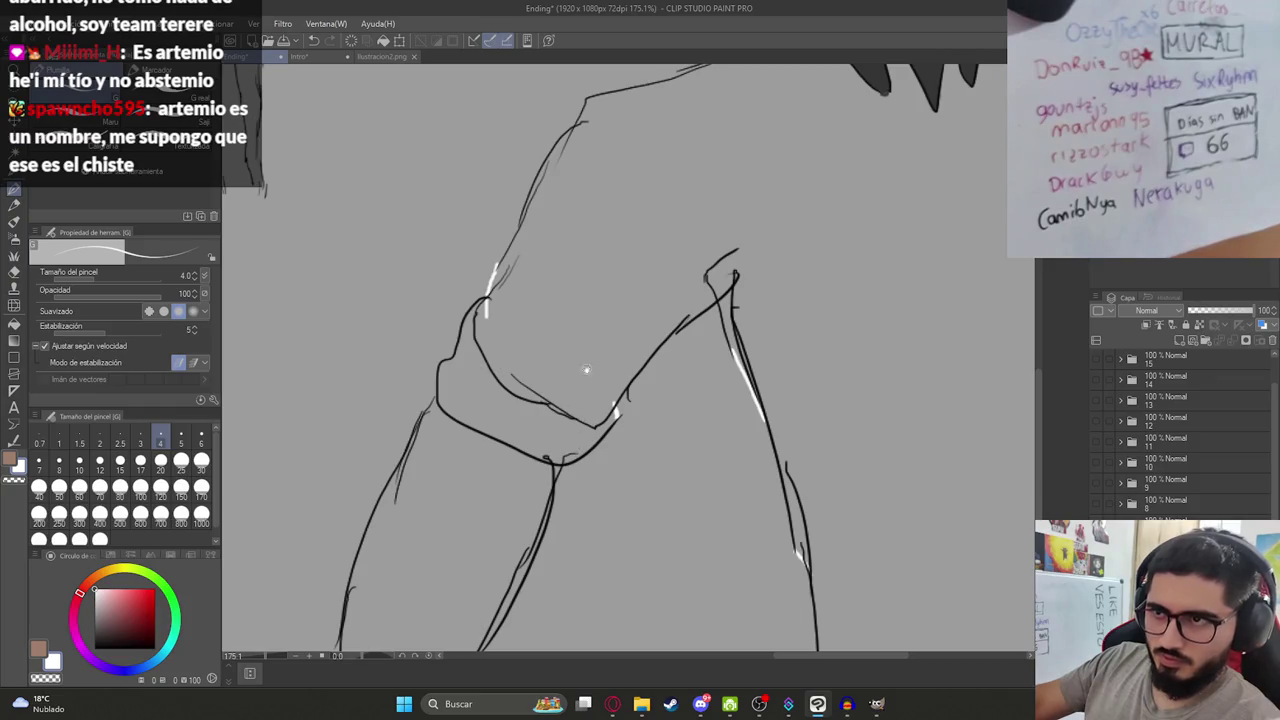
drag(586, 370, 482, 451)
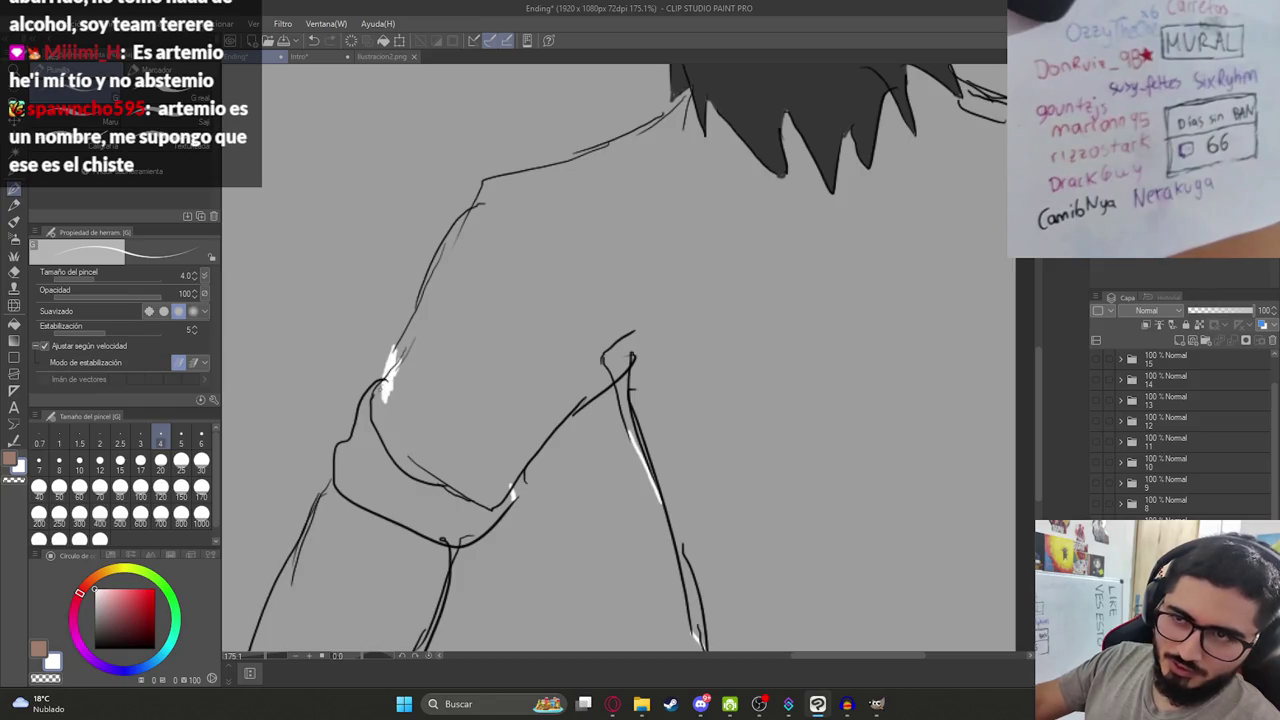
drag(538, 294, 442, 385)
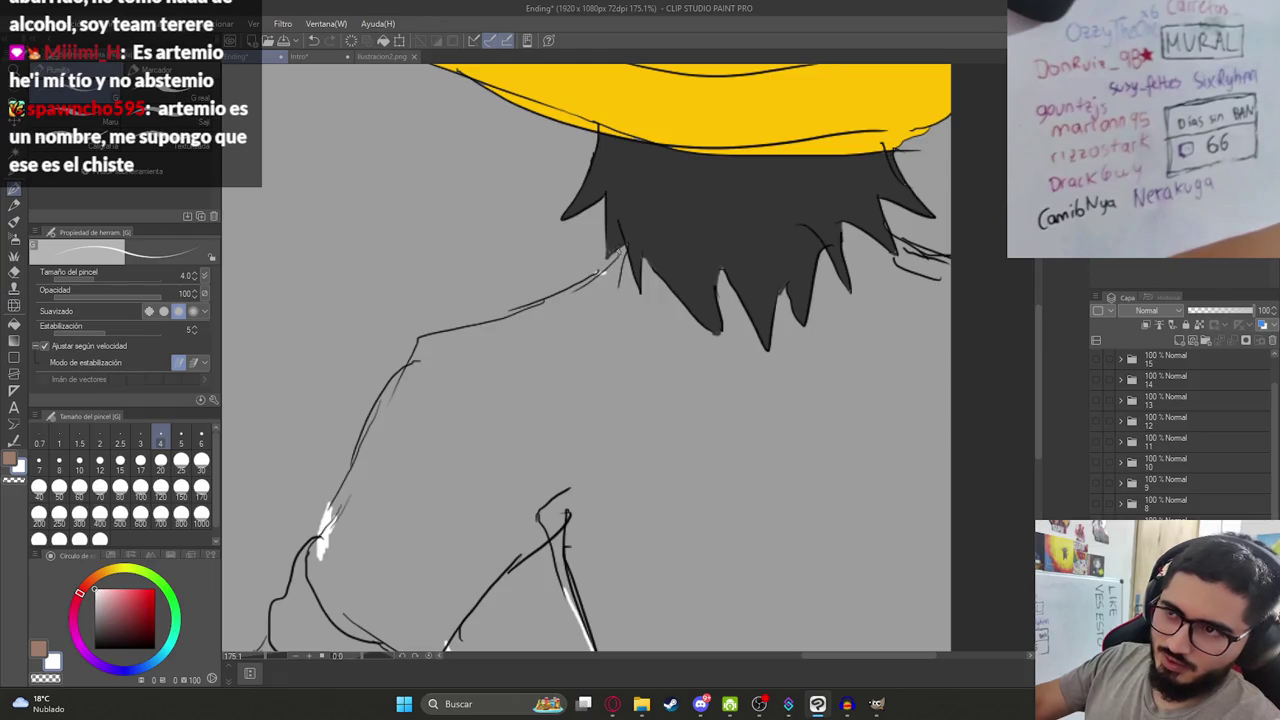
Fill the shirt and the rolled sleeve cuff white.
key(g)
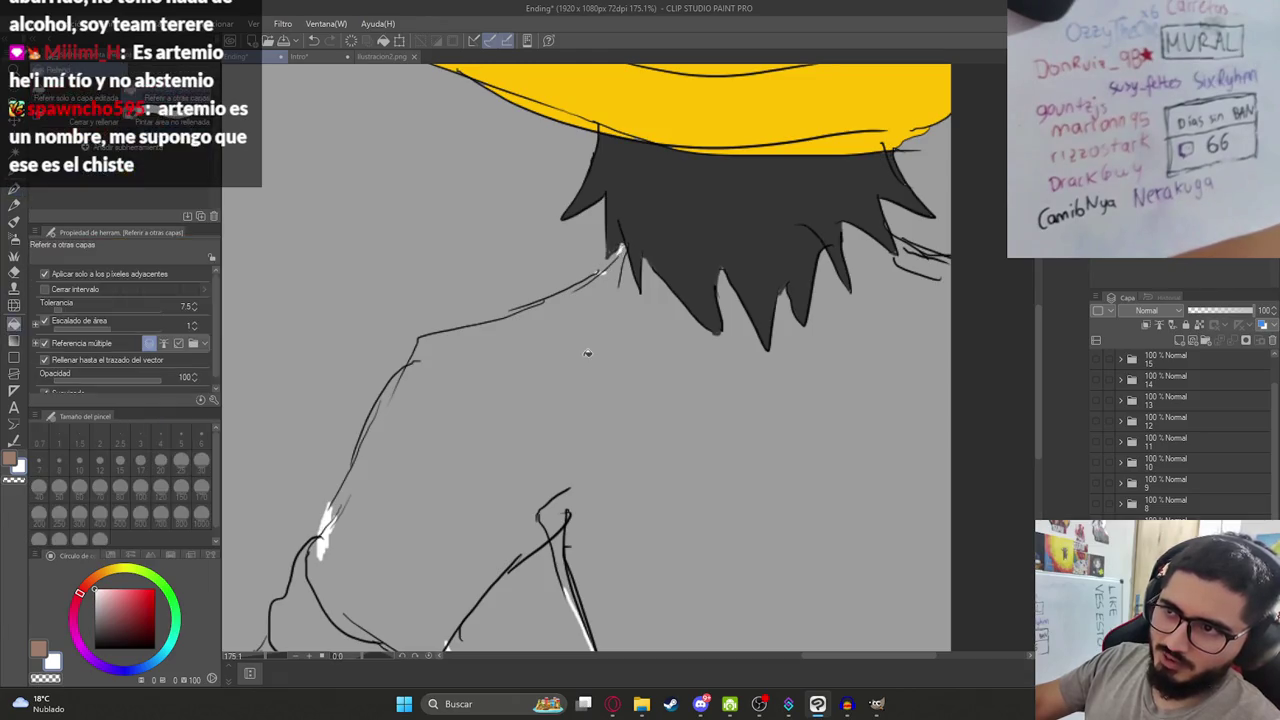
click(640, 440)
scroll(700, 484, down, 3)
scroll(645, 299, up, 2)
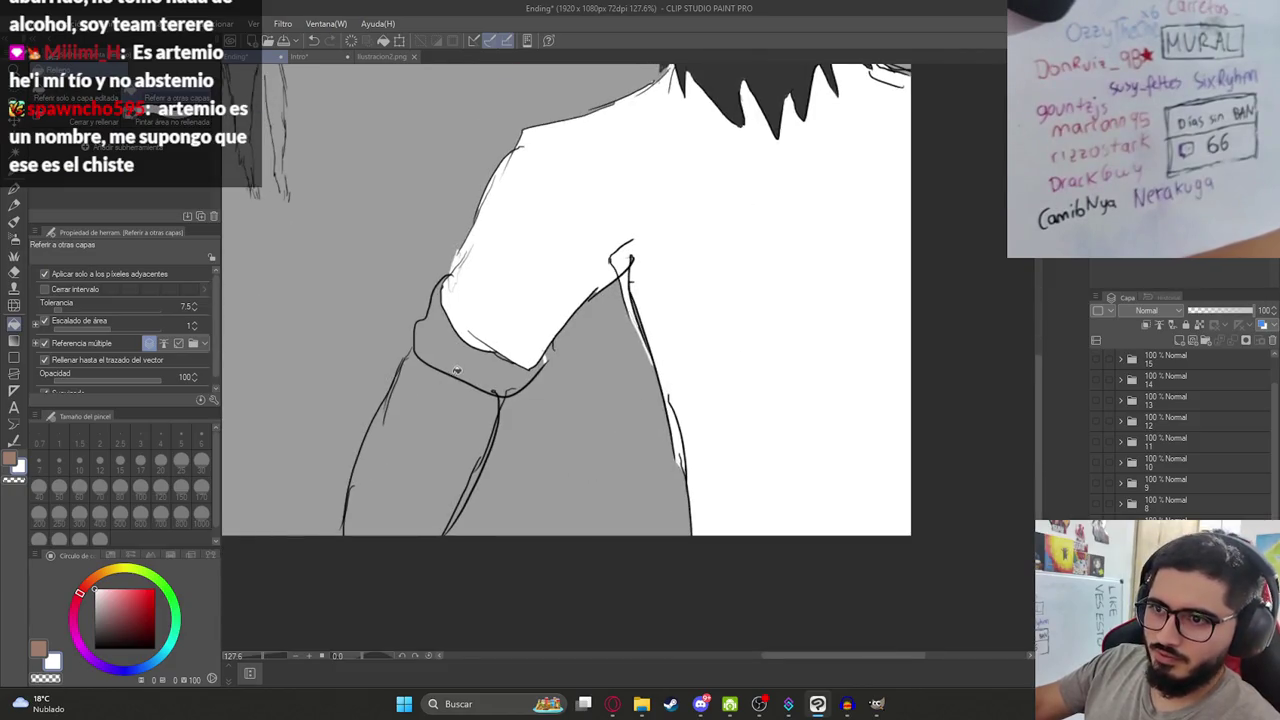
click(455, 370)
scroll(455, 370, down, 2)
scroll(500, 300, down, 1)
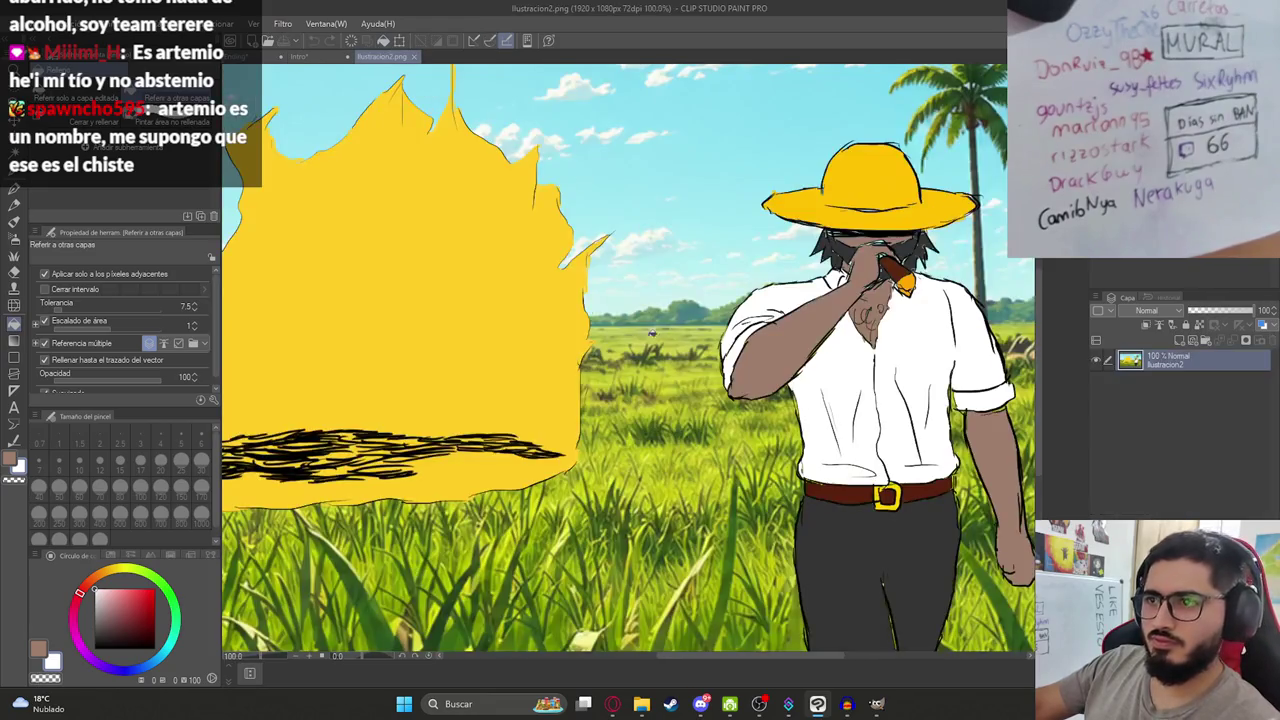
click(382, 56)
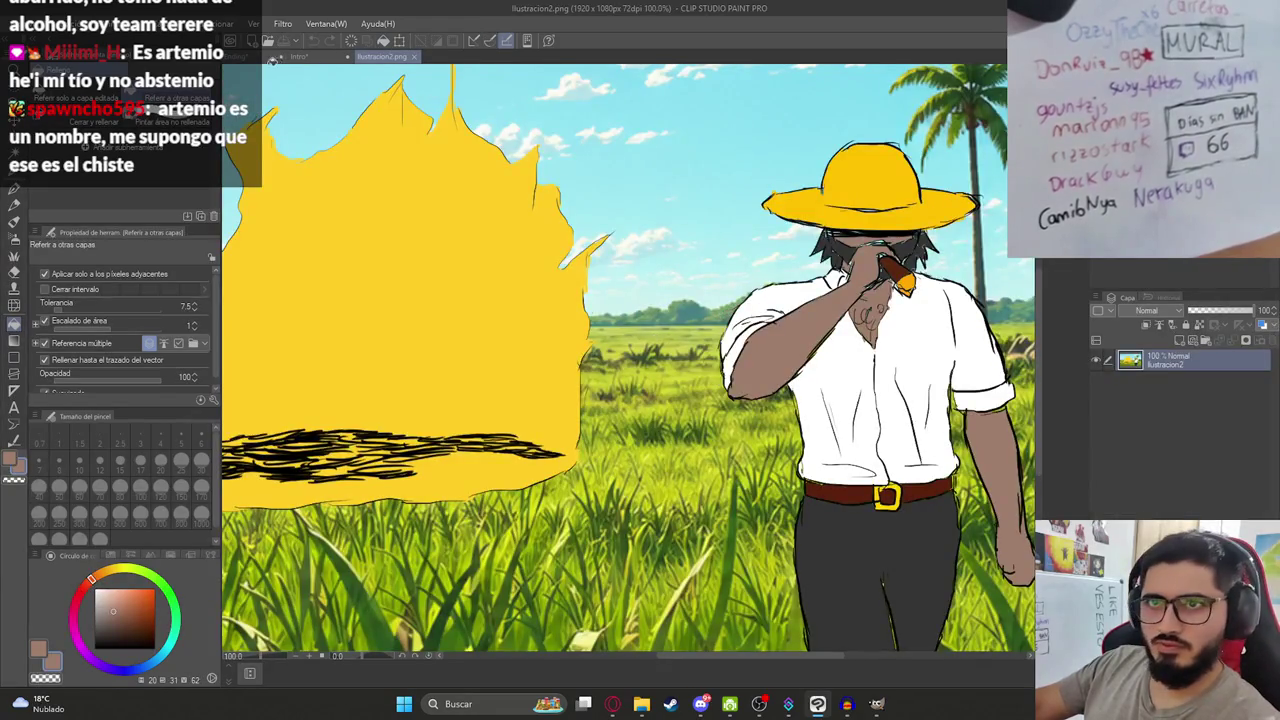
Back on the Ending drawing, fill the man's forearm skin brown and zoom out to the whole canvas.
click(274, 57)
click(555, 500)
scroll(560, 510, down, 2)
scroll(569, 508, up, 4)
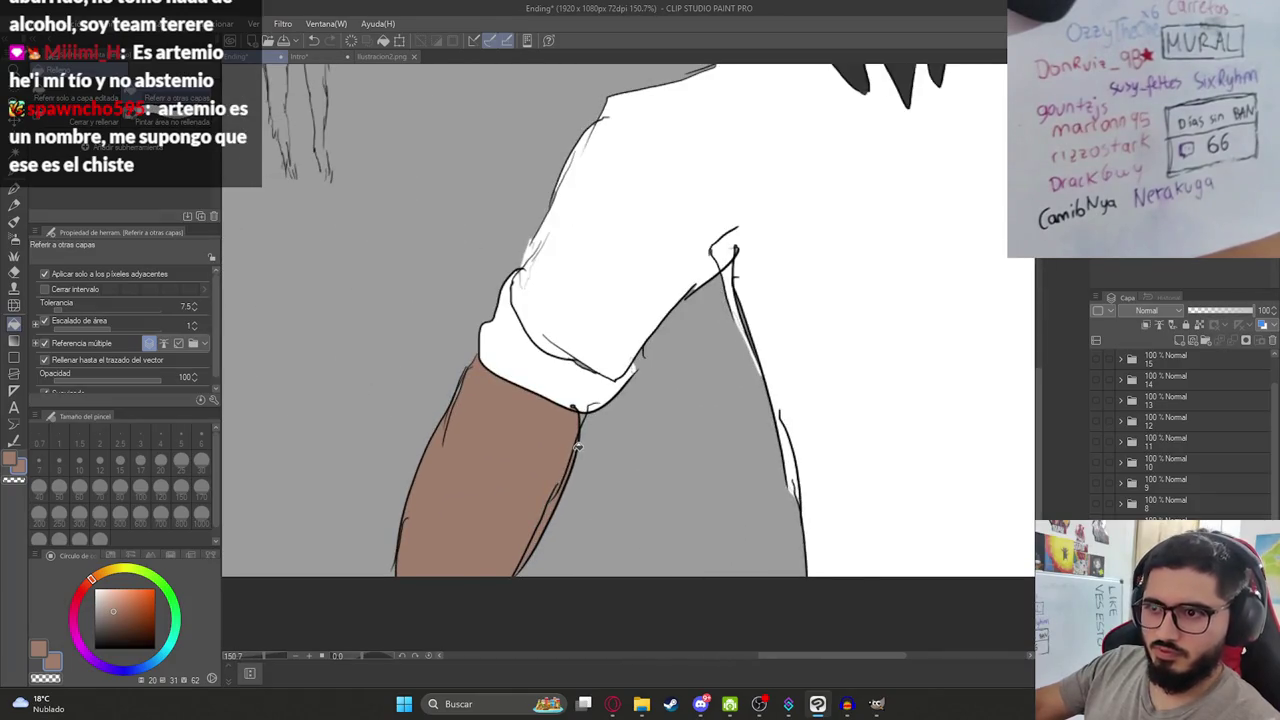
scroll(562, 362, down, 4)
scroll(512, 357, down, 1)
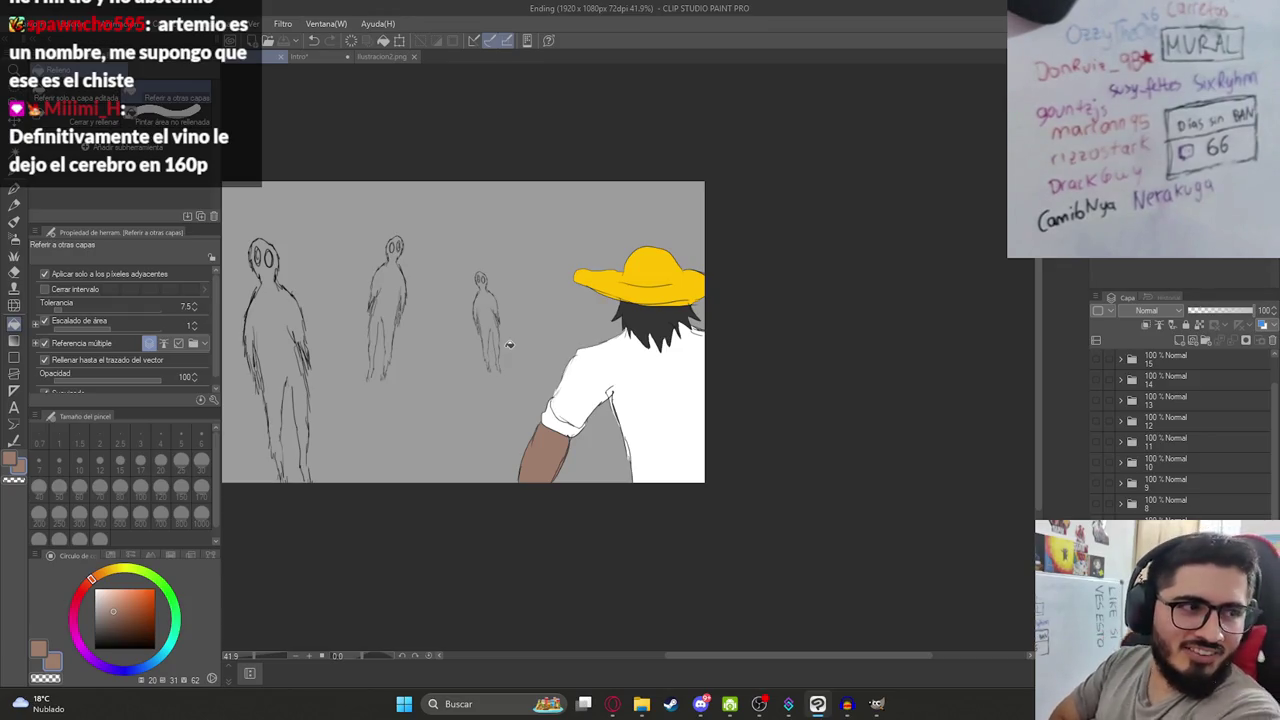
Ink solid black left and right feet on the middle figure with the pen.
scroll(509, 344, up, 3)
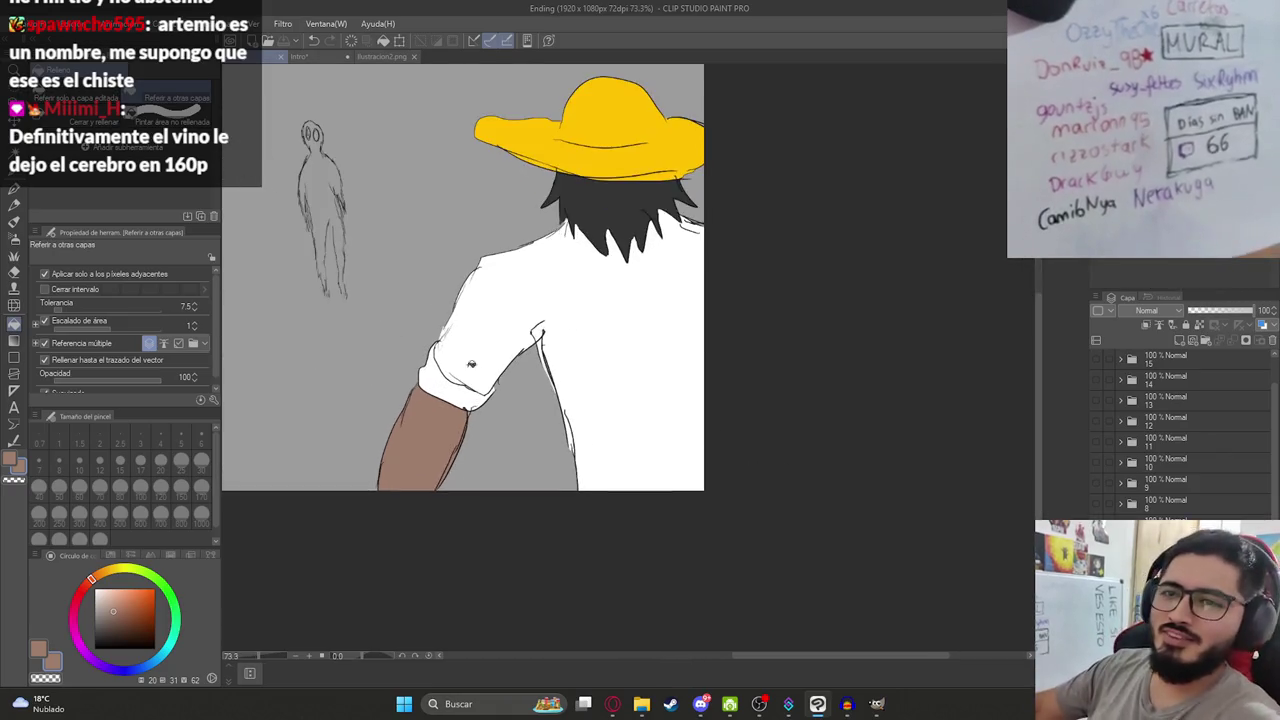
key(p)
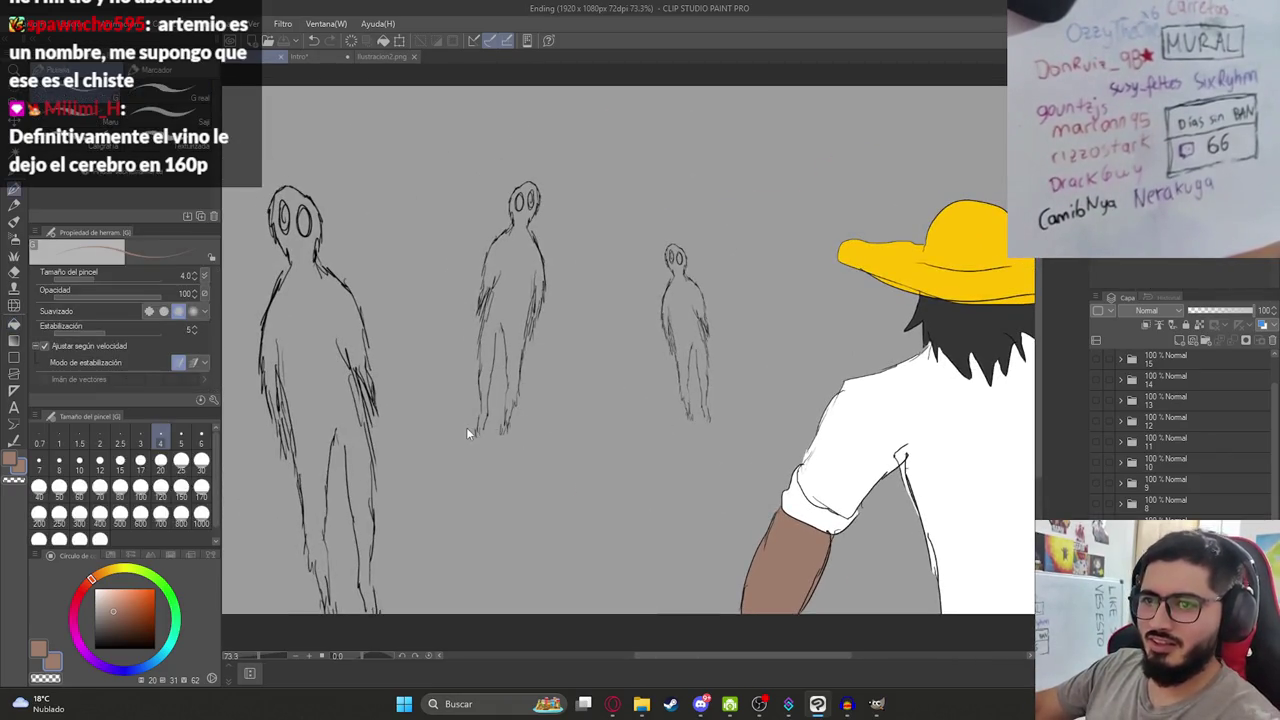
scroll(481, 440, up, 5)
drag(518, 364, 508, 440)
key(ctrl+z)
drag(116, 617, 96, 648)
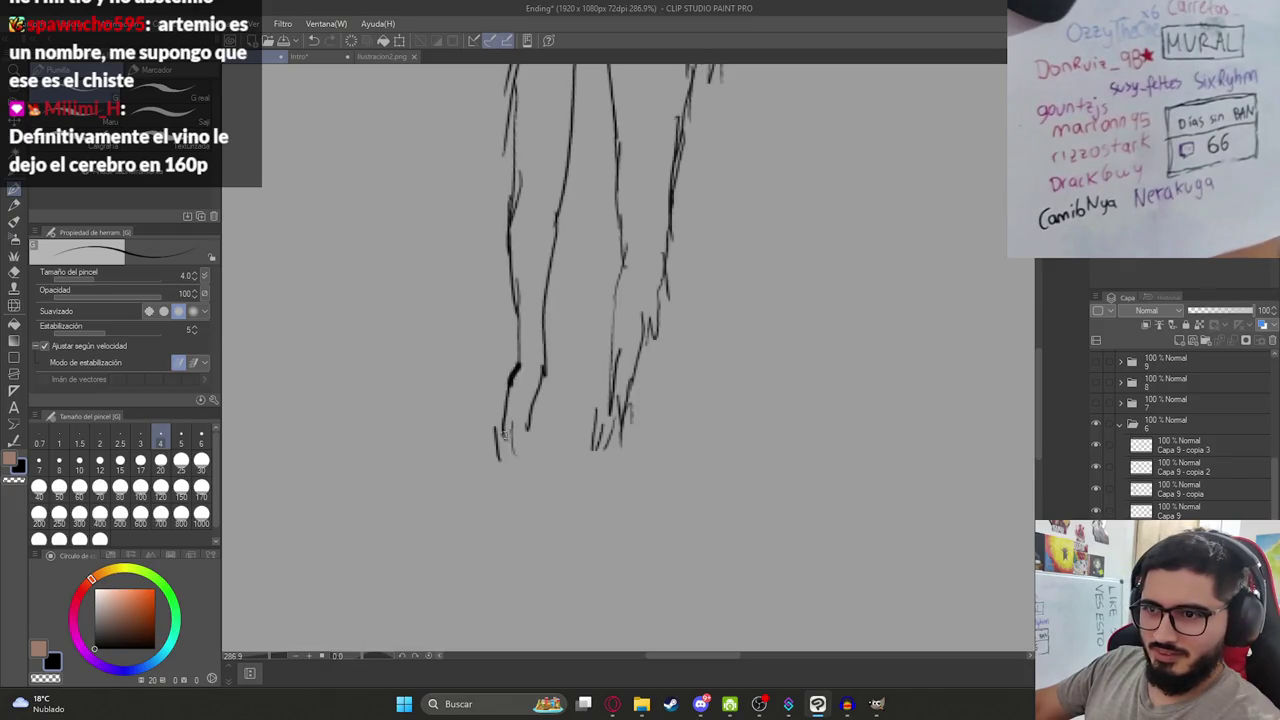
drag(503, 446, 496, 433)
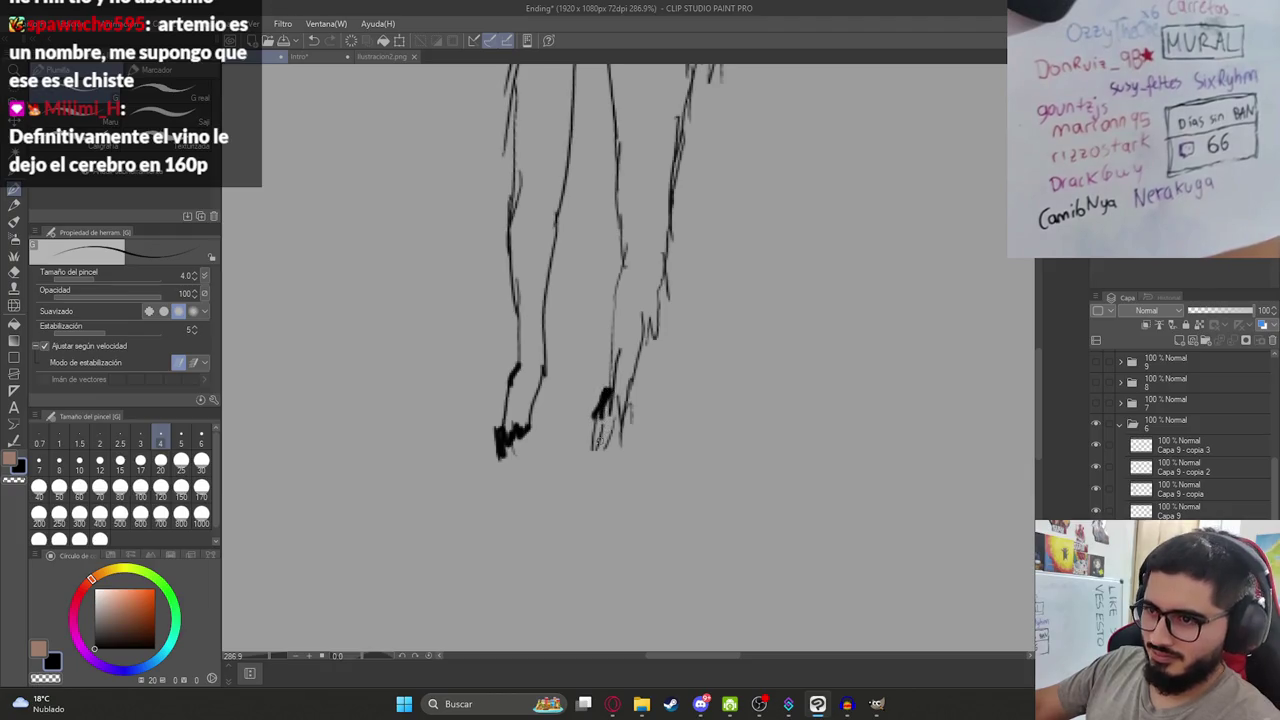
mouse_move(612, 428)
mouse_down()
mouse_move(602, 420)
mouse_move(598, 448)
mouse_up()
drag(608, 392, 606, 425)
Undo two black body fills that flooded the background, then add a dark stroke on the figure's arm.
scroll(598, 302, down, 1)
scroll(598, 302, down, 3)
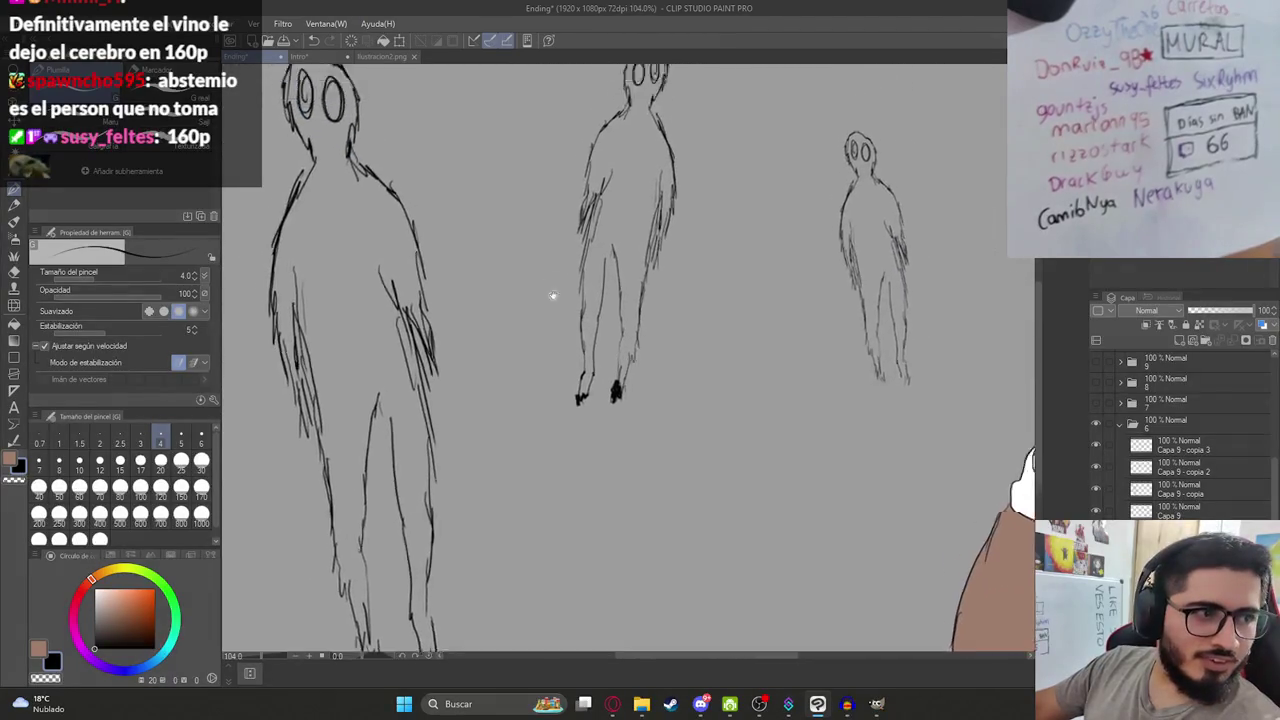
scroll(598, 372, down, 1)
scroll(598, 372, up, 2)
key(g)
click(646, 376)
key(ctrl+z)
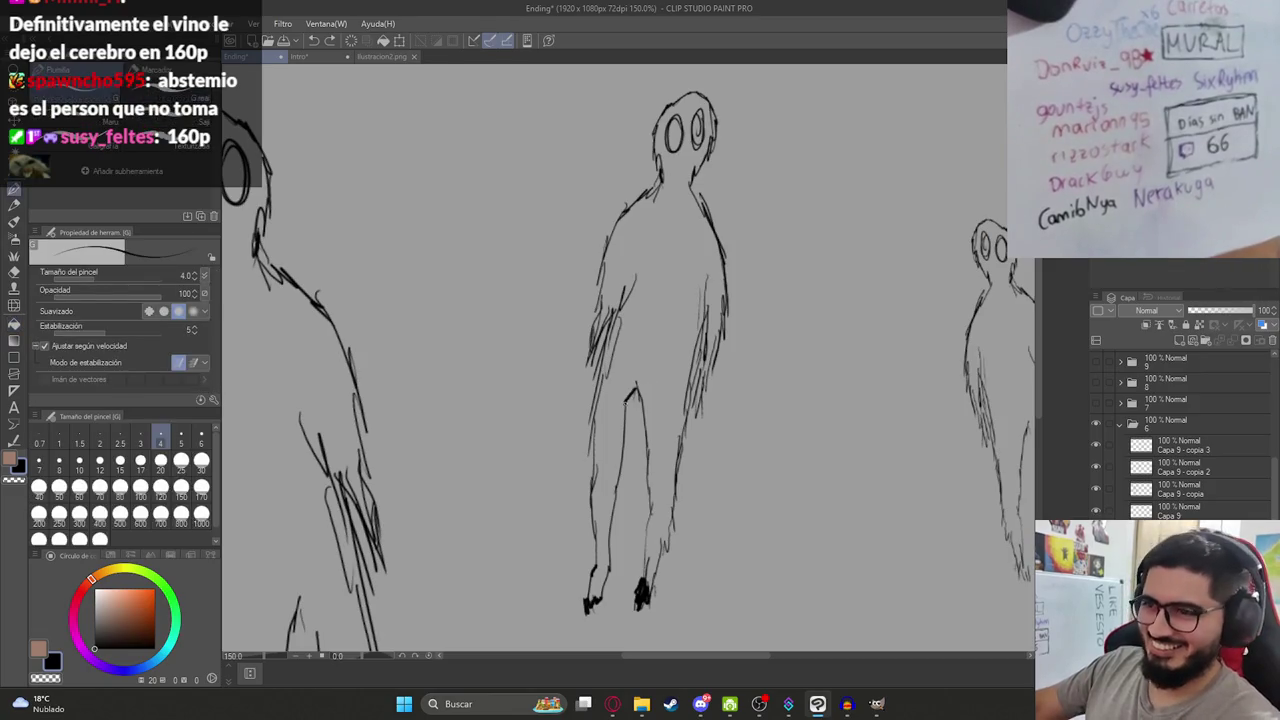
click(656, 289)
key(ctrl+z)
key(p)
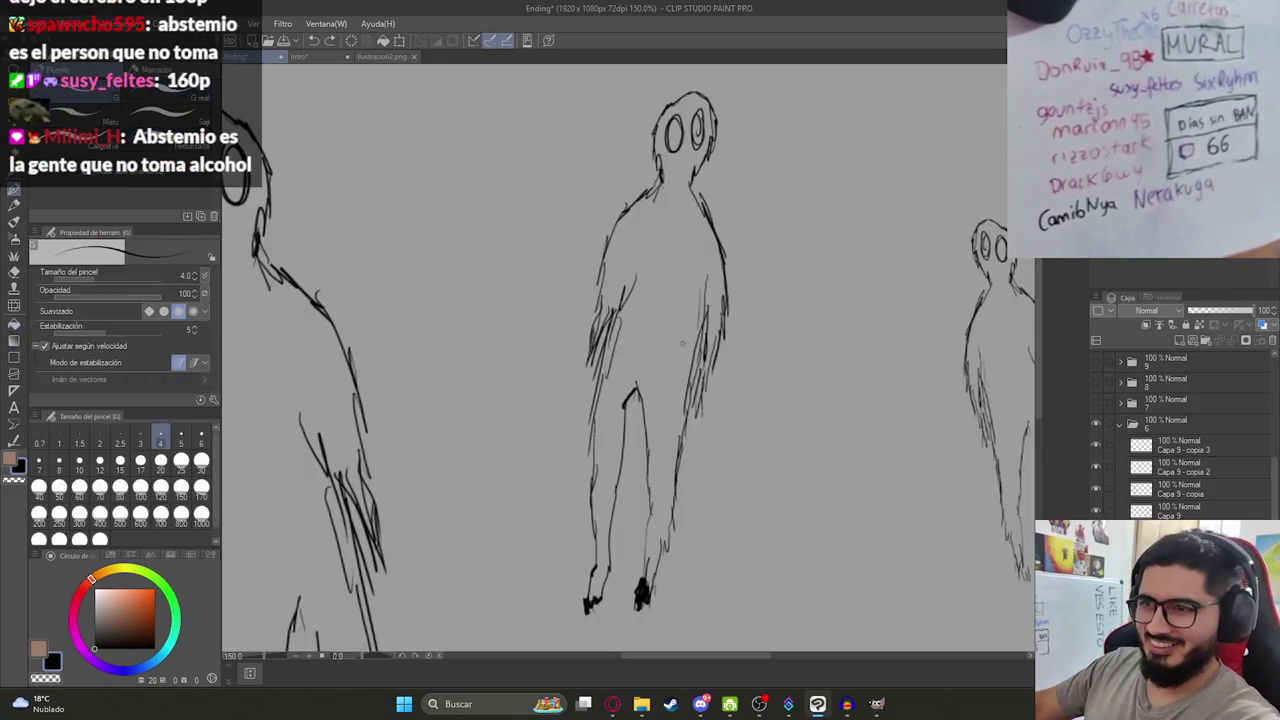
drag(598, 350, 595, 380)
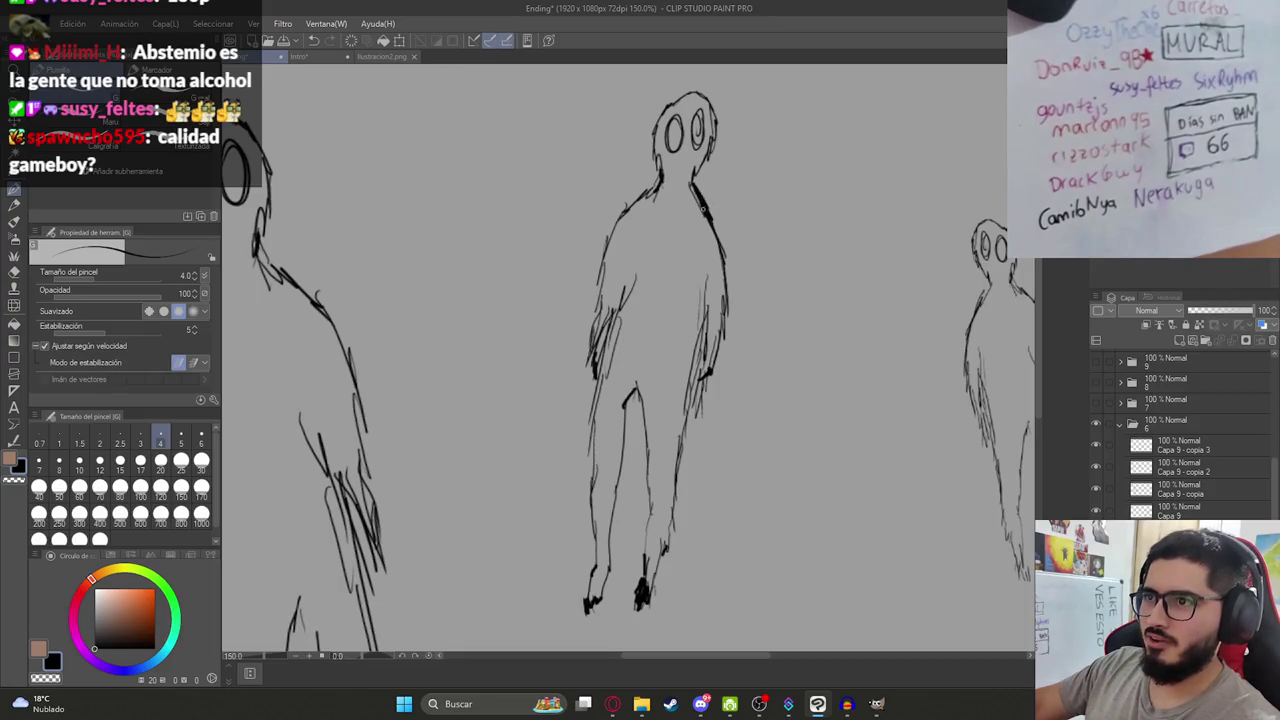
Darken the middle figure's shoulder line with a G-pen stroke.
drag(704, 210, 689, 184)
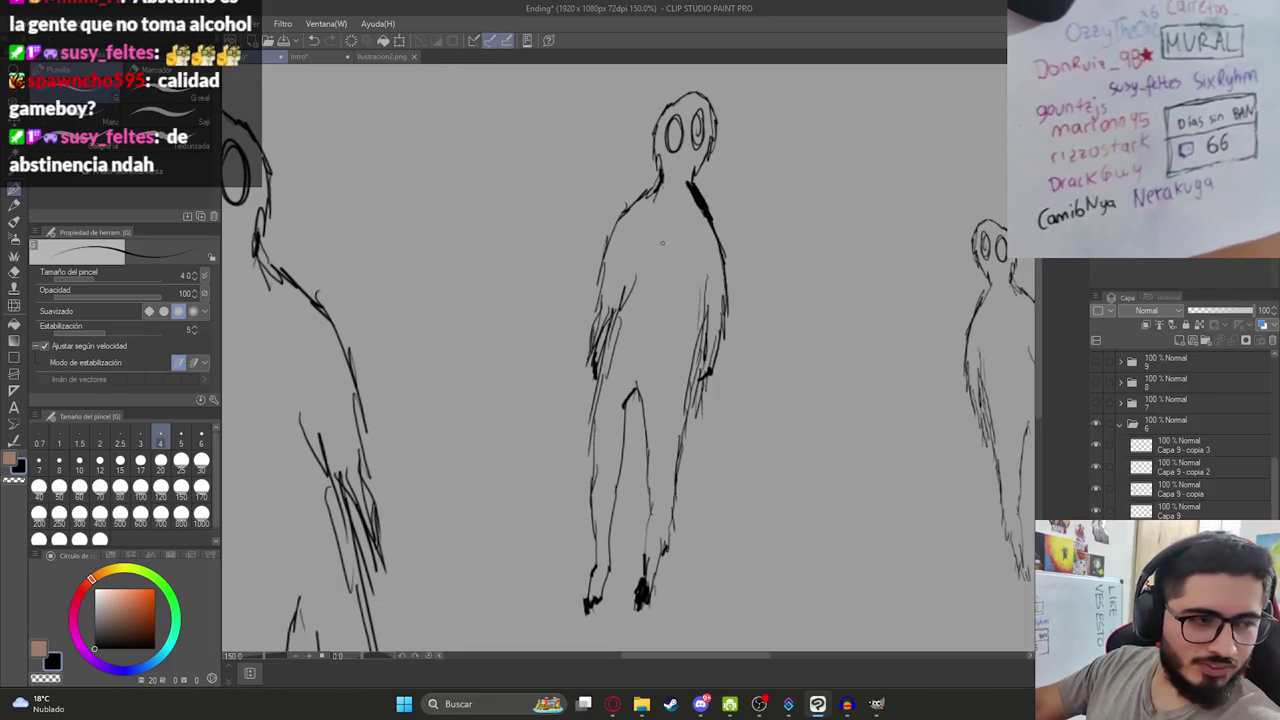
scroll(744, 249, up, 2)
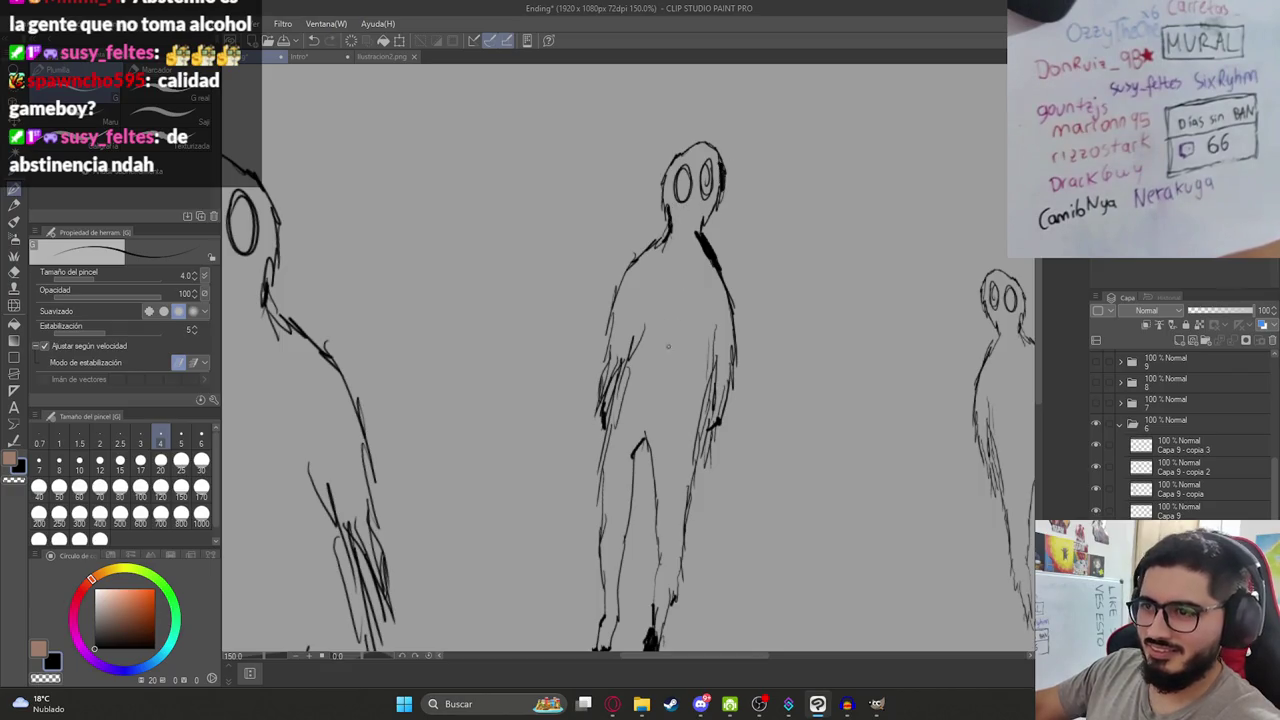
scroll(641, 458, down, 3)
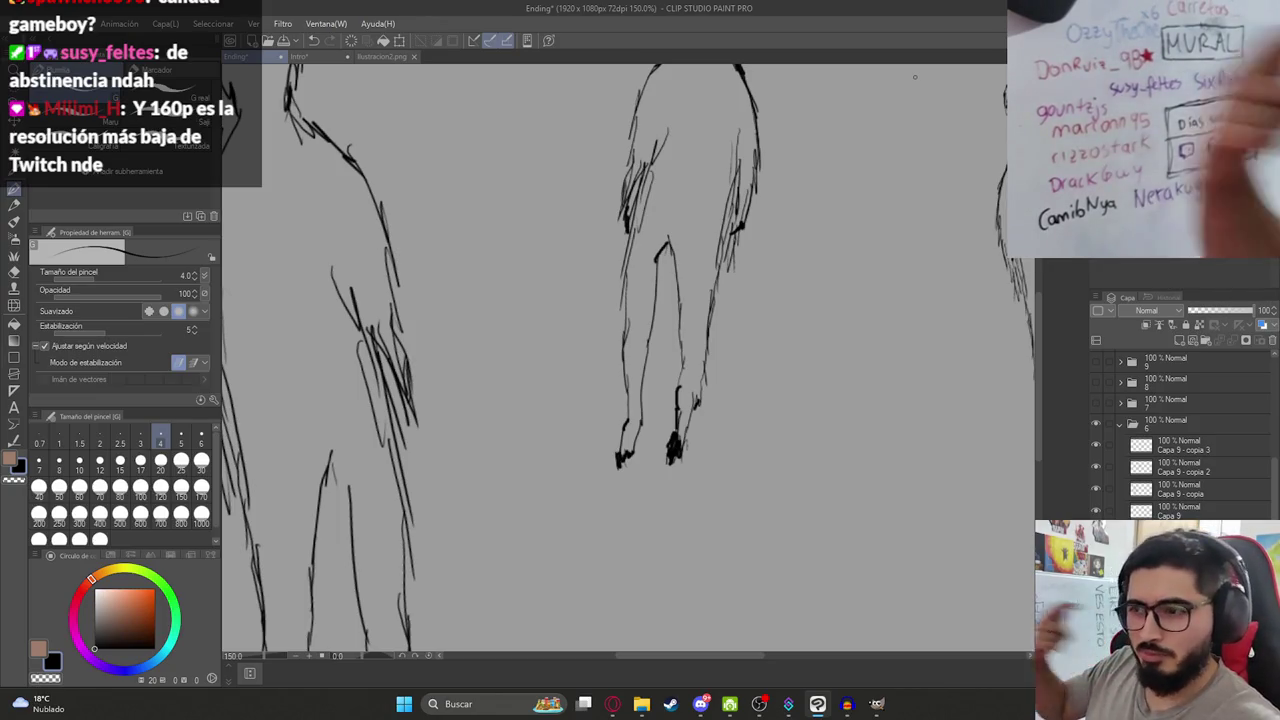
key(Return)
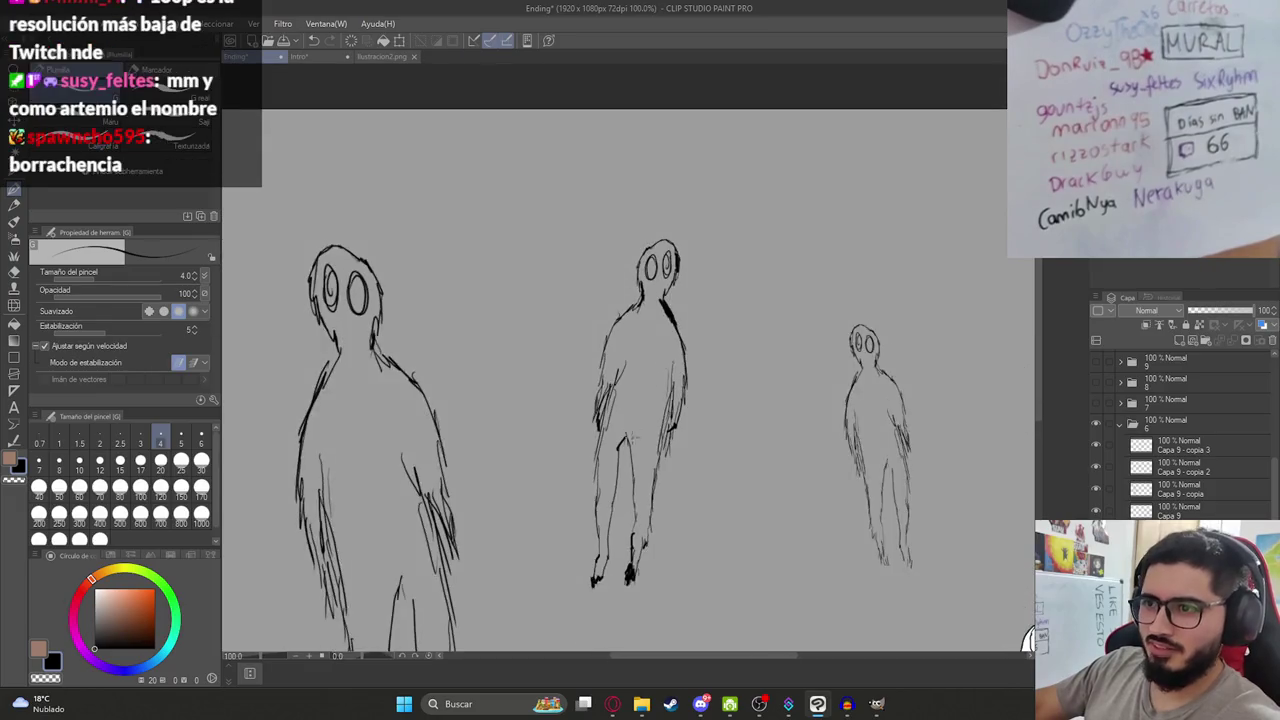
key(g)
key(g)
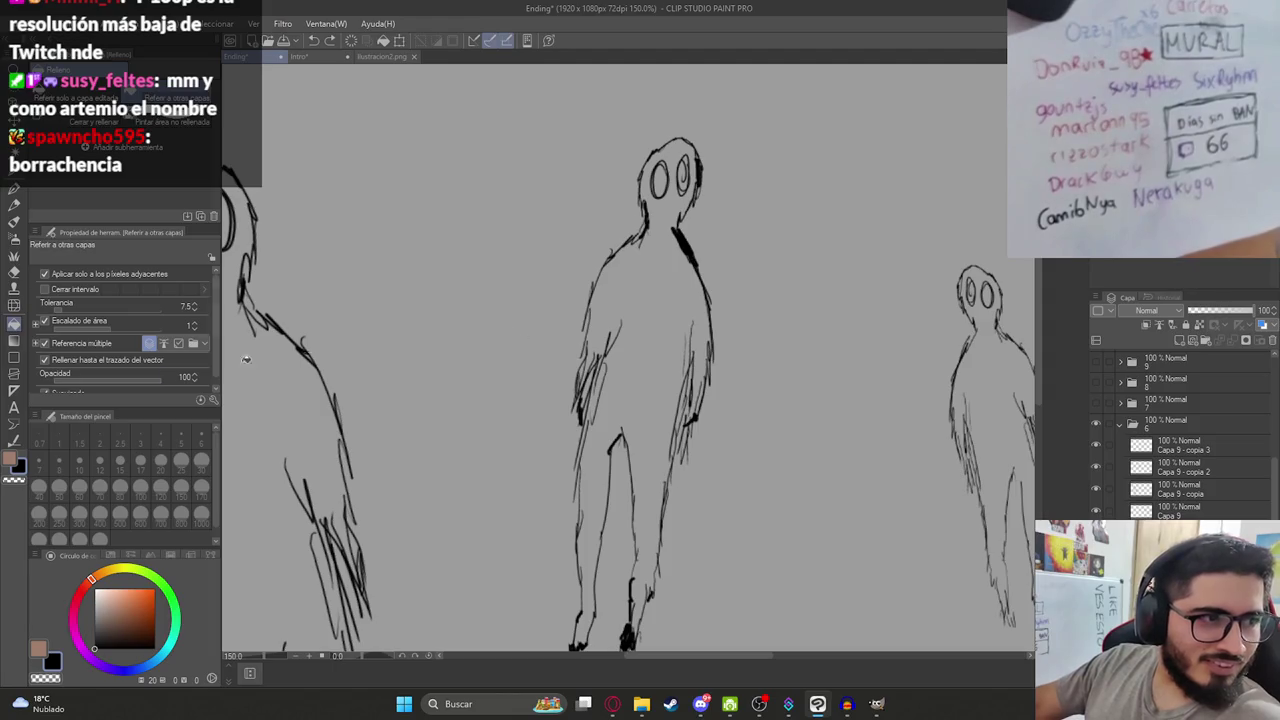
key(p)
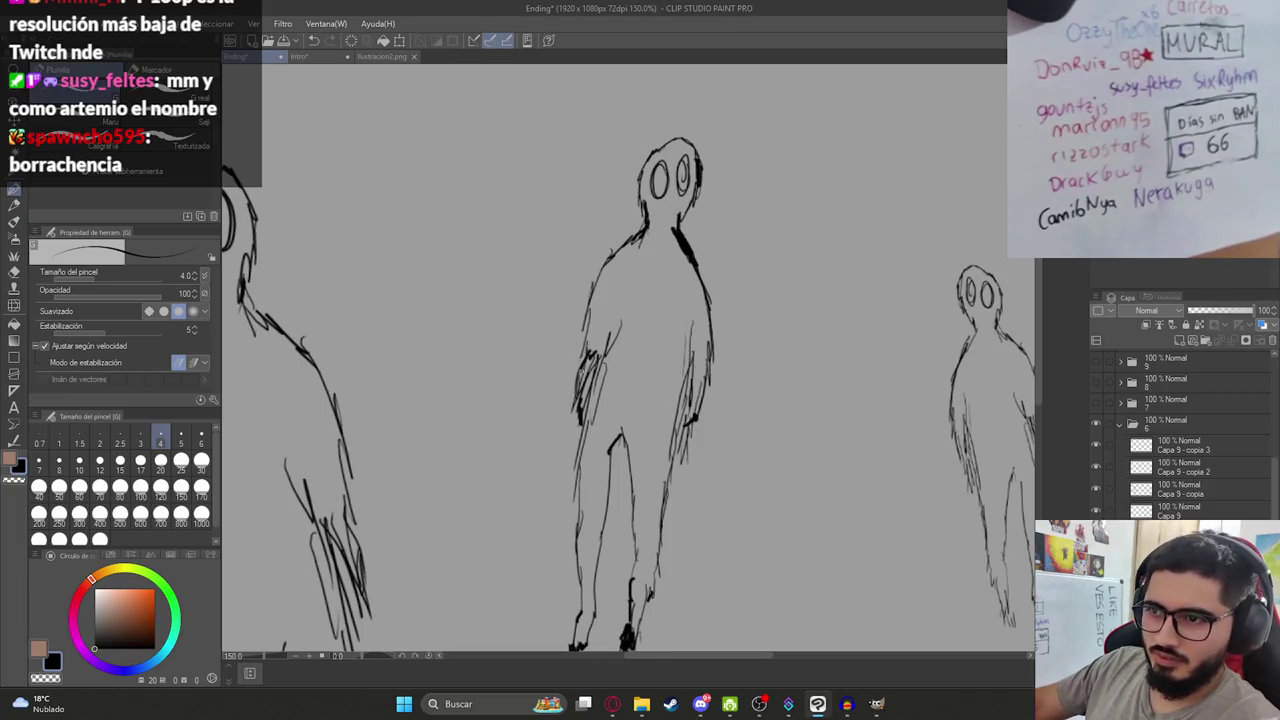
Test a closing line and black fill on the middle figure, undo both, then redraw the line at the waist.
drag(506, 312, 844, 414)
key(g)
click(666, 306)
click(648, 398)
key(ctrl+z)
key(ctrl+z)
key(p)
key(ctrl+z)
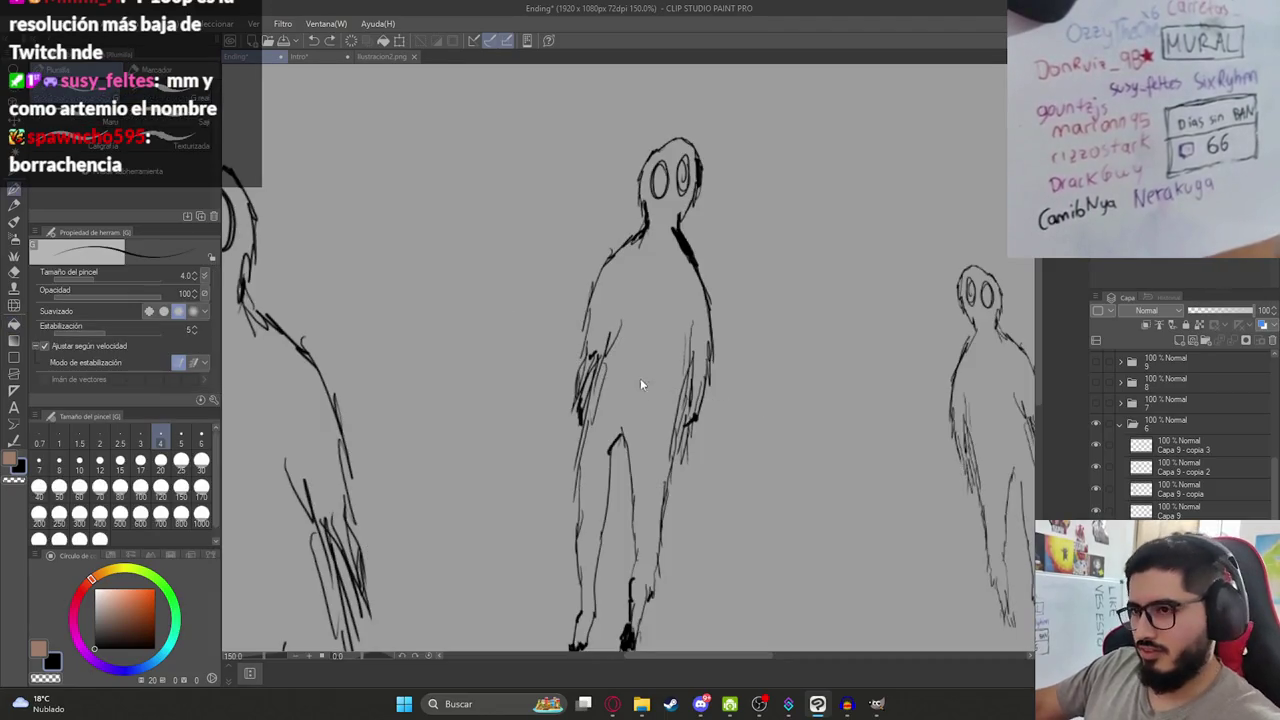
scroll(614, 391, down, 1)
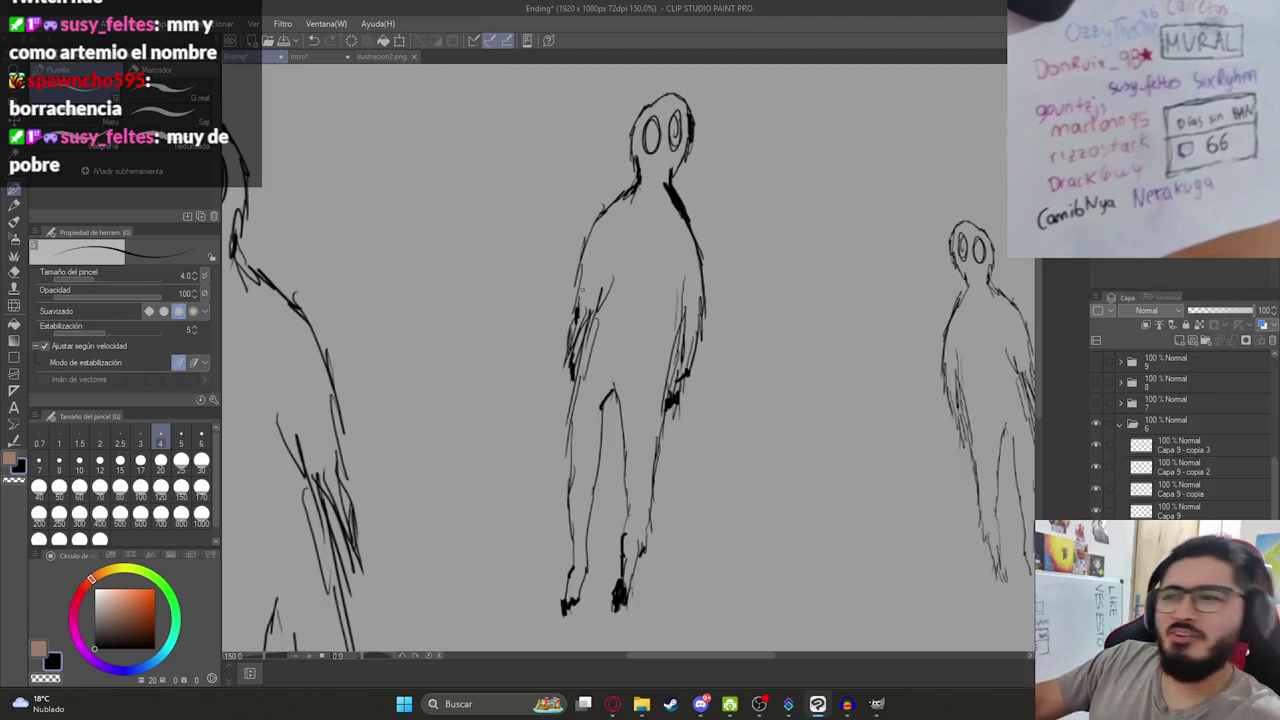
drag(440, 325, 730, 437)
Test-fill the middle figure's body and both legs black, then undo those fills.
key(g)
click(620, 368)
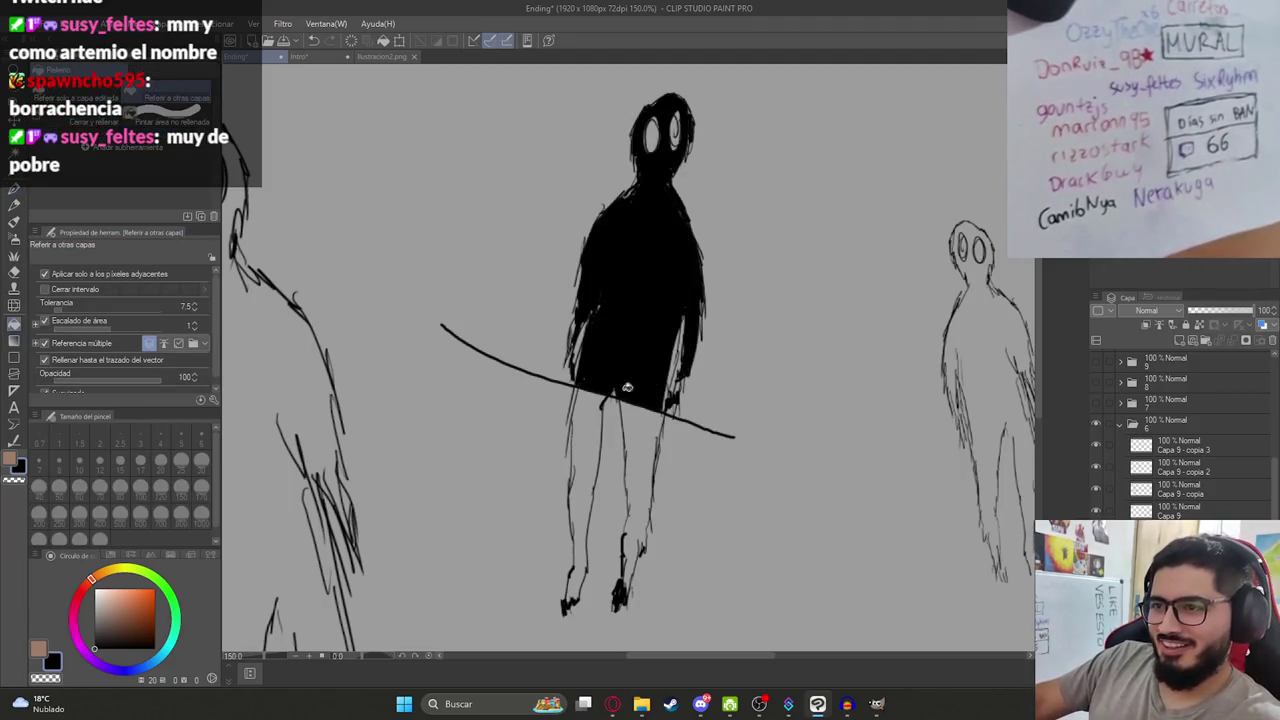
click(640, 437)
click(591, 434)
key(ctrl+z)
key(ctrl+z)
key(ctrl+z)
key(ctrl+z)
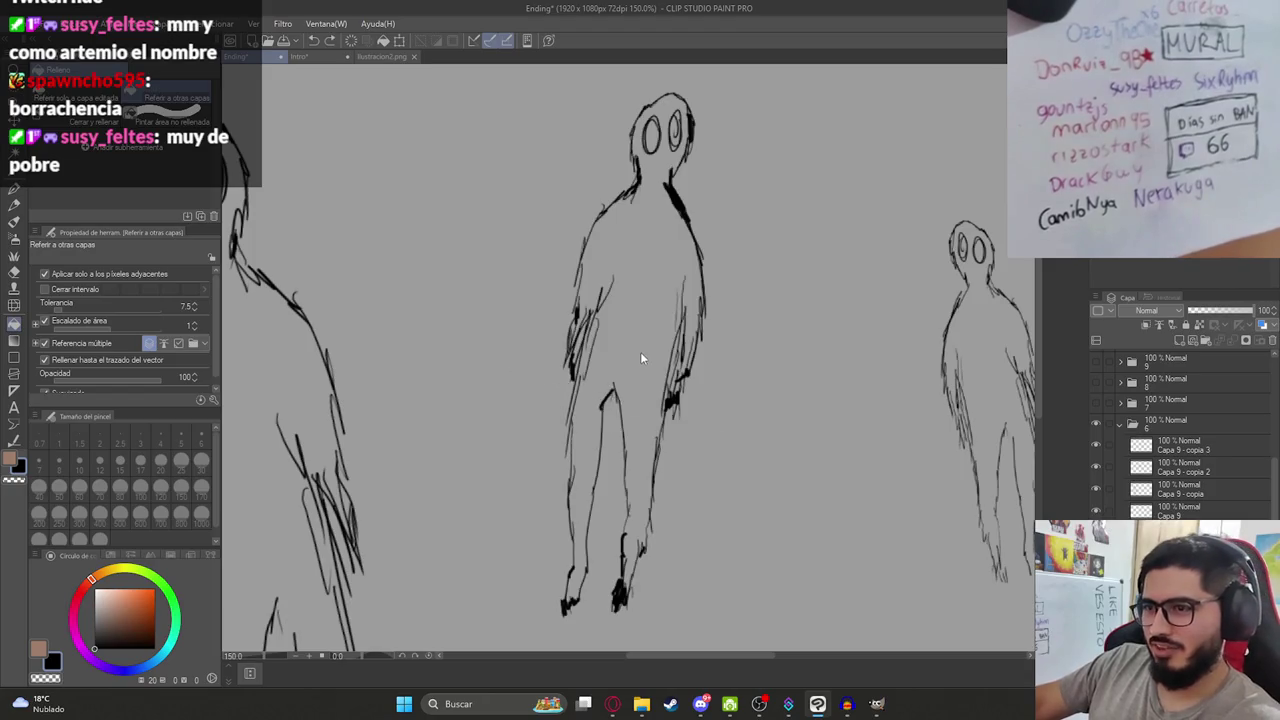
key(p)
Fill the middle figure's body, legs and the gap near the hand solid black.
scroll(610, 390, up, 3)
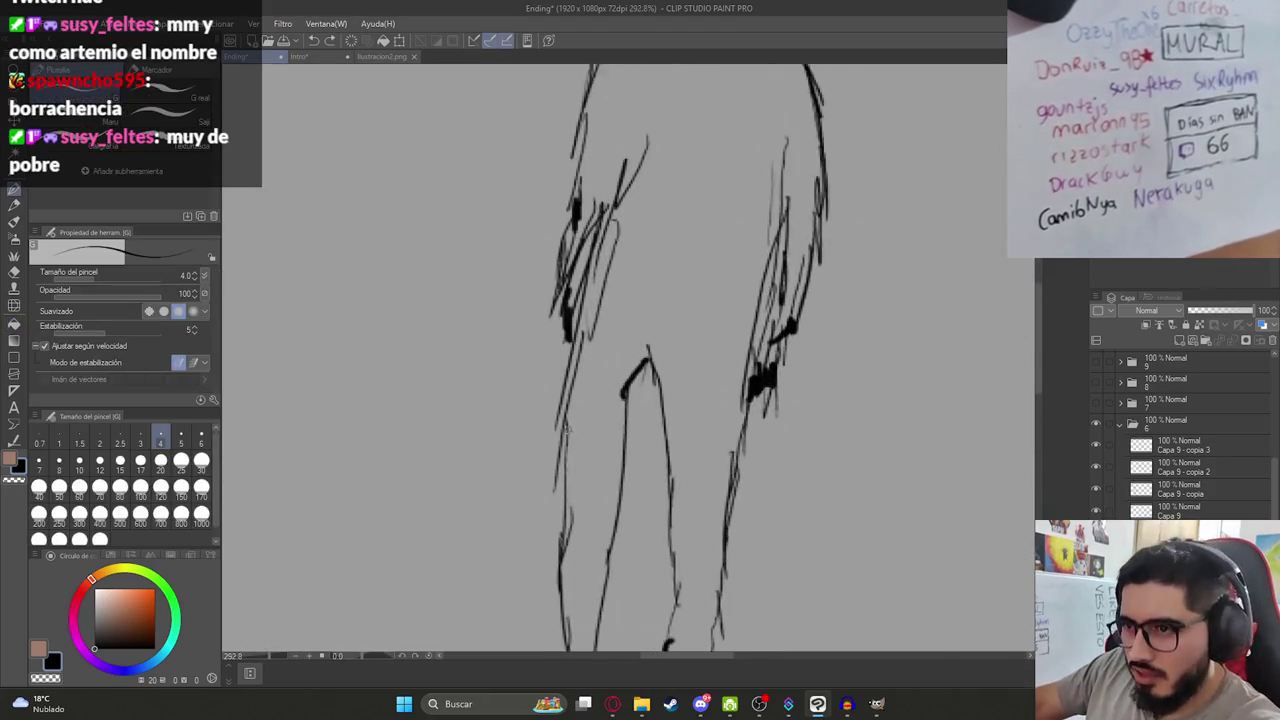
scroll(563, 428, up, 2)
key(g)
click(620, 337)
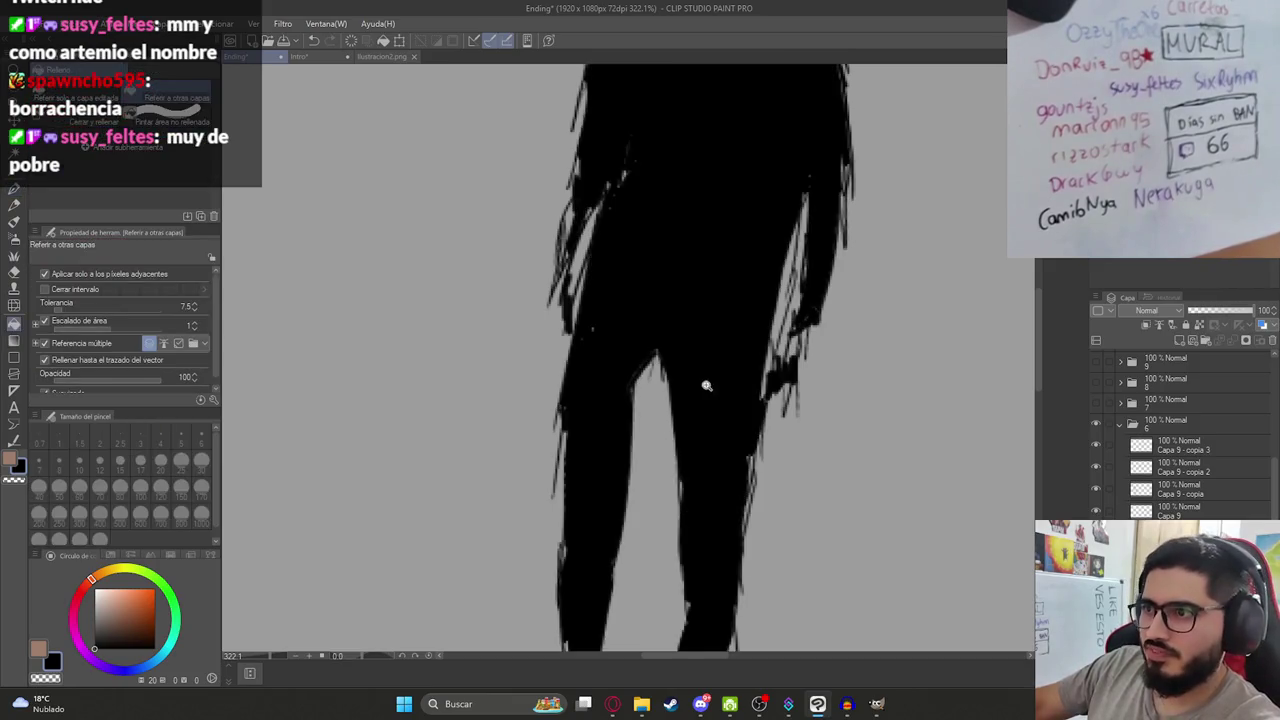
scroll(706, 386, down, 5)
scroll(680, 350, up, 1)
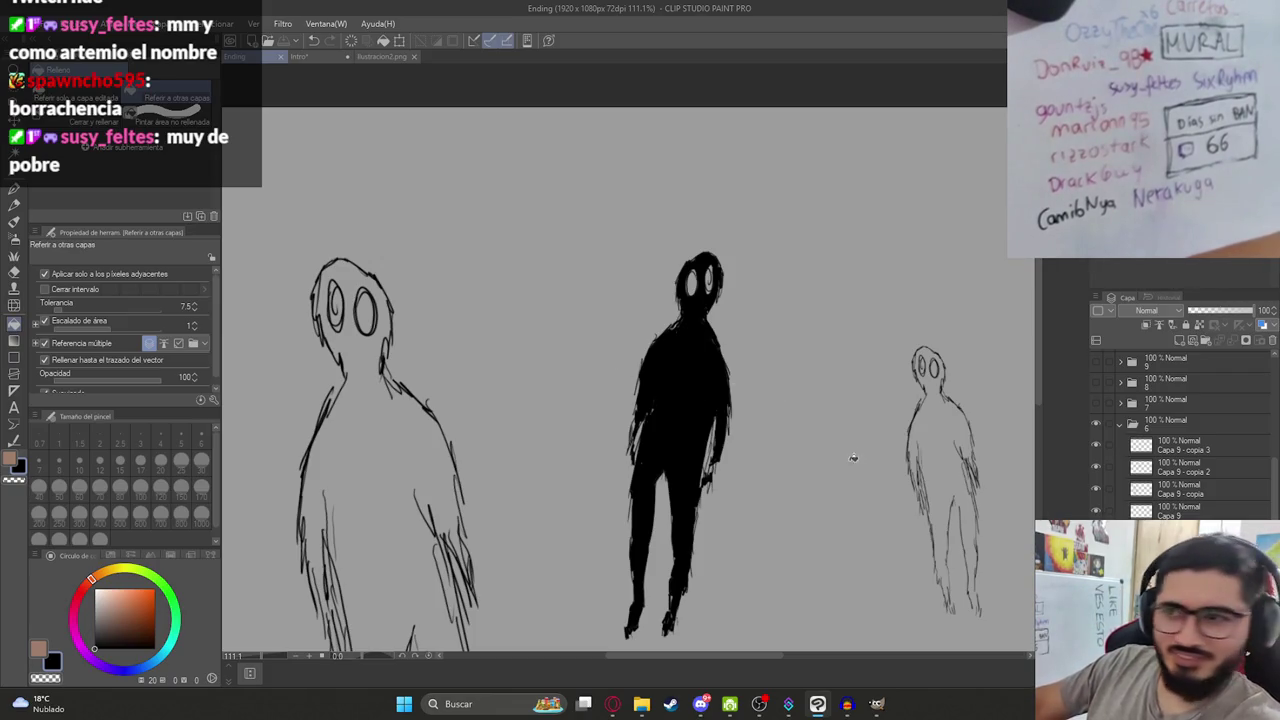
scroll(705, 472, up, 5)
click(682, 476)
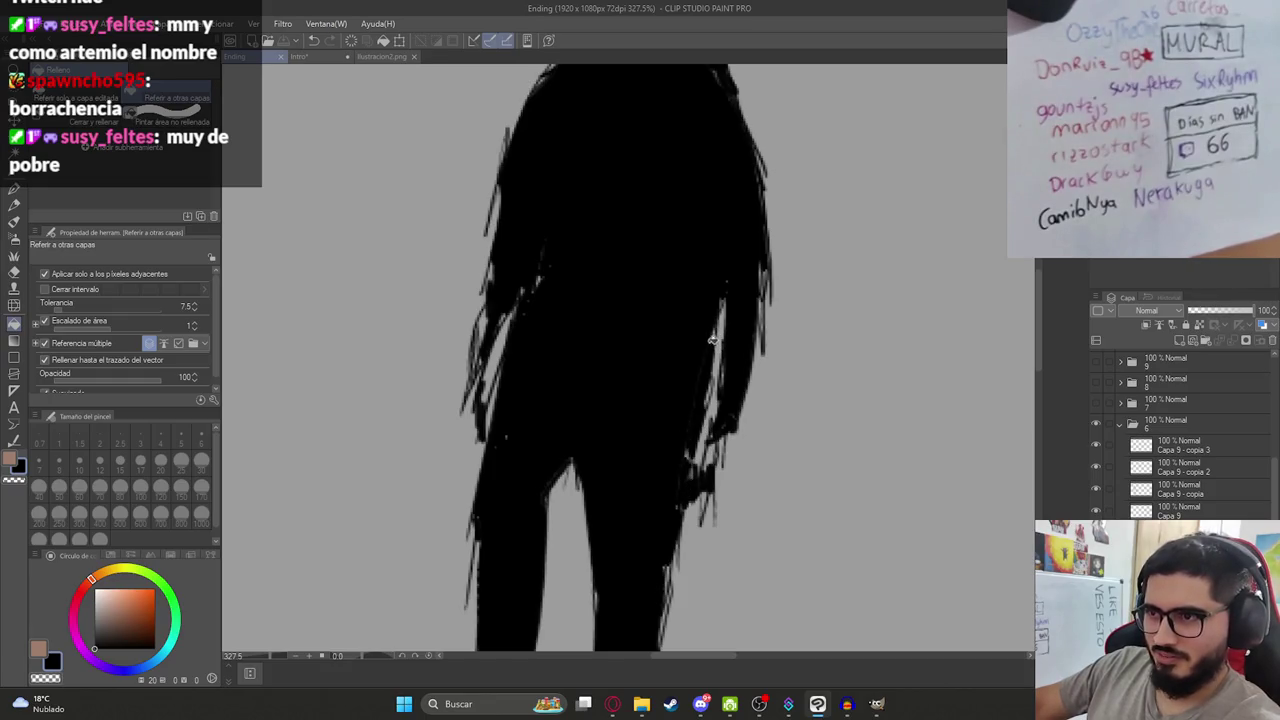
scroll(712, 341, down, 5)
scroll(651, 365, up, 5)
scroll(666, 355, down, 1)
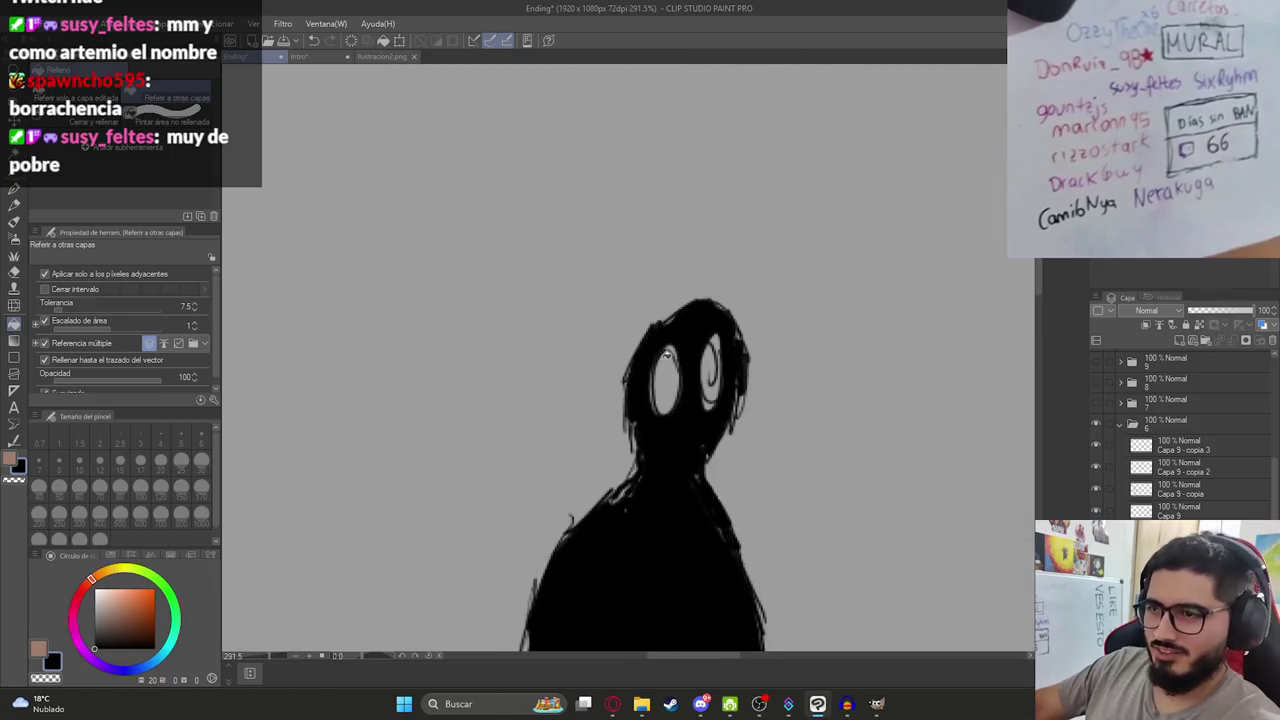
Switch to white and fill both of the middle figure's eyes.
key(x)
click(673, 376)
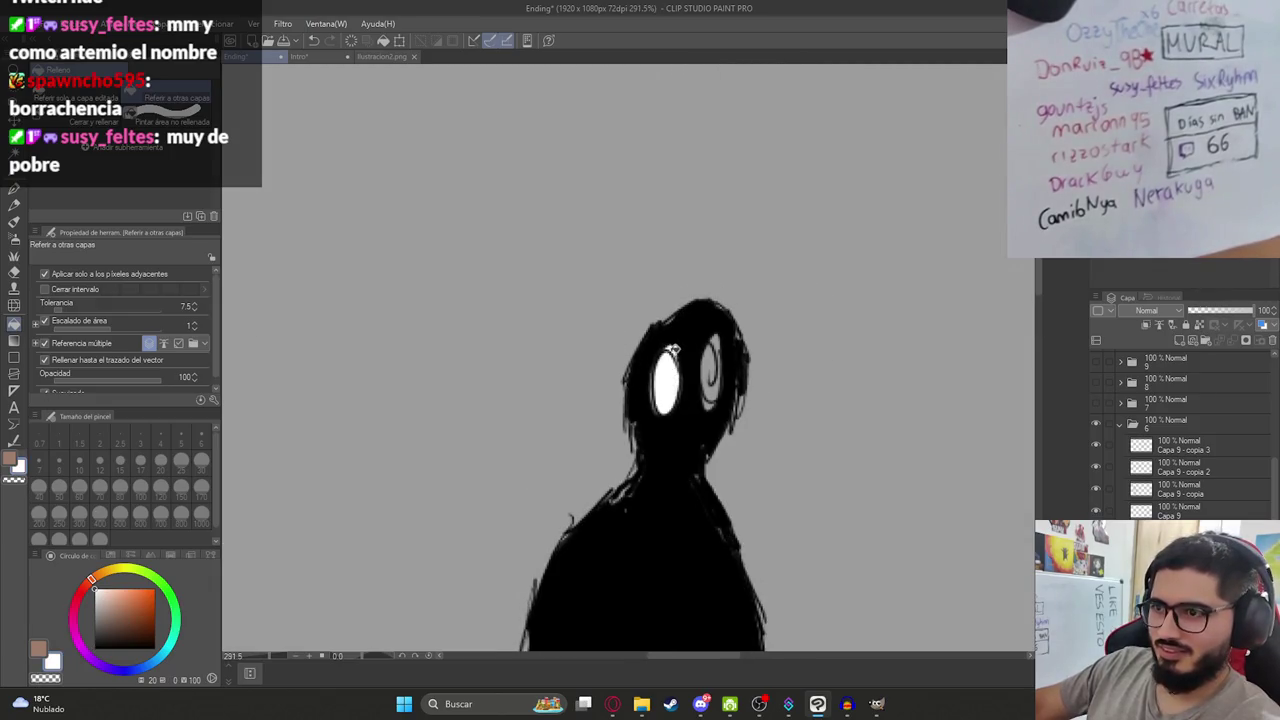
click(710, 388)
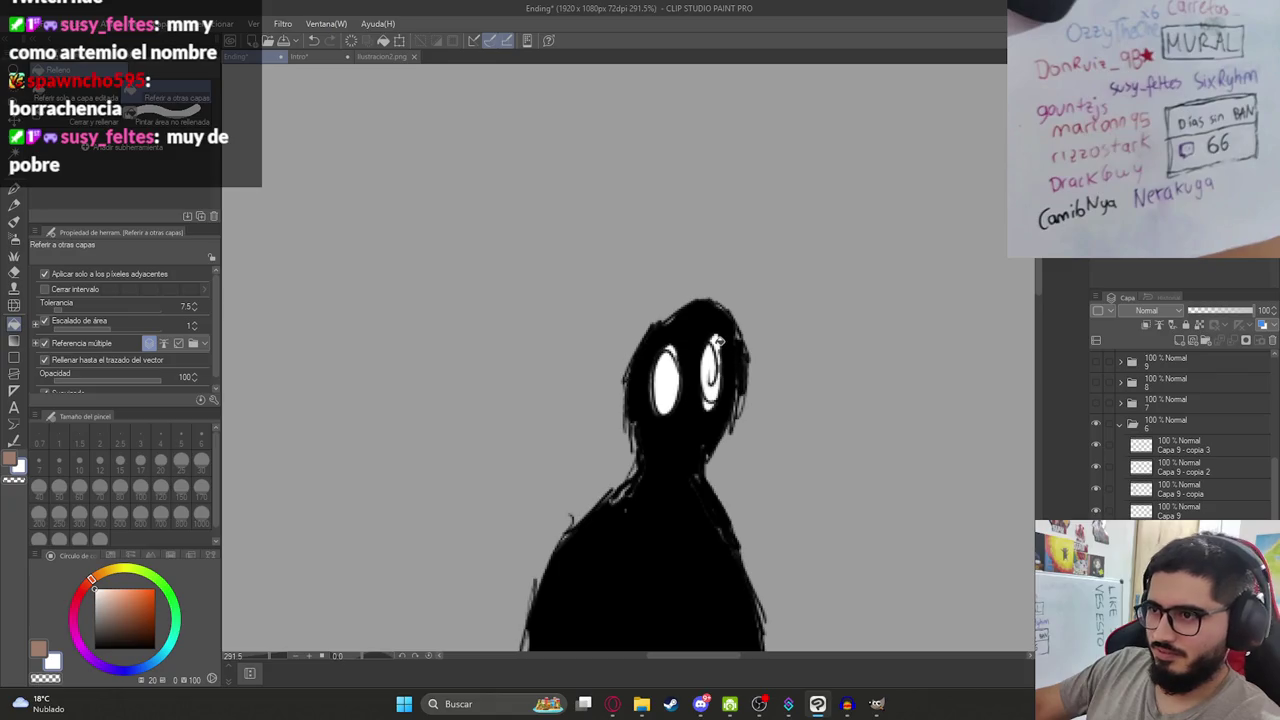
scroll(717, 341, down, 4)
scroll(600, 400, down, 1)
Return to black and try filling the left figure's body, undoing the fill that flooded the background.
key(x)
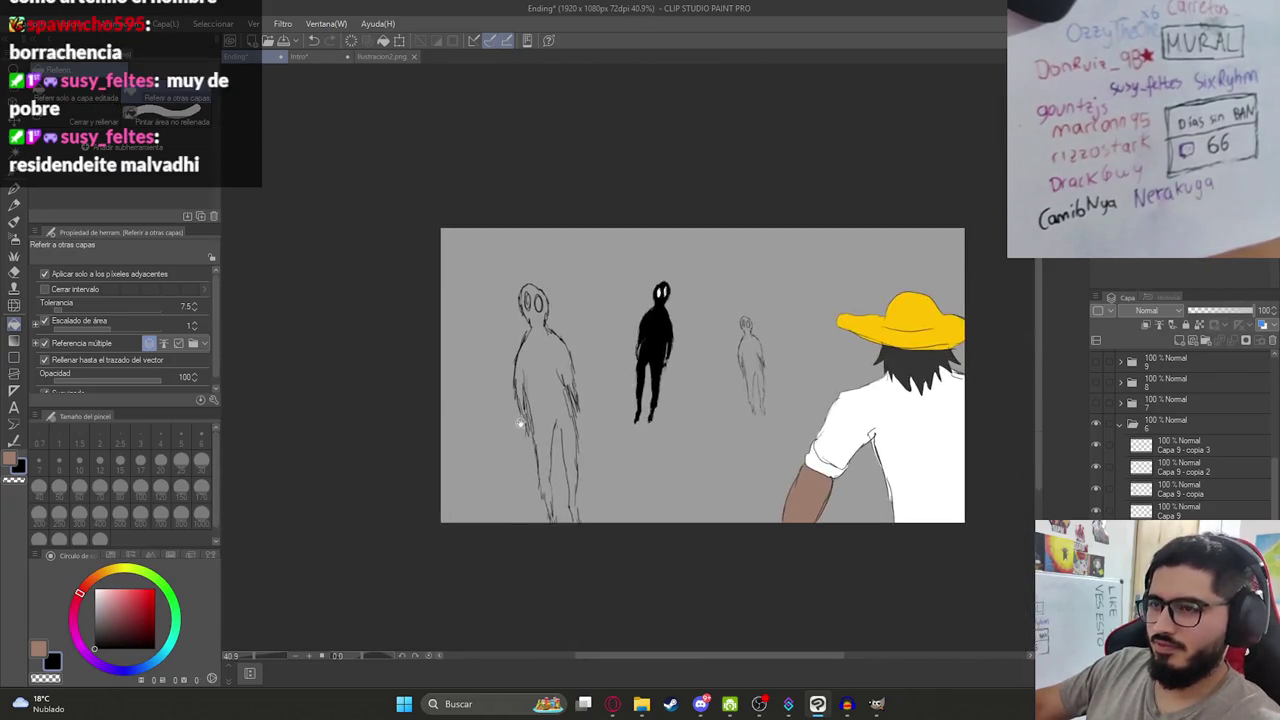
mouse_move(520, 423)
mouse_down()
mouse_move(574, 458)
mouse_move(543, 375)
mouse_up()
scroll(541, 375, down, 2)
scroll(555, 395, up, 6)
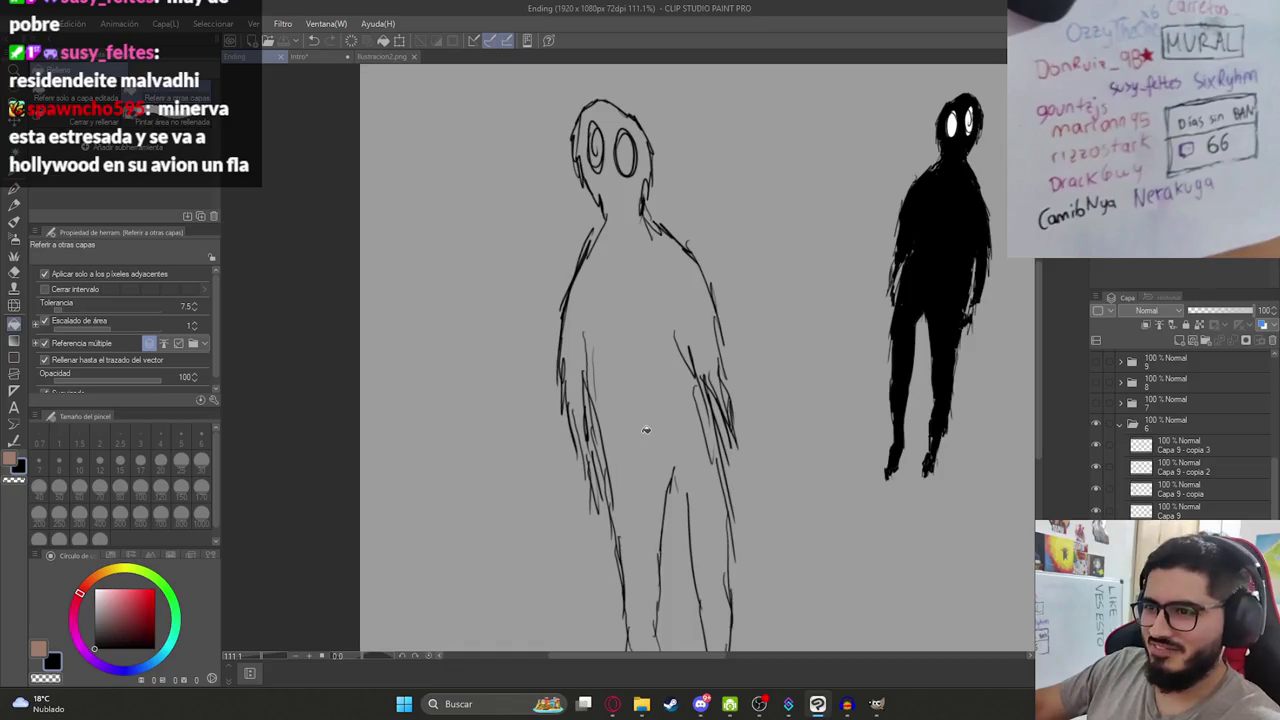
click(630, 384)
key(ctrl+z)
key(p)
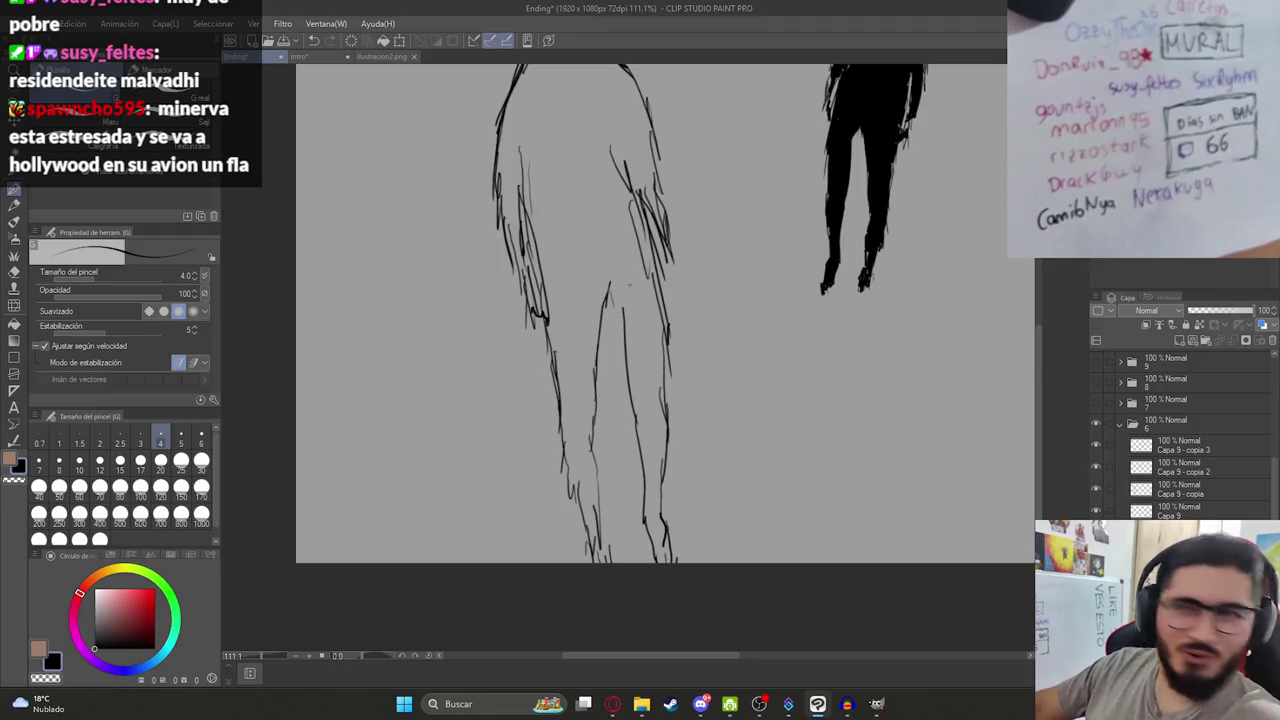
scroll(665, 355, up, 2)
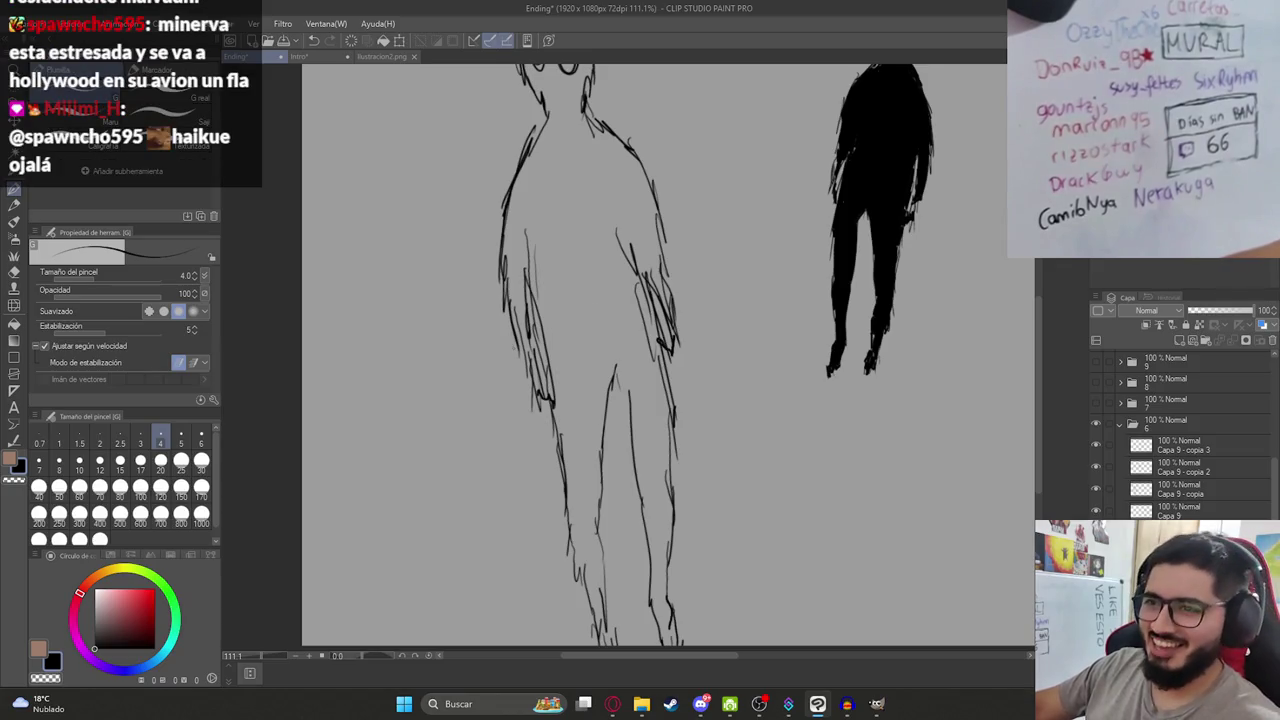
scroll(603, 303, up, 3)
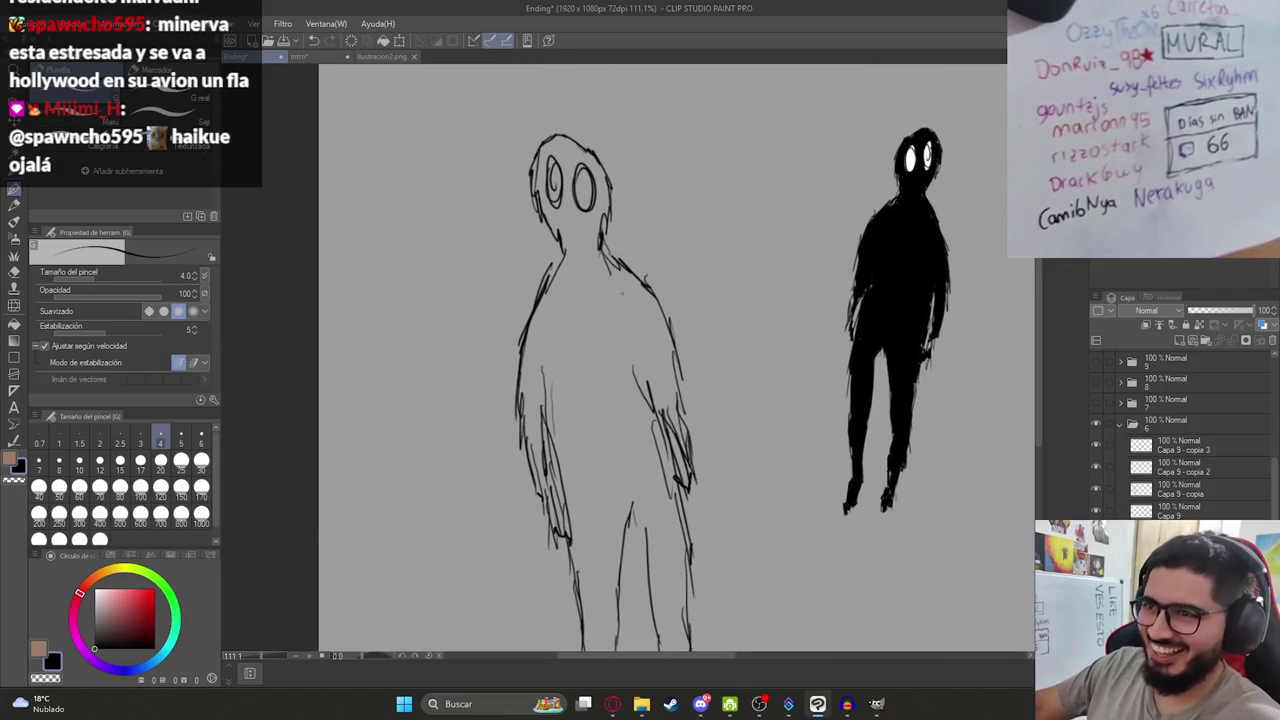
Lay a gradient across the figures, then go back to the pen.
key(g)
key(g)
drag(416, 381, 875, 381)
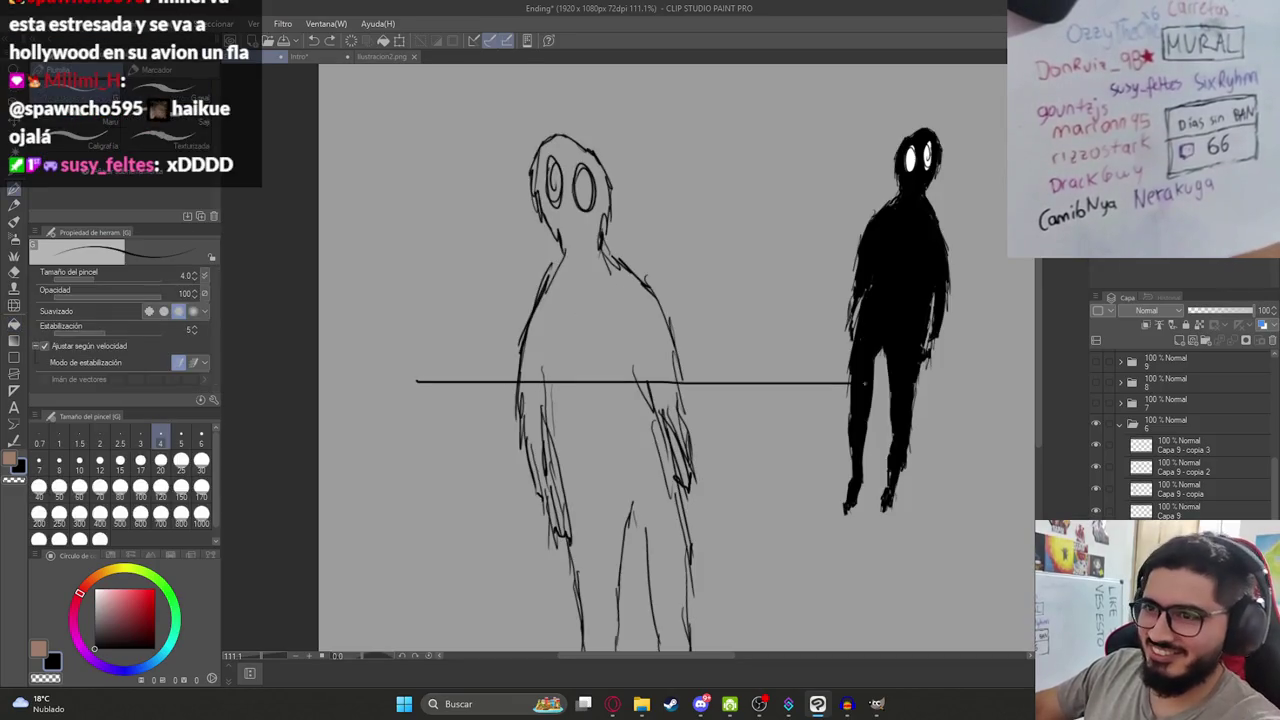
key(g)
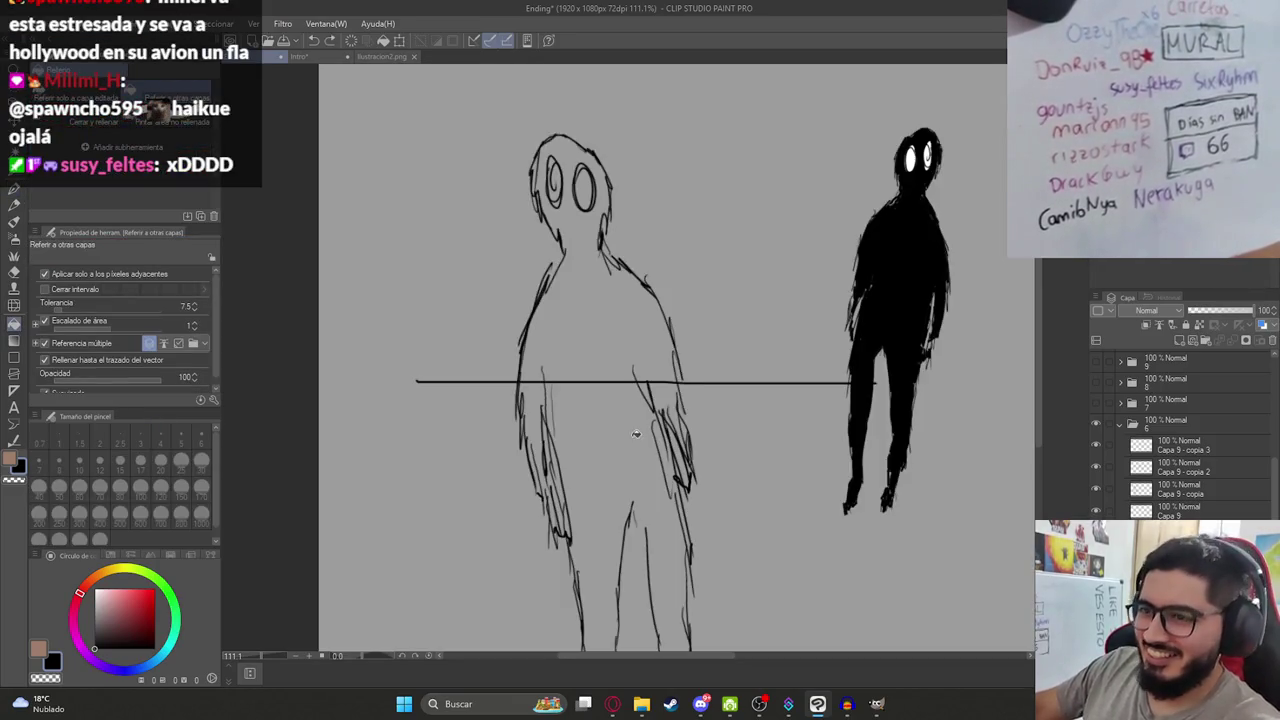
key(p)
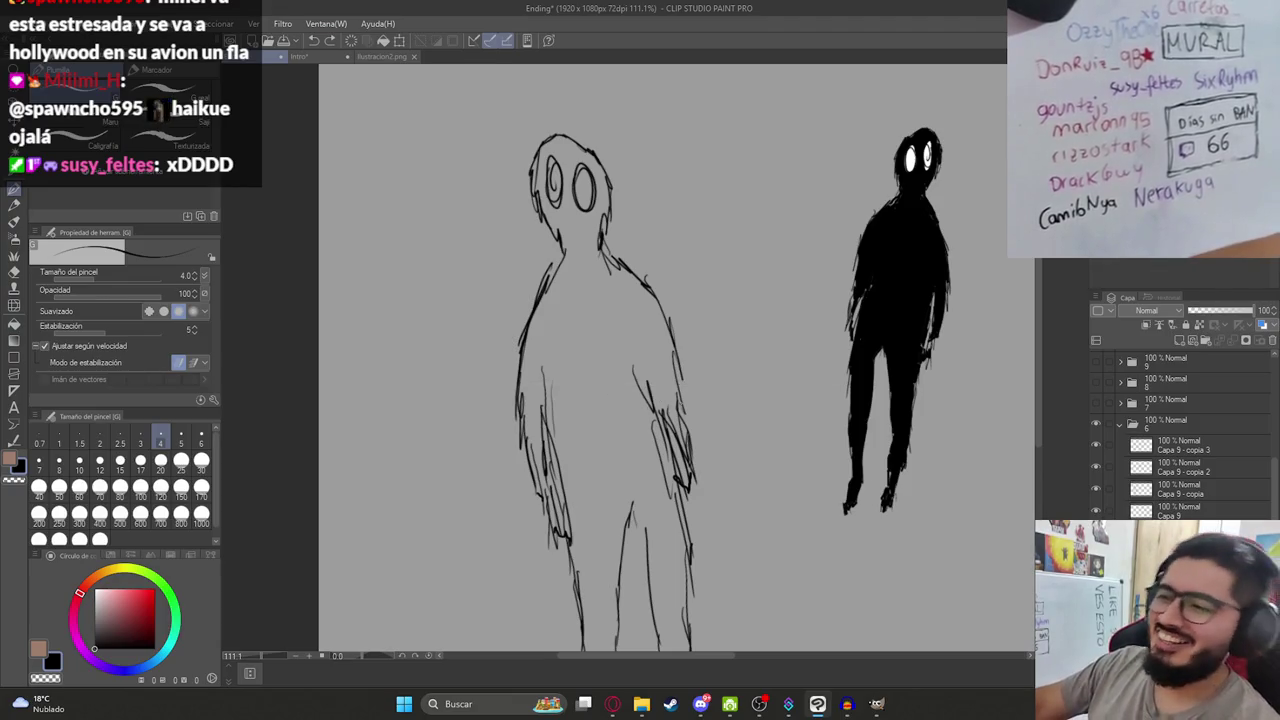
scroll(660, 360, down, 2)
Add an ink stroke to the left figure's leg and undo another canvas-flooding fill.
drag(623, 417, 647, 452)
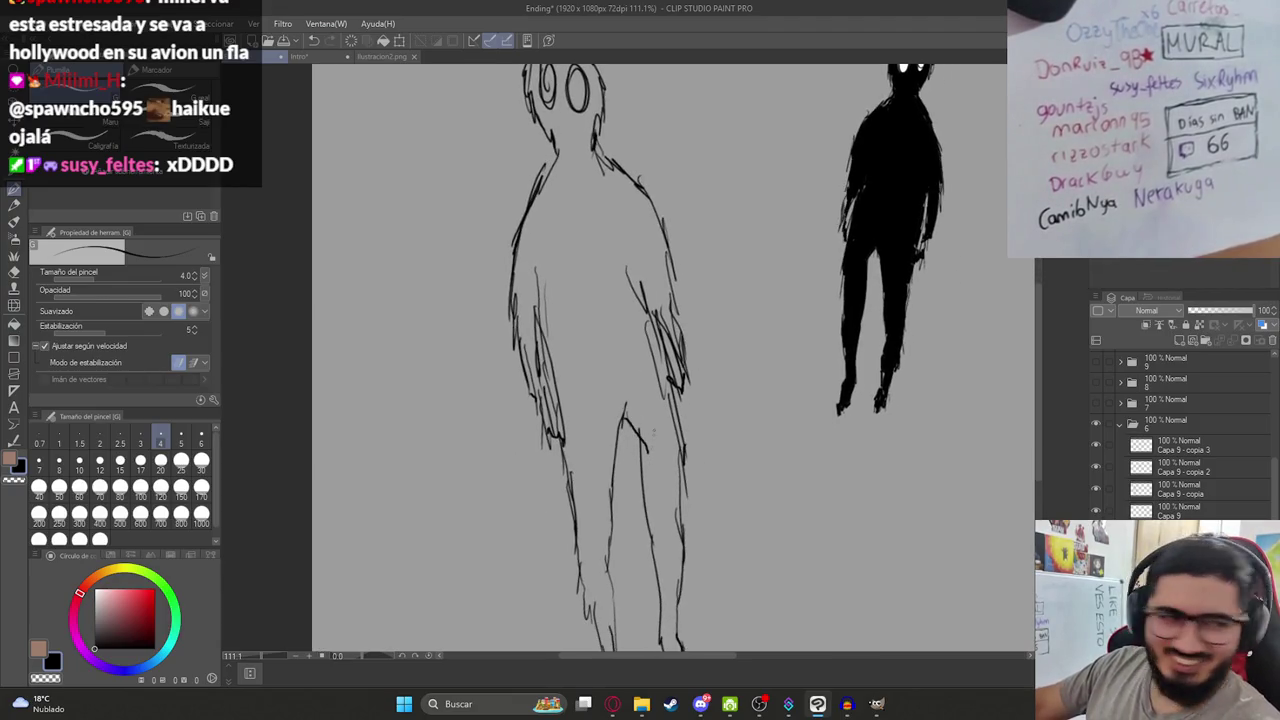
key(g)
click(629, 365)
key(ctrl+z)
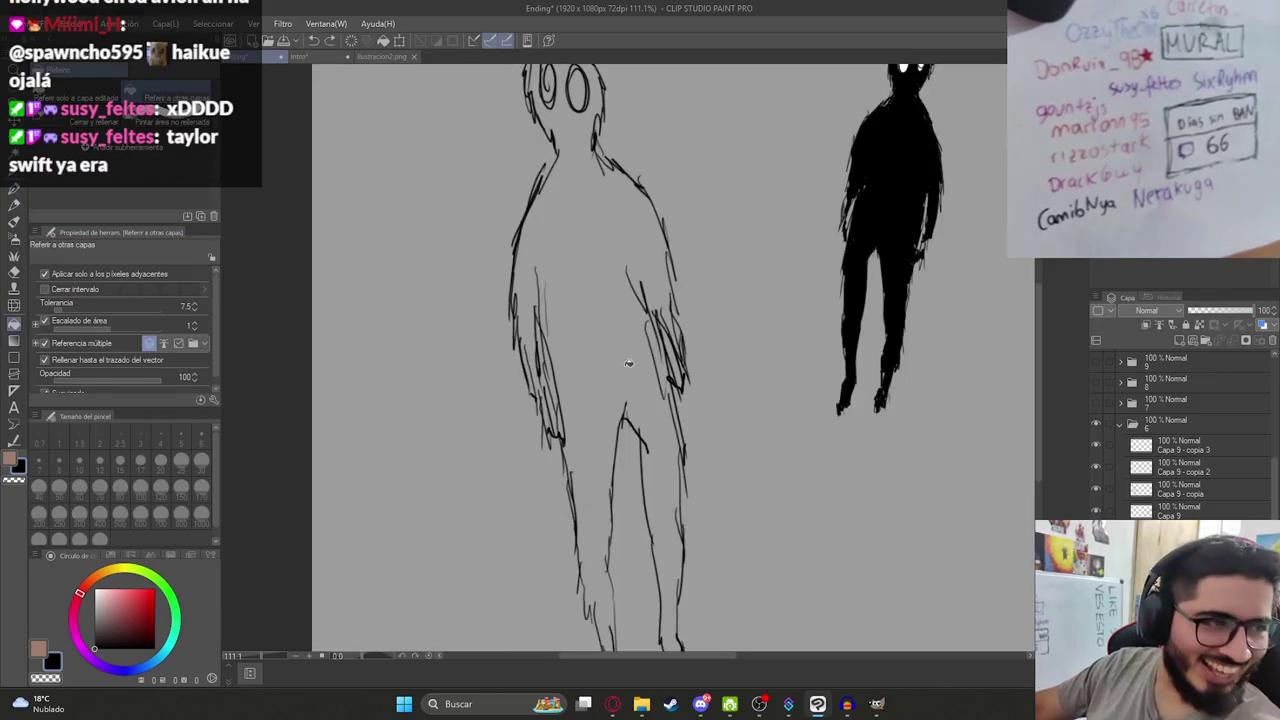
key(p)
scroll(627, 365, down, 2)
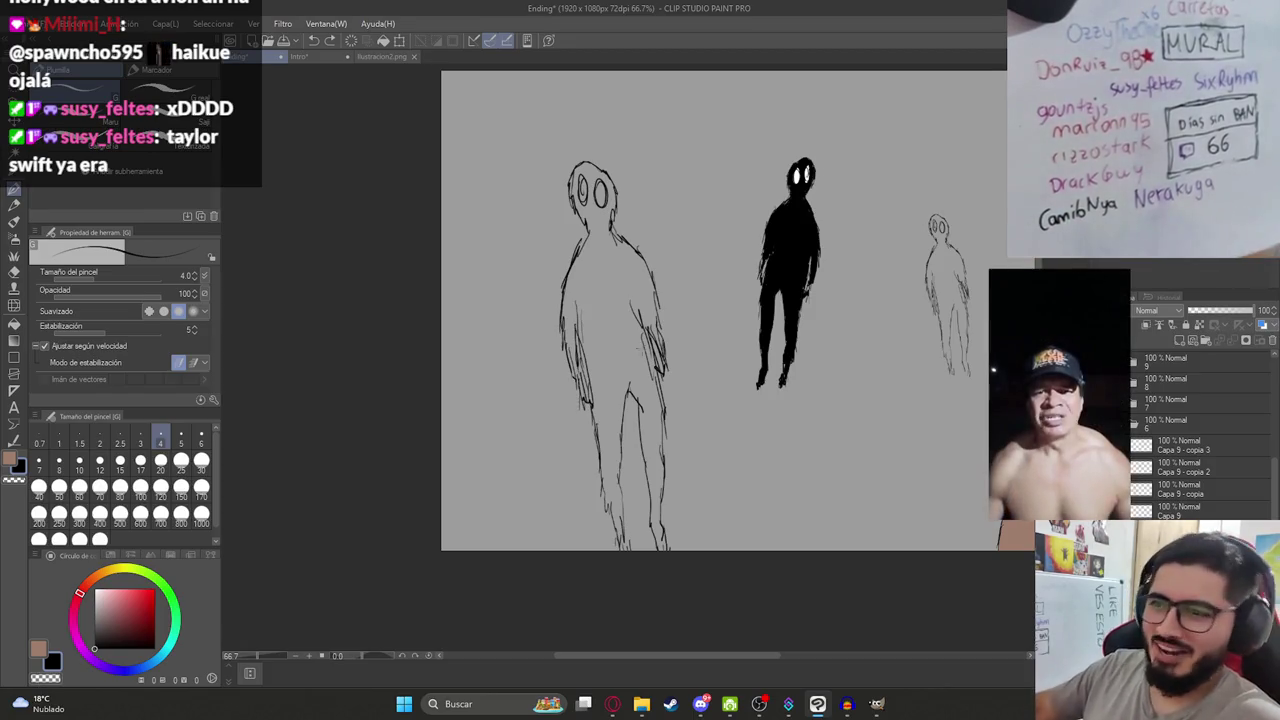
Draw a short stroke above the head, undo it, and retry the black body fill.
drag(590, 145, 591, 195)
key(ctrl+z)
key(g)
click(622, 345)
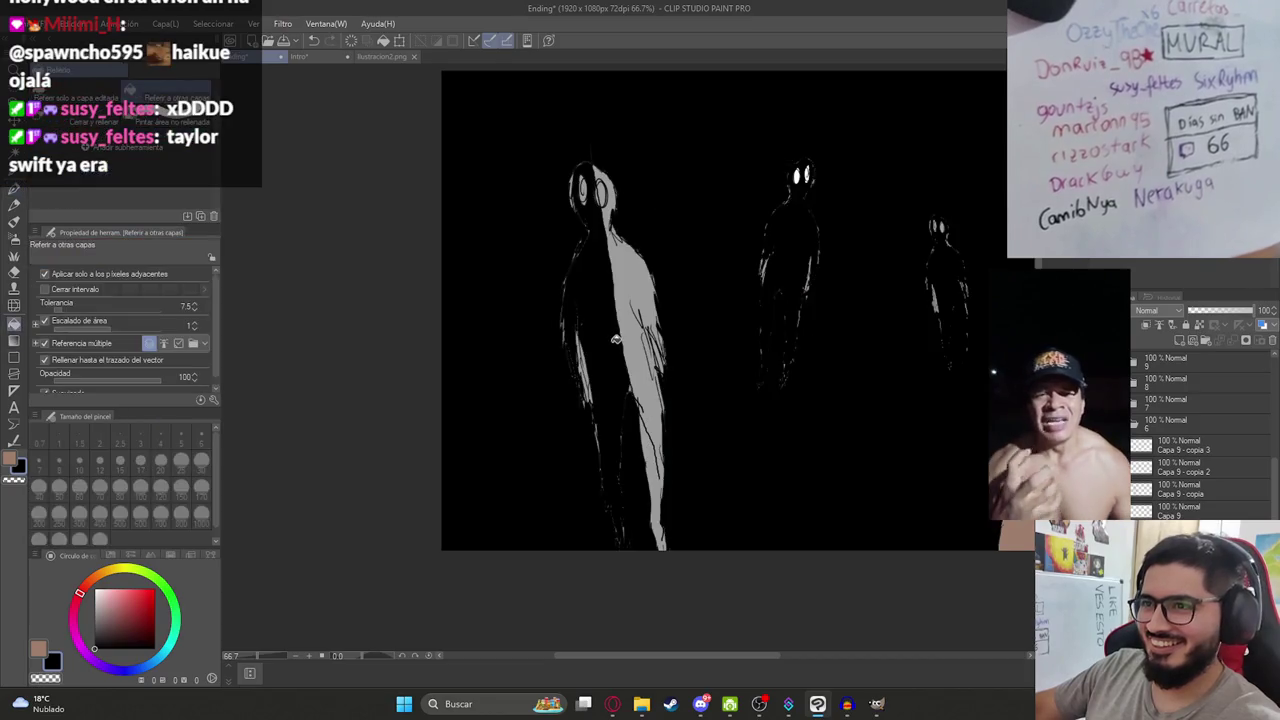
Undo the stray stroke above the head and close a gap in the leg outline.
key(ctrl+z)
key(p)
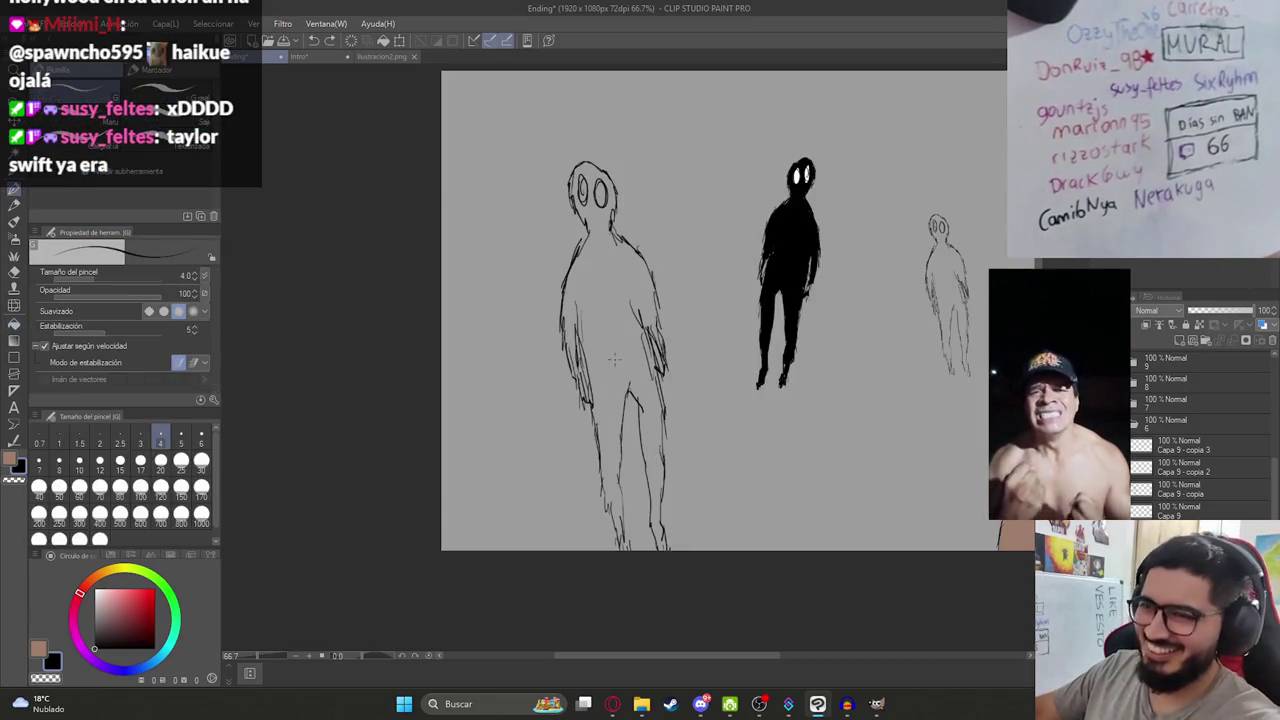
scroll(601, 376, up, 5)
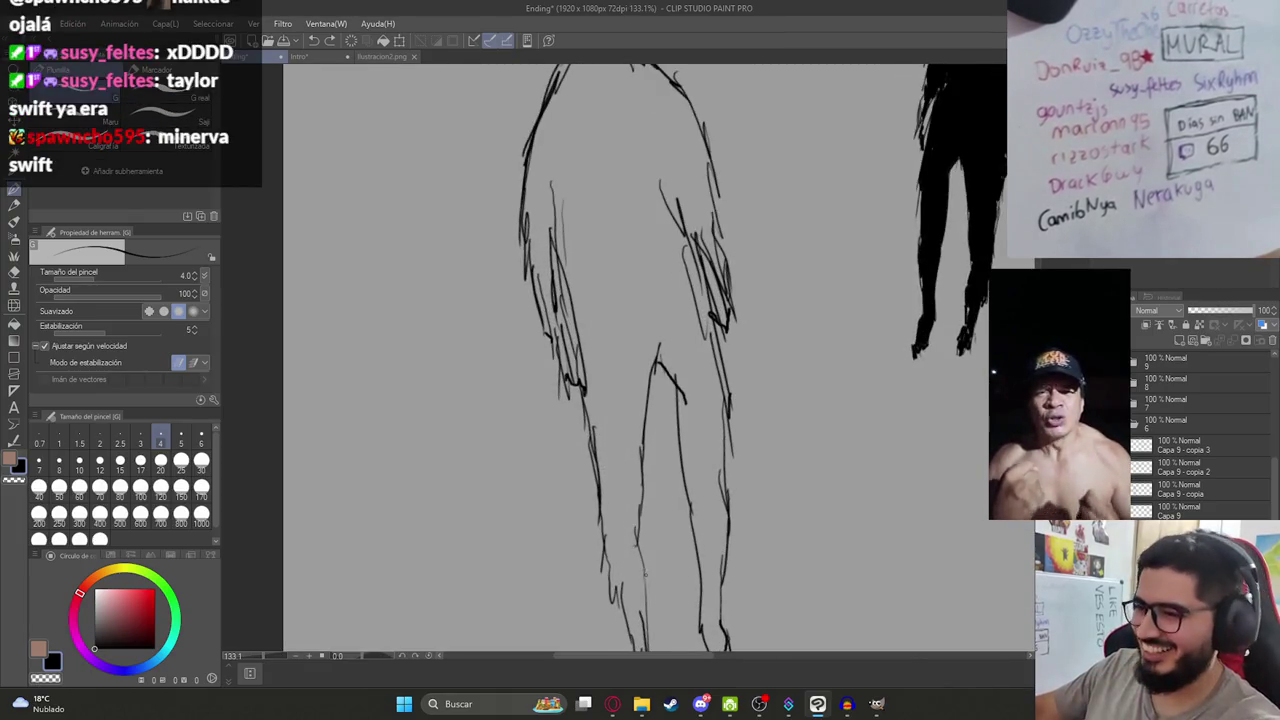
scroll(658, 360, down, 2)
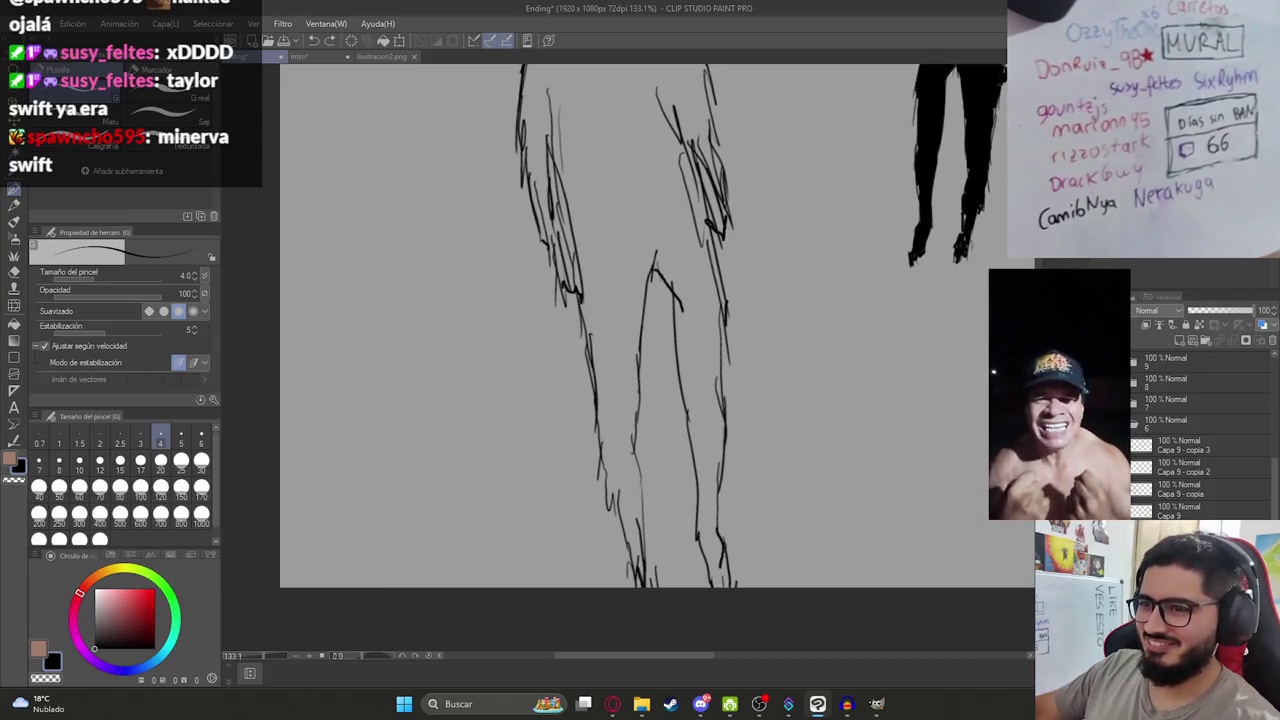
drag(640, 478, 638, 502)
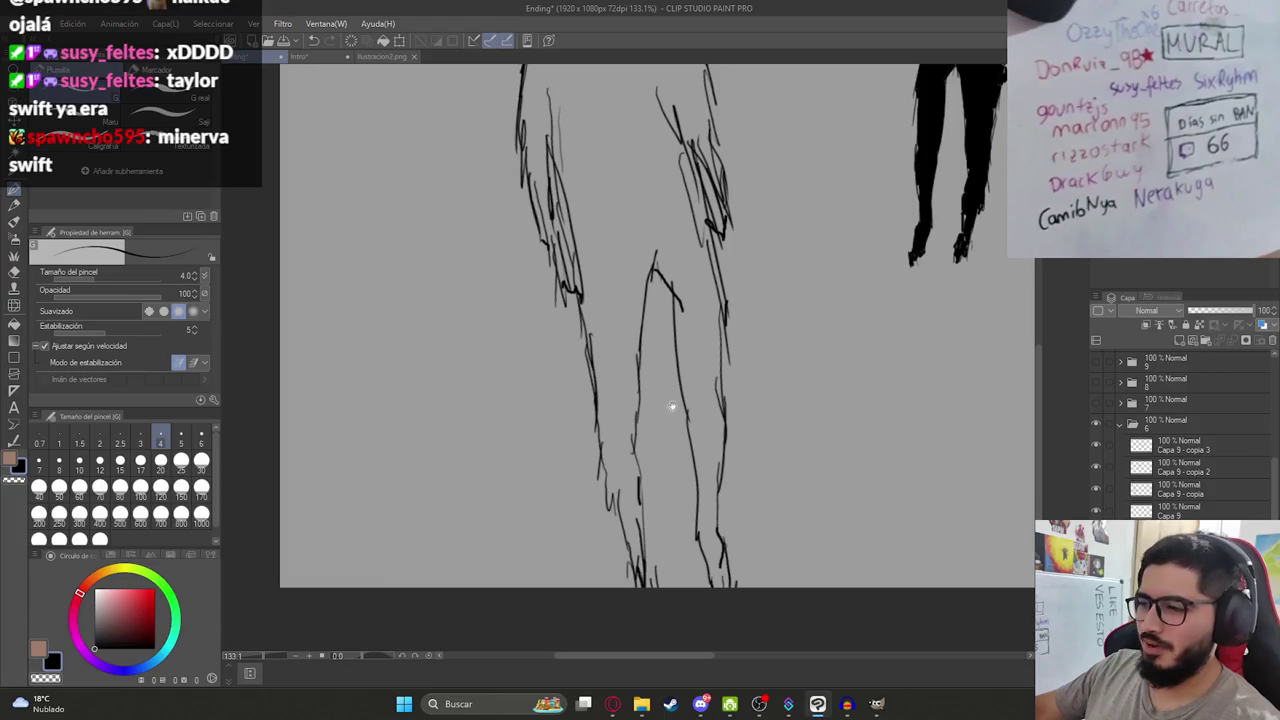
key(ctrl+z)
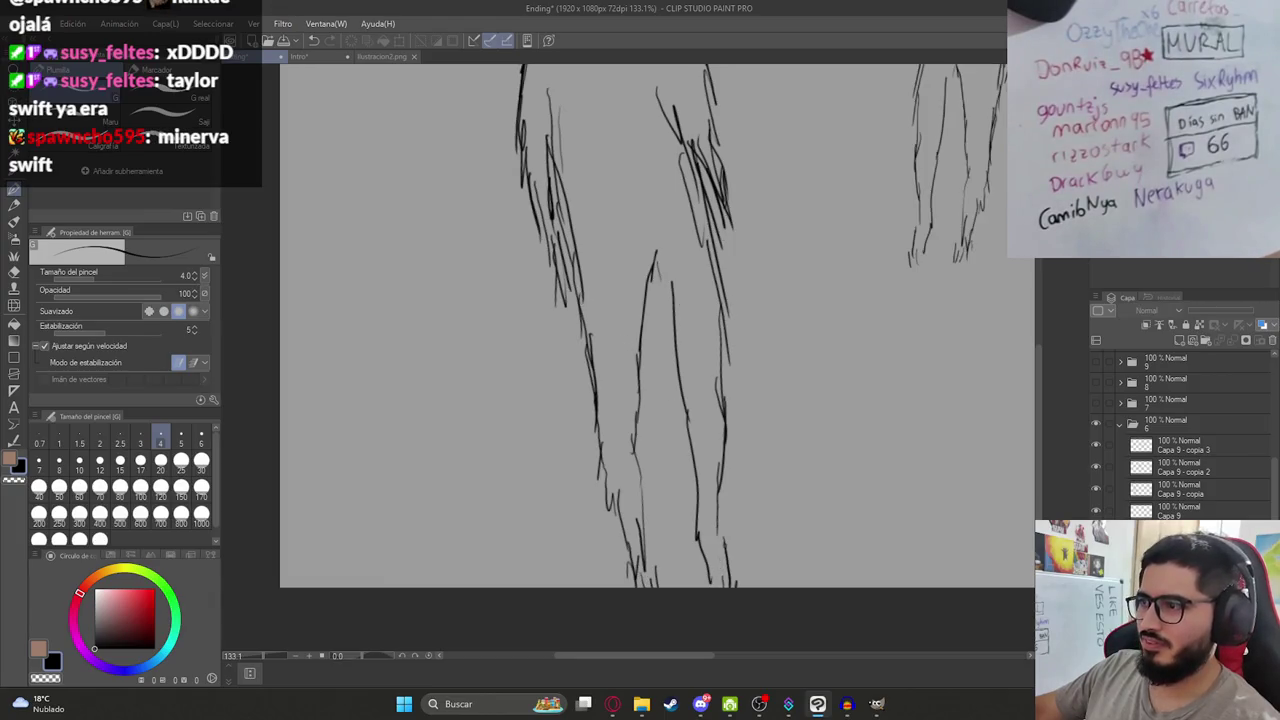
key(ctrl+y)
key(ctrl+z)
key(ctrl+y)
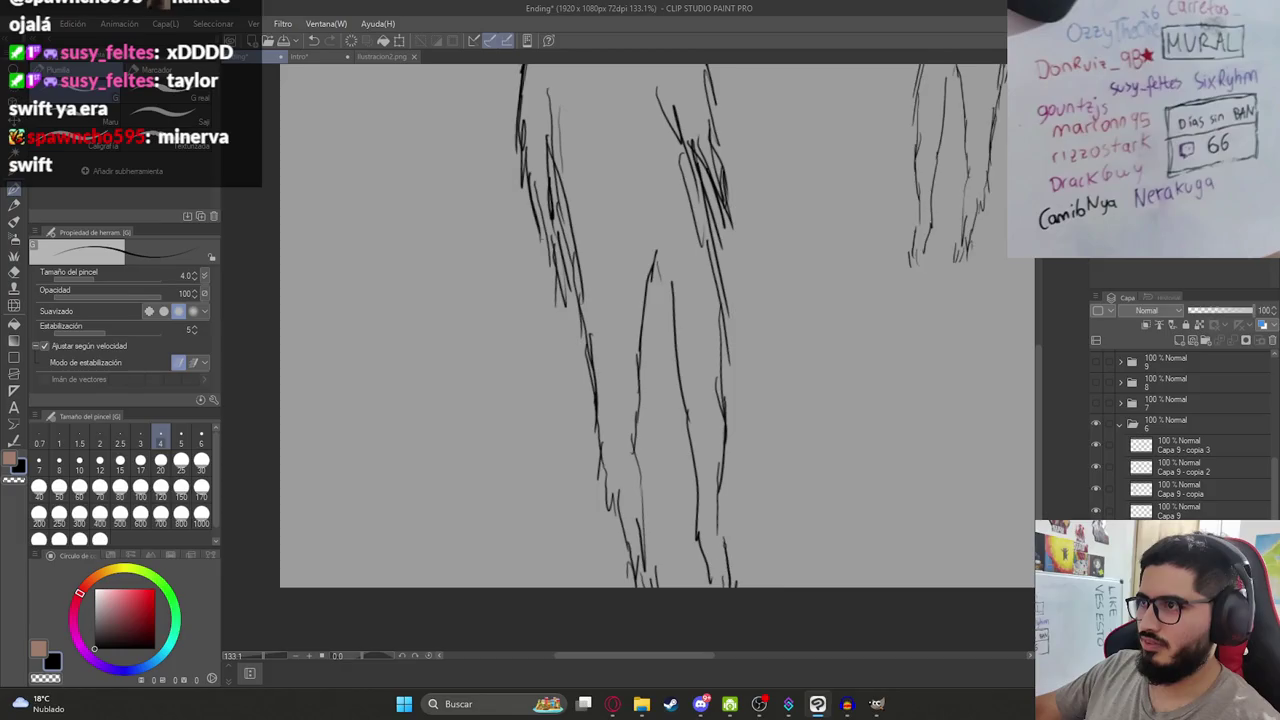
Draw and undo a stroke across the left figure, then undo a fill that leaked around it.
drag(685, 170, 510, 300)
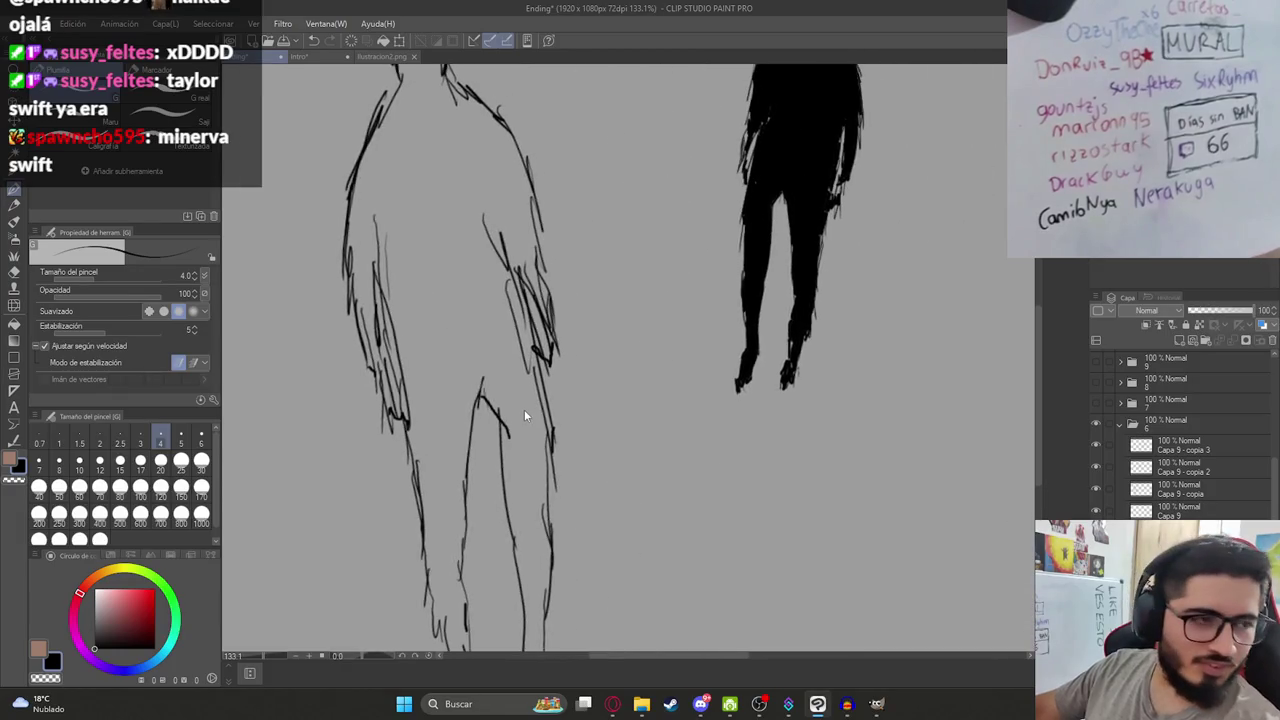
scroll(510, 300, down, 5)
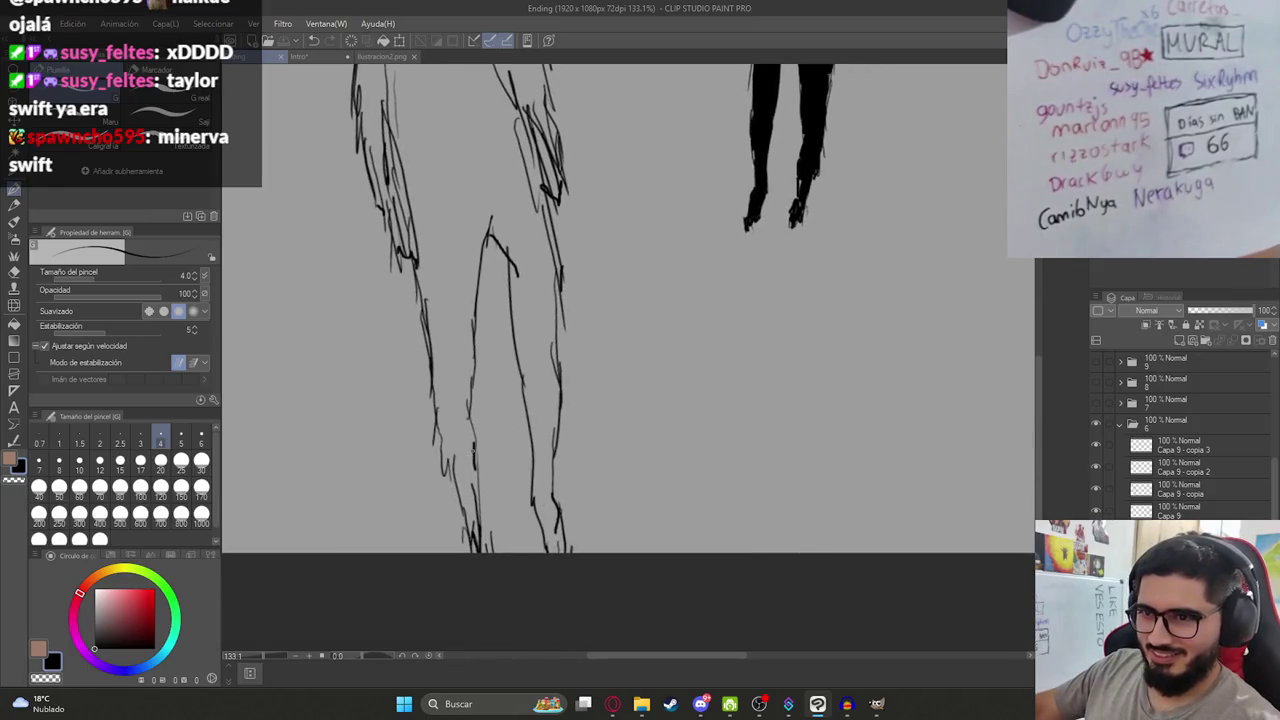
scroll(474, 466, up, 9)
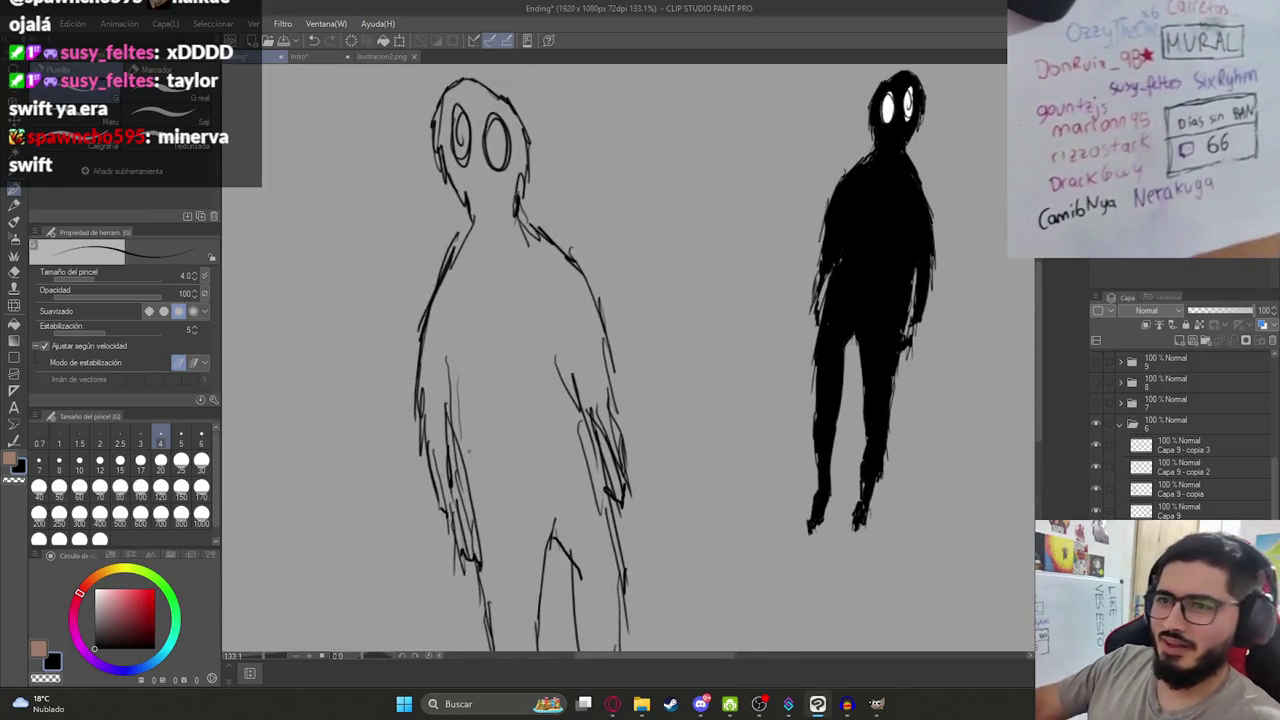
drag(304, 468, 668, 427)
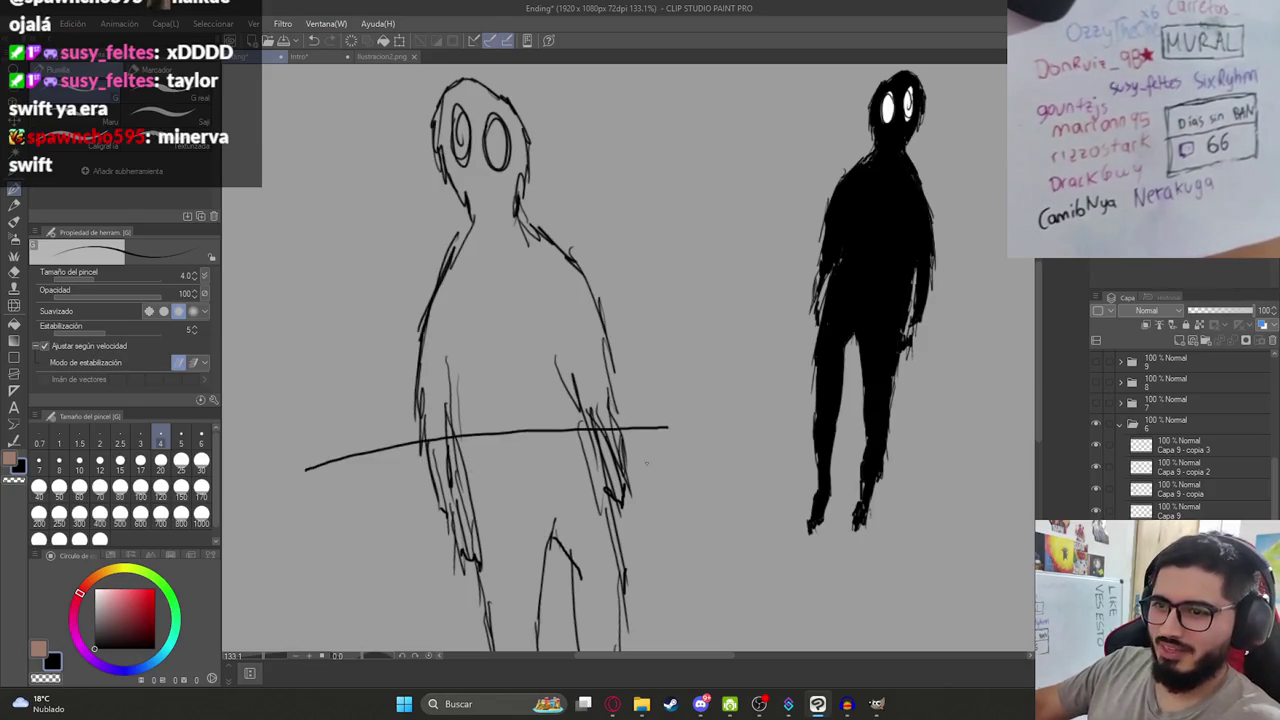
key(g)
key(ctrl+z)
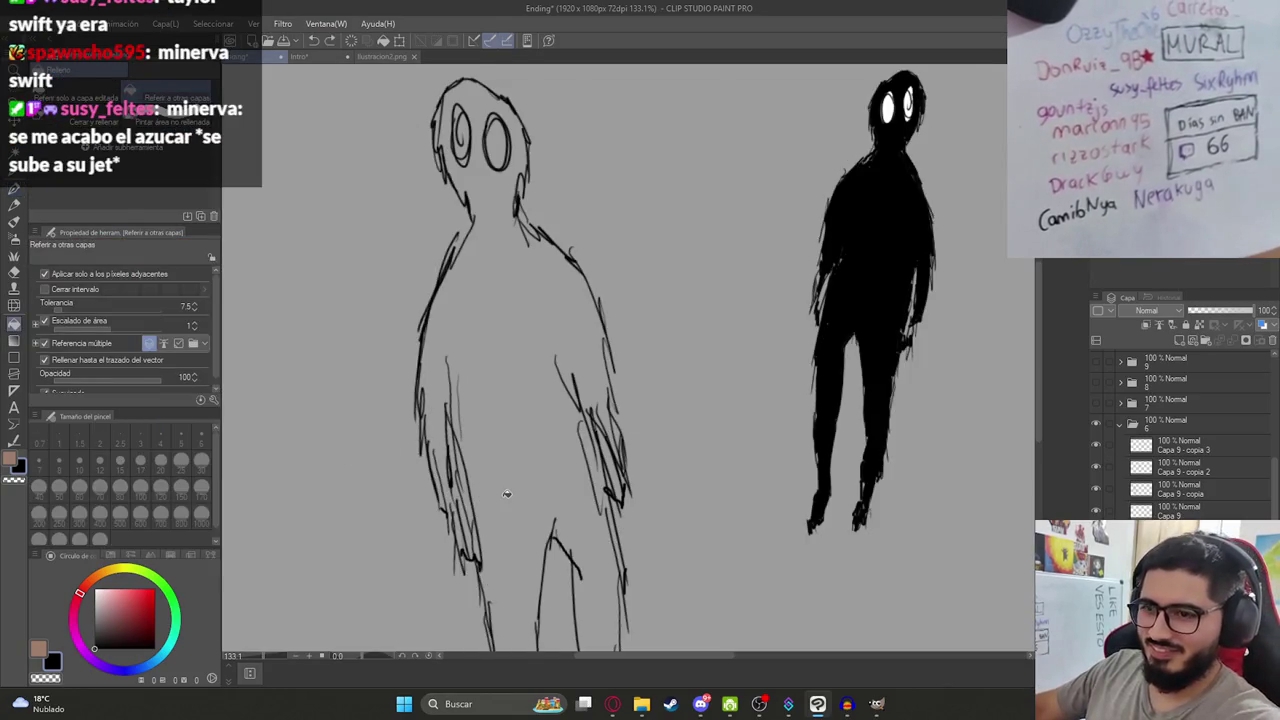
key(p)
scroll(503, 498, down, 3)
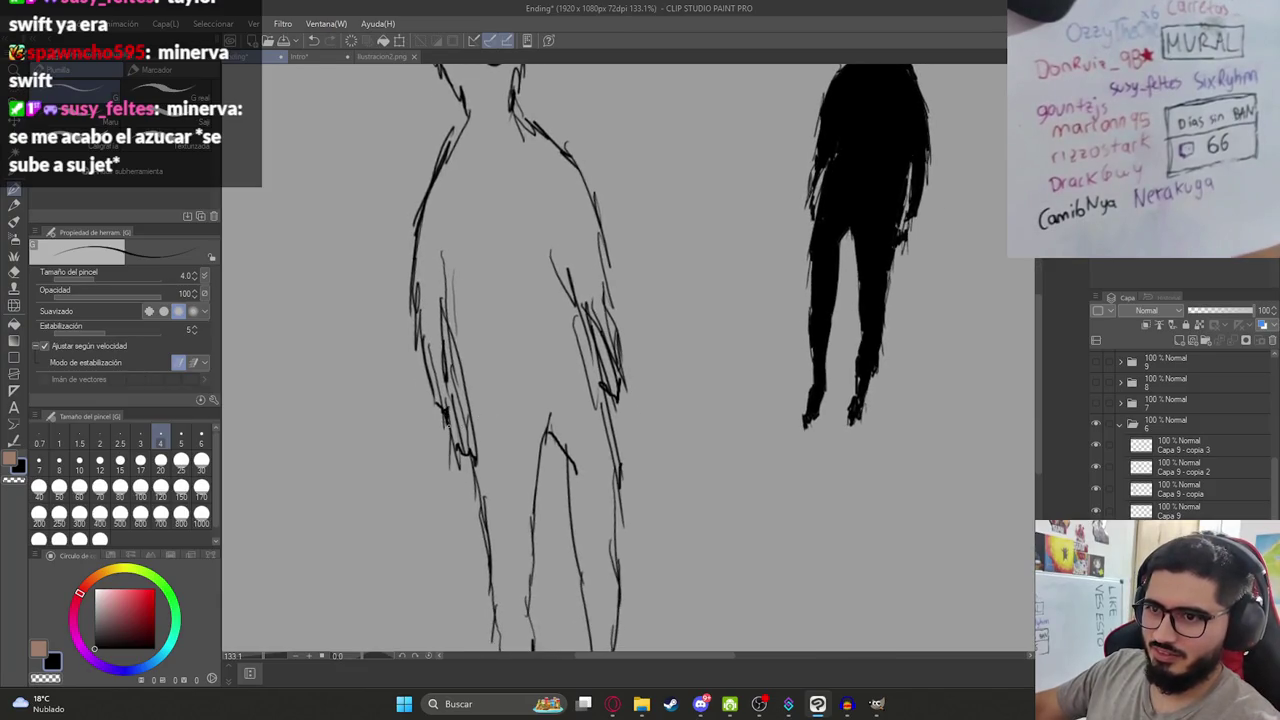
key(g)
click(510, 361)
key(ctrl+z)
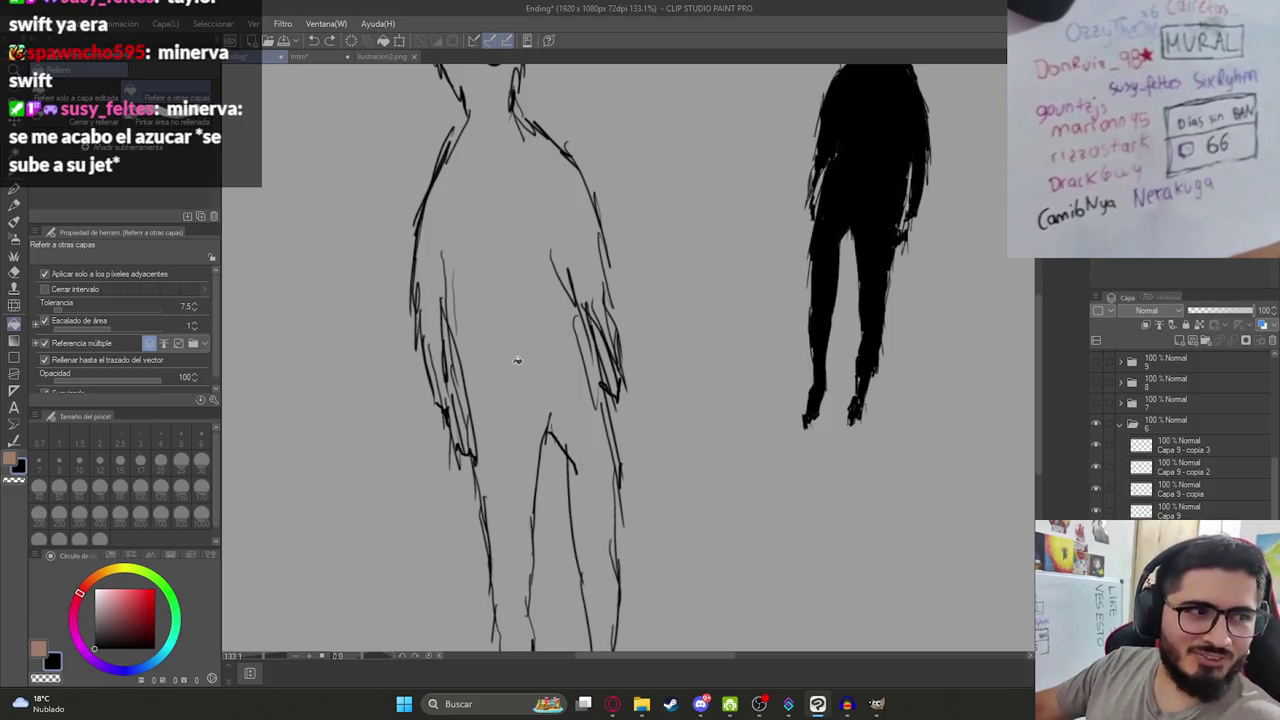
key(p)
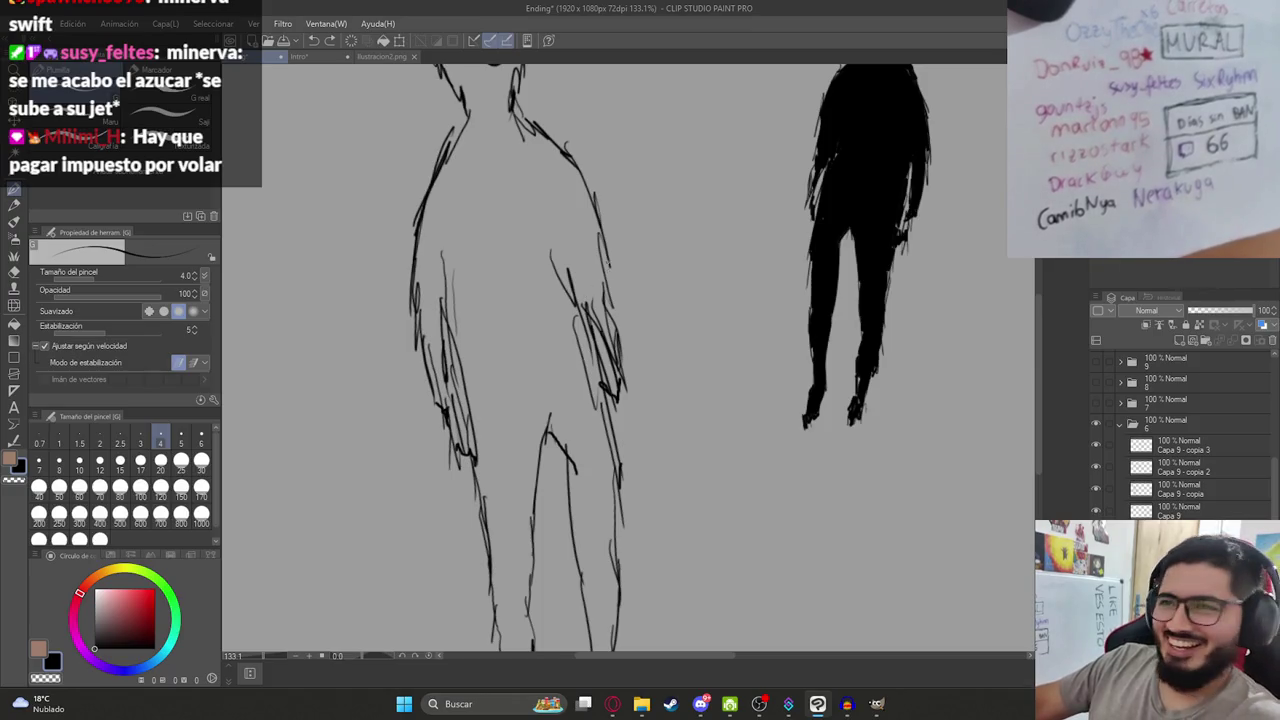
Seal the gaps in both leg outlines and fill the left figure's body solid black.
drag(602, 284, 606, 306)
key(ctrl+z)
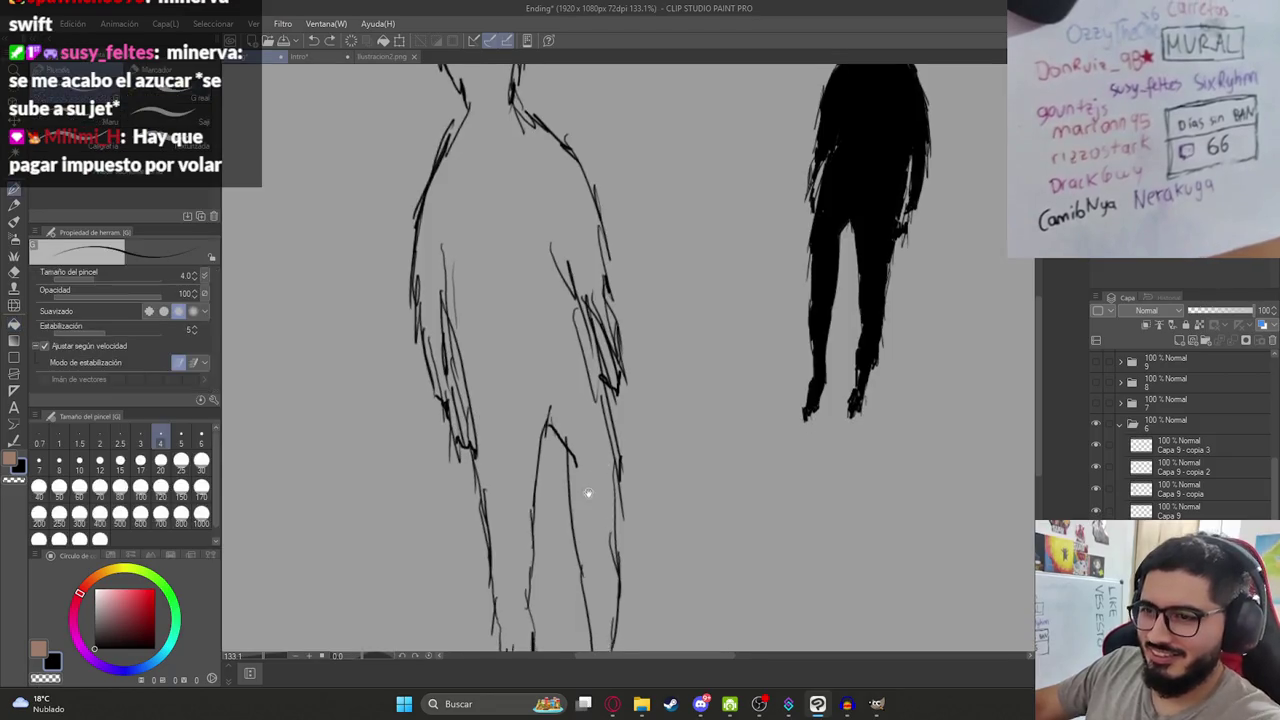
scroll(520, 430, down, 5)
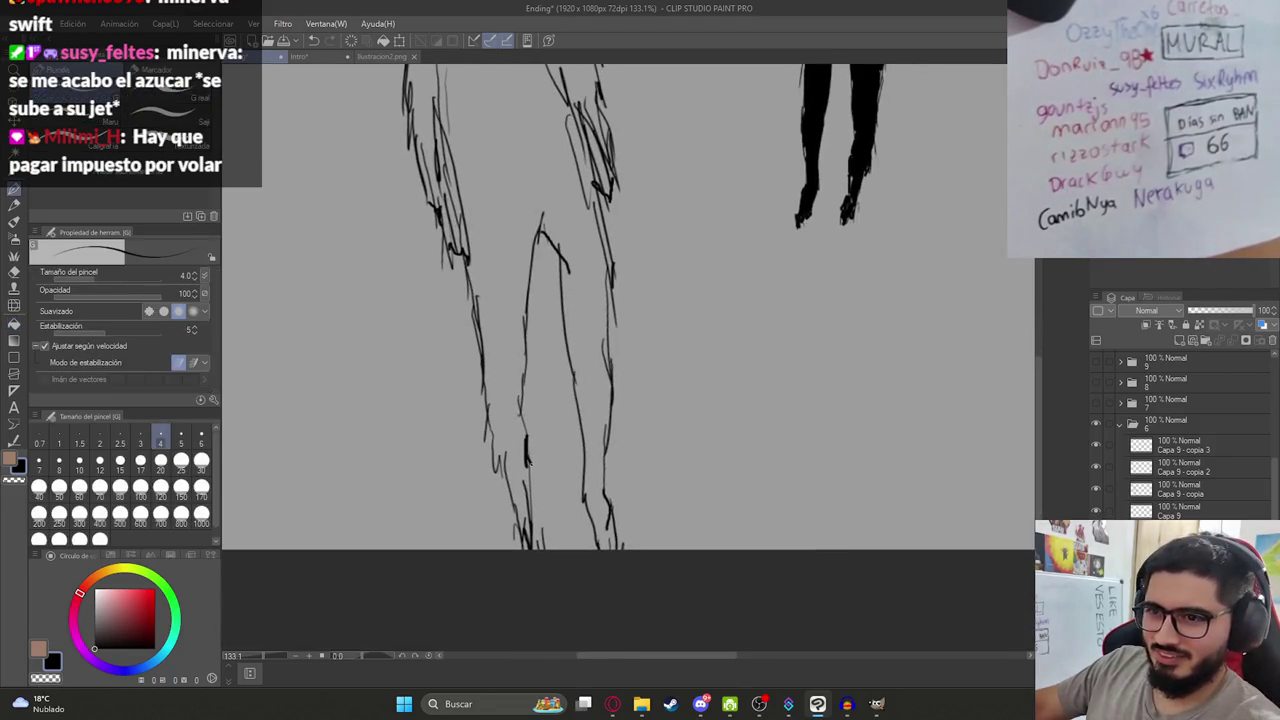
drag(527, 447, 528, 465)
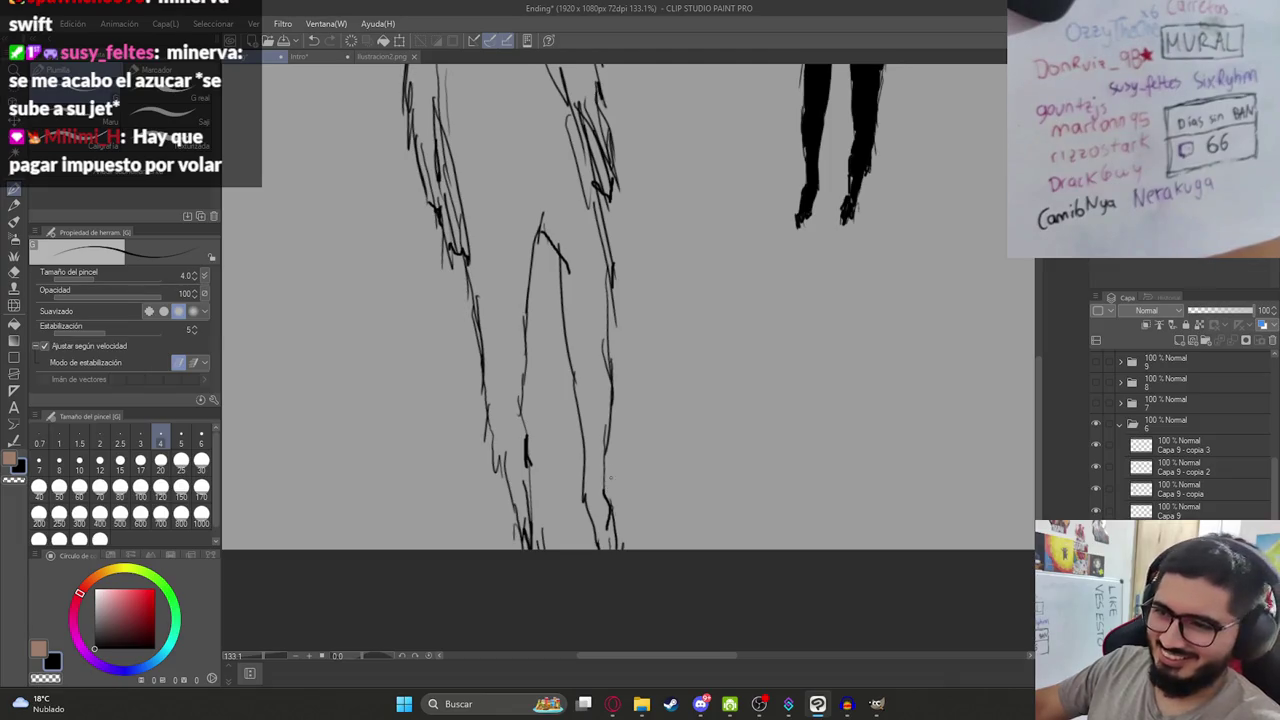
drag(609, 361, 612, 383)
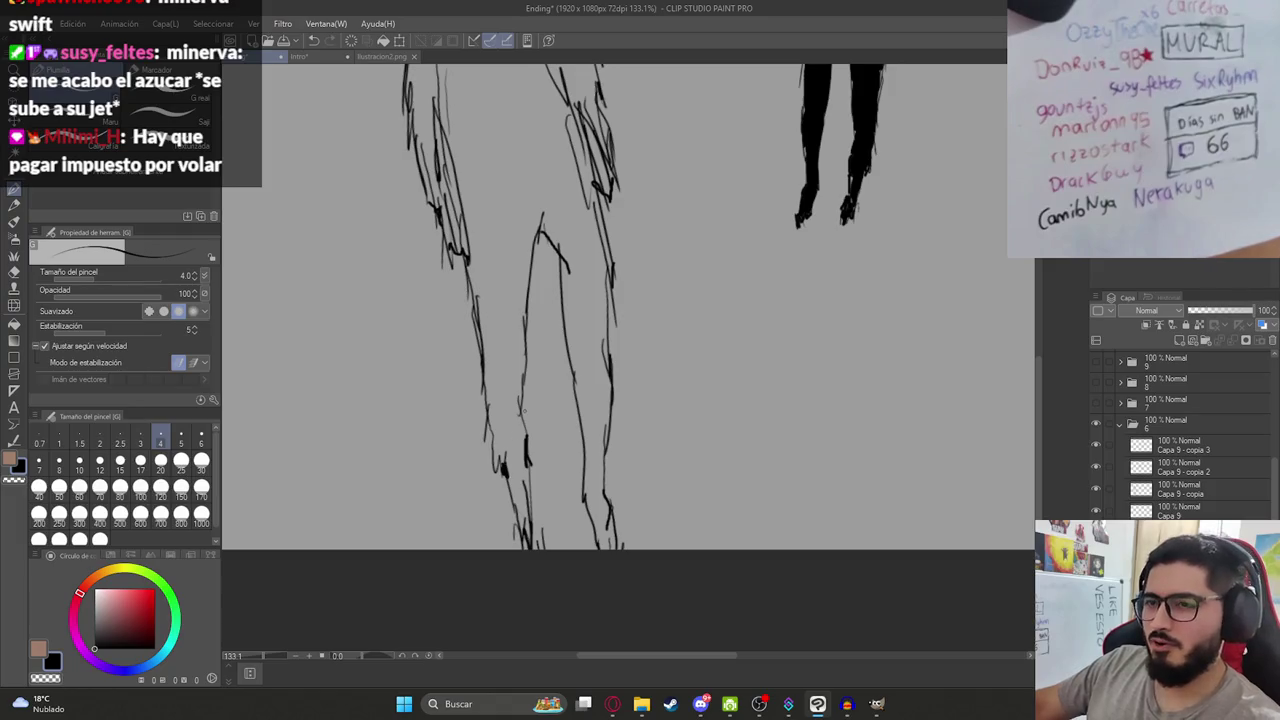
key(g)
click(523, 378)
drag(521, 208, 611, 563)
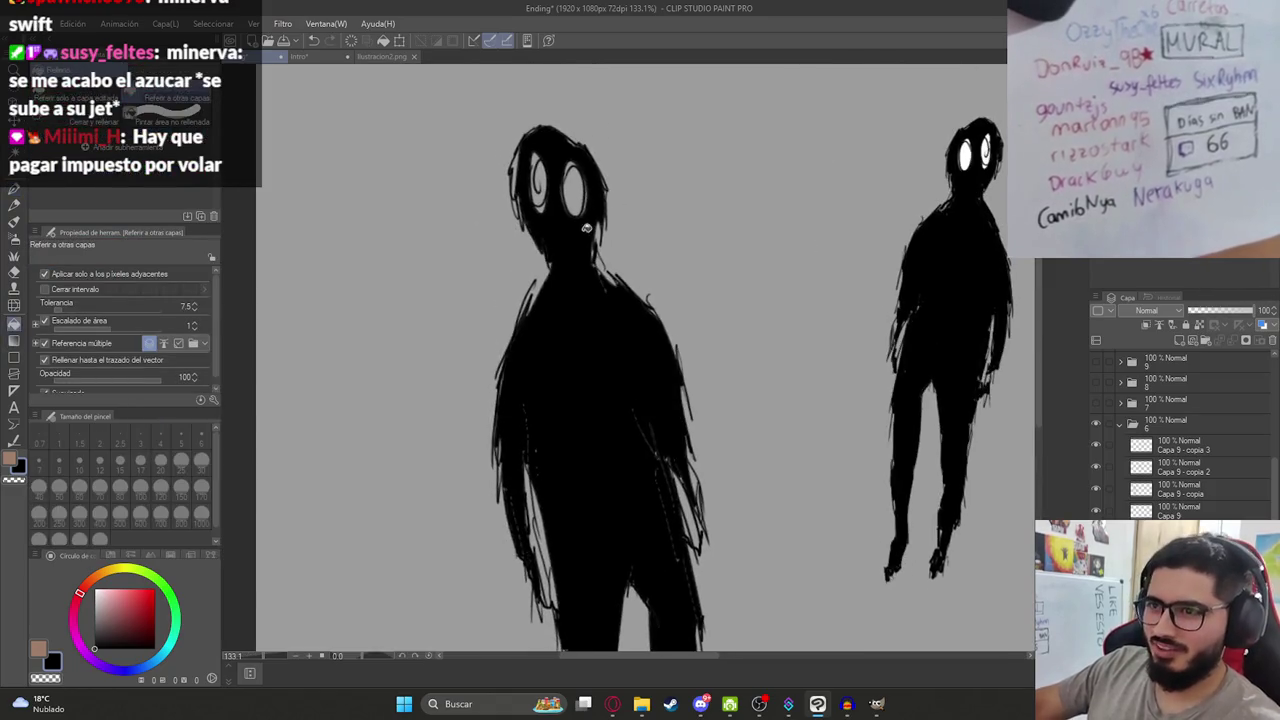
Fill the left figure's two eyes white, then zoom out to view the scene.
key(x)
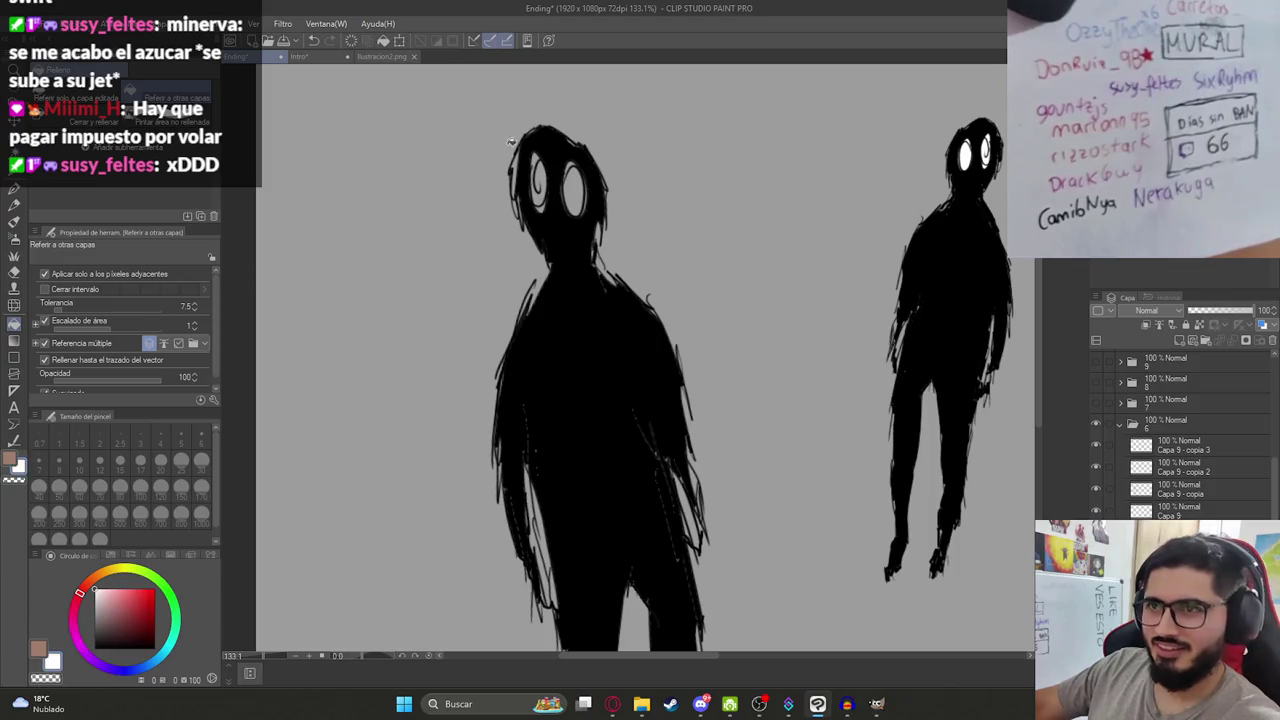
click(535, 188)
click(571, 189)
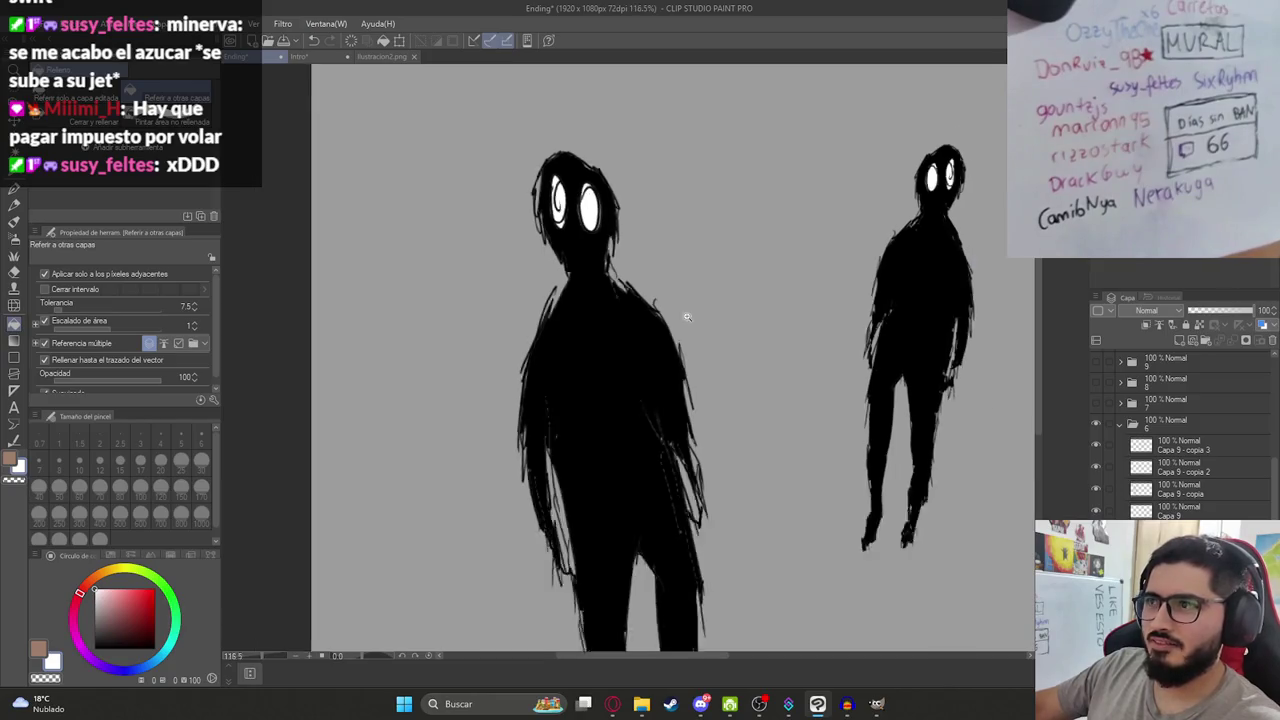
scroll(629, 425, down, 5)
scroll(569, 420, up, 2)
Ink the third sketched figure's inner leg, lower leg and right foot in black.
key(x)
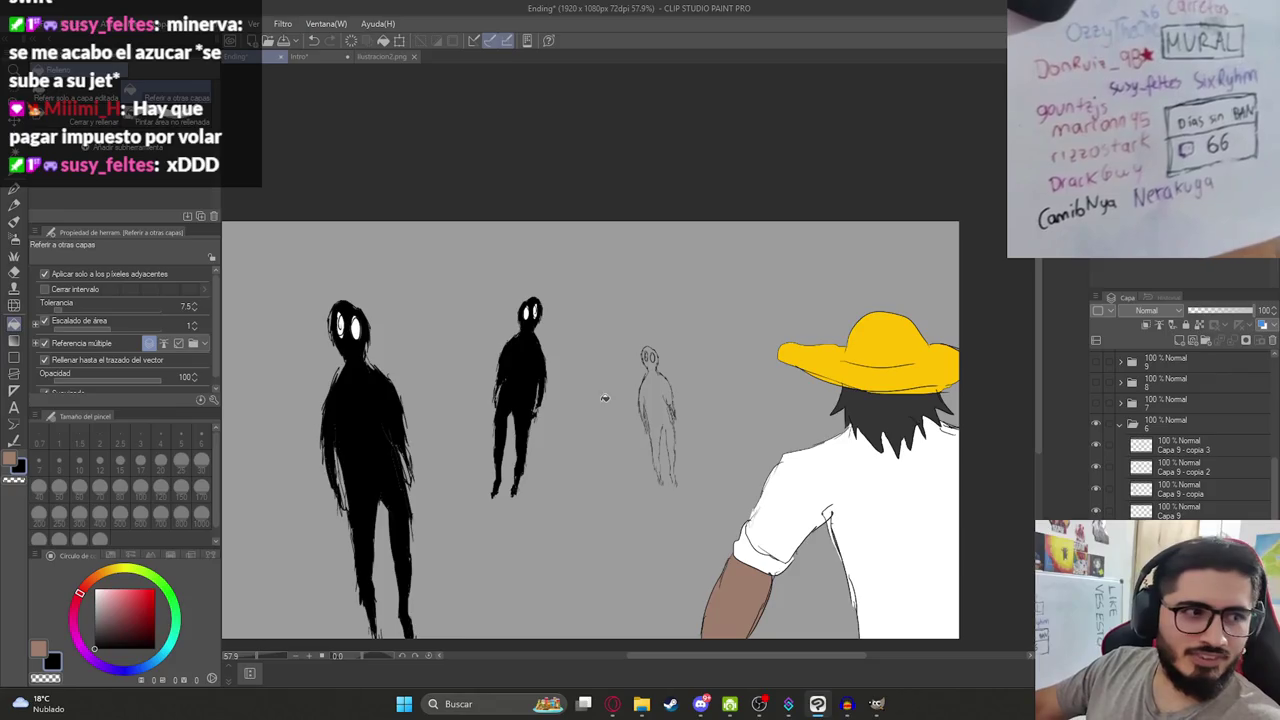
scroll(640, 410, up, 3)
scroll(625, 430, up, 4)
scroll(610, 455, up, 2)
key(p)
drag(655, 425, 670, 452)
drag(676, 600, 651, 425)
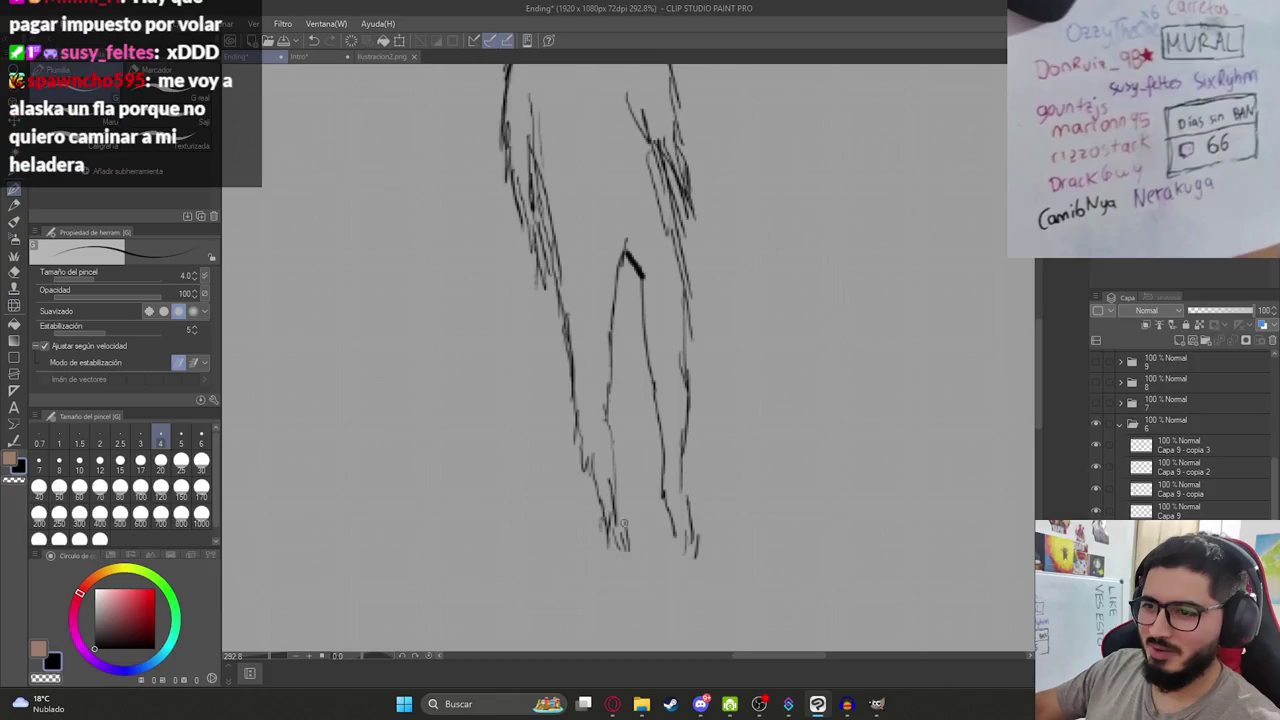
drag(678, 520, 698, 550)
drag(684, 490, 686, 522)
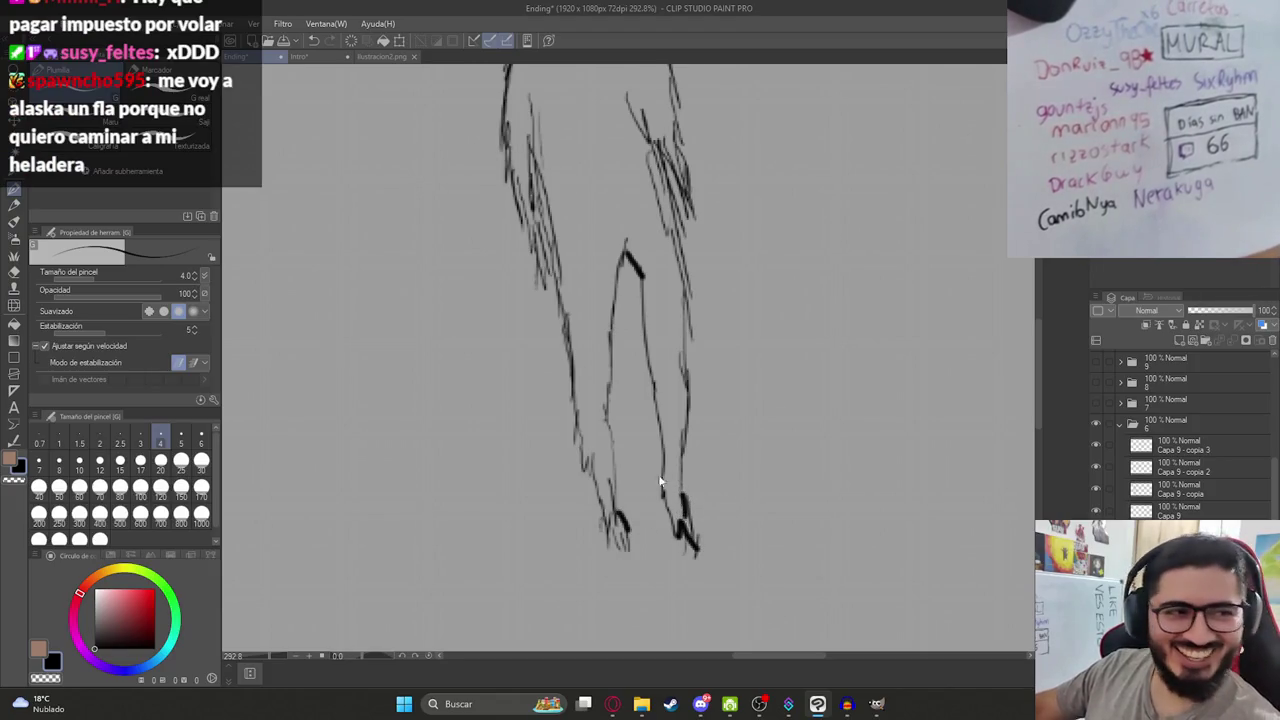
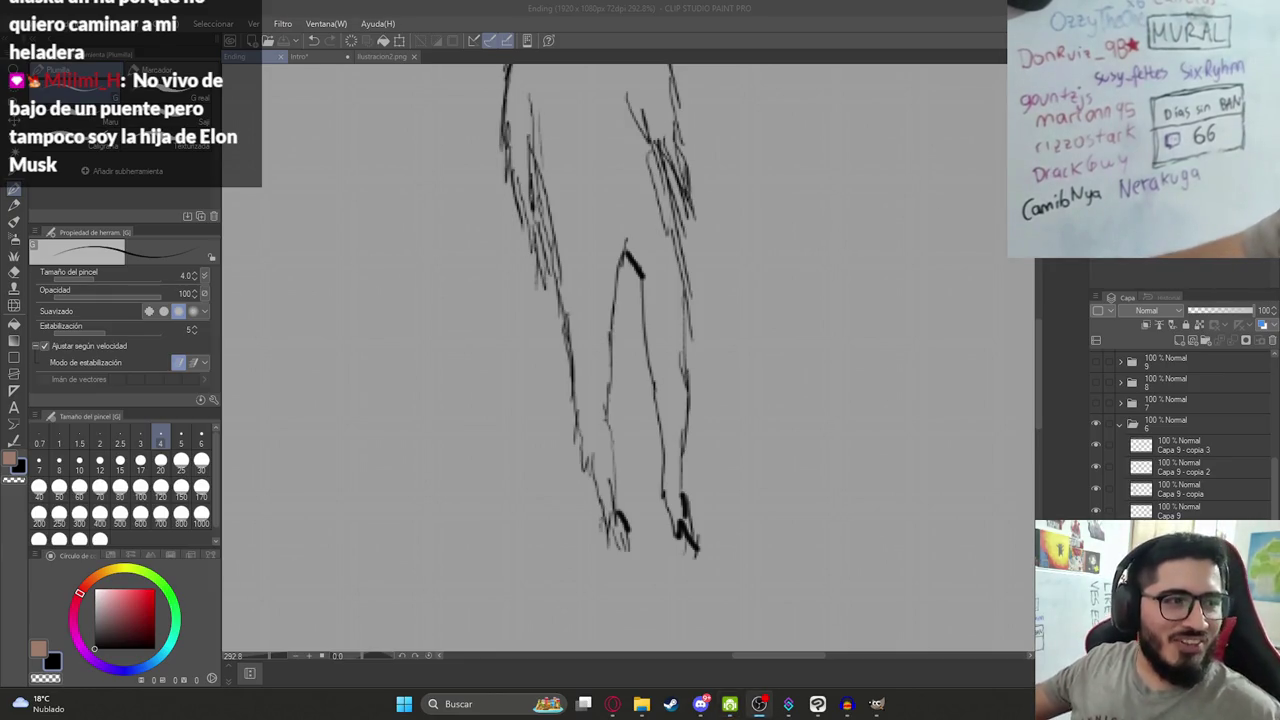
Sketch a leg stroke on the creature, undo it, and draw a horizontal line across its body.
click(619, 366)
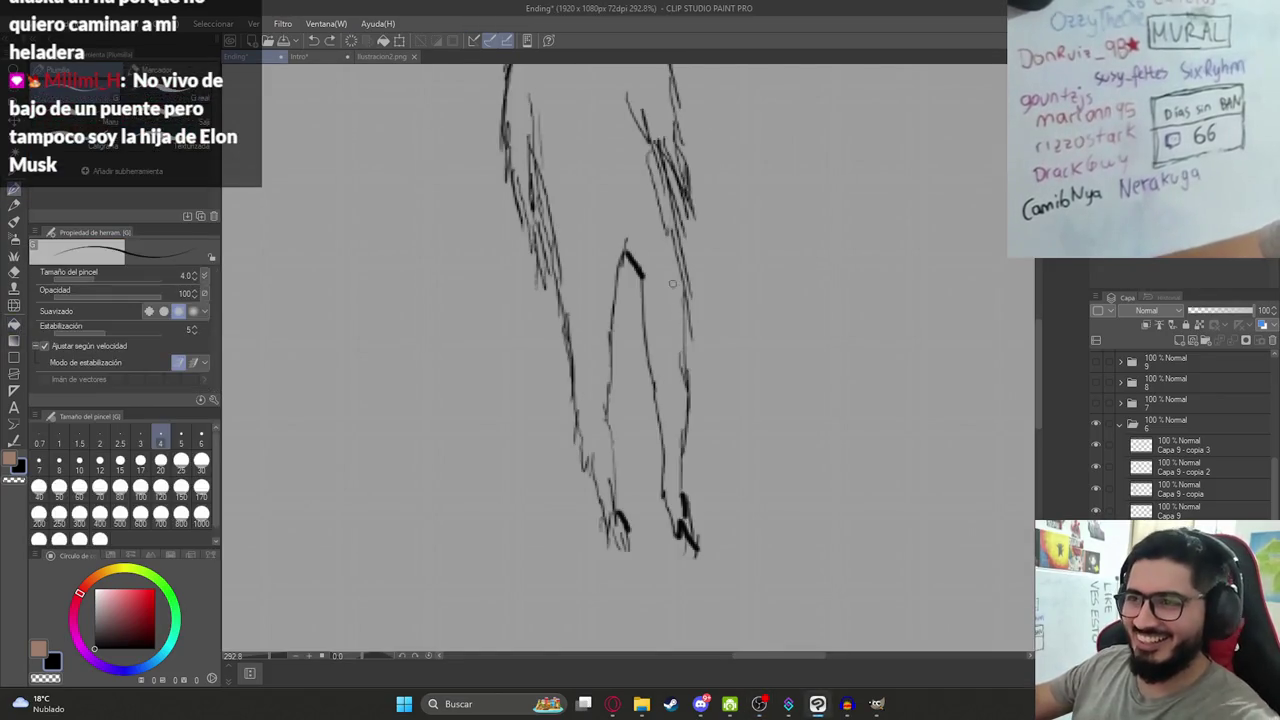
drag(648, 250, 672, 300)
key(ctrl+z)
scroll(480, 366, down, 2)
scroll(480, 366, down, 2)
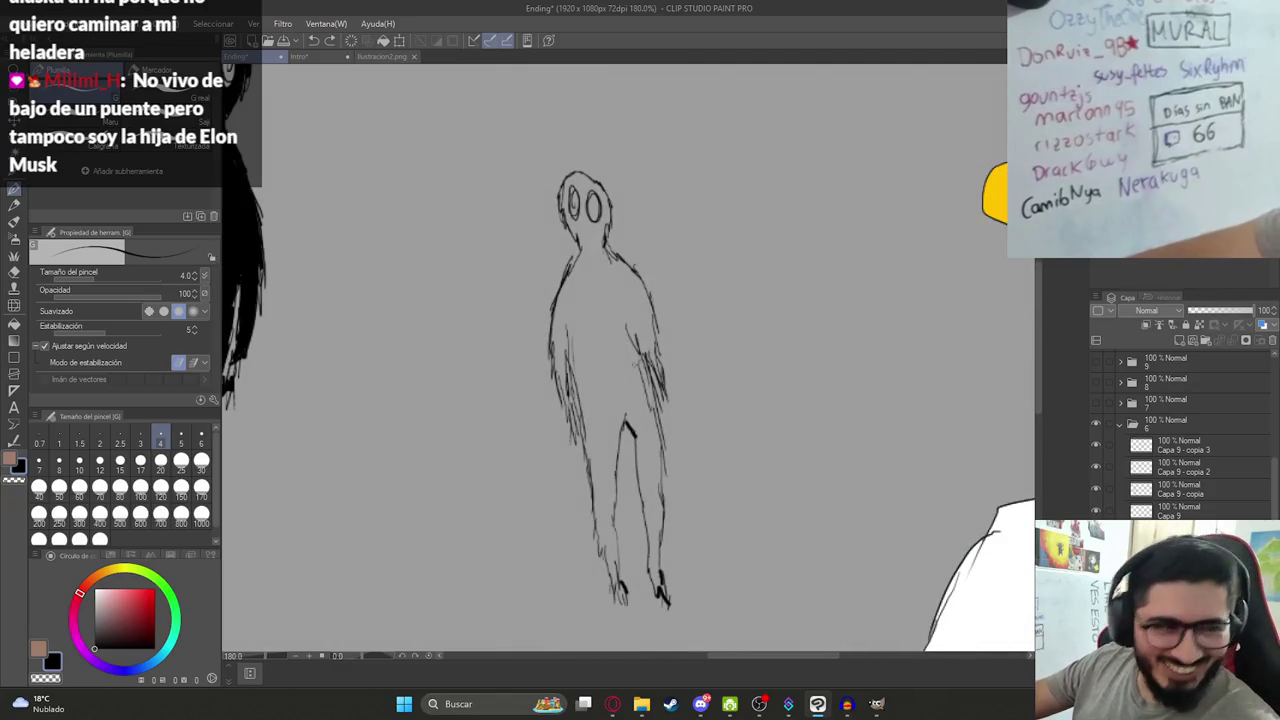
drag(480, 366, 752, 368)
Try black fills on the creature's body, undo them, and darken its left leg with a pen stroke.
key(g)
click(616, 388)
click(618, 330)
key(ctrl+z)
key(ctrl+z)
key(p)
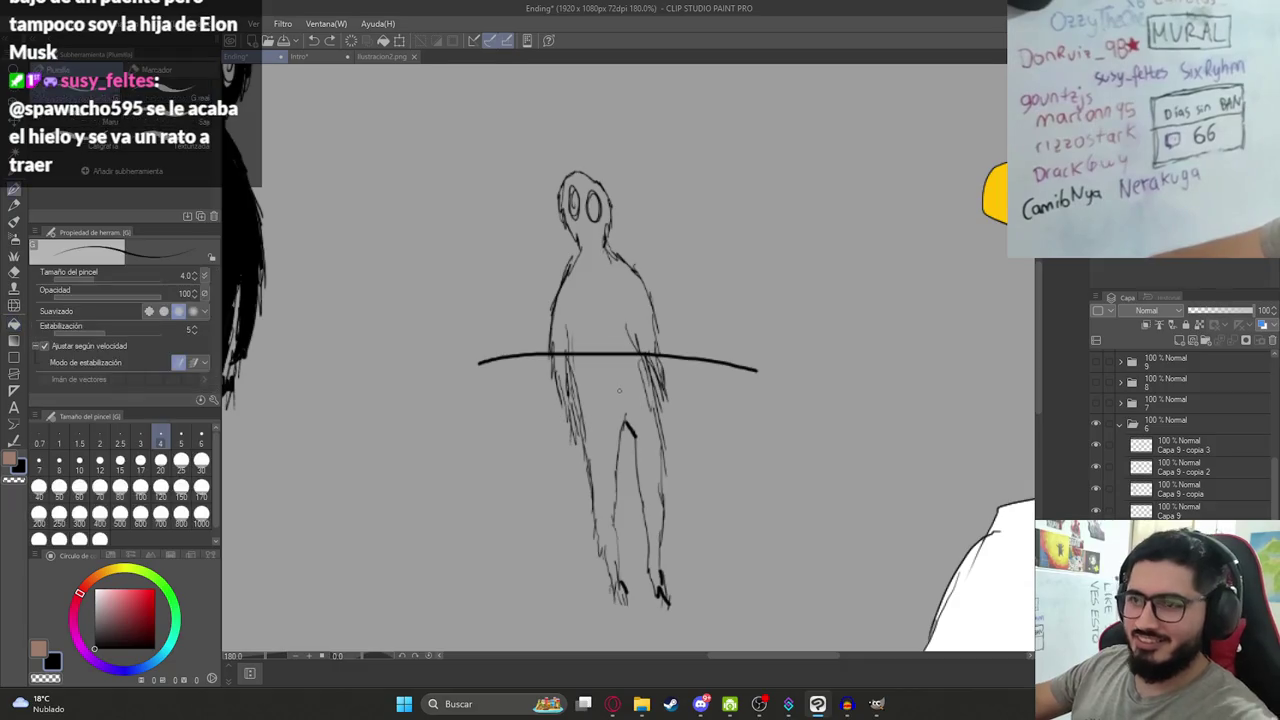
key(ctrl+z)
drag(567, 401, 575, 422)
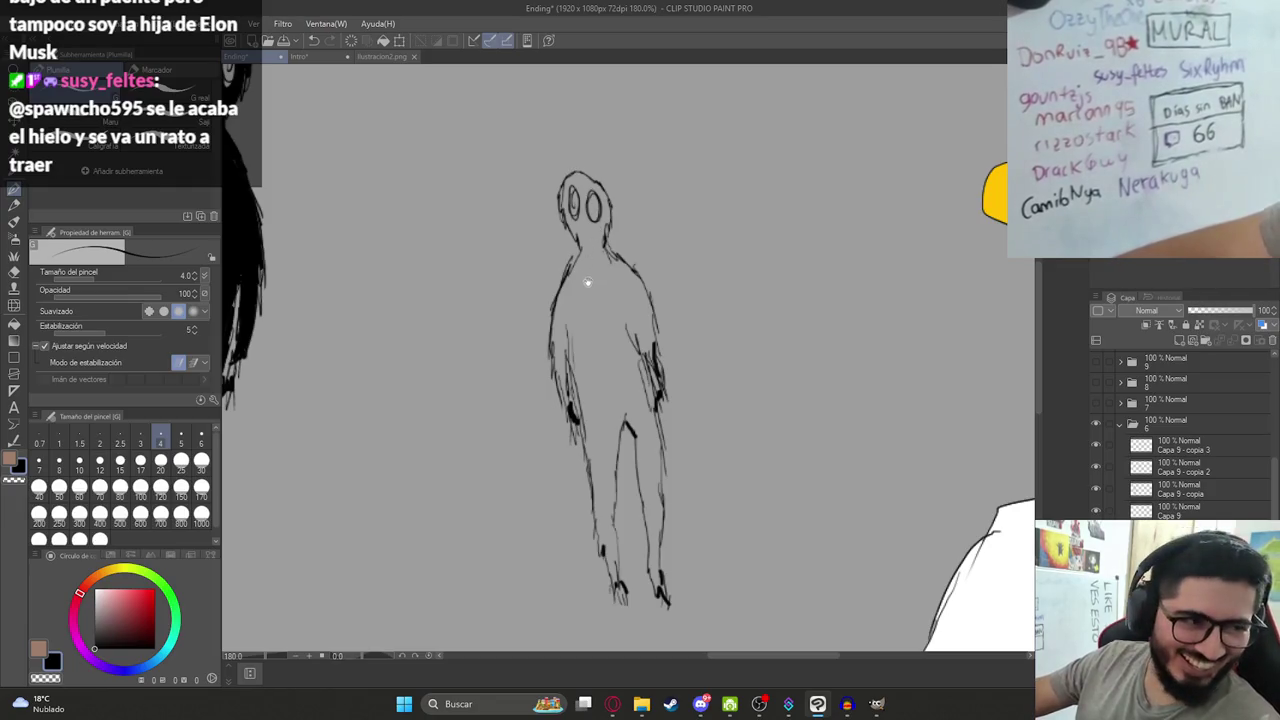
Recentre the view on the creature and go back to the Pen tool.
drag(593, 298, 605, 320)
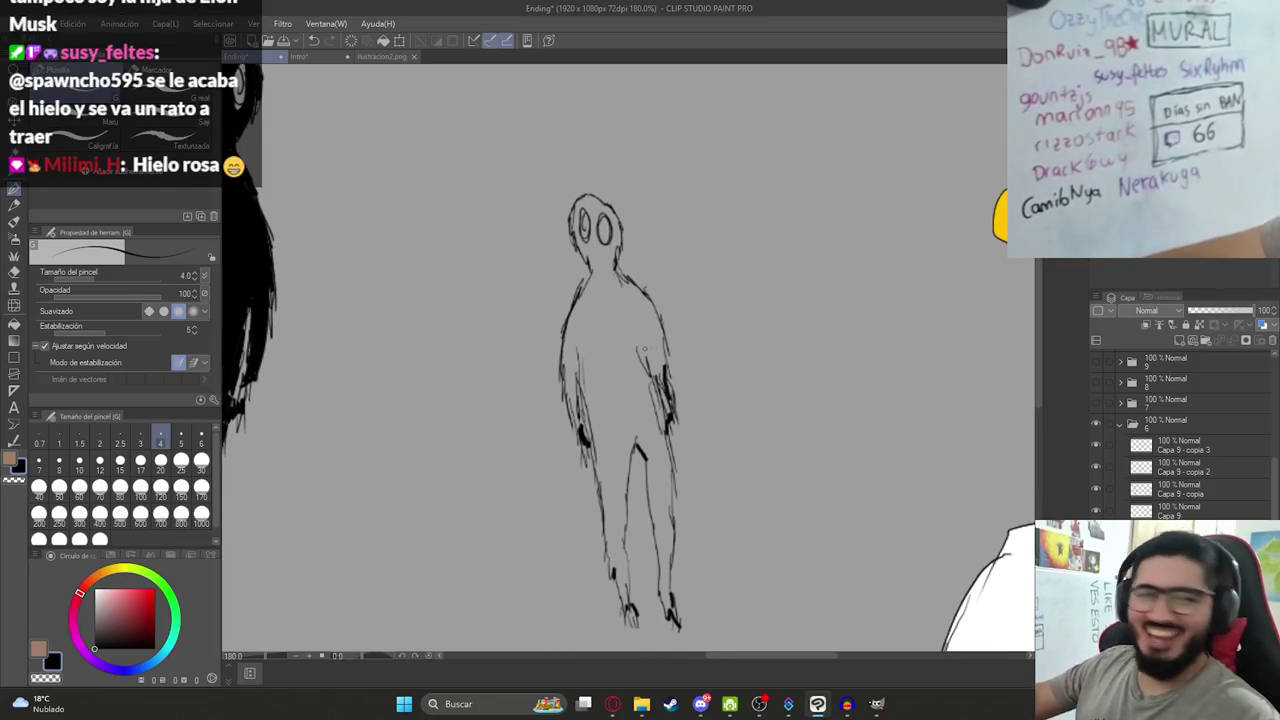
scroll(638, 354, up, 2)
scroll(610, 417, down, 1)
scroll(610, 417, down, 1)
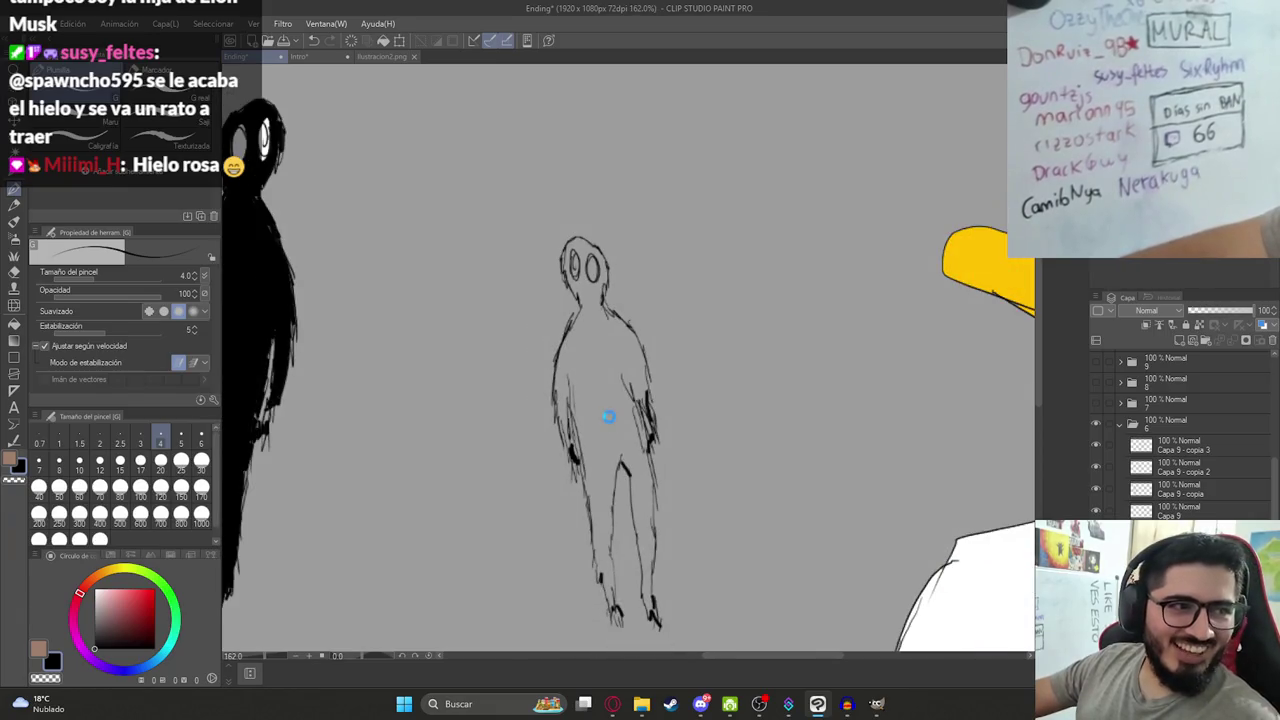
scroll(610, 360, down, 1)
scroll(590, 330, up, 1)
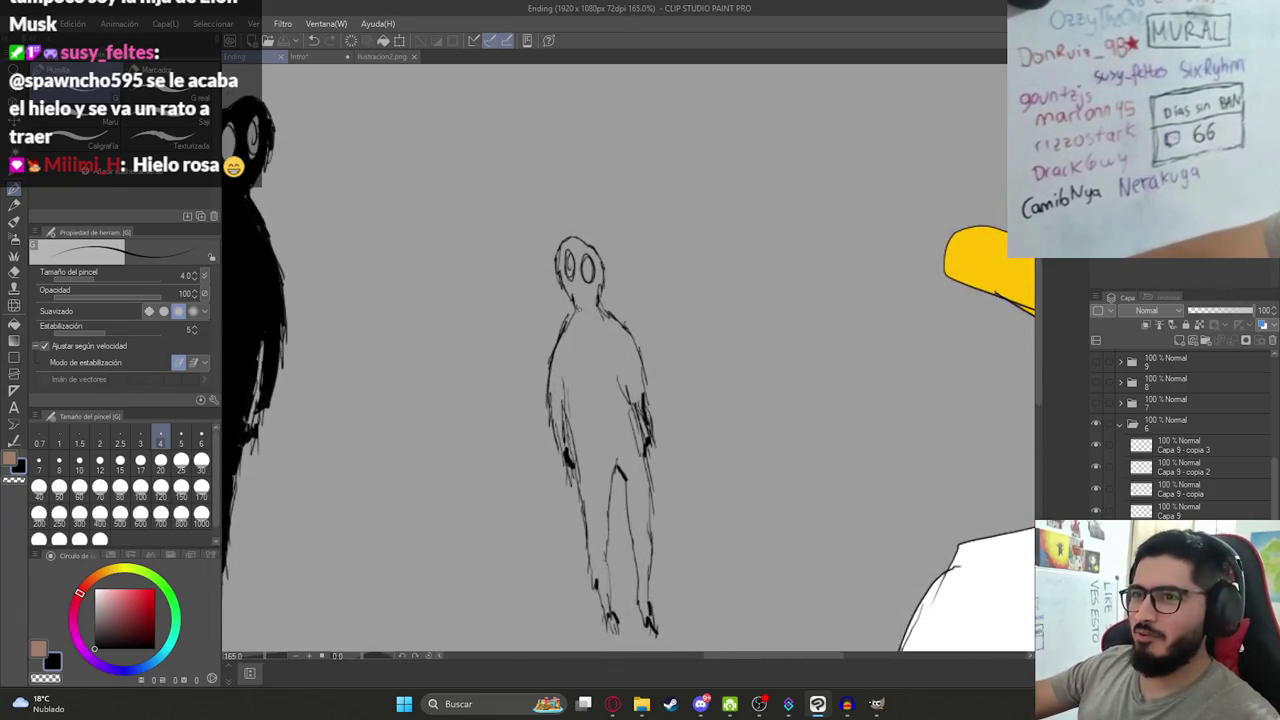
scroll(579, 310, up, 2)
scroll(600, 400, down, 1)
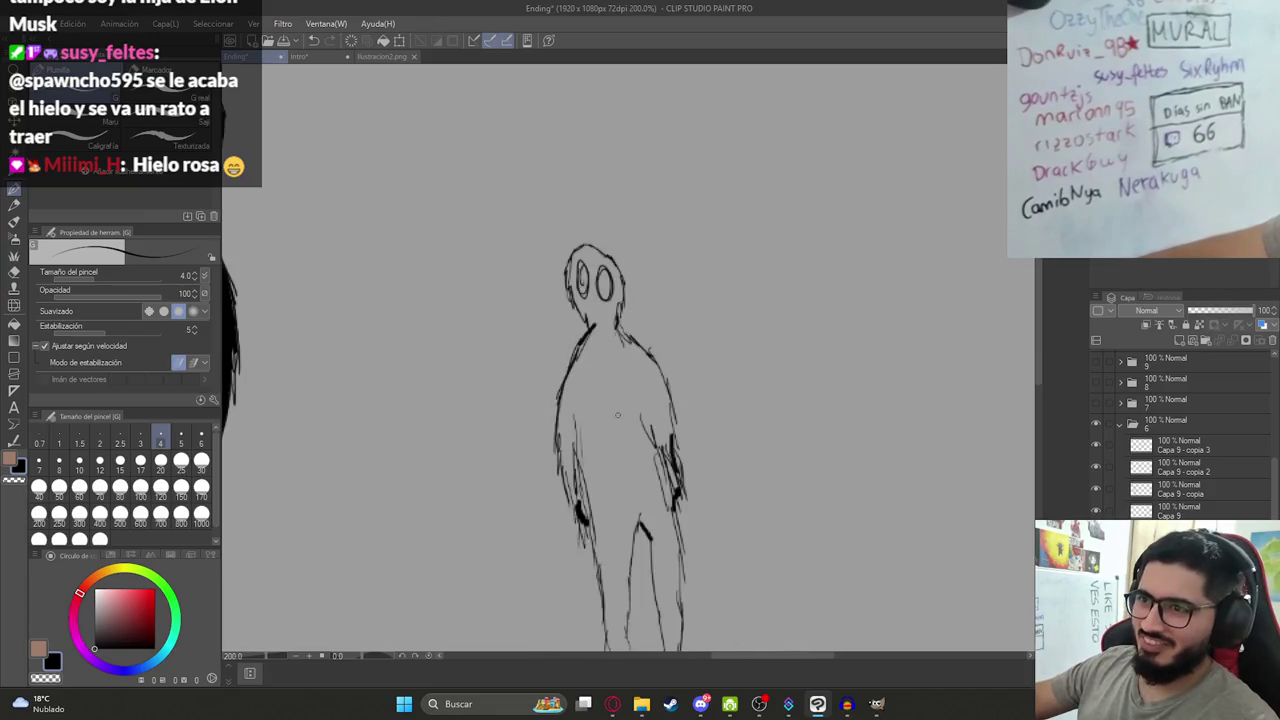
key(g)
key(p)
drag(642, 529, 613, 351)
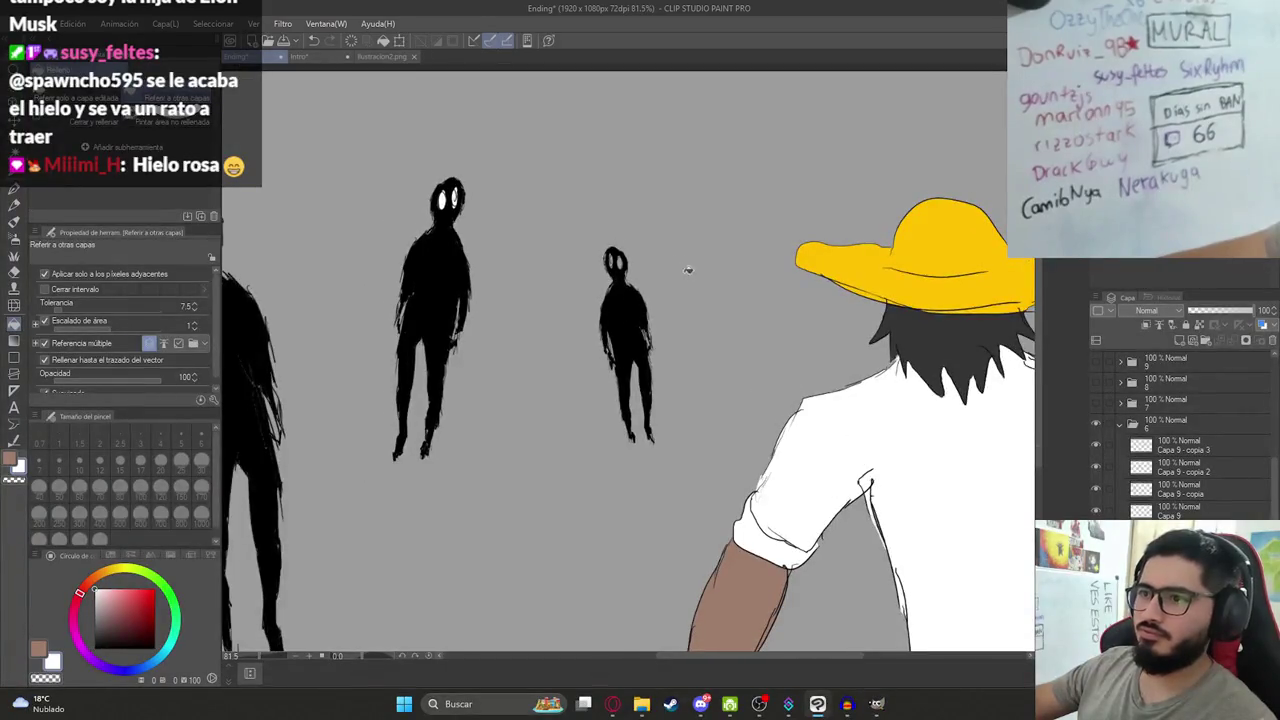
Fill the creature's eye white, fit the scene to view, and hide the grey background layer.
click(545, 345)
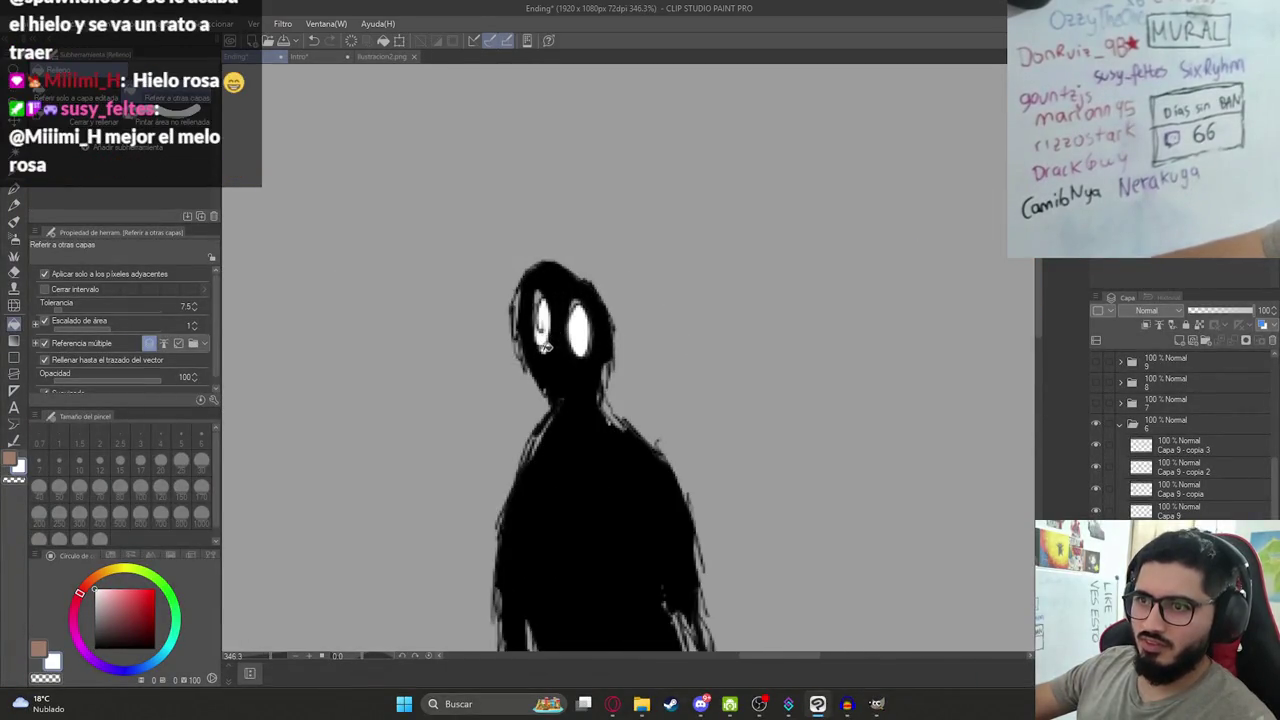
key(ctrl+0)
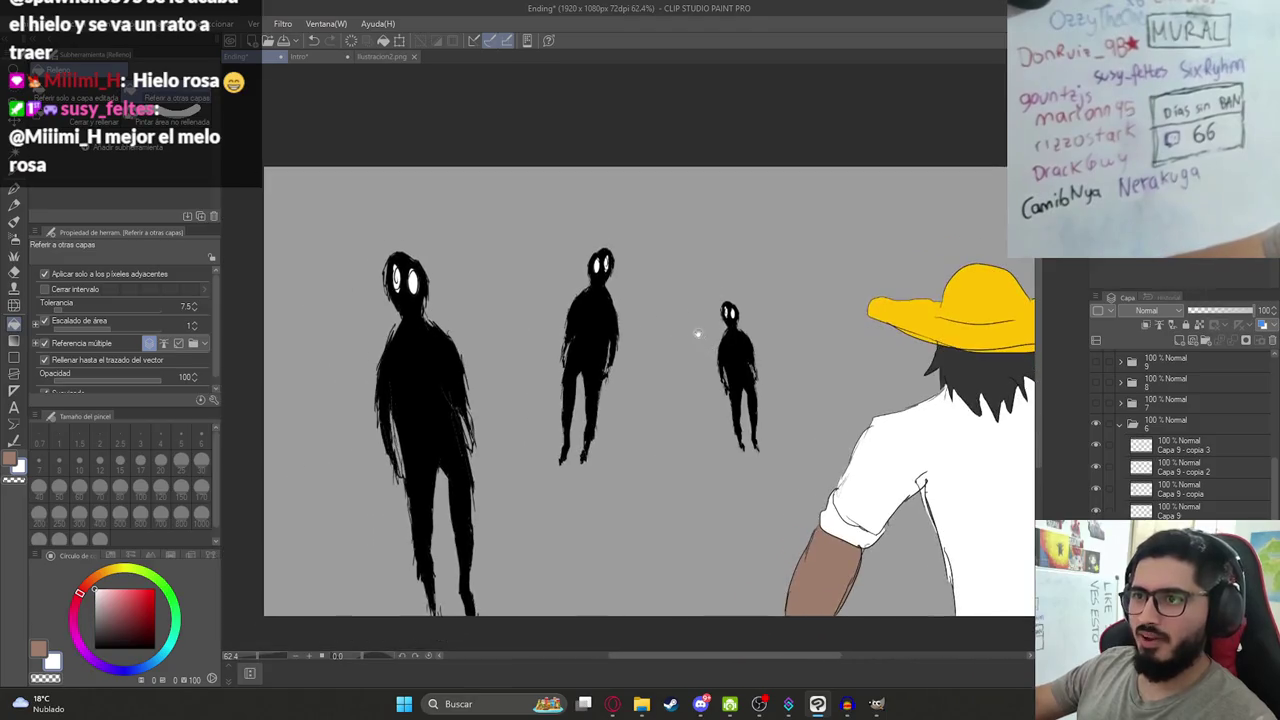
scroll(1180, 430, down, 1)
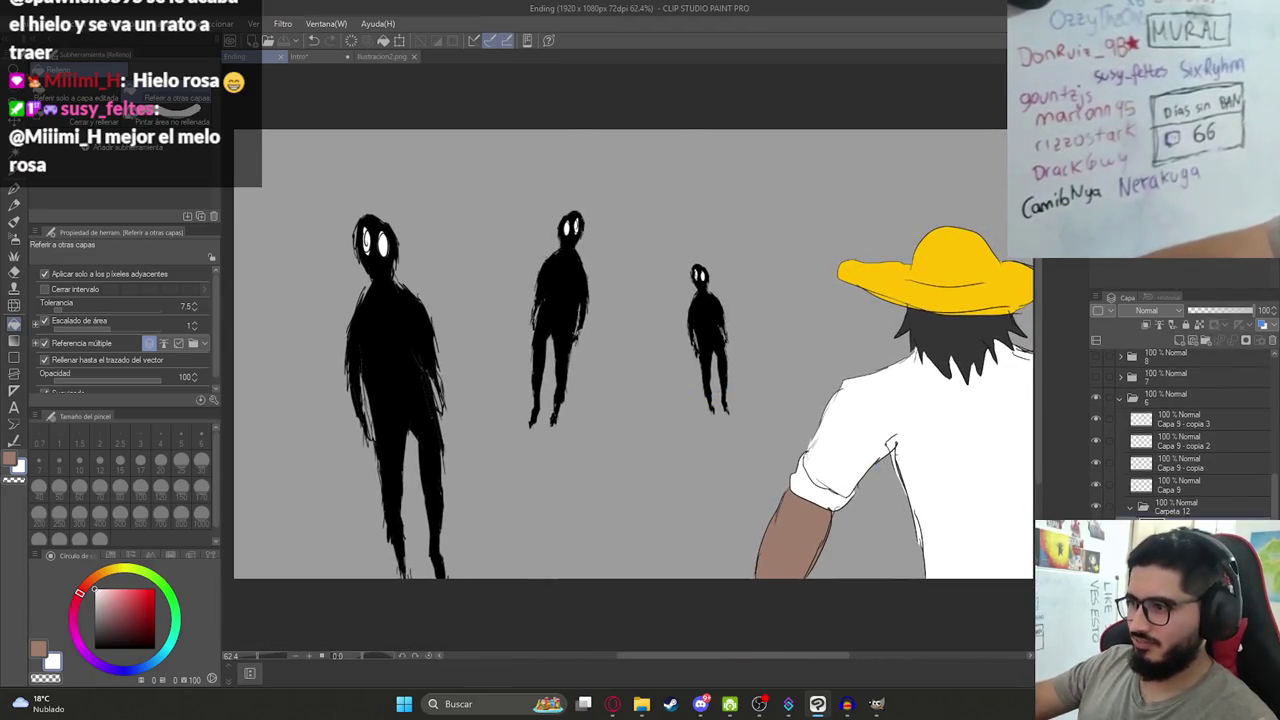
click(1095, 528)
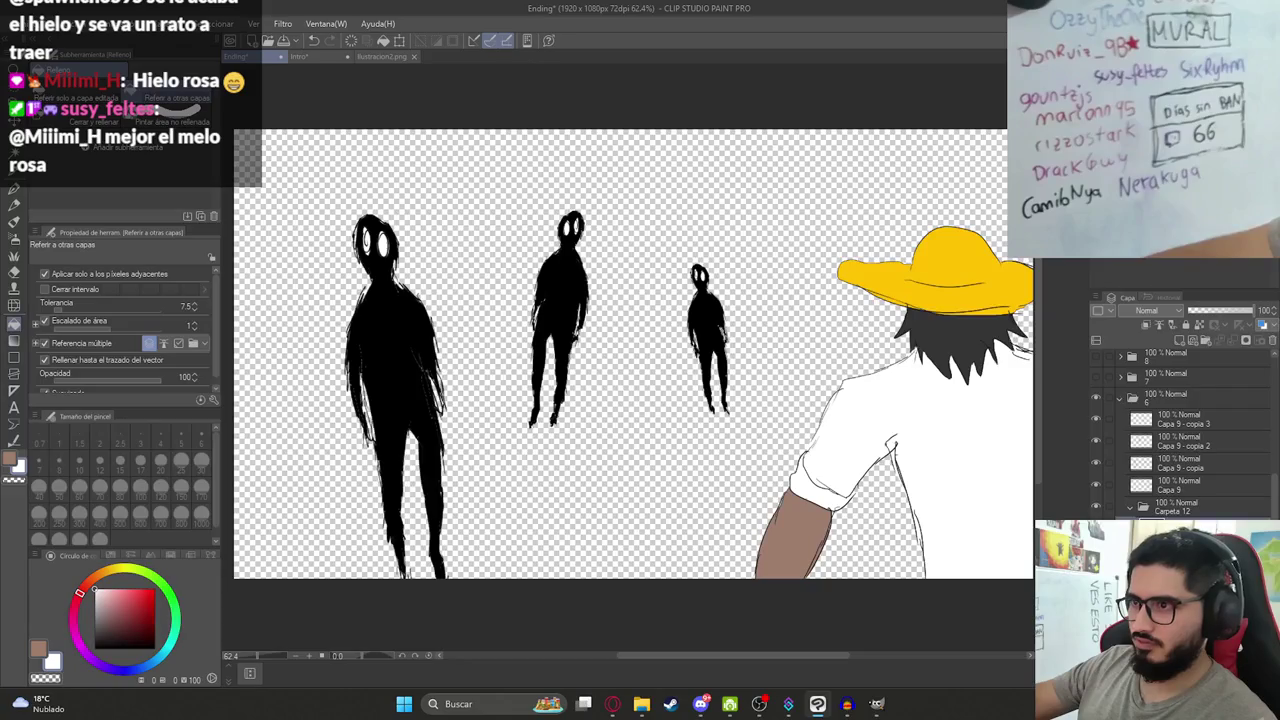
Select the Carpeta 12 folder in the Layers panel.
scroll(632, 354, up, 5)
scroll(632, 354, down, 5)
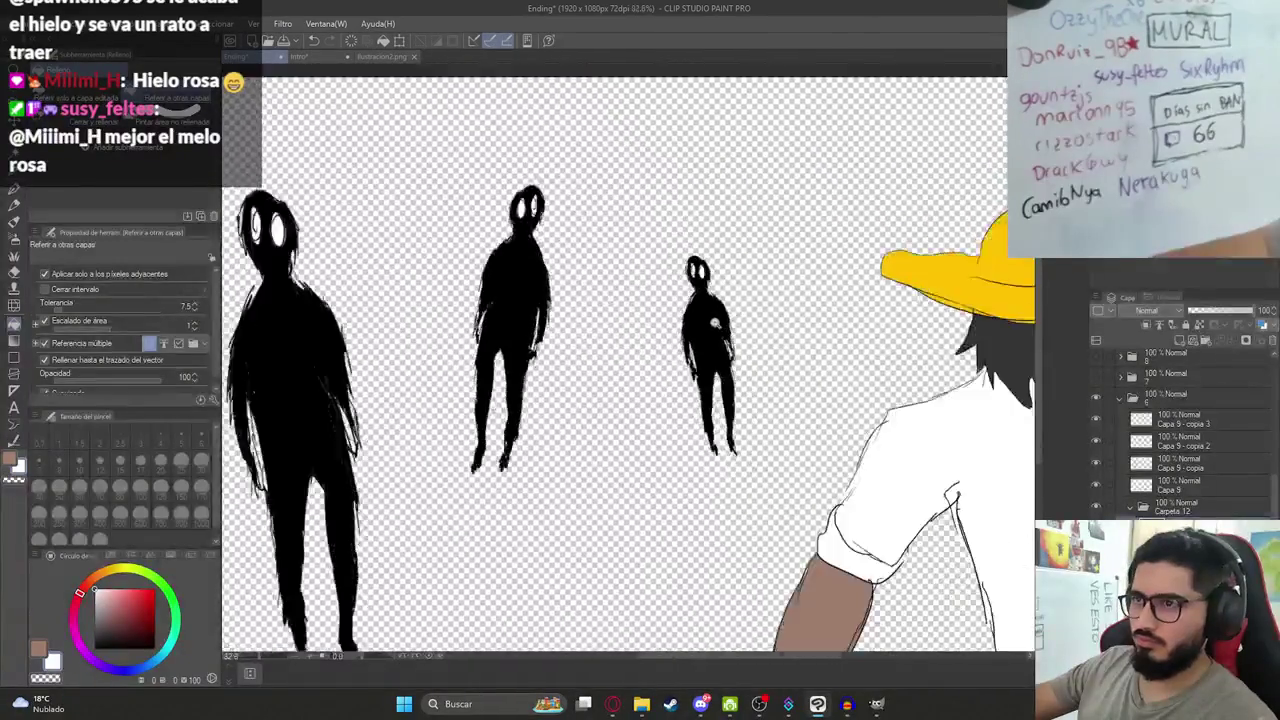
scroll(632, 354, down, 3)
scroll(651, 370, up, 2)
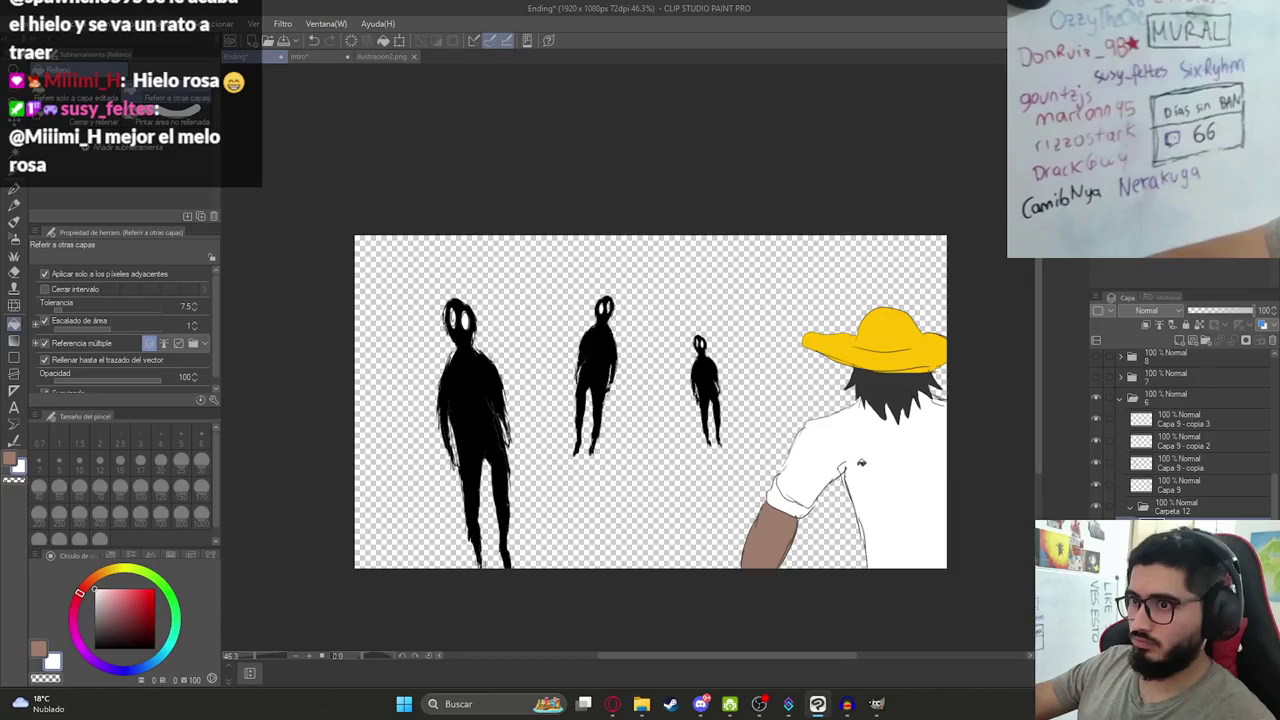
ctrl+click(843, 470)
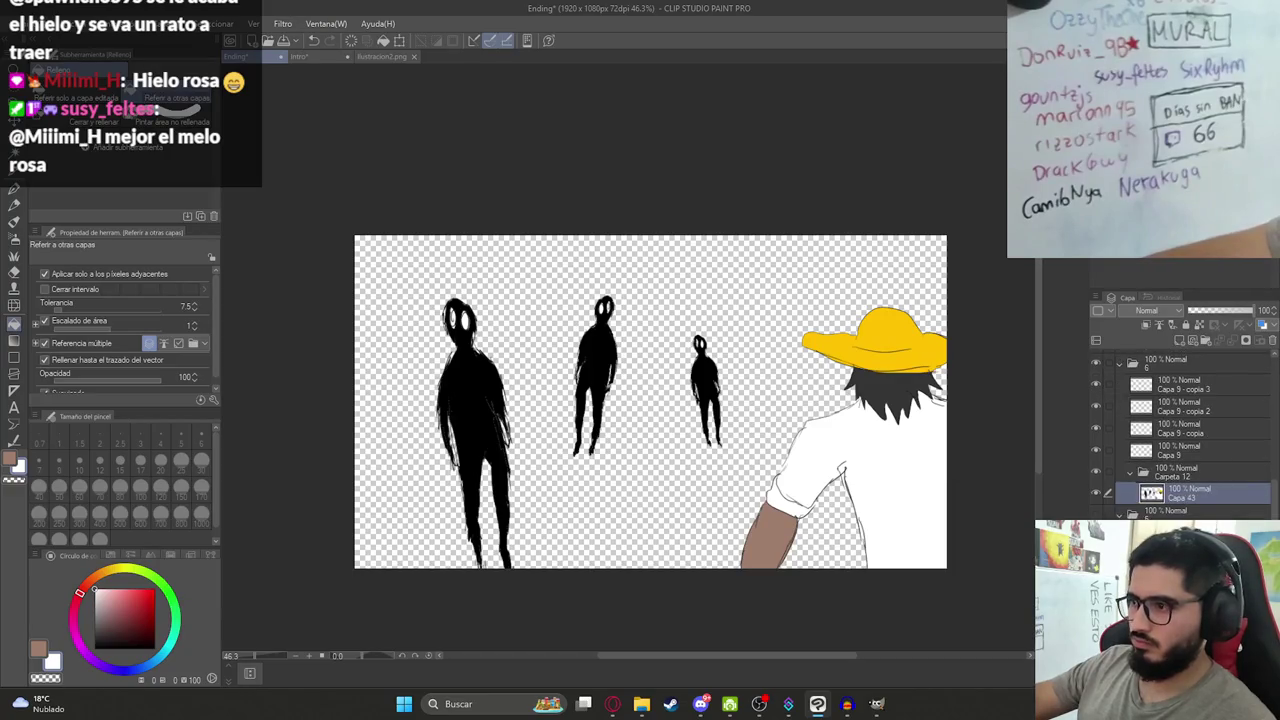
scroll(1116, 501, down, 2)
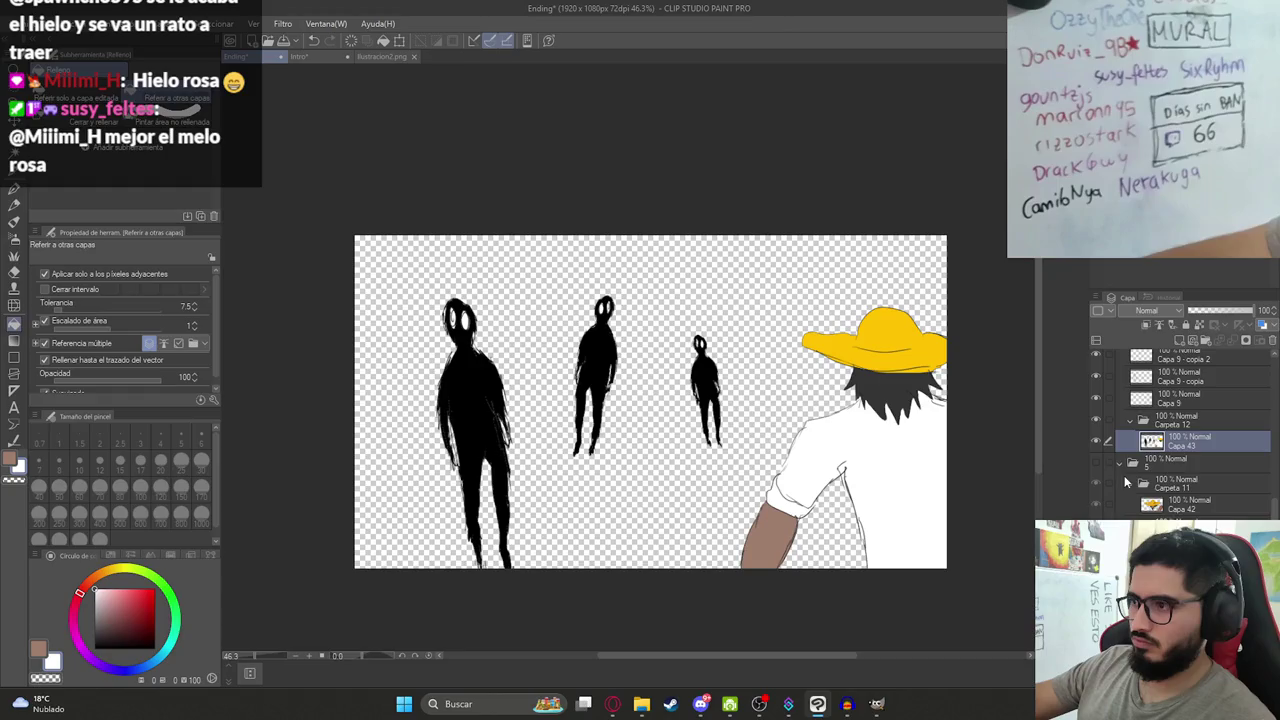
scroll(1126, 483, up, 3)
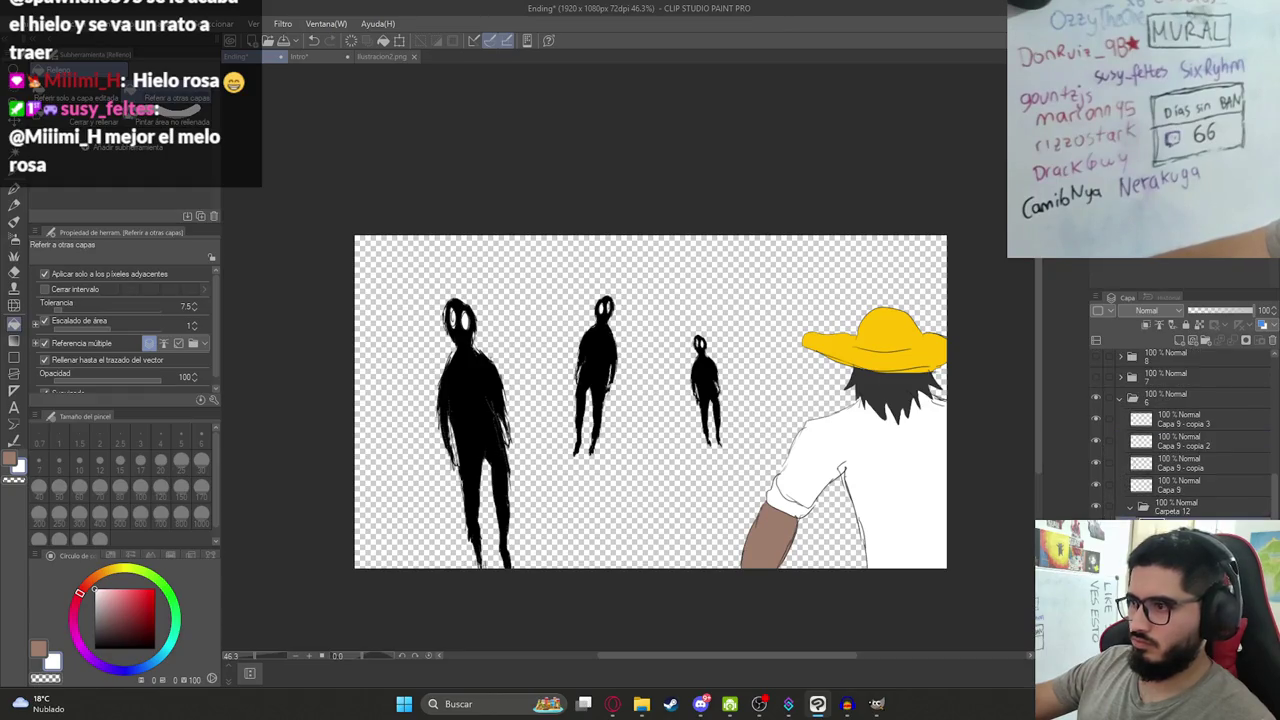
click(1124, 508)
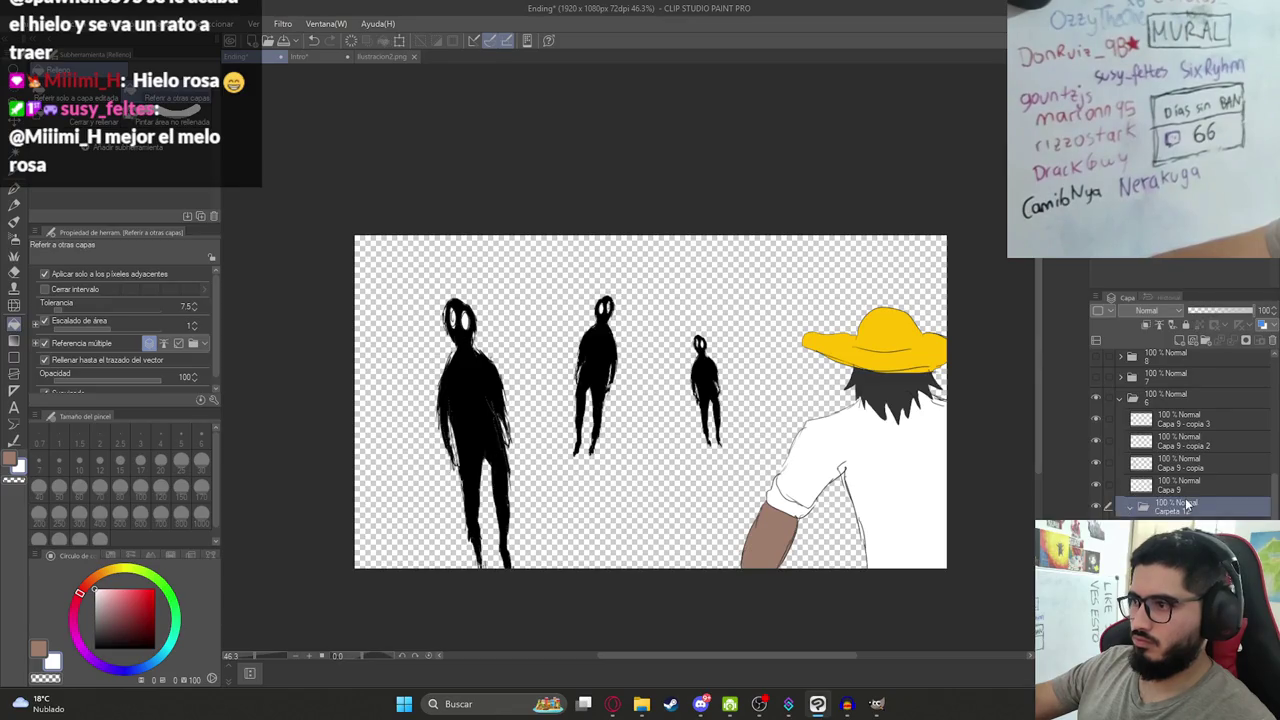
click(1188, 509)
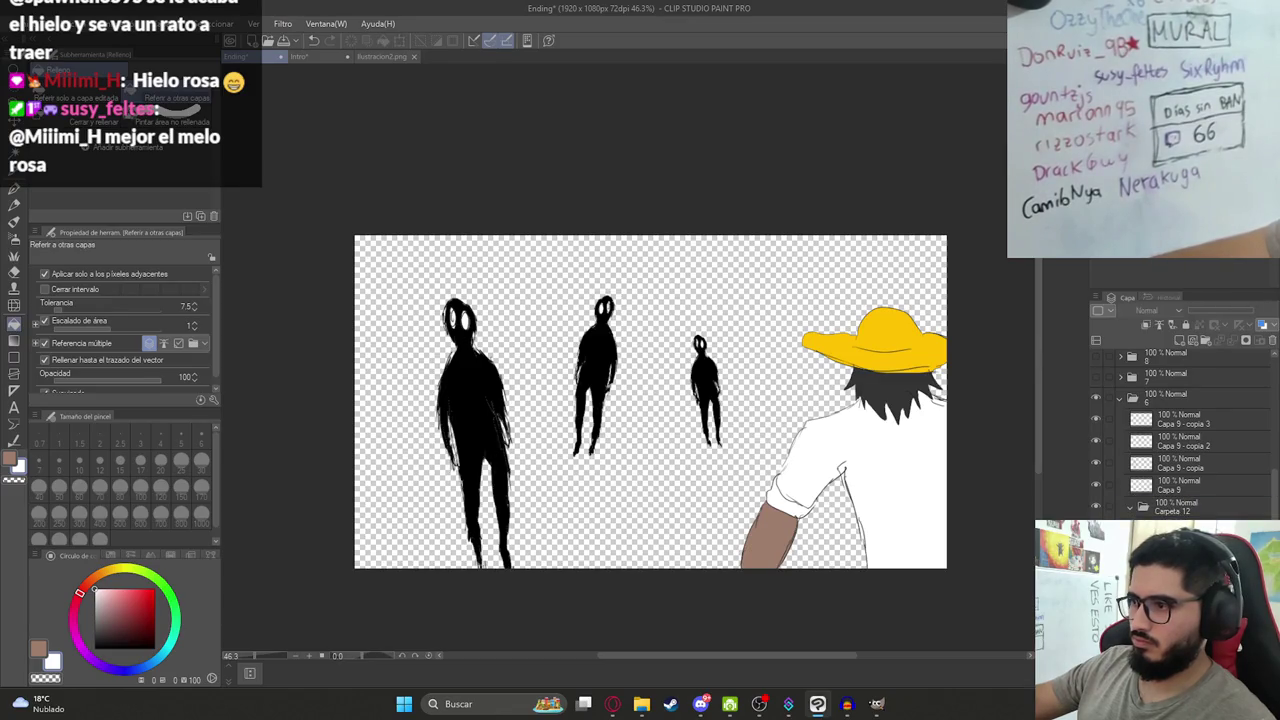
Scale the burning-village background to 153% with Free Transform and shift it so the church sits right.
key(k)
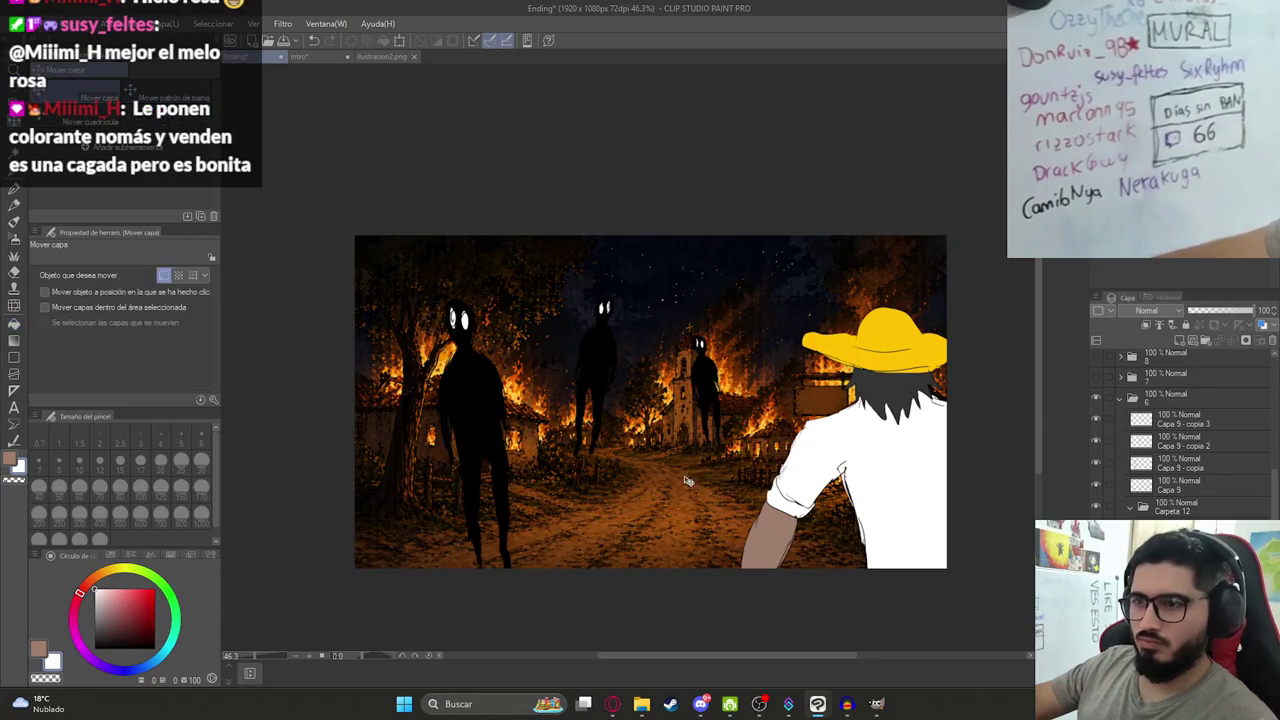
key(ctrl+t)
mouse_move(651, 233)
mouse_down()
mouse_move(778, 203)
mouse_move(566, 200)
mouse_move(626, 206)
mouse_up()
mouse_move(745, 208)
mouse_down()
mouse_move(909, 197)
mouse_move(903, 211)
mouse_move(868, 212)
mouse_up()
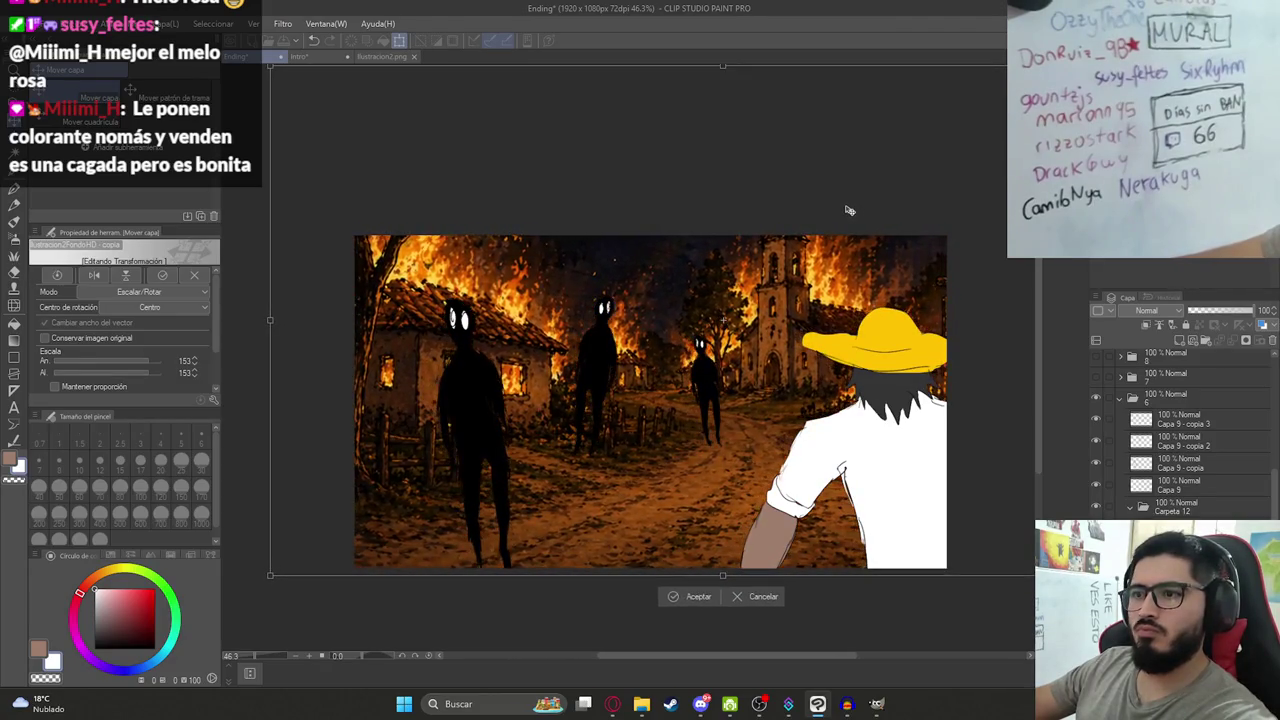
key(Return)
scroll(676, 424, up, 1)
scroll(676, 424, up, 1)
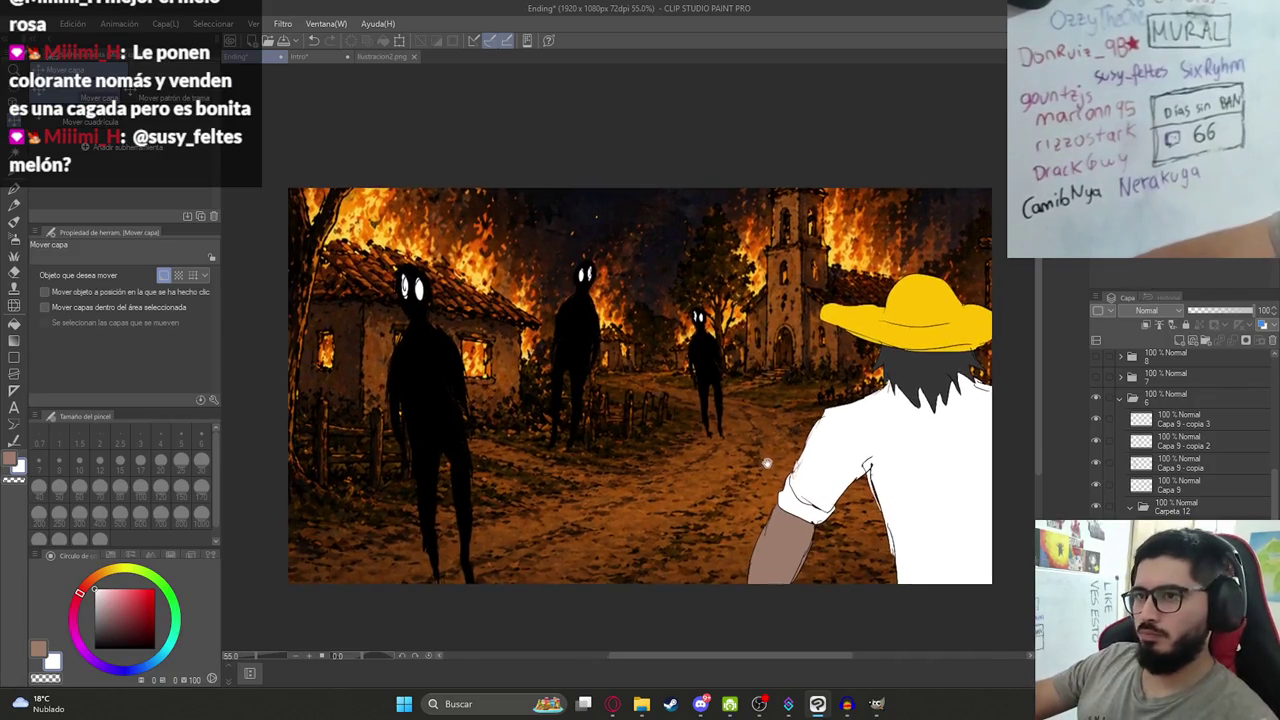
scroll(822, 422, down, 1)
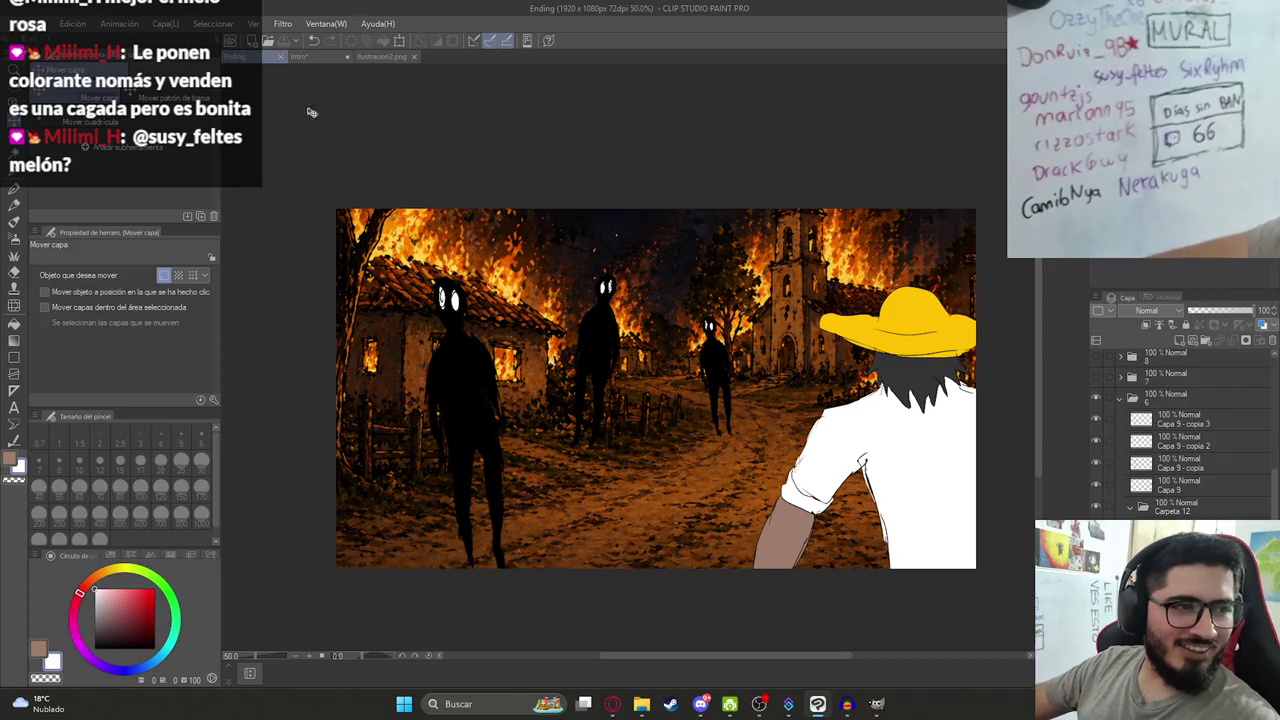
scroll(534, 406, down, 2)
scroll(534, 406, up, 1)
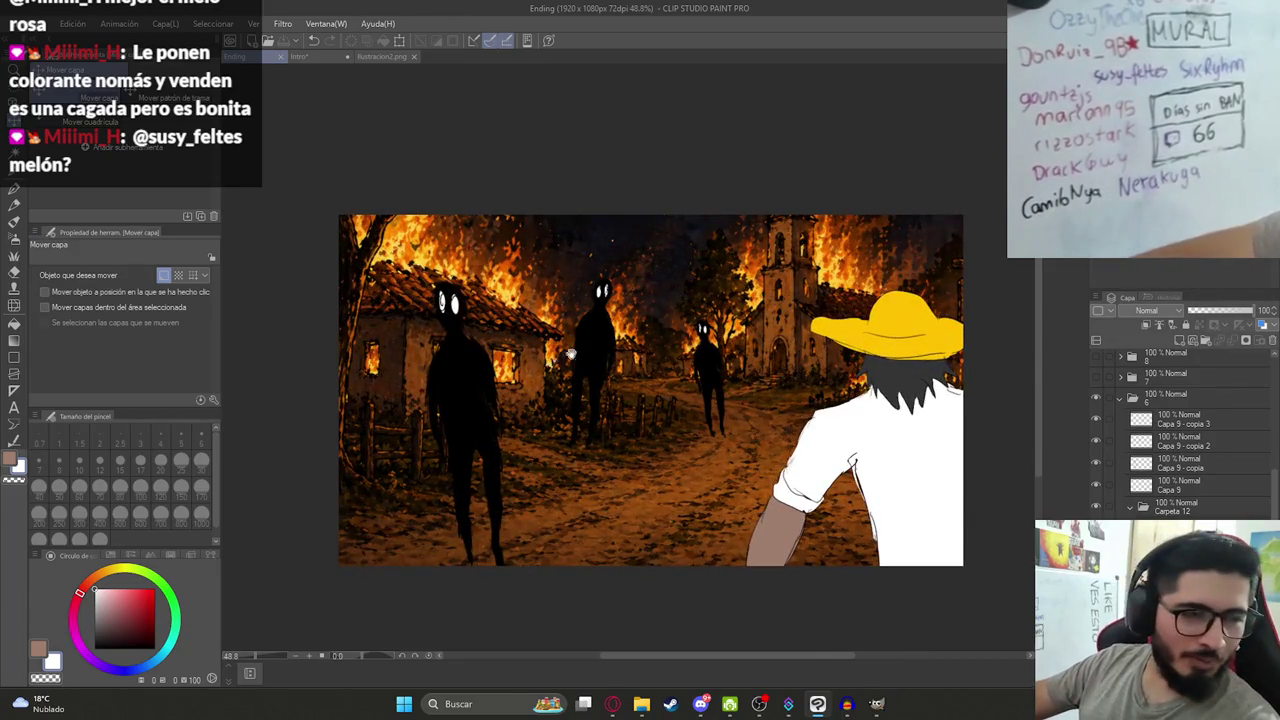
drag(588, 359, 535, 416)
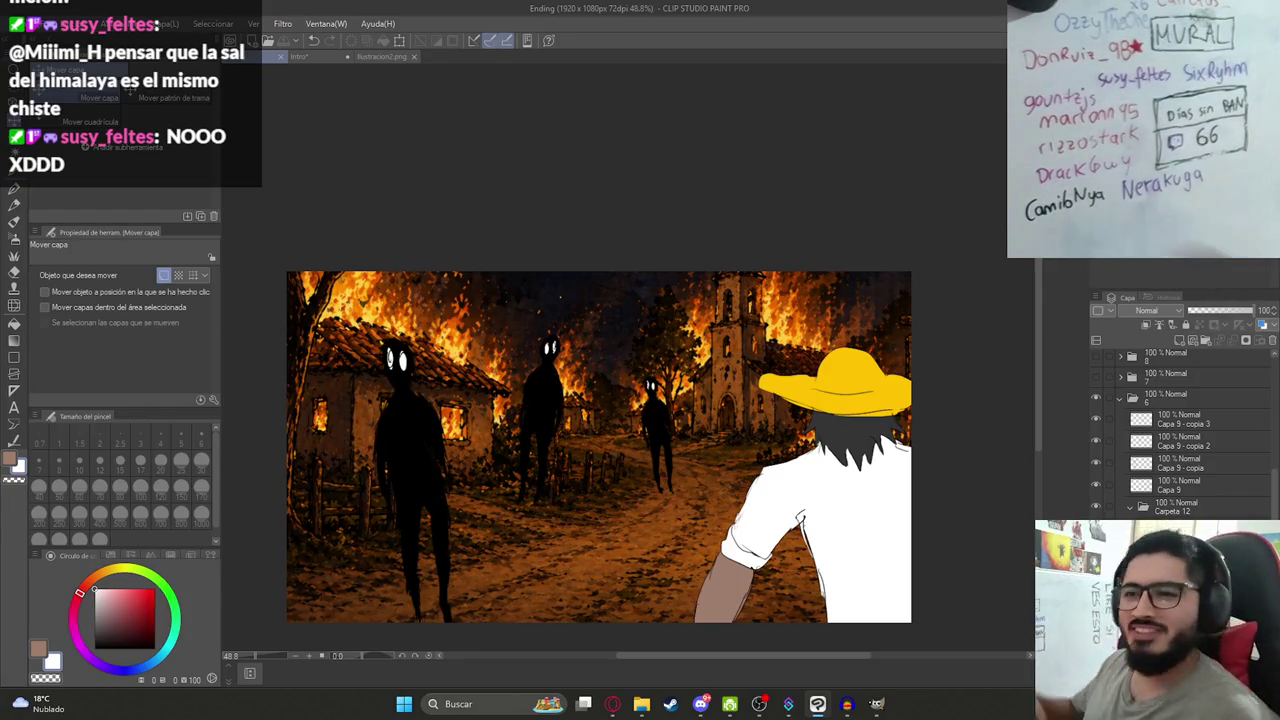
scroll(485, 440, down, 1)
Rescale the background to 132%, slide it left to reveal the church, and commit the transform.
key(ctrl+t)
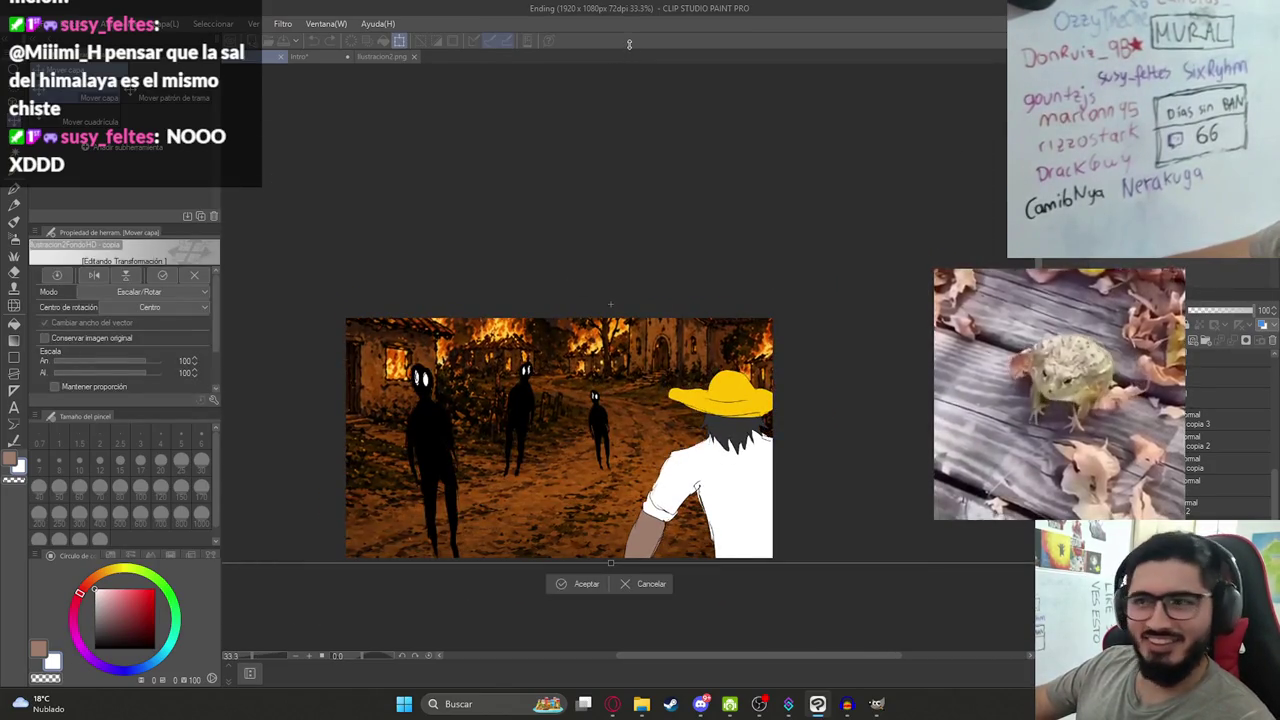
drag(629, 44, 578, 261)
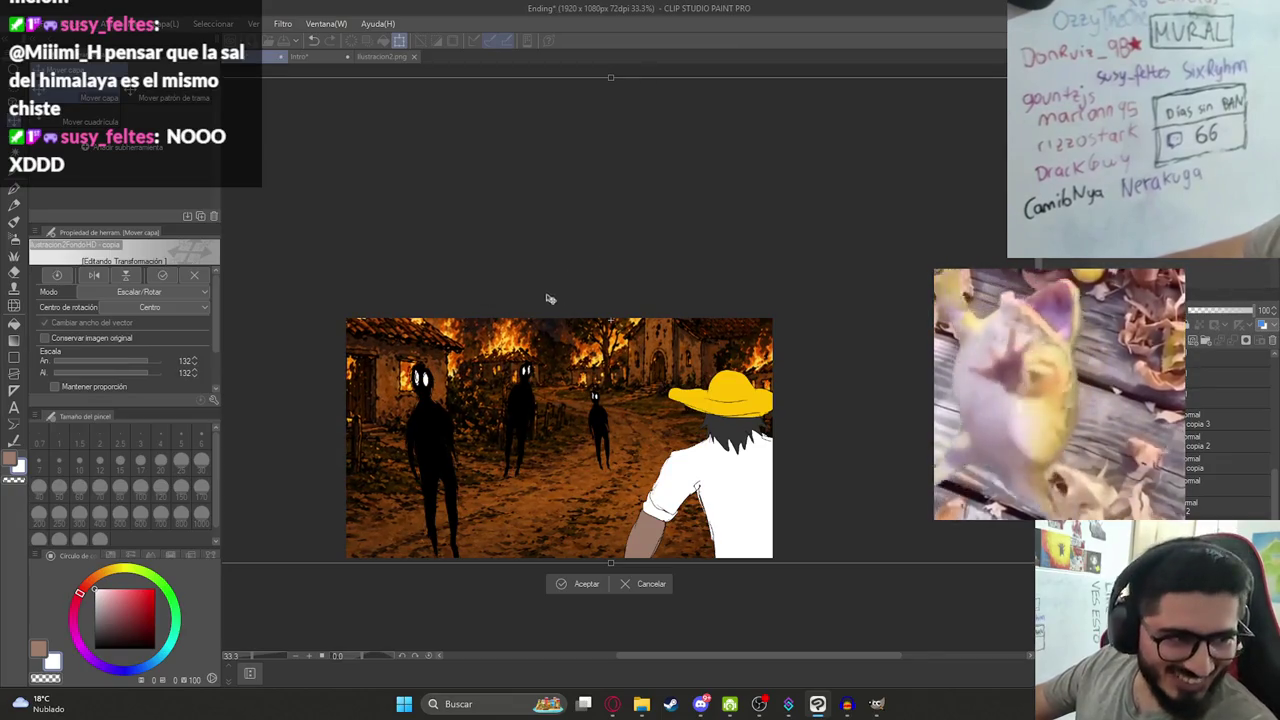
scroll(546, 300, up, 1)
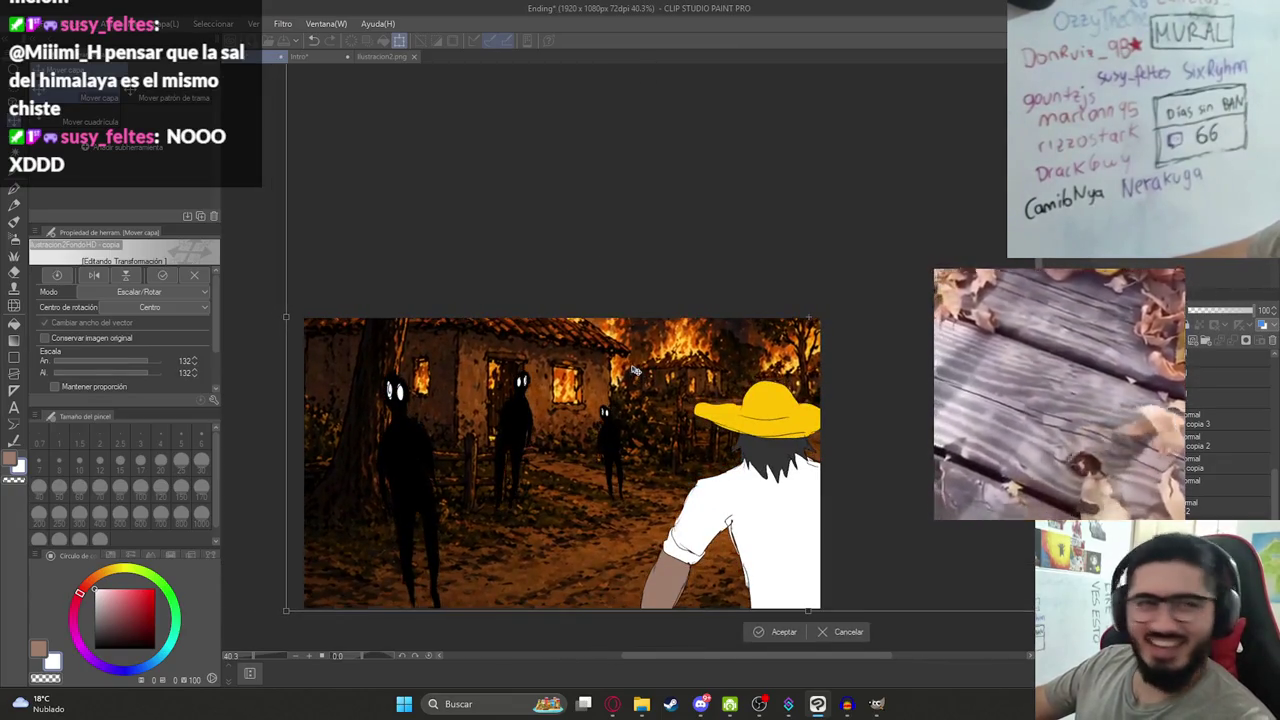
drag(621, 361, 381, 364)
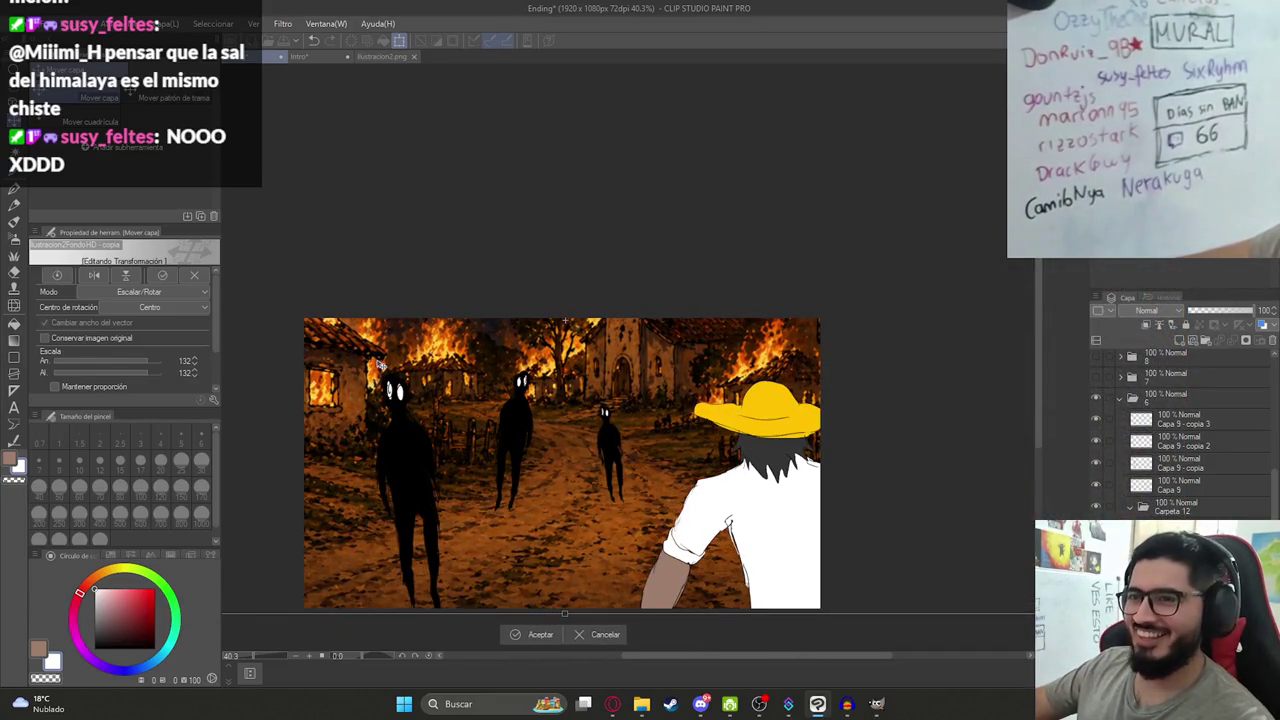
scroll(486, 206, down, 1)
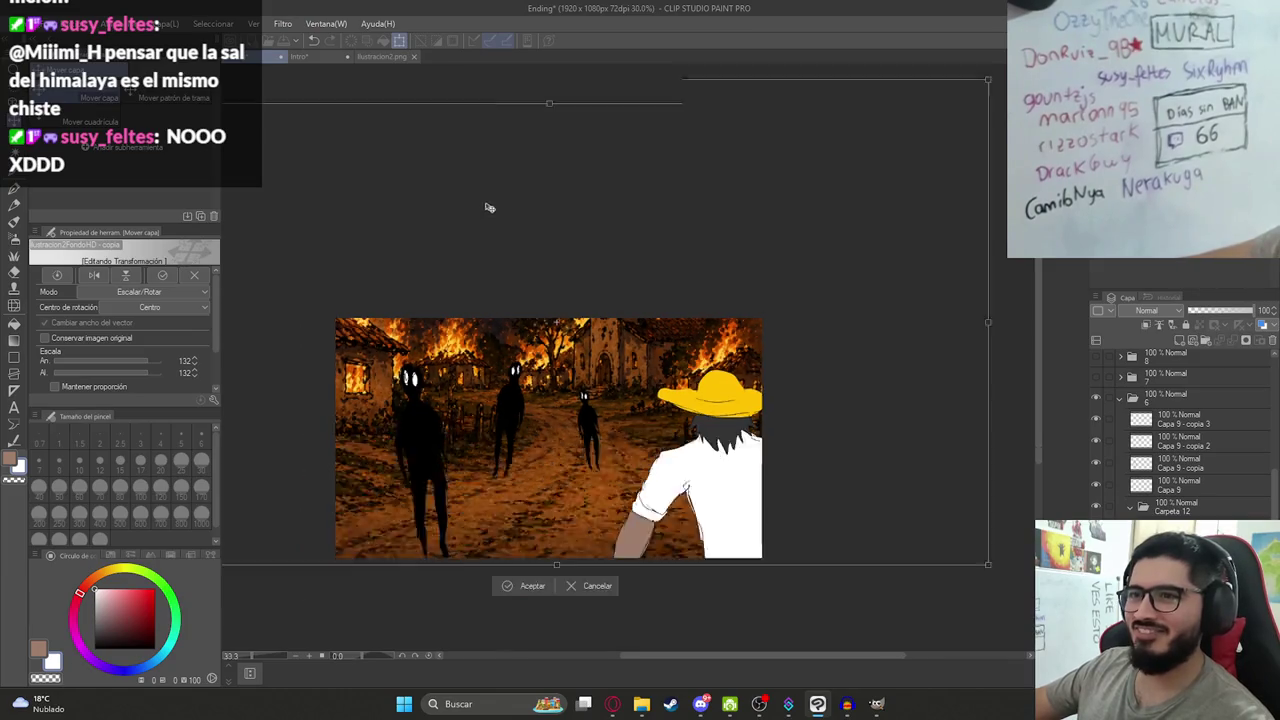
scroll(547, 141, down, 1)
drag(547, 141, 540, 162)
scroll(505, 350, up, 2)
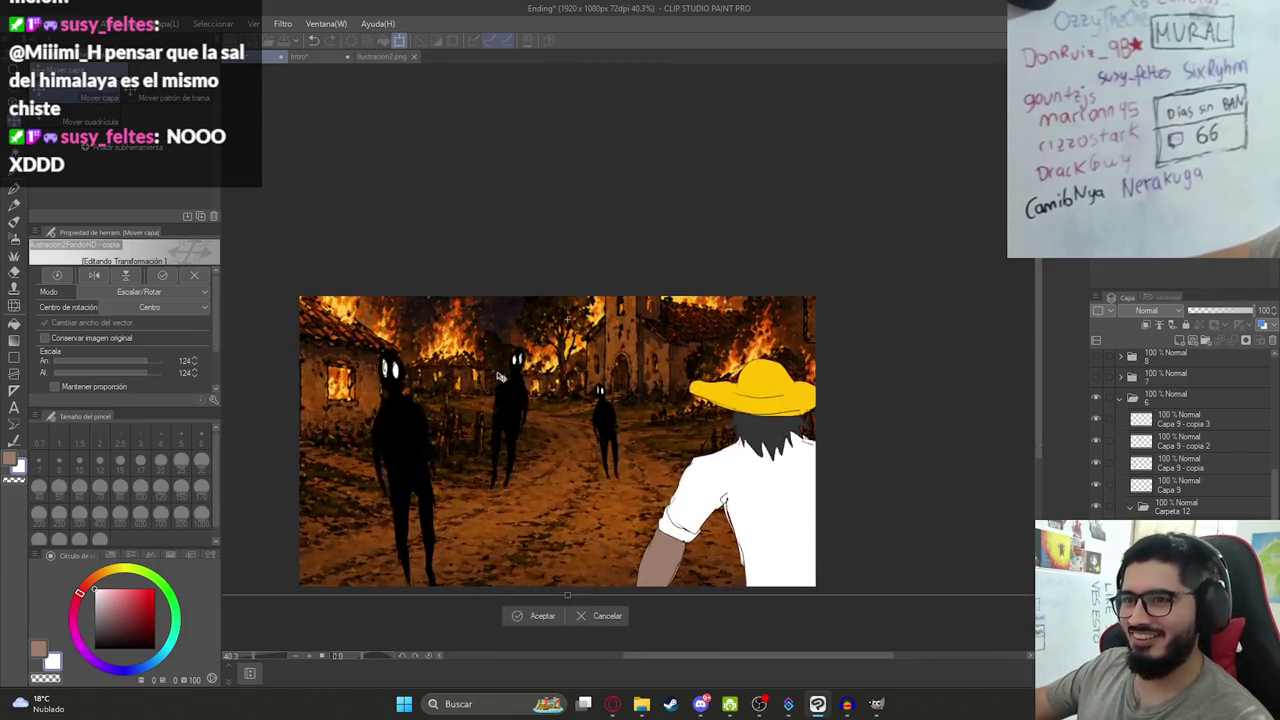
key(Return)
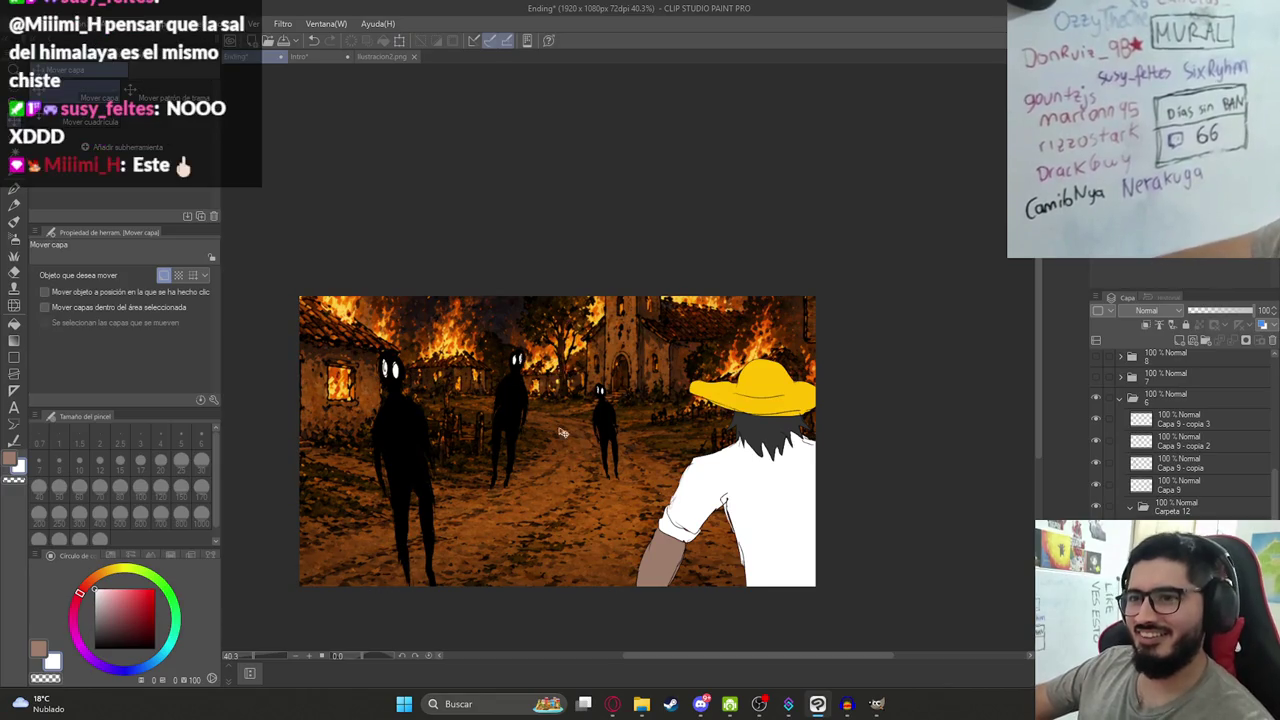
scroll(565, 373, up, 1)
scroll(565, 373, up, 1)
click(18, 23)
mouse_move(65, 195)
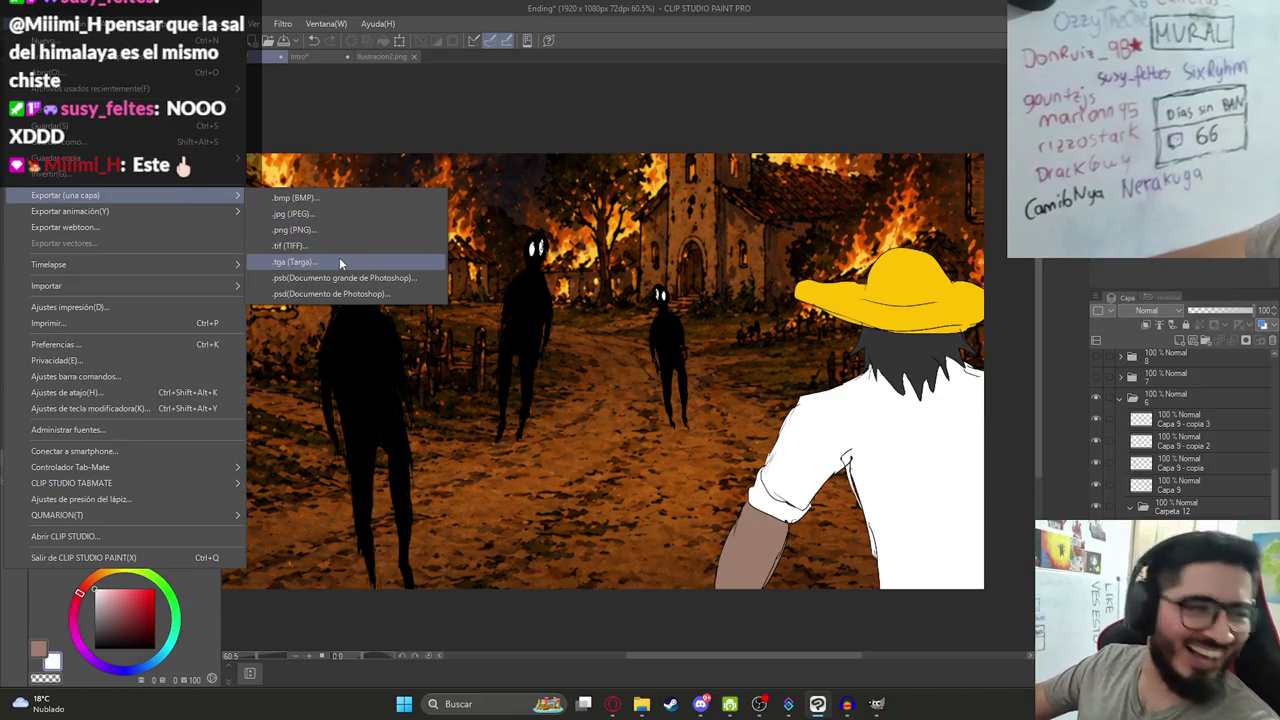
Export the scene as a single-layer PNG named Ilustracion7.png.
click(291, 236)
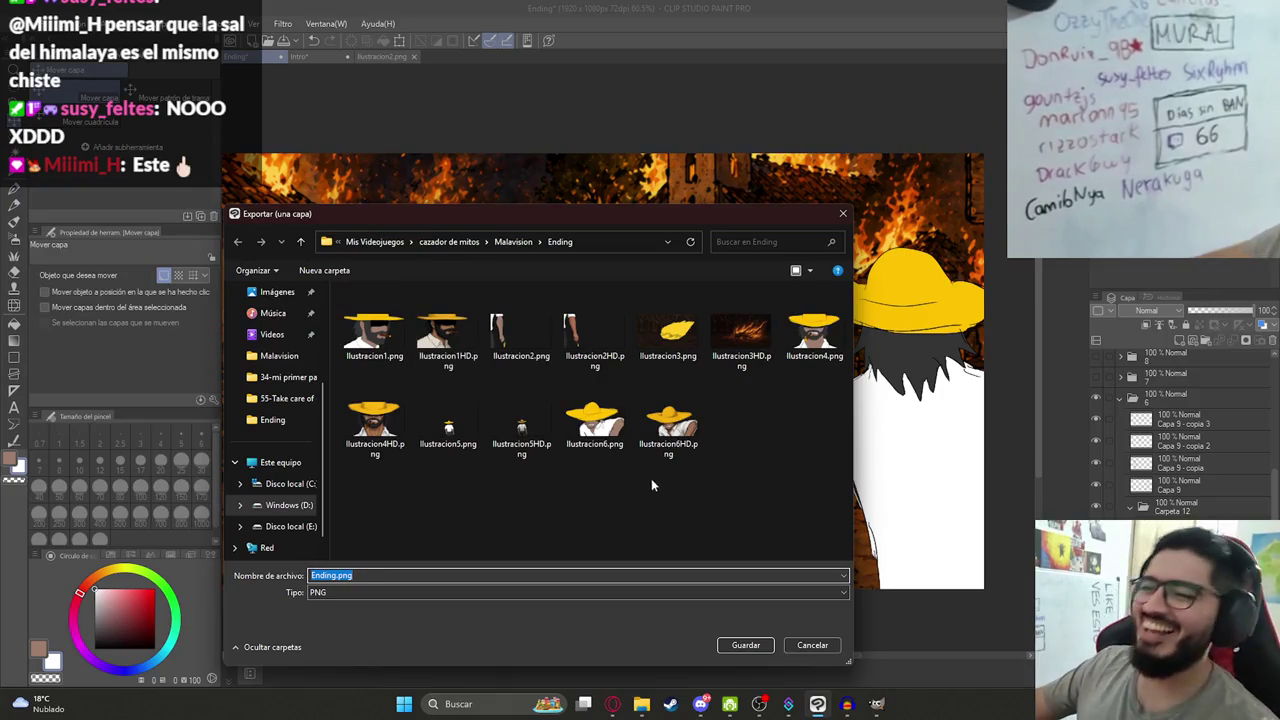
click(594, 425)
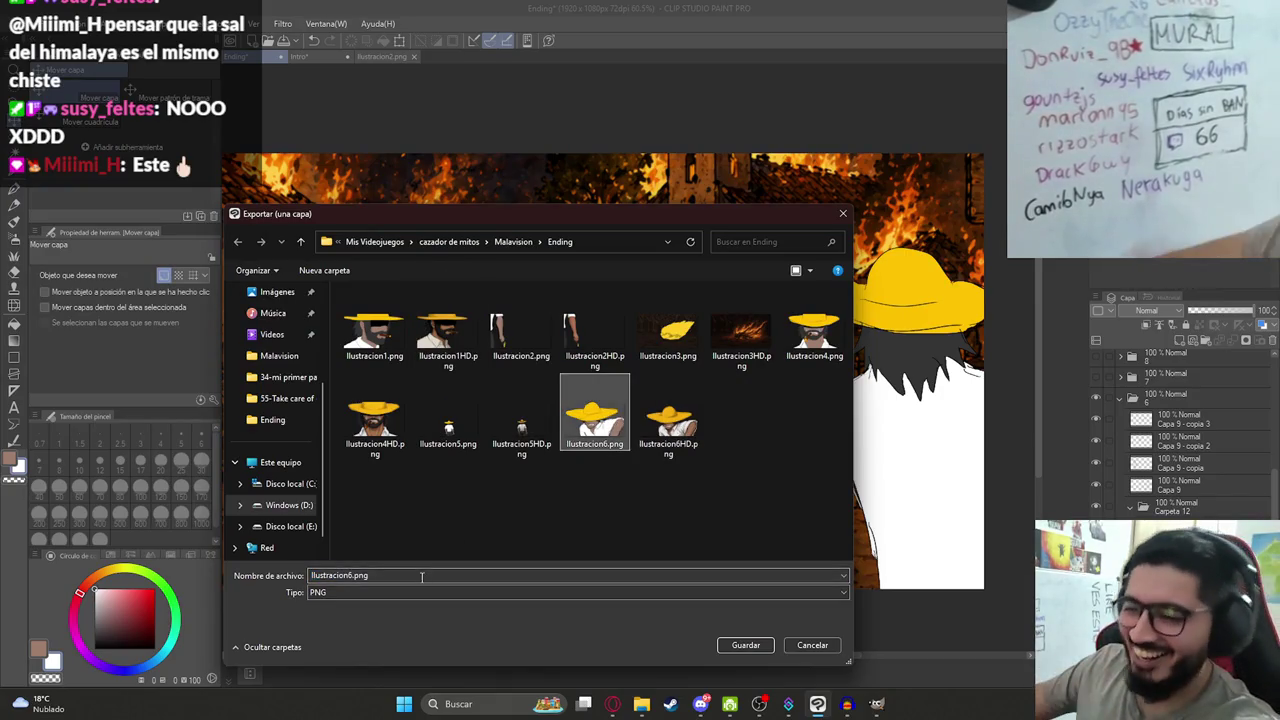
click(352, 576)
key(BackSpace)
text(7)
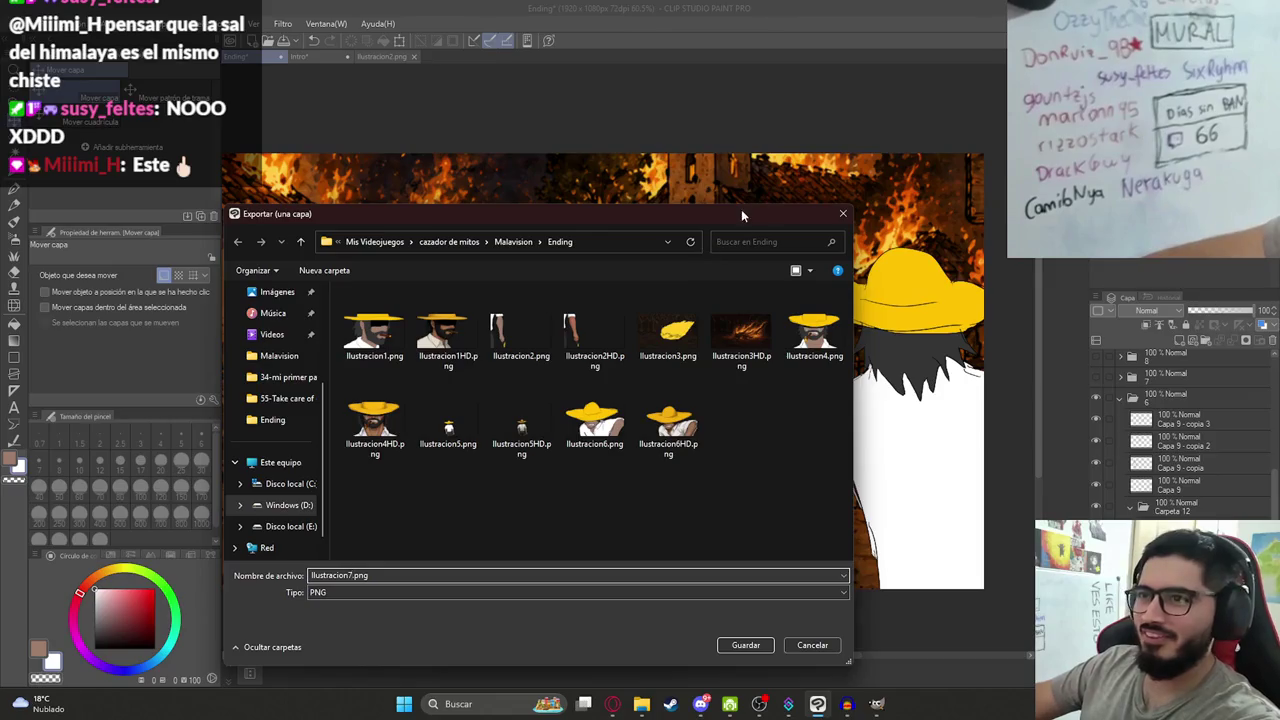
drag(730, 213, 783, 135)
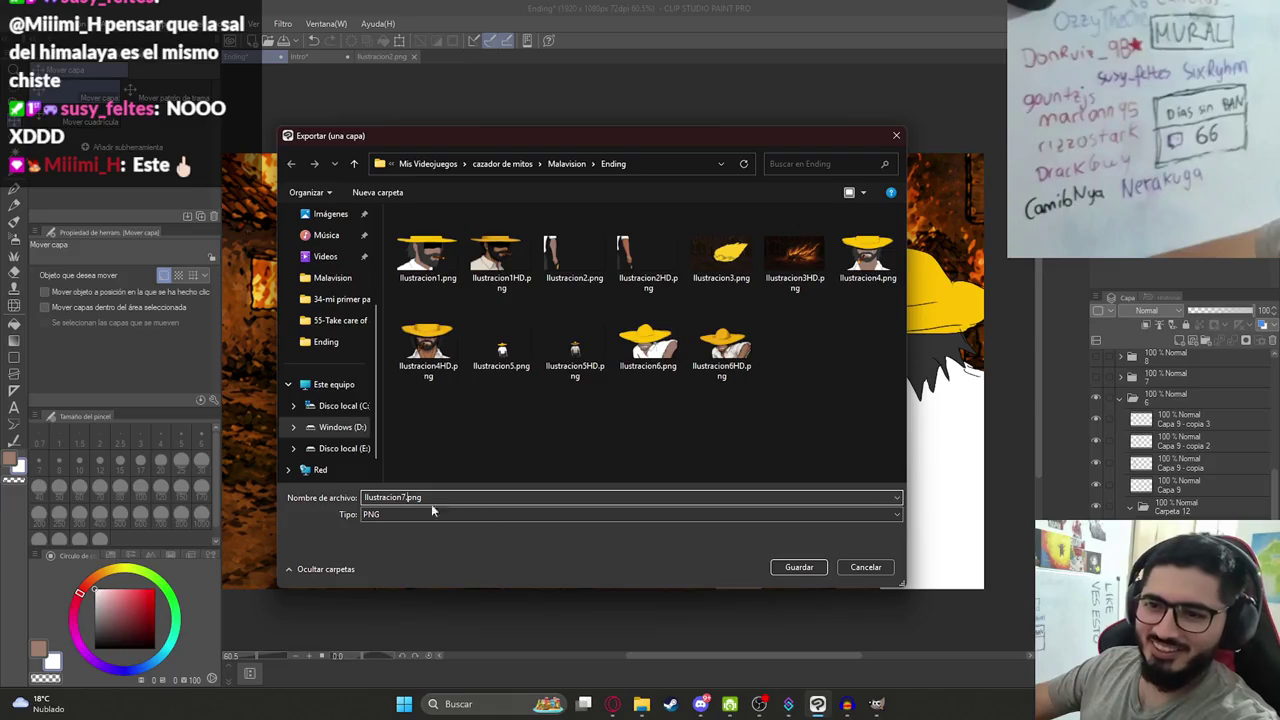
click(795, 568)
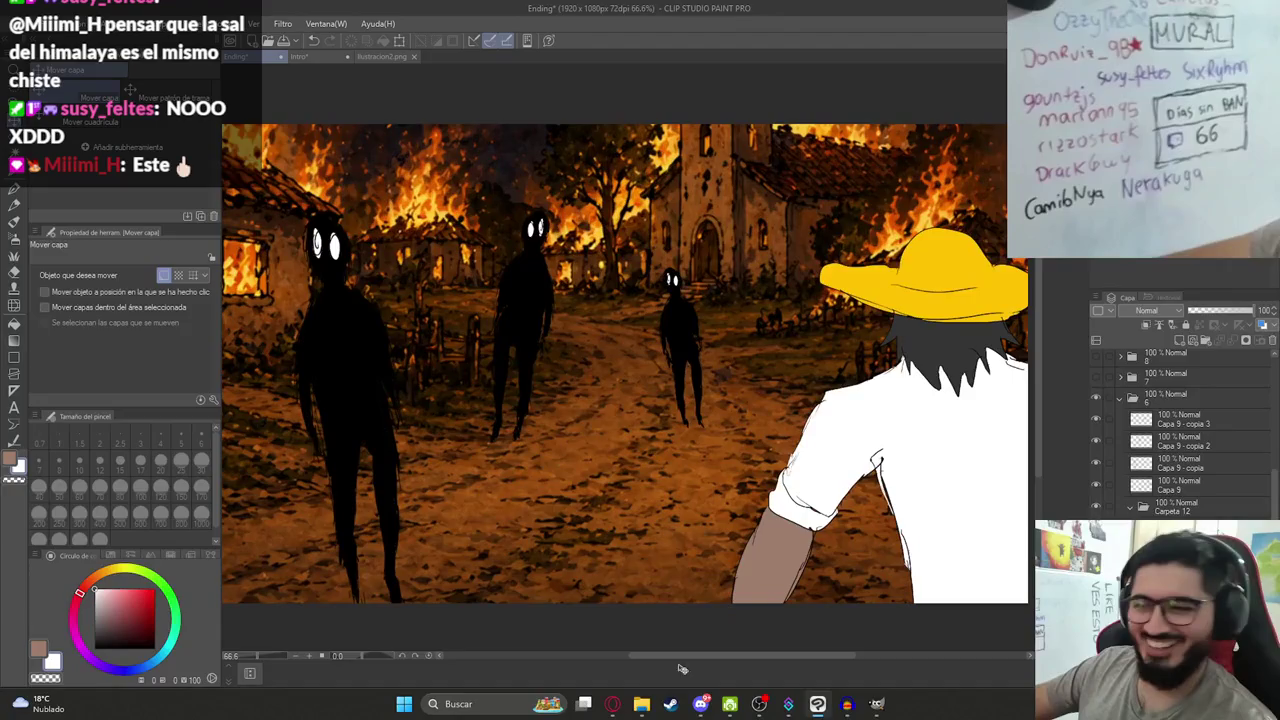
Check Ilustracion7 in the Ending folder, then switch to the ChatGPT conversation in the browser.
click(641, 704)
click(630, 230)
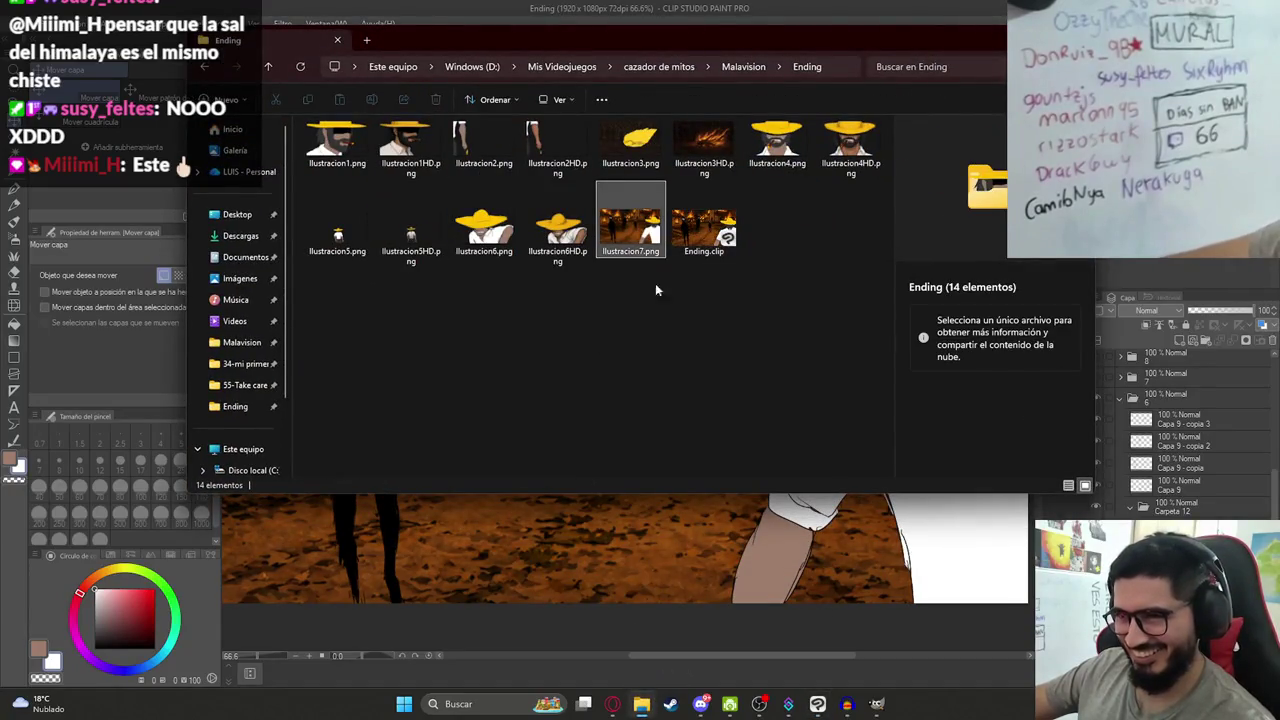
key(alt+Tab)
click(540, 15)
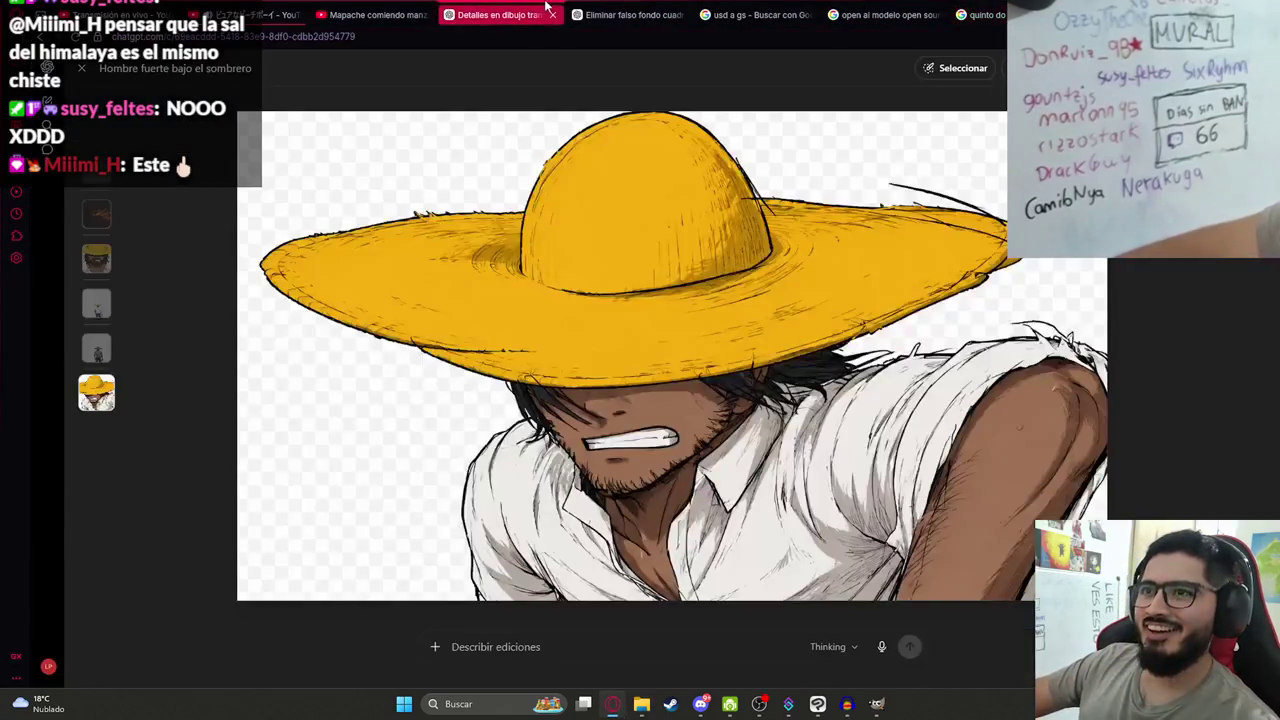
Send the exported village image to ChatGPT with the request 'agregale detalles a esta imagen'.
key(Escape)
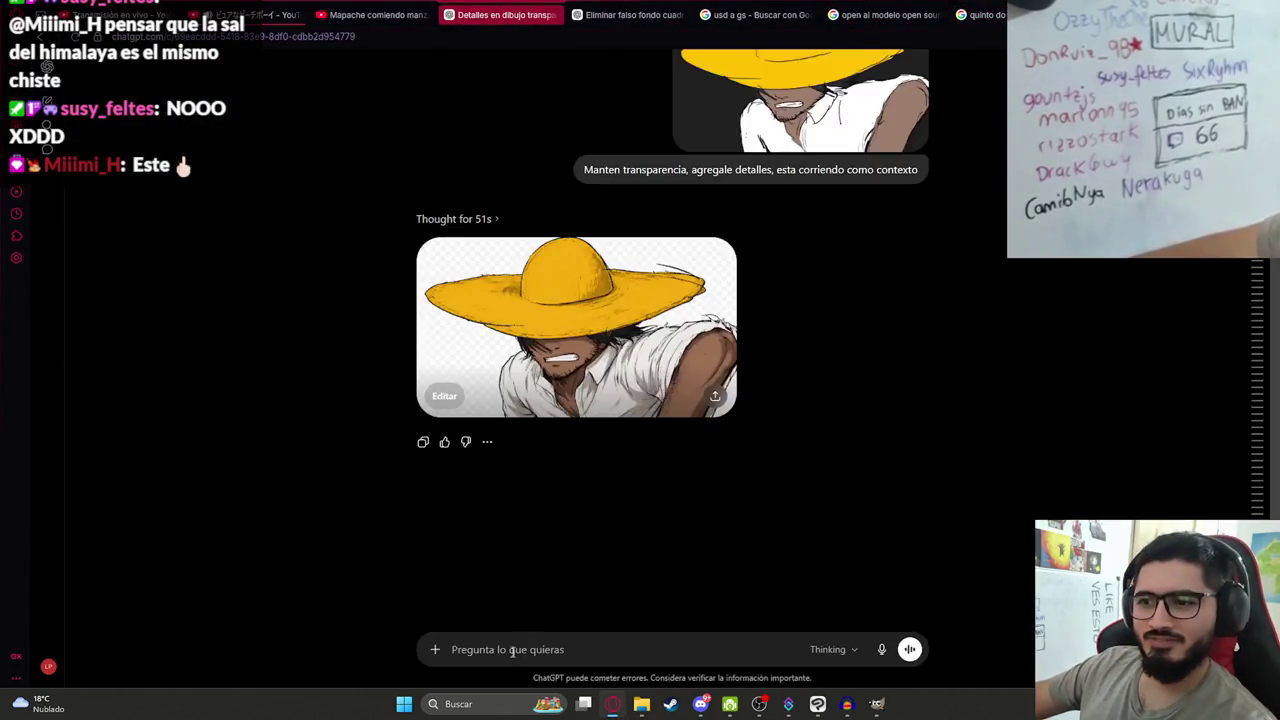
key(ctrl+v)
text(a)
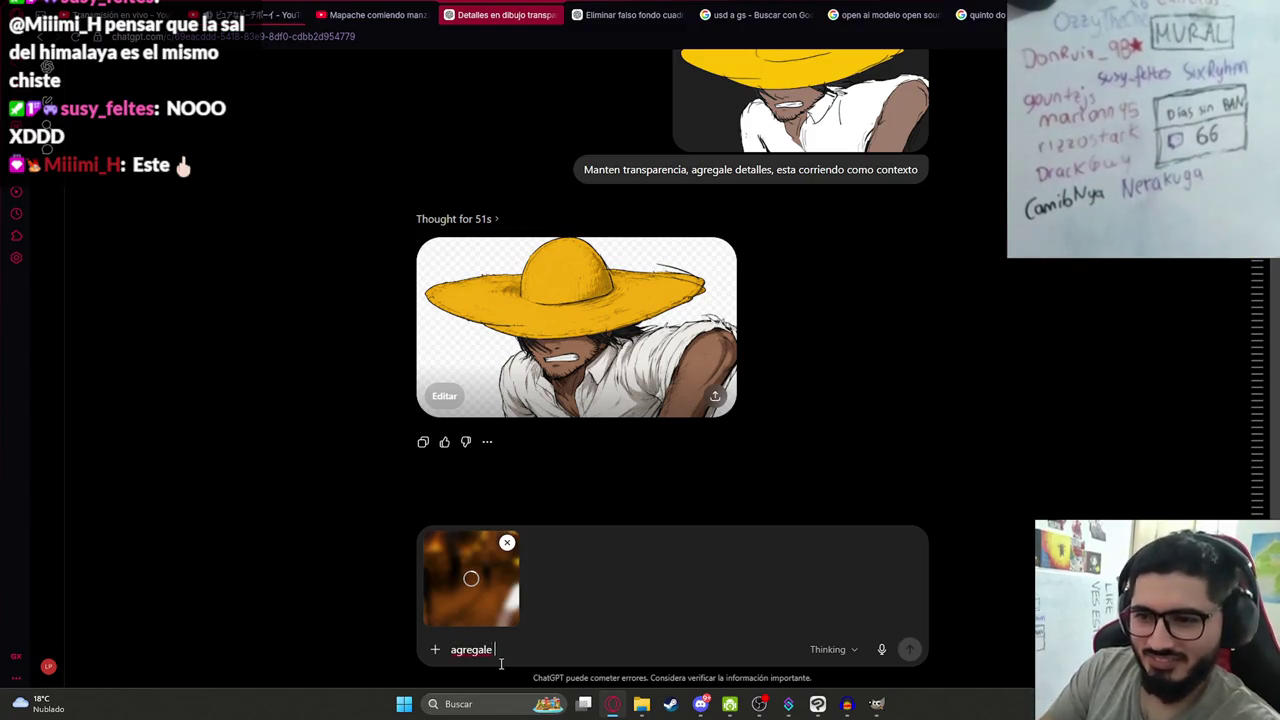
text(les a esta image)
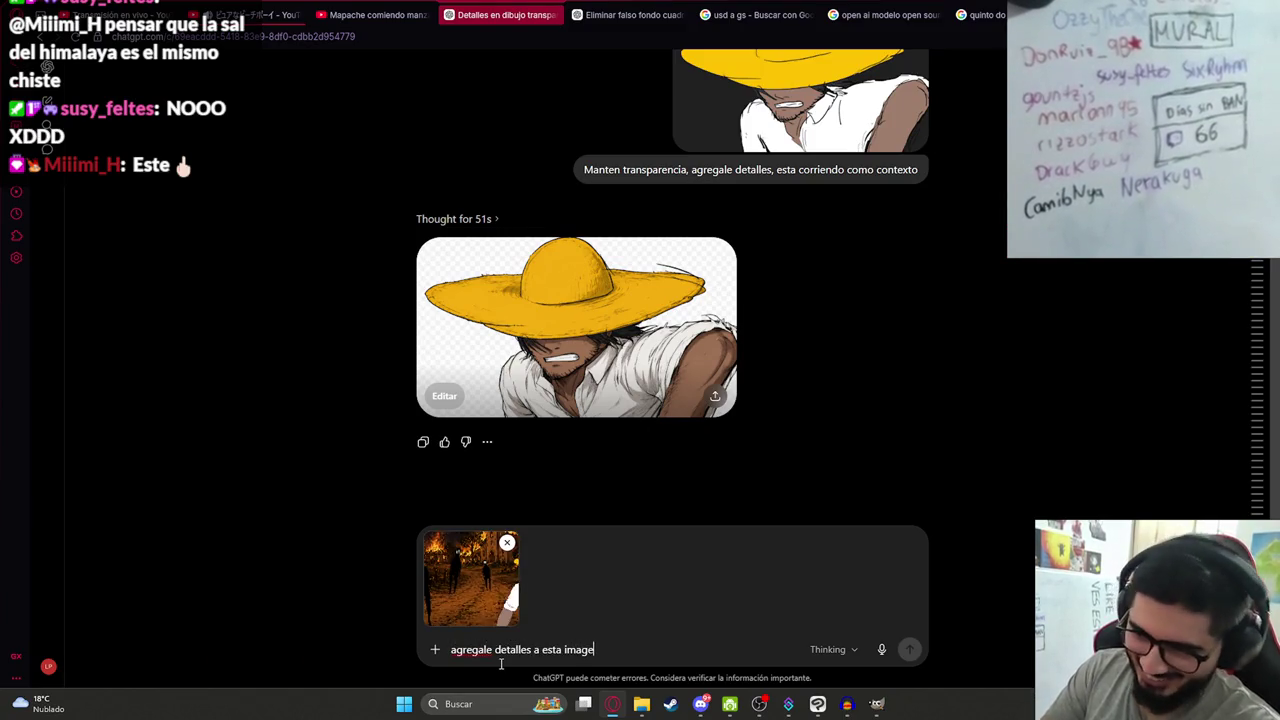
text(n)
key(Return)
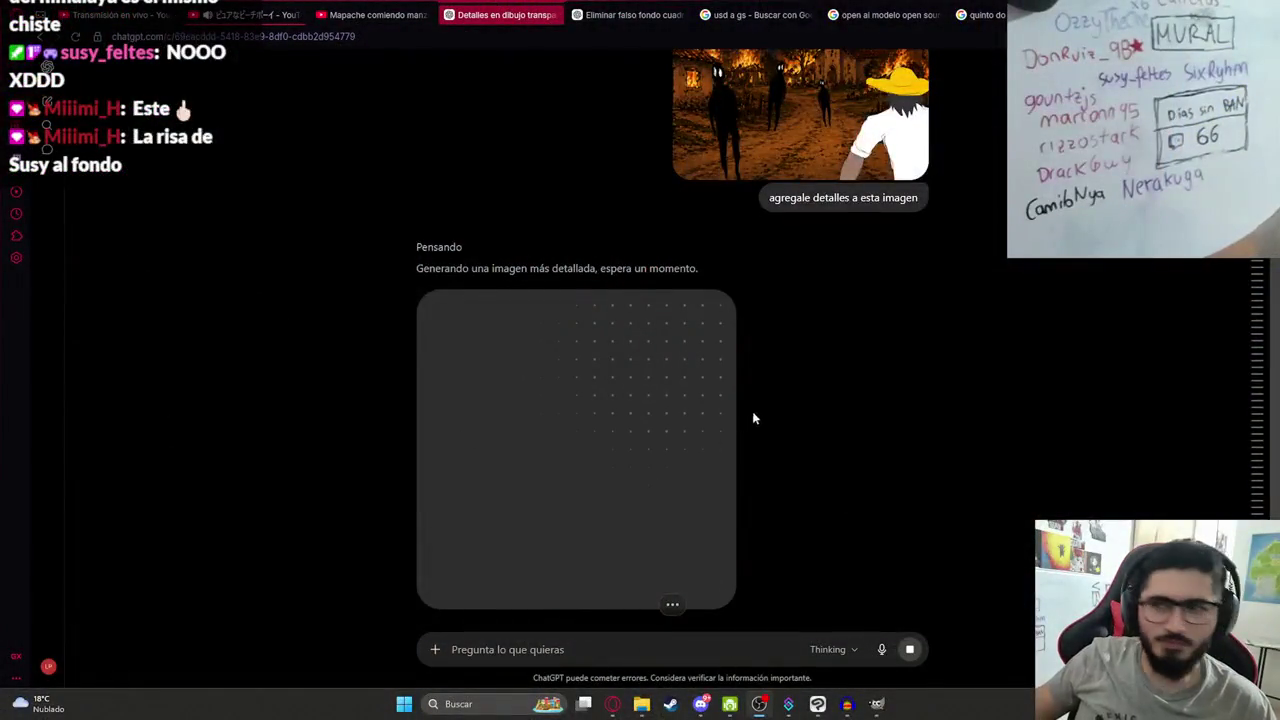
Review the uploaded village image full size in the chat, then return to Clip Studio Paint.
scroll(405, 361, down, 4)
scroll(430, 363, up, 2)
scroll(583, 370, up, 1)
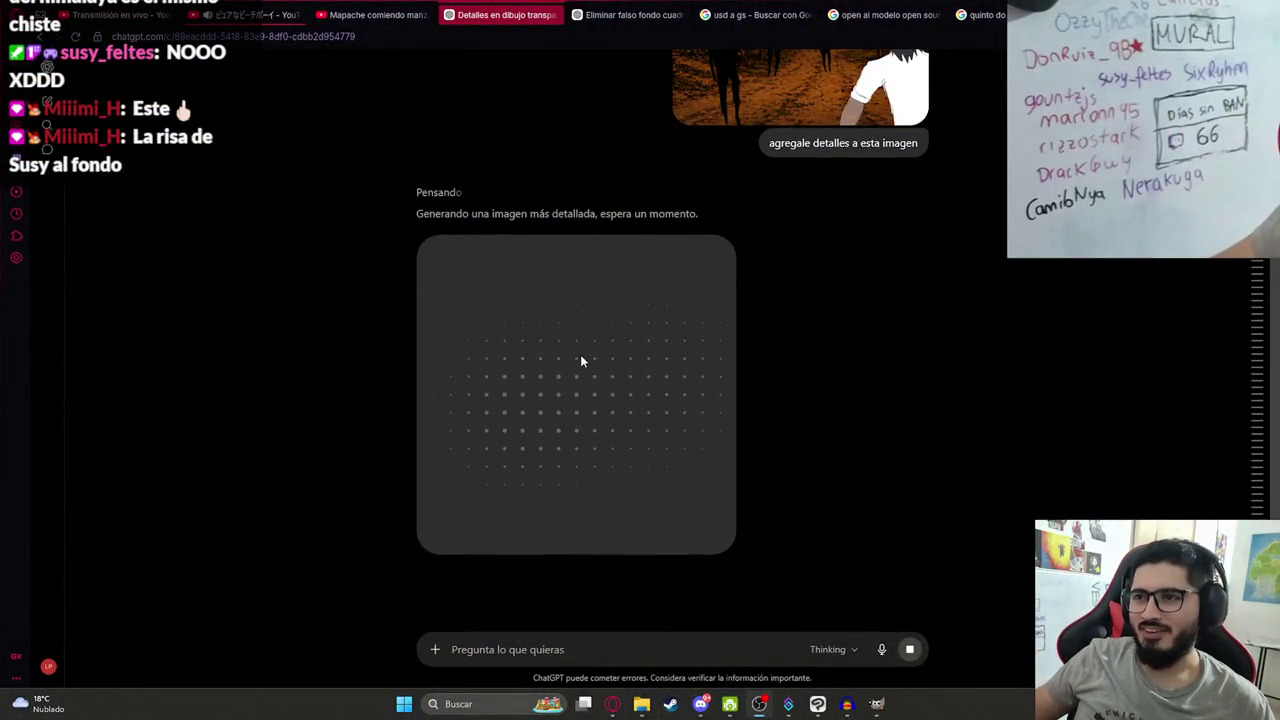
scroll(895, 396, up, 1)
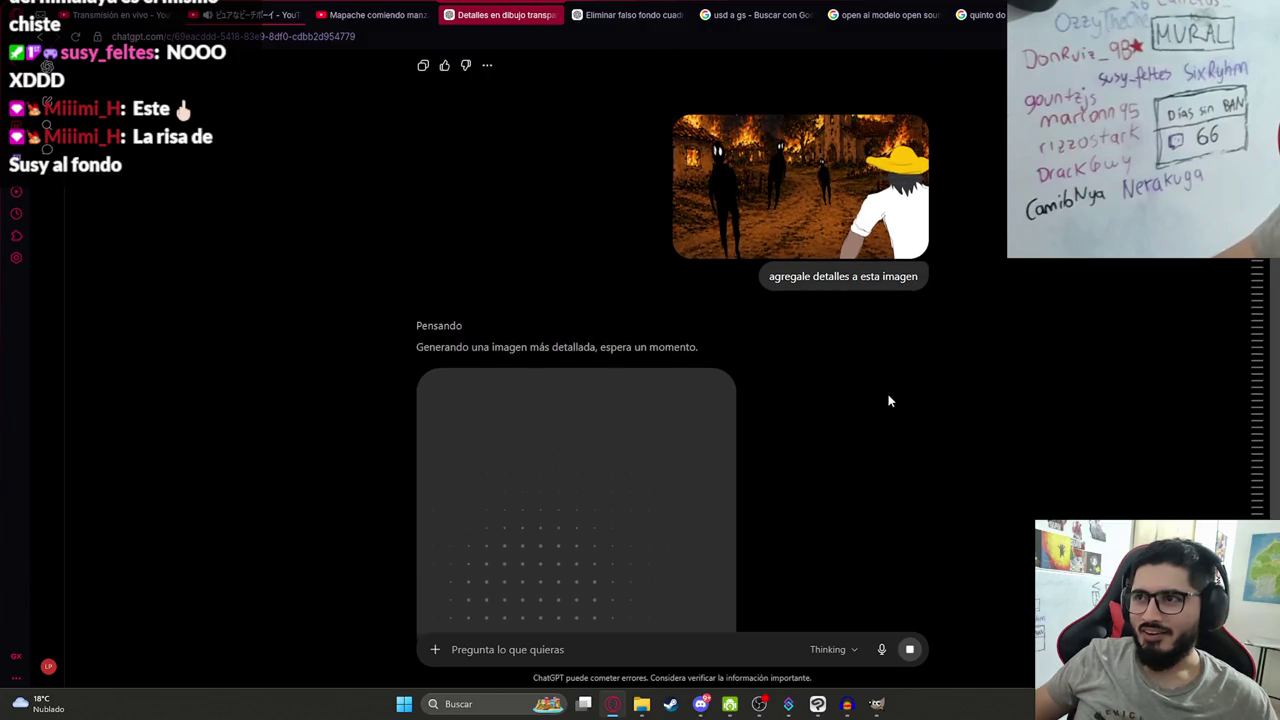
scroll(894, 406, down, 1)
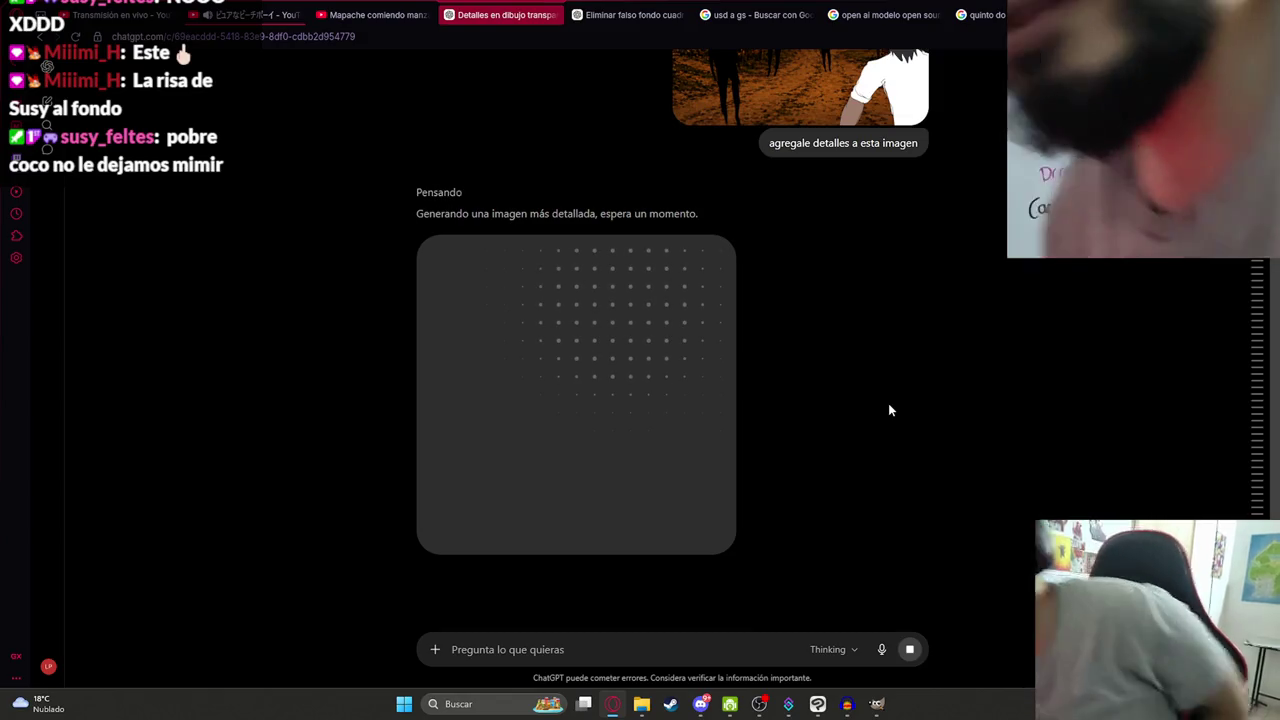
scroll(888, 405, up, 2)
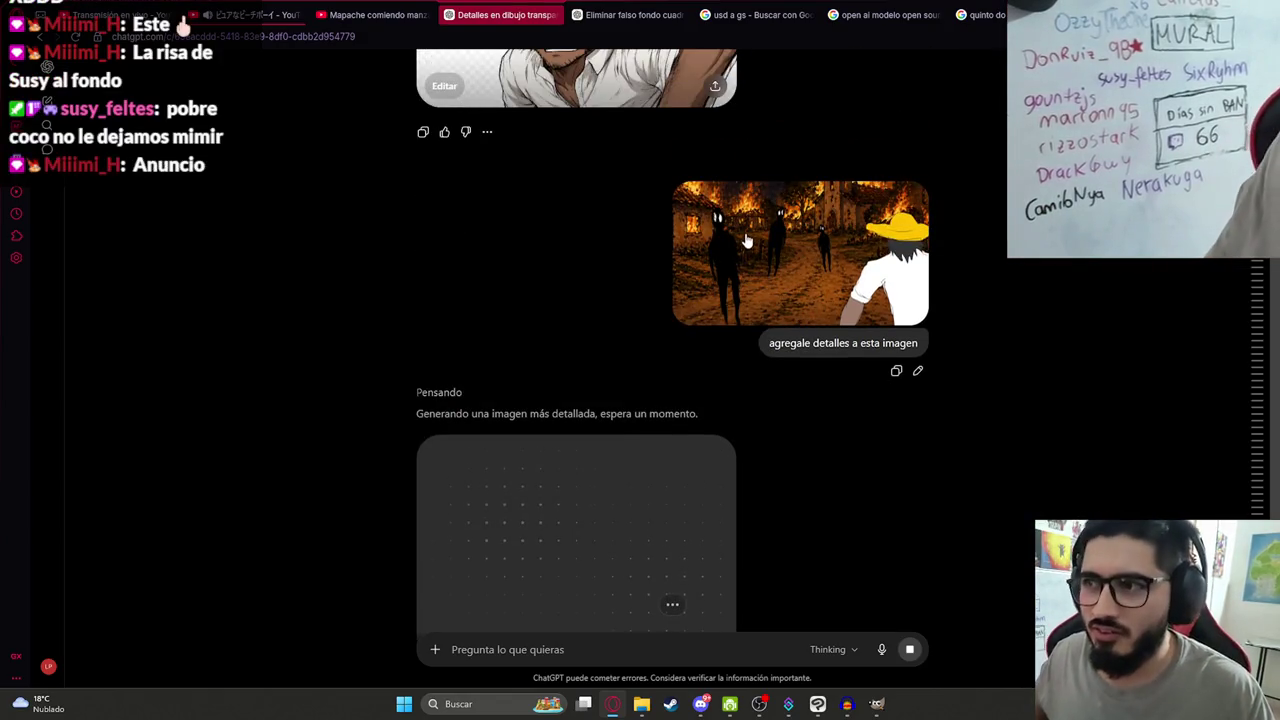
click(805, 318)
key(Escape)
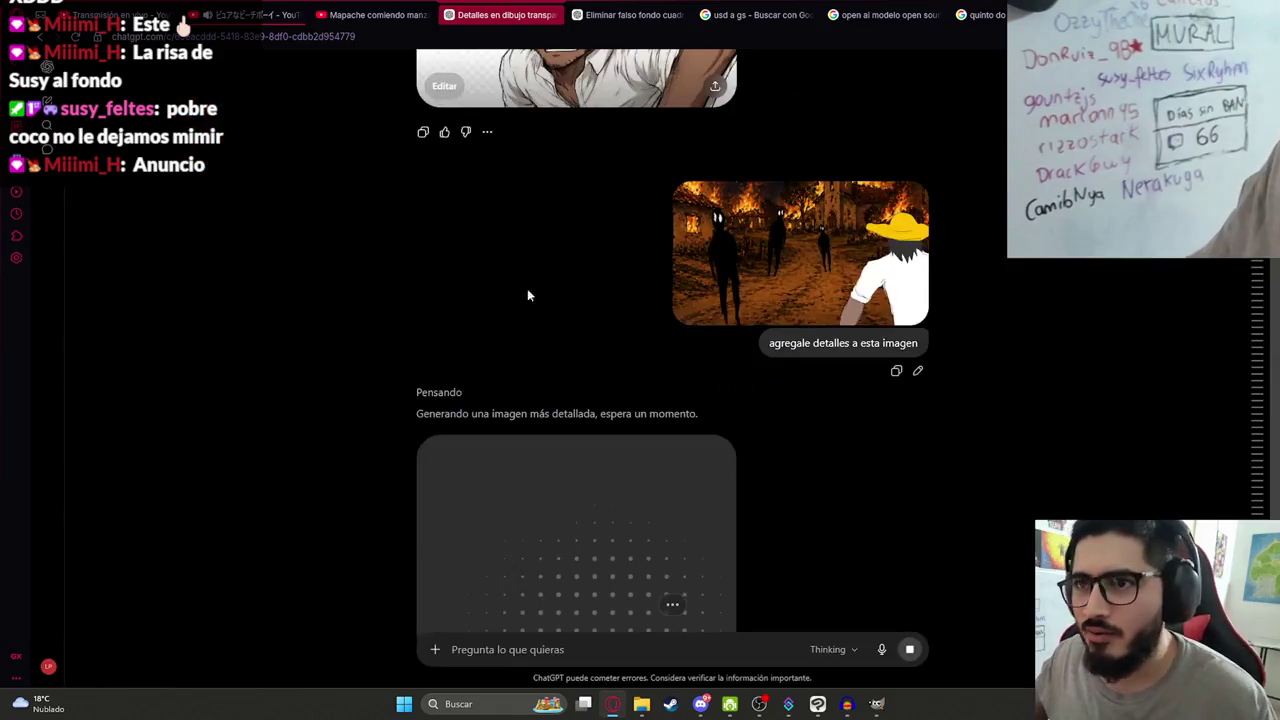
scroll(780, 451, down, 2)
scroll(877, 478, down, 3)
scroll(874, 478, up, 2)
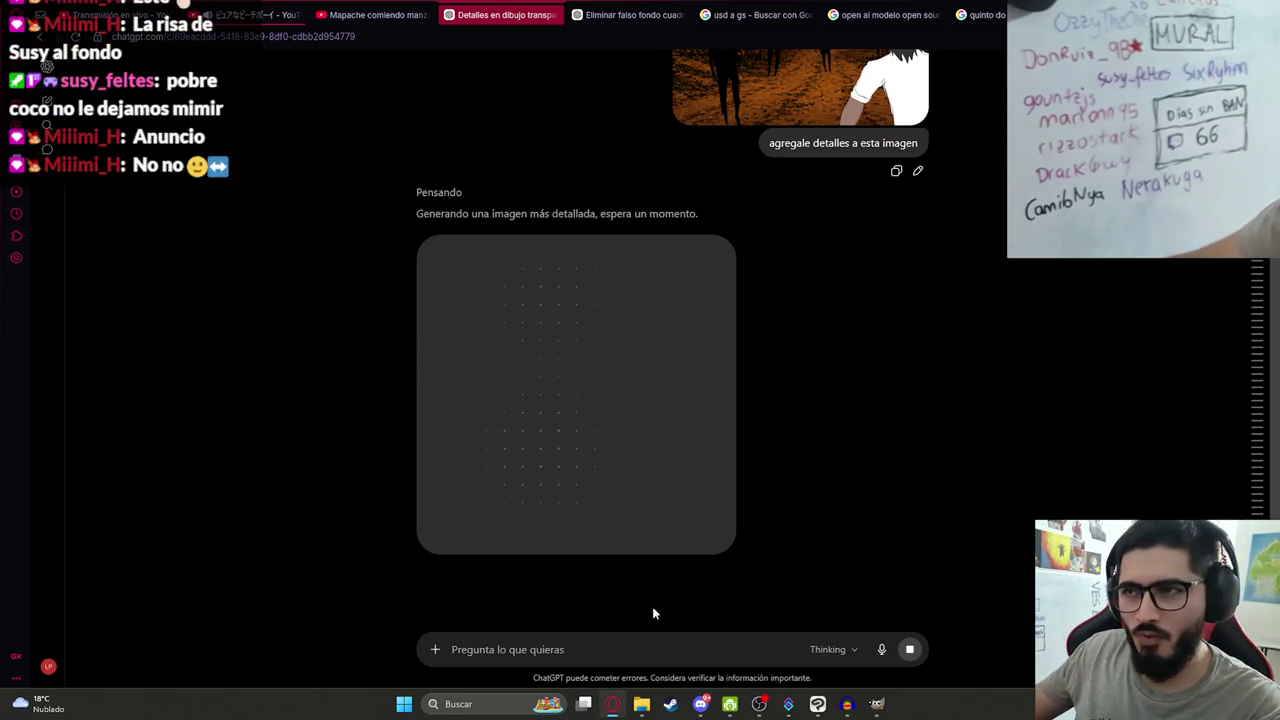
click(817, 704)
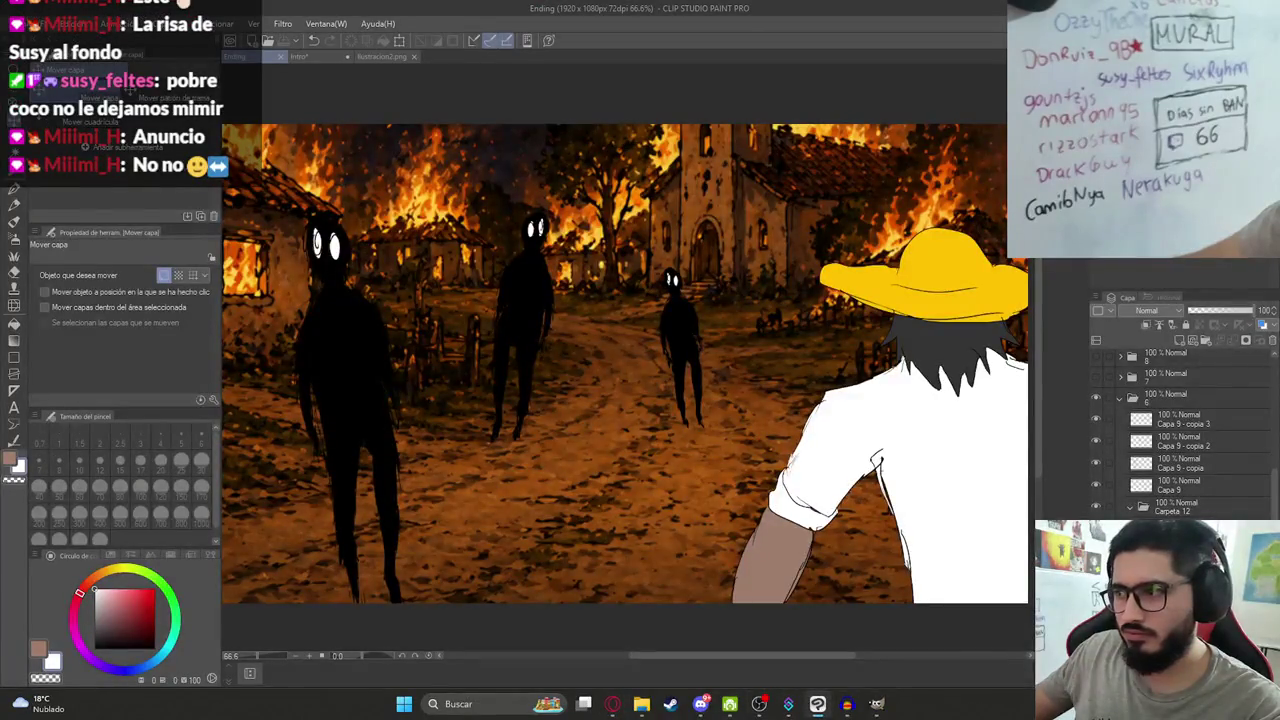
Collapse layer folder 6 in Clip Studio Paint, then go back to ChatGPT's generating image.
click(1132, 503)
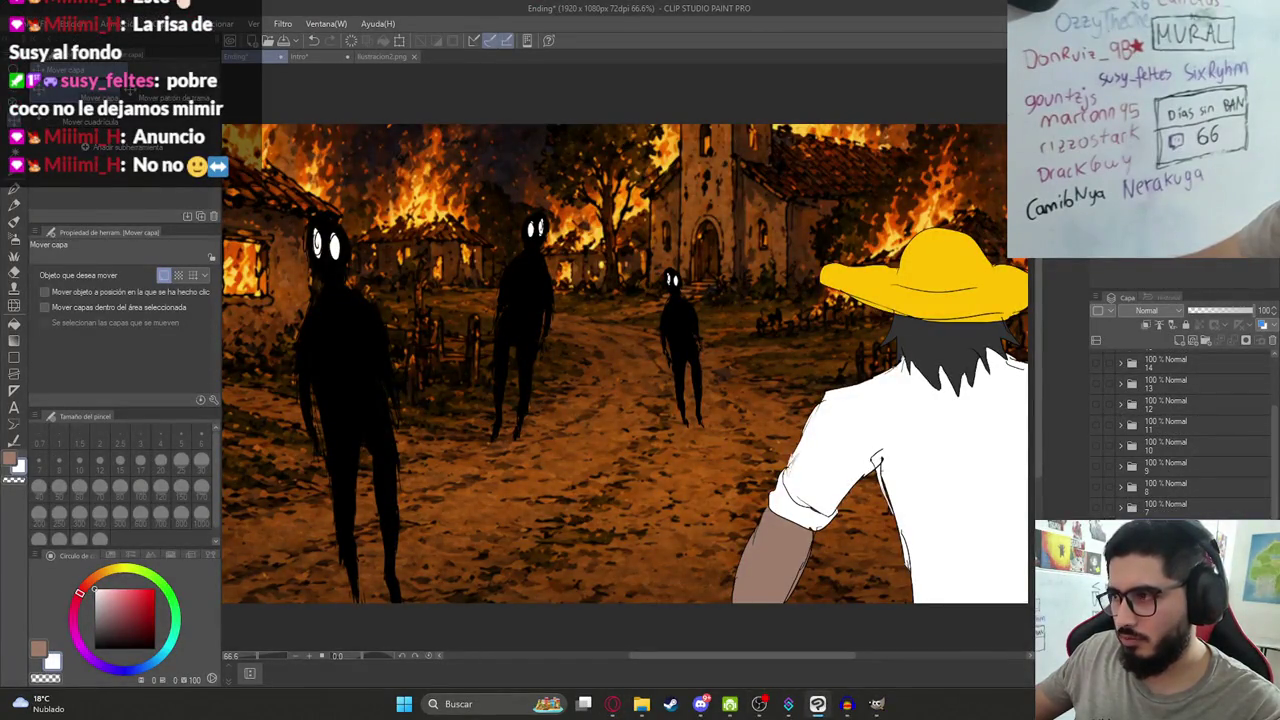
scroll(1180, 430, up, 1)
click(1109, 355)
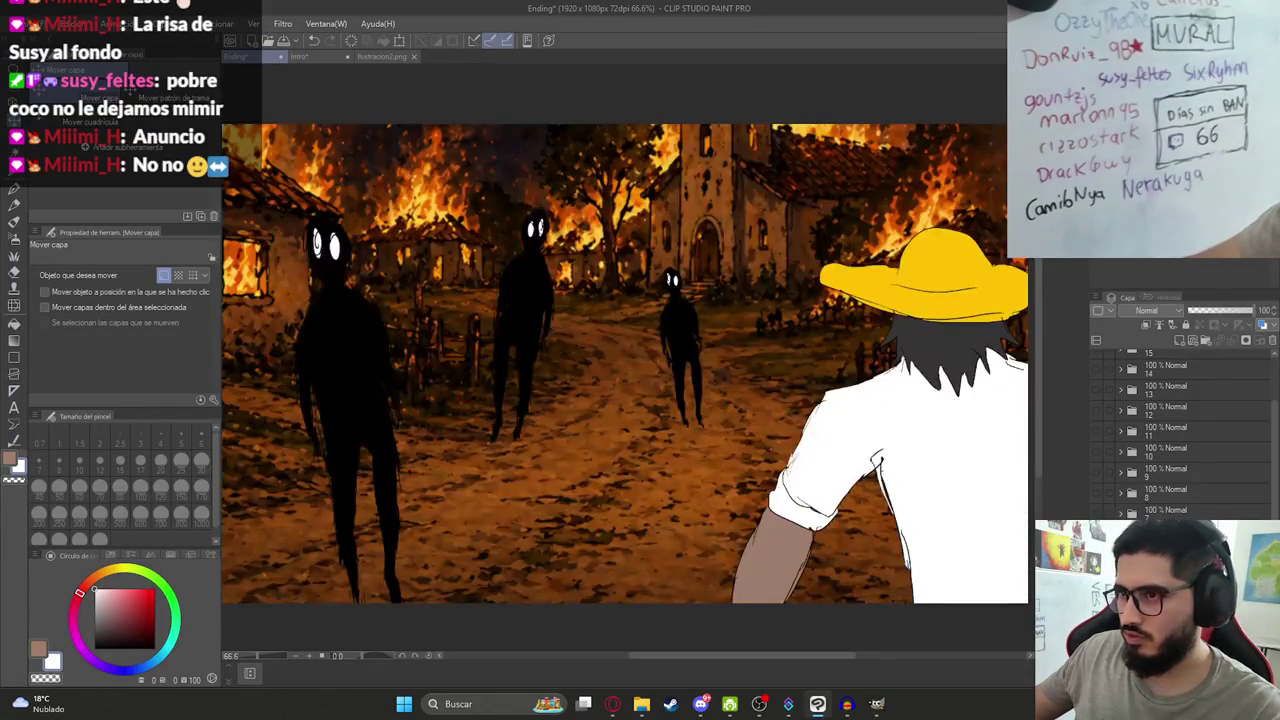
click(614, 705)
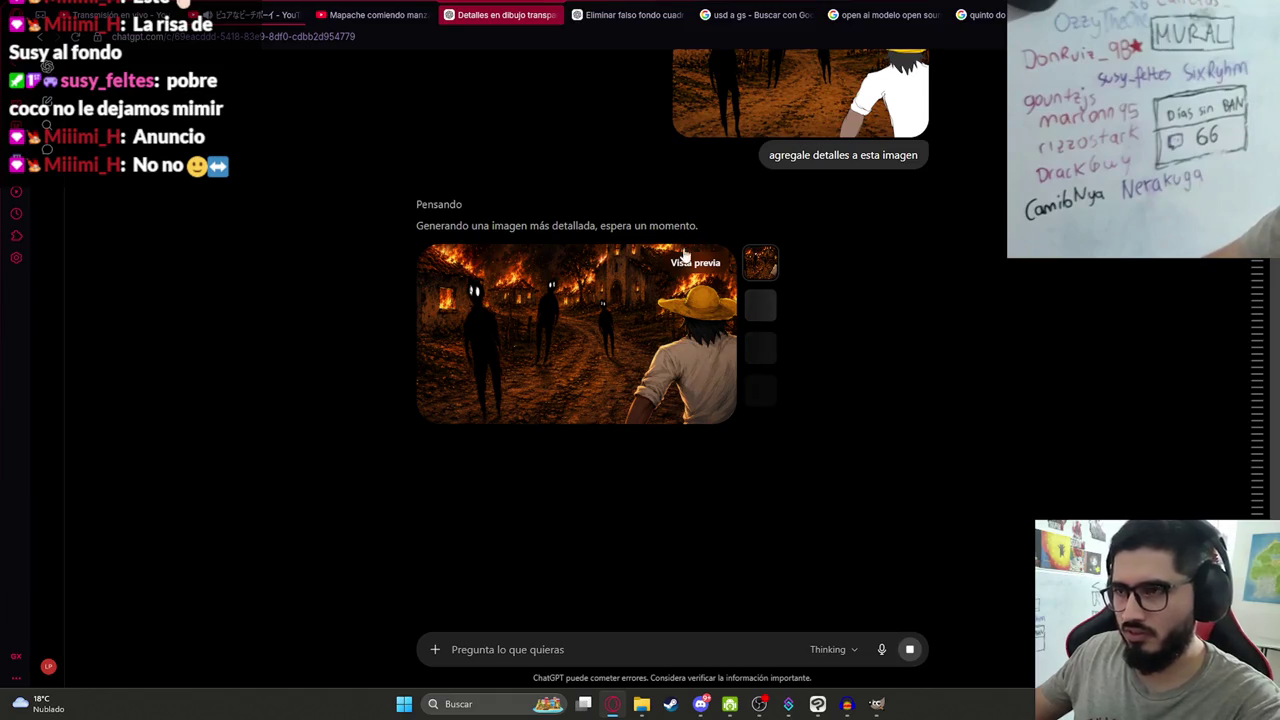
Copy ChatGPT's detailed burning-village image via Copiar imagen and return to Clip Studio Paint.
click(699, 346)
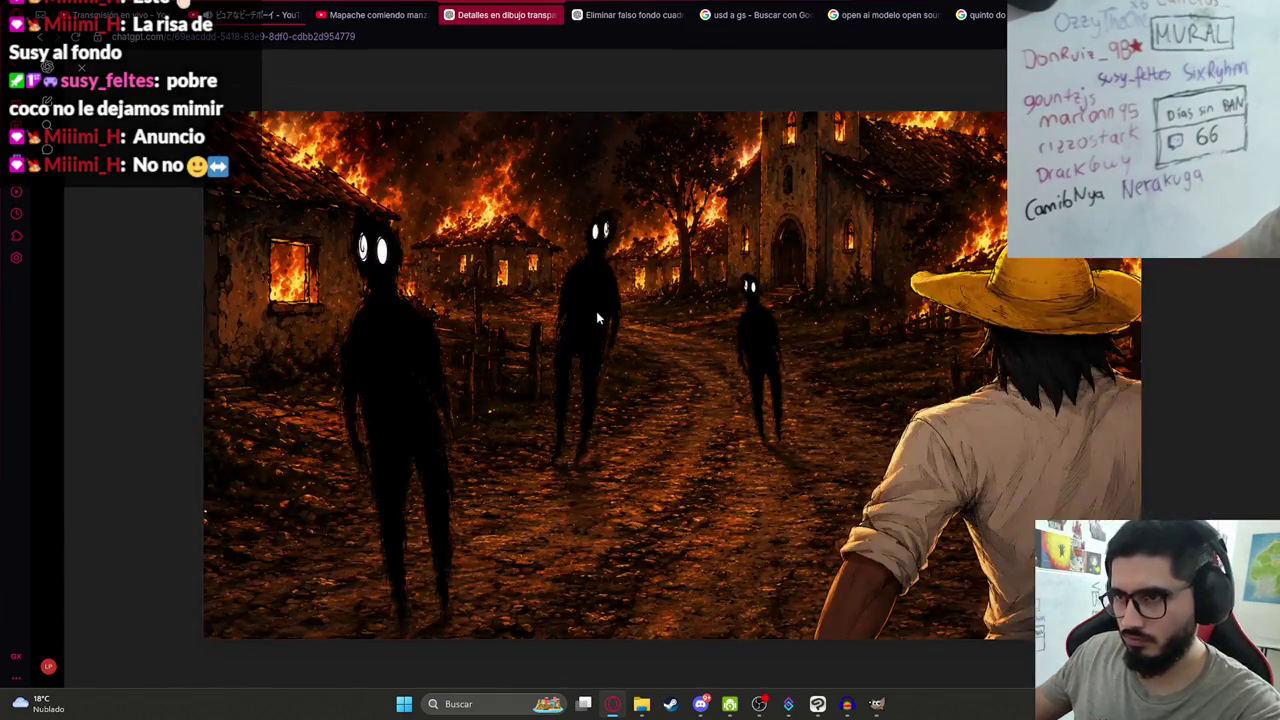
right_click(549, 359)
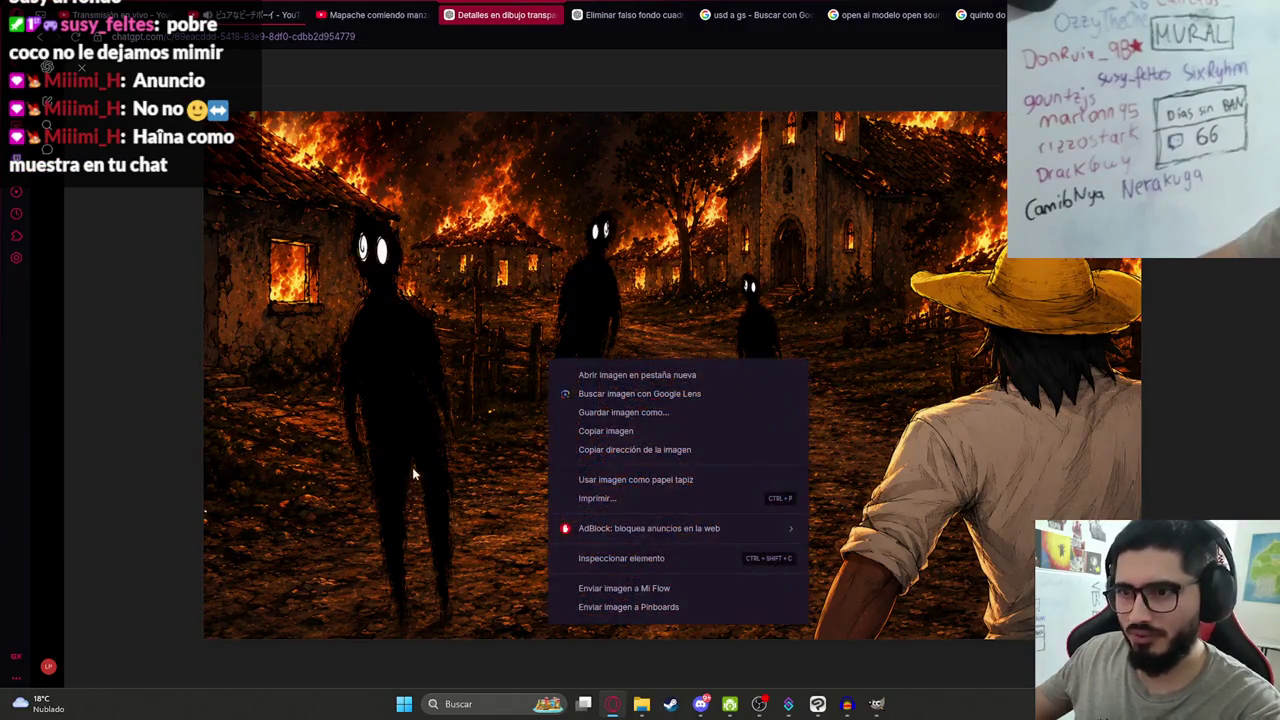
click(605, 431)
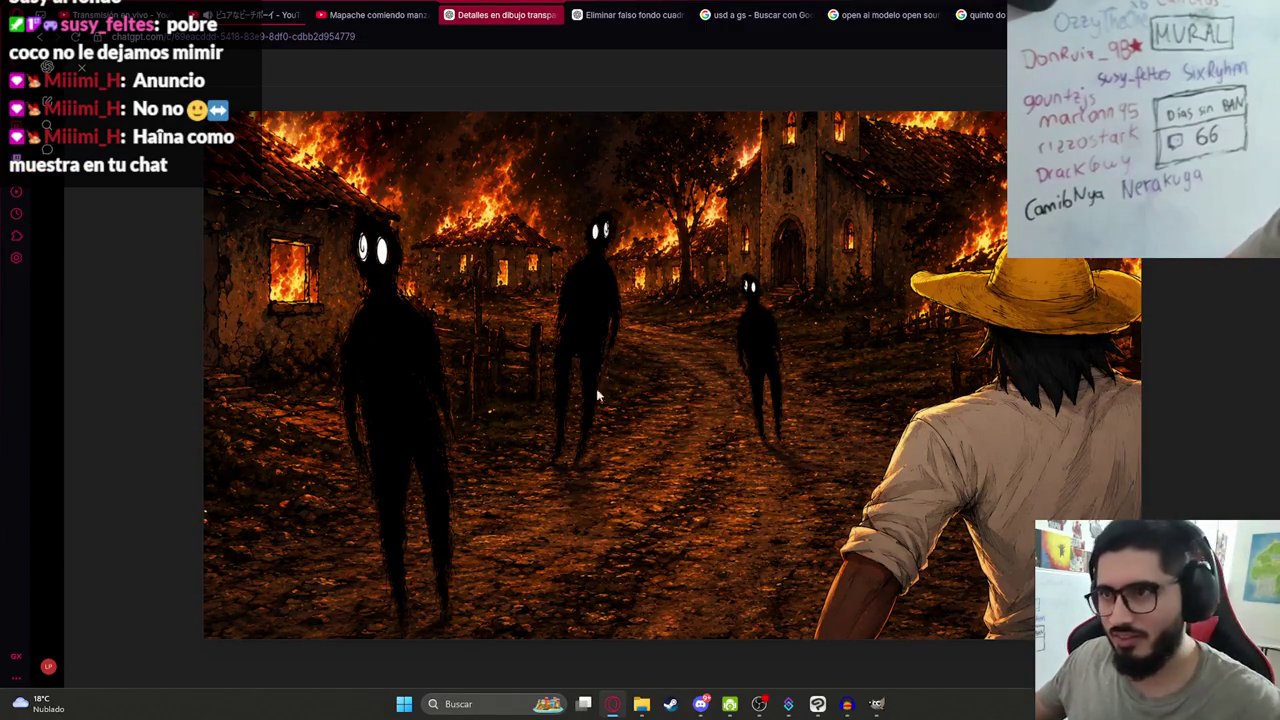
click(817, 704)
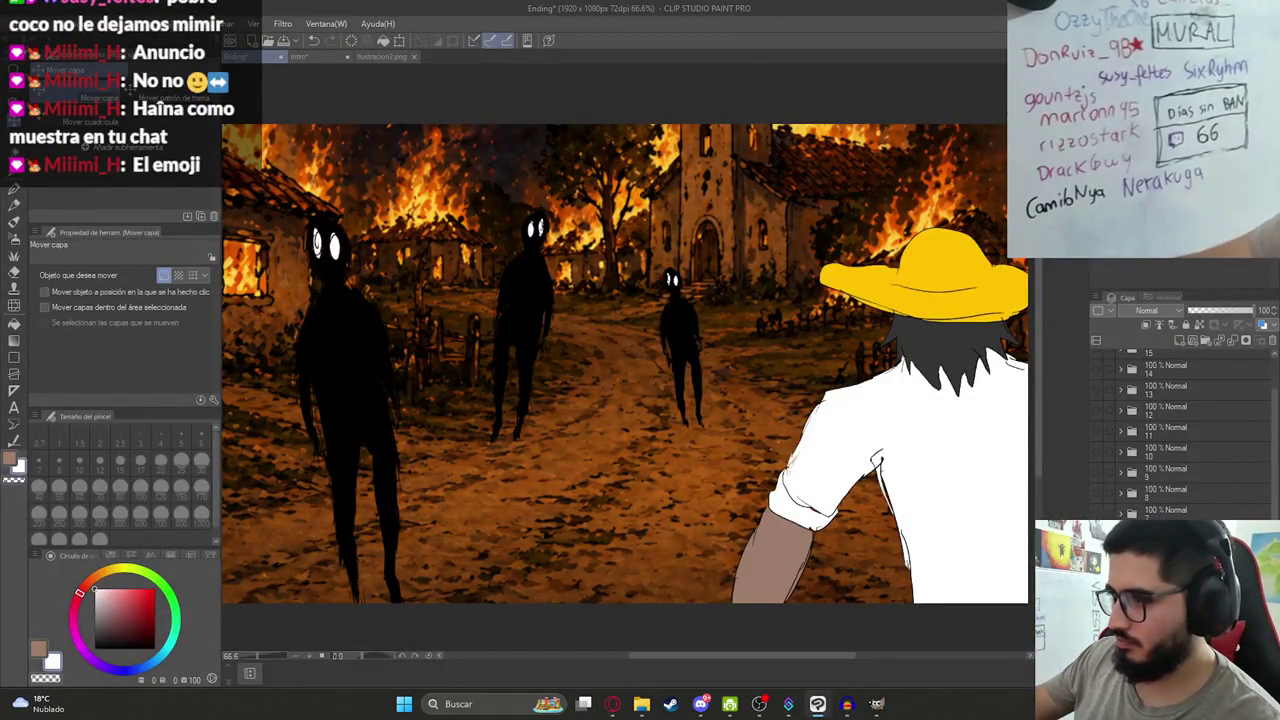
Enlarge the pasted detailed village image to fill the canvas, then bring OBS Studio forward.
scroll(1220, 408, down, 3)
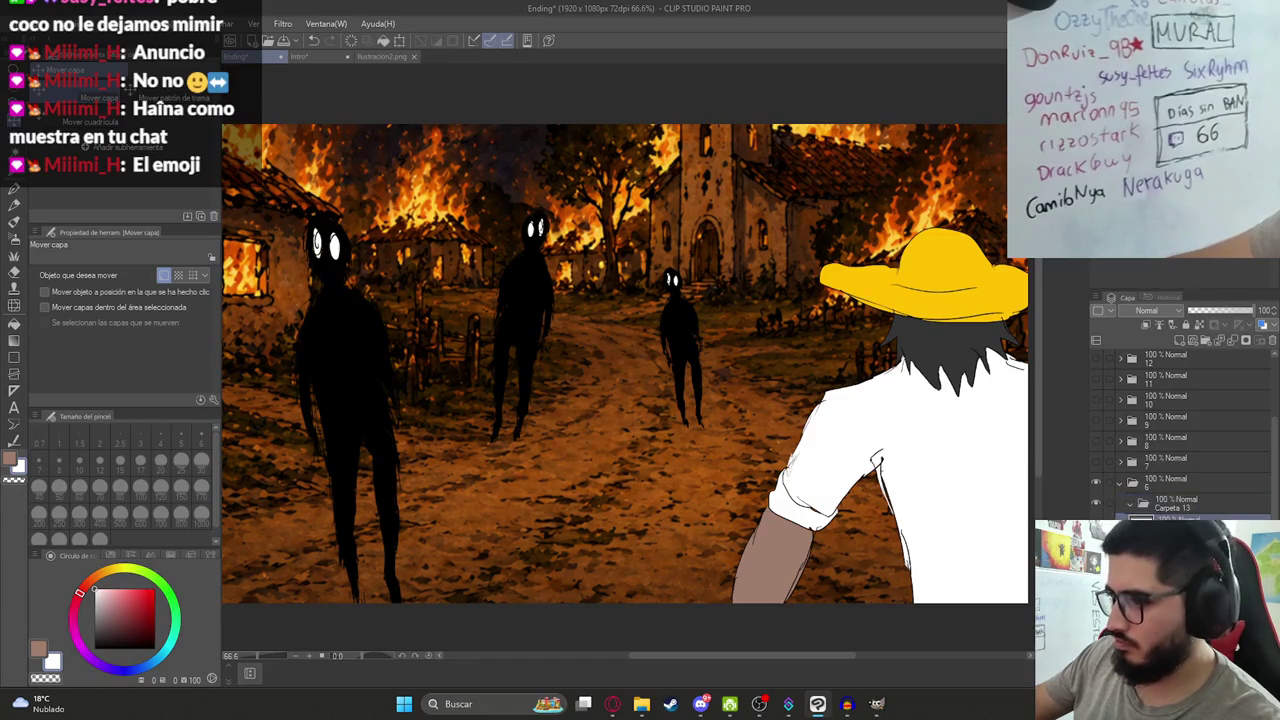
click(1161, 505)
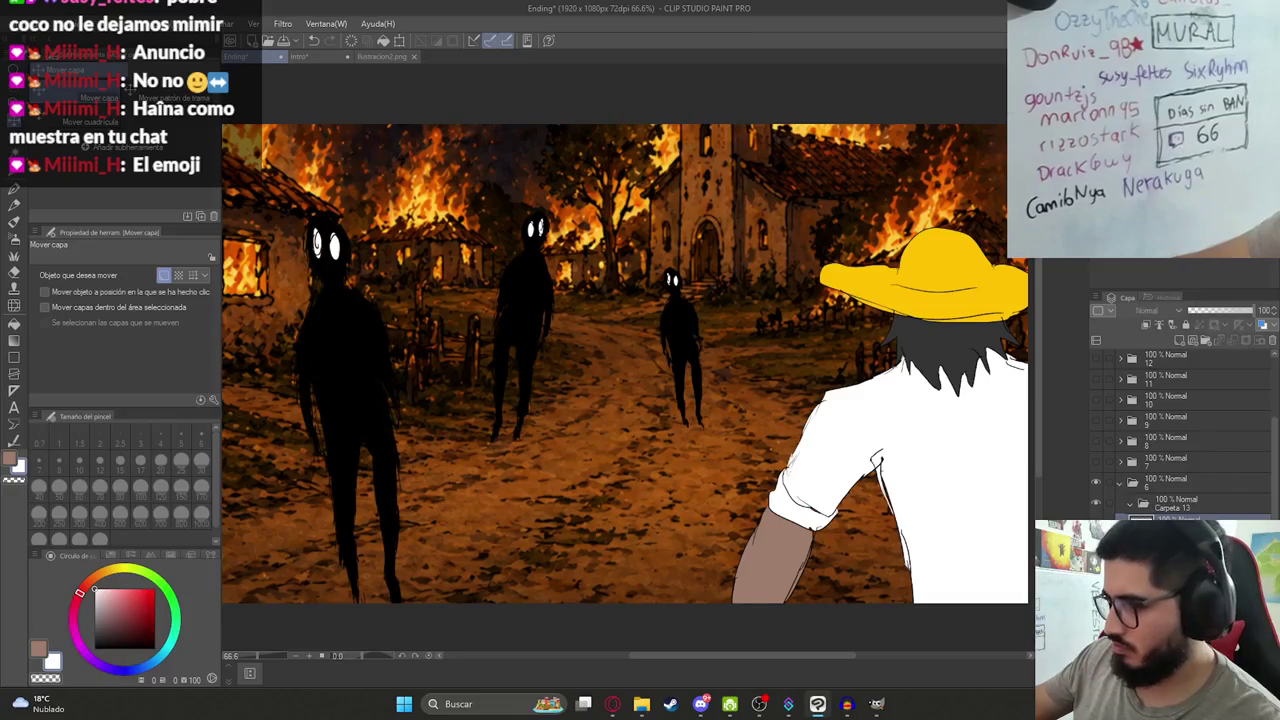
click(1157, 508)
click(1133, 504)
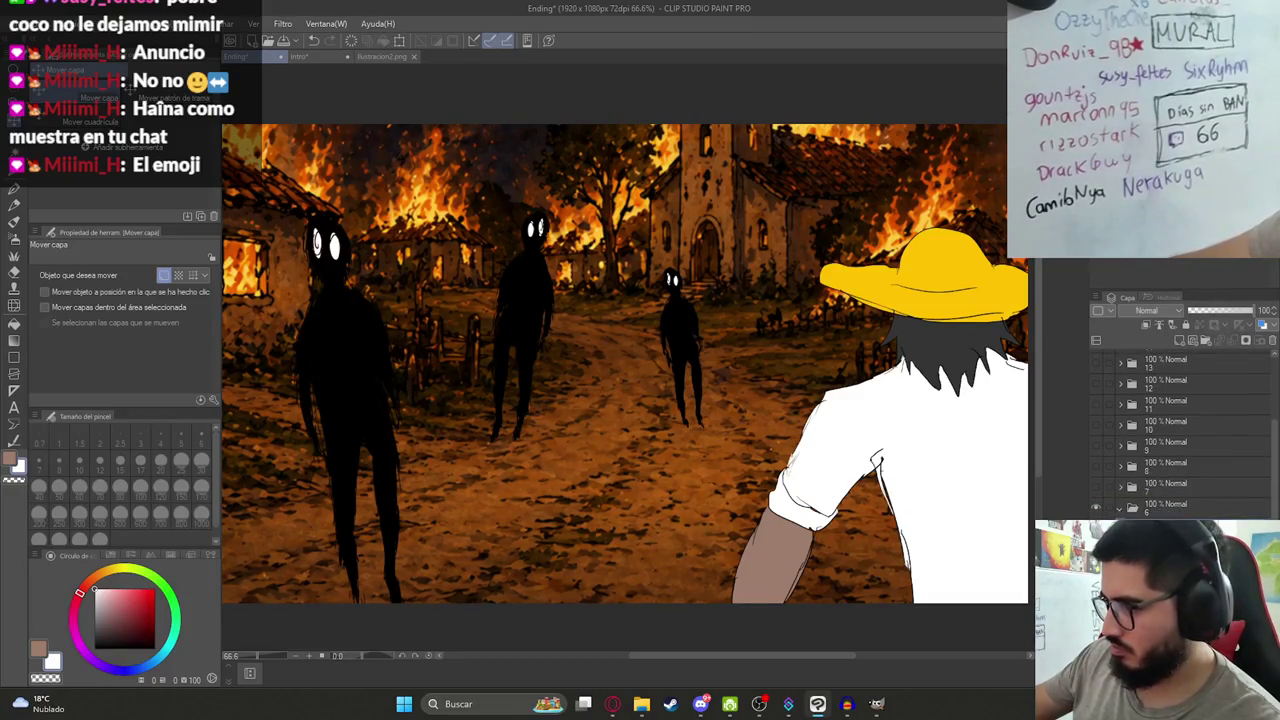
key(ctrl+t)
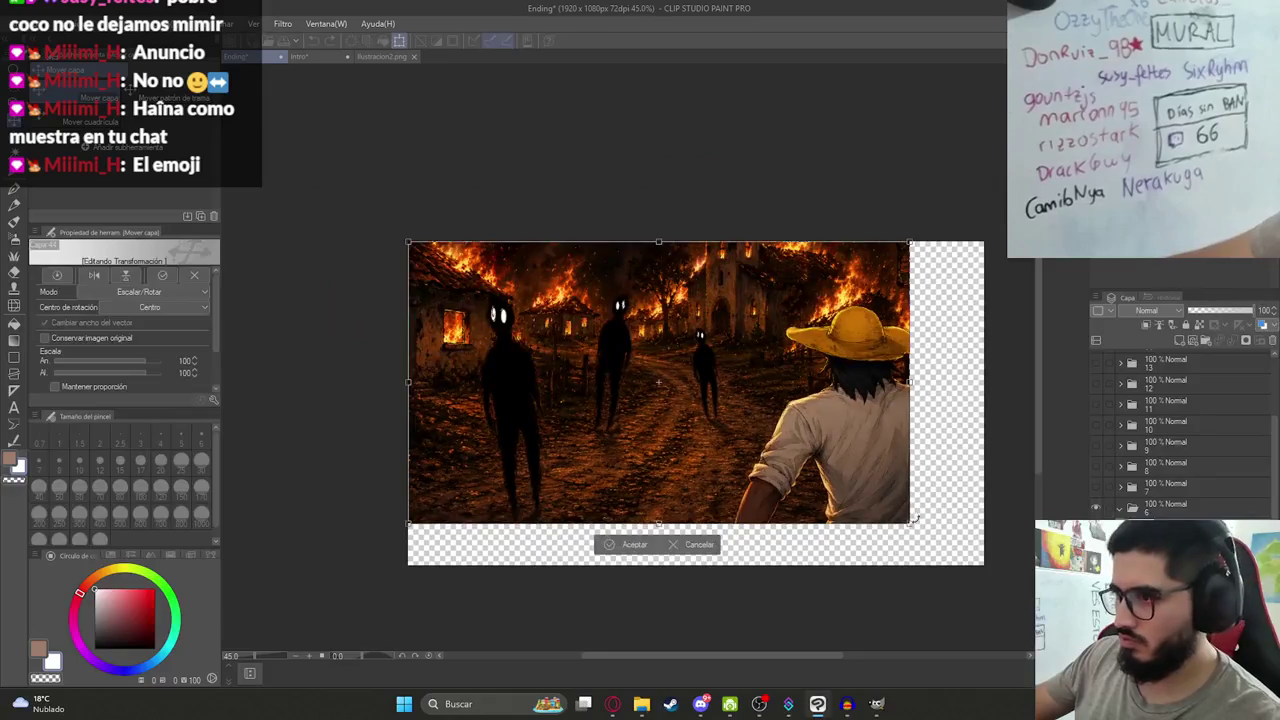
drag(908, 523, 980, 571)
key(Return)
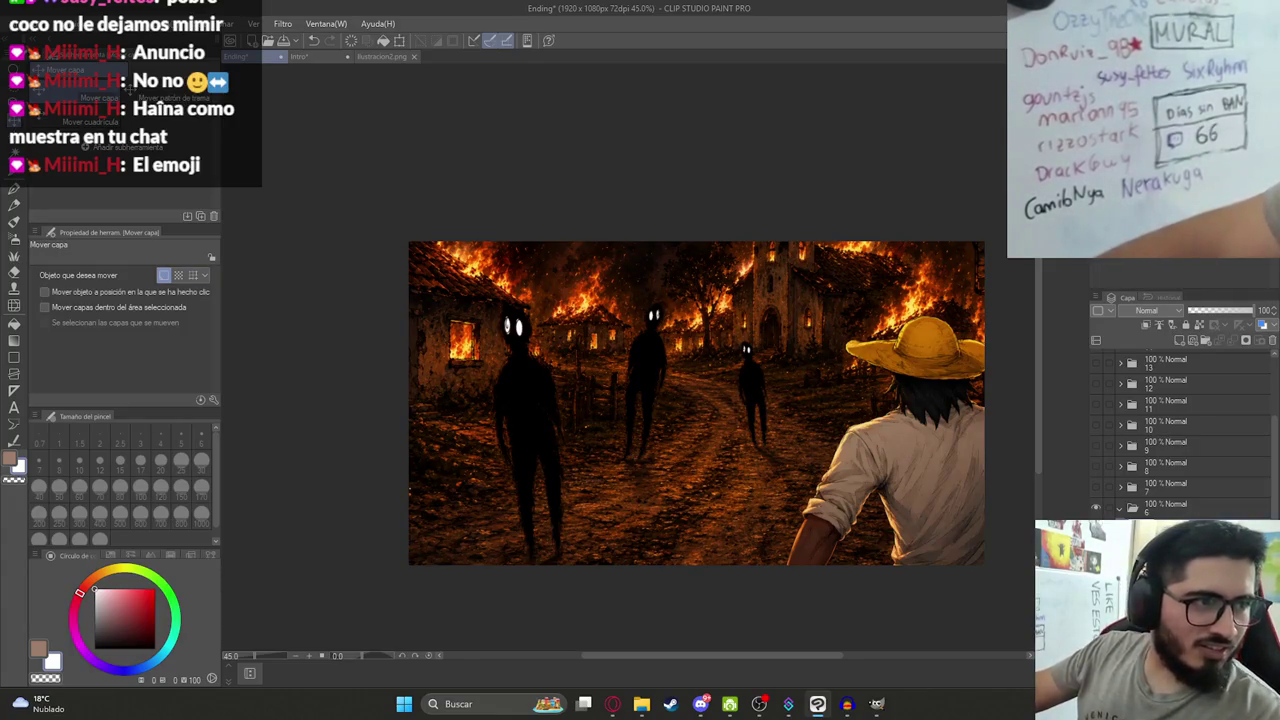
click(759, 704)
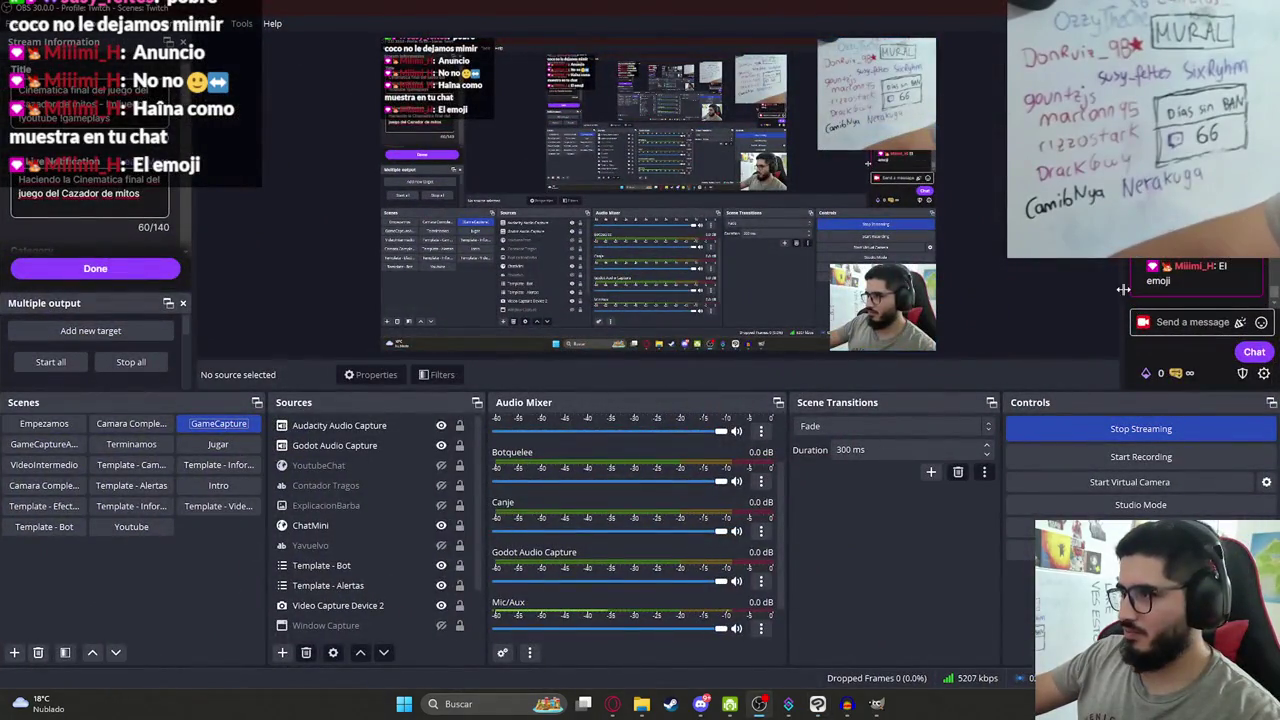
Widen the OBS Chat dock leftward and switch back to Clip Studio Paint.
drag(1123, 289, 1016, 287)
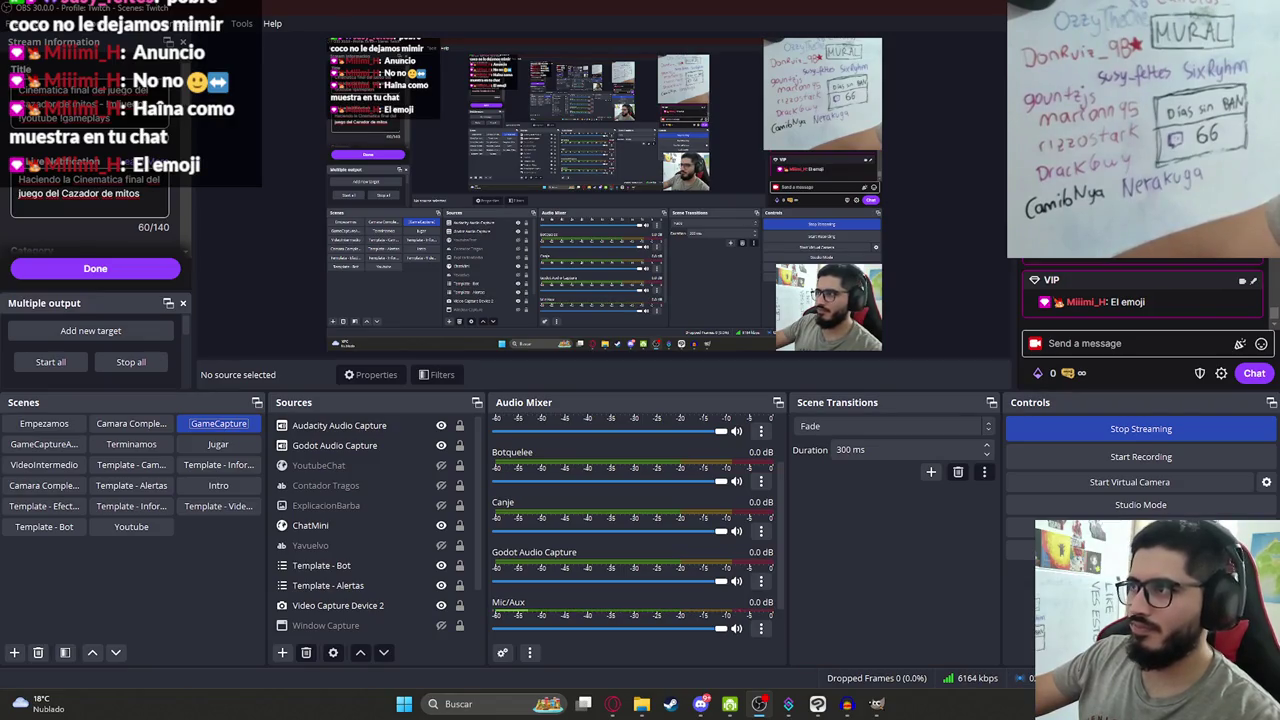
key(alt+Tab)
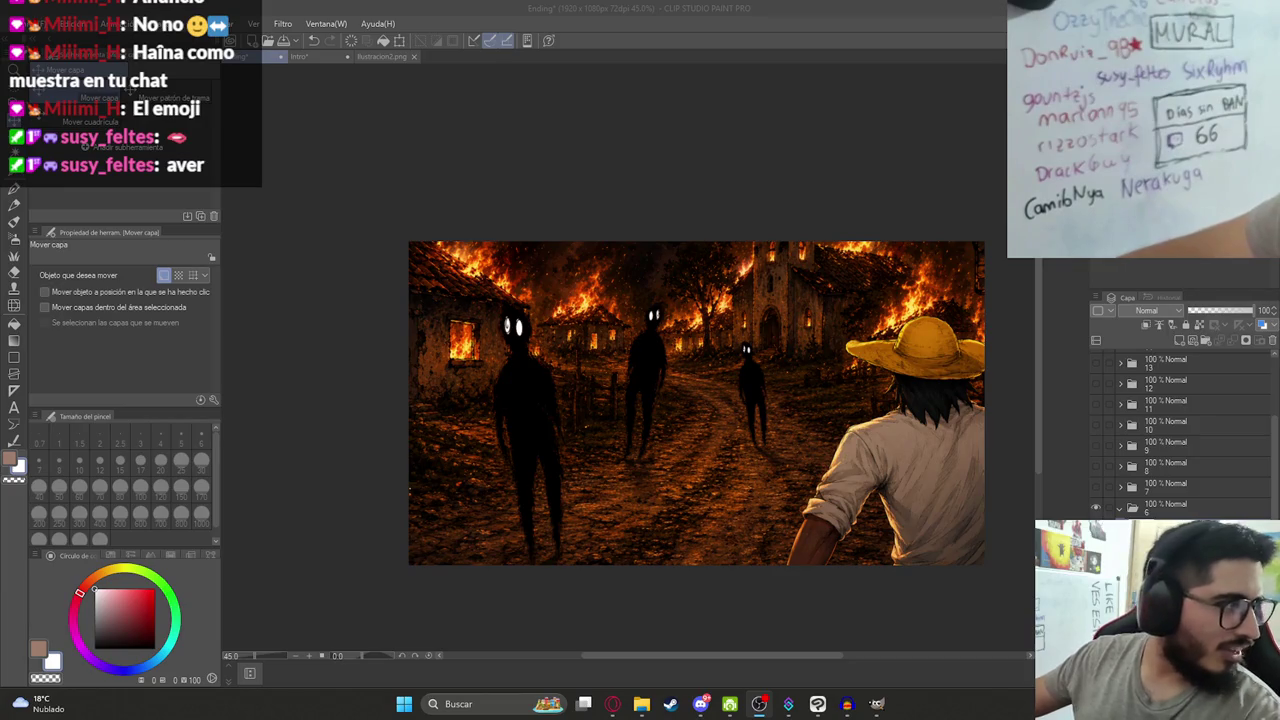
Export a single-layer PNG named Ilustracion7HD.png by appending 'HD' to Ilustracion7.
scroll(872, 540, up, 2)
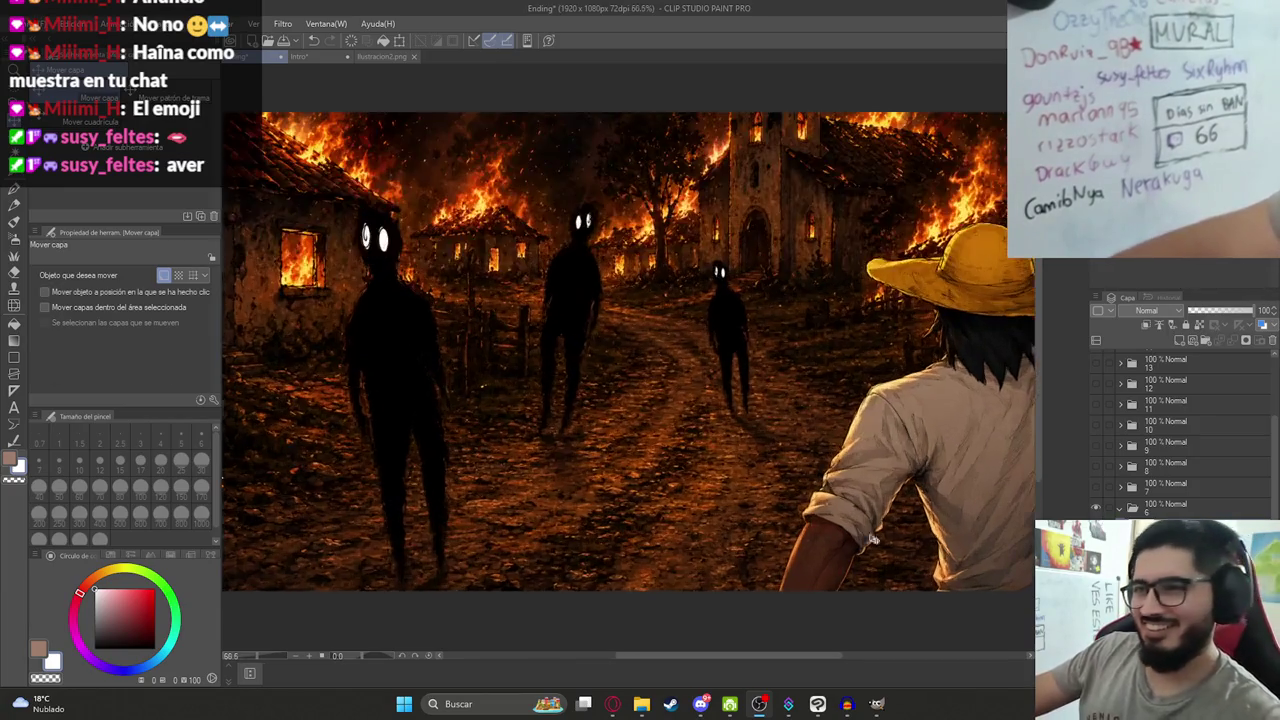
click(29, 31)
mouse_move(66, 195)
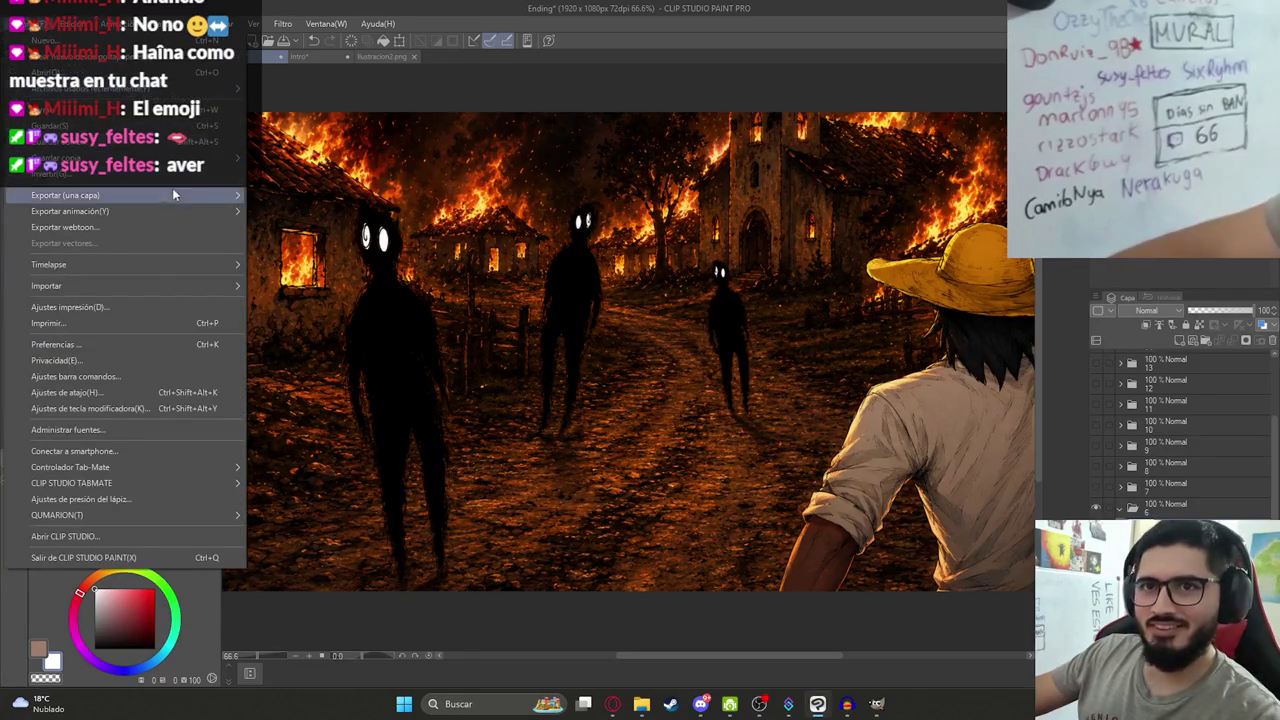
click(275, 232)
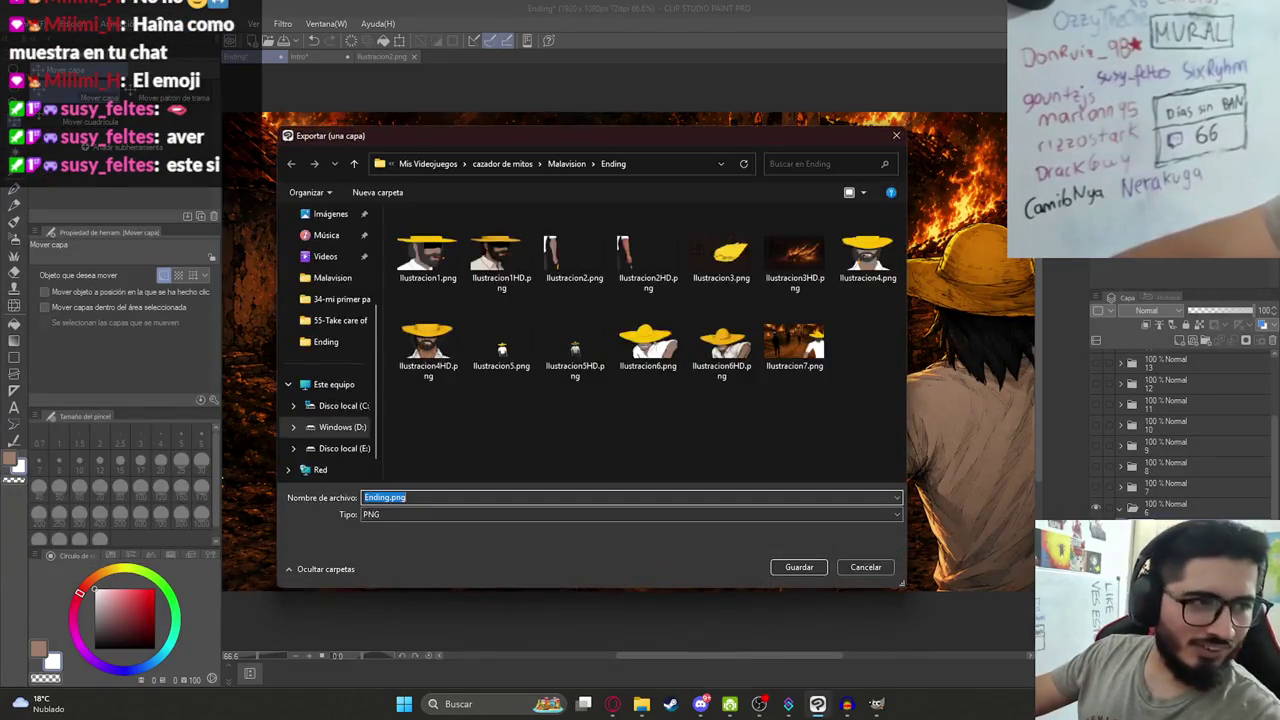
click(785, 345)
click(409, 497)
text(HD)
key(Return)
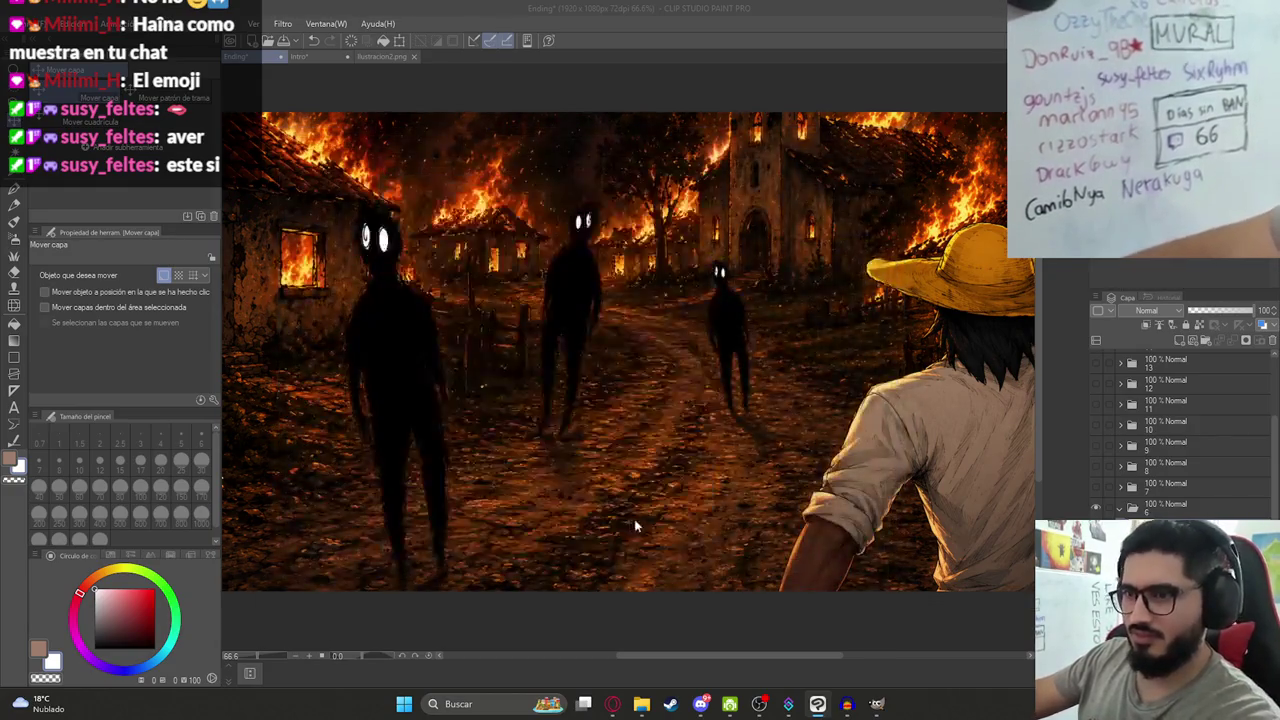
scroll(773, 467, down, 1)
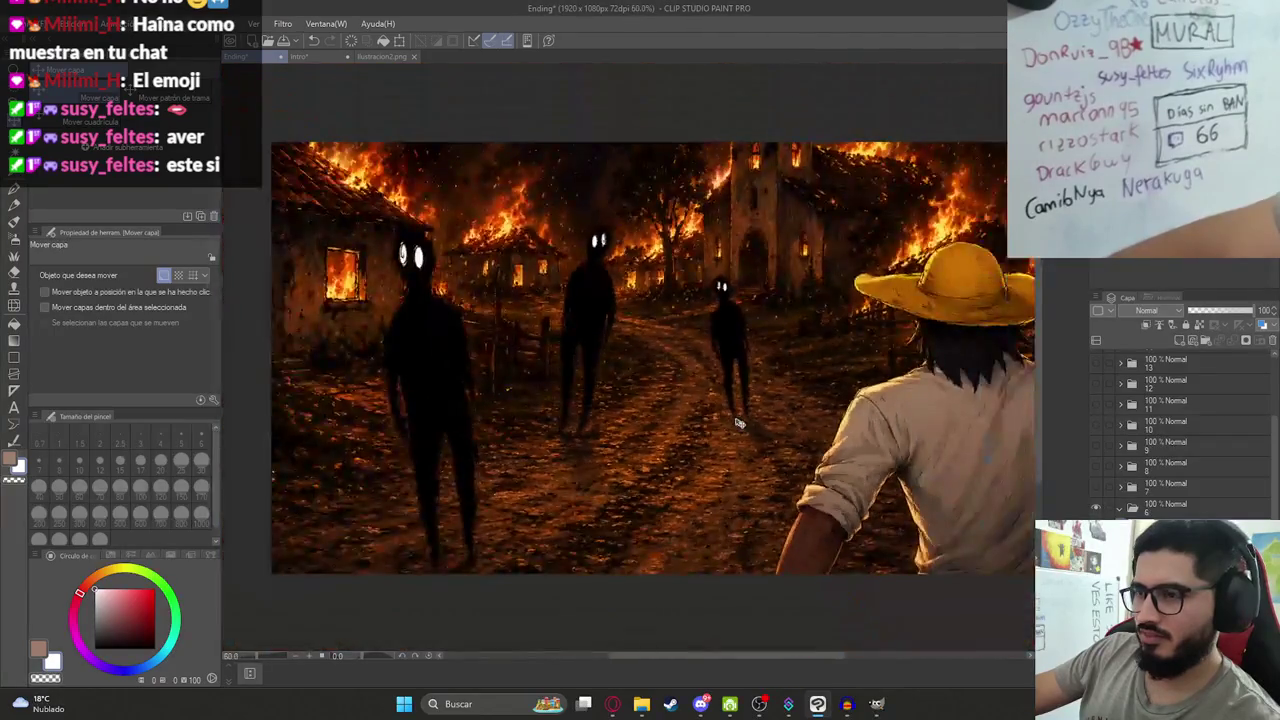
scroll(736, 418, down, 2)
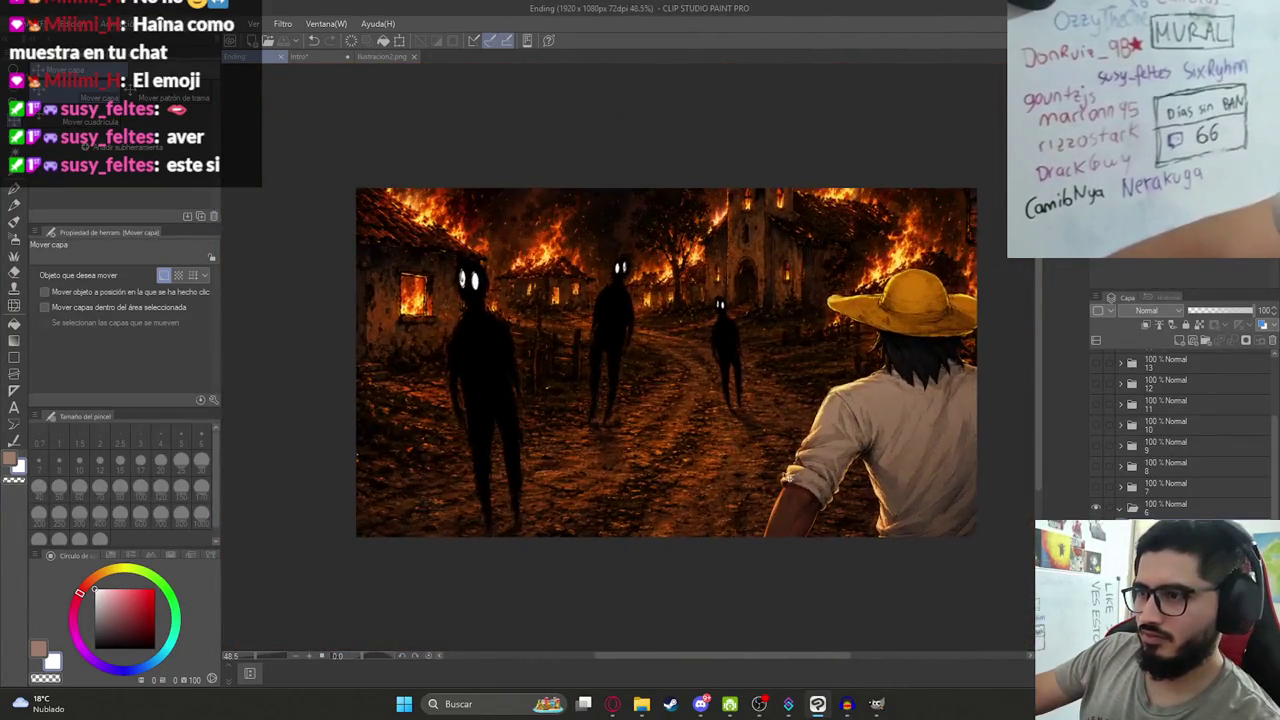
Hide the burning-village layer, expand folder 7 and move Capa 45 below Capa 10.
click(1097, 508)
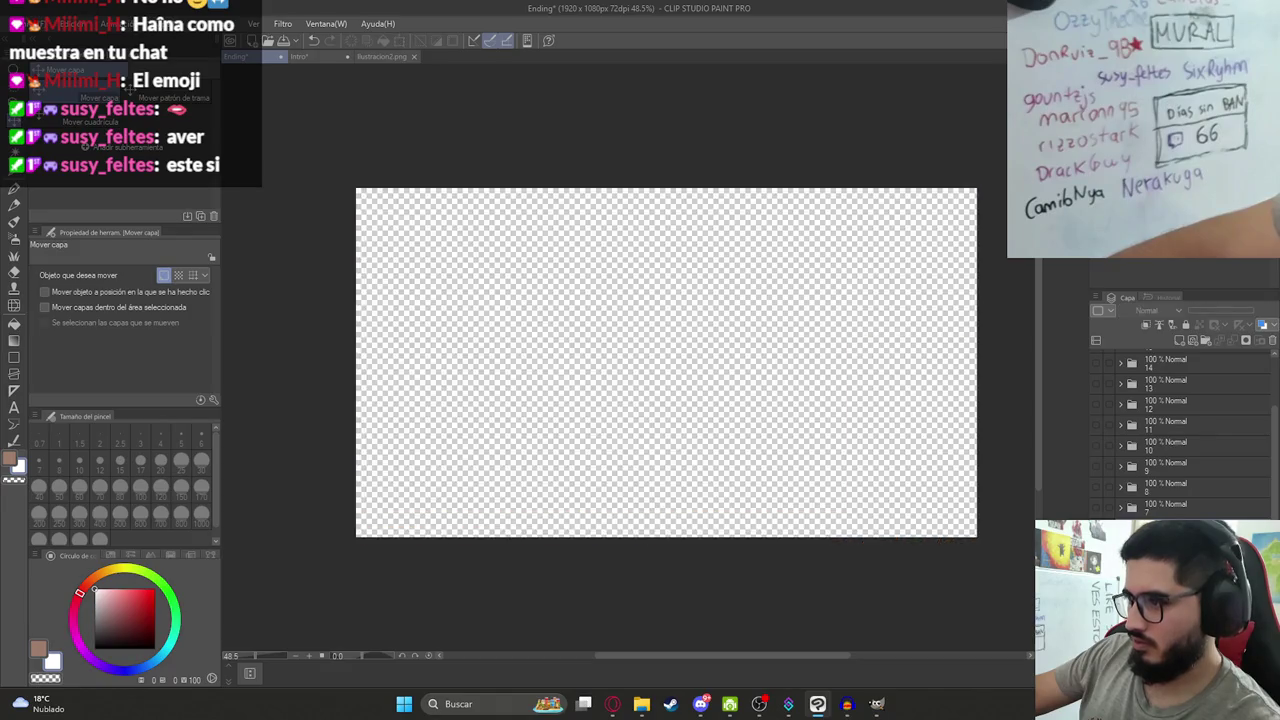
click(1120, 510)
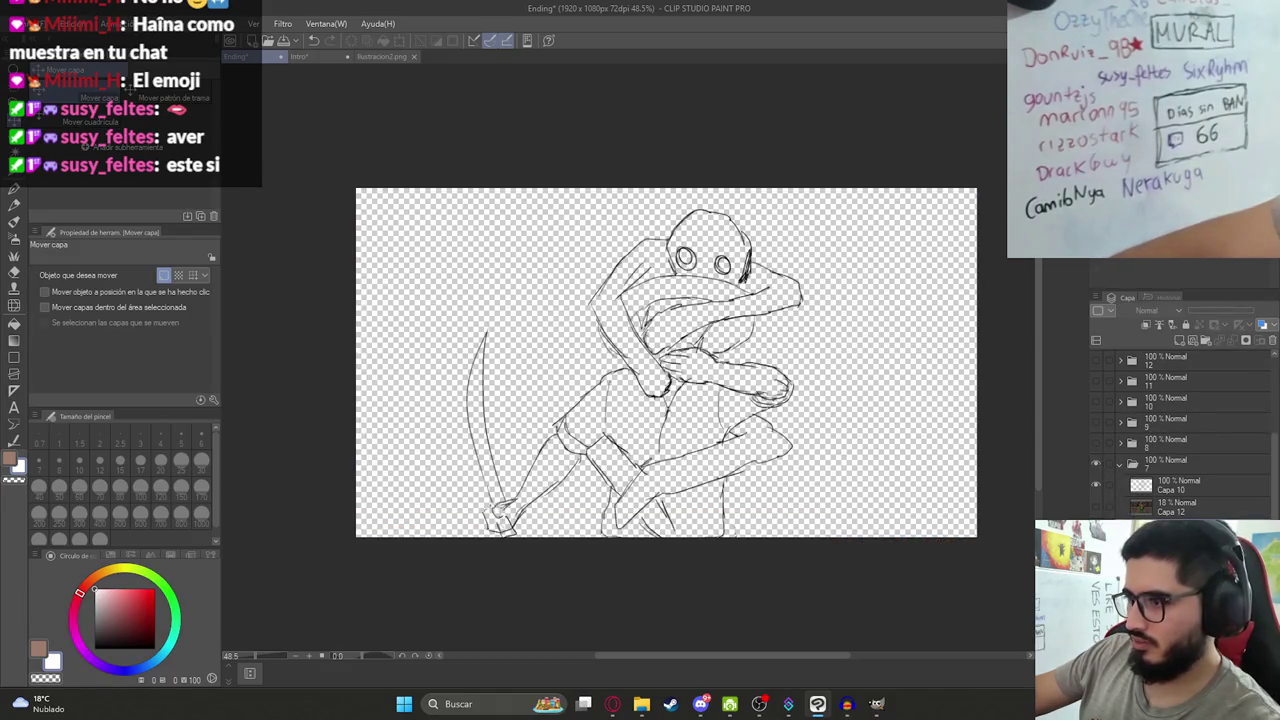
scroll(1047, 500, up, 2)
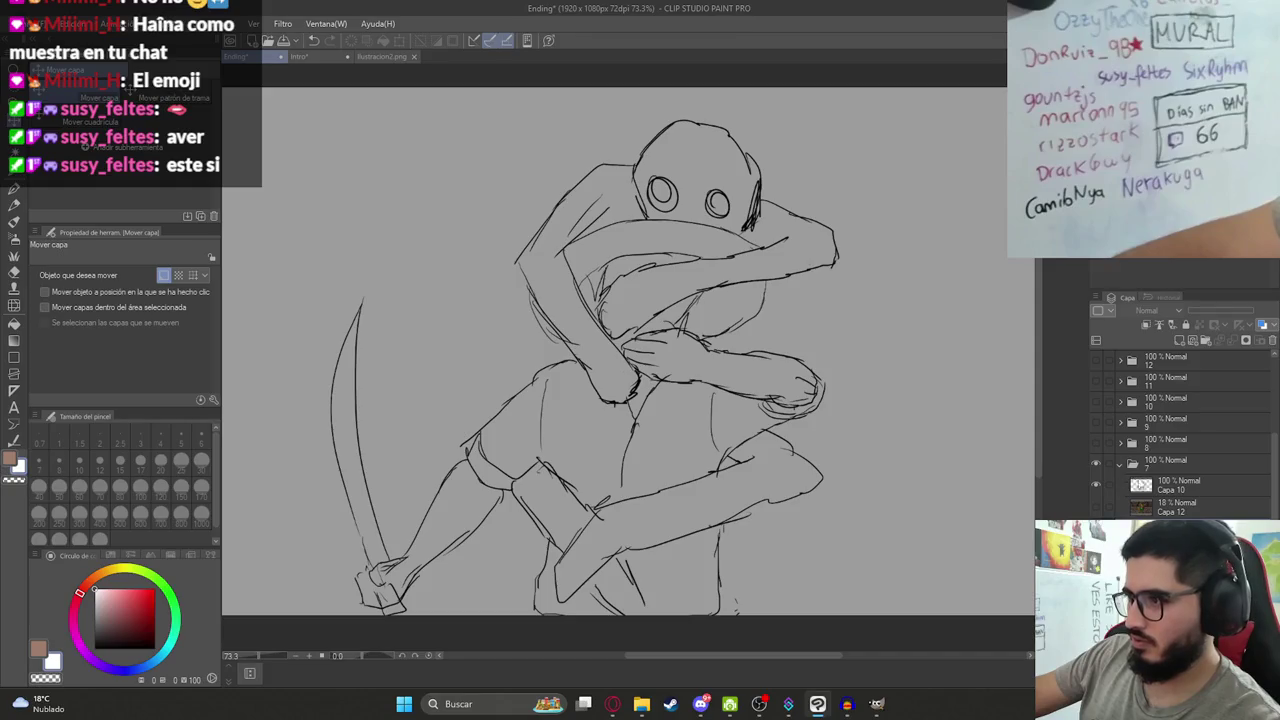
click(1175, 485)
drag(1185, 484, 1185, 514)
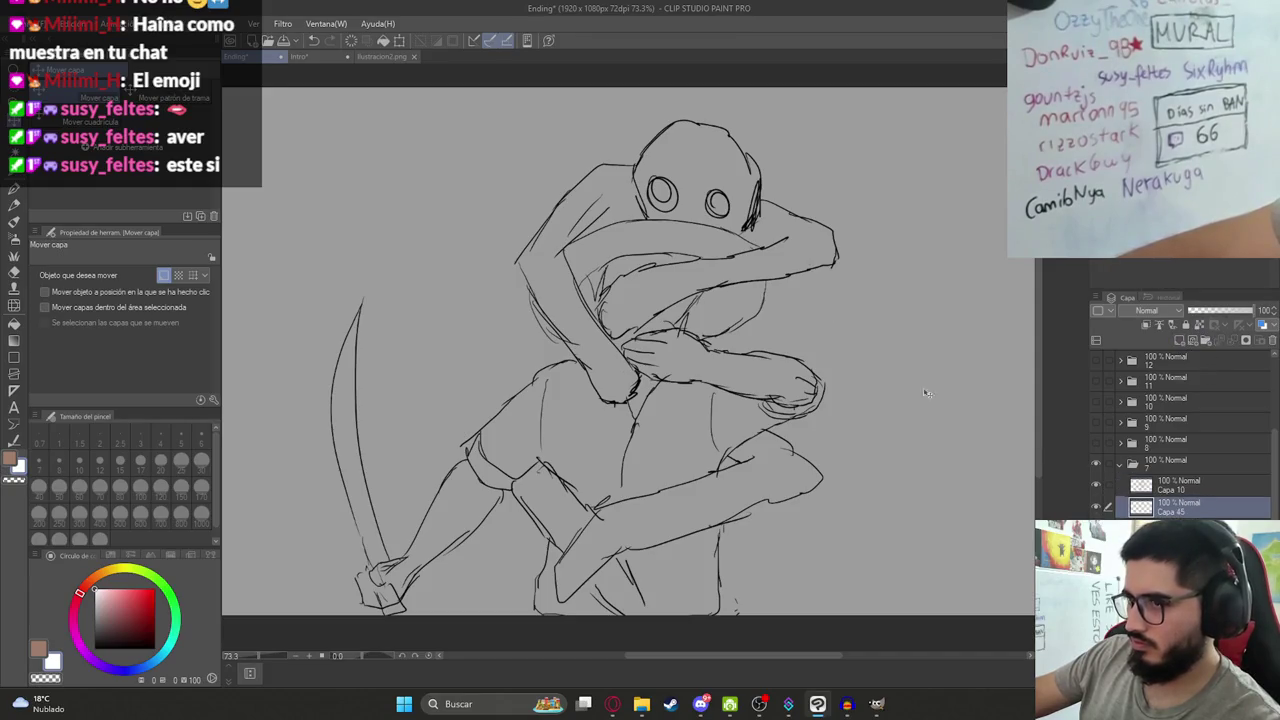
Fill the creature's head and upper arm black, undoing the fill that blackened the background.
key(g)
click(690, 145)
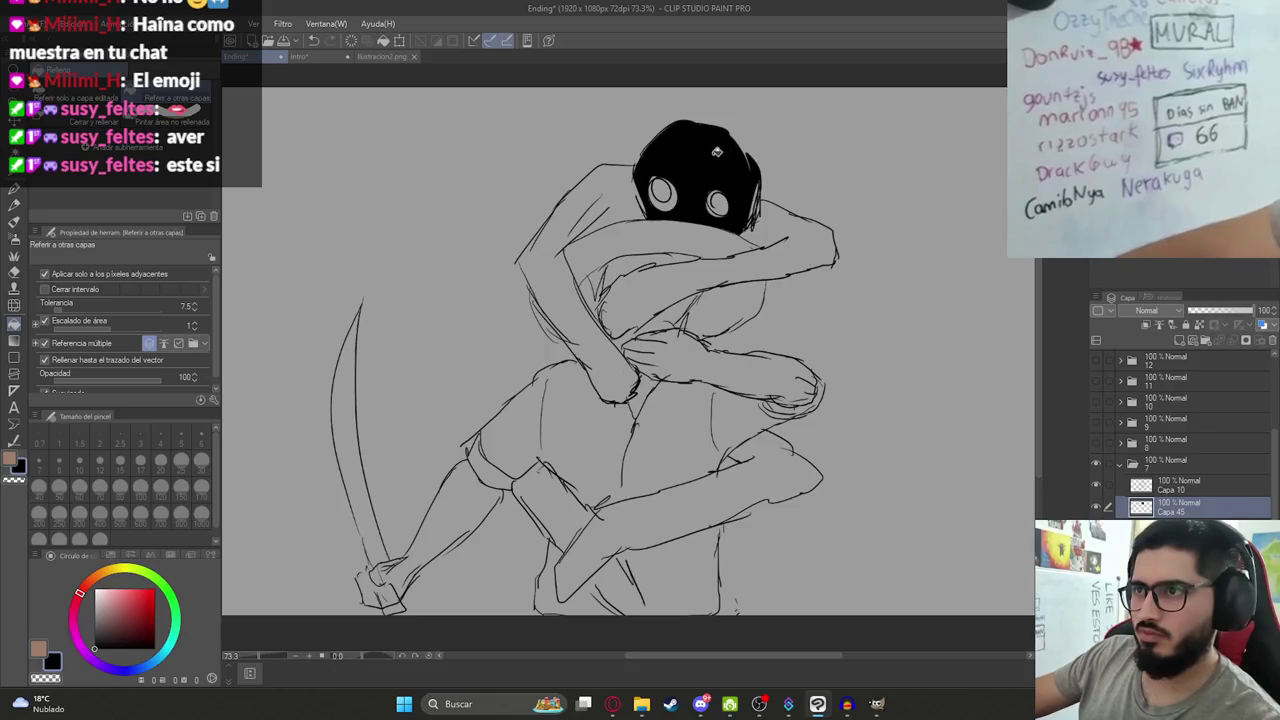
click(793, 230)
click(616, 178)
scroll(616, 200, up, 2)
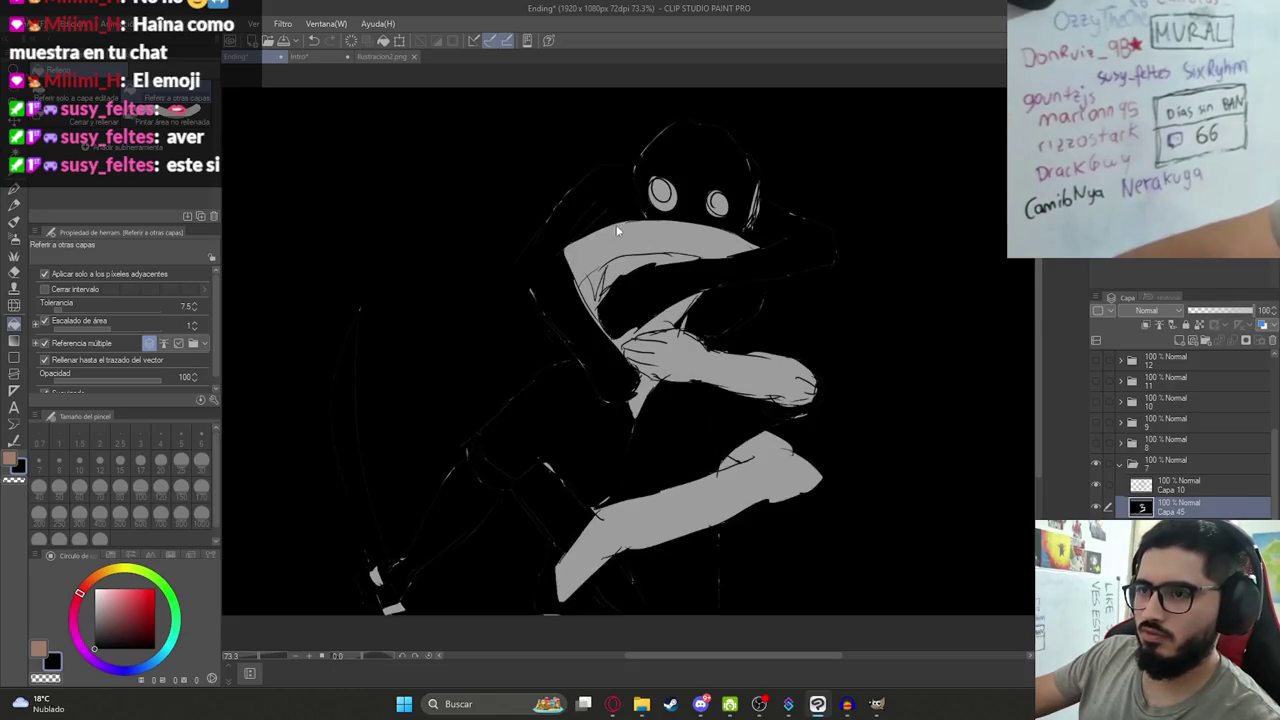
key(ctrl+z)
scroll(616, 225, up, 2)
key(p)
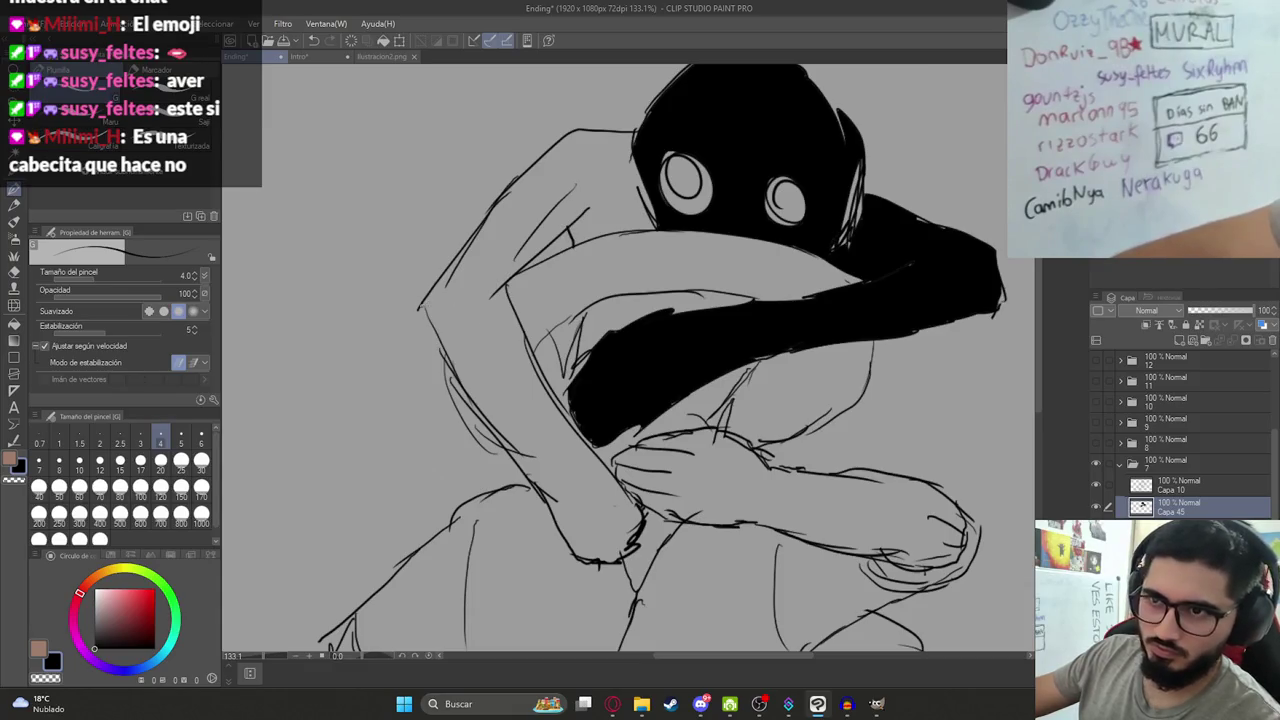
Fill the creature's left arm and lower leg black, undoing an accidental background fill.
key(g)
click(456, 318)
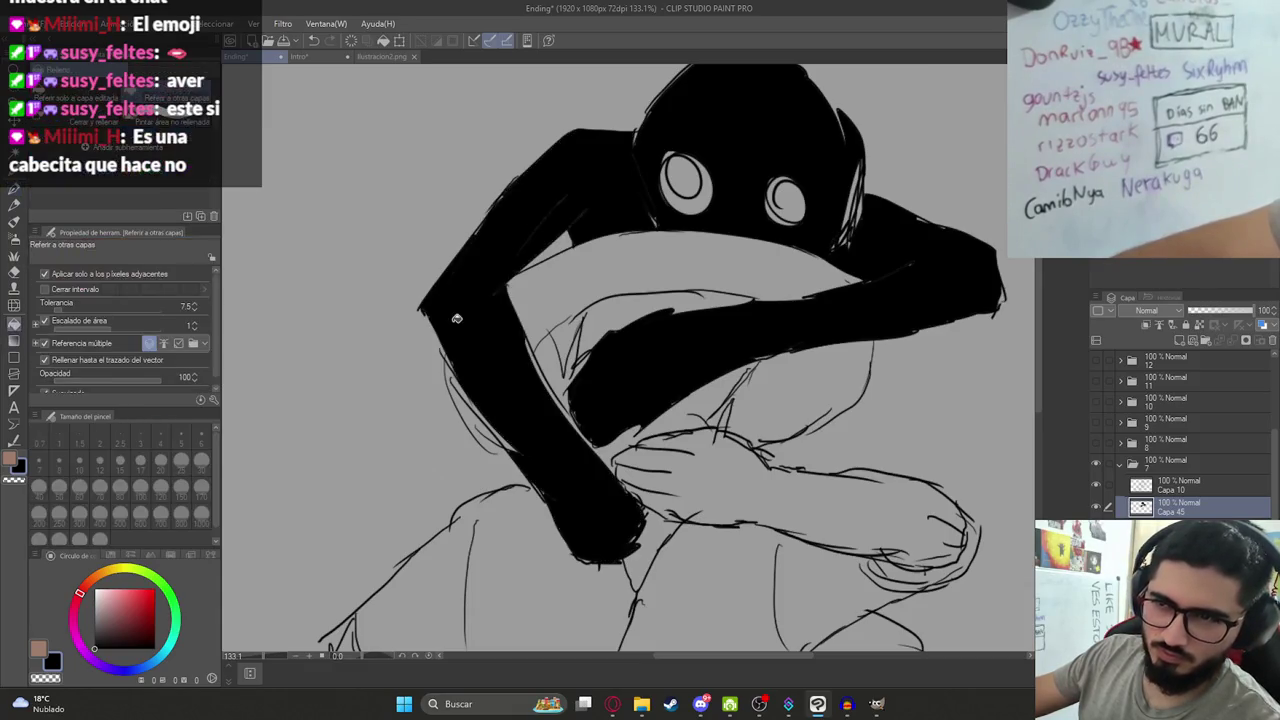
scroll(671, 406, down, 3)
click(647, 428)
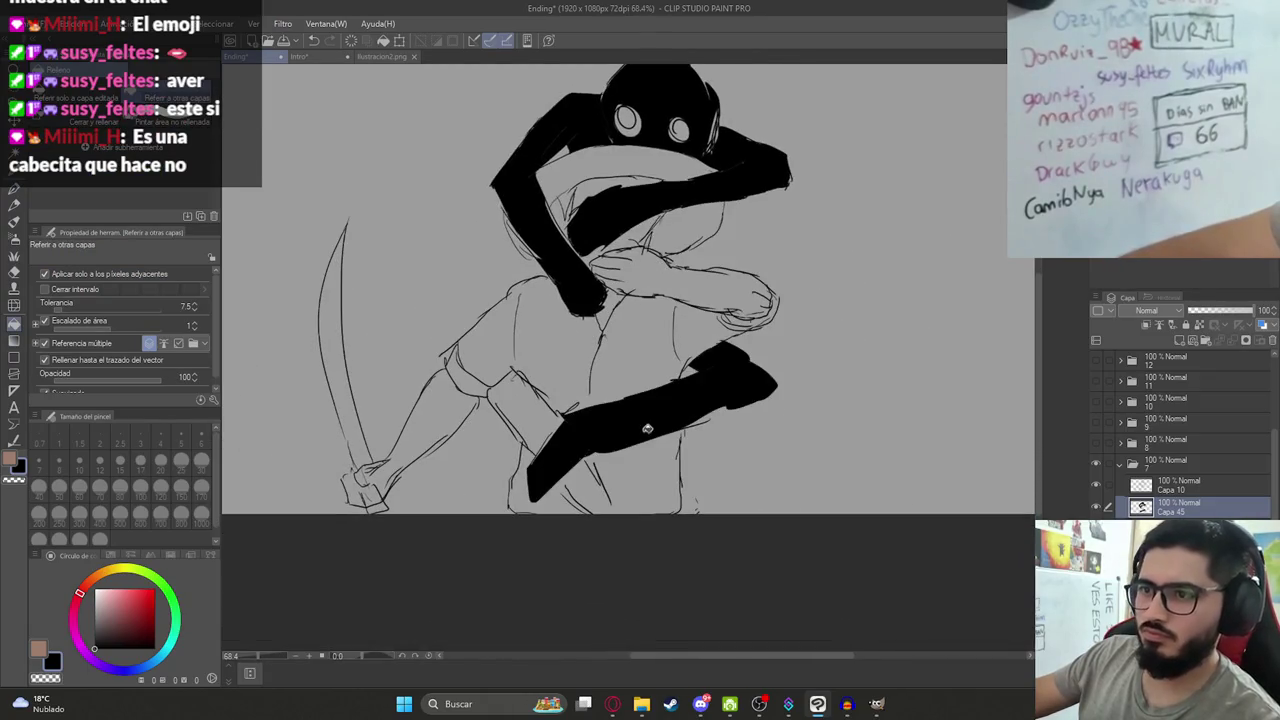
click(557, 409)
key(ctrl+z)
scroll(478, 524, up, 3)
key(p)
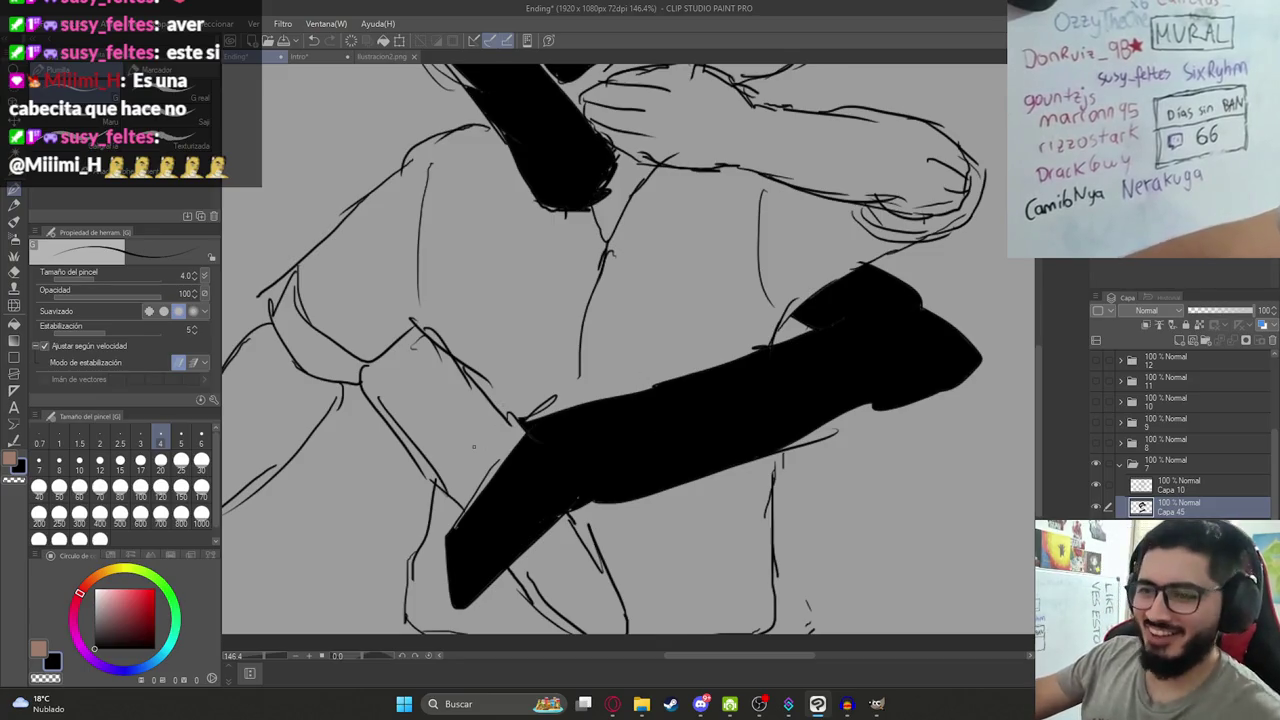
Undo the last black fill on the creature.
scroll(474, 447, down, 2)
scroll(465, 461, up, 5)
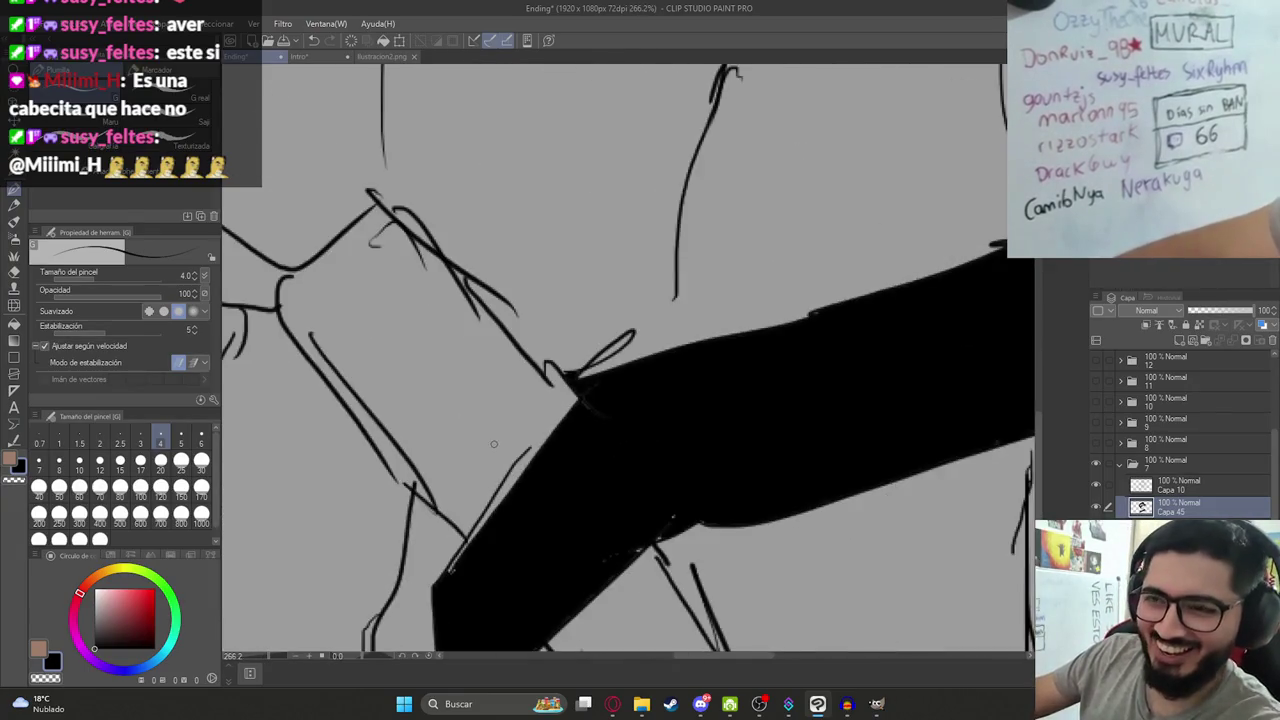
key(g)
key(g)
key(ctrl+z)
scroll(519, 477, down, 2)
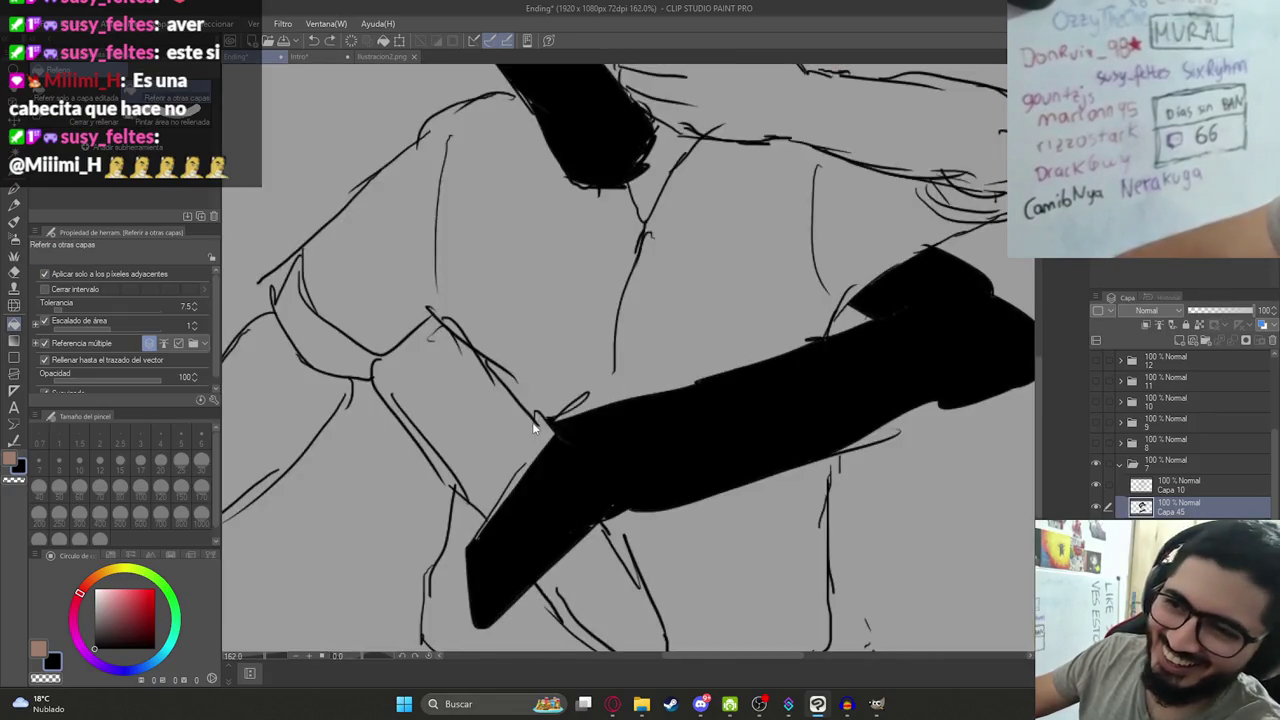
key(p)
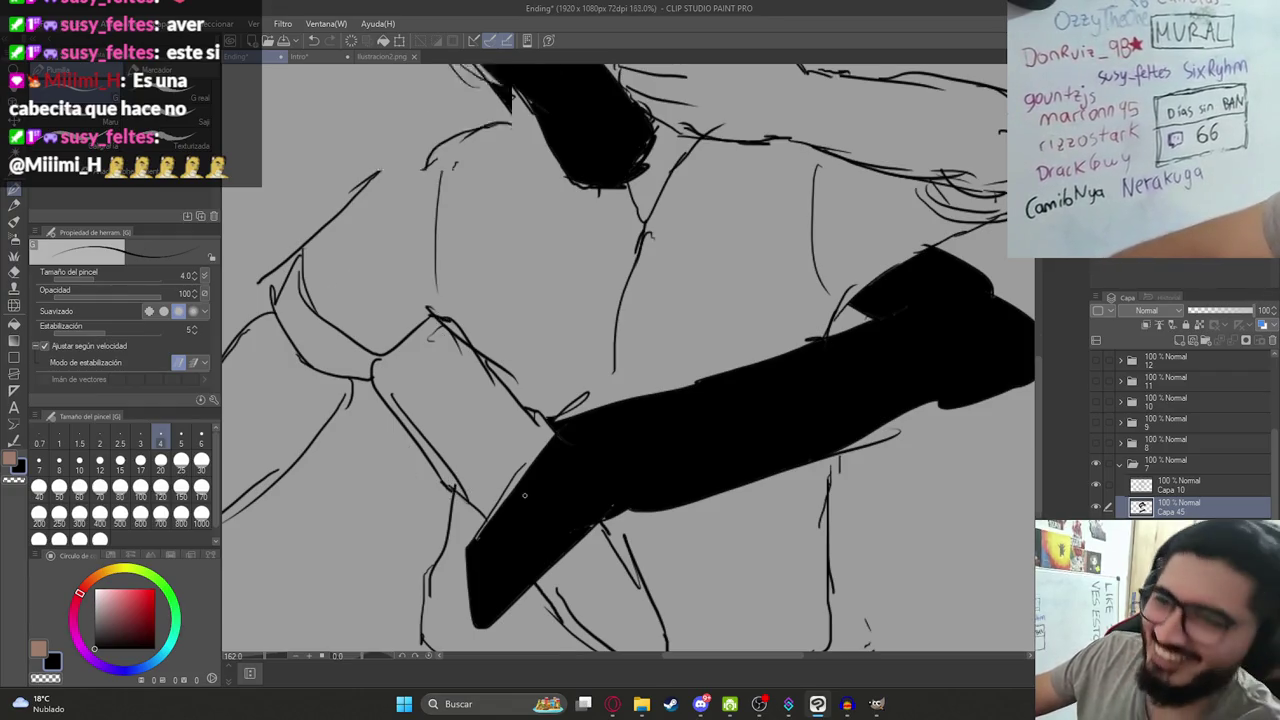
Try filling the strap area black, then undo the fill on the left pouch.
scroll(519, 480, down, 1)
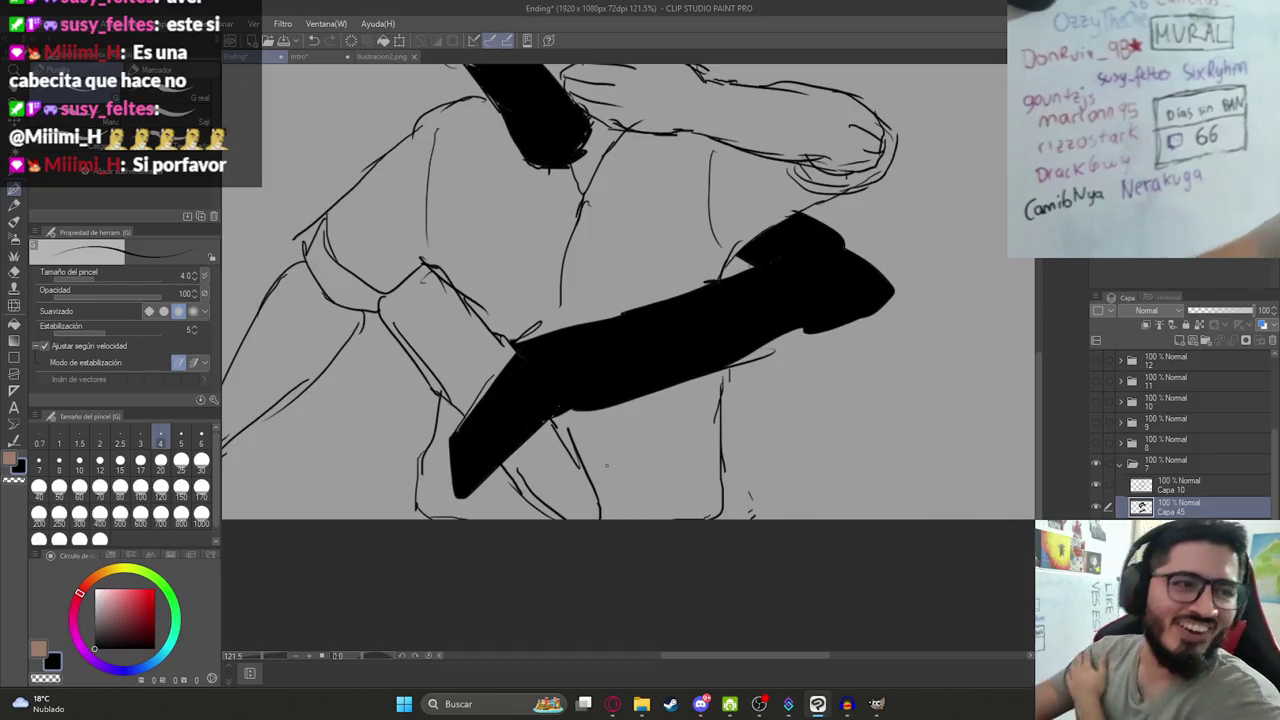
key(g)
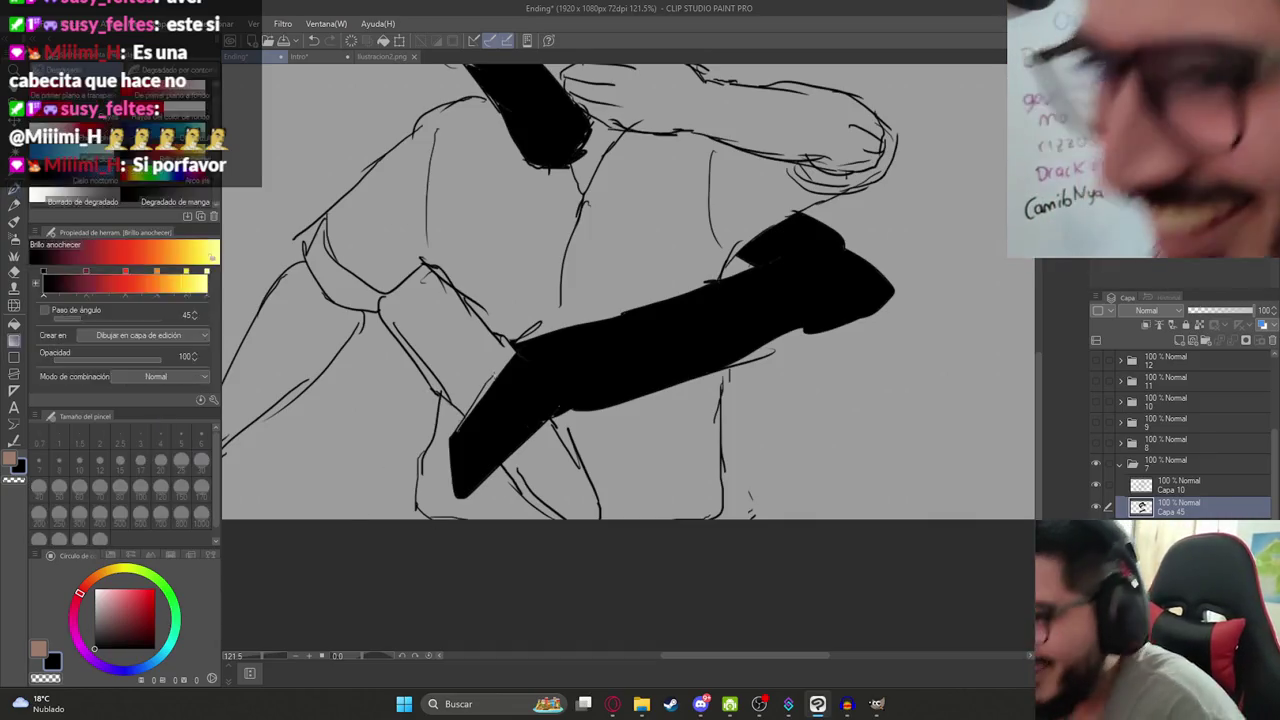
click(494, 364)
key(ctrl+z)
scroll(400, 332, up, 1)
scroll(400, 332, up, 2)
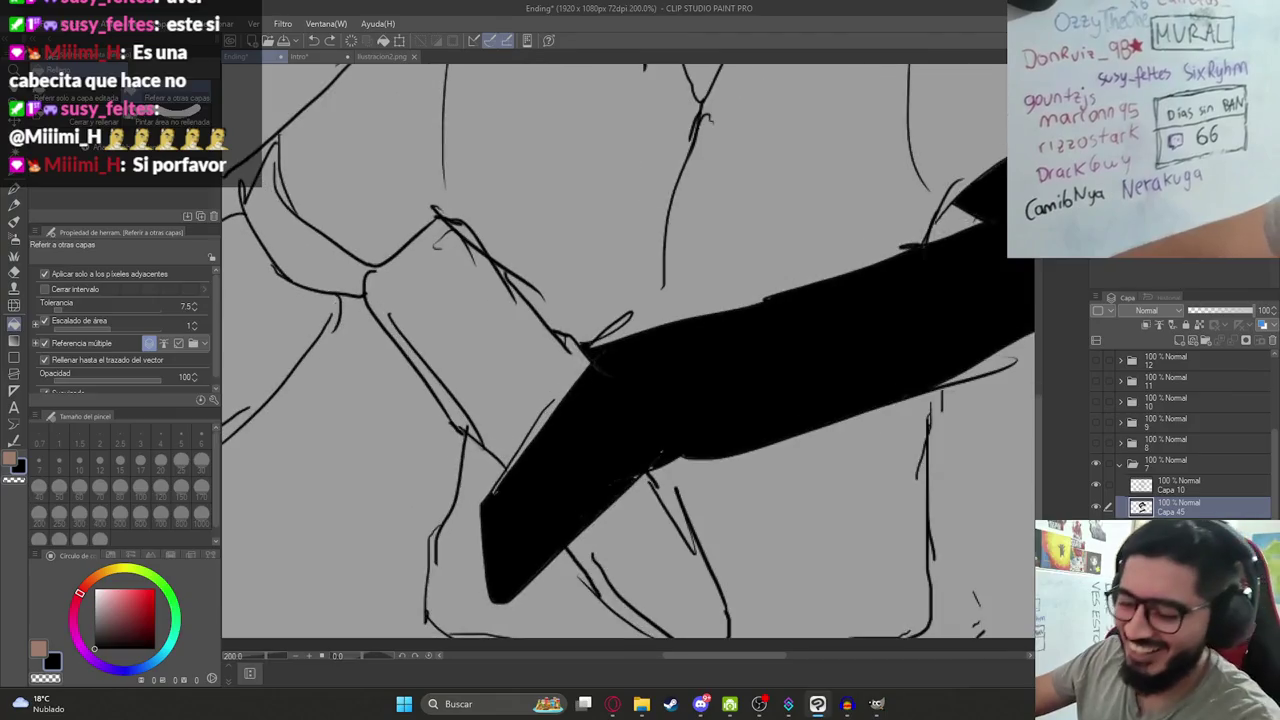
key(p)
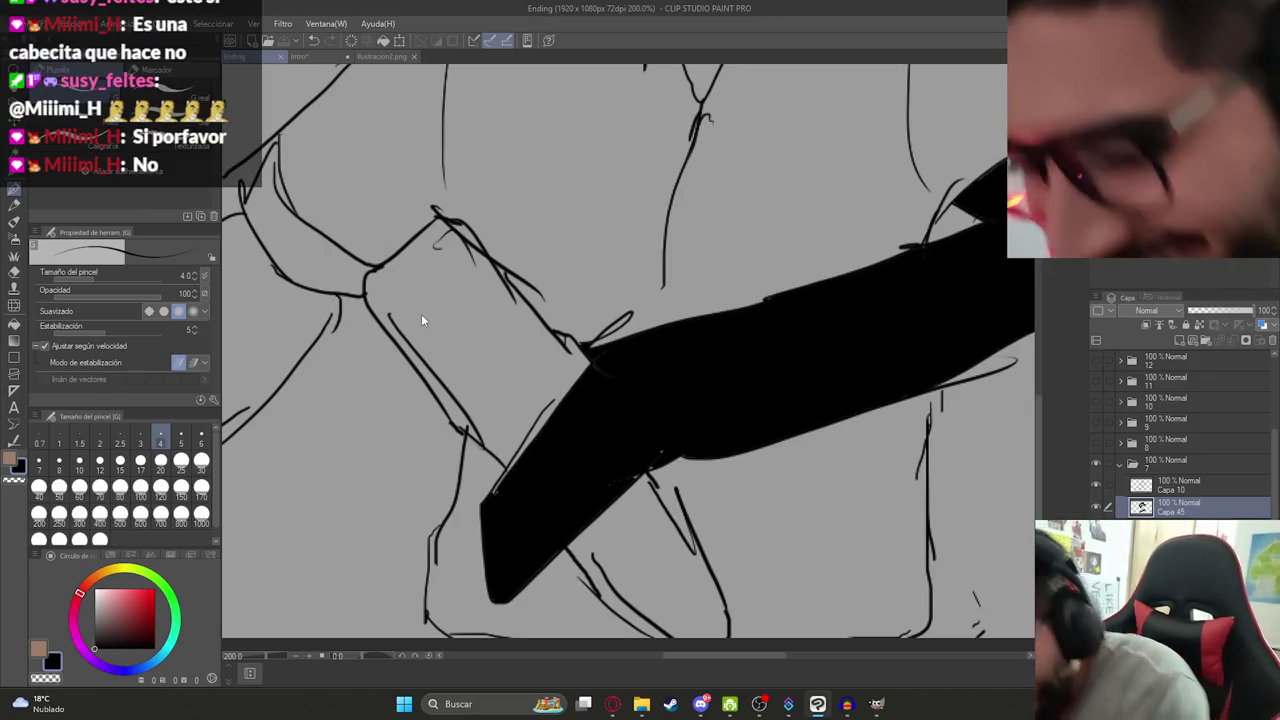
Fill the remaining sections of the creature's limb black and check the filled limbs.
key(g)
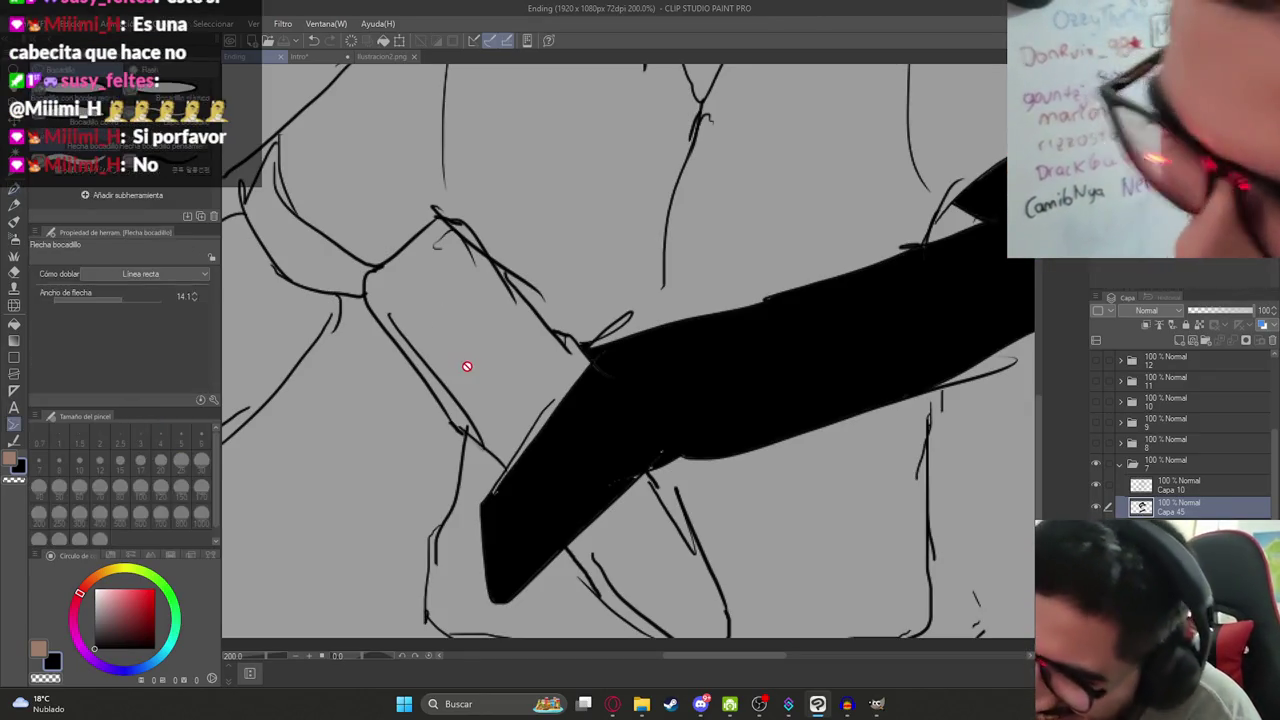
click(492, 372)
click(654, 591)
drag(654, 591, 626, 409)
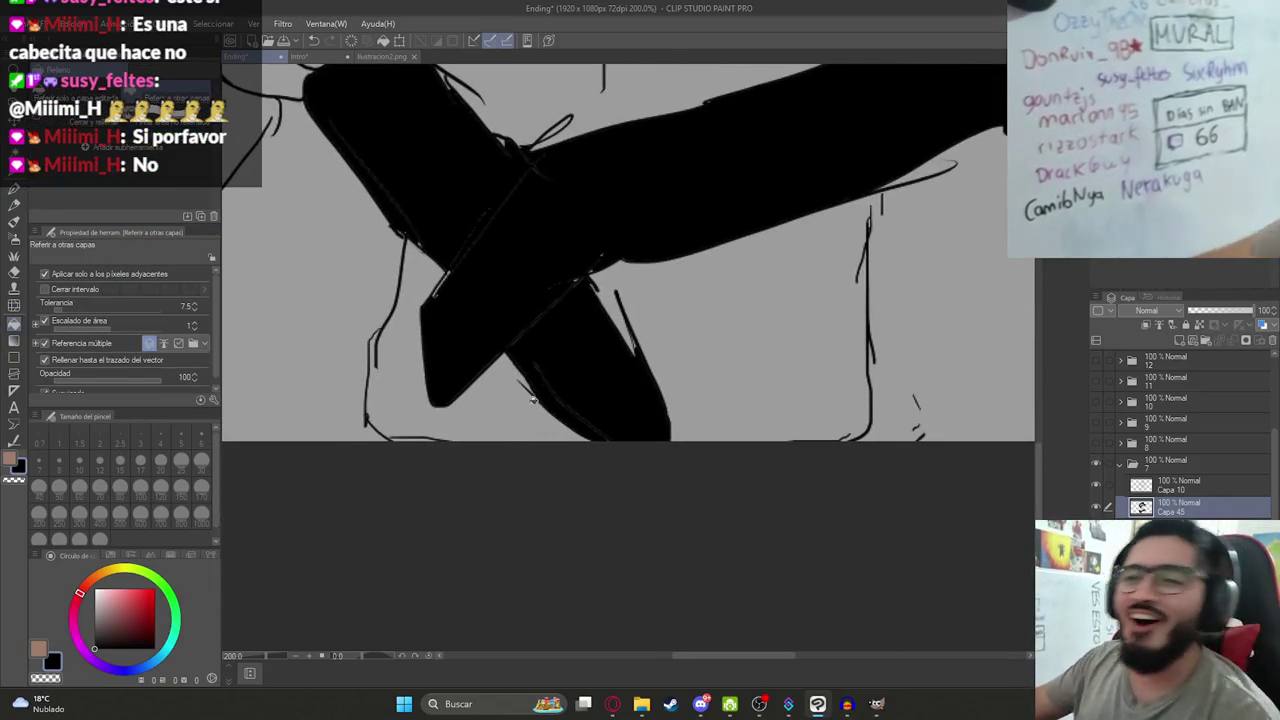
scroll(520, 440, down, 3)
scroll(571, 443, down, 2)
drag(588, 318, 566, 446)
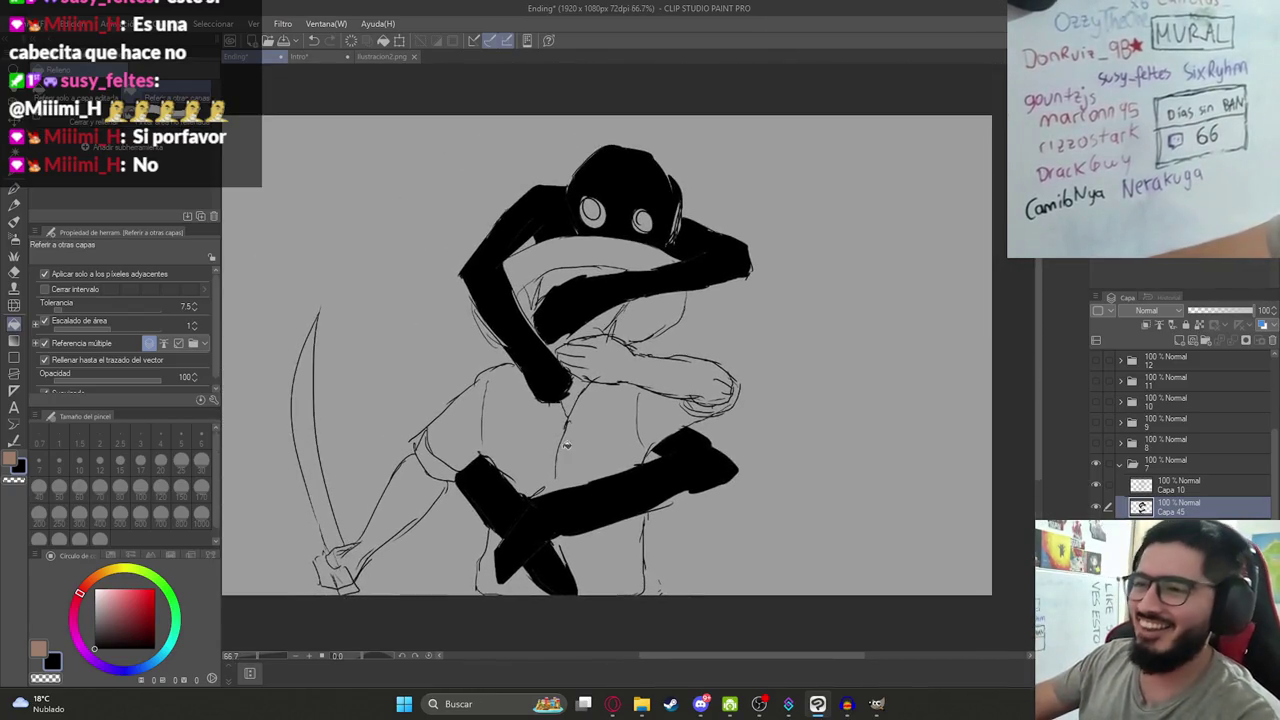
Glance at the Ilustracion2.png document, then return to the Ending sketch.
click(368, 58)
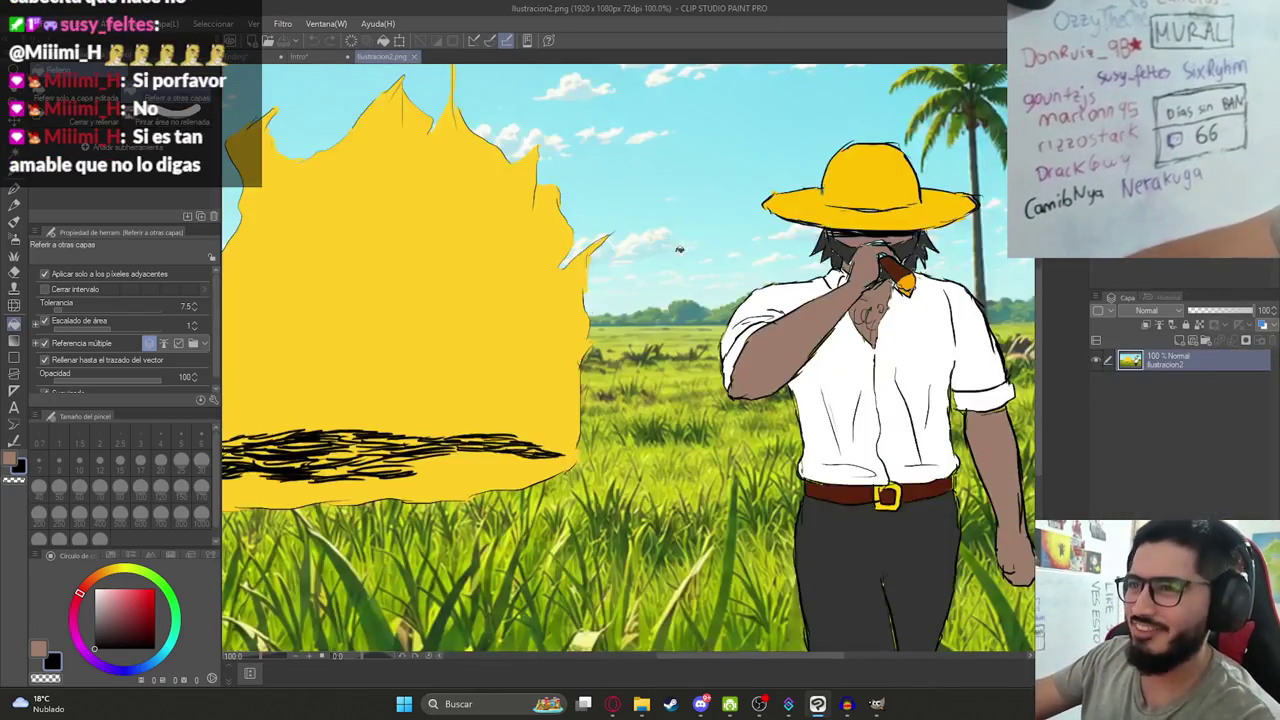
click(283, 57)
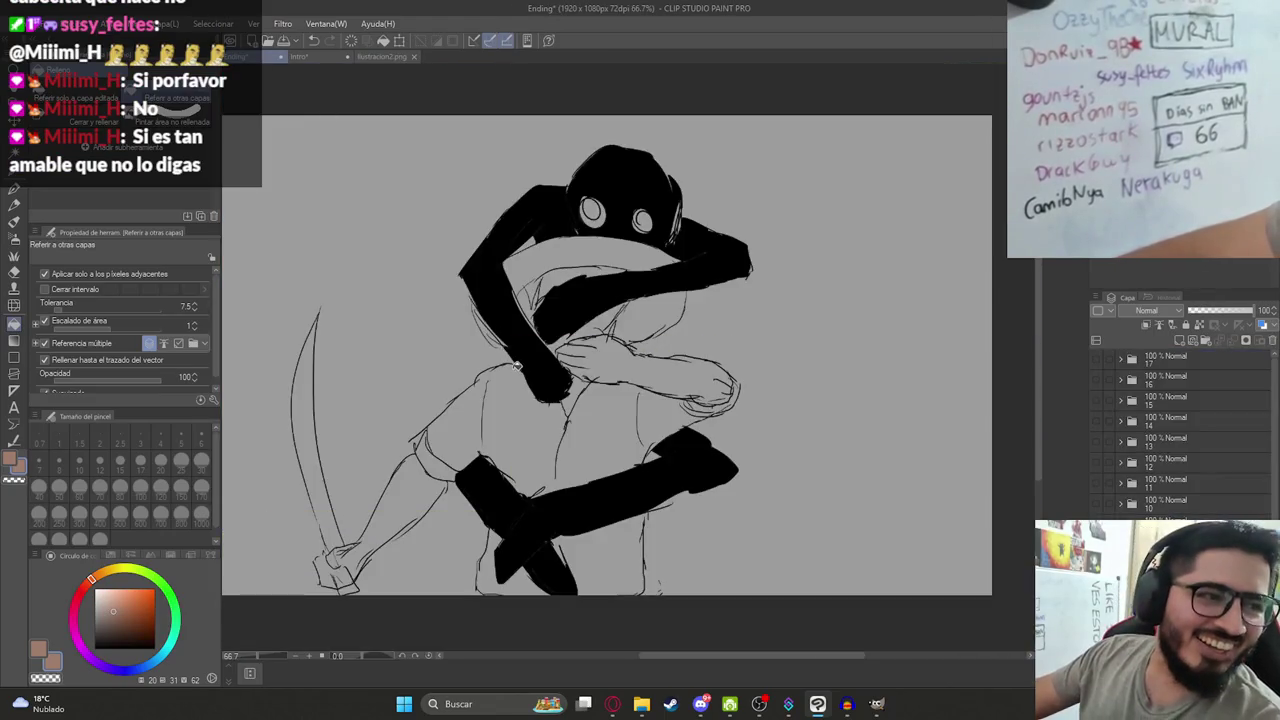
scroll(580, 410, up, 2)
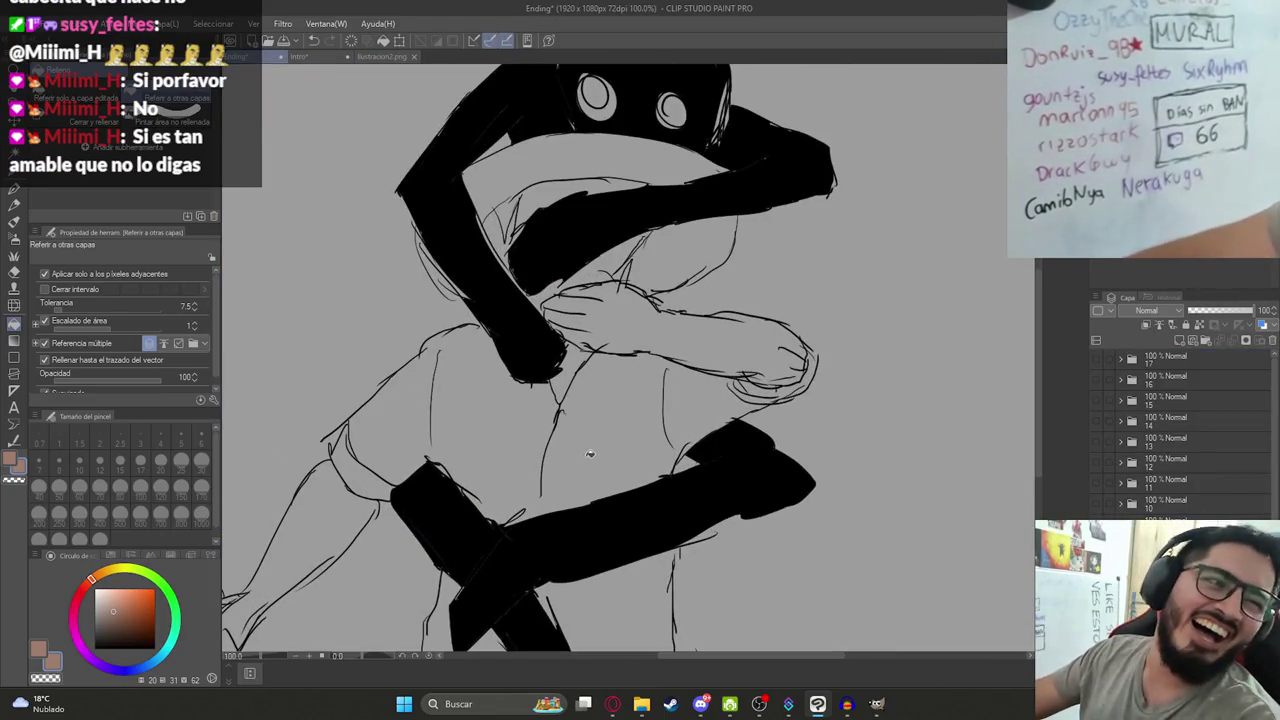
Try skin-colour fills near the sword arm, undoing the stray brown and leg fills.
click(363, 484)
key(ctrl+z)
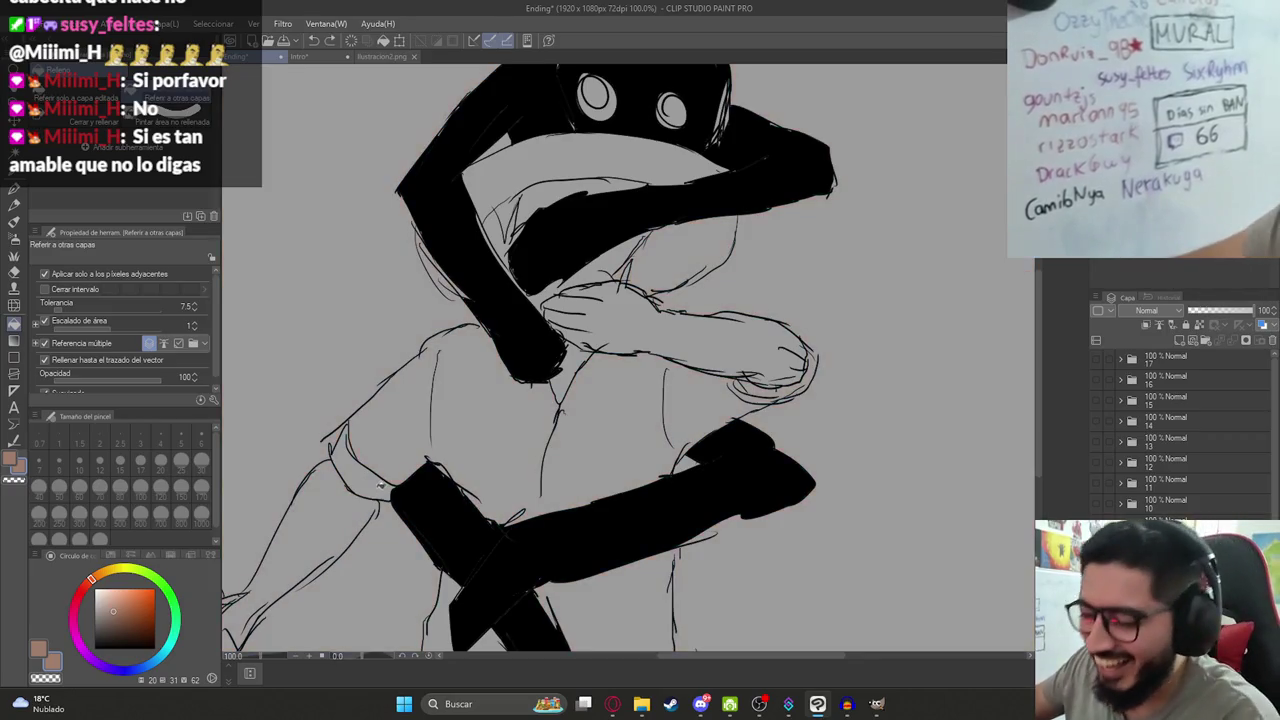
key(p)
drag(394, 543, 481, 408)
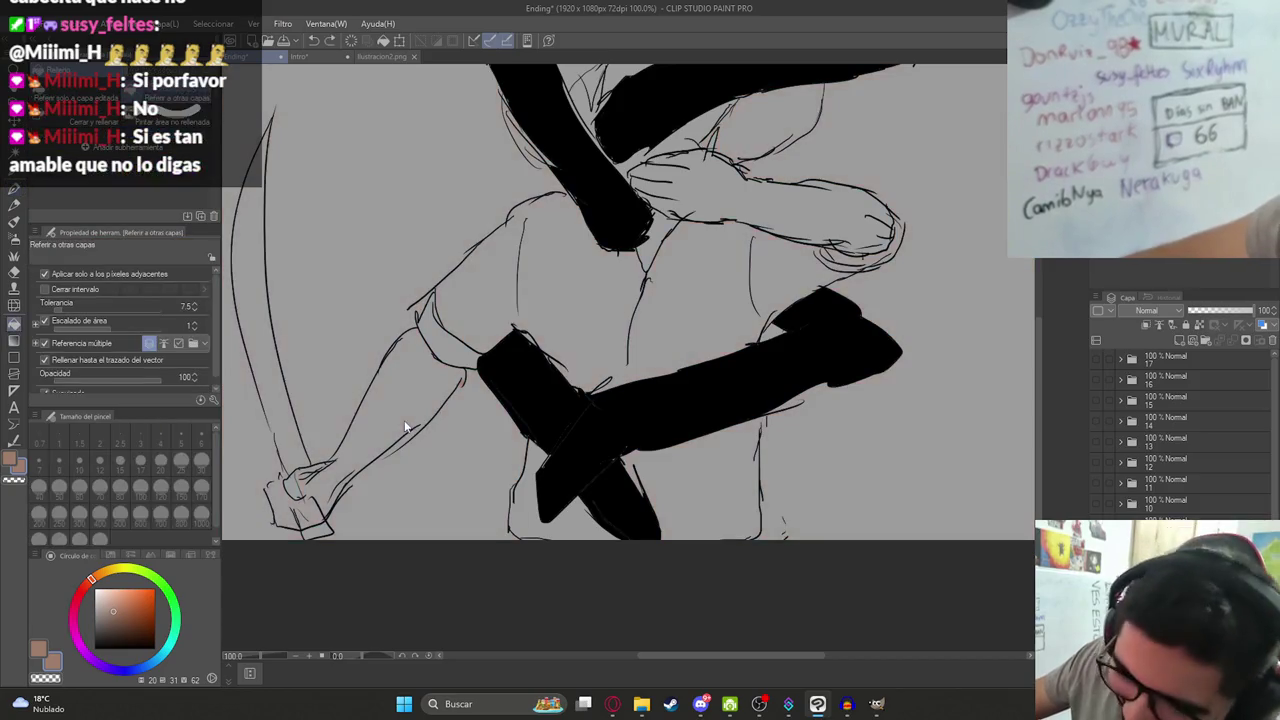
scroll(409, 411, down, 1)
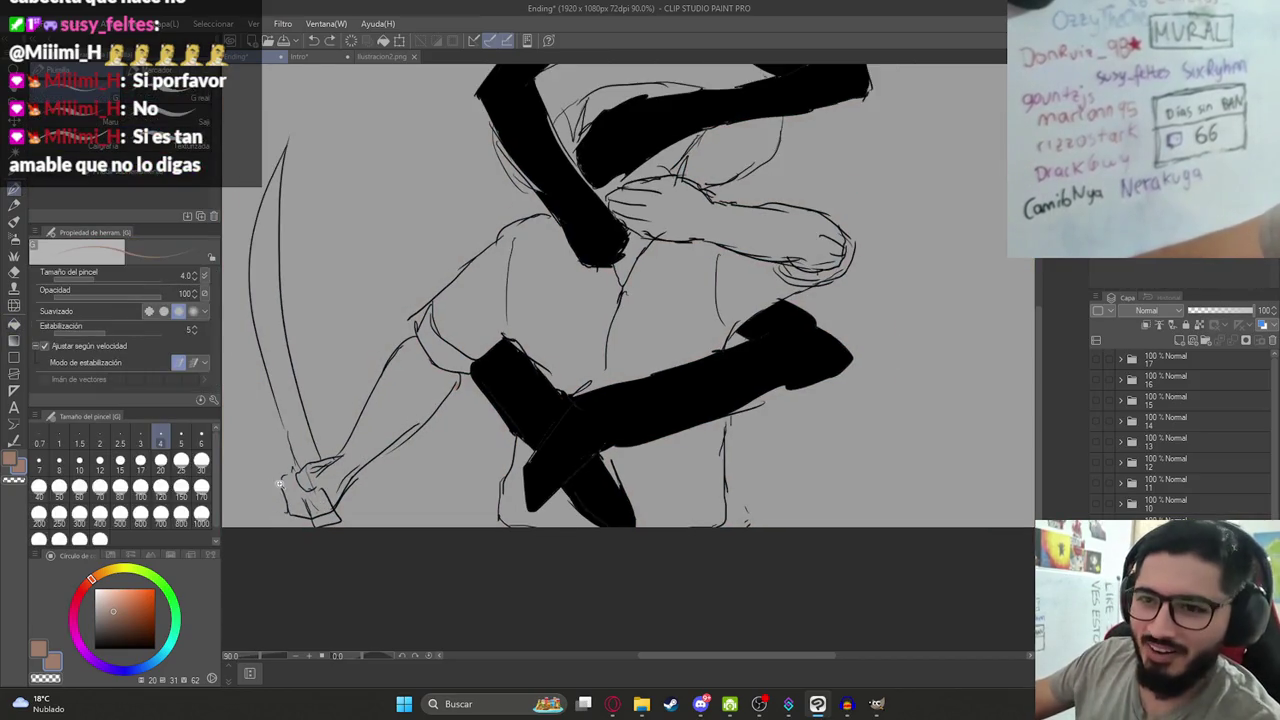
scroll(280, 484, up, 4)
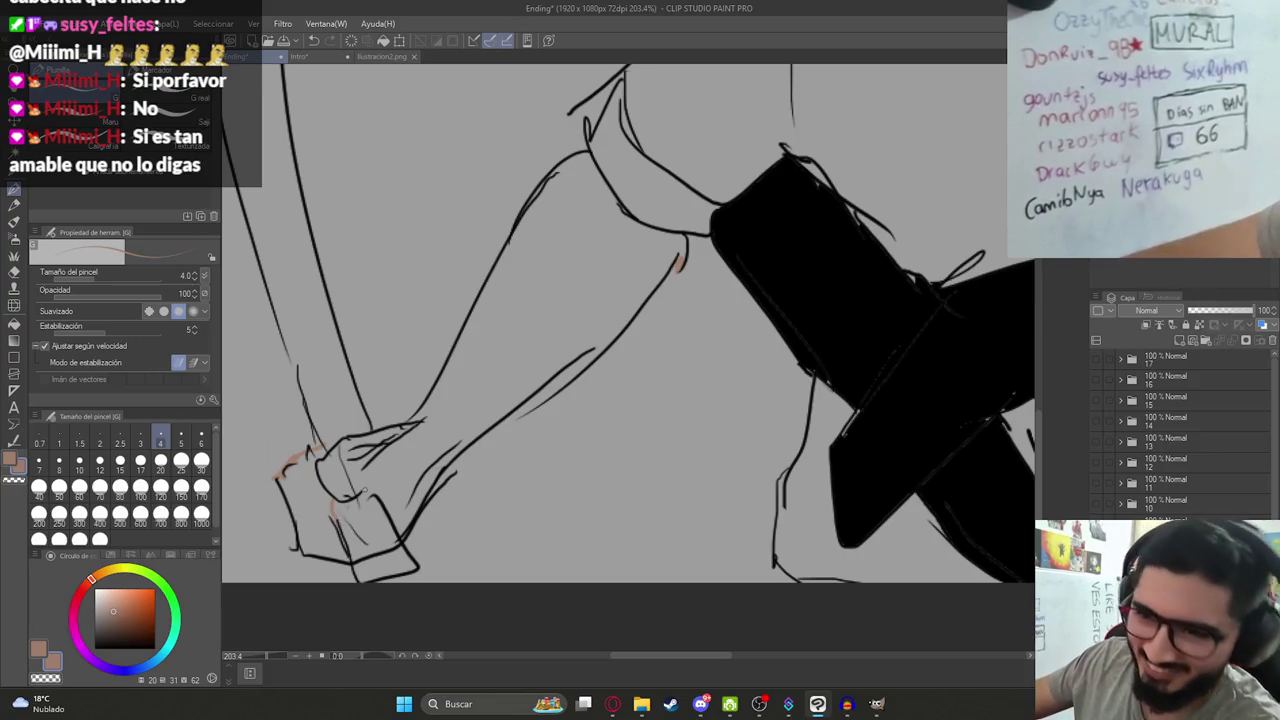
key(g)
click(336, 495)
key(ctrl+z)
key(p)
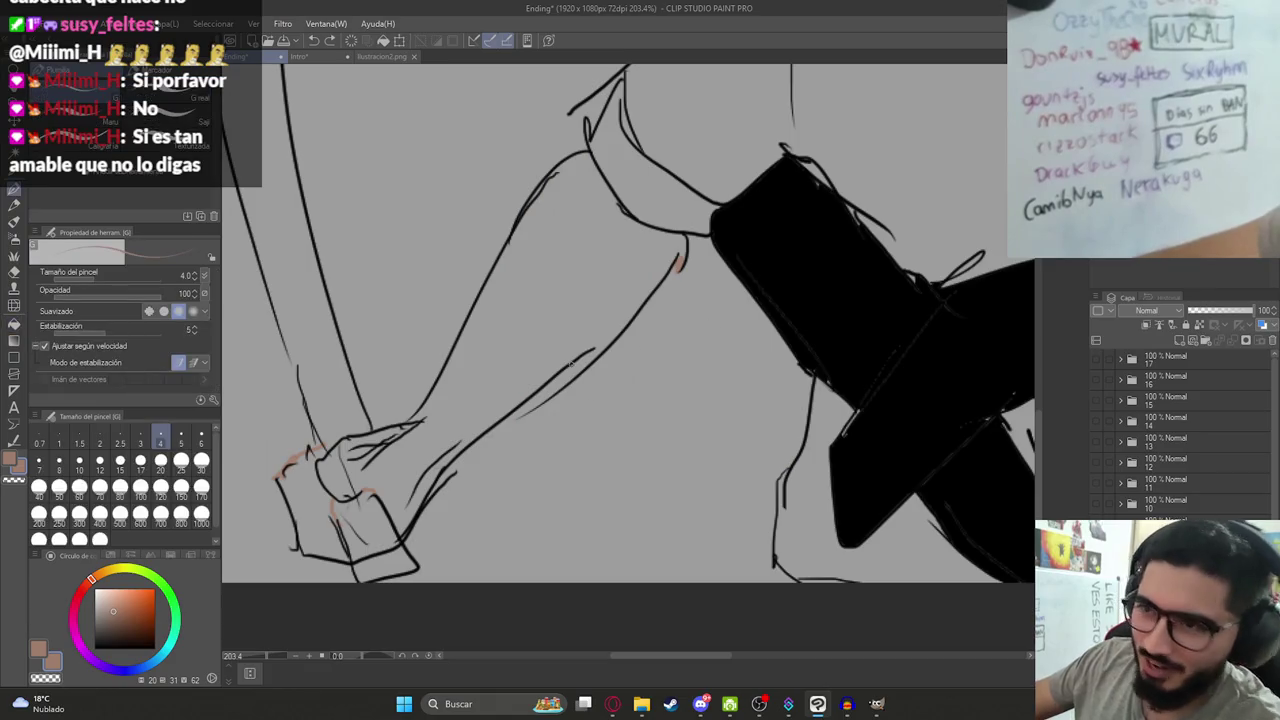
Fill the sword forearm, sword hand and forearm on the shoulder with skin colour.
key(g)
click(480, 415)
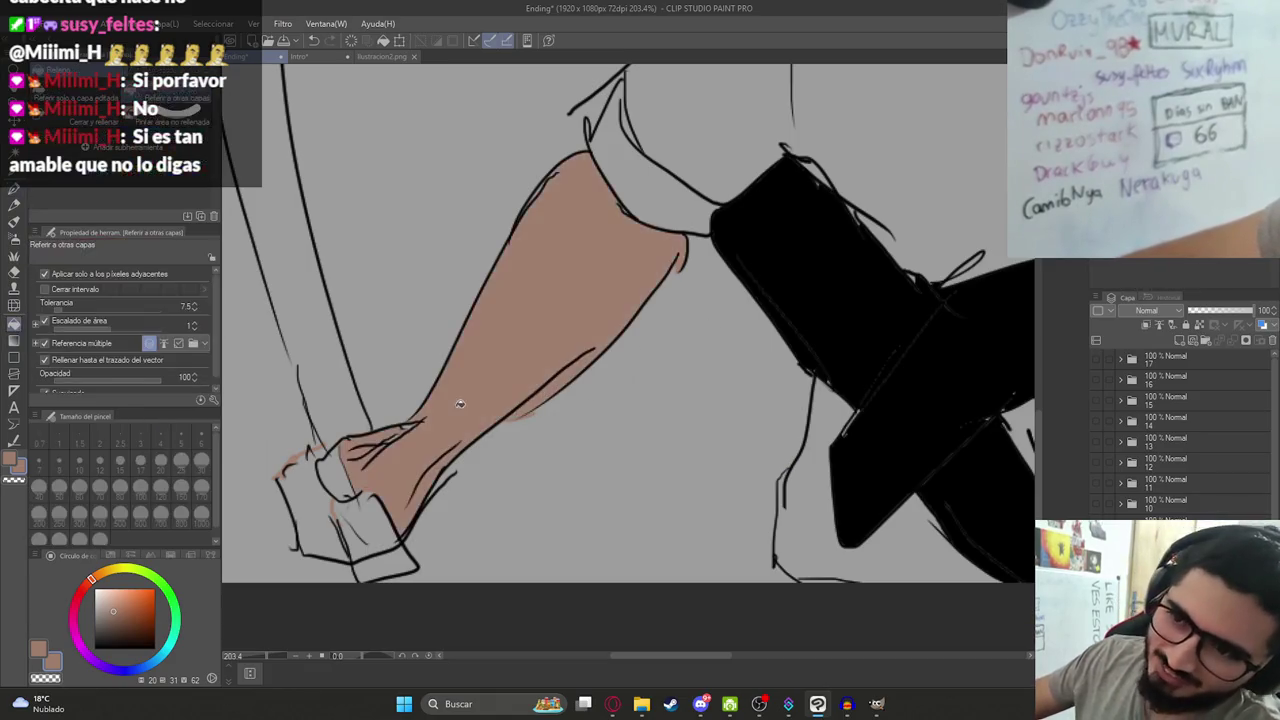
click(315, 527)
scroll(437, 483, down, 5)
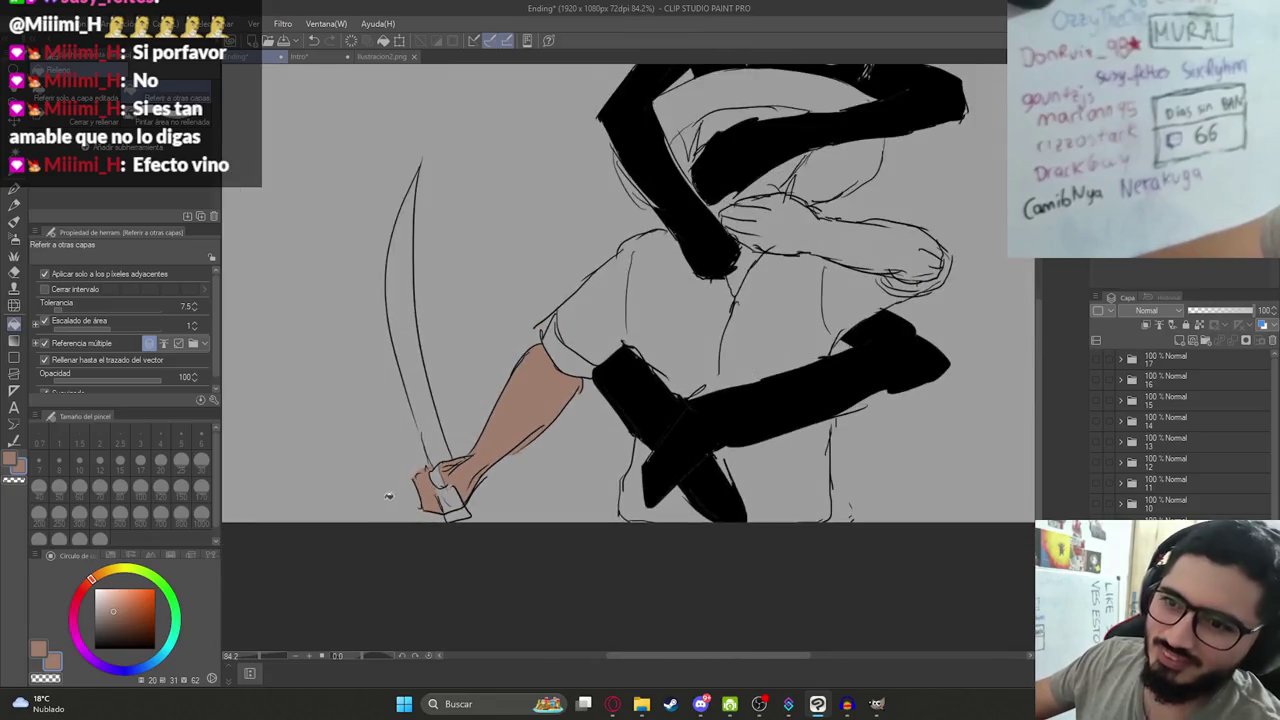
scroll(528, 466, down, 1)
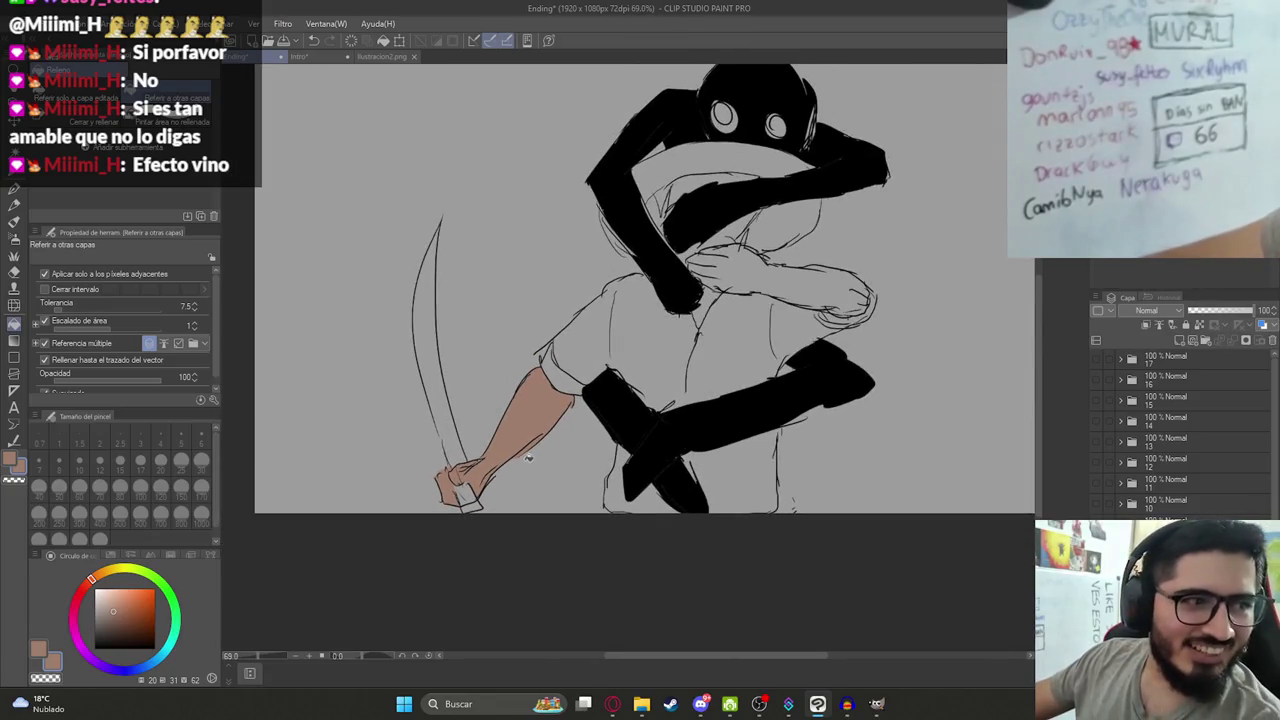
scroll(600, 432, down, 1)
click(740, 225)
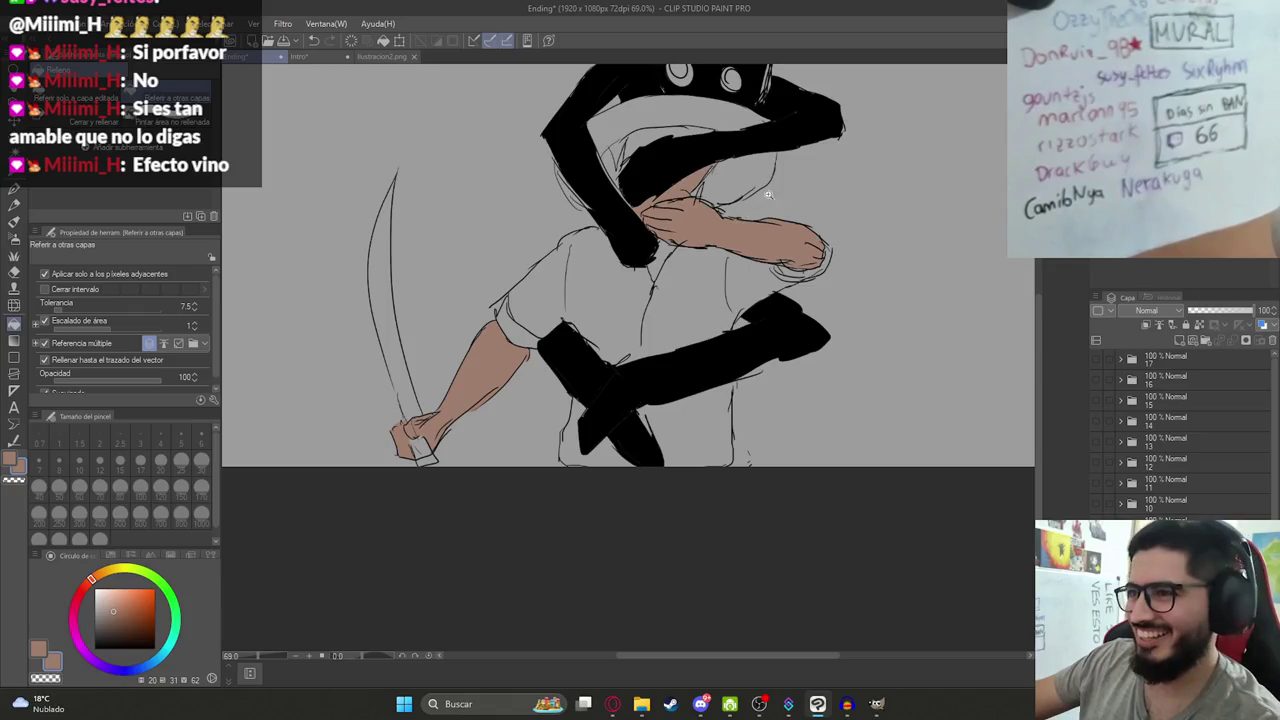
Inspect the skin-coloured arms, then switch to the ilustracion2.png illustration.
scroll(728, 170, up, 5)
scroll(594, 244, down, 5)
scroll(600, 260, up, 2)
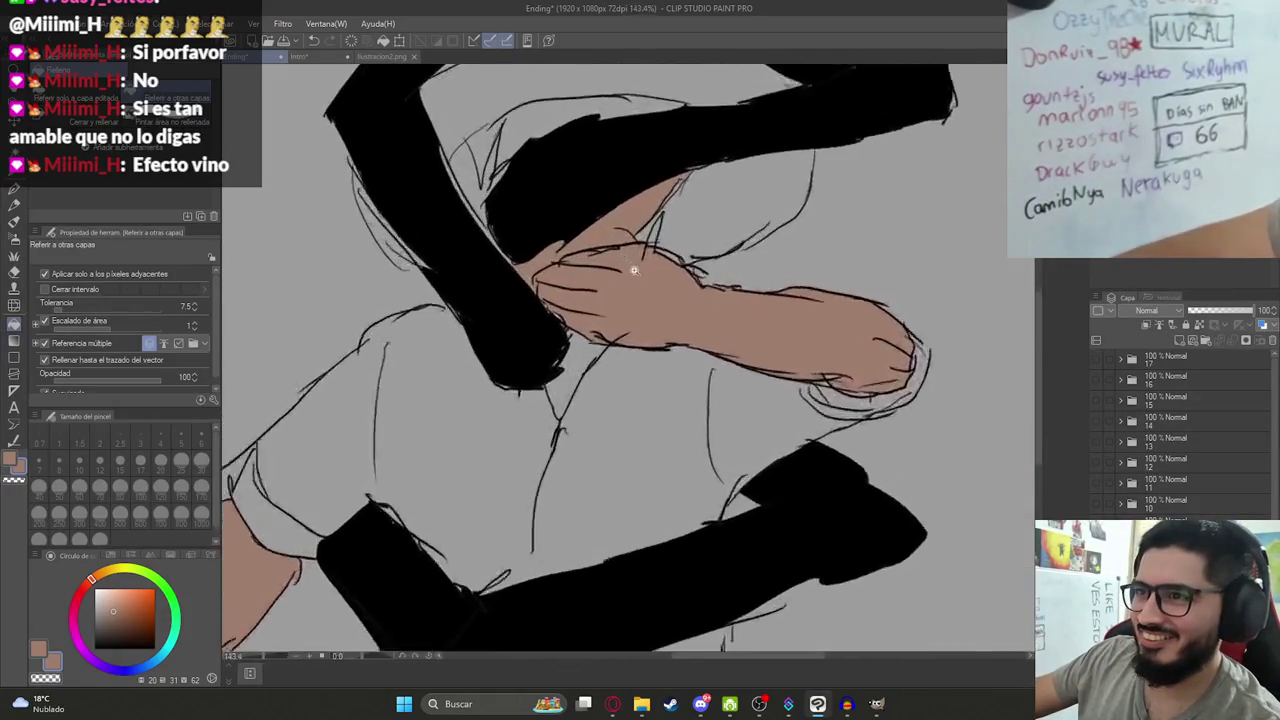
scroll(623, 280, up, 1)
scroll(623, 280, down, 4)
scroll(617, 342, up, 3)
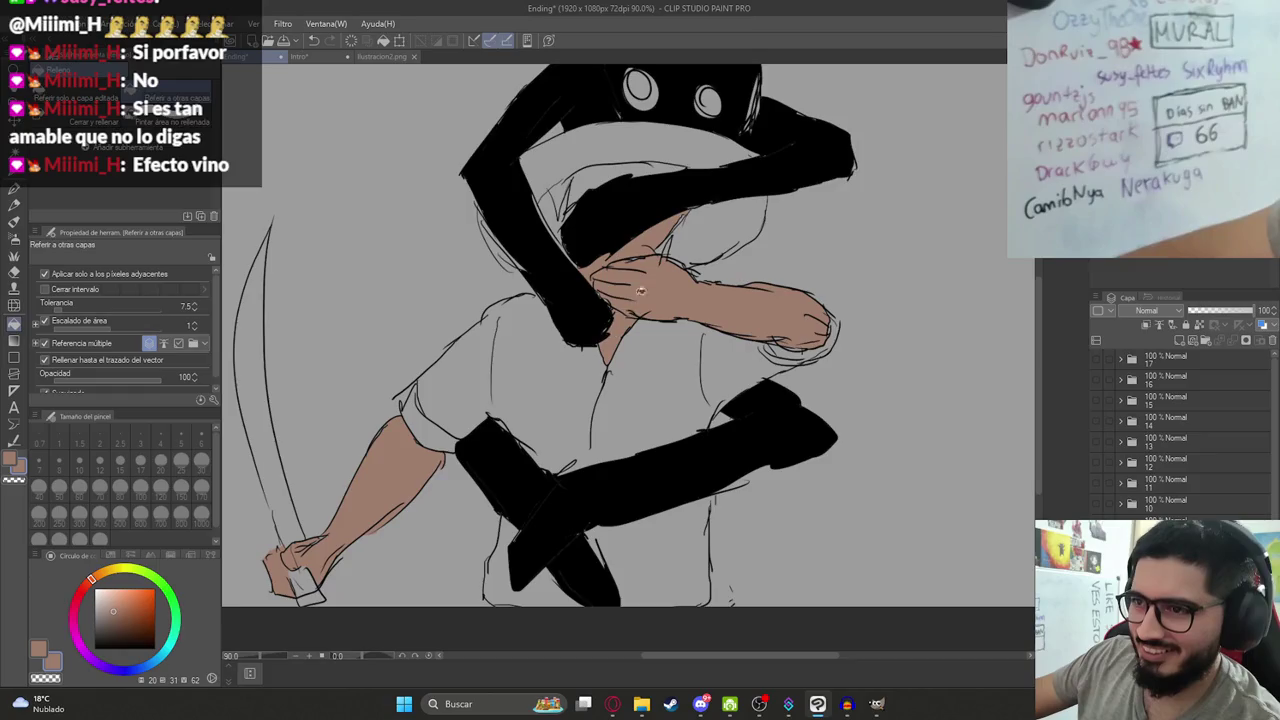
scroll(609, 283, down, 3)
scroll(595, 213, up, 6)
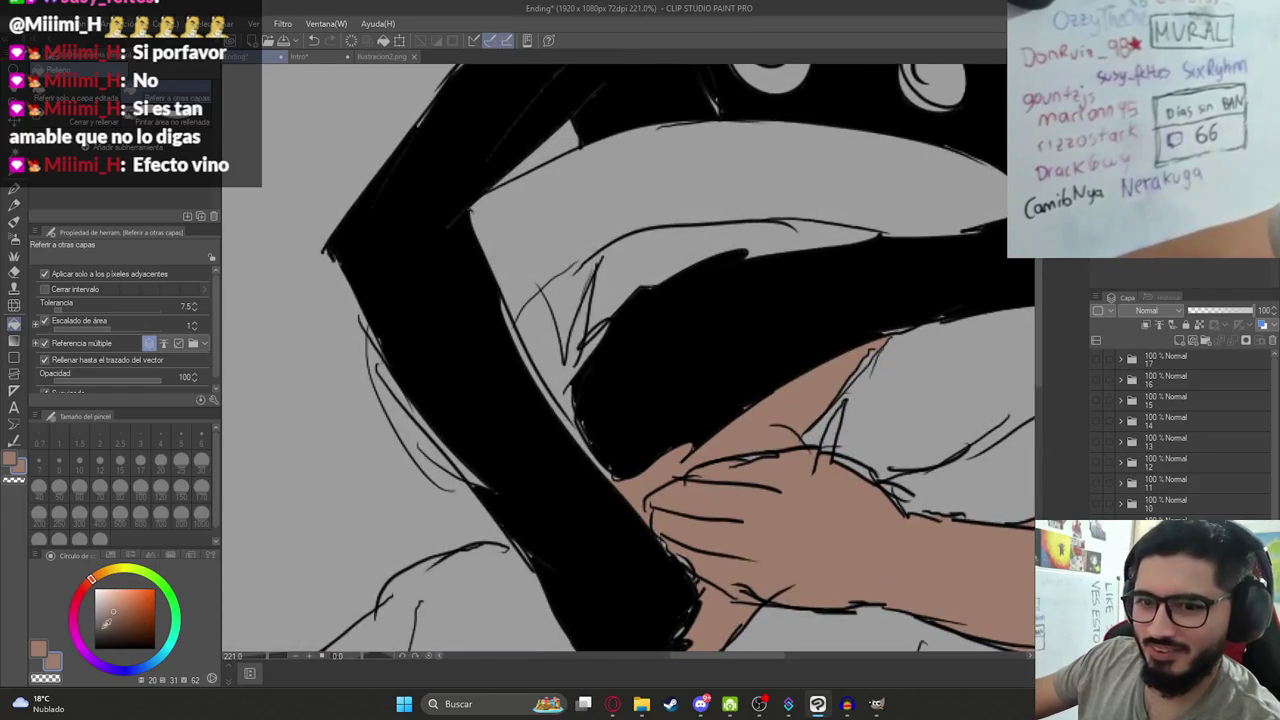
click(381, 56)
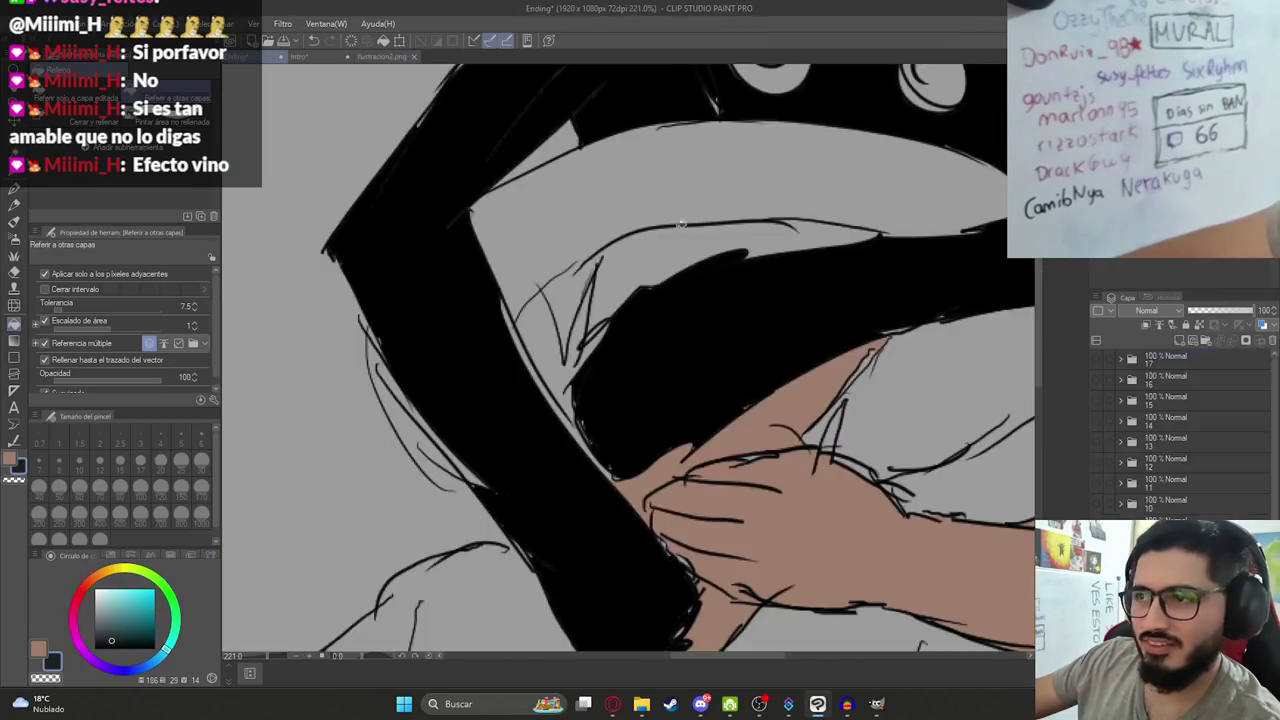
Back on the Ending illustration, test dark teal fills in the hair, undoing the oversized ones.
click(298, 56)
click(584, 287)
scroll(643, 288, up, 3)
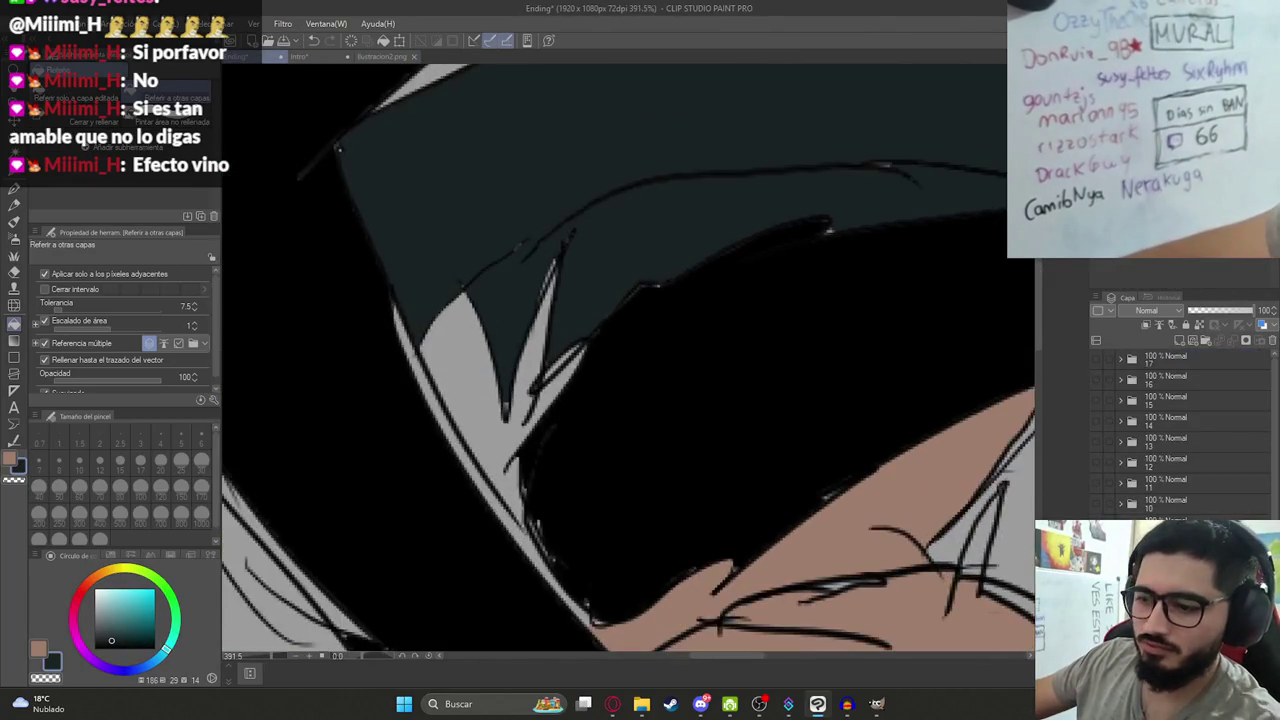
key(ctrl+z)
click(515, 300)
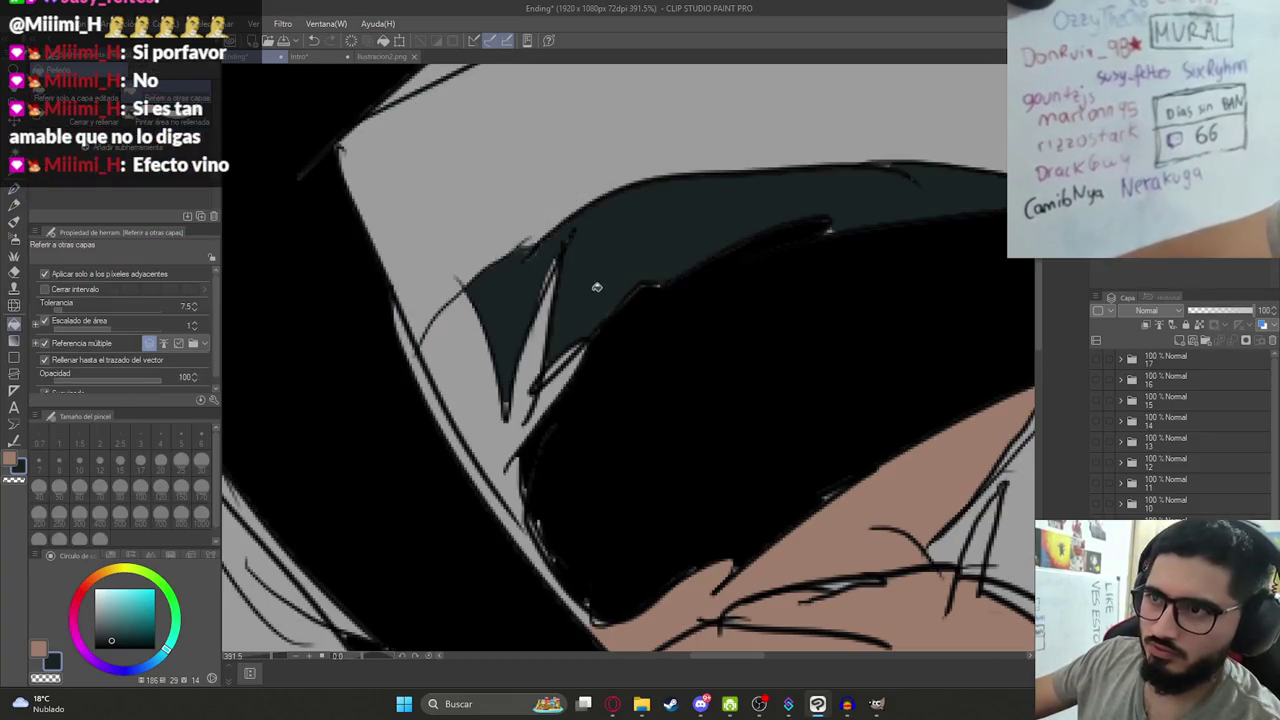
key(ctrl+z)
key(p)
key(g)
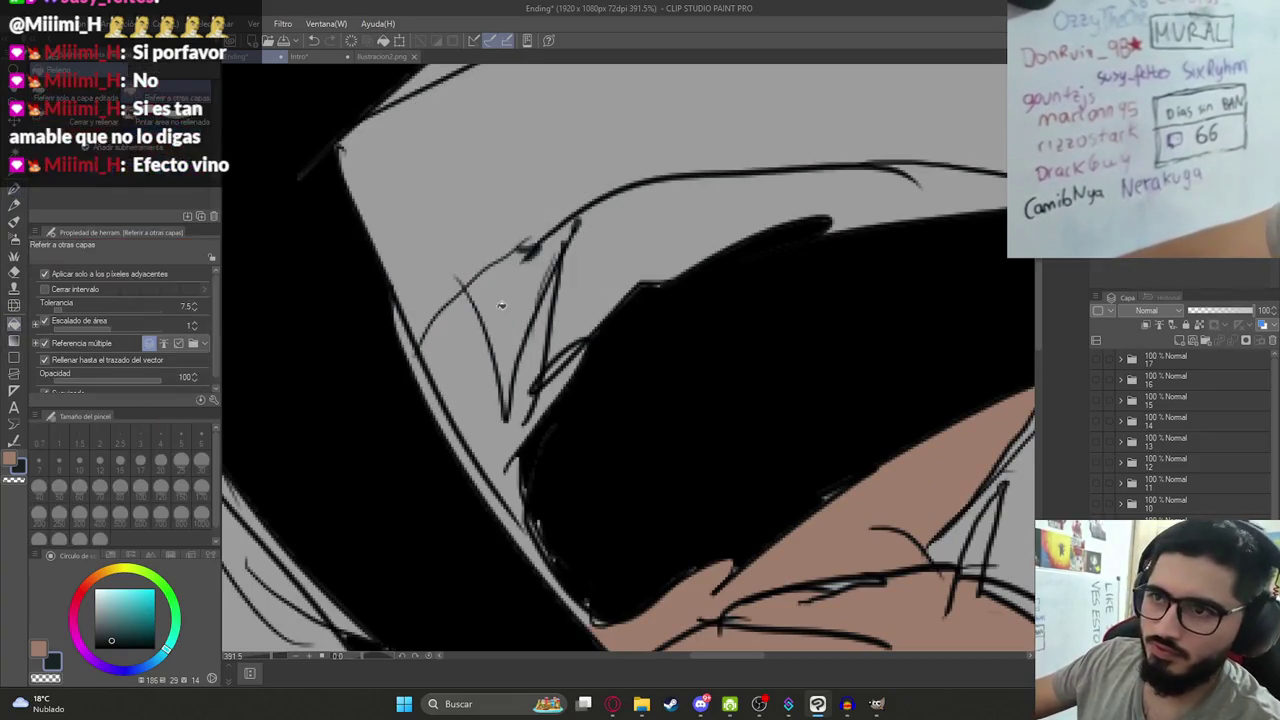
click(530, 300)
scroll(722, 377, down, 3)
scroll(722, 377, down, 3)
scroll(722, 377, up, 4)
Eyedrop the skin colour and fill the face area beneath the creature's arm.
alt+click(754, 405)
click(642, 286)
scroll(660, 290, down, 5)
scroll(676, 296, up, 4)
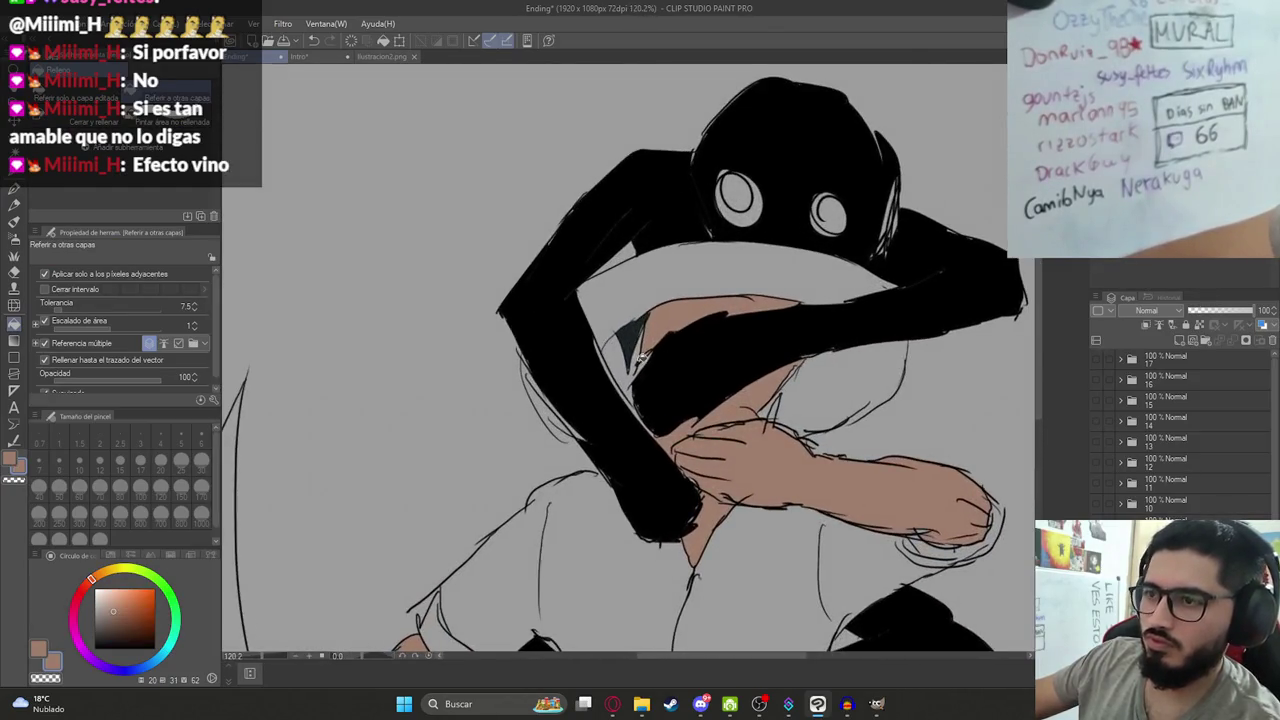
key(x)
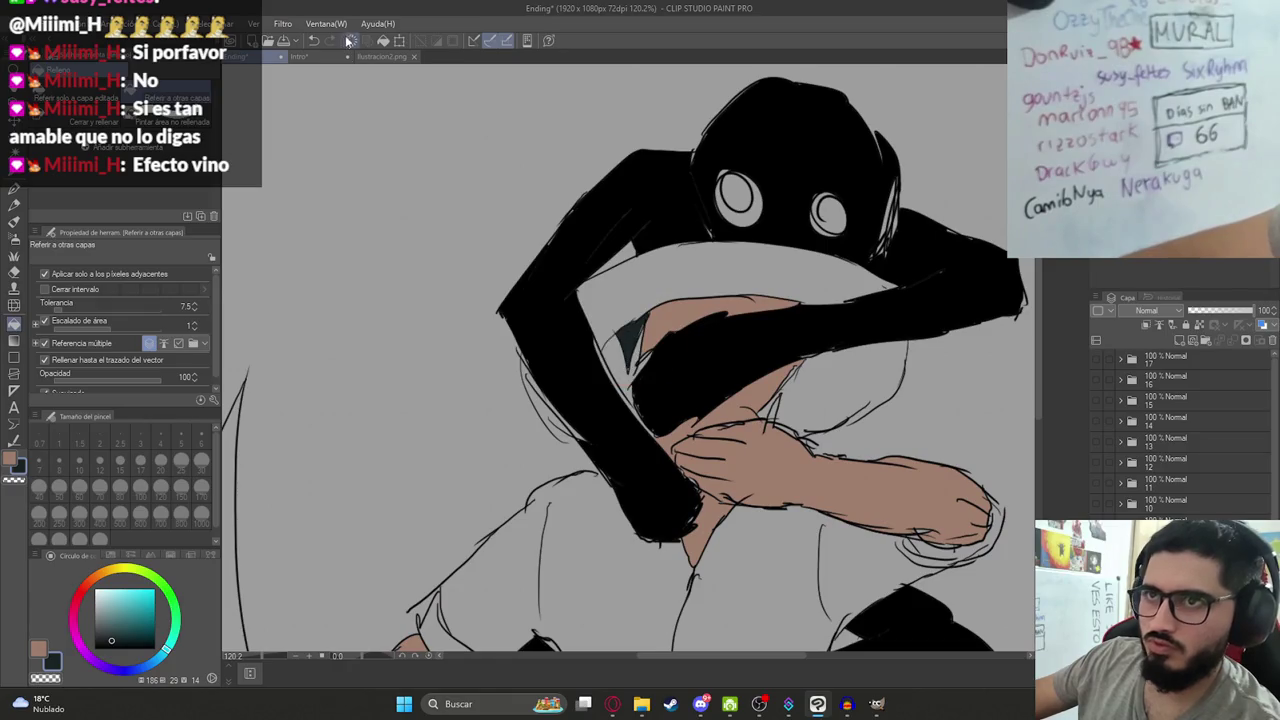
click(375, 55)
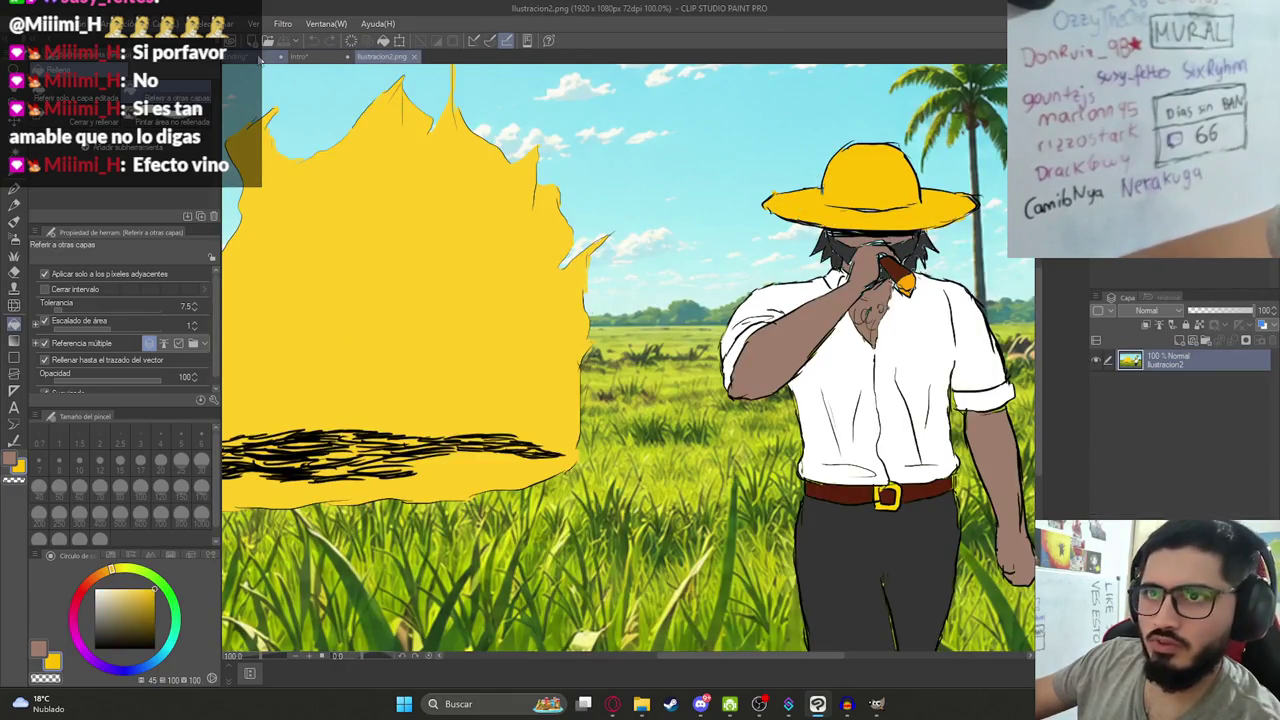
Fill the band above the face yellow, undoing the accidental whole-canvas yellow fill.
click(297, 56)
click(694, 300)
click(632, 368)
key(ctrl+z)
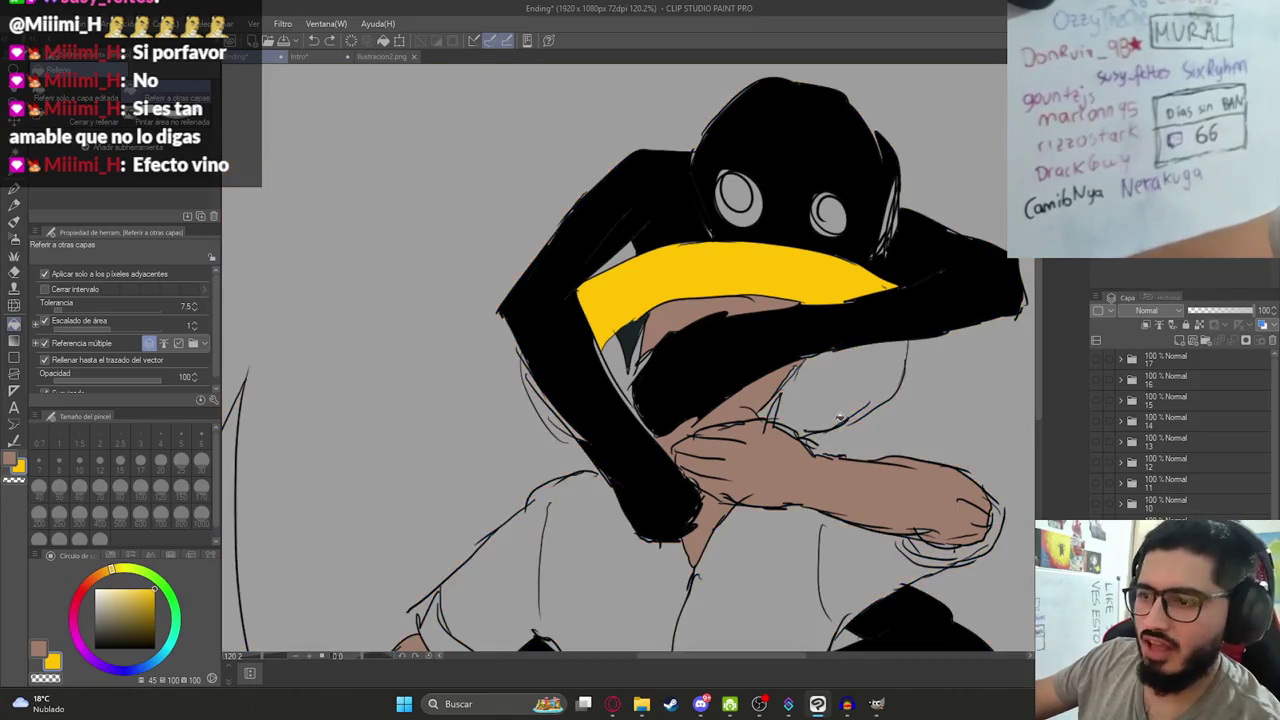
scroll(838, 418, up, 3)
key(p)
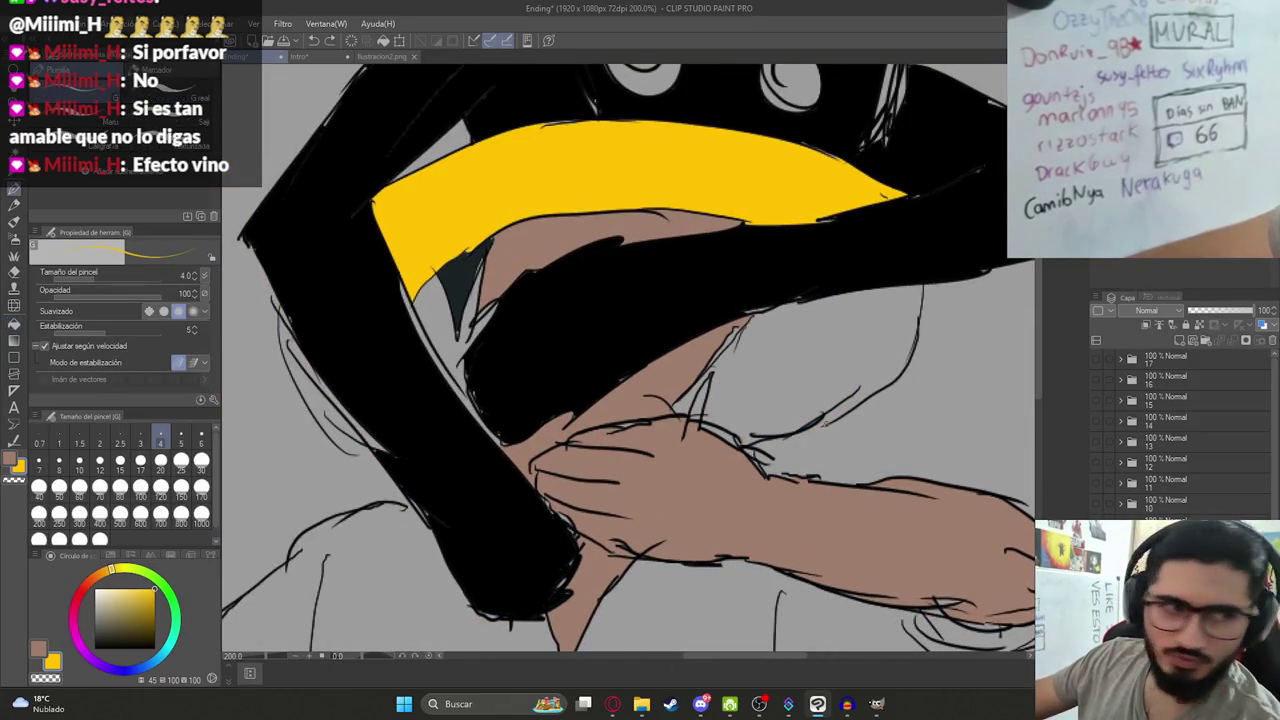
Undo a stray yellow fill on the sleeve and fill the hair below the creature's arm yellow.
key(g)
click(708, 388)
key(ctrl+z)
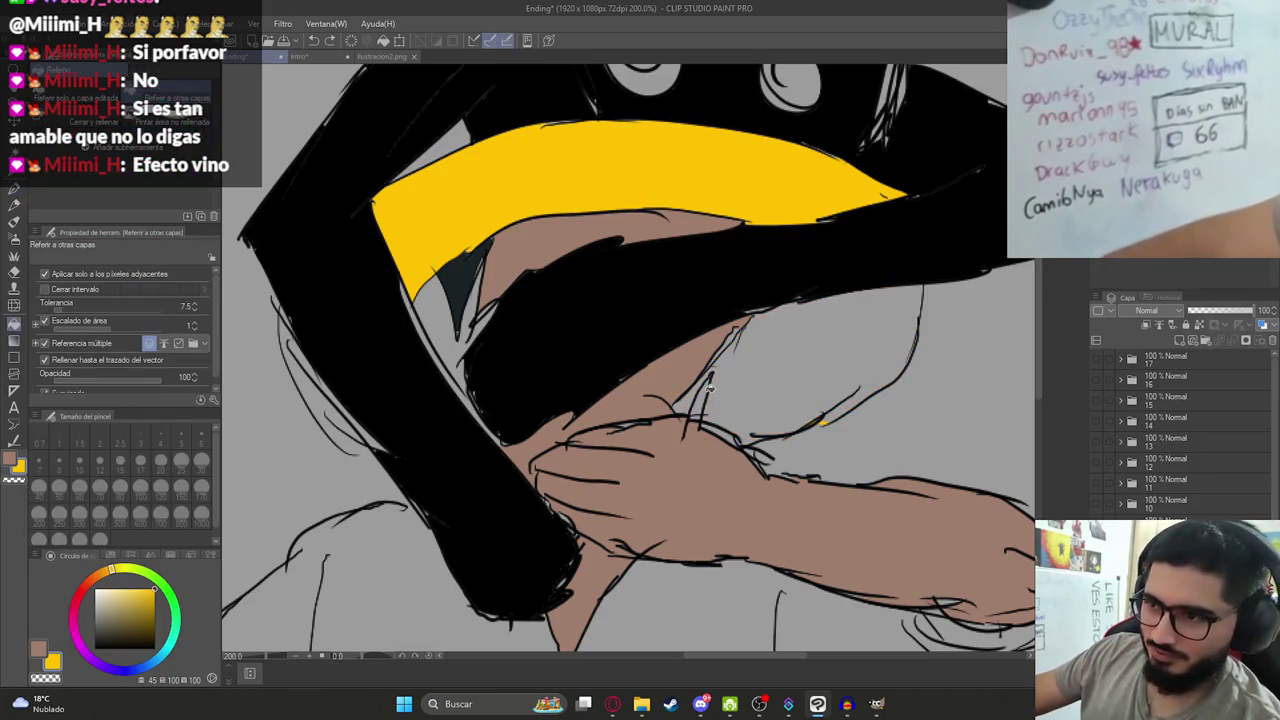
key(p)
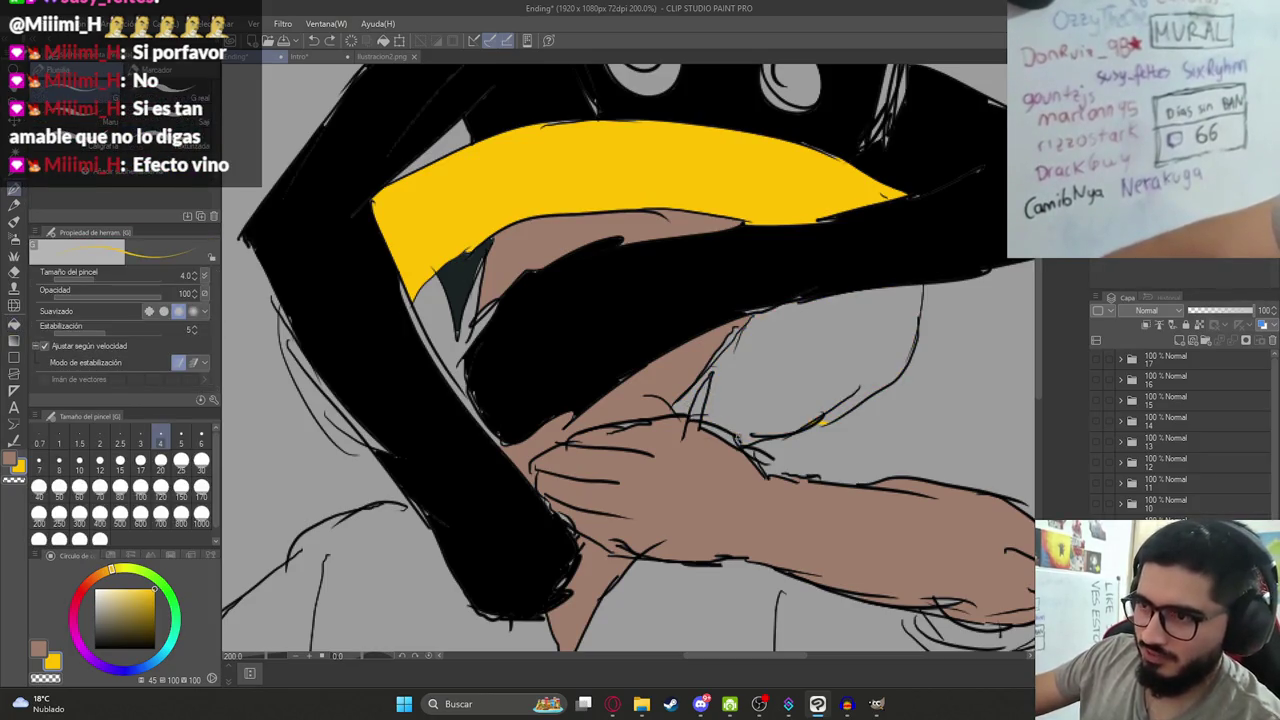
key(x)
key(g)
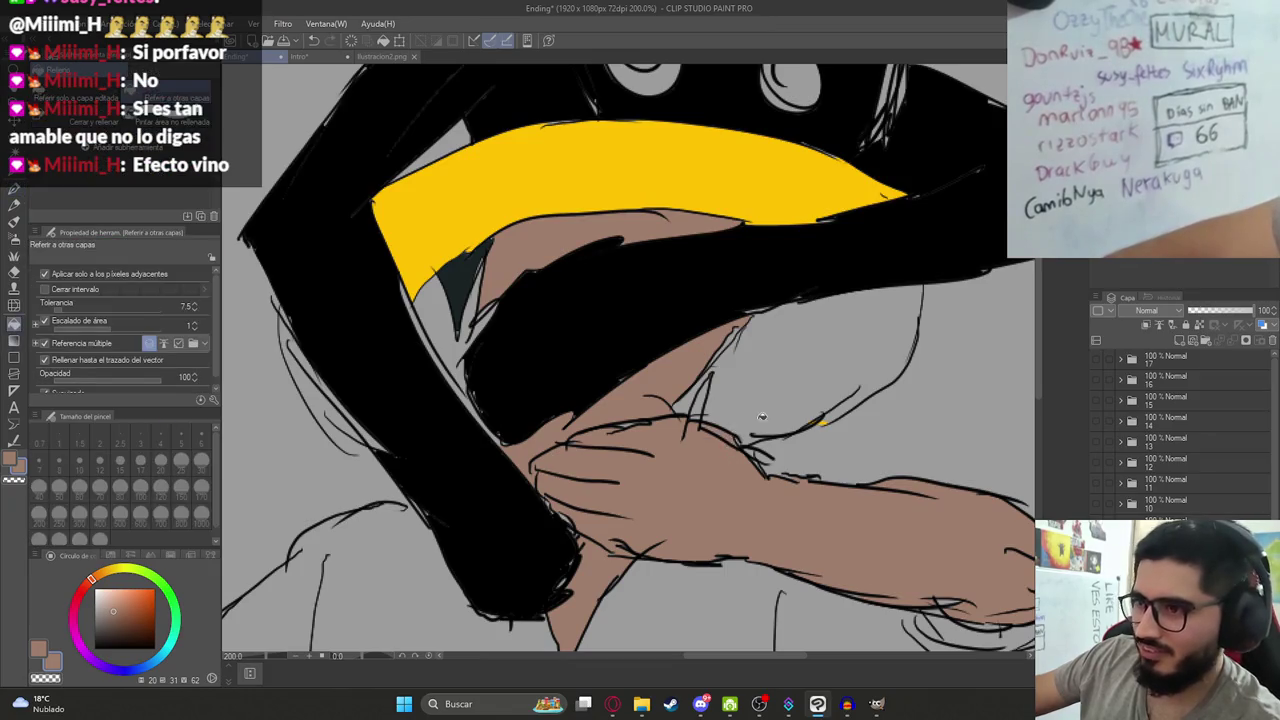
key(x)
click(757, 402)
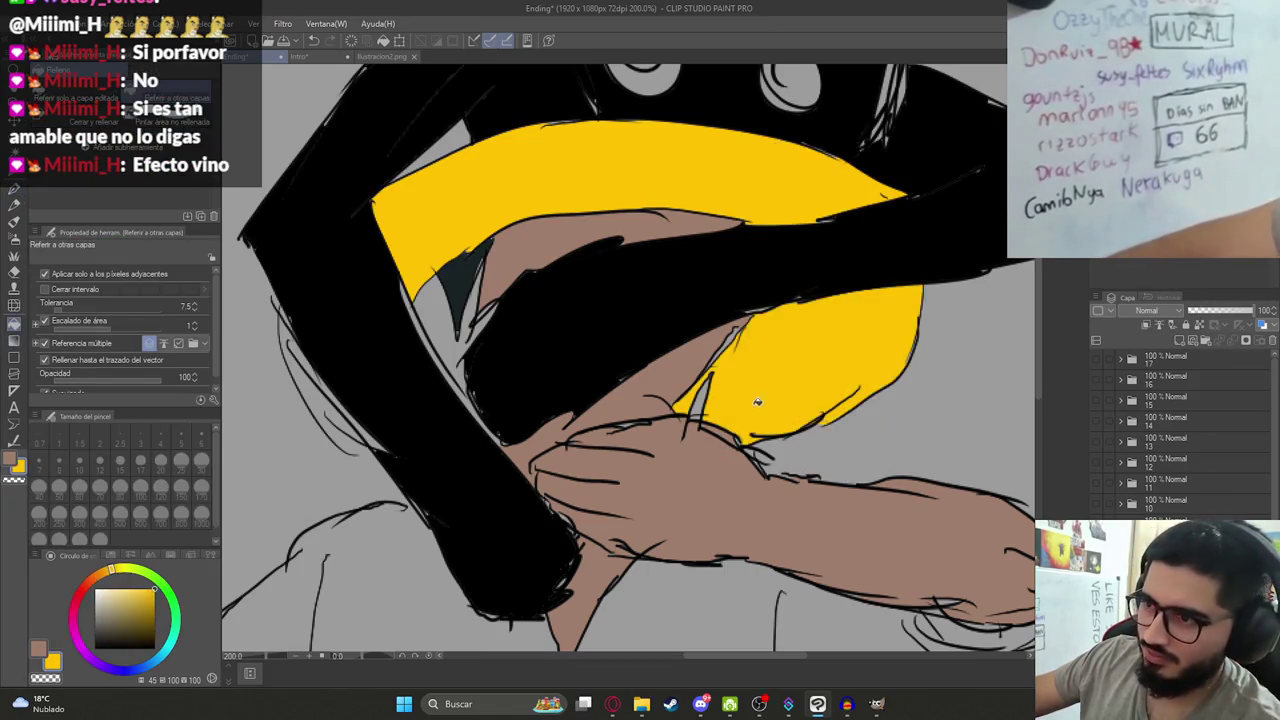
Fill the dark triangle in the hair yellow, then pick black from the drawing.
alt+click(484, 326)
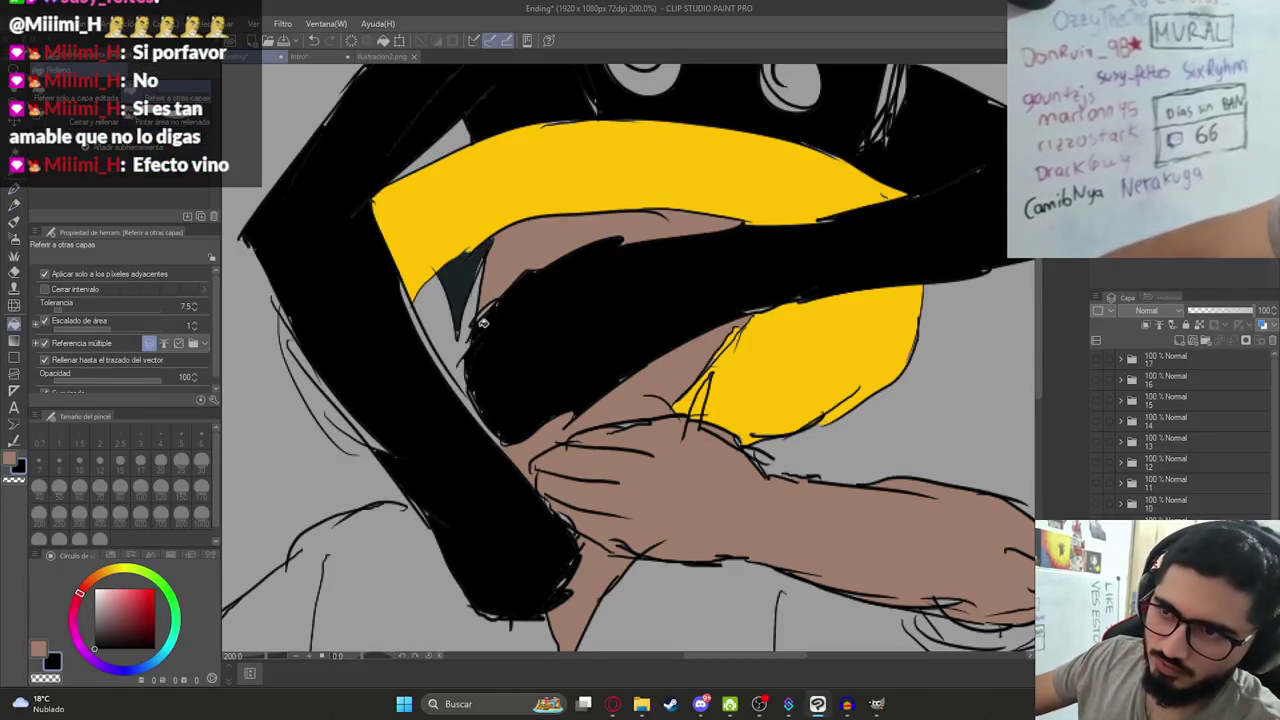
alt+click(420, 270)
click(461, 290)
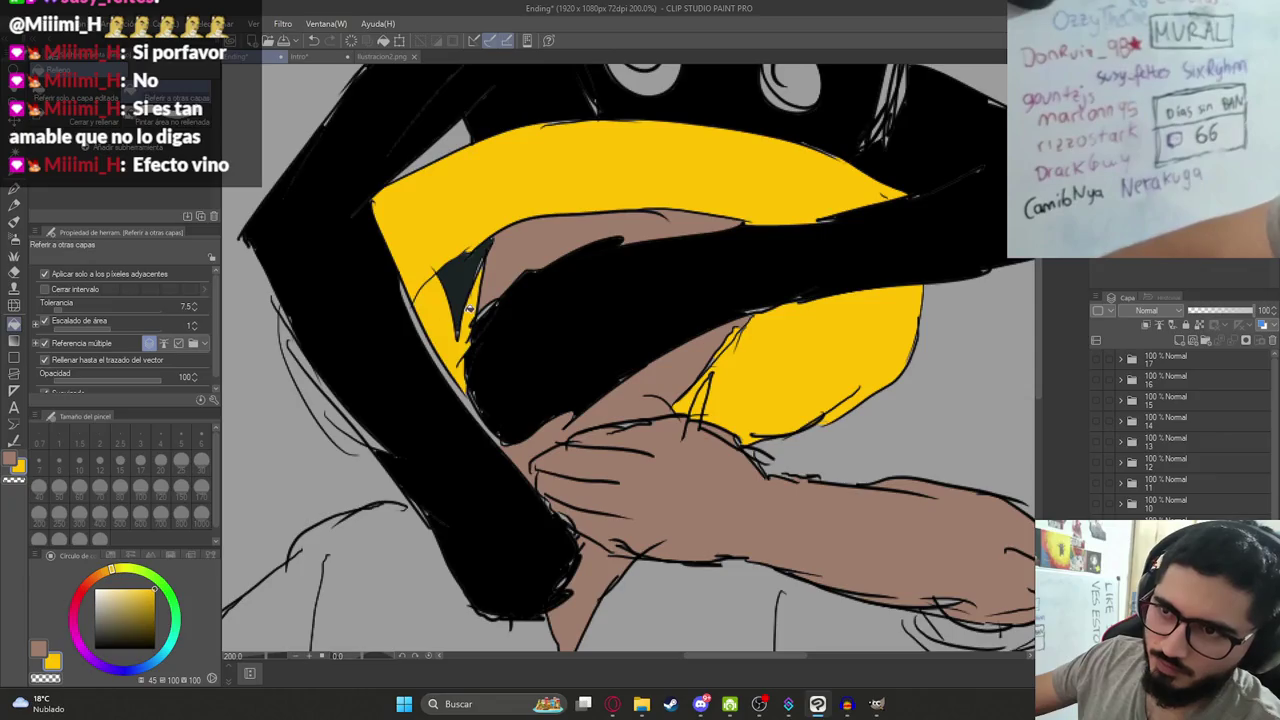
scroll(473, 352, down, 3)
scroll(473, 352, up, 5)
alt+click(462, 428)
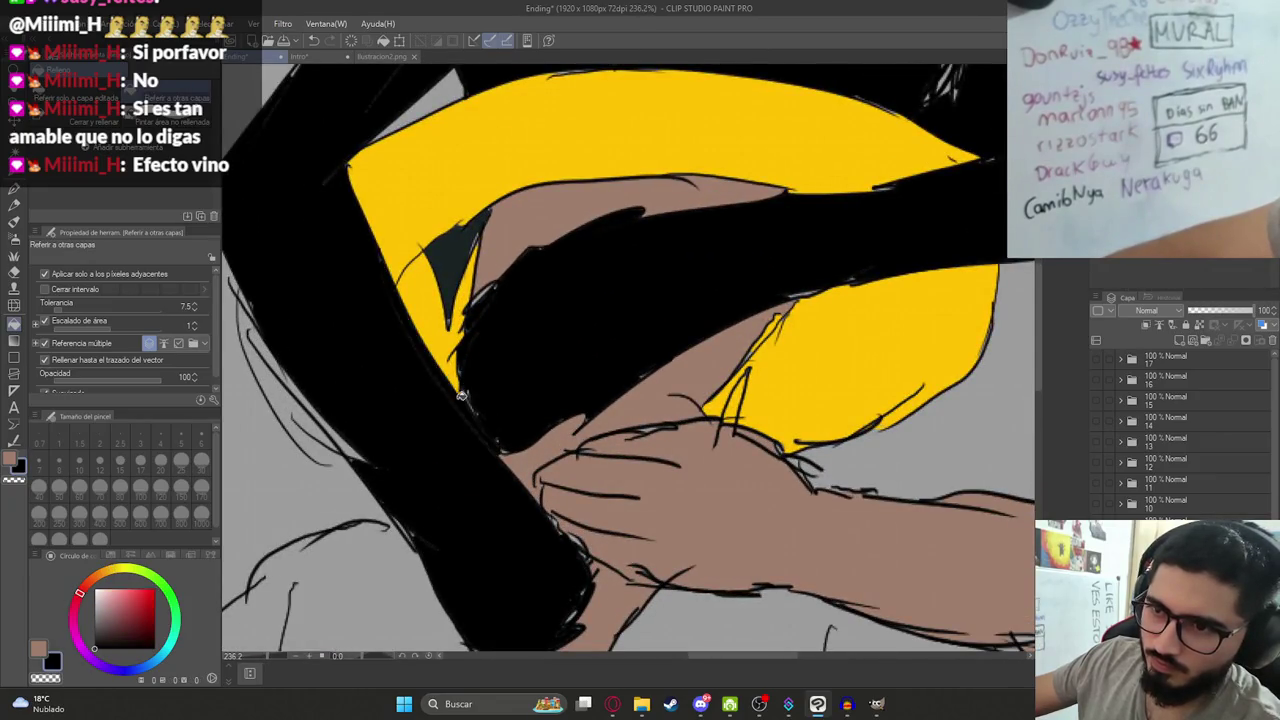
scroll(466, 395, down, 6)
scroll(485, 371, down, 1)
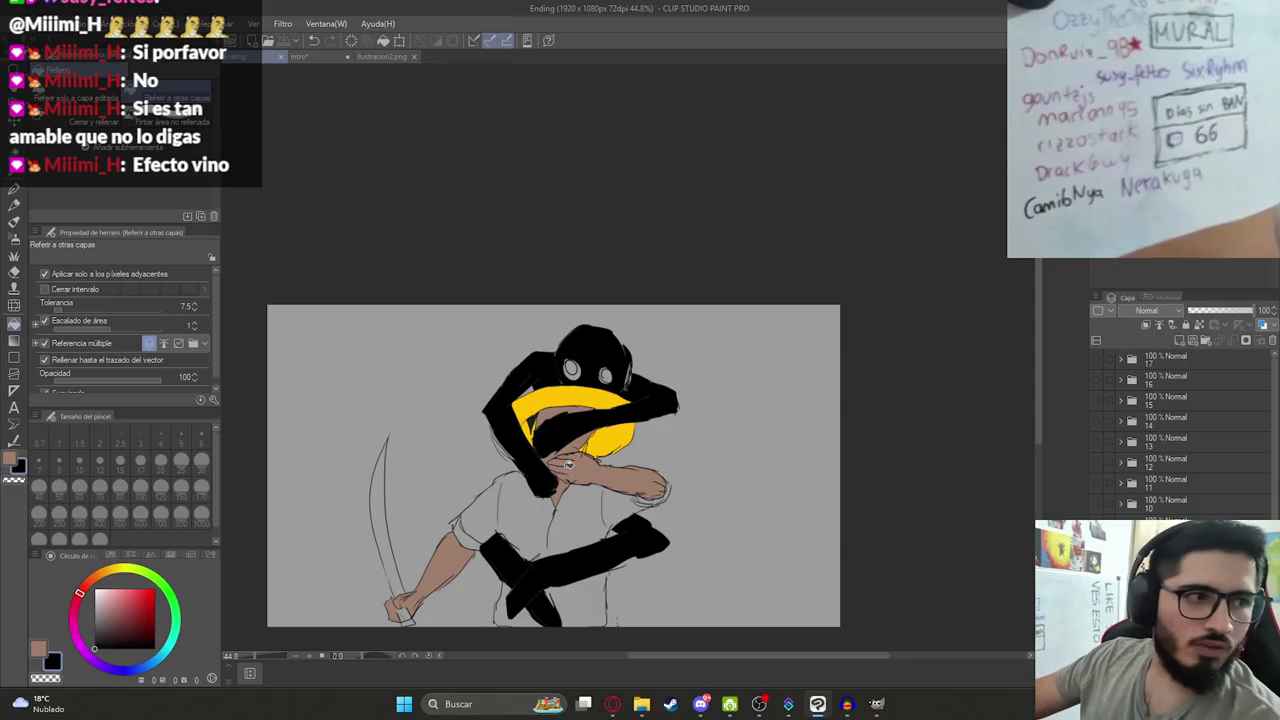
Bring the trousers into view and fill the first two trouser areas white.
scroll(567, 466, up, 1)
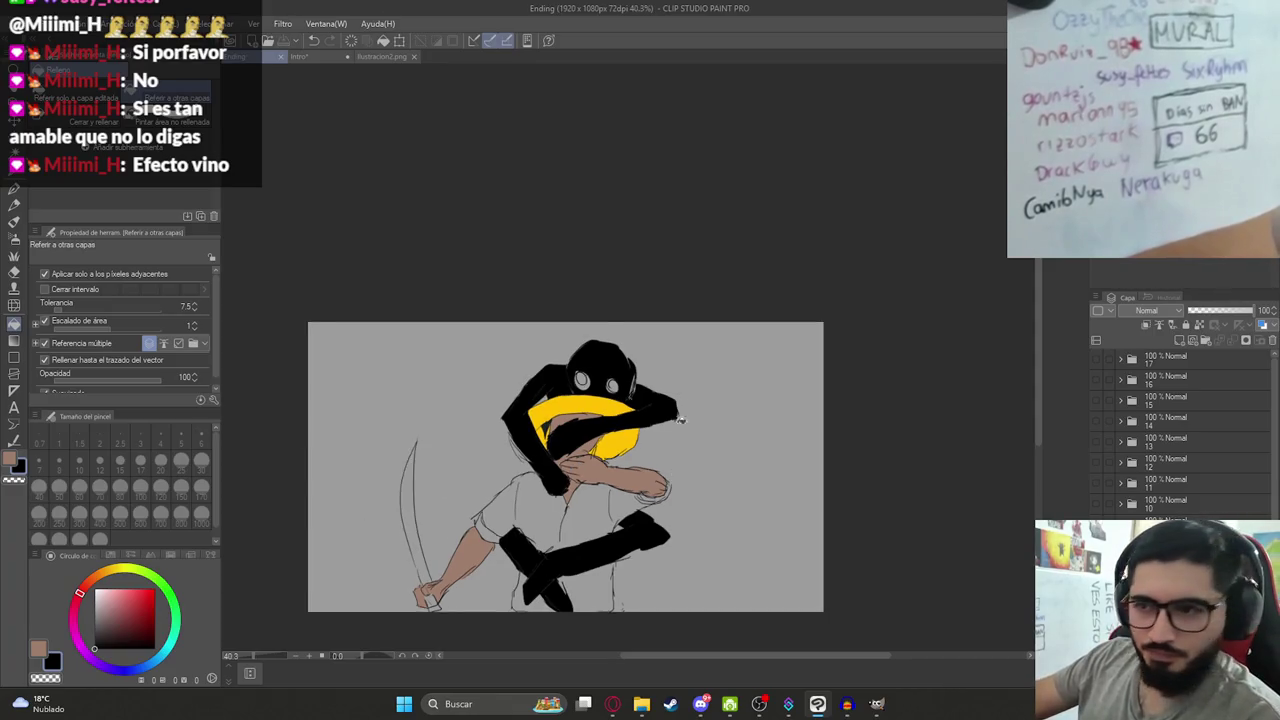
scroll(567, 466, up, 2)
drag(588, 555, 575, 371)
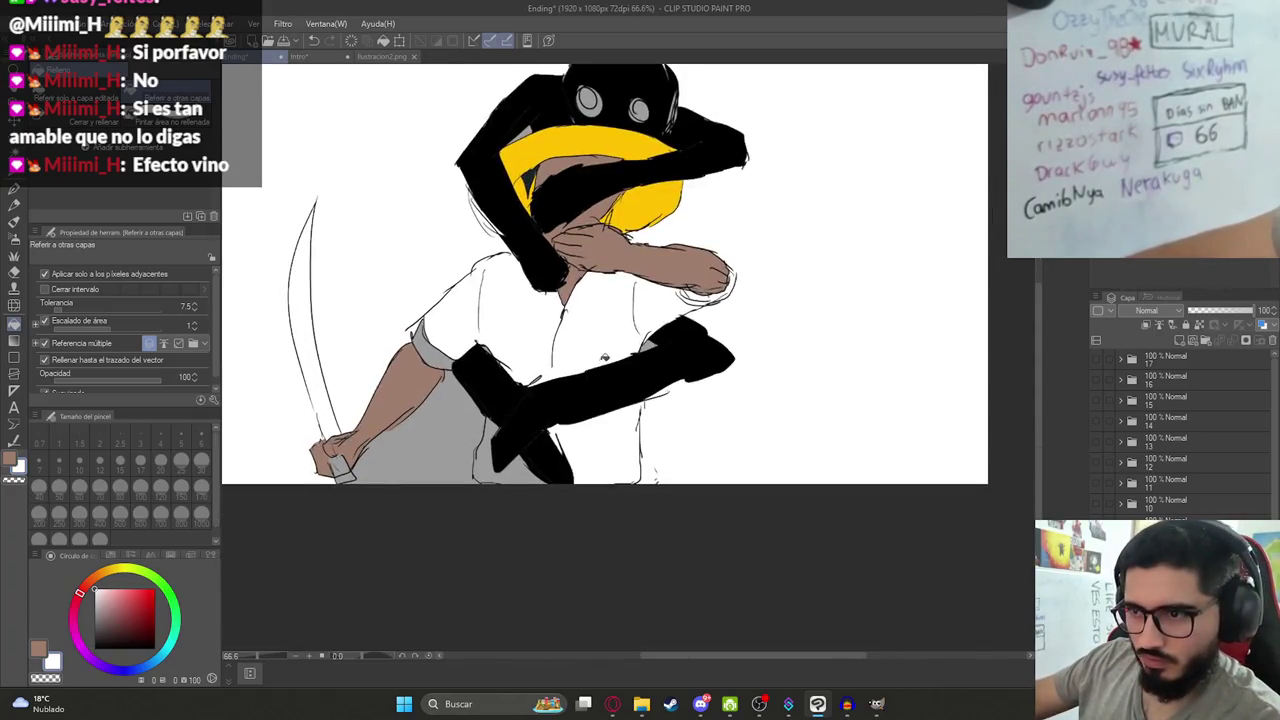
key(p)
scroll(575, 371, up, 3)
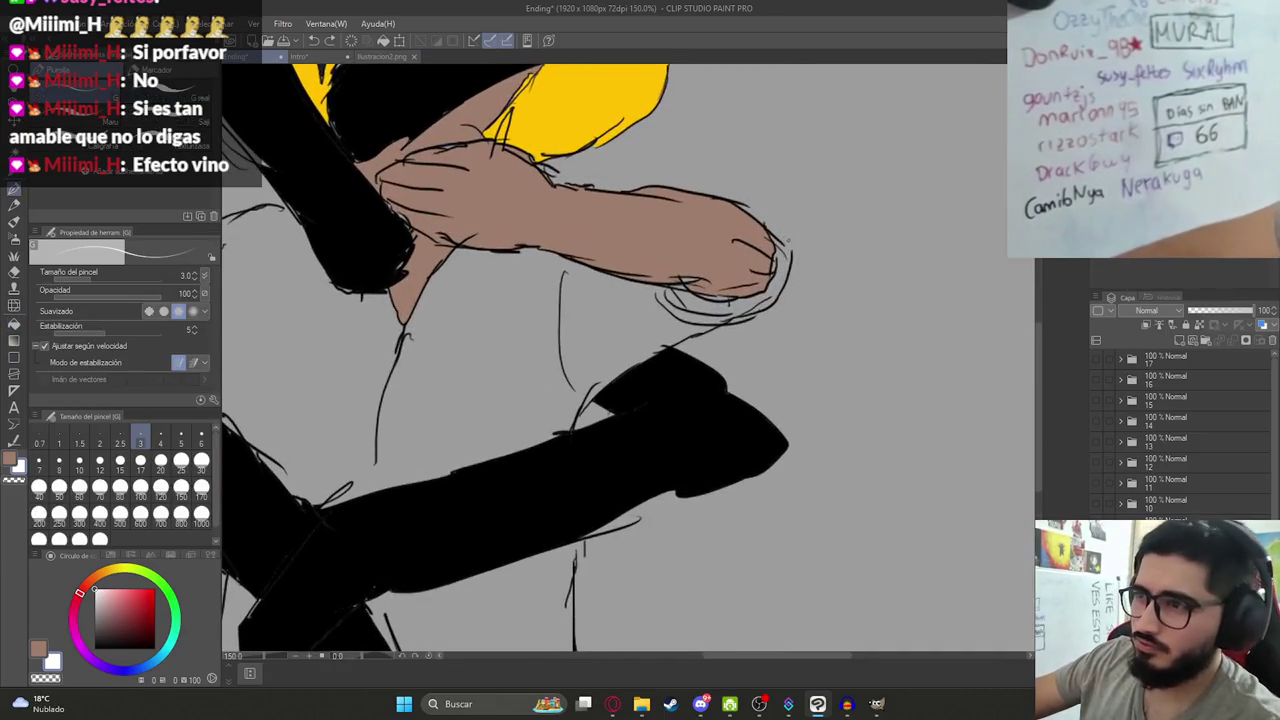
key(g)
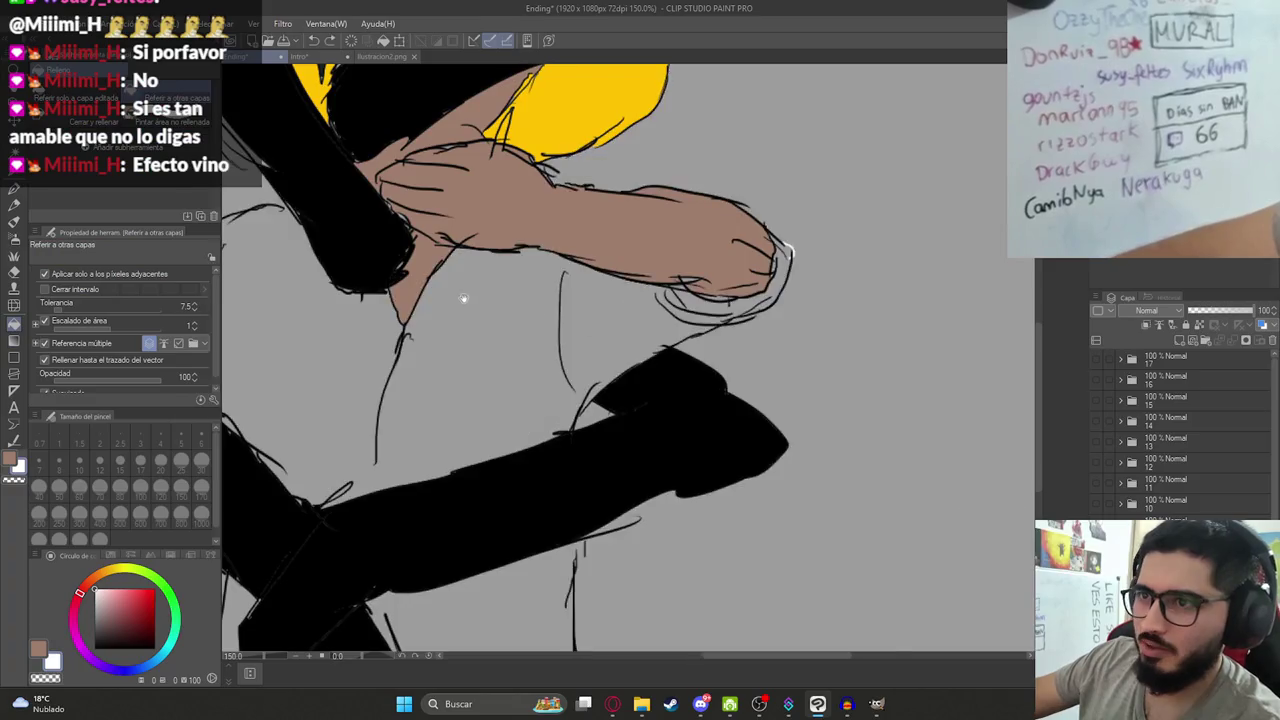
drag(463, 297, 783, 322)
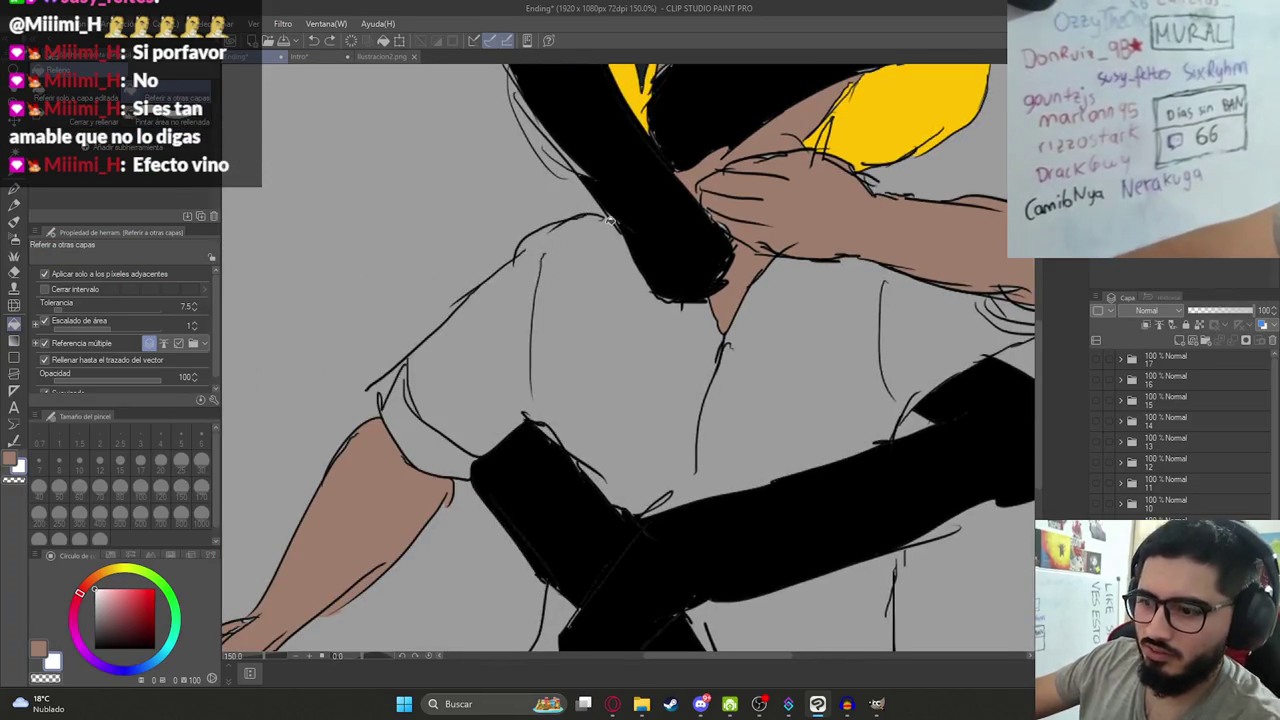
key(p)
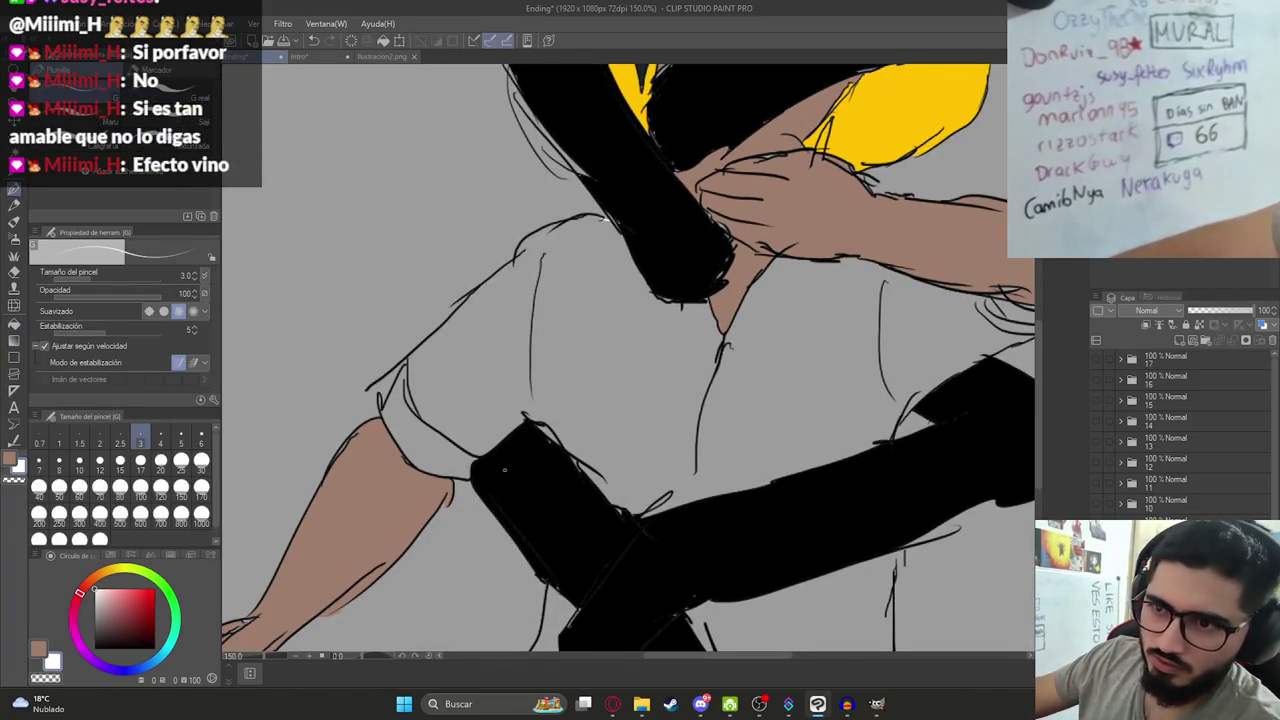
key(g)
click(600, 380)
click(438, 456)
Fill the lower-left and lower-right trouser areas white.
scroll(539, 350, down, 5)
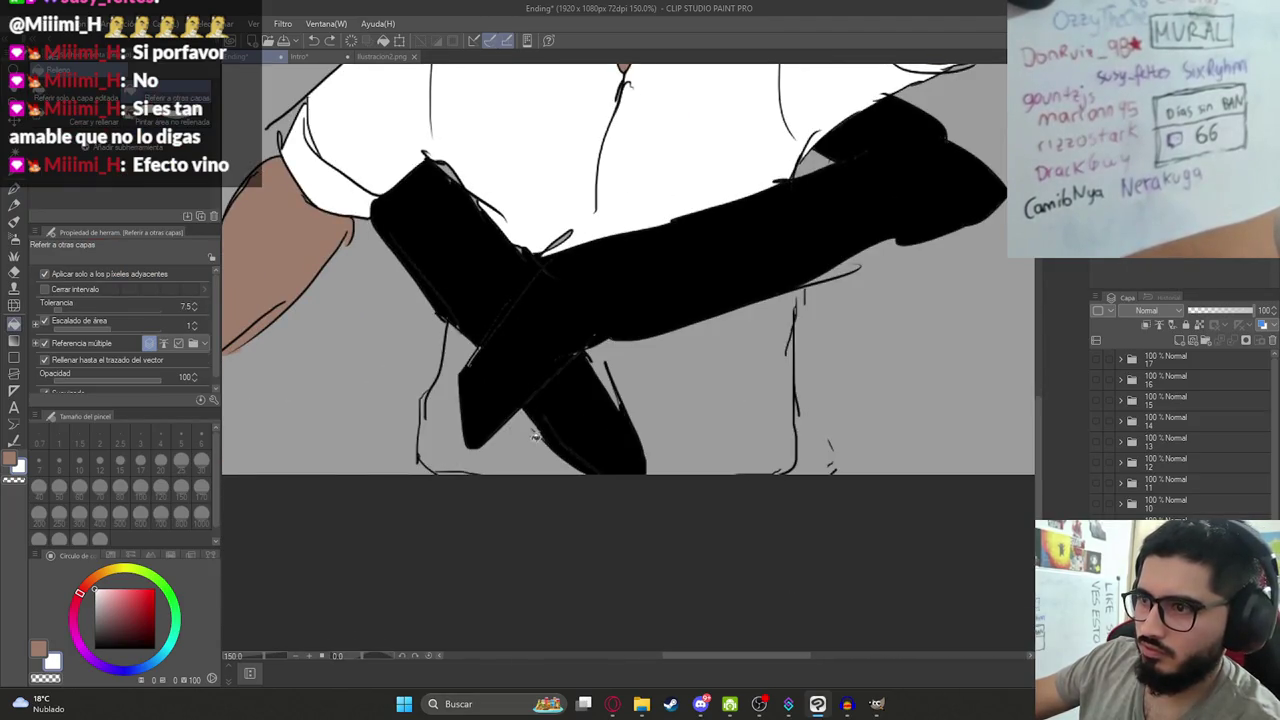
click(535, 437)
key(p)
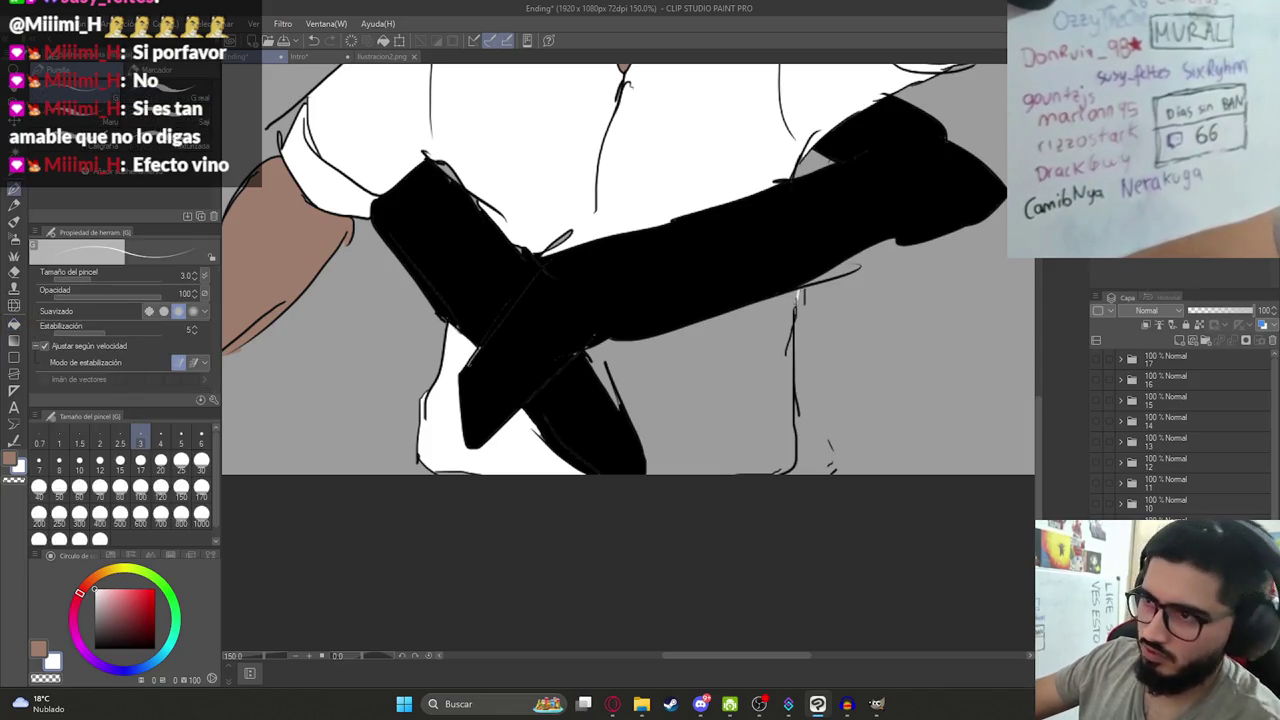
key(g)
key(g)
click(677, 452)
Zoom in on the belt and sample its reddish-brown colour from ilustracion2.png.
key(ctrl+0)
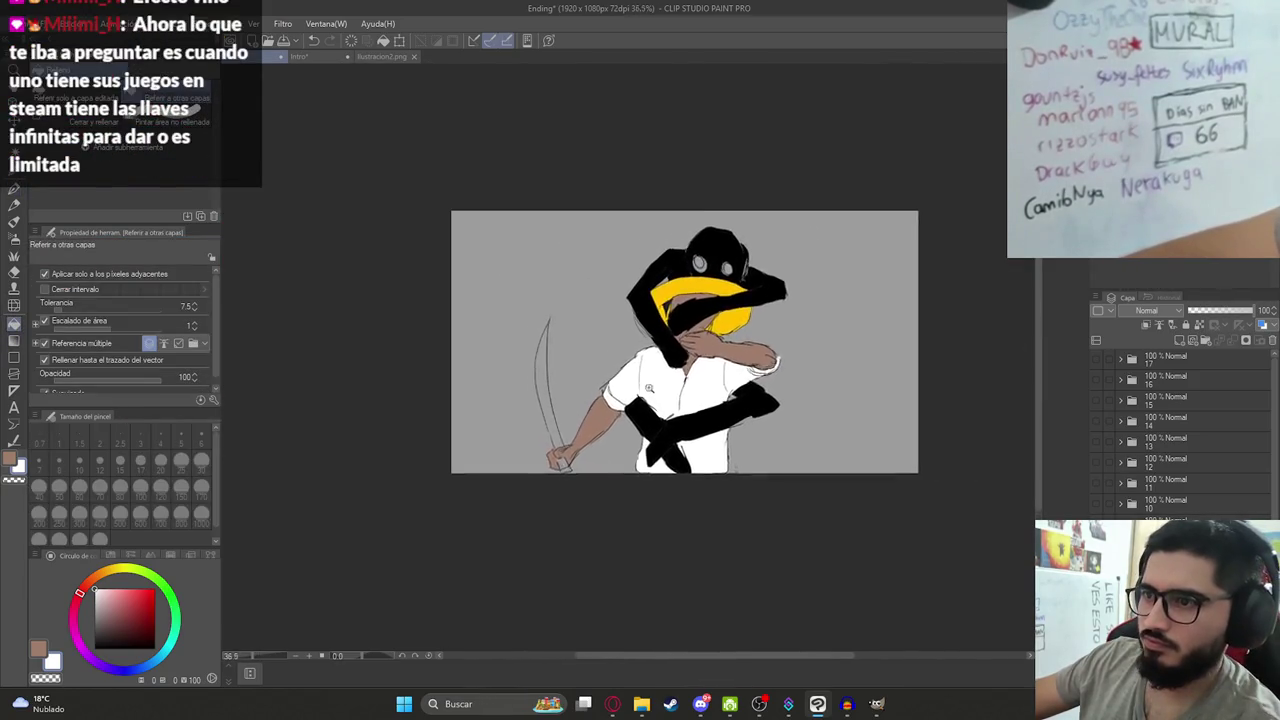
drag(649, 388, 680, 461)
drag(503, 476, 586, 356)
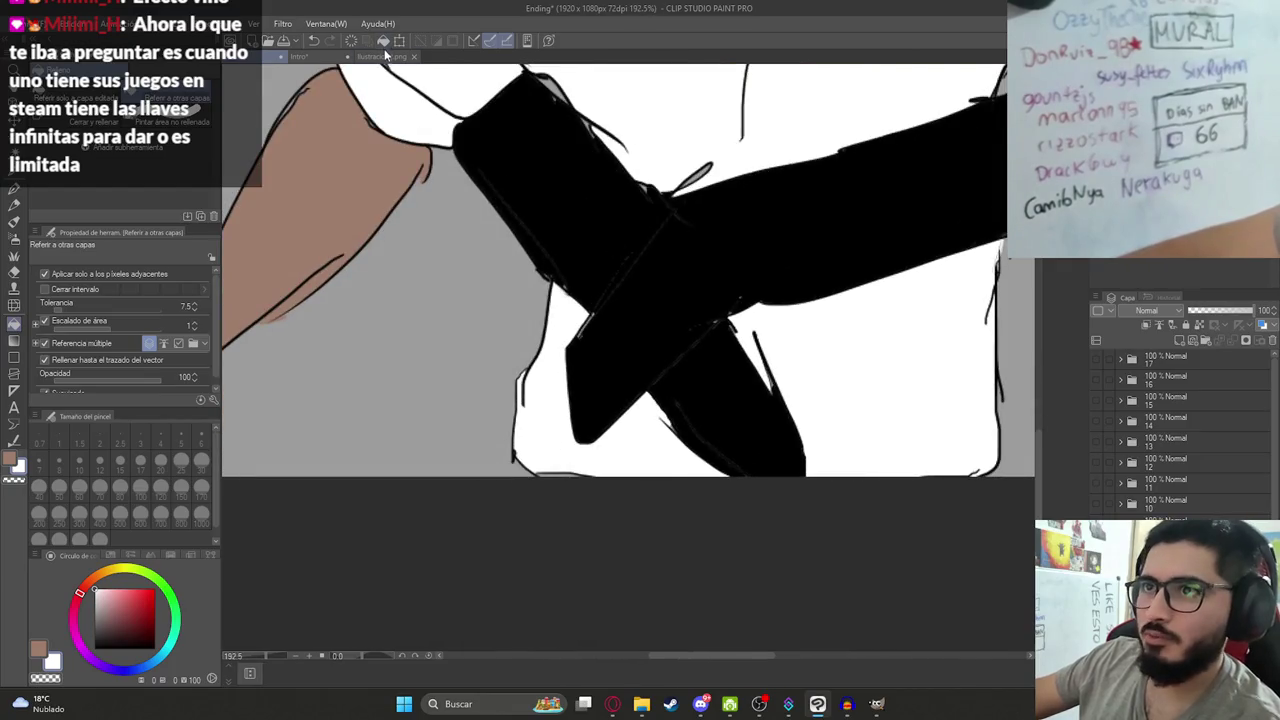
key(ctrl+Tab)
alt+click(825, 491)
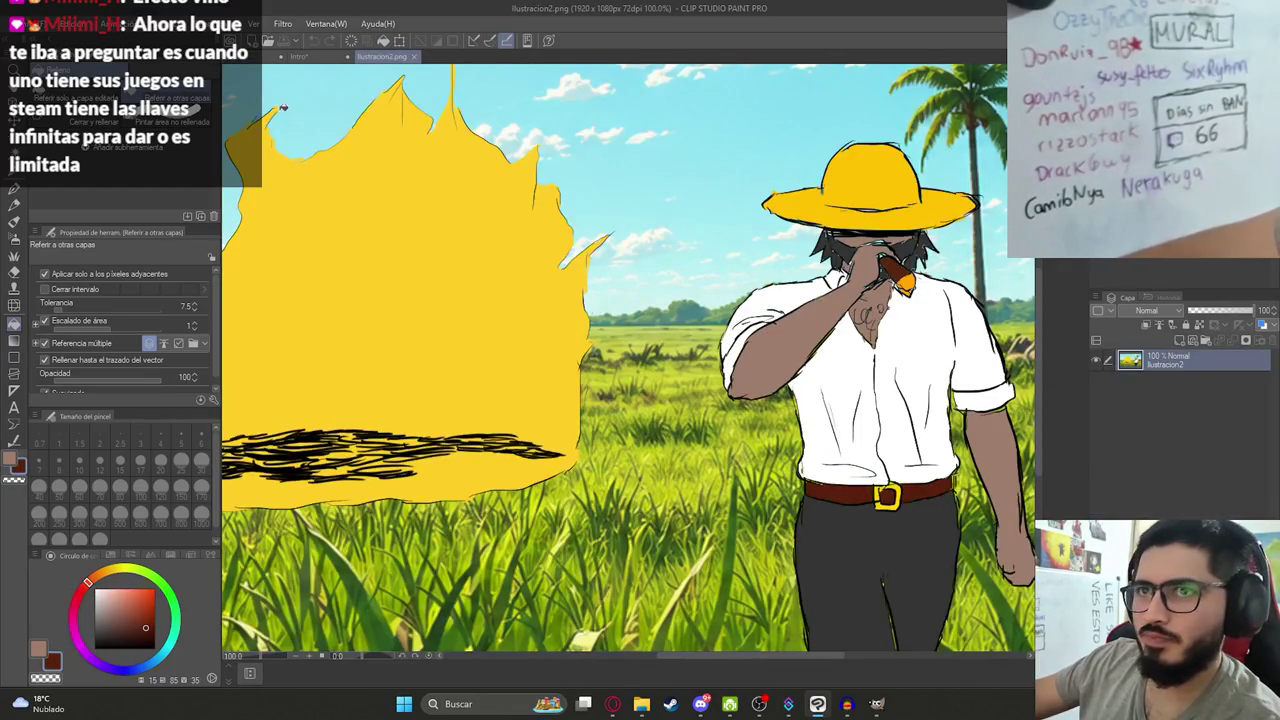
key(ctrl+Tab)
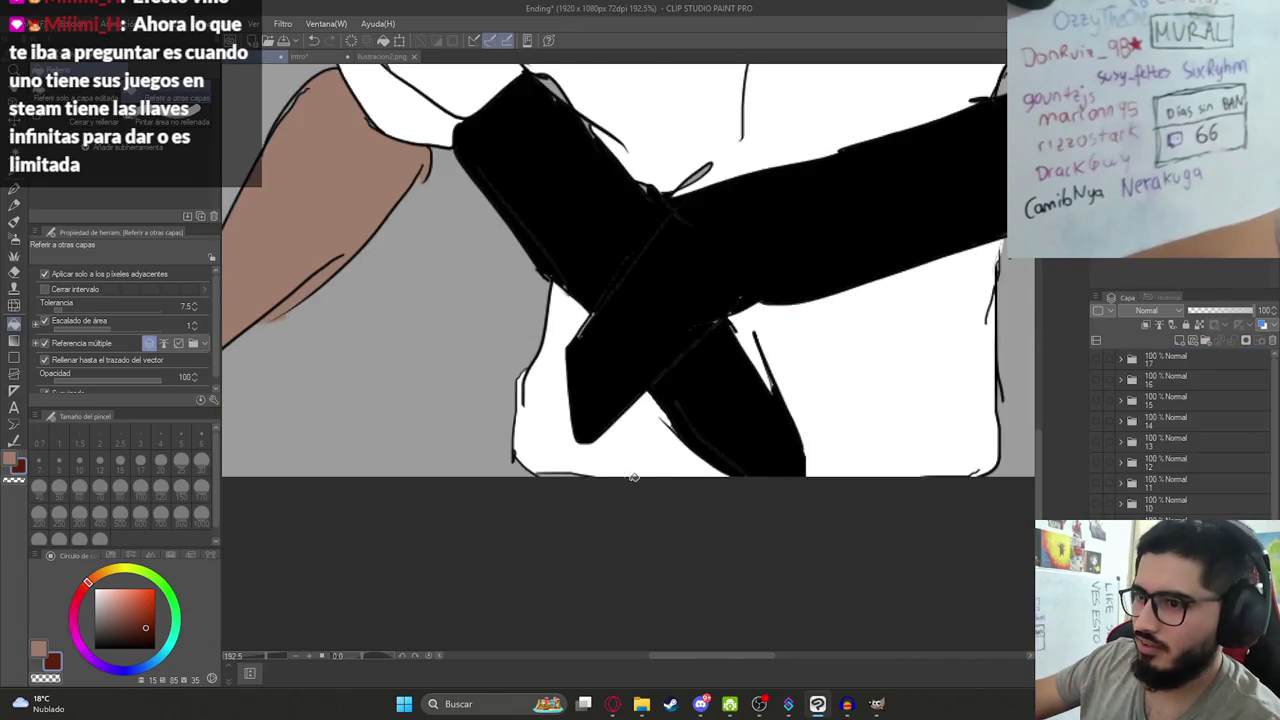
Fill the small reddish patch at the bottom of the trousers white.
alt+click(574, 469)
click(572, 470)
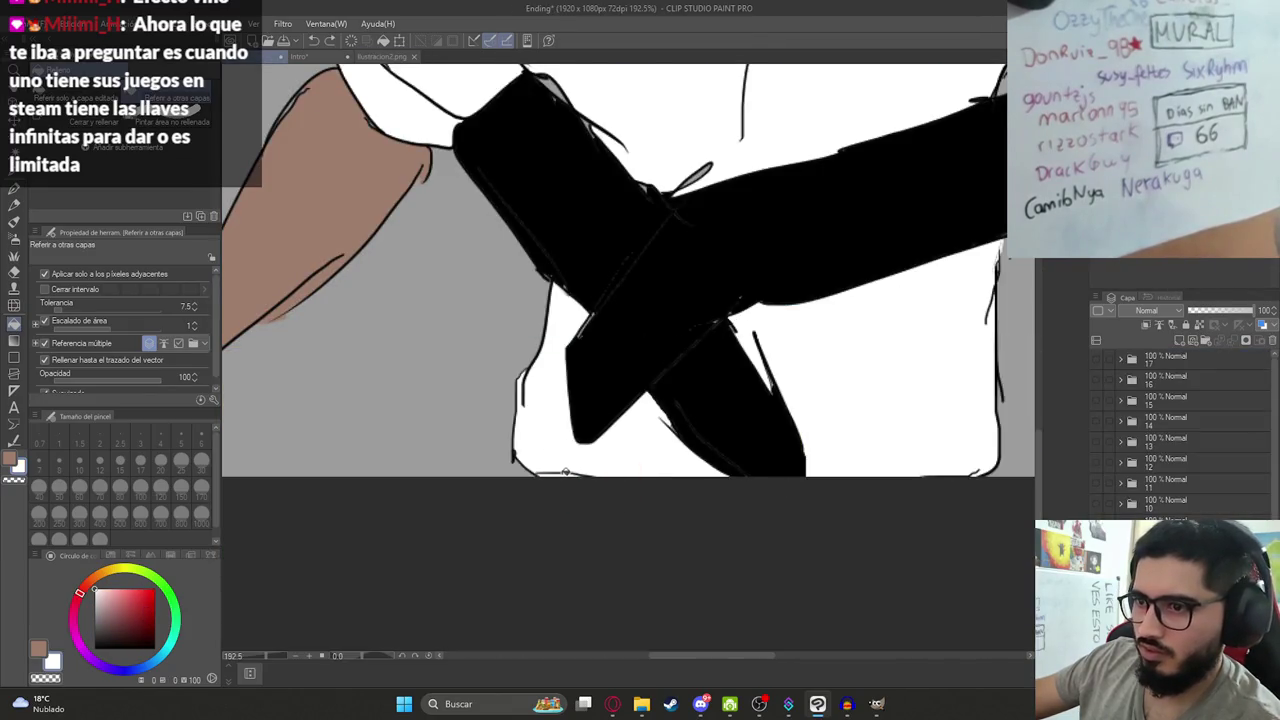
scroll(565, 471, down, 2)
scroll(555, 490, down, 2)
scroll(546, 516, down, 1)
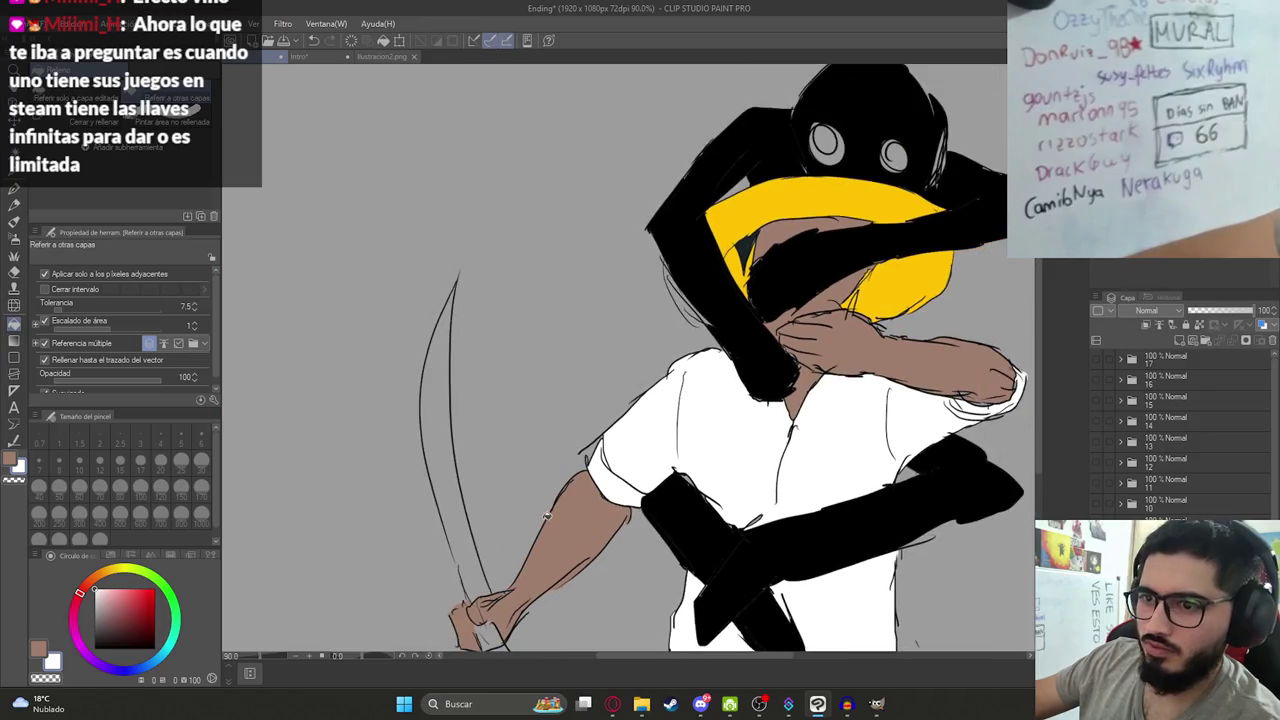
Check the reference tabs, then fill the machete blade grey on the Ending canvas.
click(390, 57)
click(300, 57)
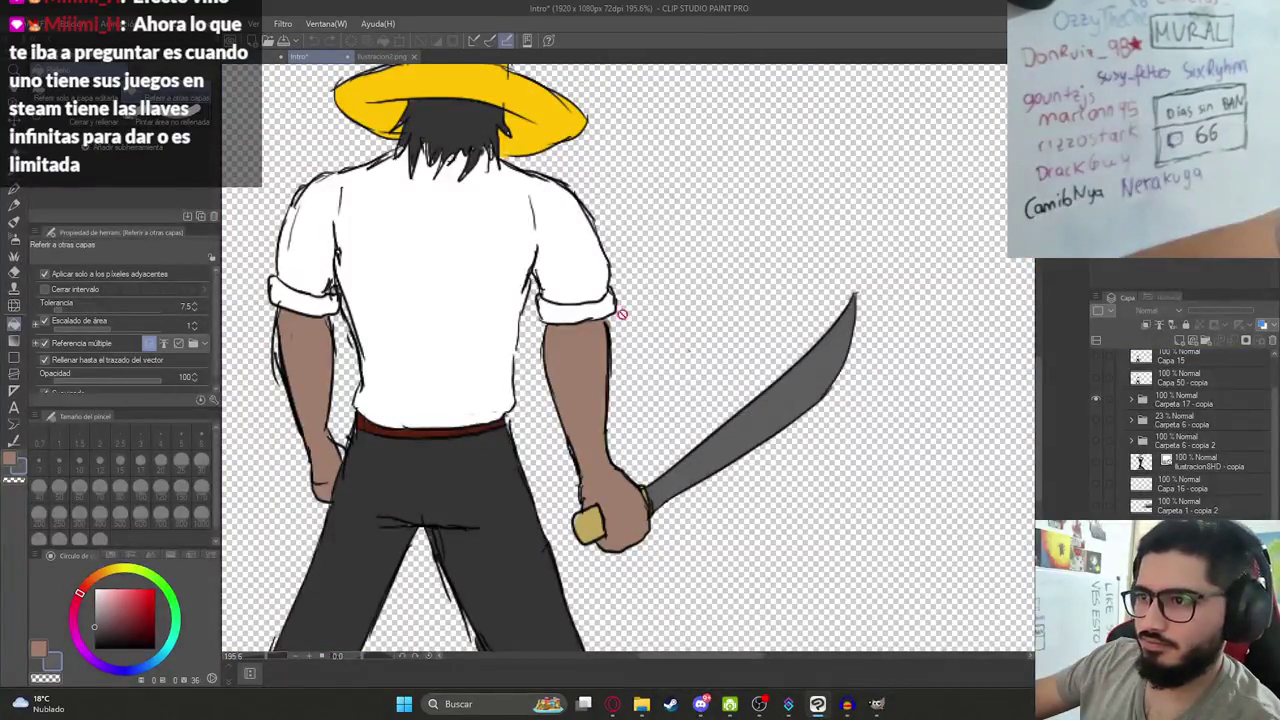
click(230, 57)
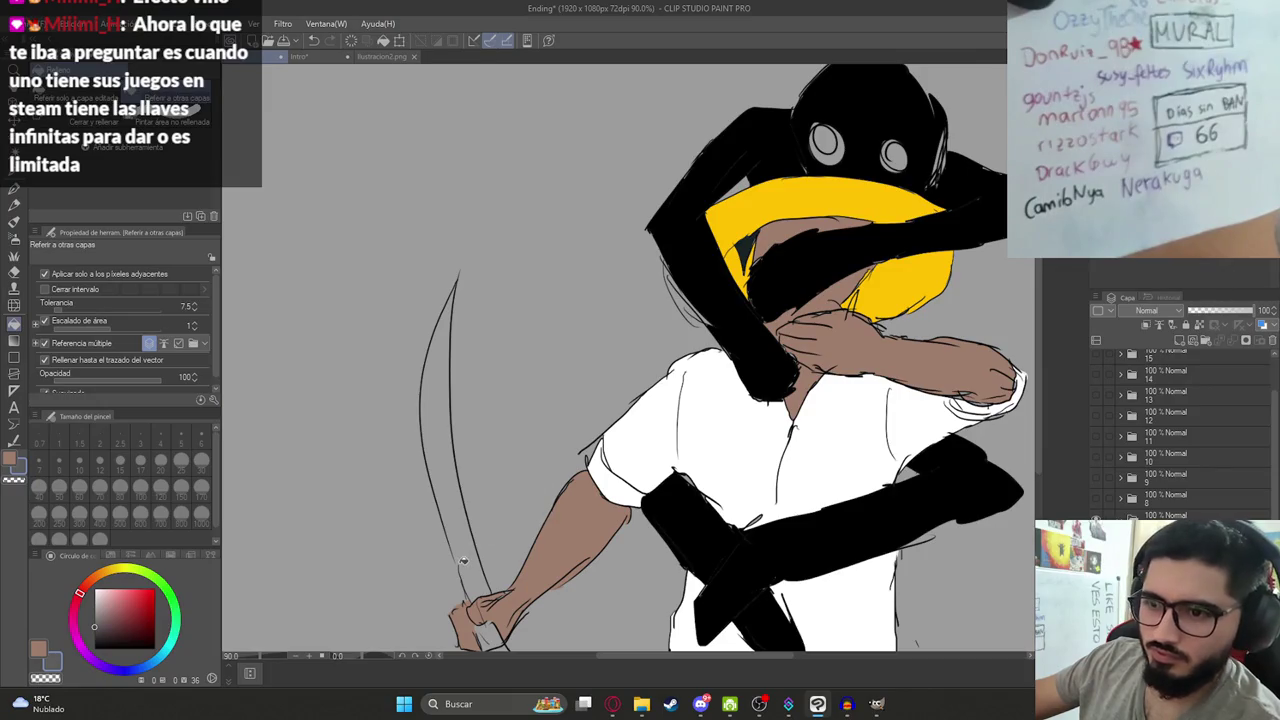
key(p)
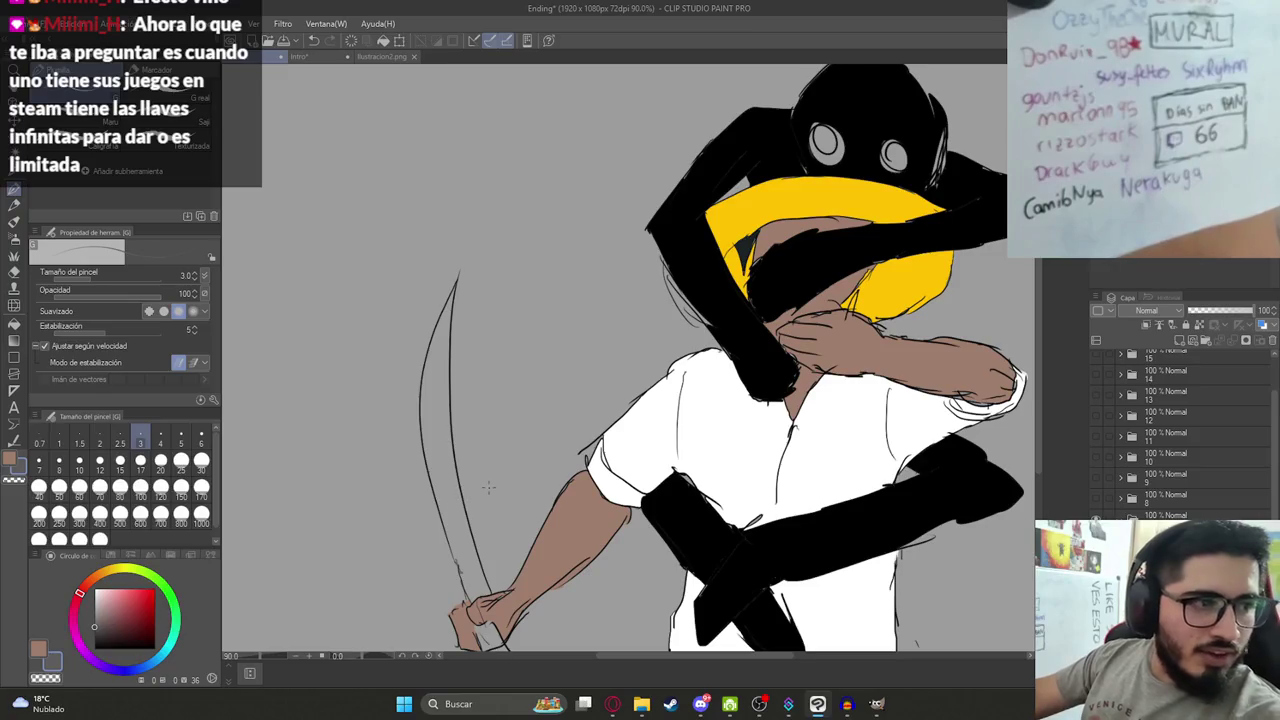
key(g)
click(440, 450)
scroll(440, 450, up, 2)
scroll(395, 287, up, 5)
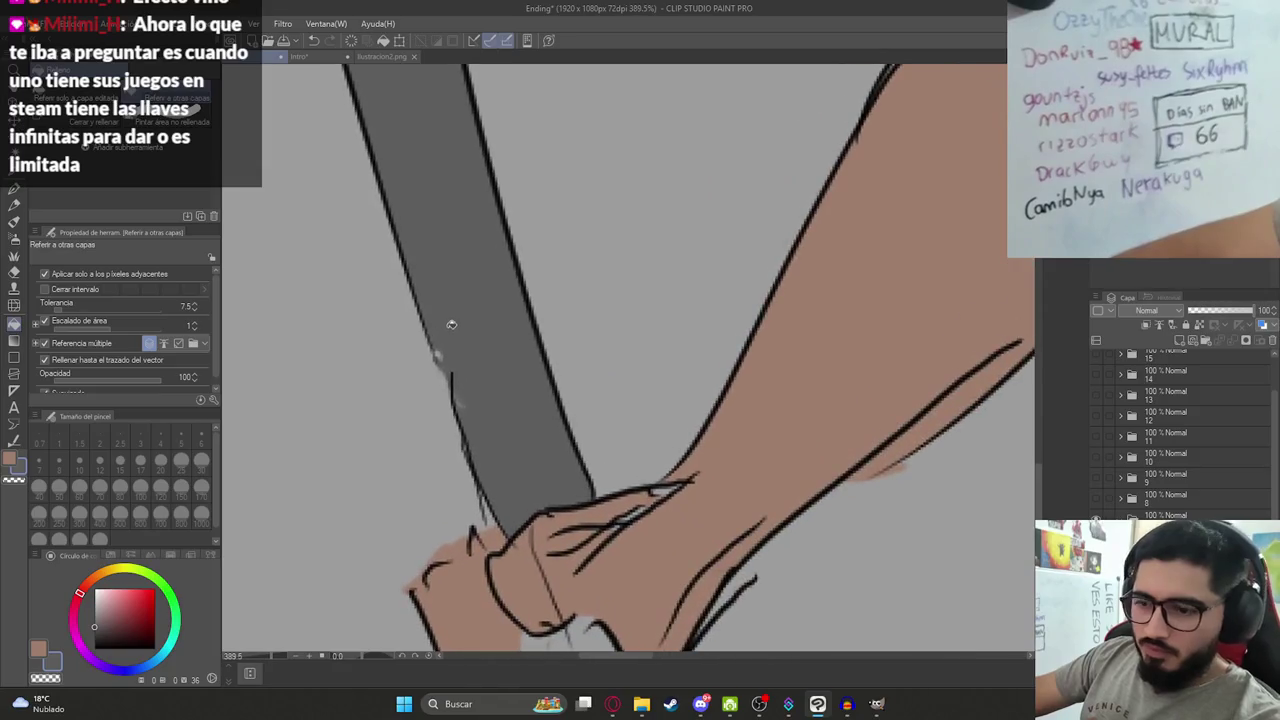
key(p)
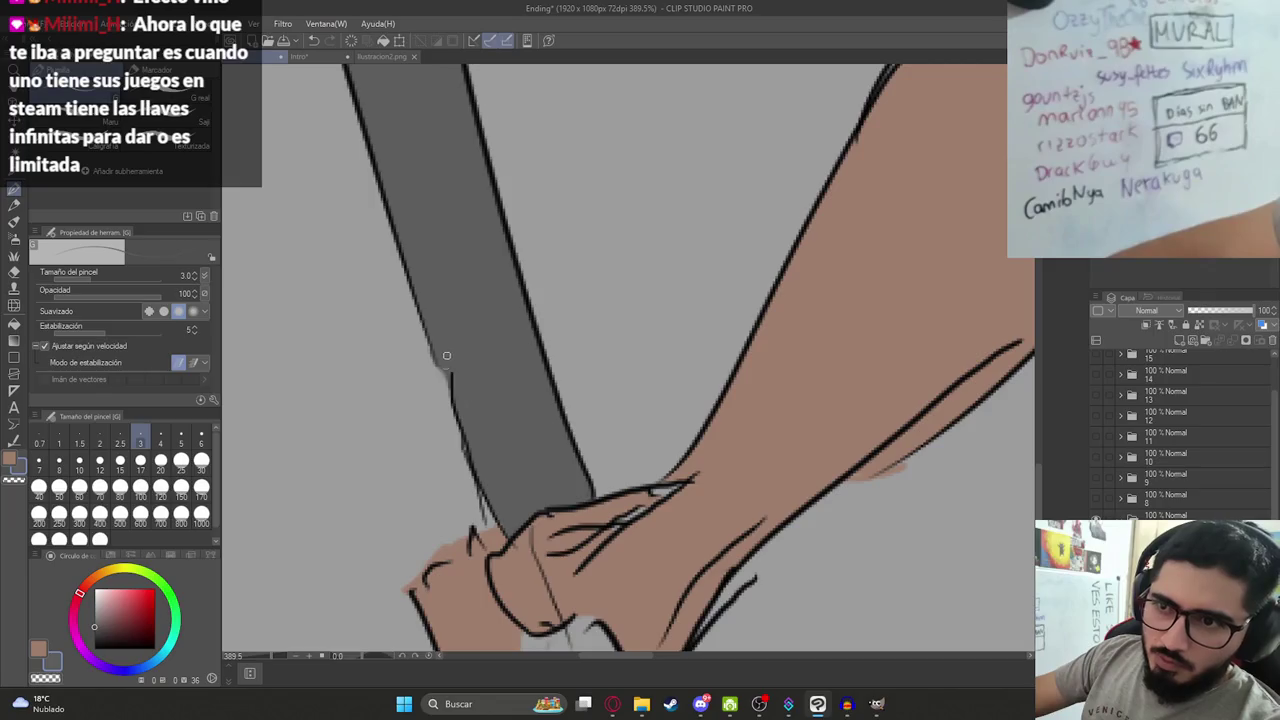
scroll(446, 355, down, 5)
Try a colour sampled from the Intro drawing on the handle, then undo the dark brown fill.
click(382, 56)
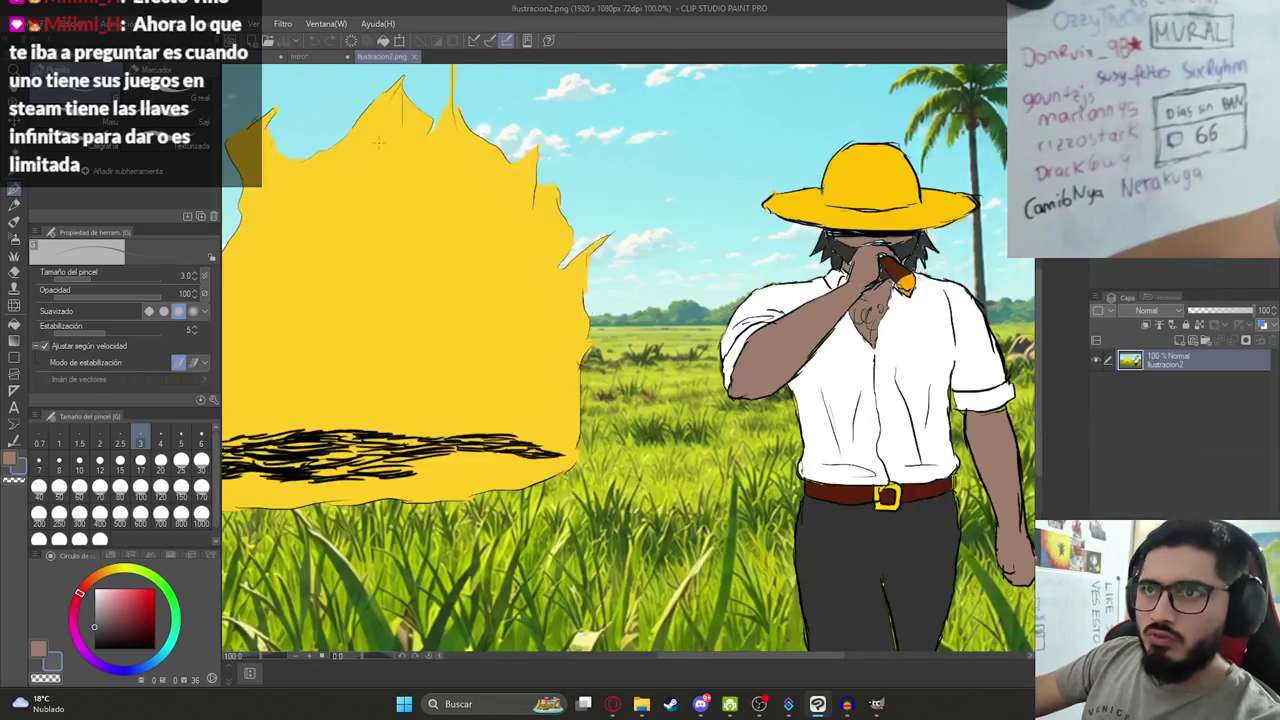
scroll(378, 285, down, 2)
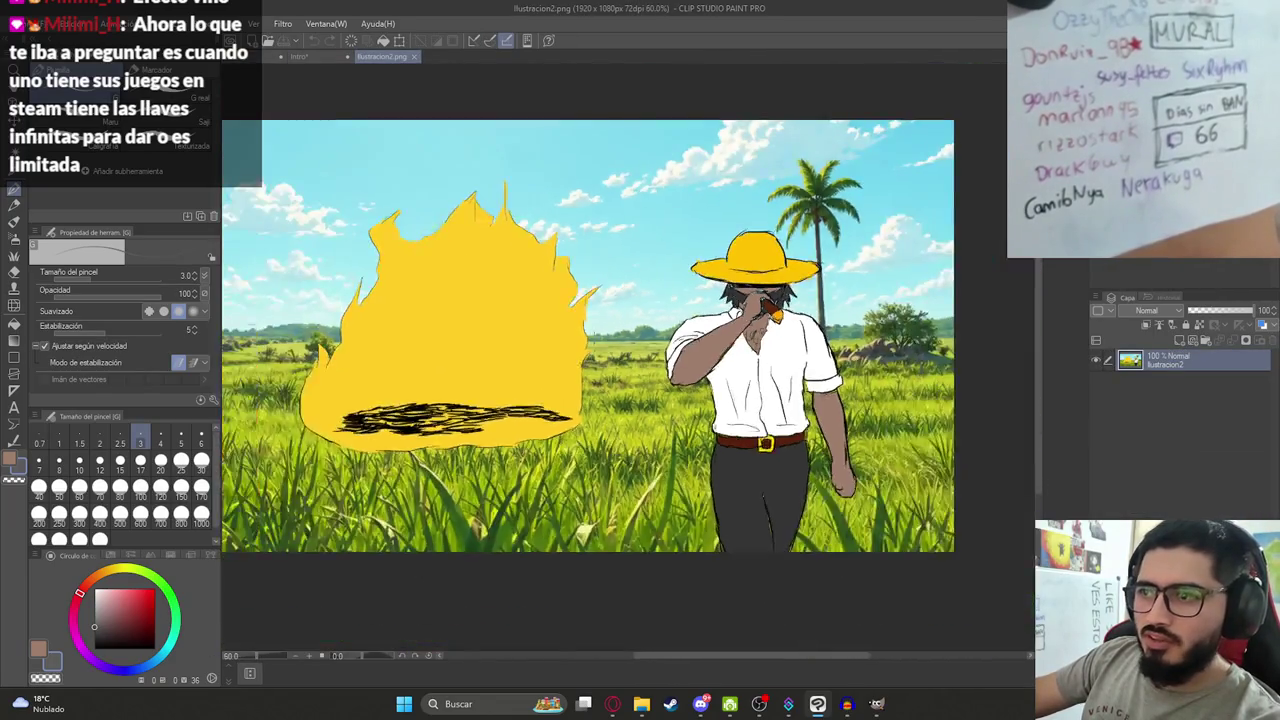
click(296, 56)
alt+click(588, 525)
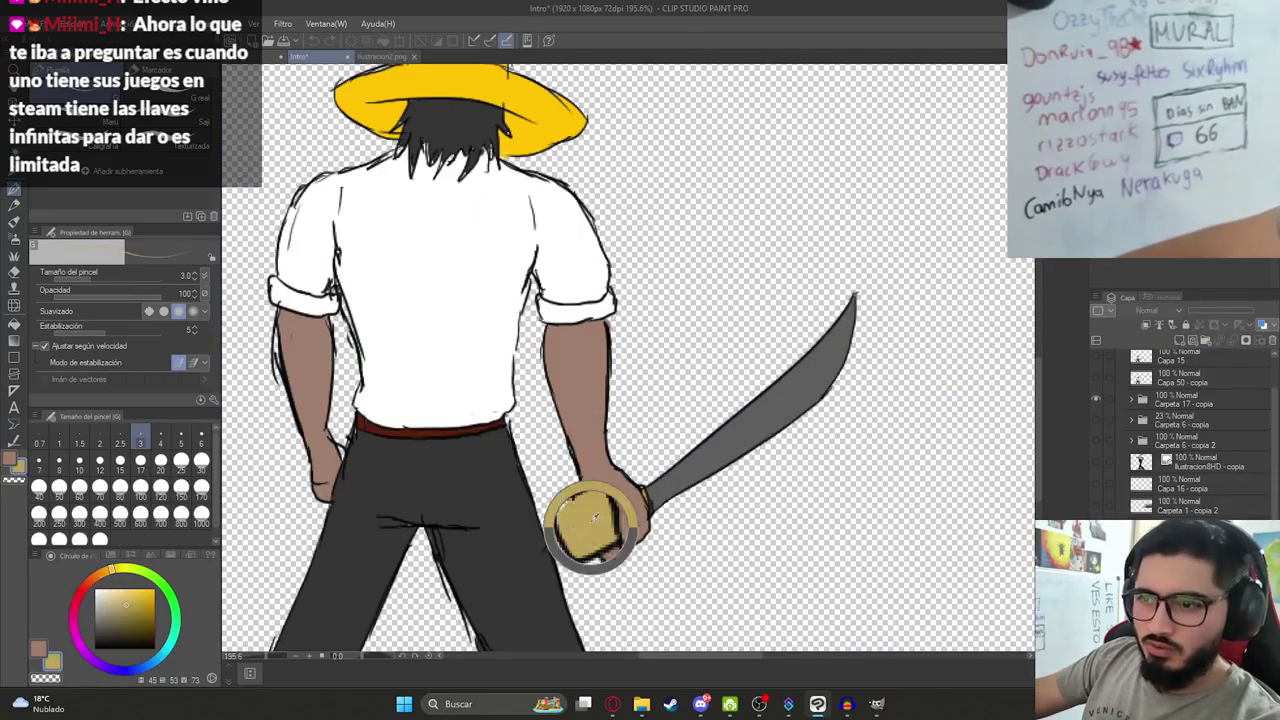
click(250, 56)
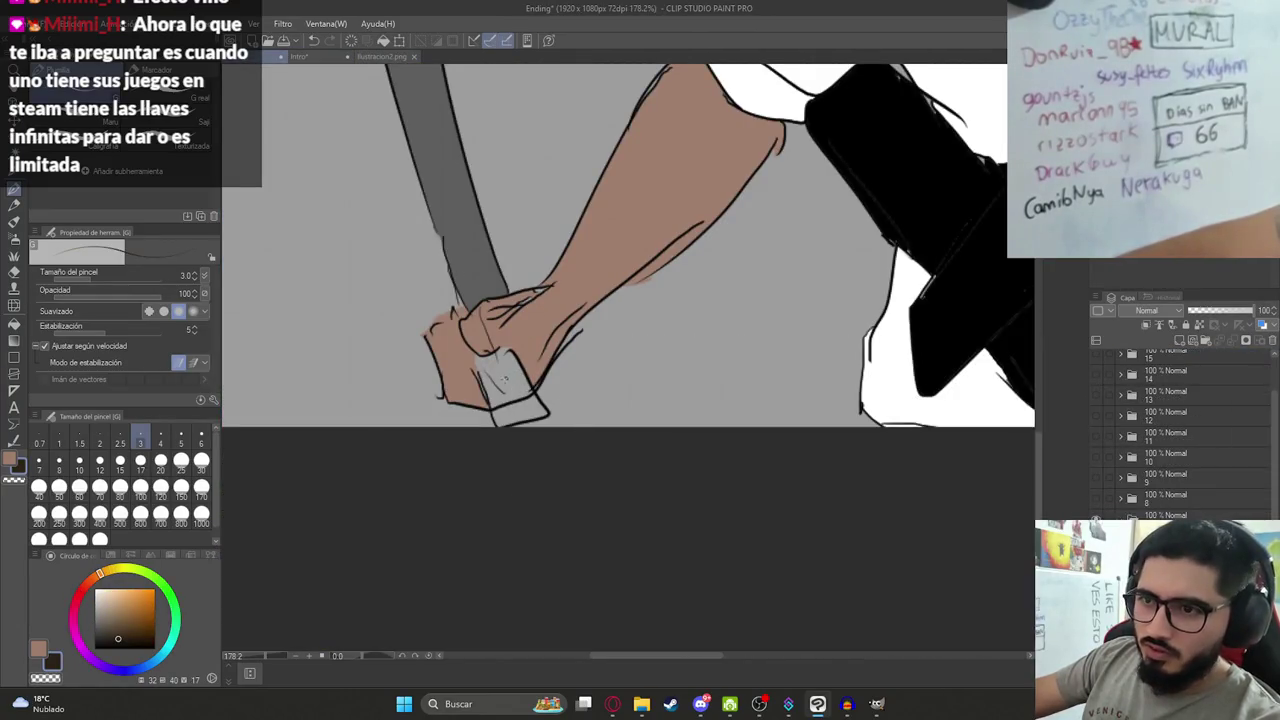
key(g)
click(517, 405)
key(ctrl+z)
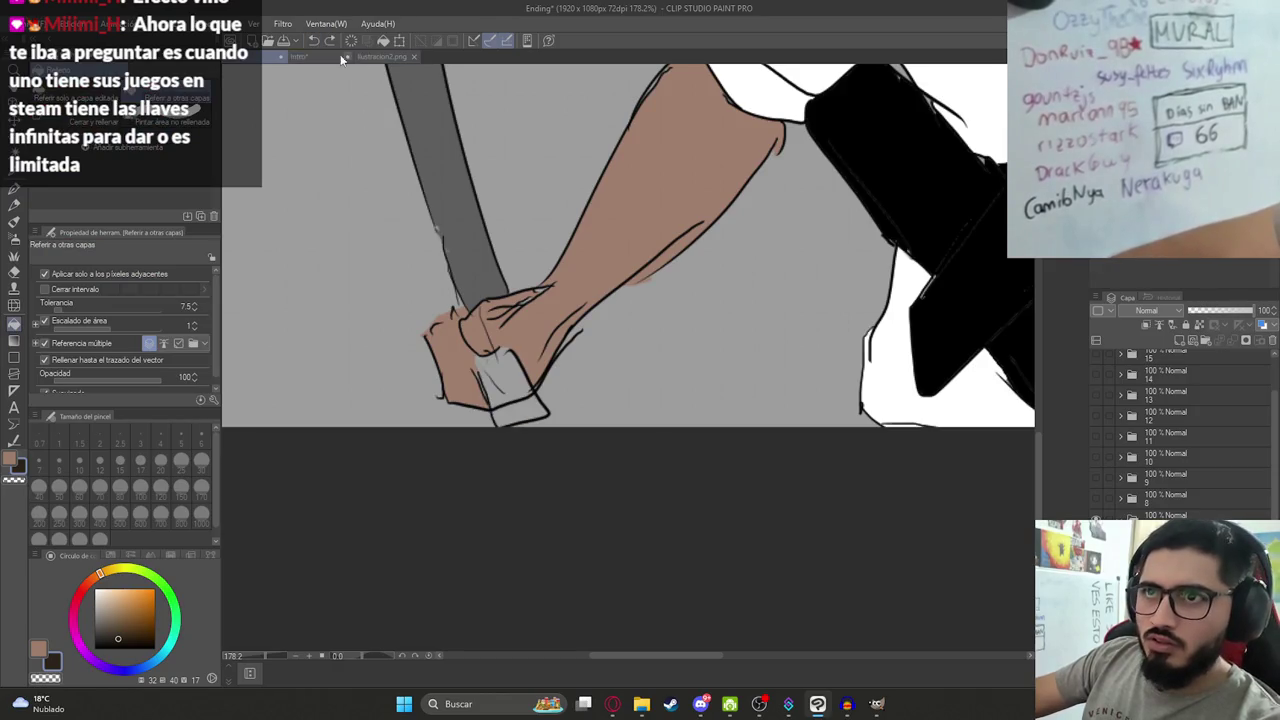
Sample the yellow machete-handle colour from the Intro drawing and return to Ending.
click(296, 56)
alt+click(590, 518)
click(250, 56)
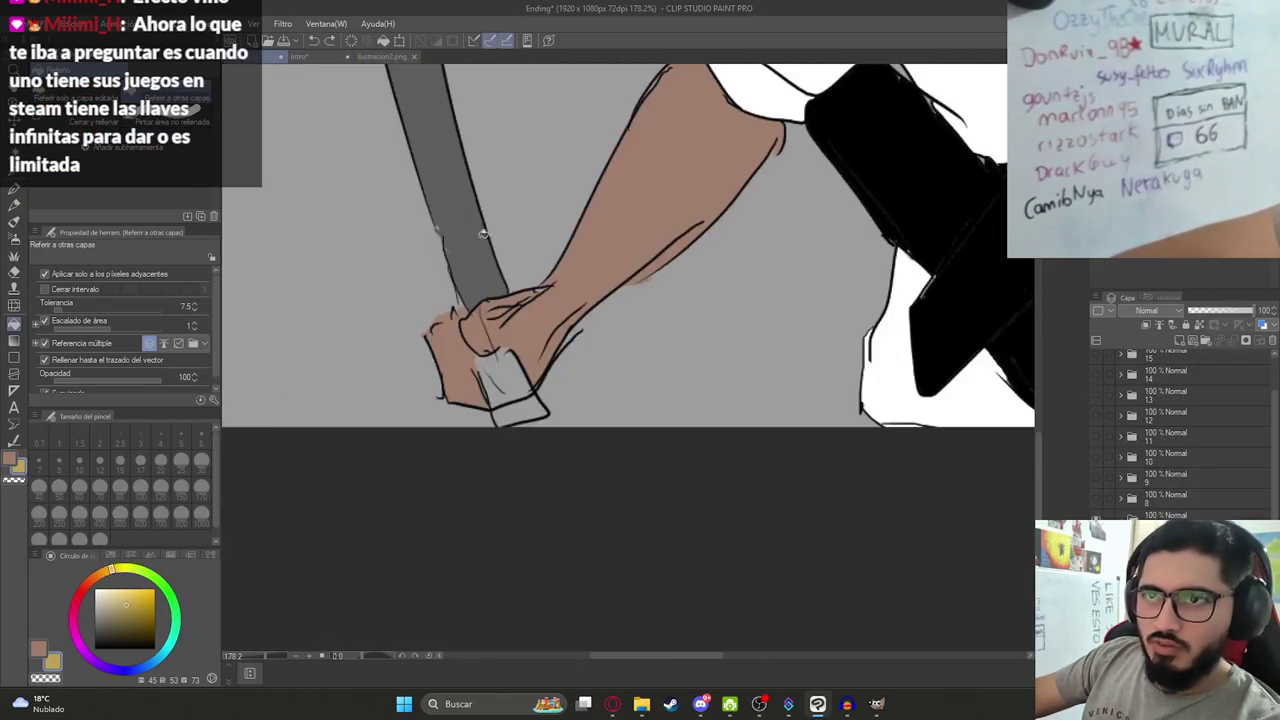
Zoom in on the yellow machete handle and erase the stray line crossing it.
scroll(548, 413, down, 3)
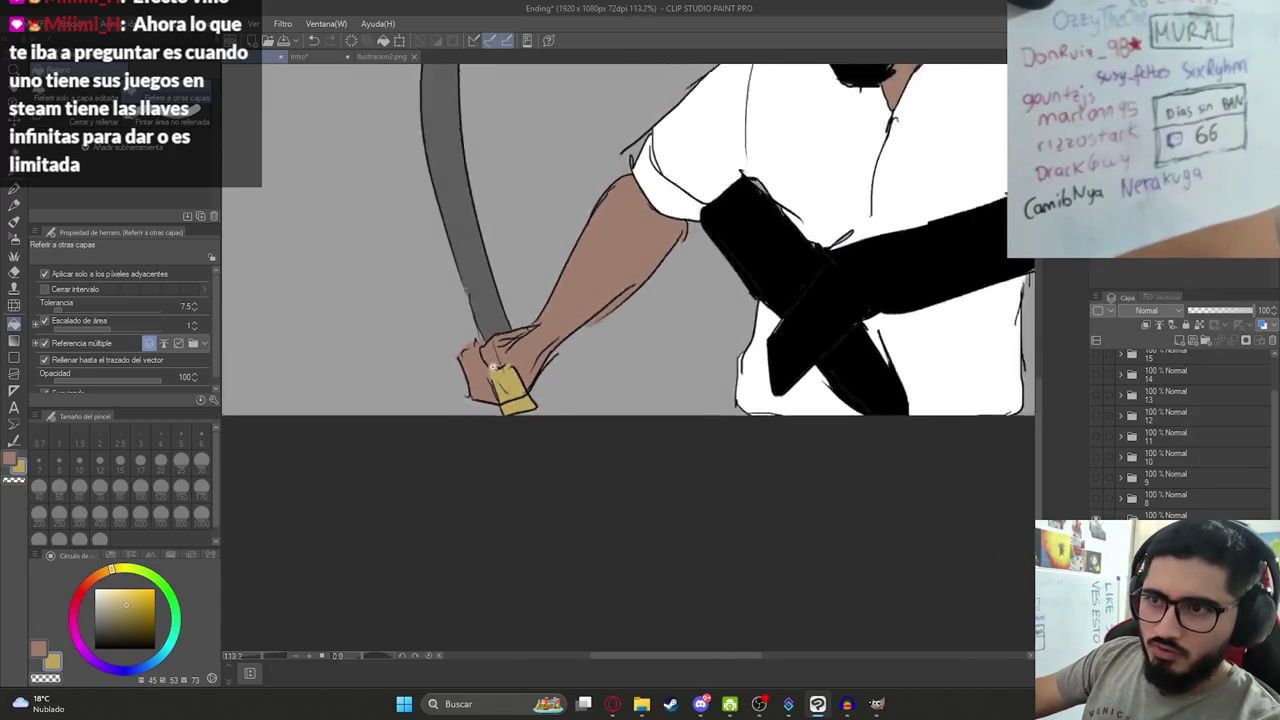
scroll(500, 380, down, 3)
scroll(470, 360, down, 1)
scroll(468, 355, up, 2)
scroll(468, 355, up, 5)
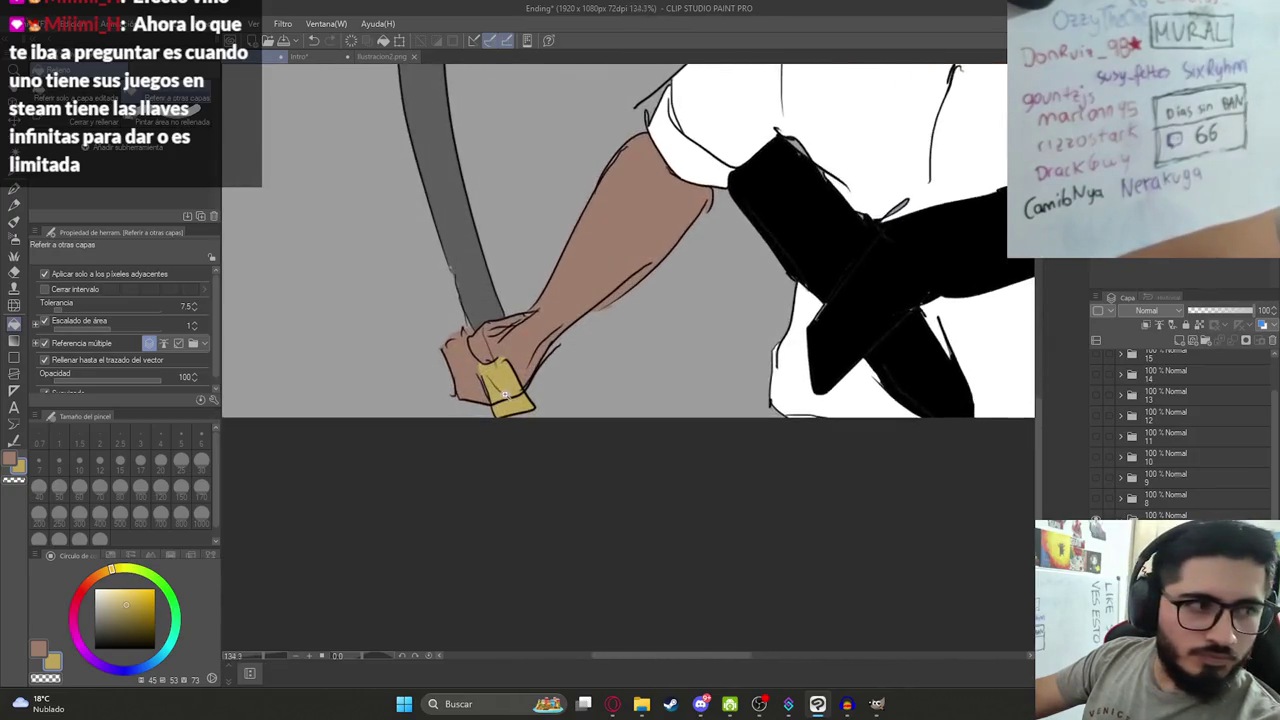
scroll(540, 440, up, 1)
scroll(562, 428, up, 2)
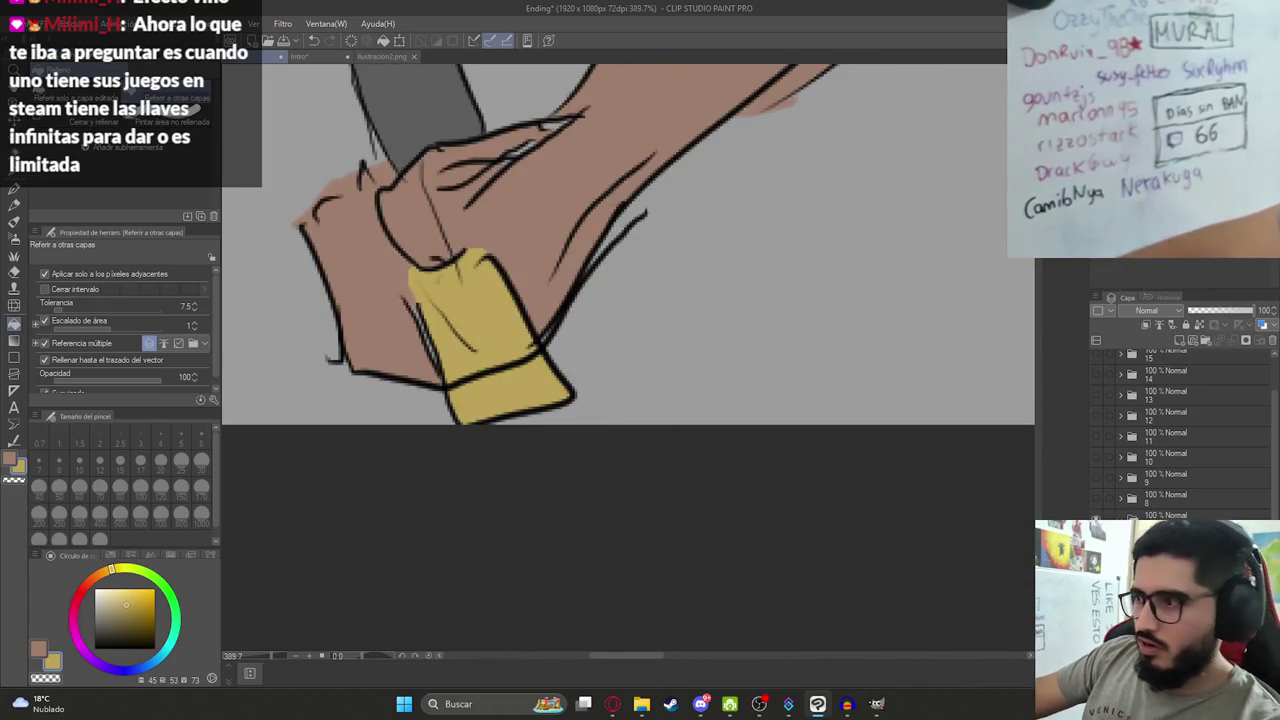
key(e)
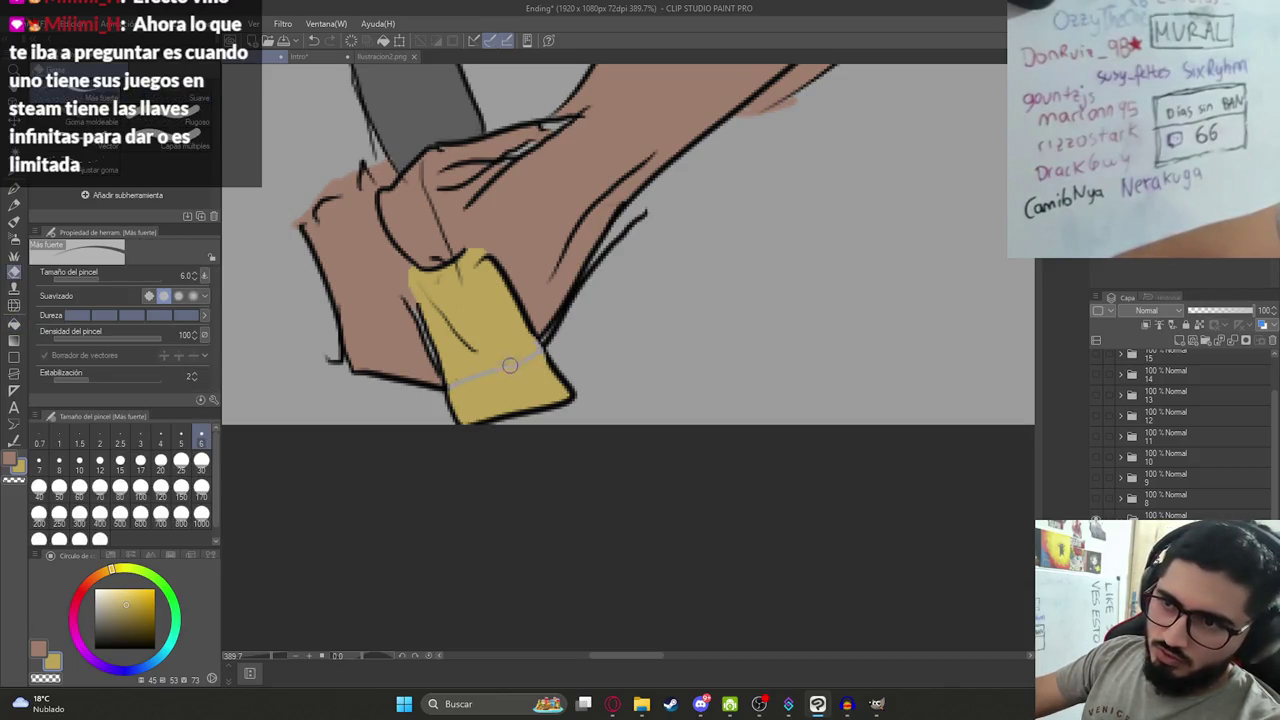
drag(510, 366, 540, 358)
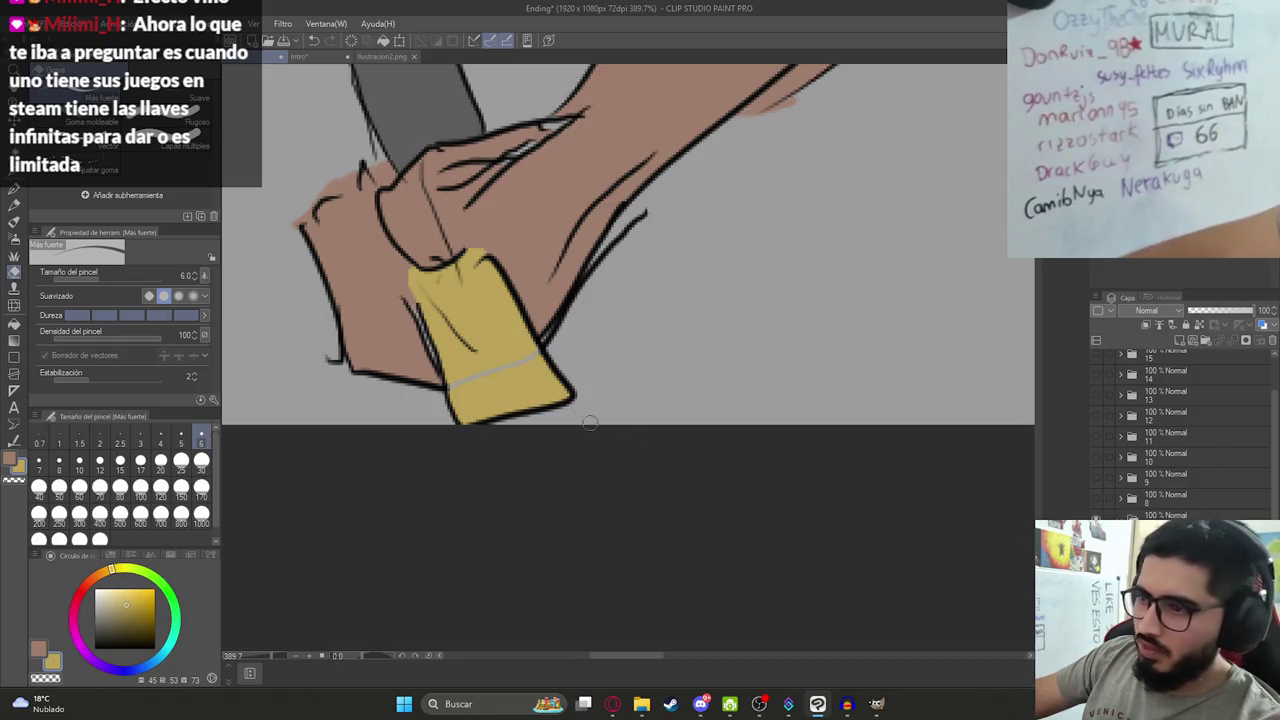
key(p)
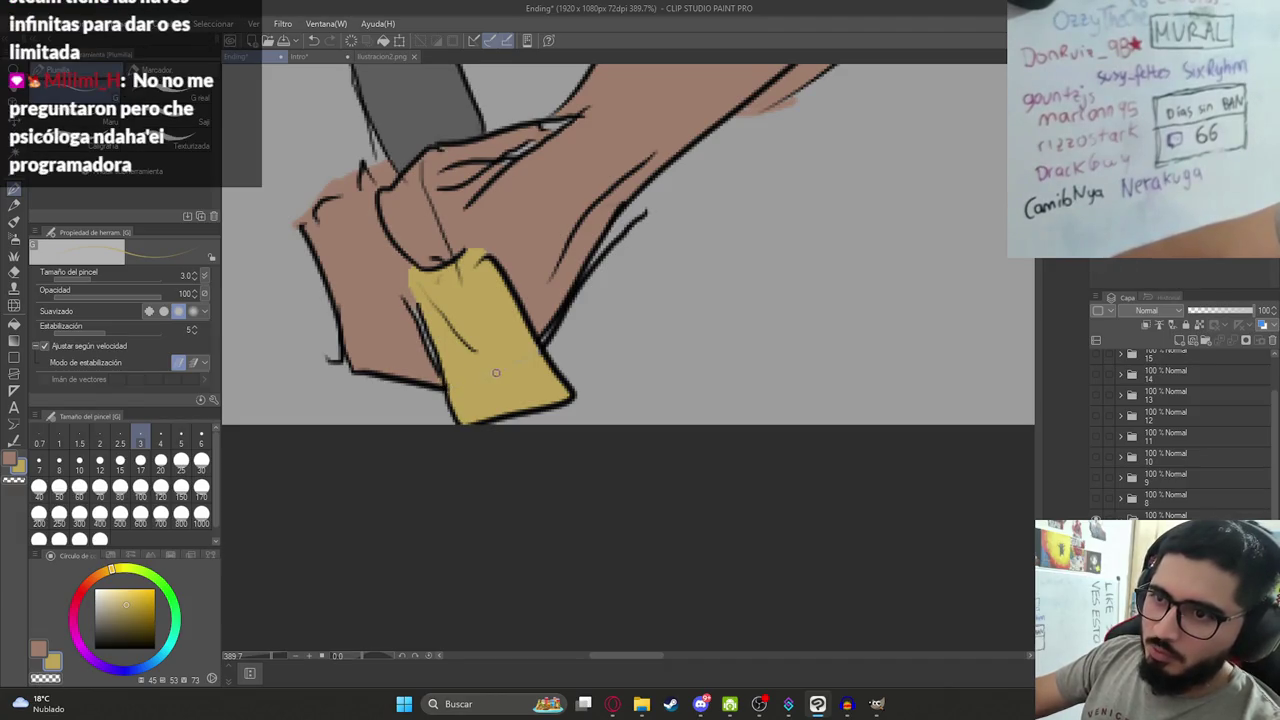
Save the Ending illustration.
scroll(537, 350, down, 3)
scroll(560, 380, down, 2)
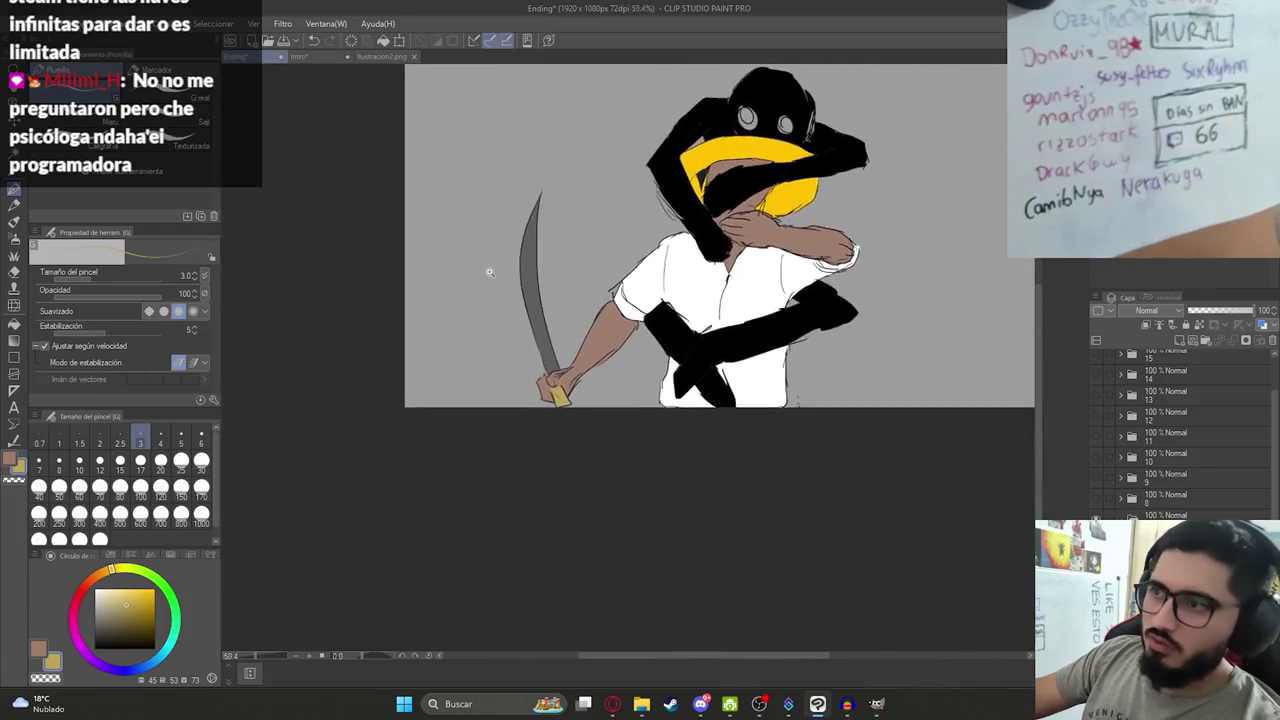
scroll(590, 405, down, 1)
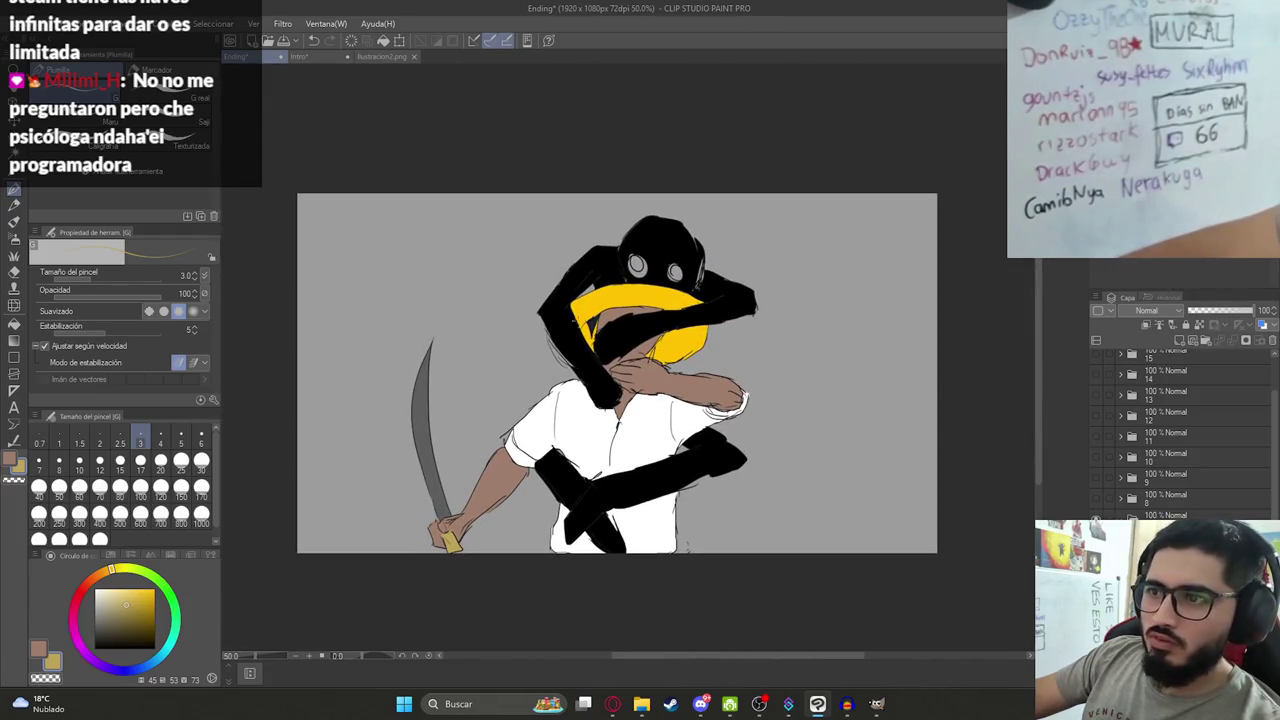
key(ctrl+s)
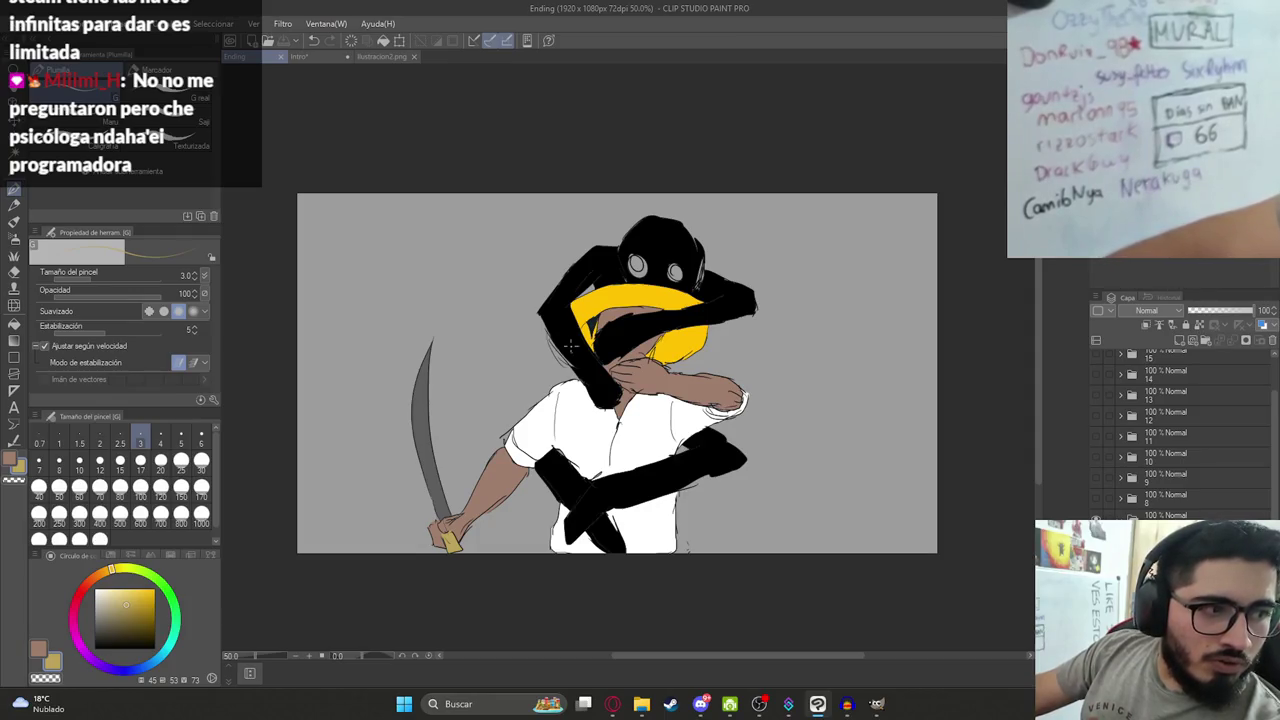
Sample the dark colour and fill the small gap beside the yellow shape.
scroll(608, 343, up, 2)
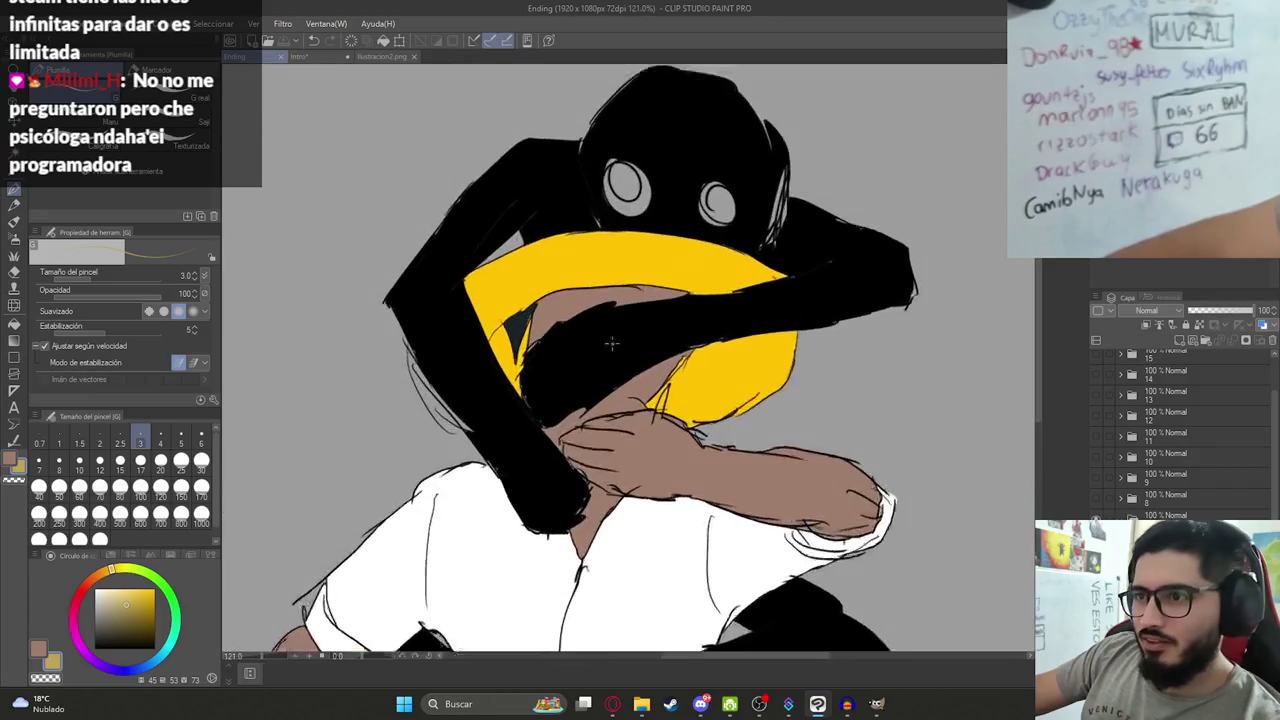
scroll(600, 350, up, 2)
scroll(489, 368, up, 2)
scroll(510, 360, up, 2)
alt+click(541, 351)
click(556, 388)
key(g)
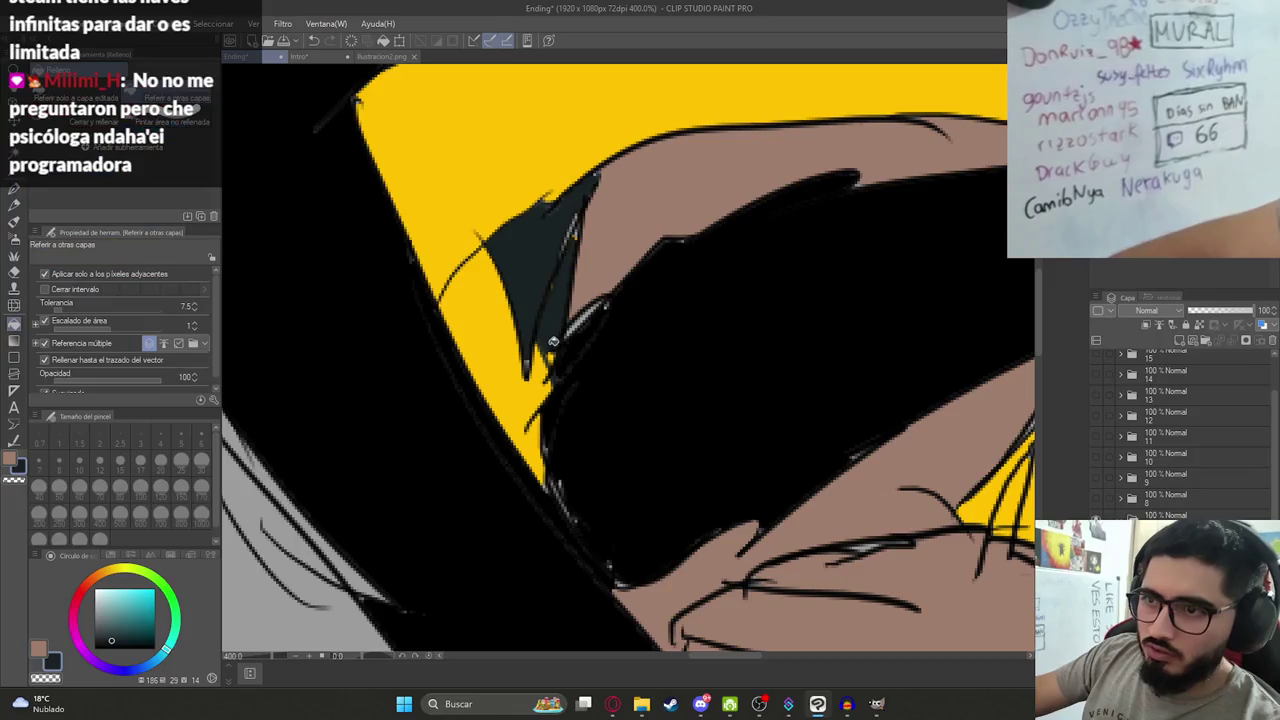
key(p)
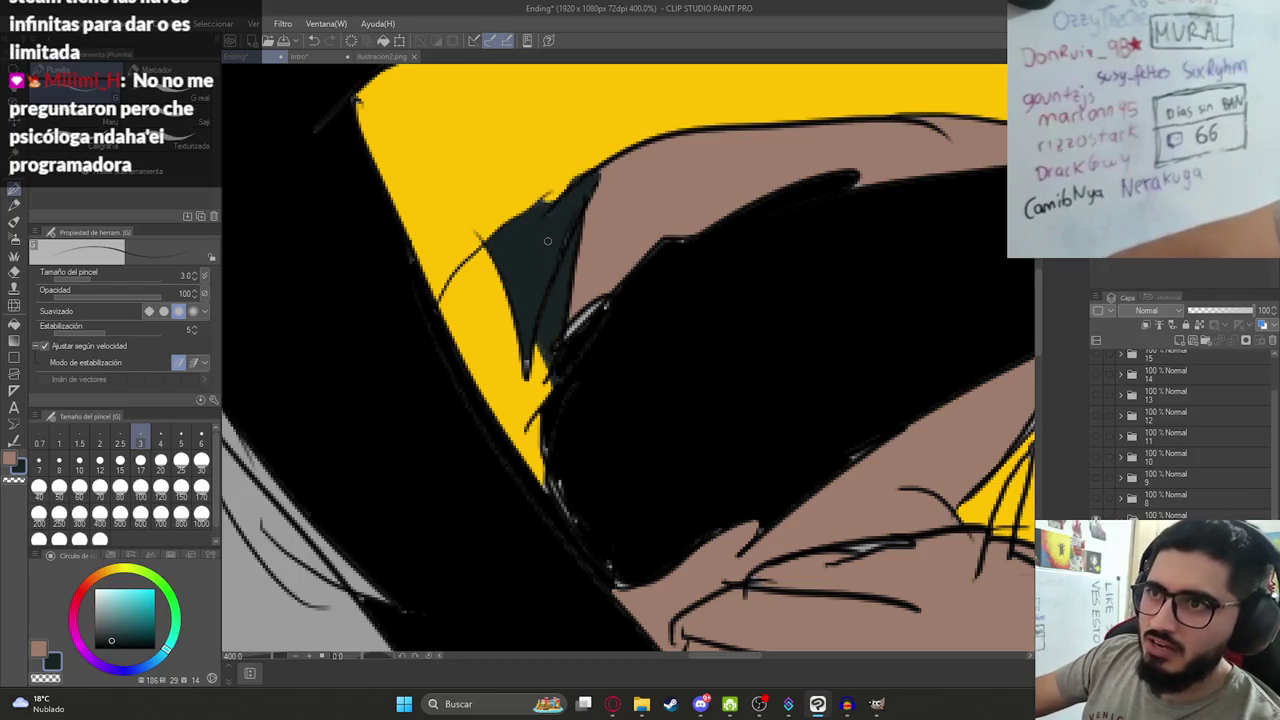
Extend the yellow area downward into a sharper tip with the sampled yellow.
scroll(557, 249, down, 10)
scroll(600, 320, up, 12)
alt+click(580, 289)
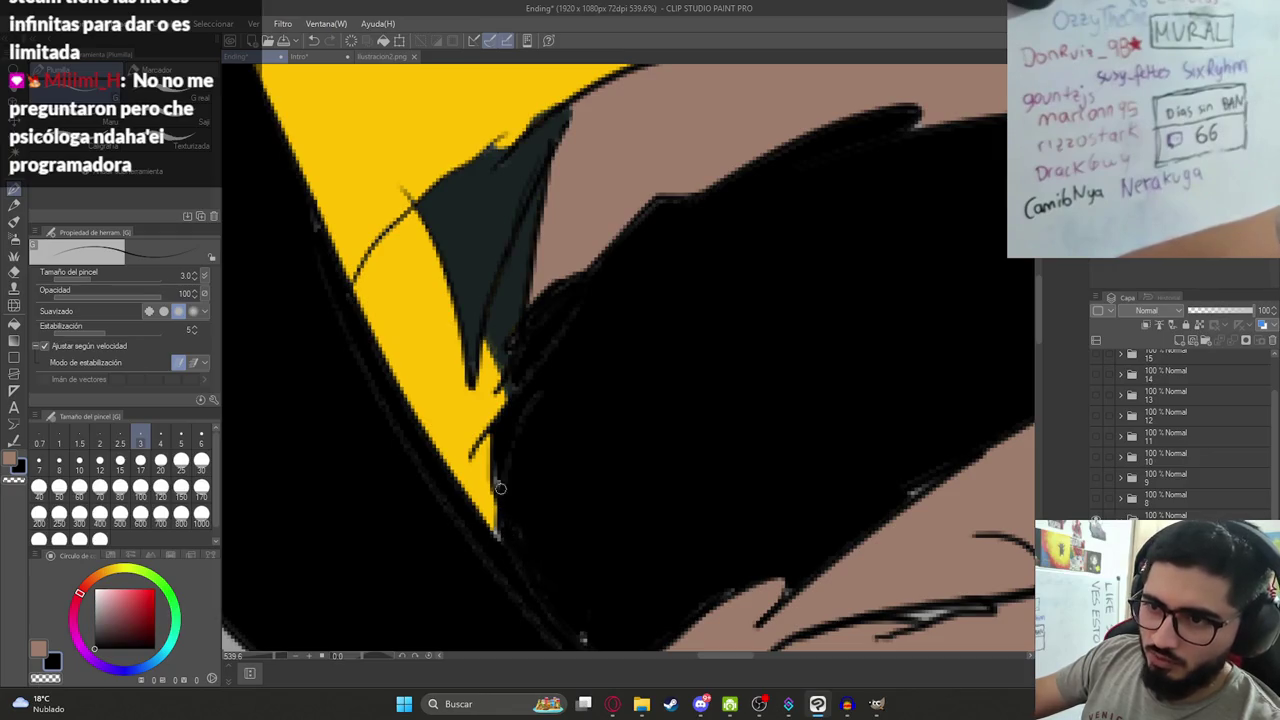
scroll(502, 498, down, 3)
scroll(594, 537, down, 1)
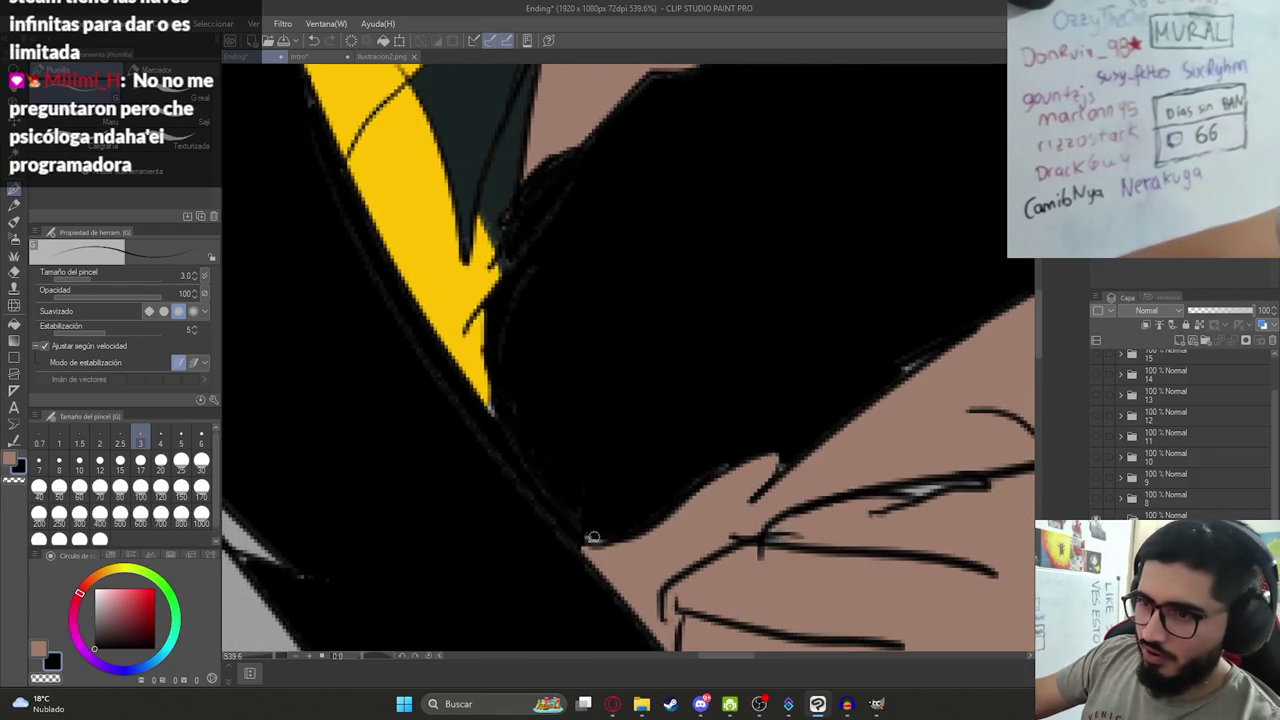
alt+click(486, 354)
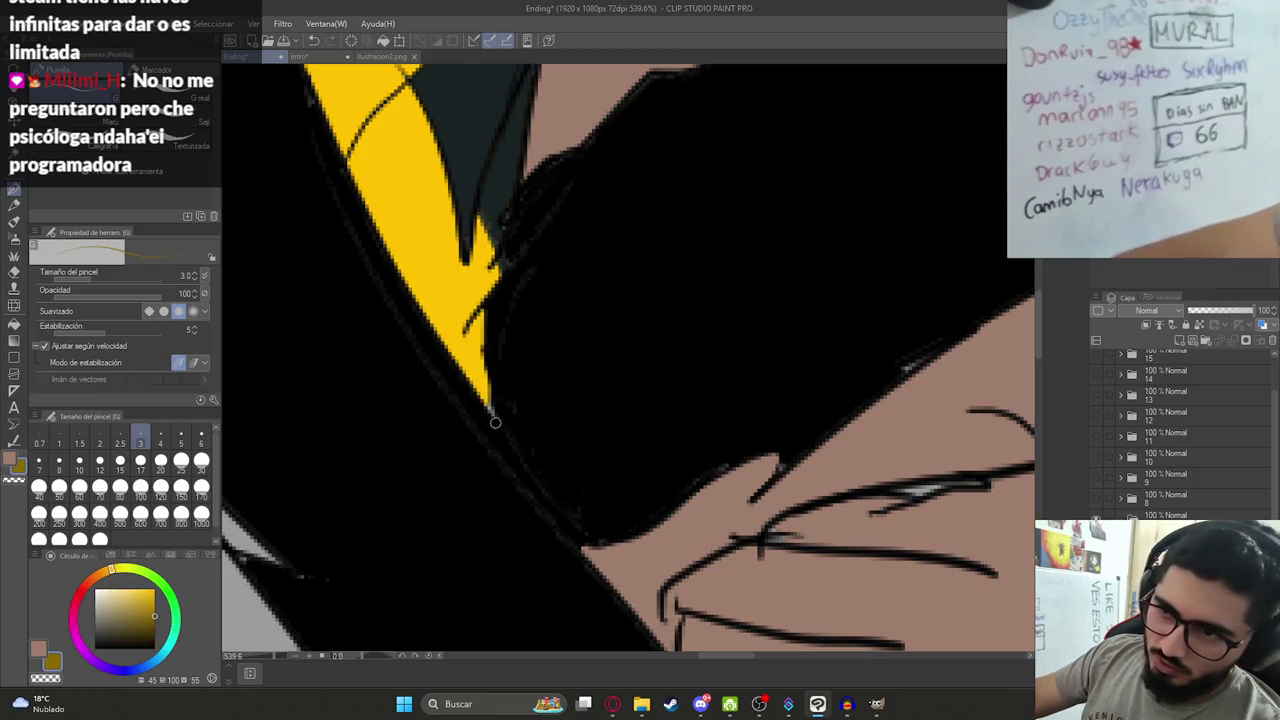
drag(481, 390, 490, 414)
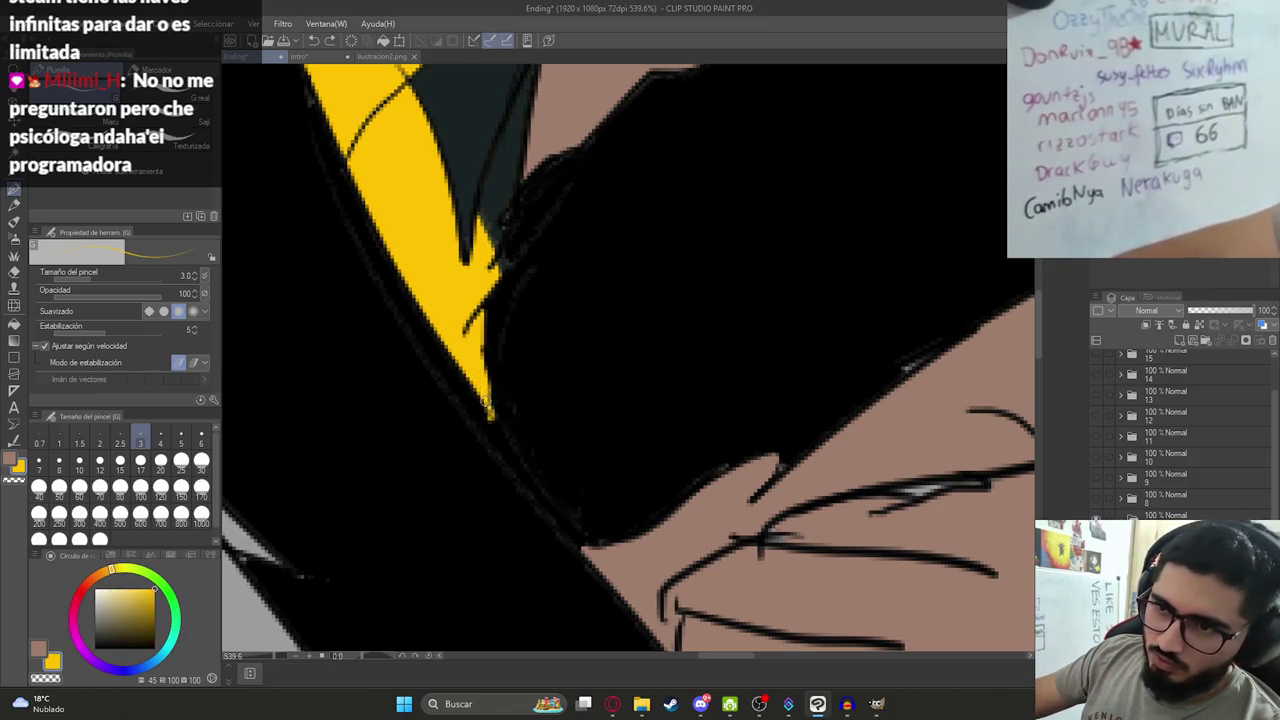
key(ctrl+0)
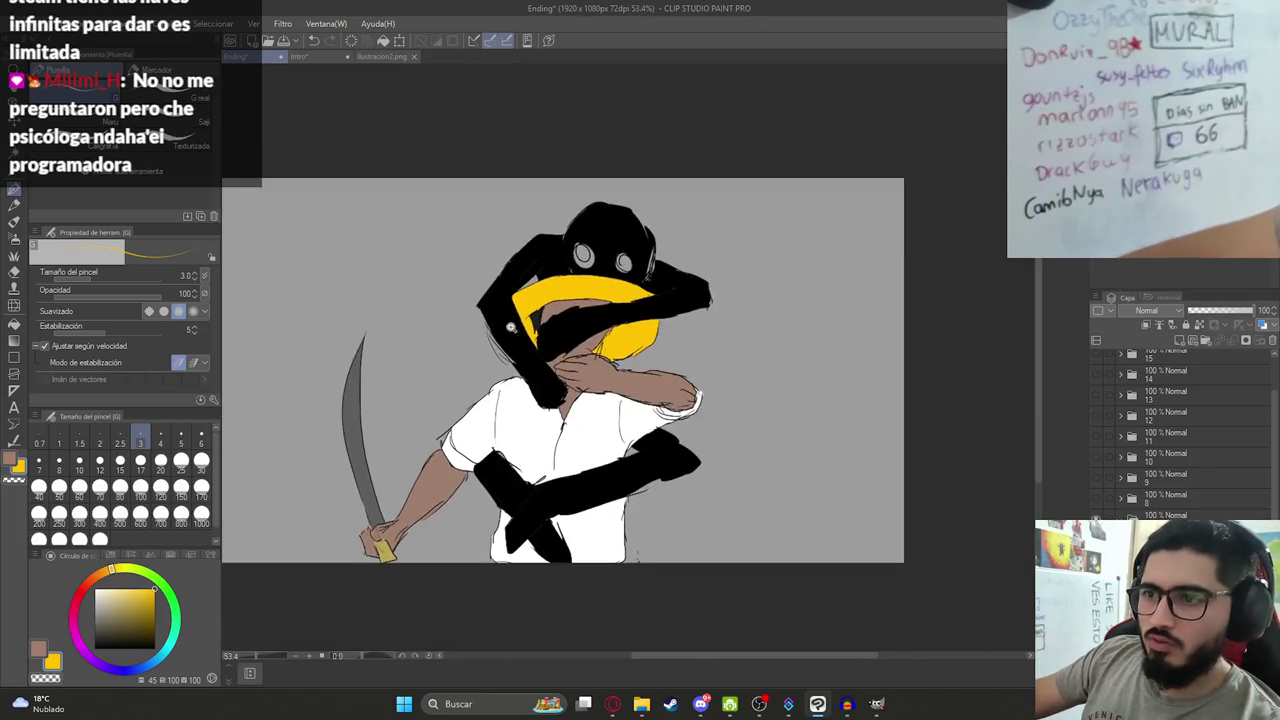
Fill yellow into the gap left of the head.
scroll(623, 237, up, 5)
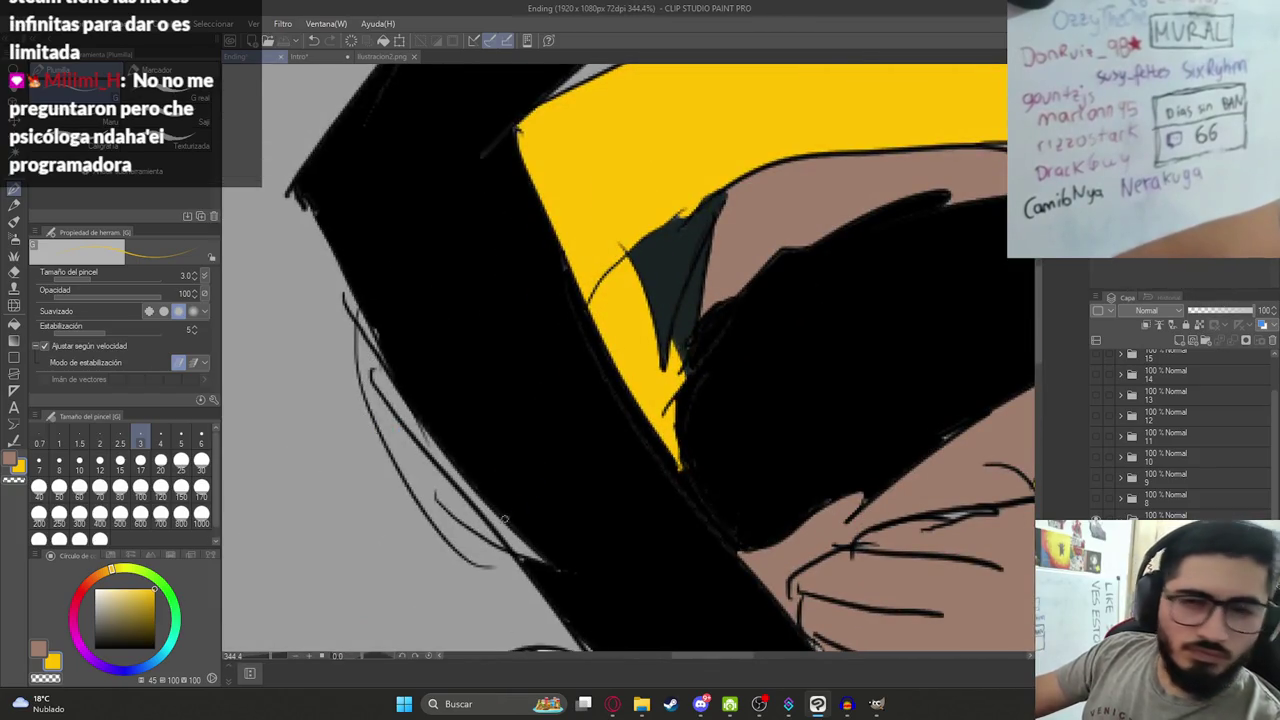
scroll(466, 449, up, 2)
scroll(480, 500, down, 3)
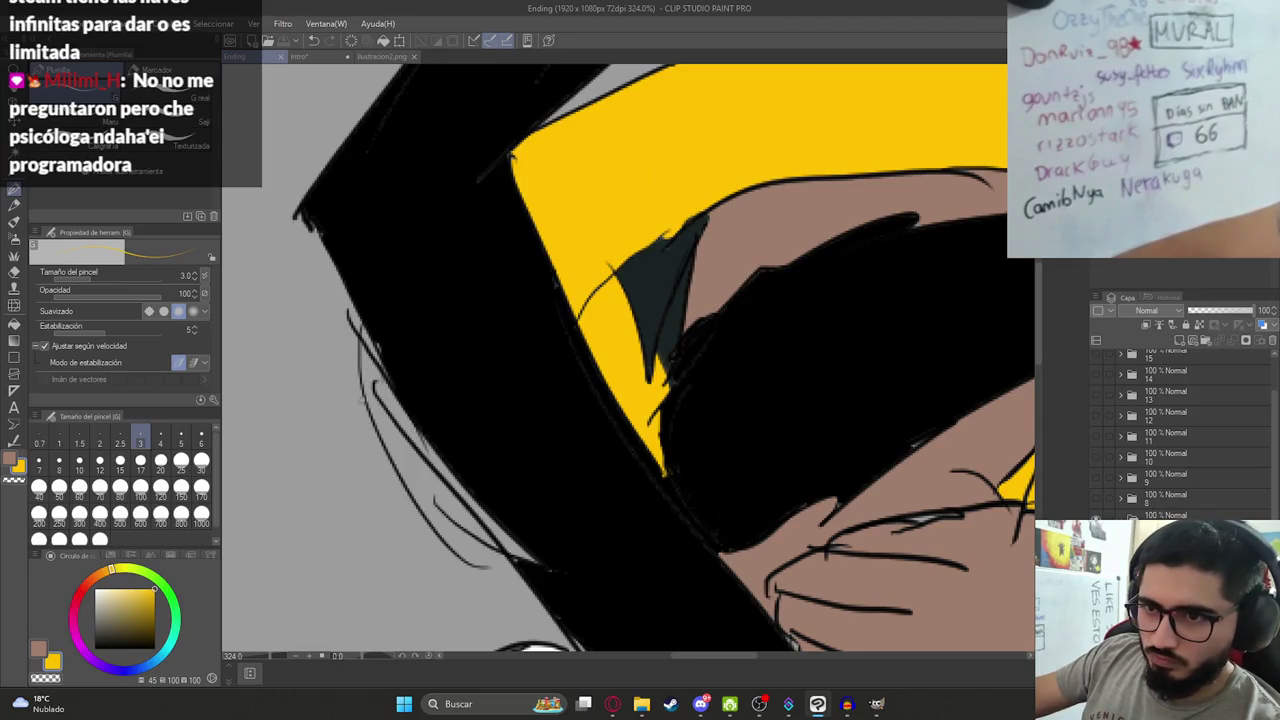
key(g)
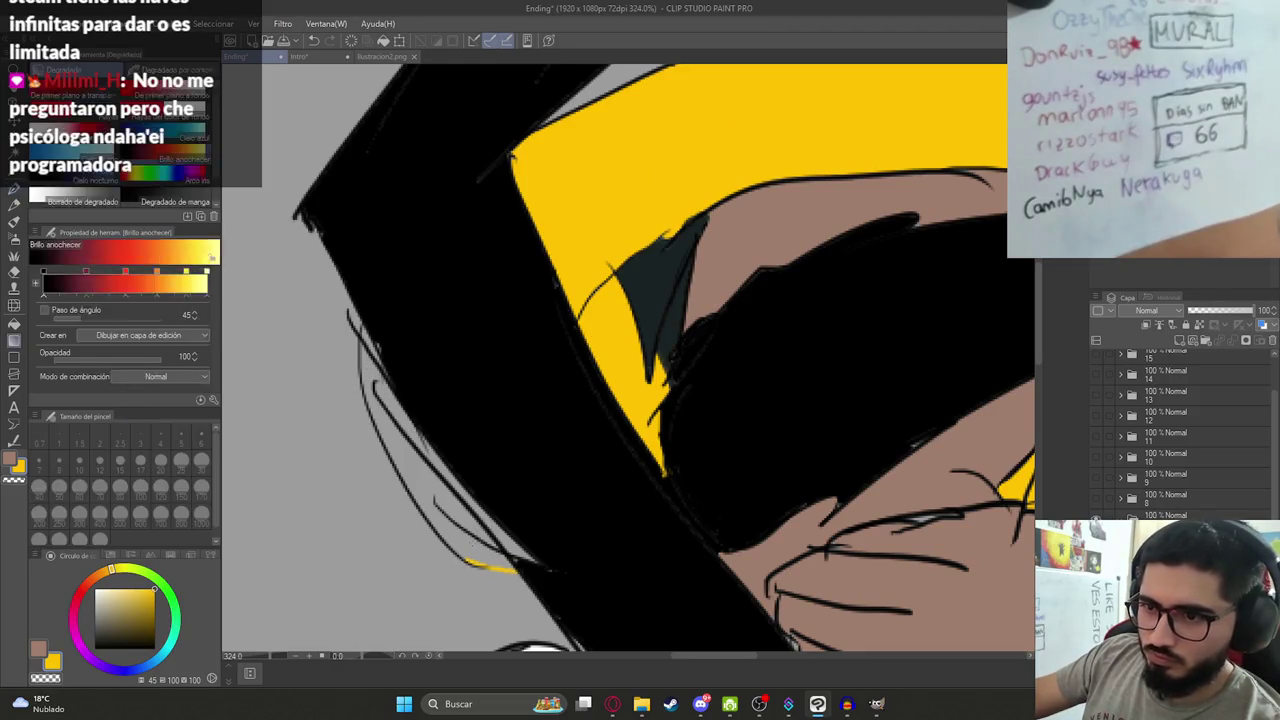
click(463, 509)
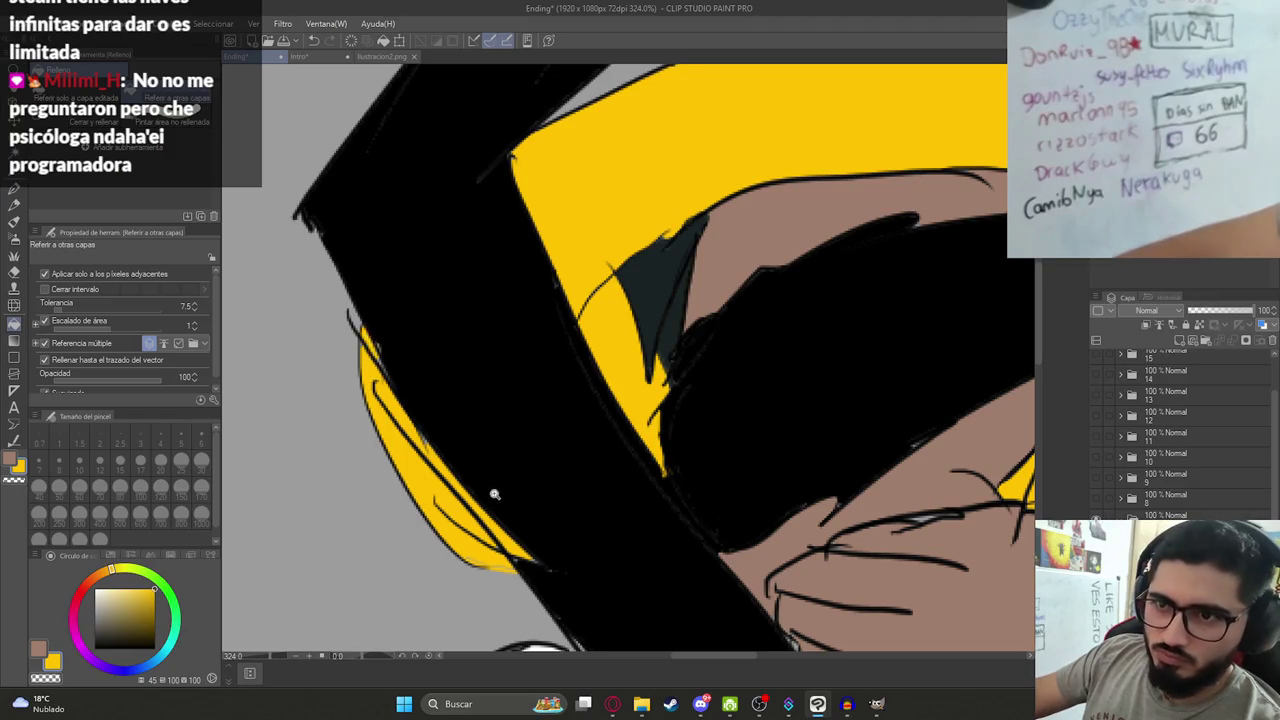
Fill the creature's right eye solid white.
scroll(494, 494, down, 5)
scroll(417, 360, down, 3)
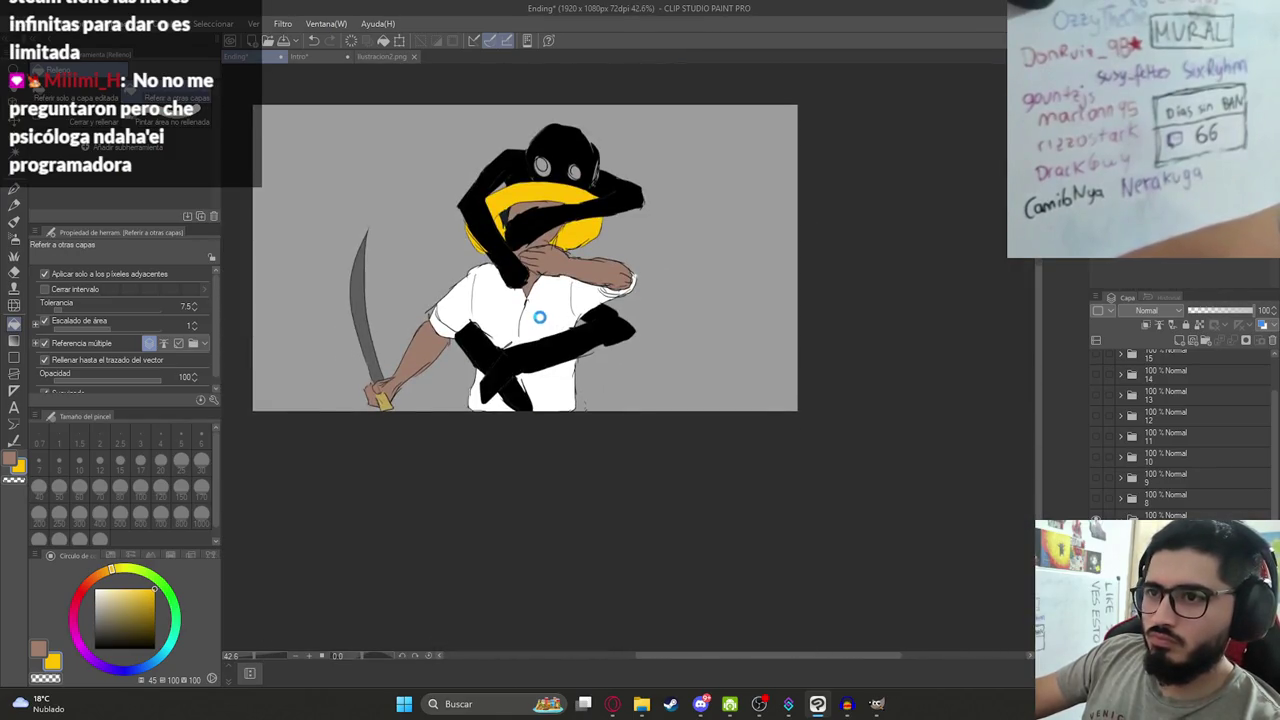
alt+click(539, 317)
scroll(545, 110, up, 3)
scroll(543, 200, up, 2)
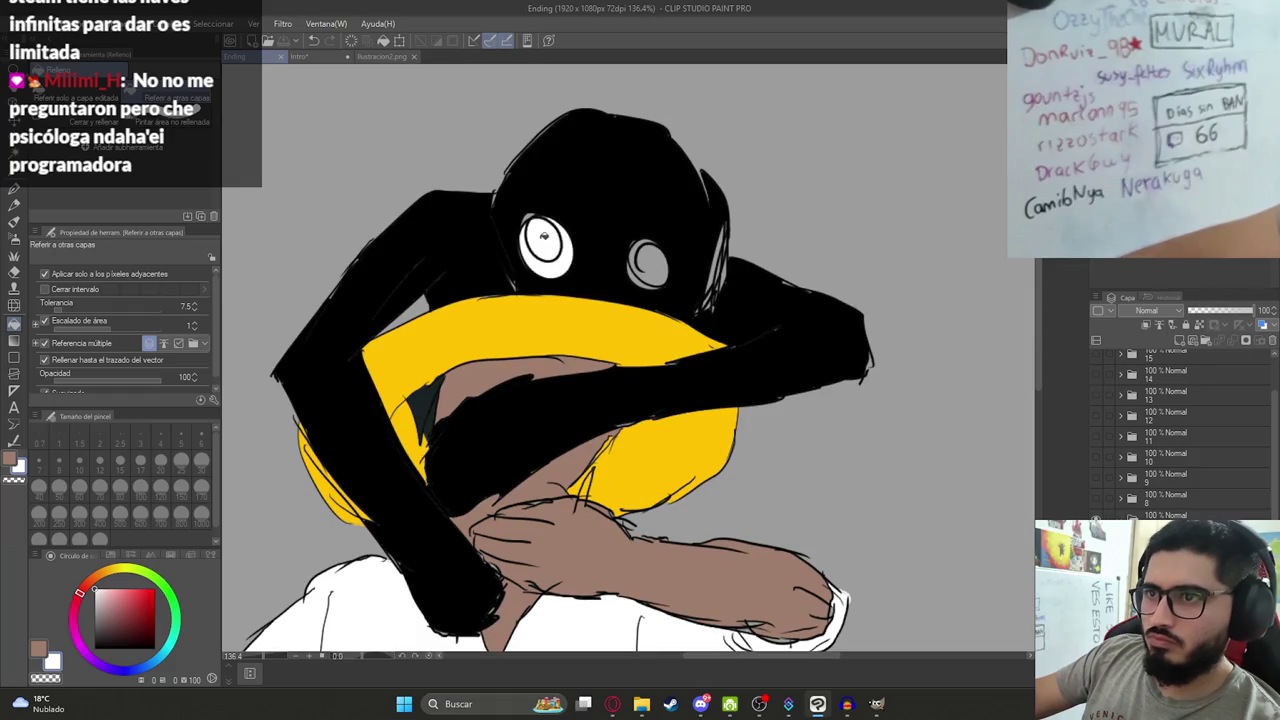
click(648, 262)
scroll(660, 250, down, 3)
scroll(691, 244, up, 3)
scroll(691, 244, down, 5)
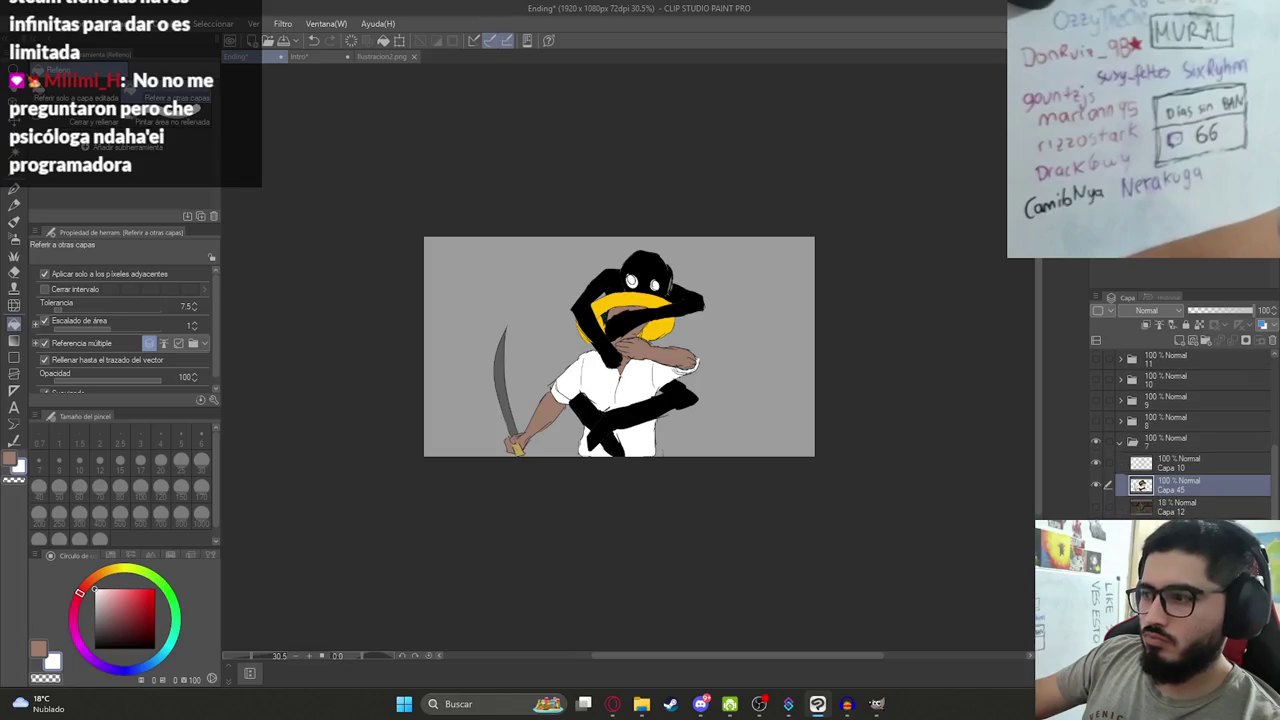
Start a single-layer PNG export, then cancel the export dialog.
scroll(678, 395, up, 3)
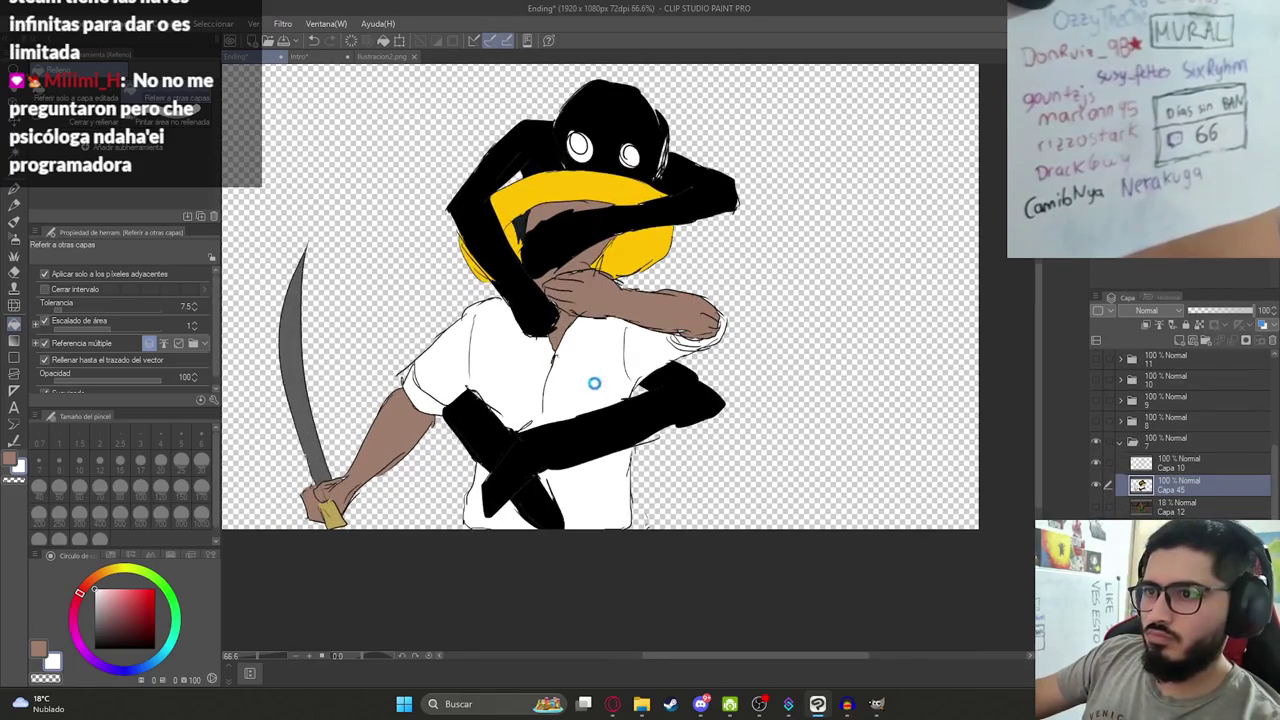
click(20, 23)
mouse_move(65, 195)
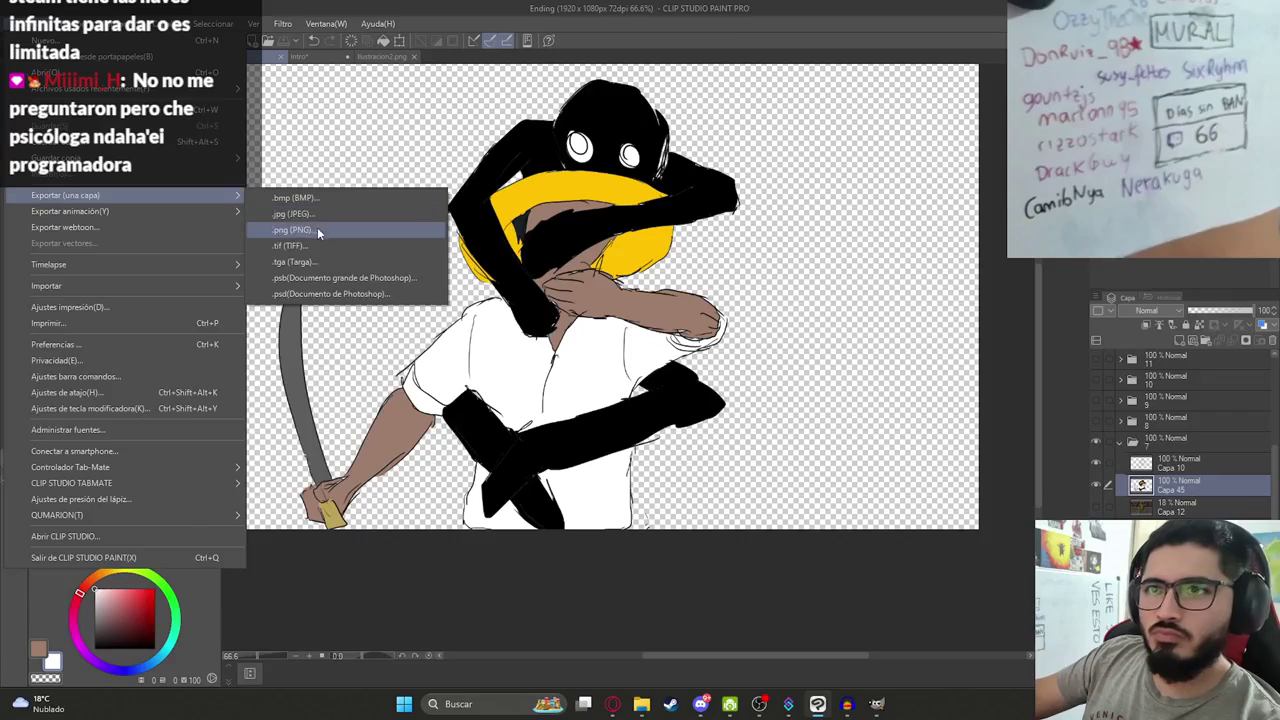
click(317, 227)
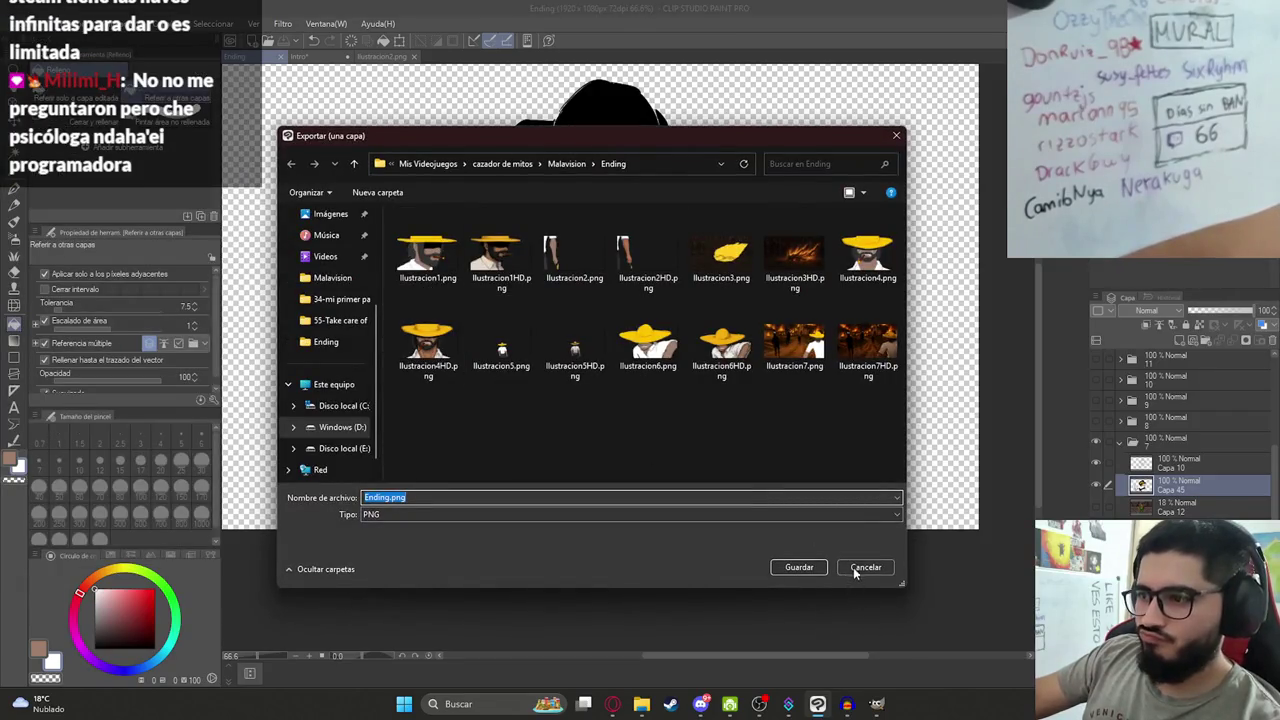
click(854, 569)
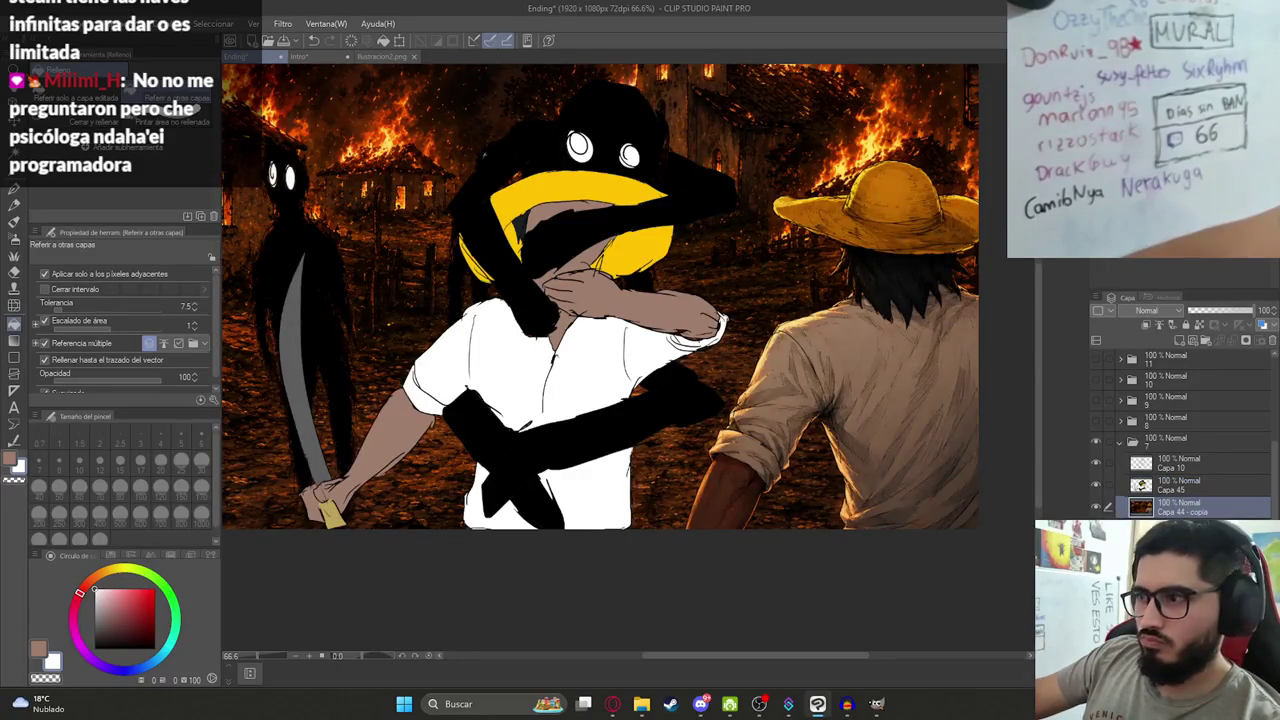
Undo the copied village layer and paste the burning-village image as a new layer.
key(ctrl+z)
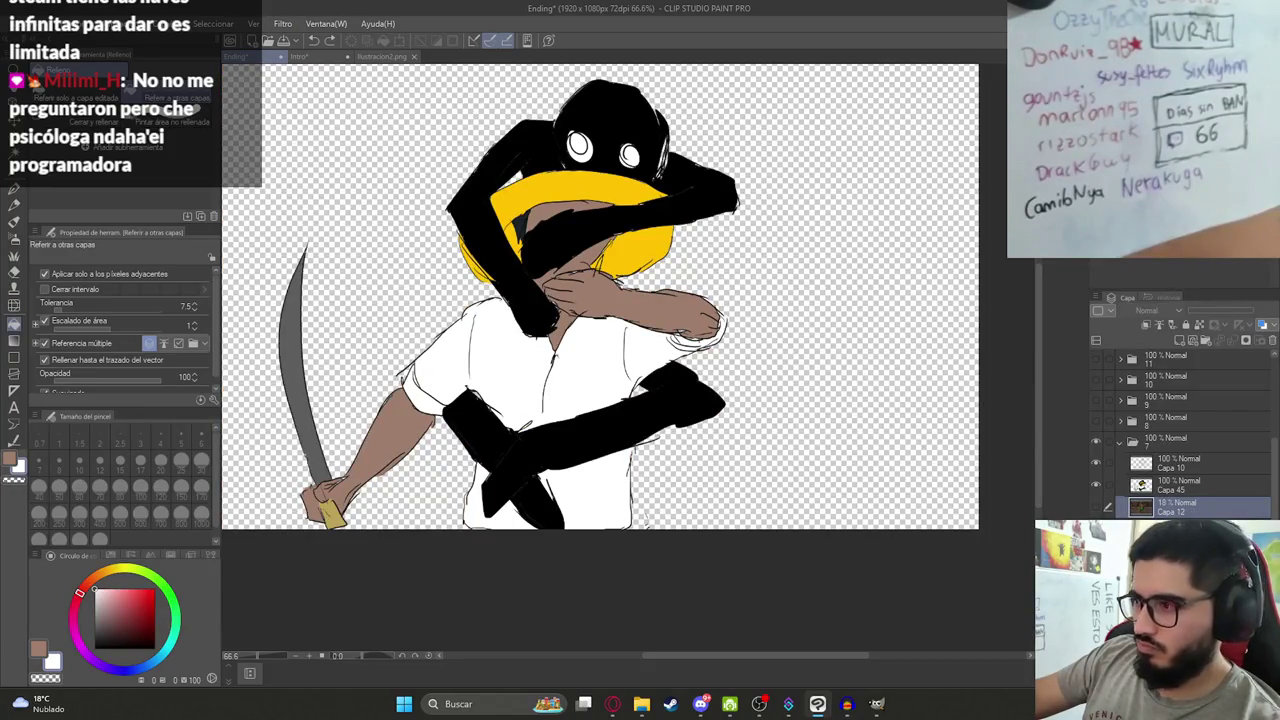
scroll(1180, 430, down, 3)
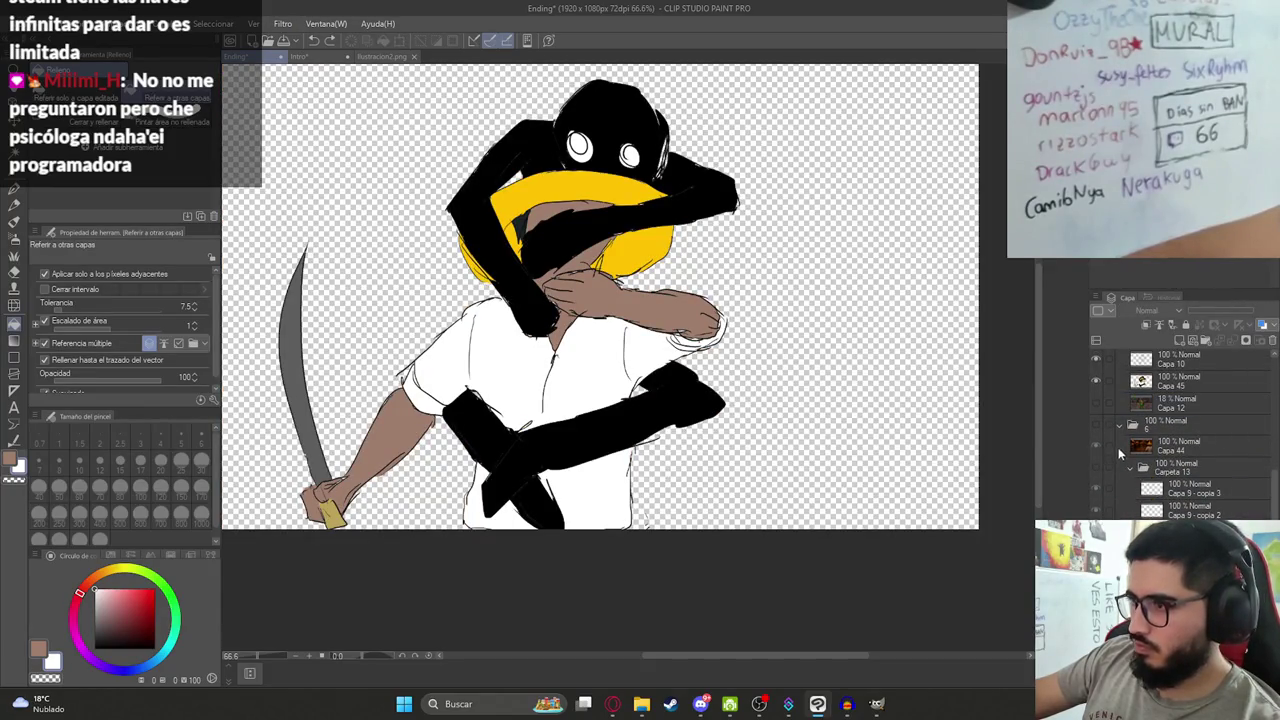
scroll(1125, 450, up, 3)
click(1207, 505)
key(ctrl+v)
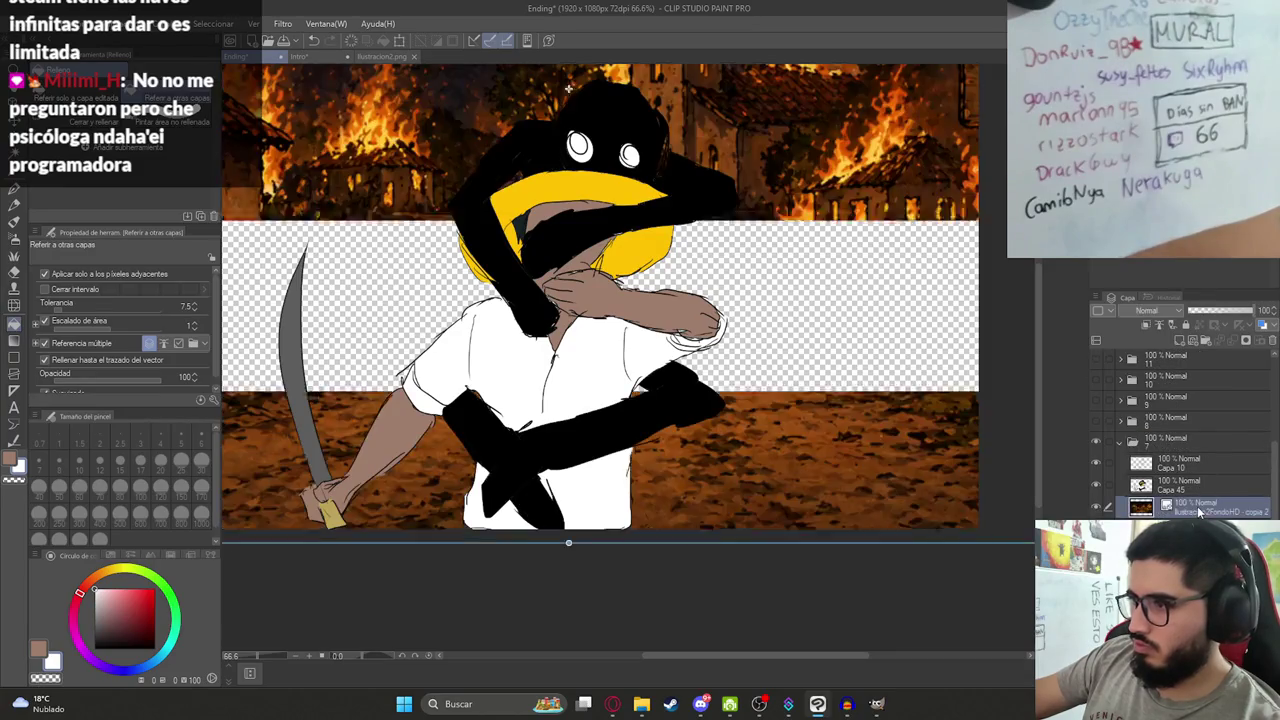
key(ctrl+t)
scroll(810, 415, down, 2)
Scale the burning-village background to about 137% and position it to fill the frame.
key(ctrl+t)
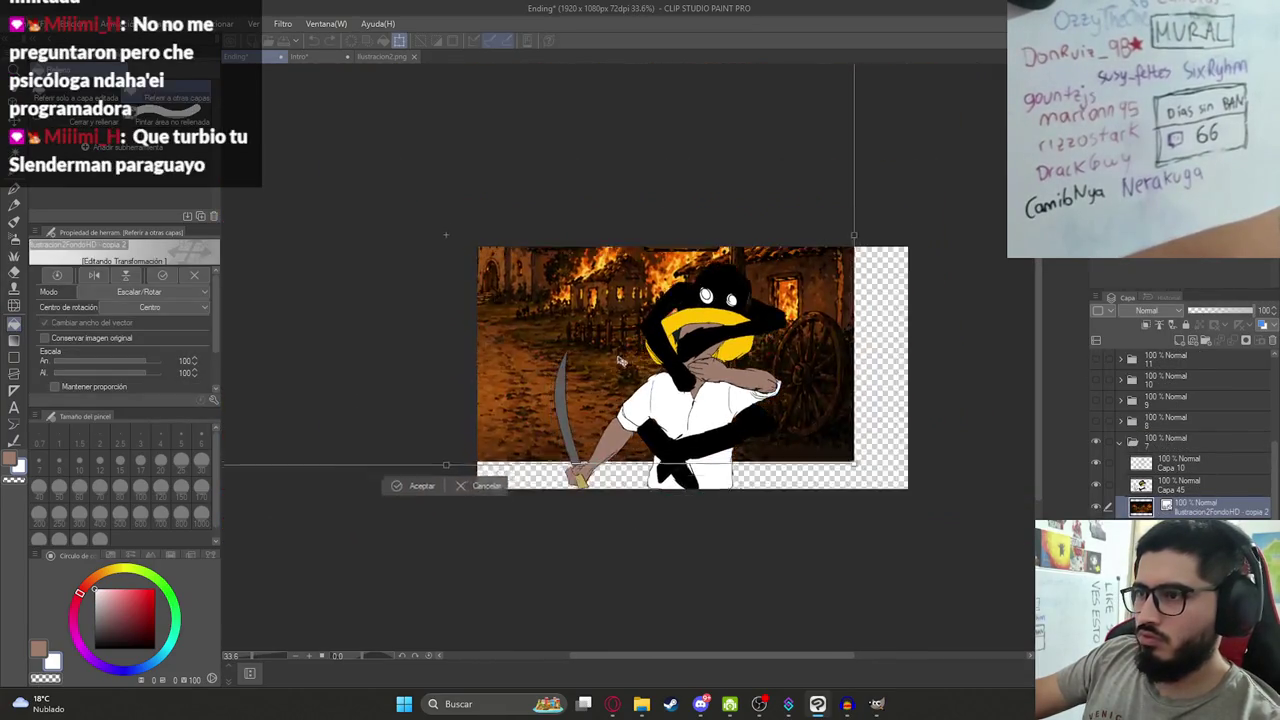
drag(810, 415, 680, 388)
scroll(540, 220, down, 2)
mouse_move(557, 143)
mouse_down()
mouse_move(563, 241)
mouse_move(688, 363)
mouse_move(672, 353)
mouse_up()
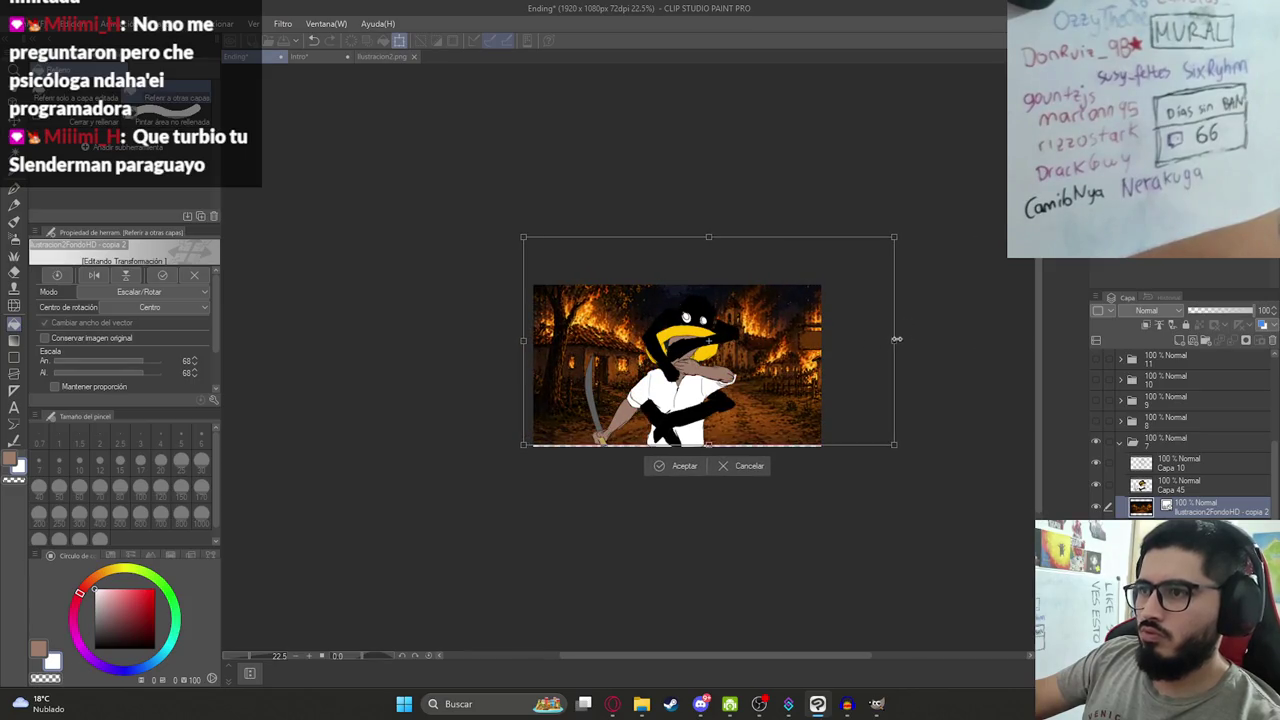
drag(897, 339, 906, 440)
mouse_move(795, 355)
mouse_down()
mouse_move(781, 432)
mouse_move(686, 448)
mouse_up()
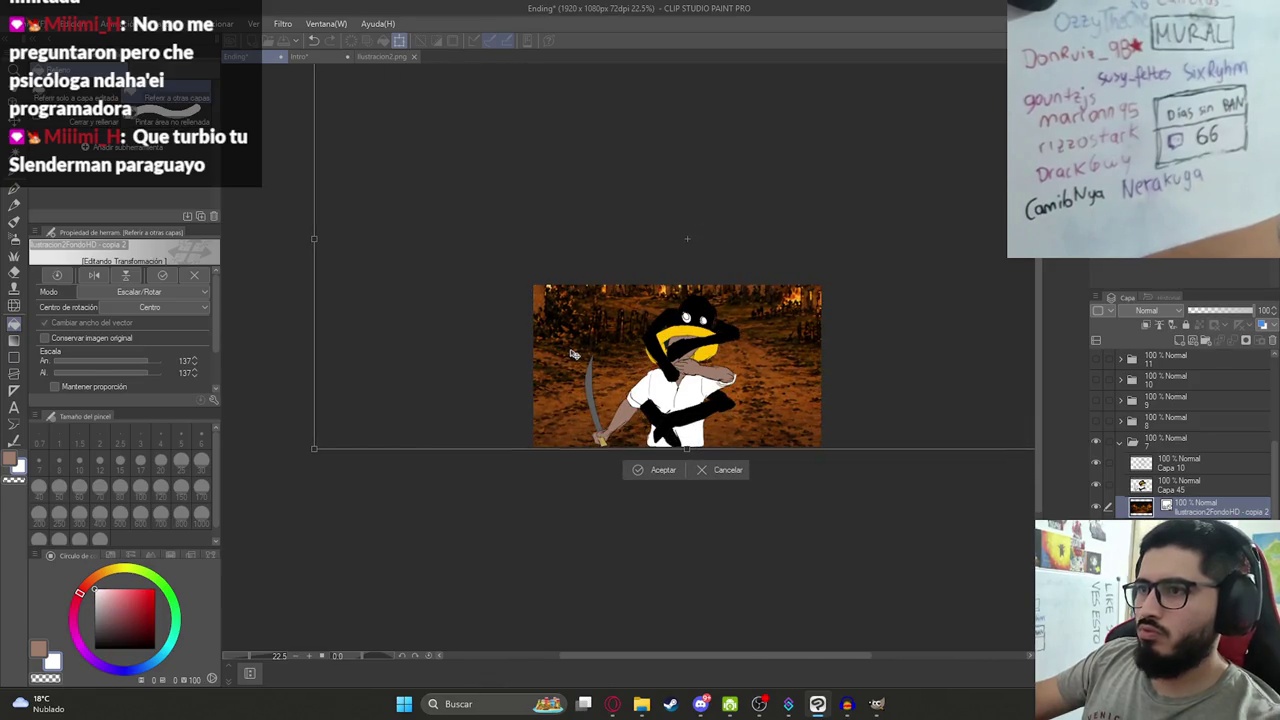
key(Return)
scroll(677, 381, up, 3)
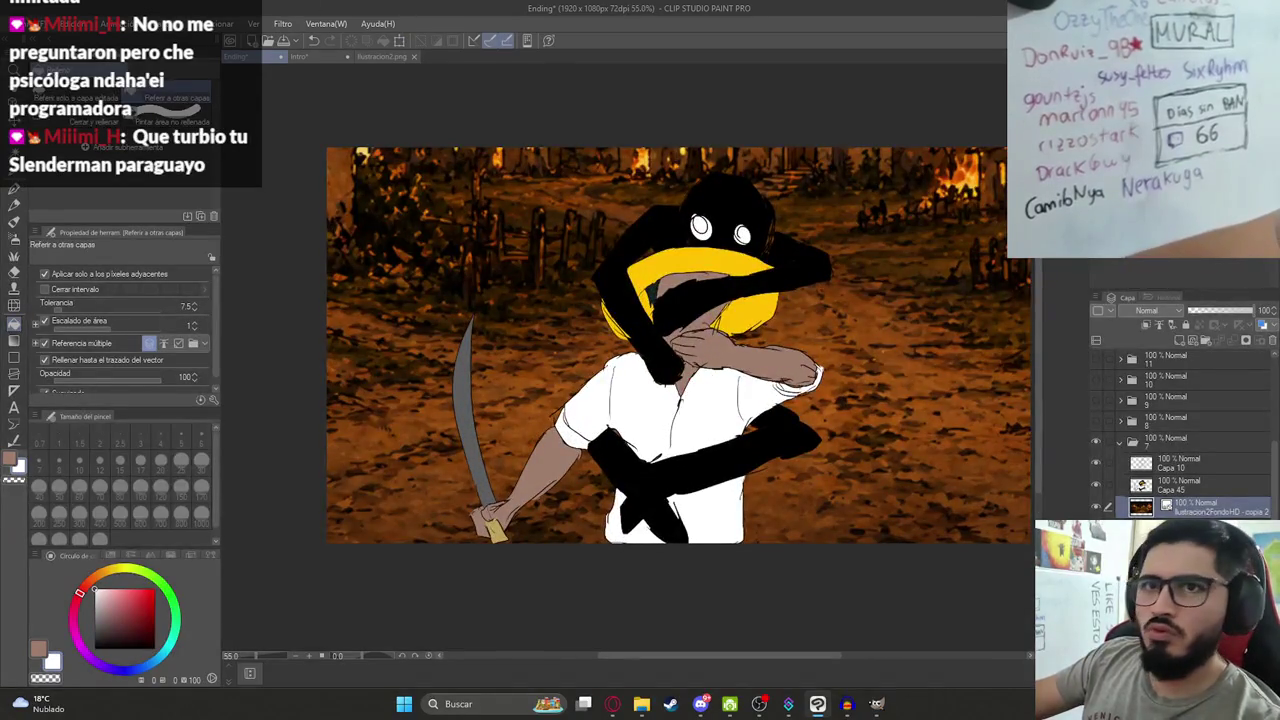
Export the layer as a PNG named Ilustracion8.png.
click(15, 23)
mouse_move(65, 195)
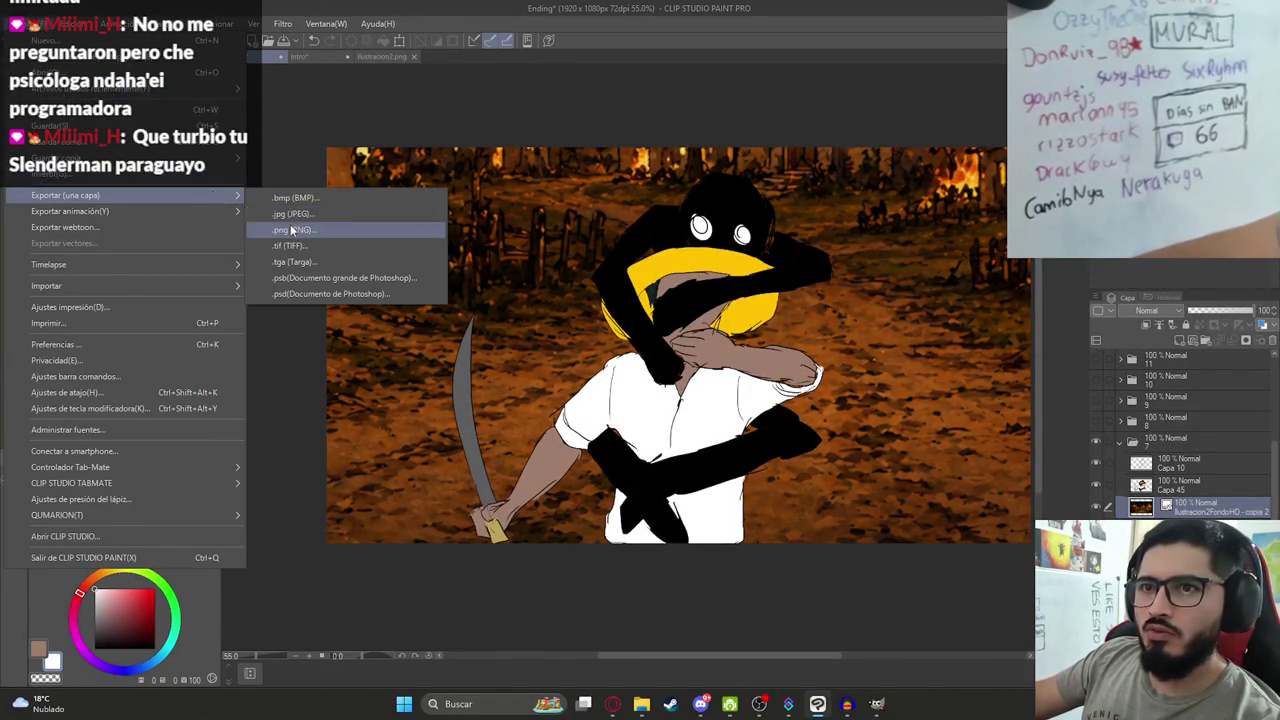
click(300, 228)
click(794, 340)
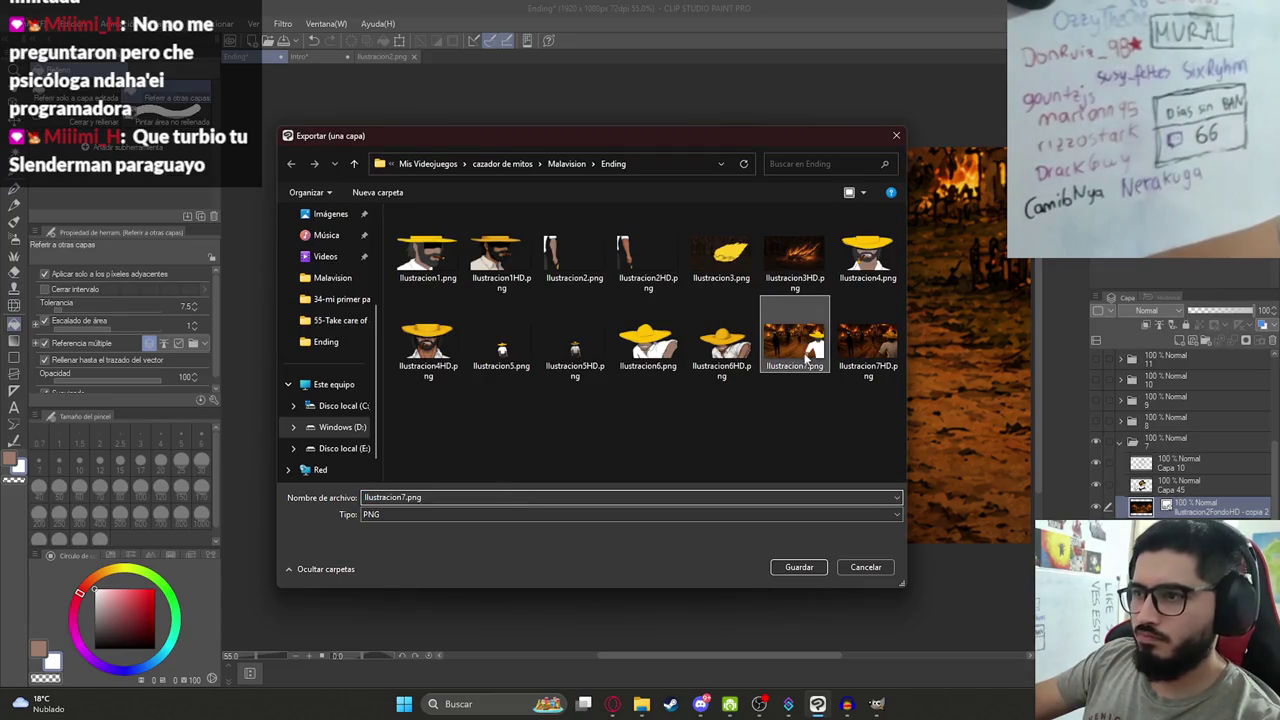
click(425, 497)
key(Left)
key(Left)
key(Left)
key(BackSpace)
text(8)
key(Return)
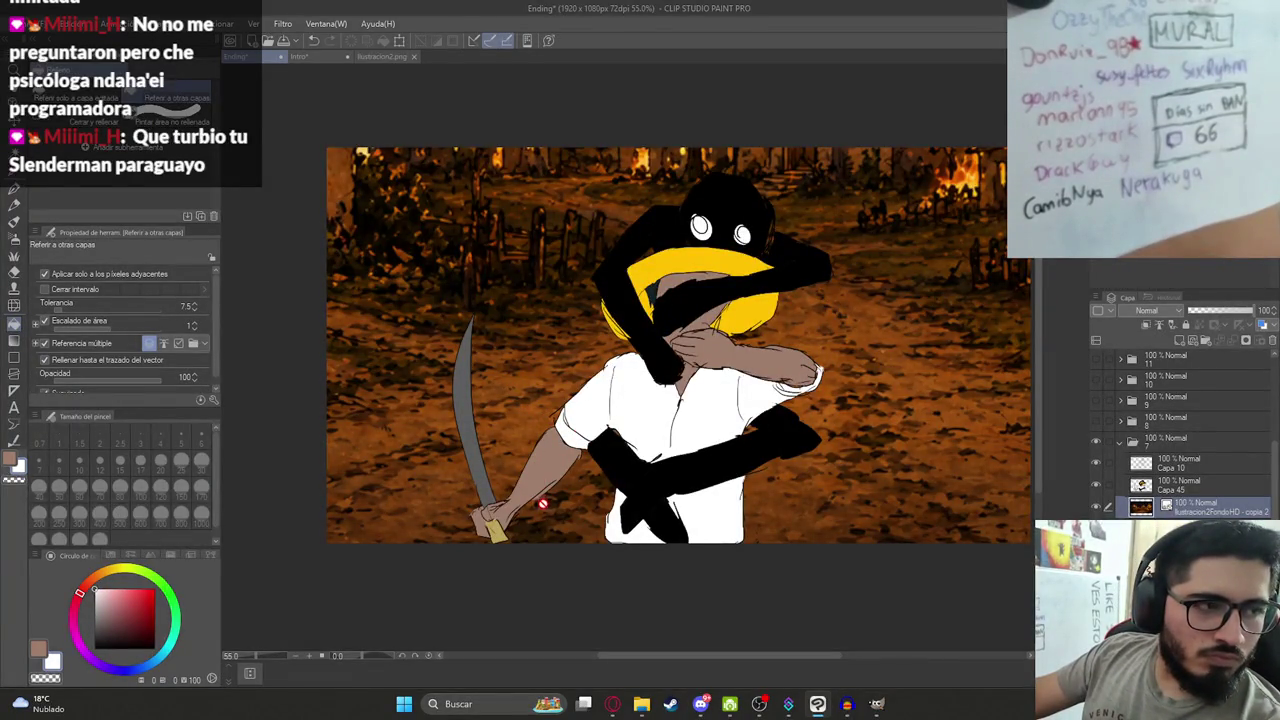
Open the Ending folder in File Explorer and view Ilustracion7HD.png at full size.
scroll(640, 395, up, 1)
scroll(645, 392, up, 1)
scroll(651, 389, up, 1)
scroll(651, 389, up, 1)
scroll(670, 395, up, 2)
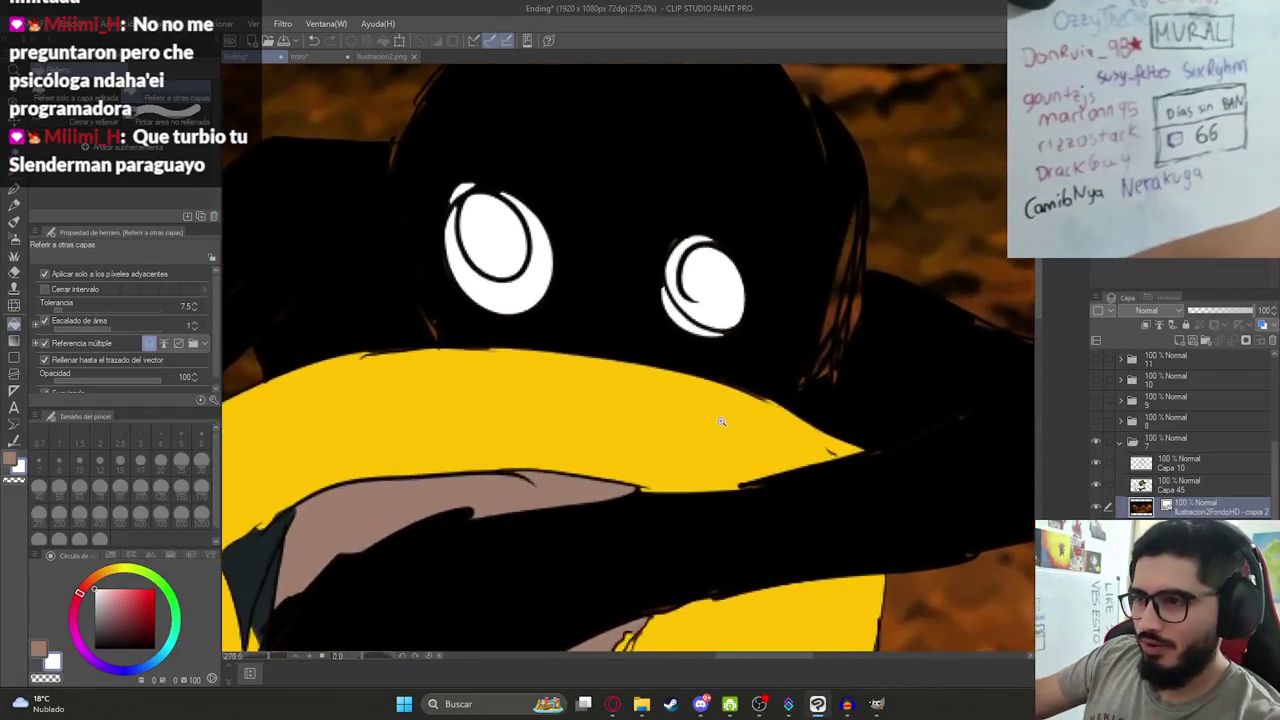
scroll(720, 420, down, 3)
scroll(671, 427, down, 1)
scroll(613, 622, down, 2)
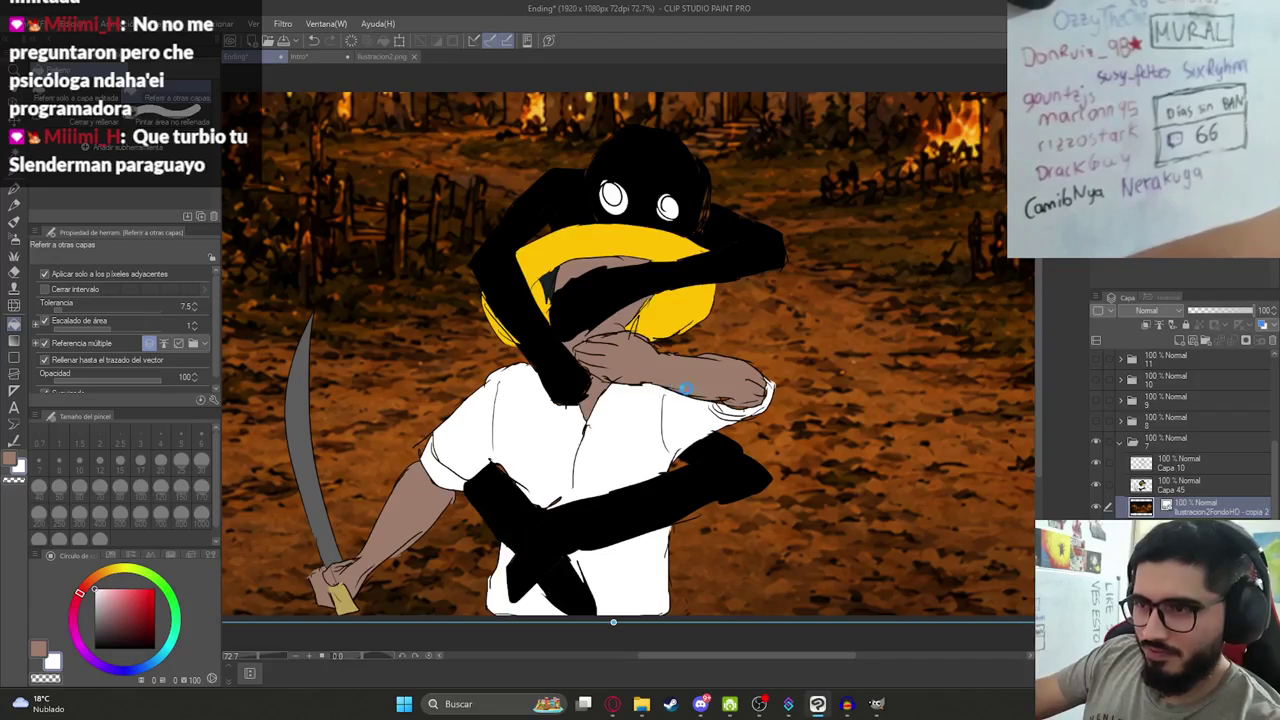
scroll(751, 486, down, 2)
scroll(731, 422, up, 2)
scroll(655, 430, down, 1)
scroll(755, 445, up, 2)
scroll(768, 510, down, 1)
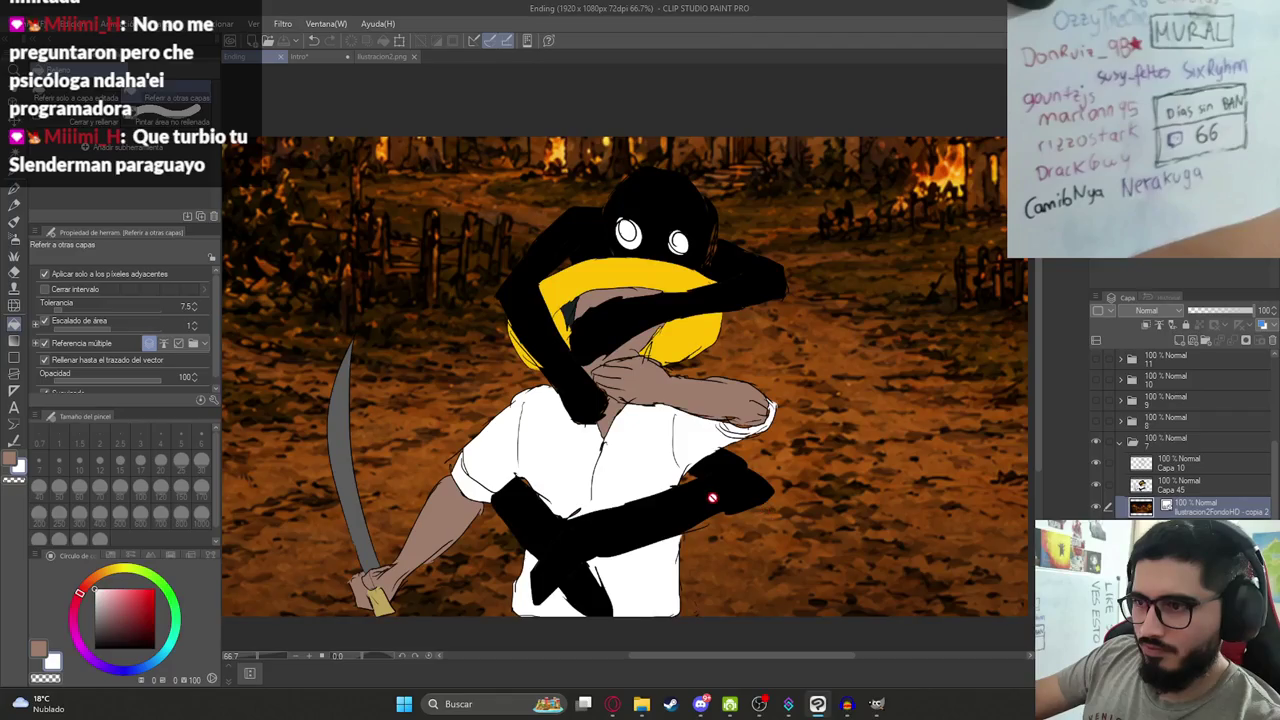
scroll(712, 497, down, 1)
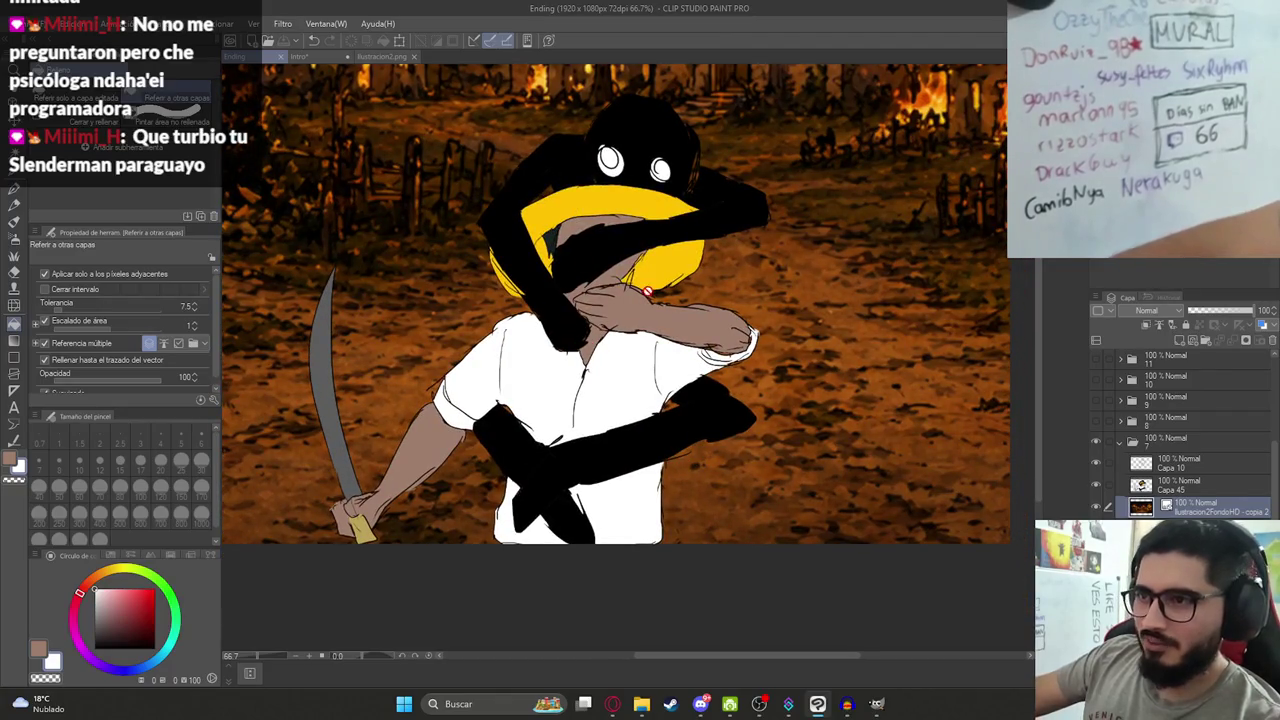
click(641, 704)
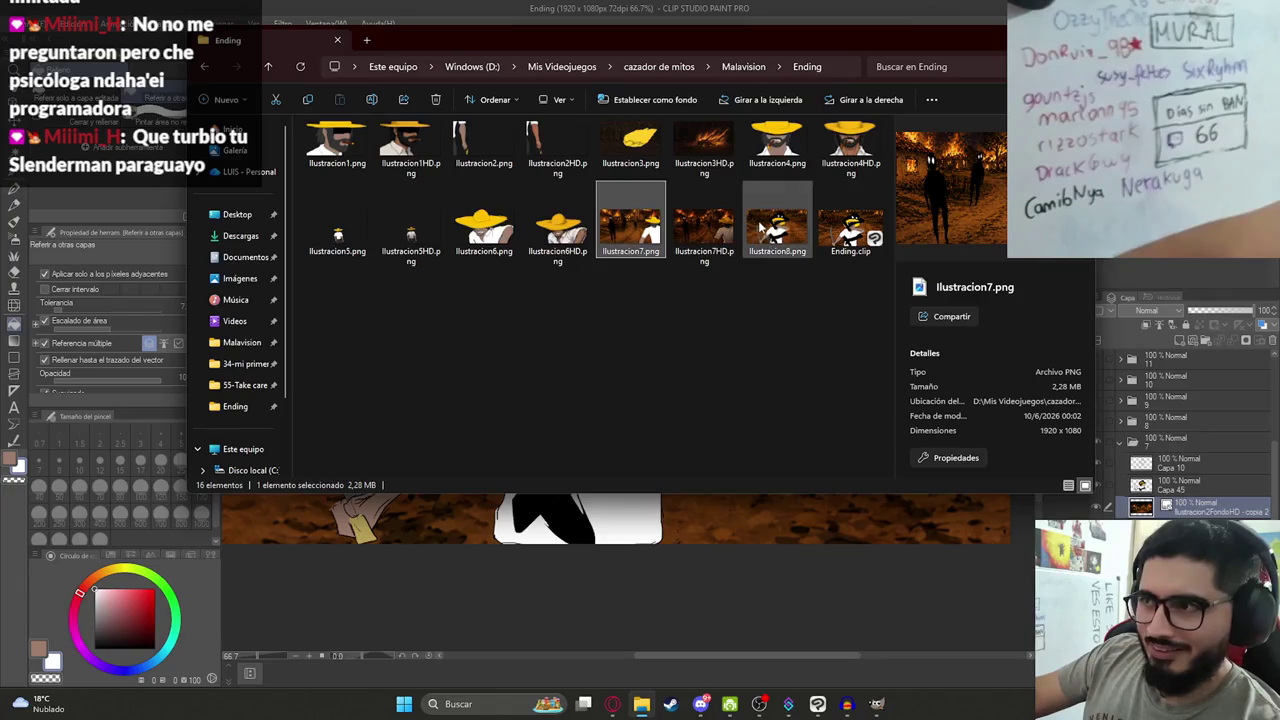
double_click(704, 228)
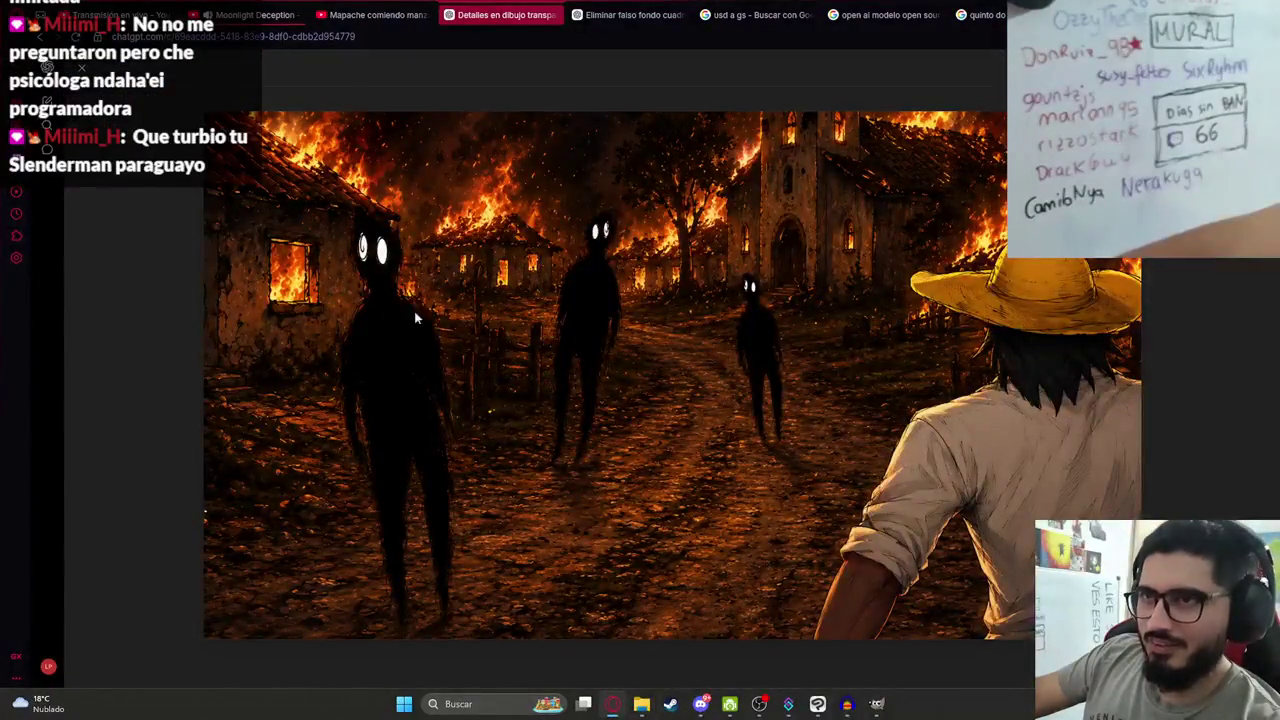
Paste the creature illustration into ChatGPT with 'Agregale detalles a esta imagen' and send it.
key(Escape)
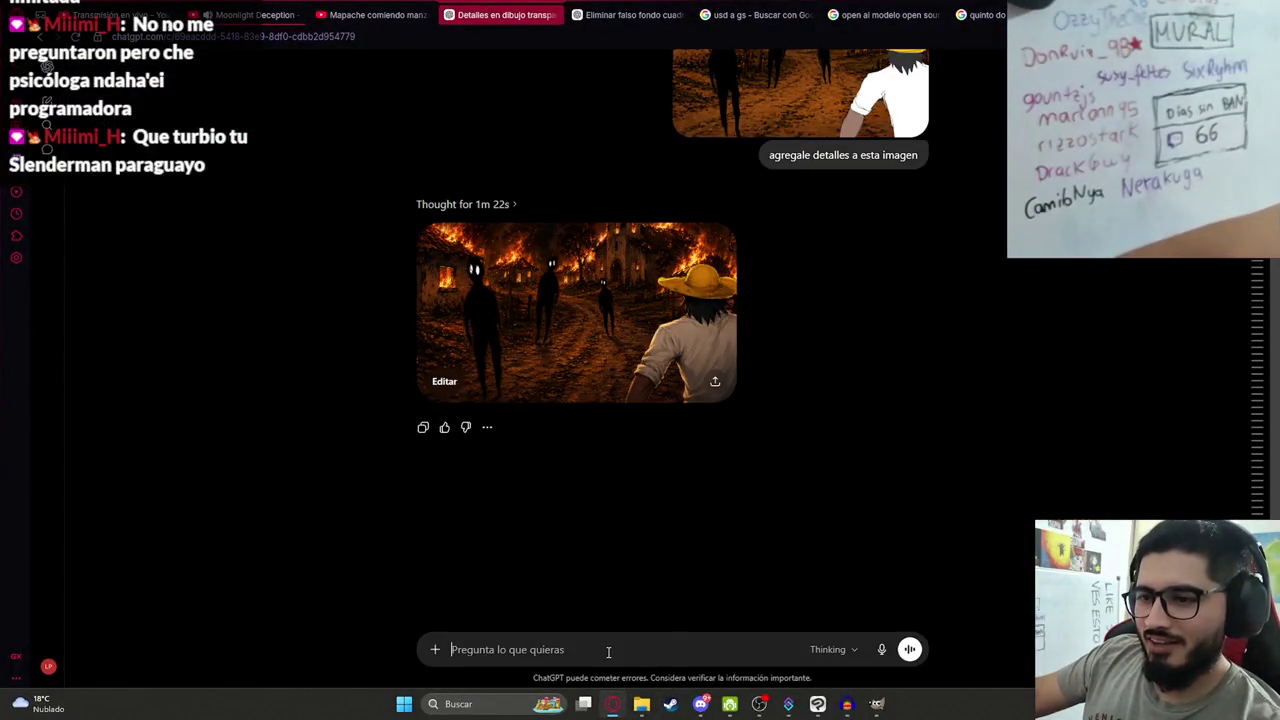
key(ctrl+v)
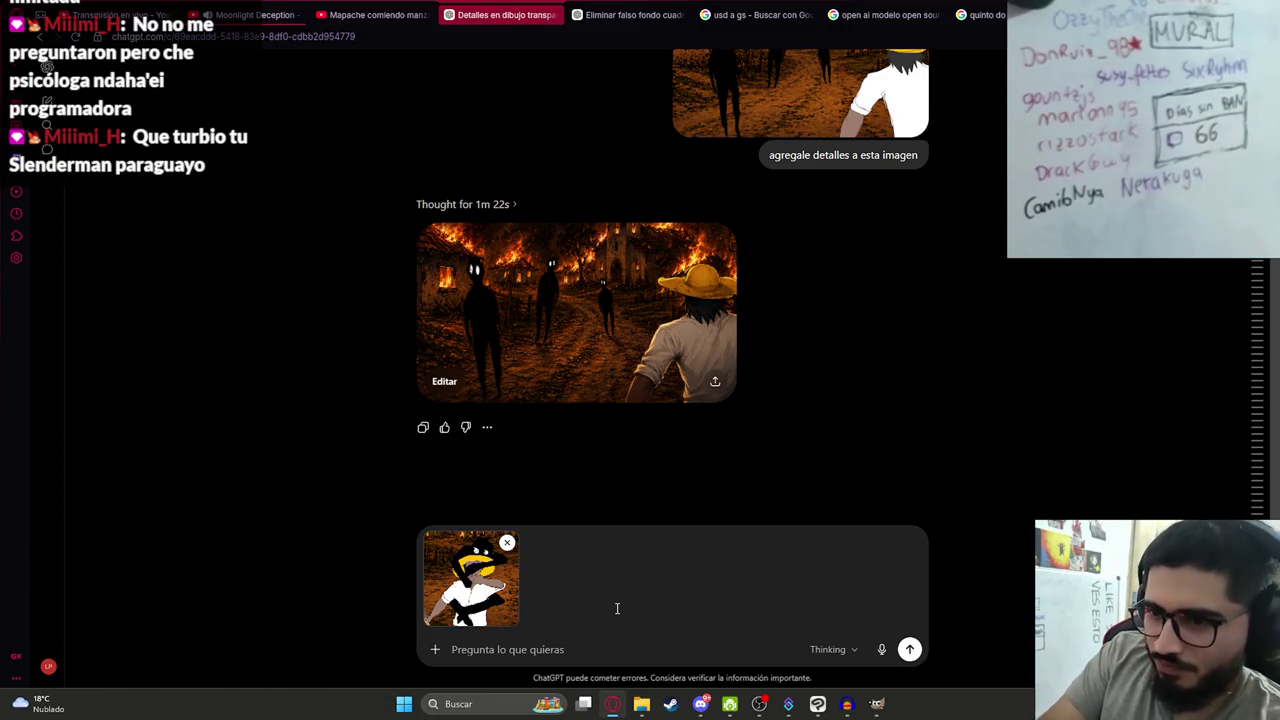
text(Agregale detalles a es)
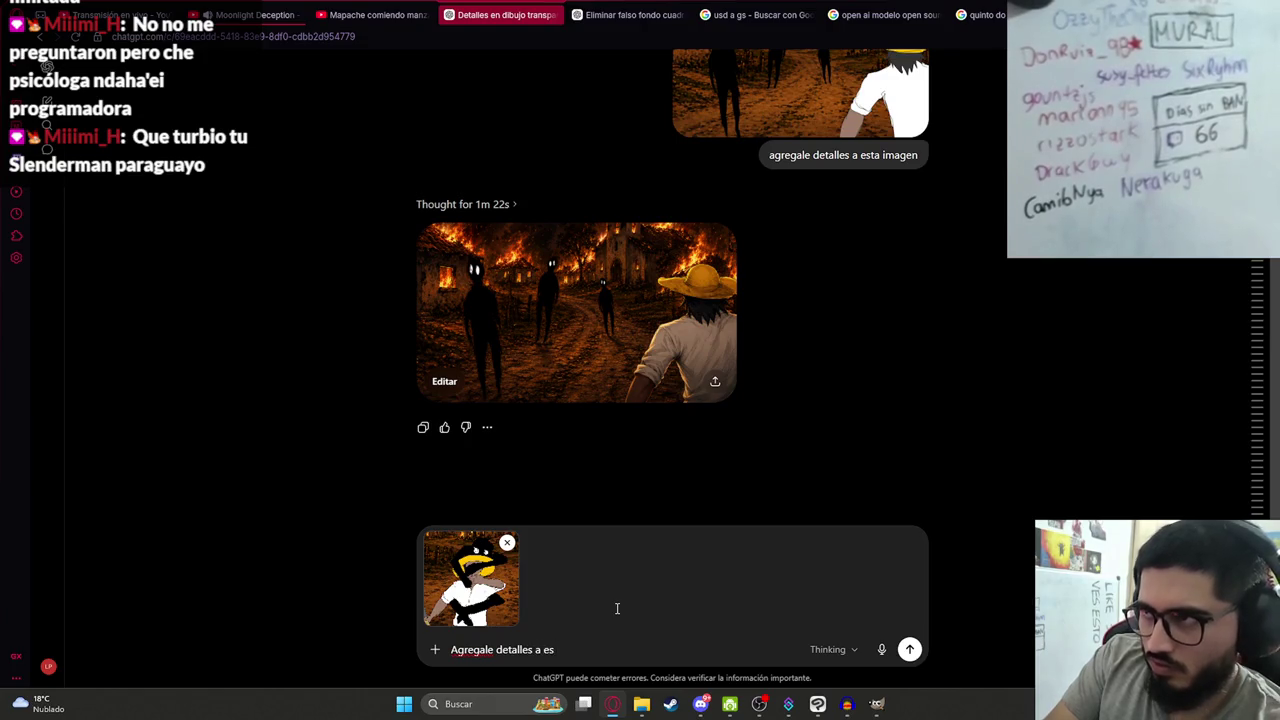
text(ta imagen)
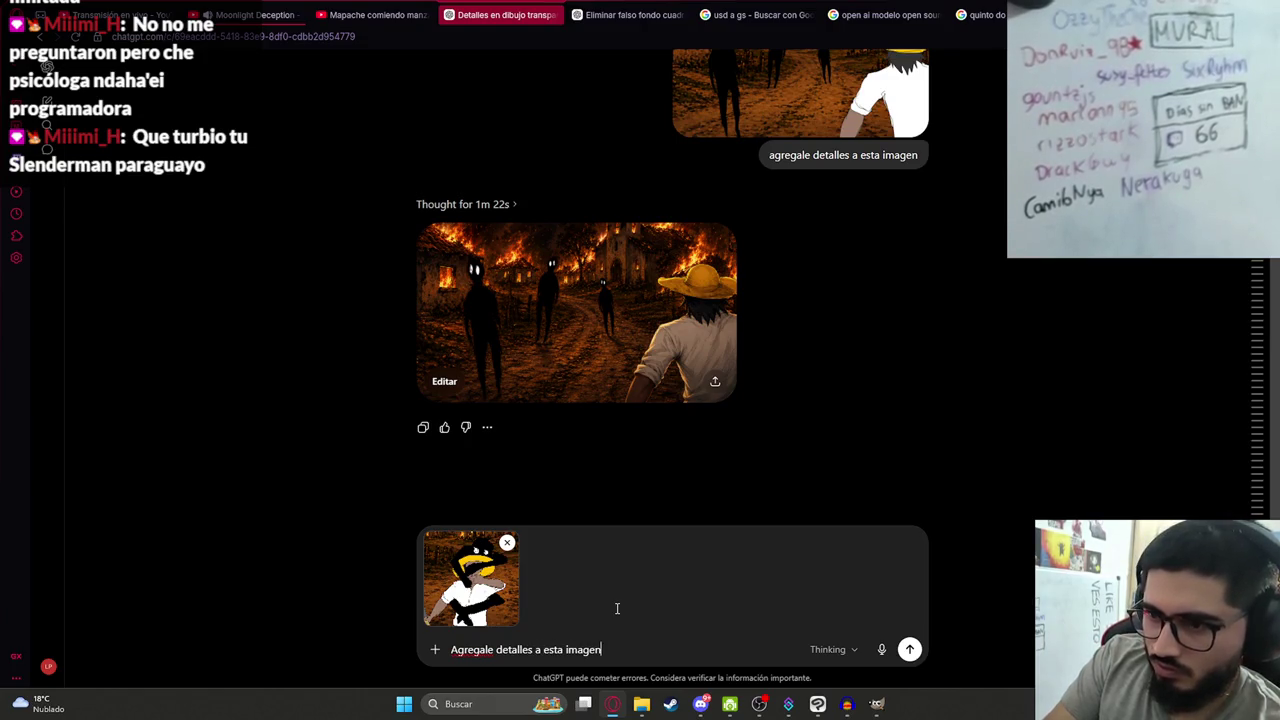
key(Return)
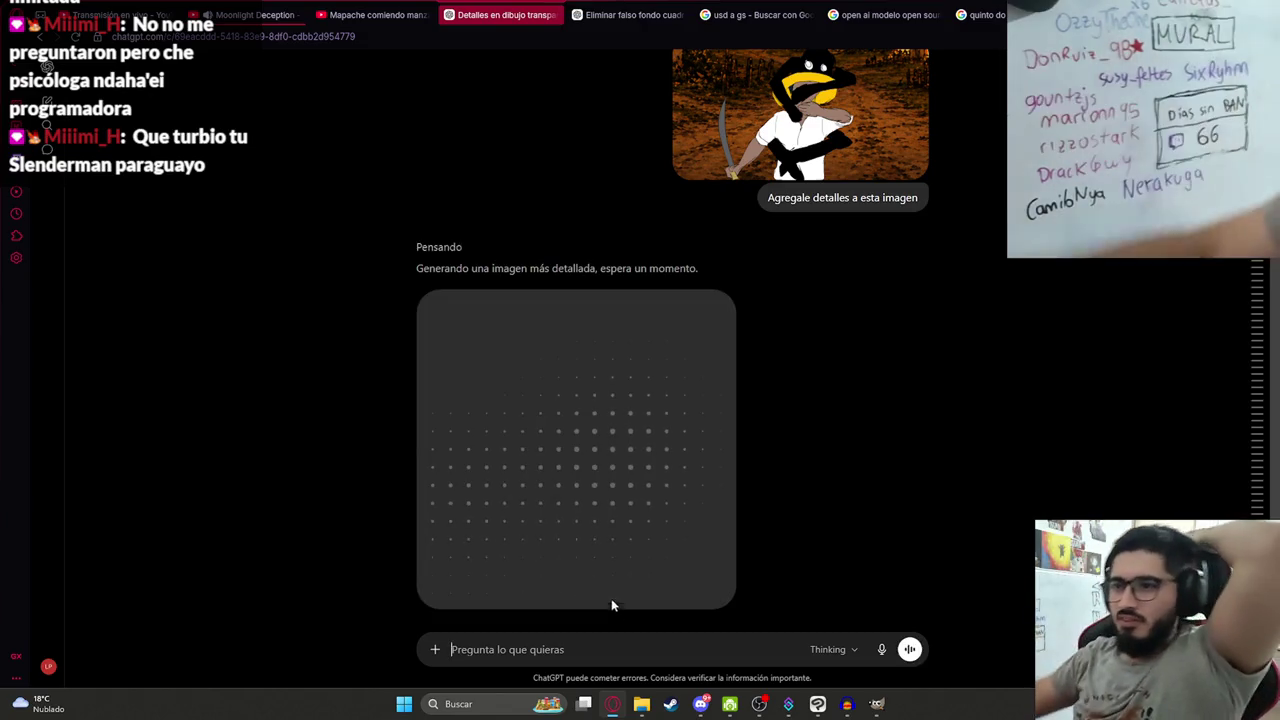
Enlarge and review the earlier burning-village result, then return to Clip Studio Paint.
scroll(615, 605, up, 4)
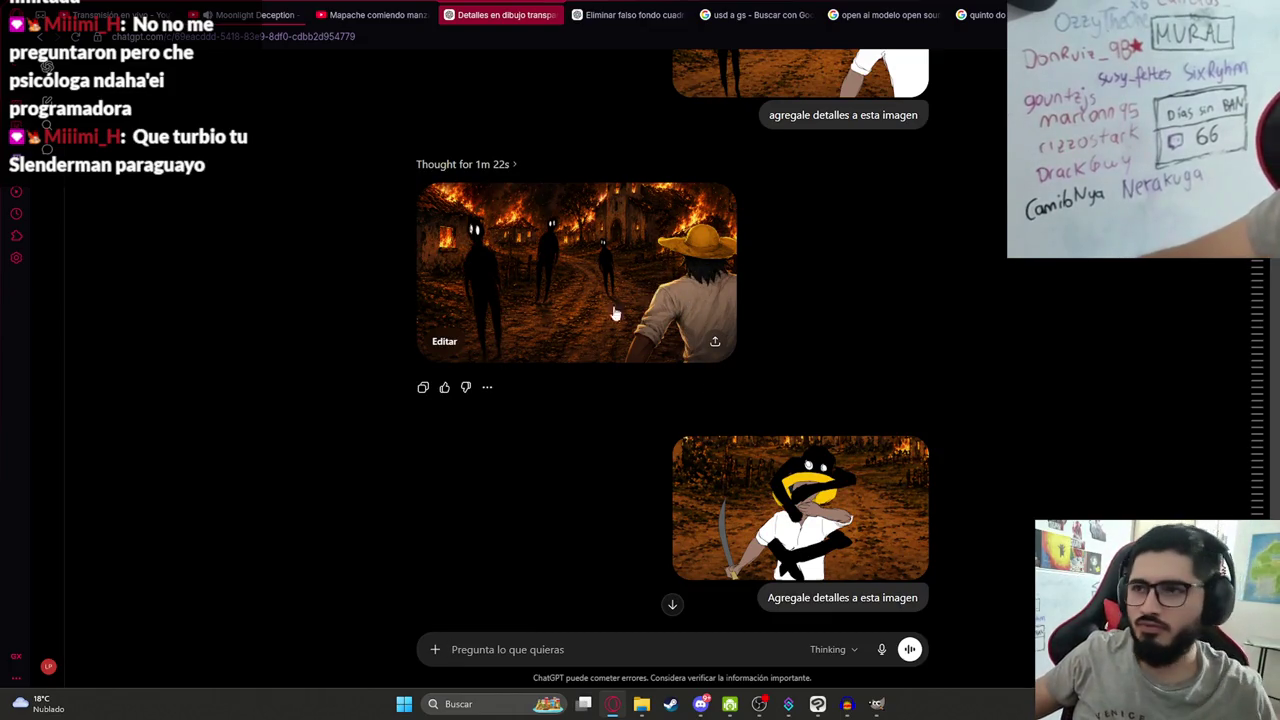
click(607, 276)
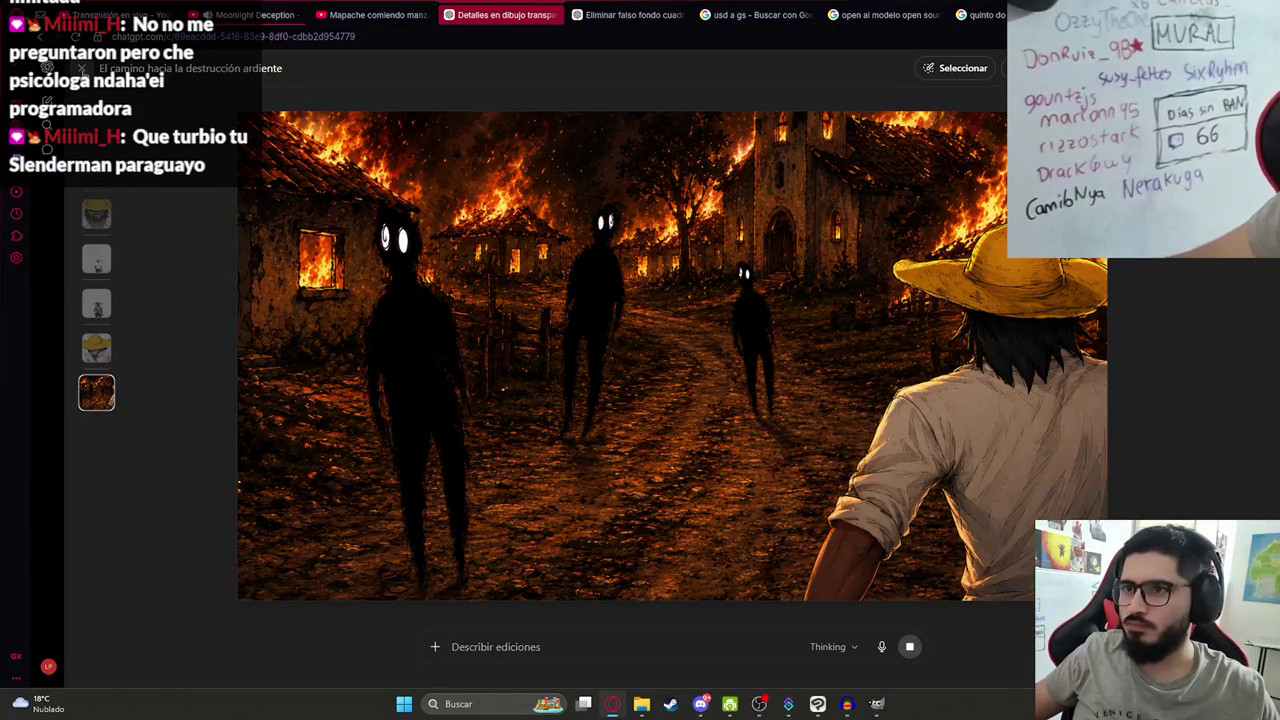
click(81, 68)
scroll(730, 385, up, 3)
scroll(770, 388, up, 5)
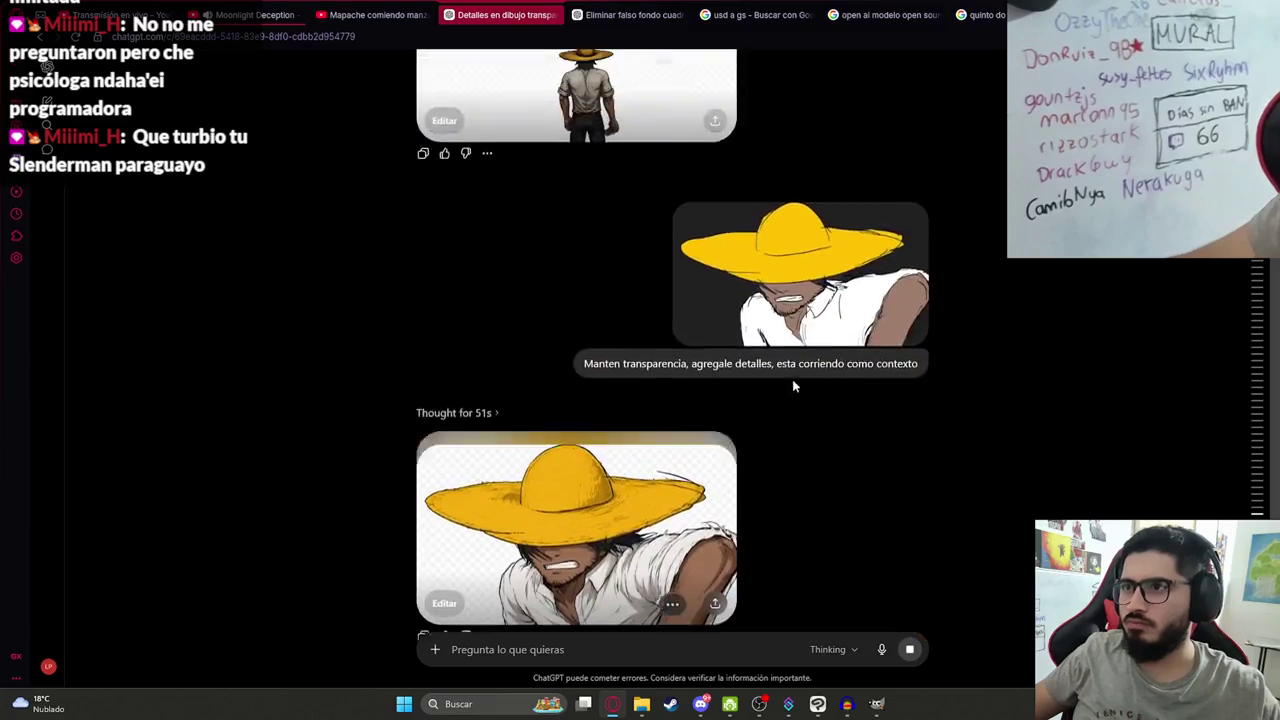
scroll(792, 379, up, 5)
scroll(784, 388, down, 3)
scroll(760, 430, down, 4)
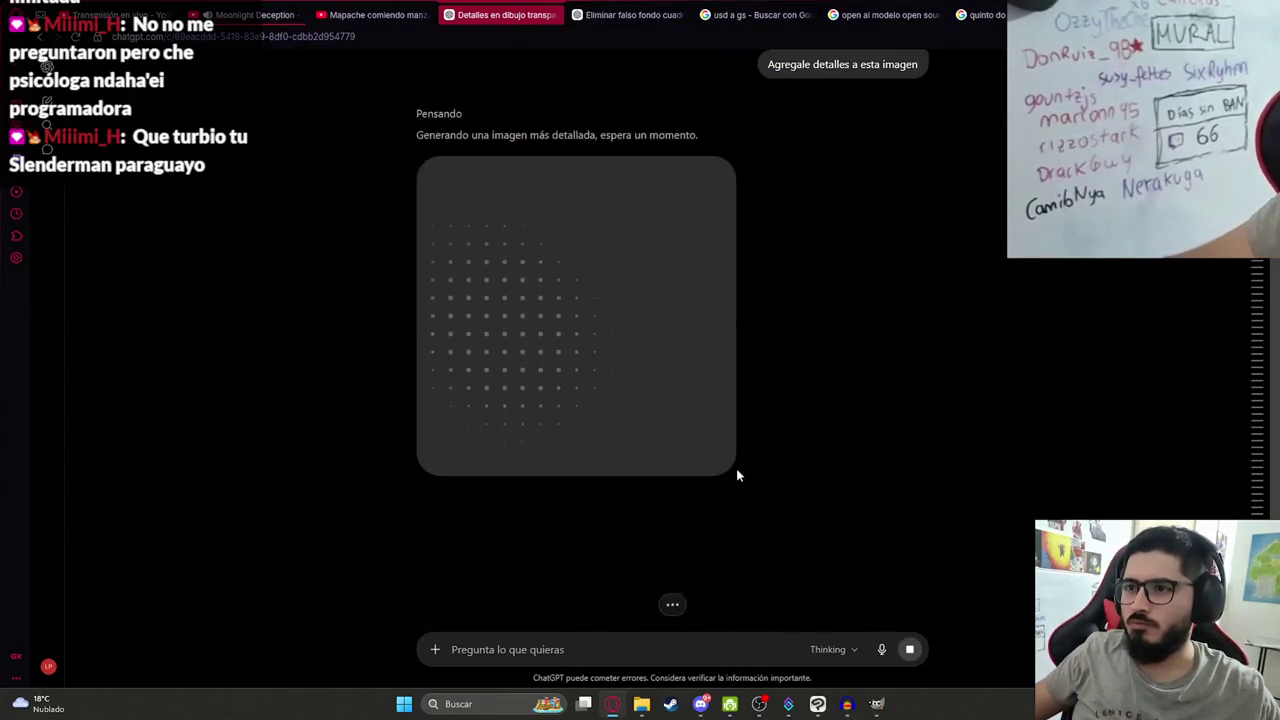
scroll(736, 468, up, 4)
scroll(733, 462, down, 5)
scroll(732, 548, up, 2)
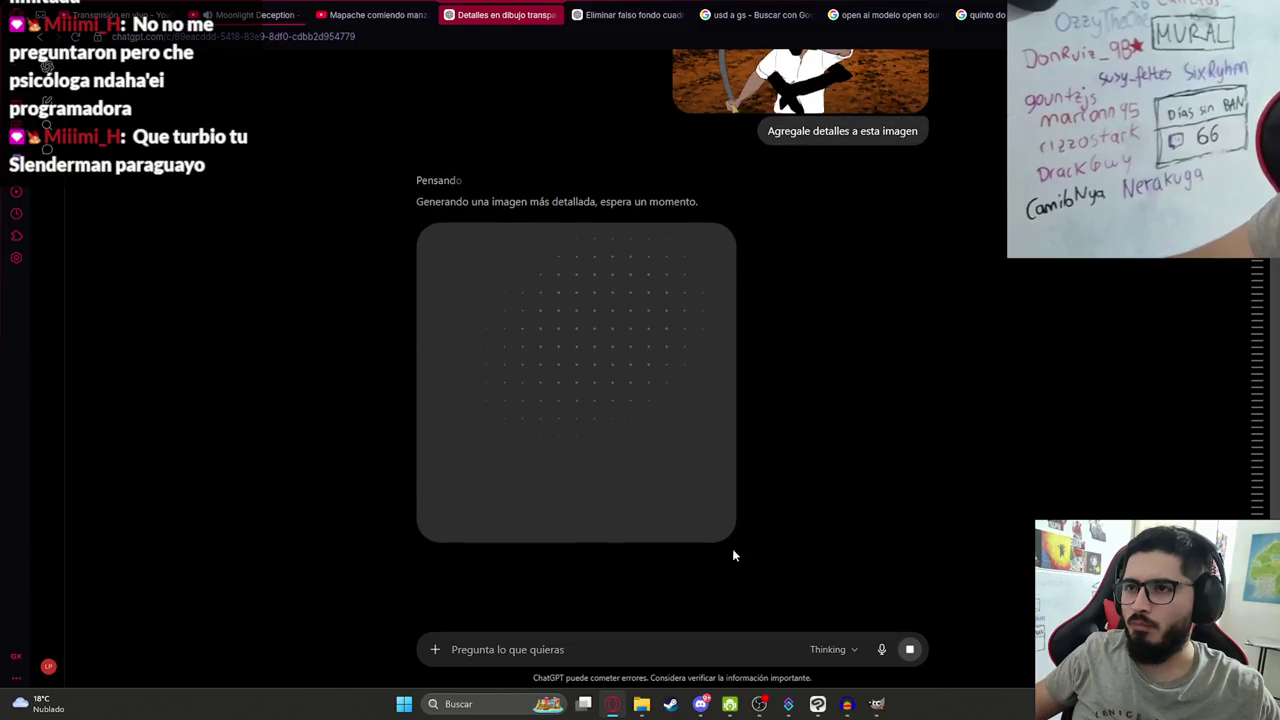
click(820, 704)
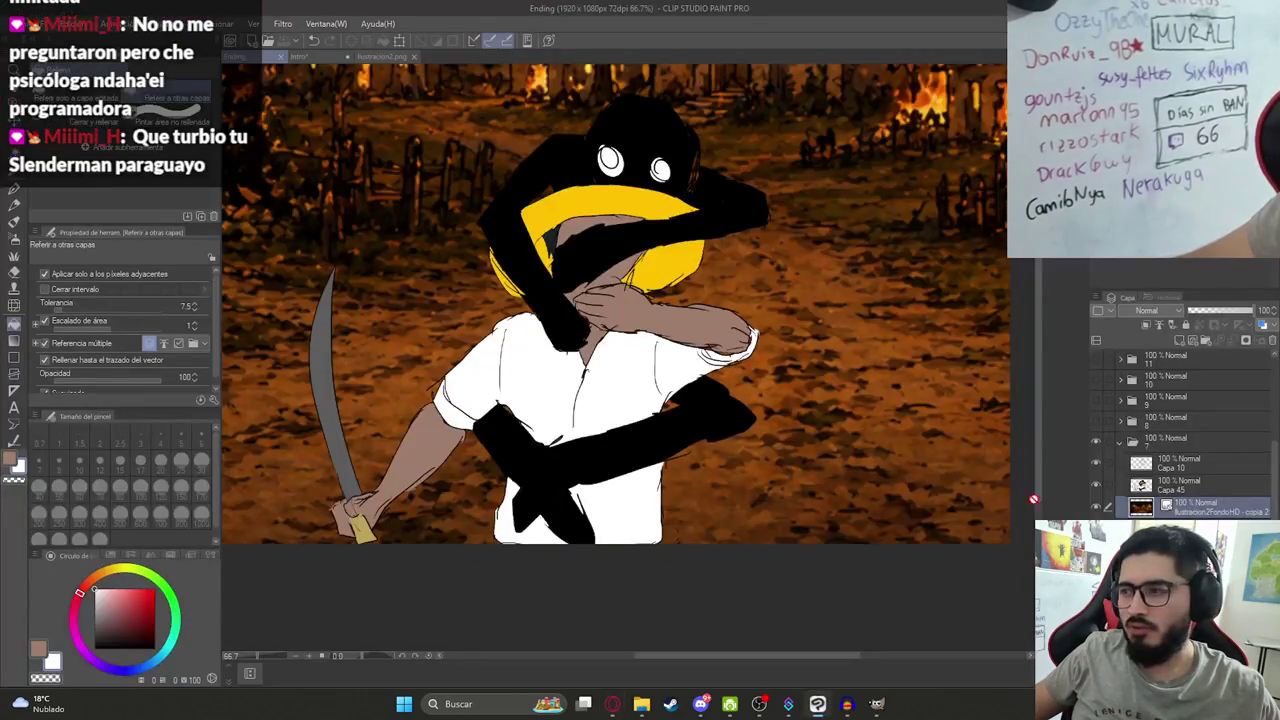
Hide the shadow-creature illustration, show folder 8's slash frame, and toggle its individual slash strokes.
click(1093, 503)
click(1093, 489)
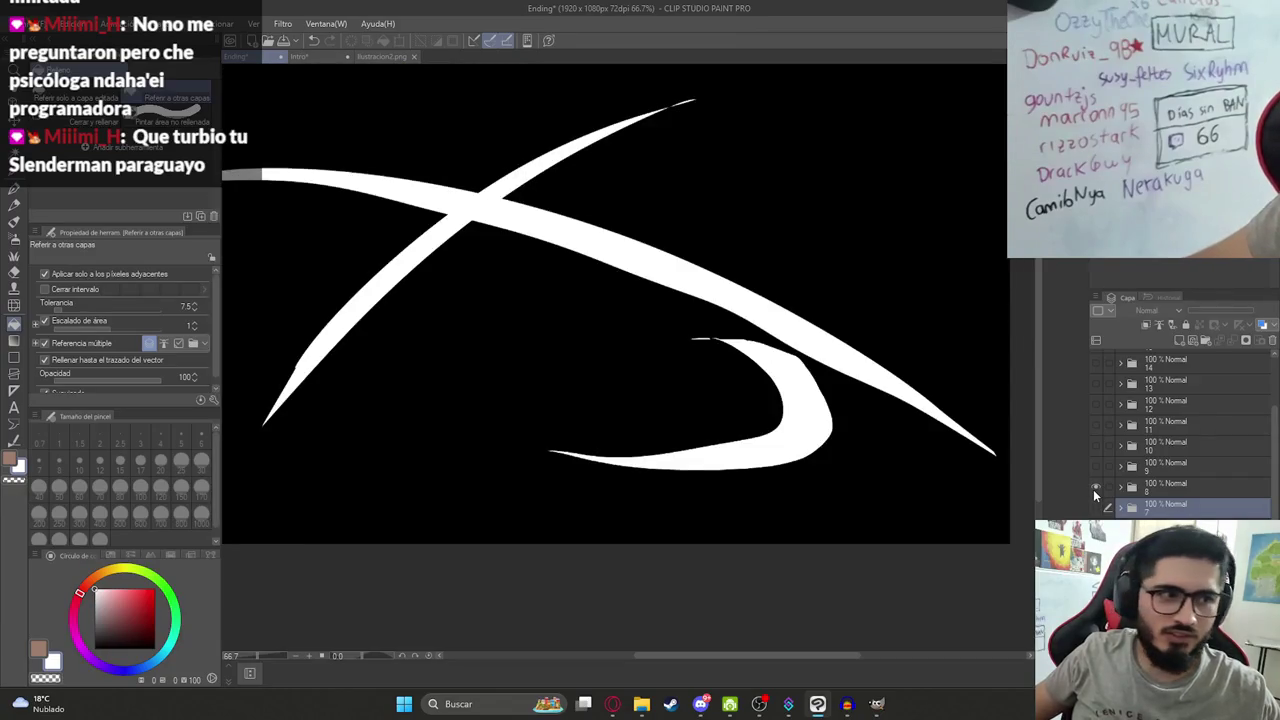
scroll(523, 340, down, 2)
scroll(711, 377, up, 1)
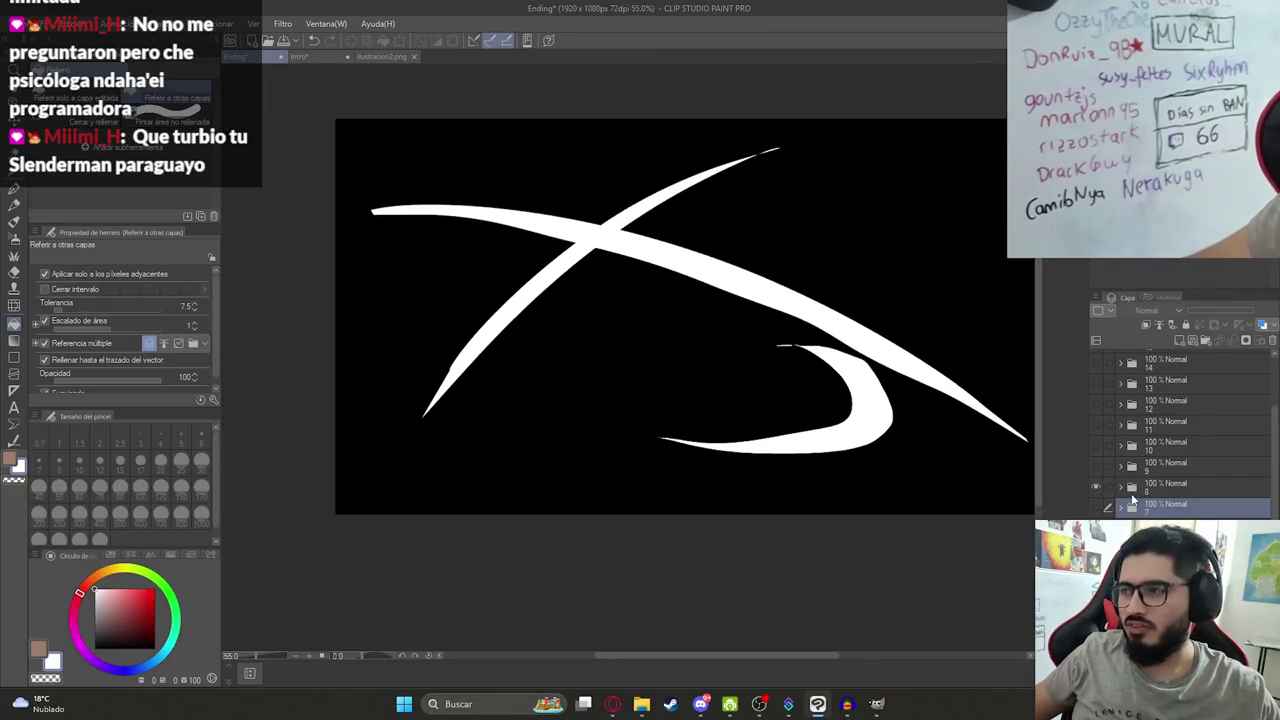
click(1120, 487)
click(1097, 511)
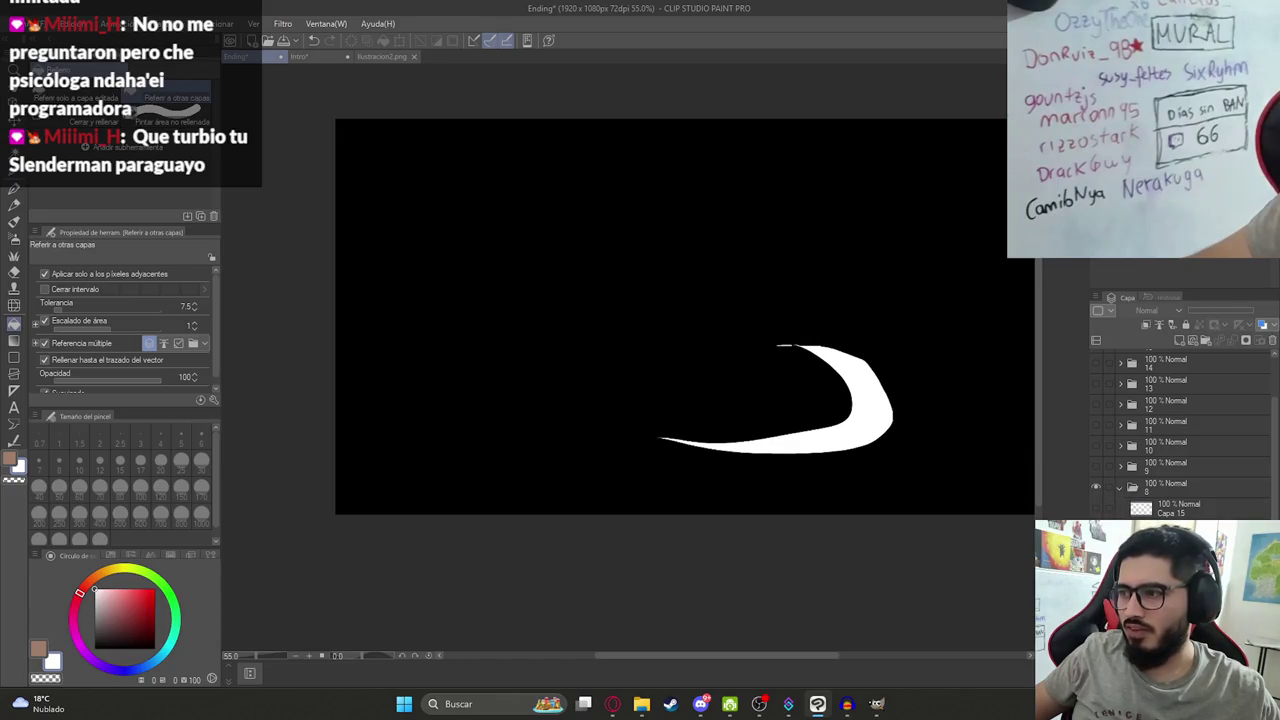
click(1097, 532)
click(1097, 512)
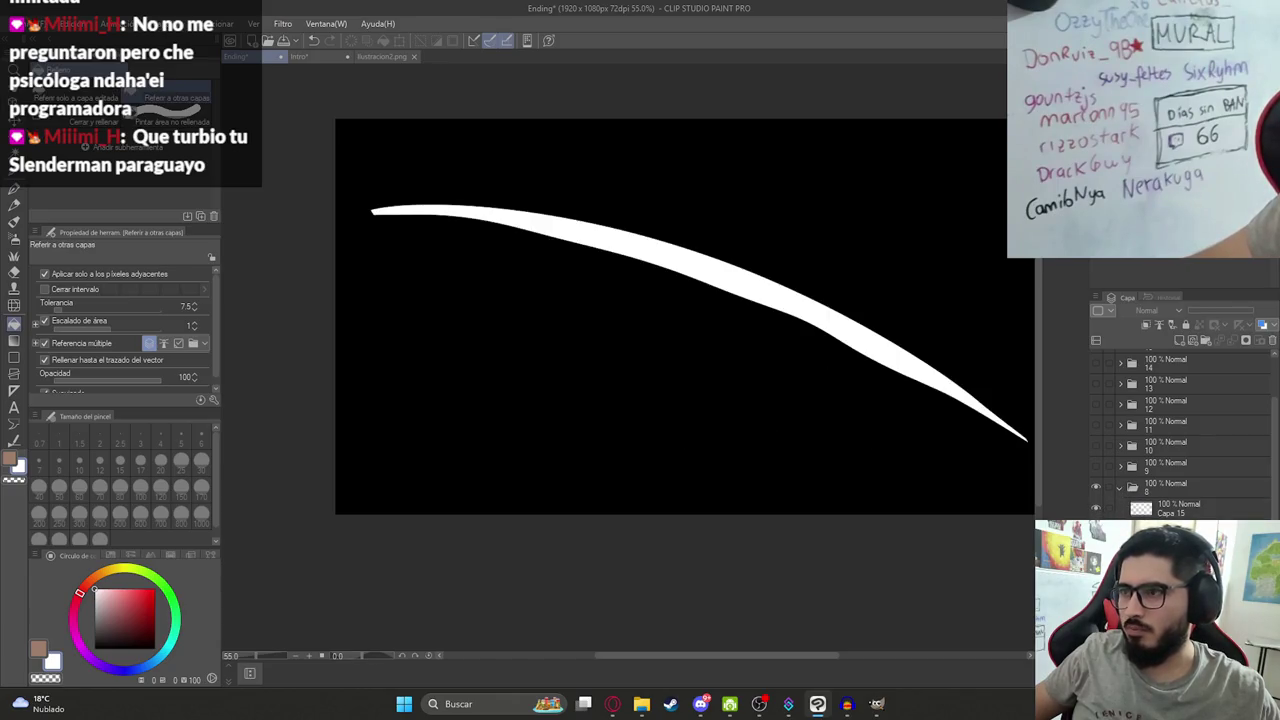
click(1097, 532)
click(1097, 532)
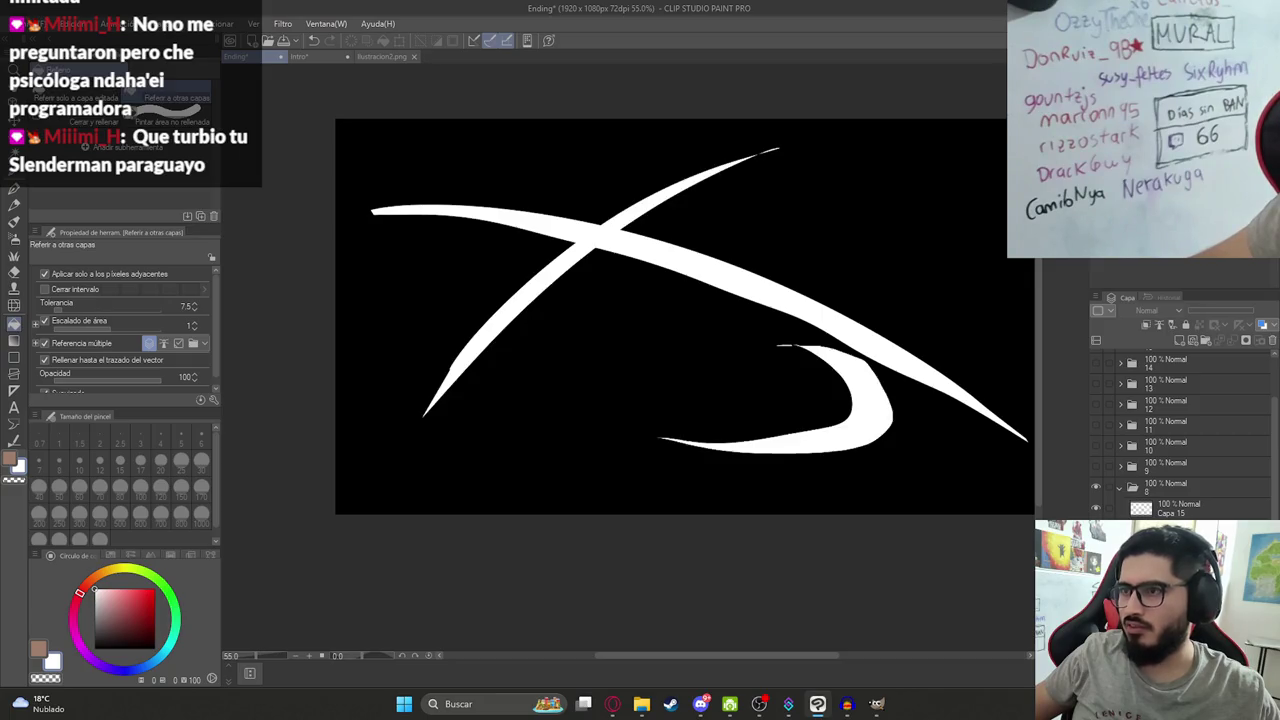
click(1097, 532)
click(1097, 515)
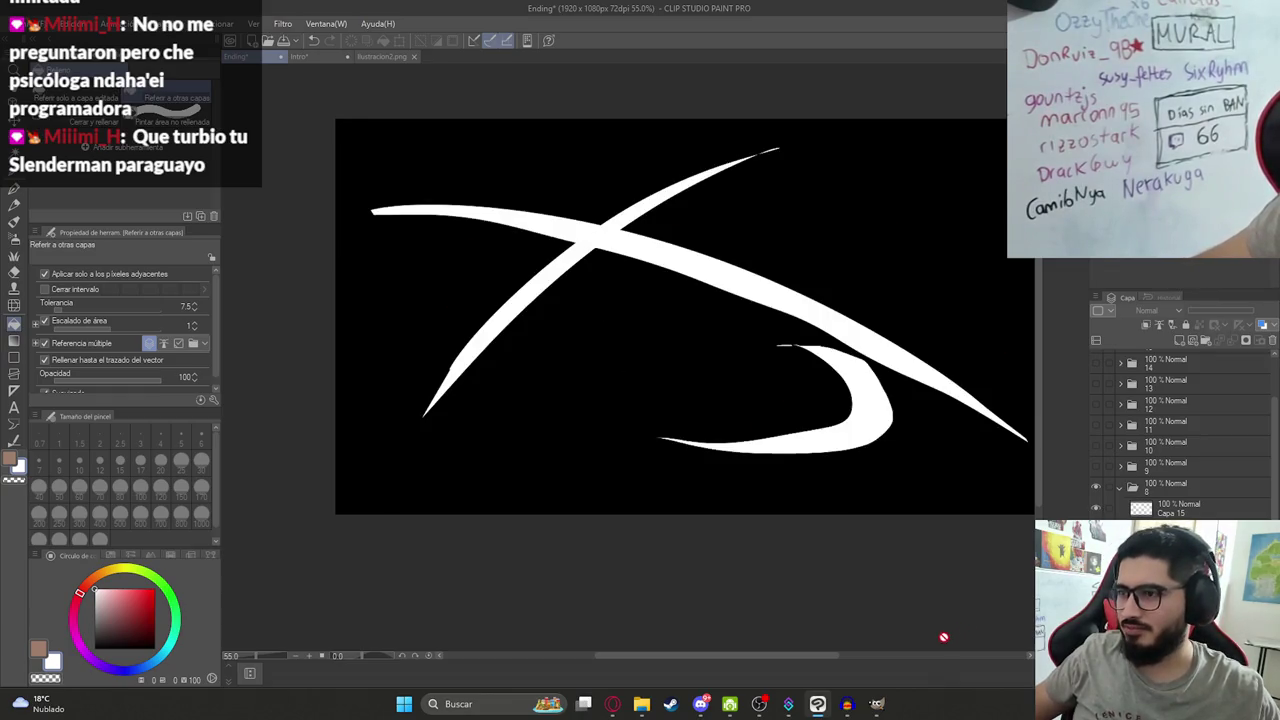
Glance at ChatGPT's progress, then preview sketch folders 9 through 12 one at a time.
click(613, 704)
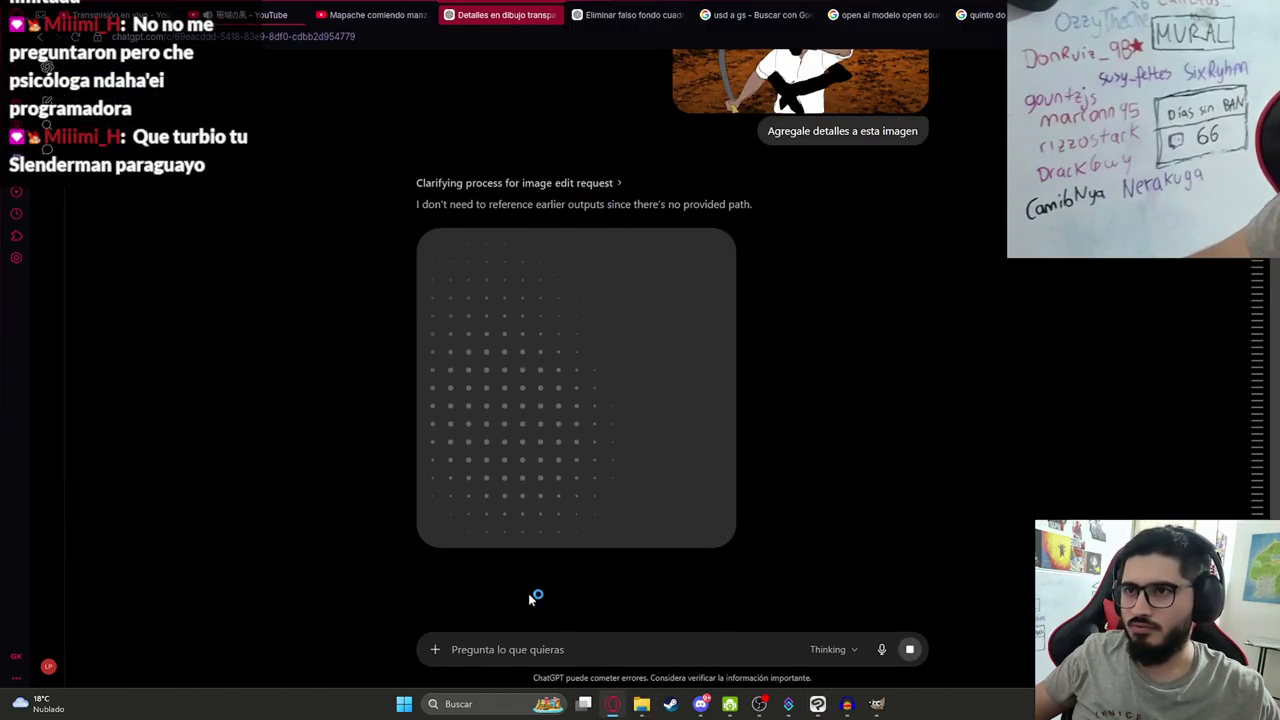
mouse_move(613, 704)
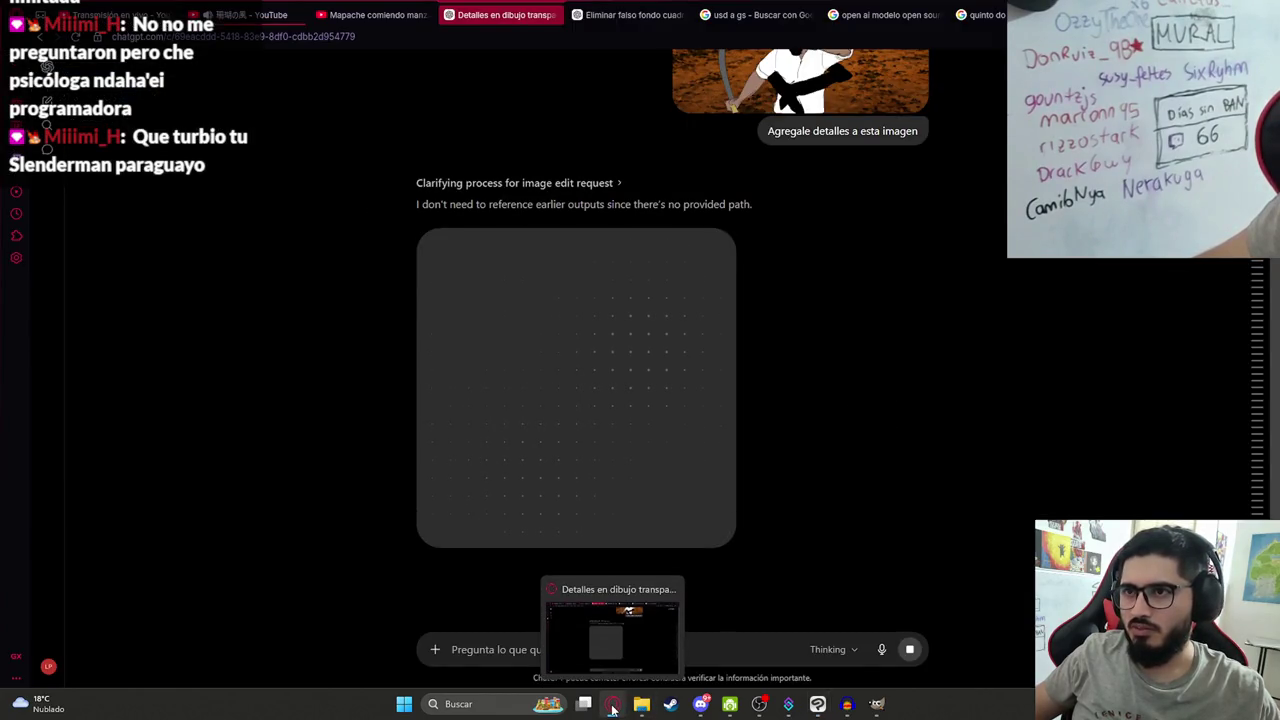
click(613, 704)
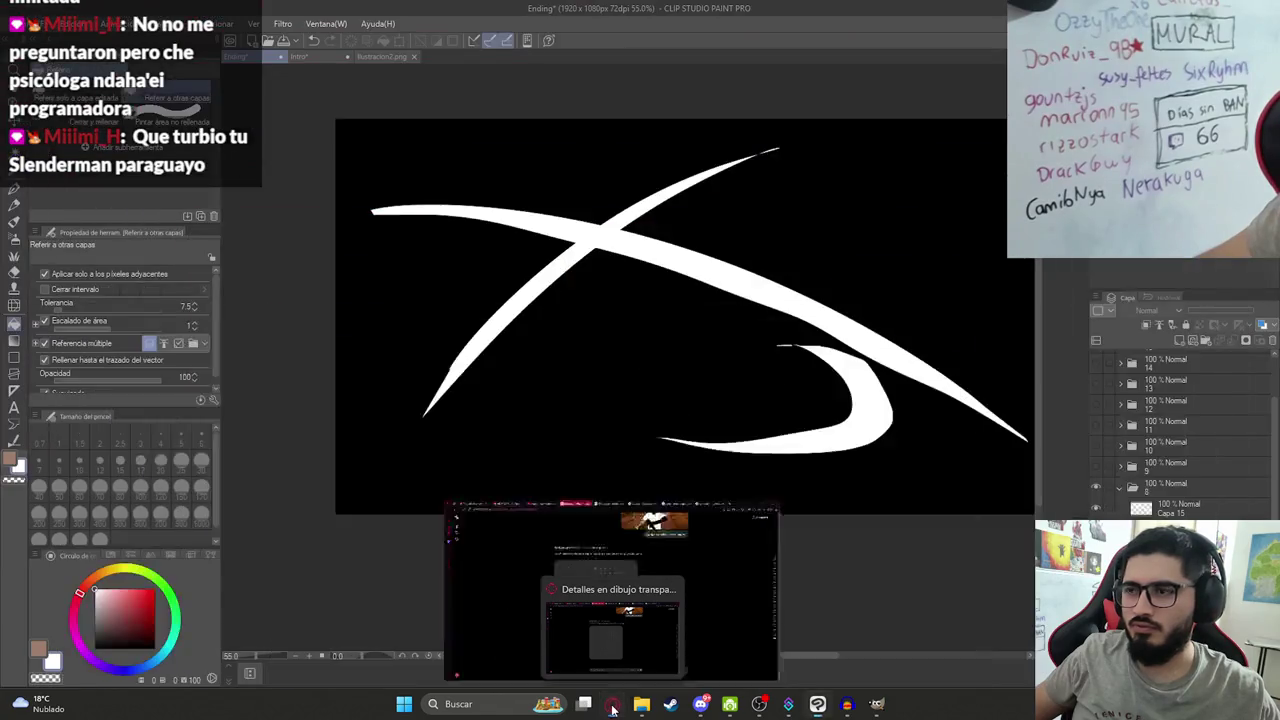
click(1096, 486)
click(1095, 467)
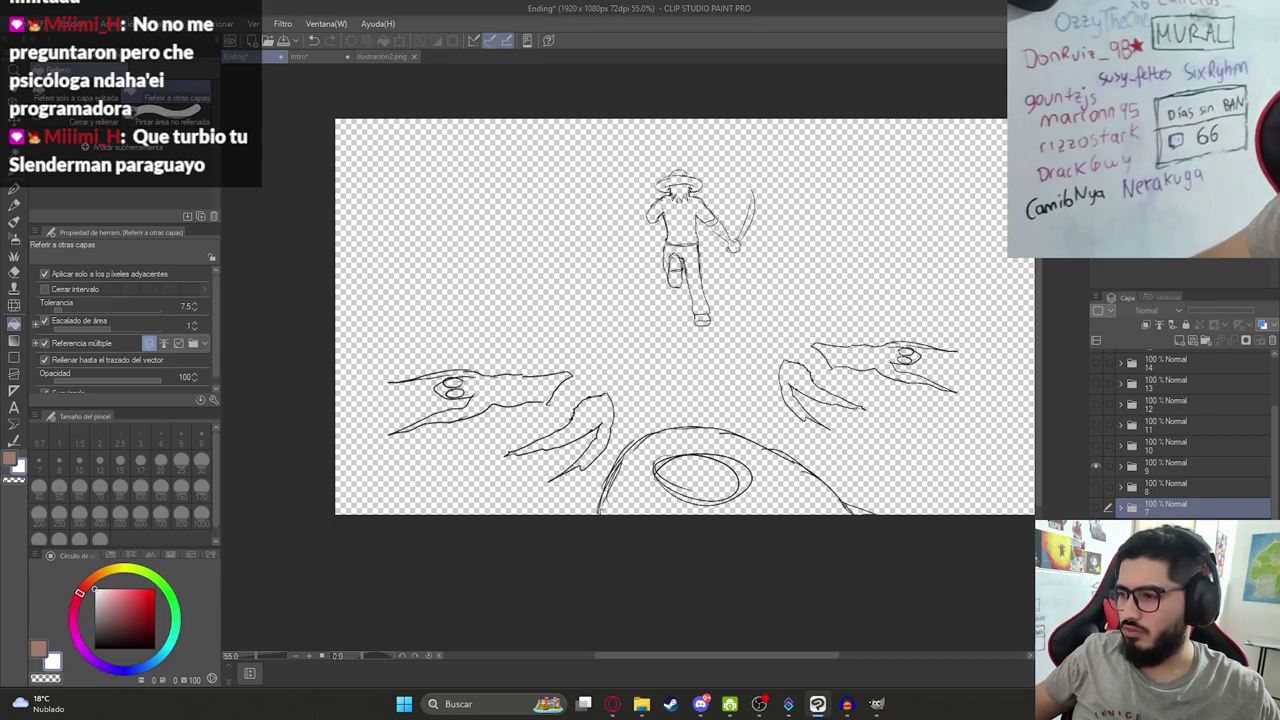
click(1095, 467)
click(1095, 447)
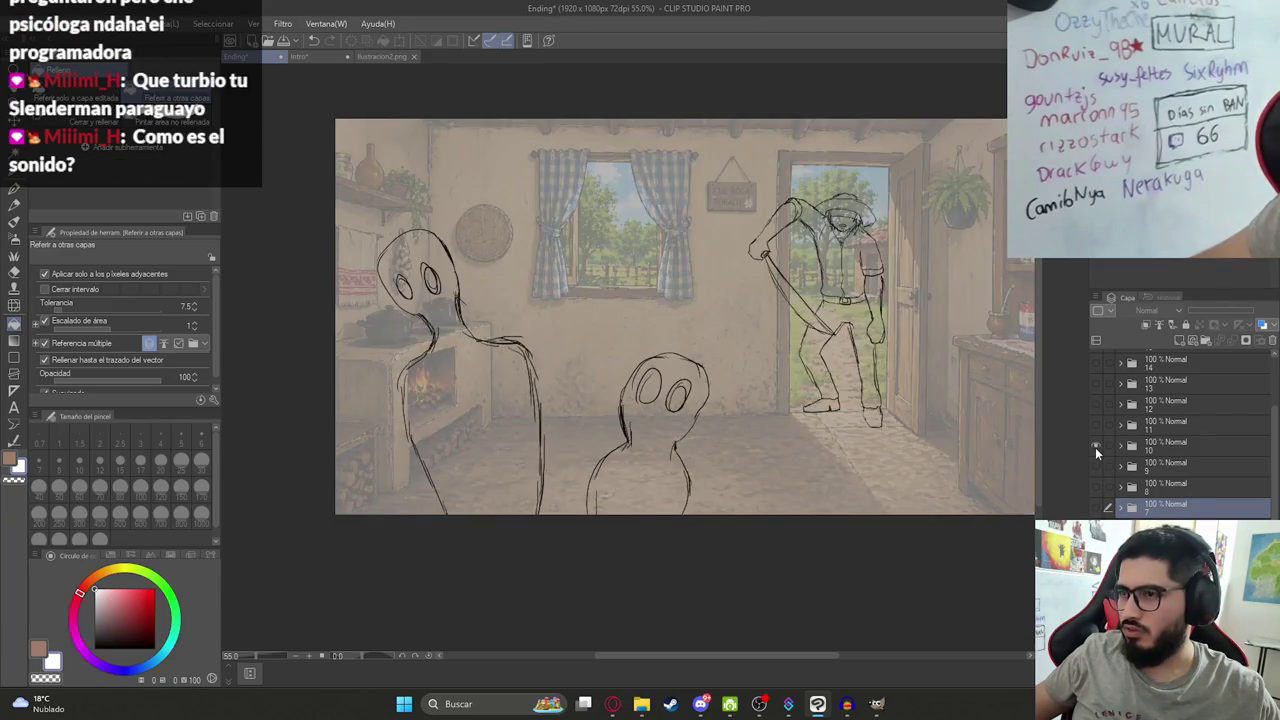
click(1095, 446)
click(1097, 426)
click(1097, 426)
click(1097, 405)
click(1097, 405)
Preview sketch folders 13 through 17 one at a time, hiding each afterwards.
click(1099, 386)
click(1099, 385)
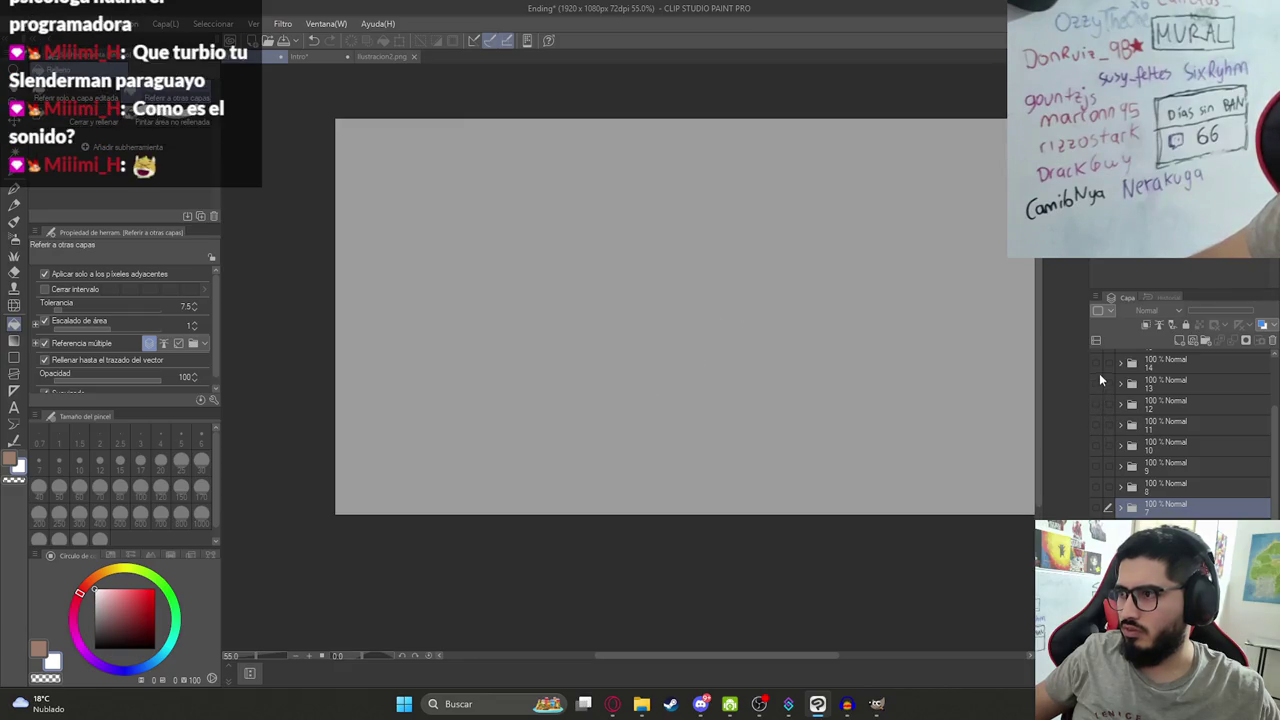
click(1098, 368)
scroll(1130, 390, up, 2)
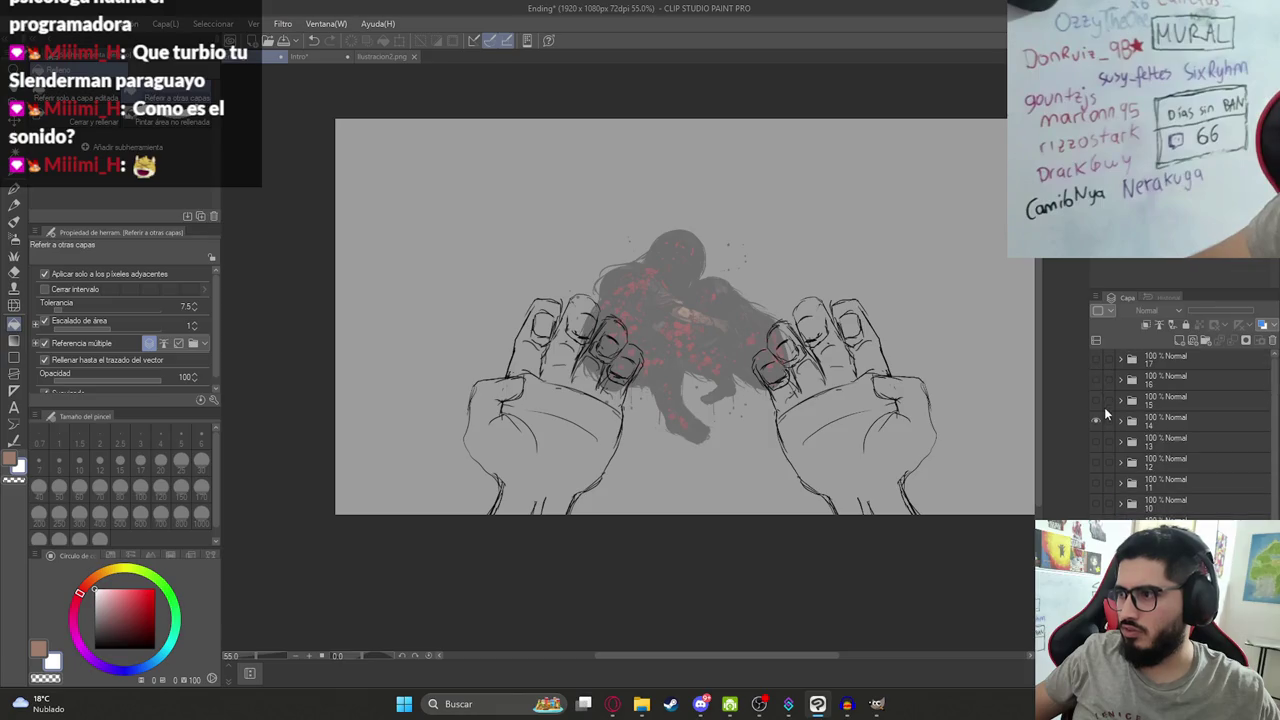
click(1094, 398)
click(1094, 414)
click(1093, 396)
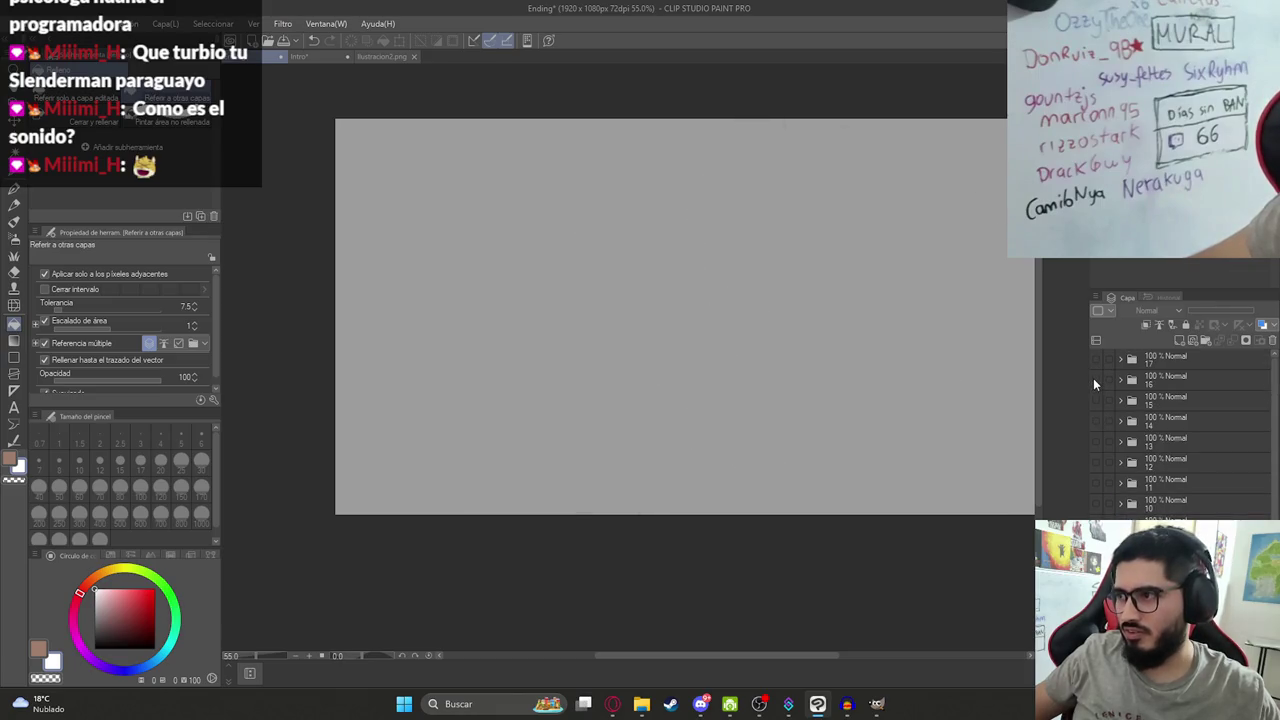
click(1093, 378)
click(1093, 378)
click(1096, 360)
click(1096, 360)
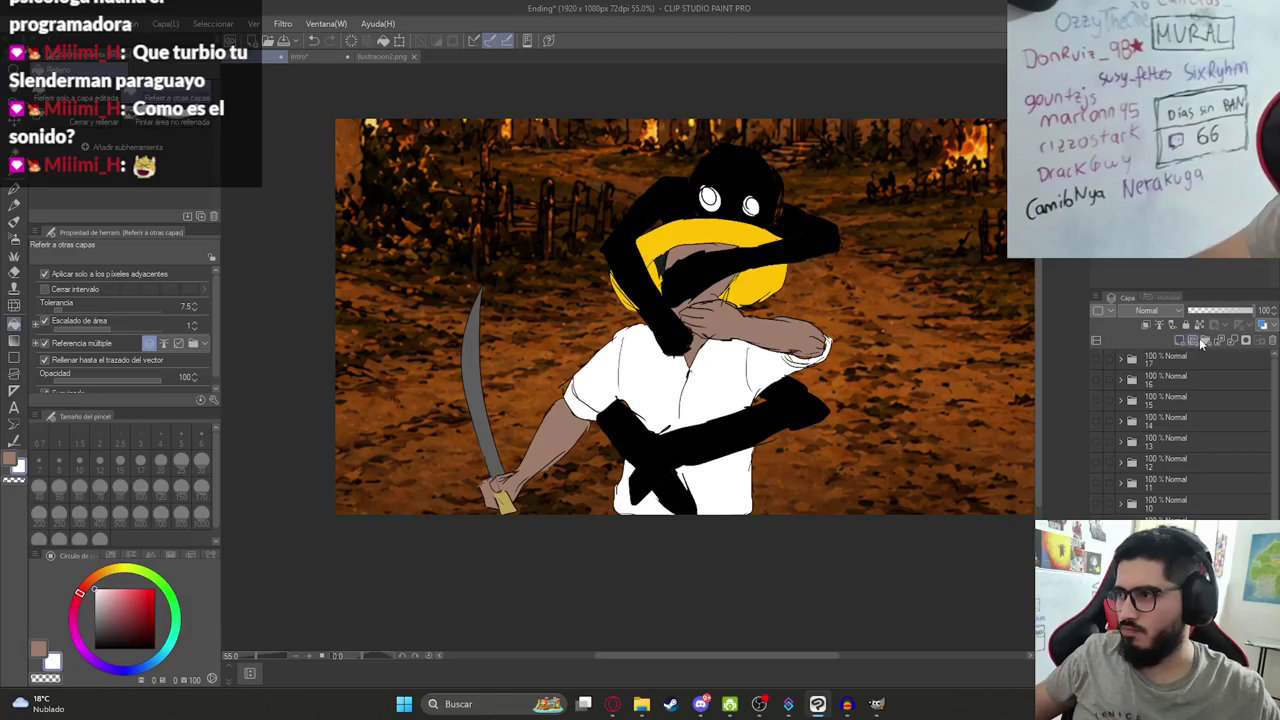
Reselect the layer in folder 7, undo the last change, and return to ChatGPT.
scroll(1190, 400, down, 3)
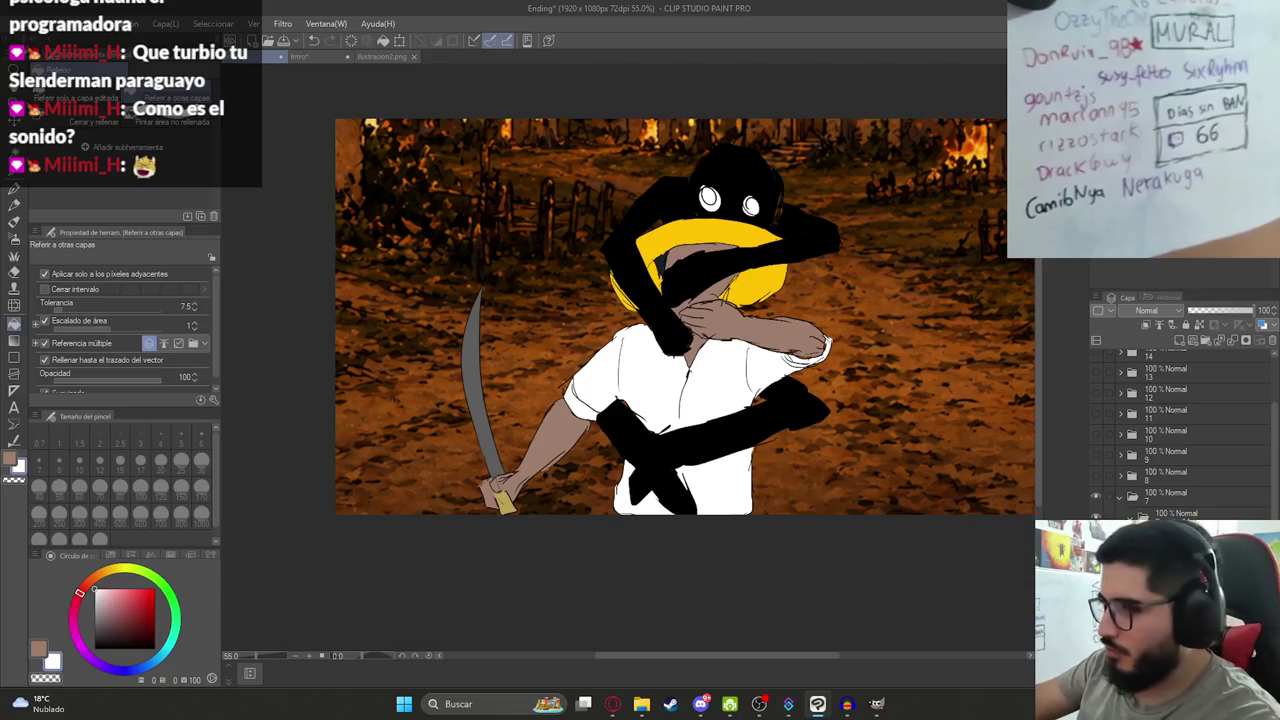
click(1123, 513)
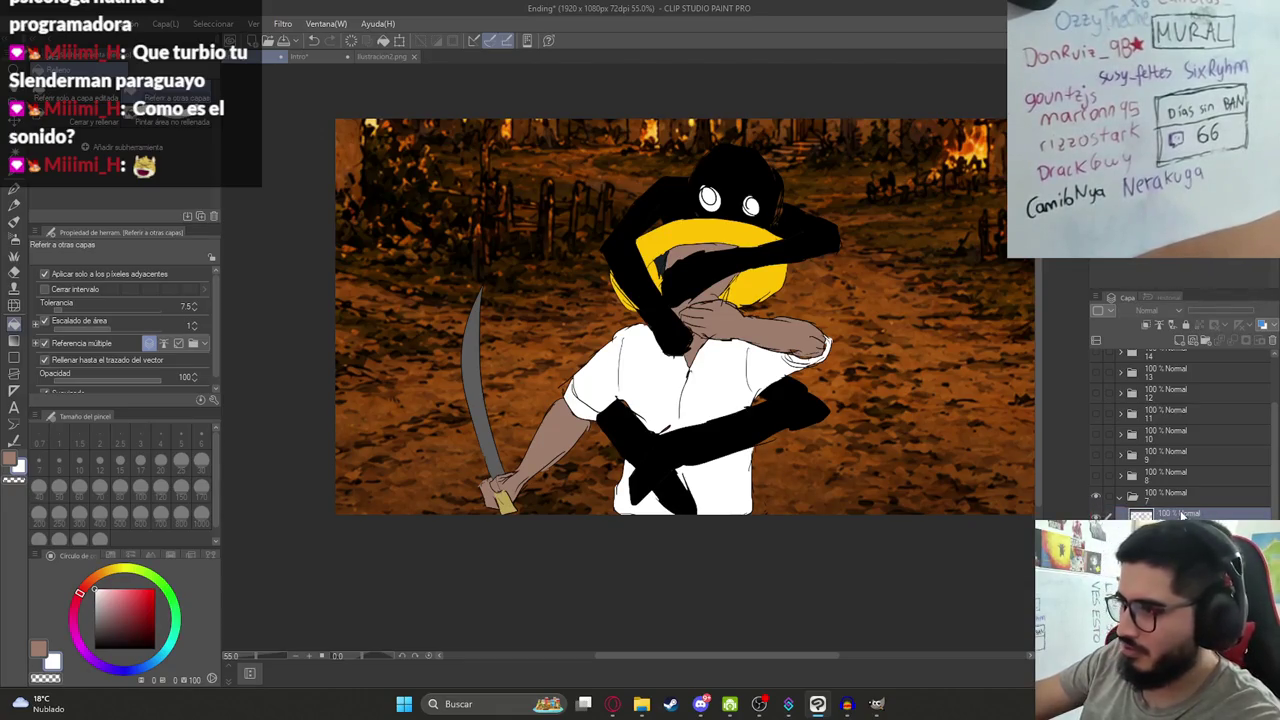
key(ctrl+z)
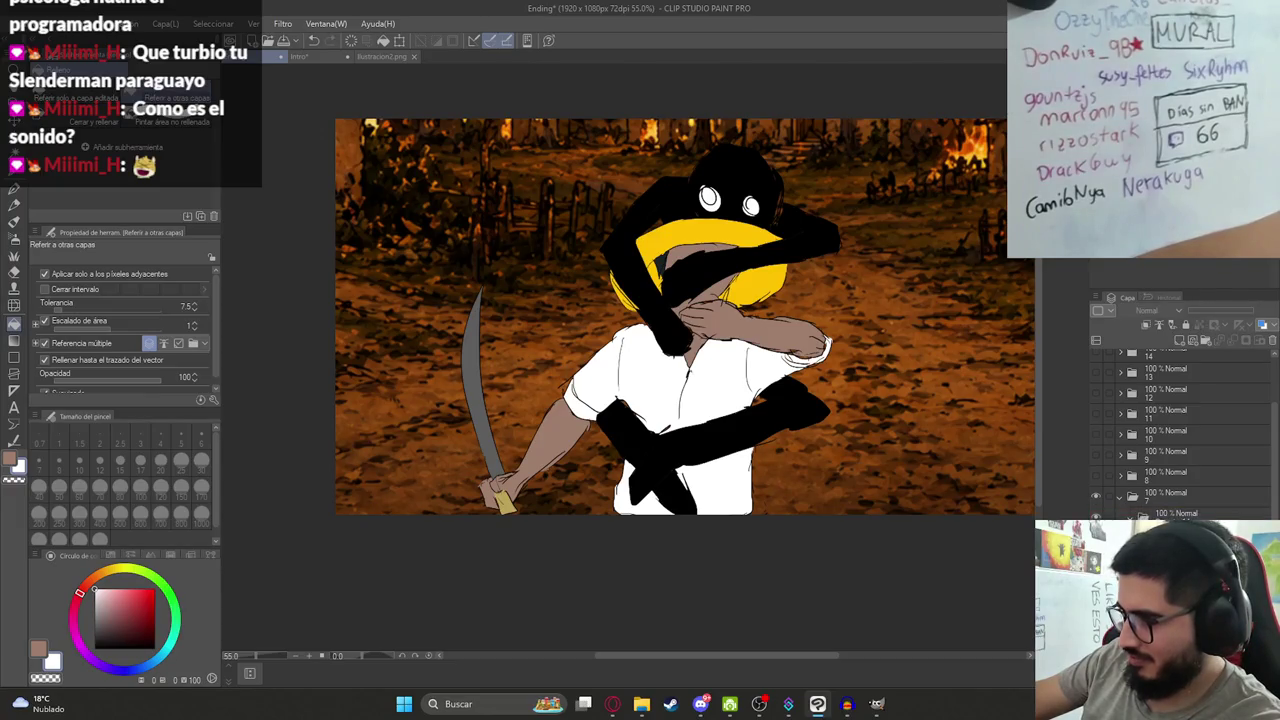
click(1150, 513)
key(alt+Tab)
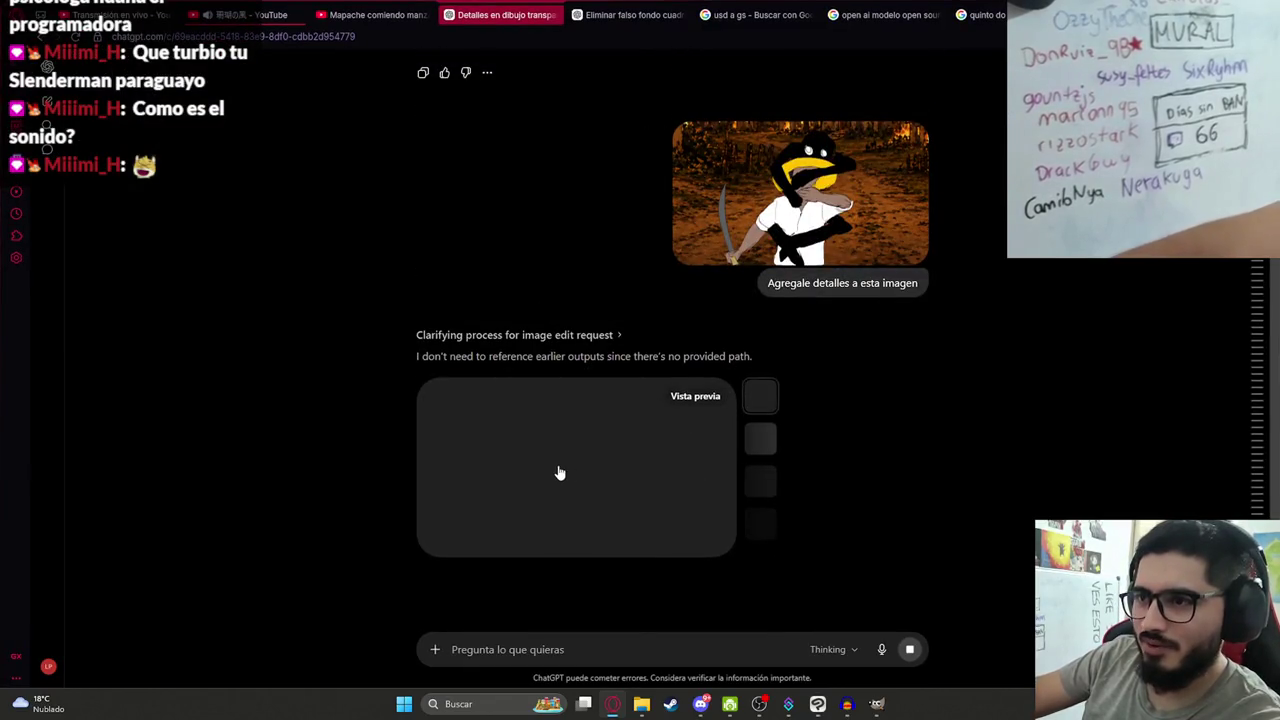
Open the finished creature-and-machete-man image full size and copy it with Copiar imagen.
scroll(560, 470, down, 1)
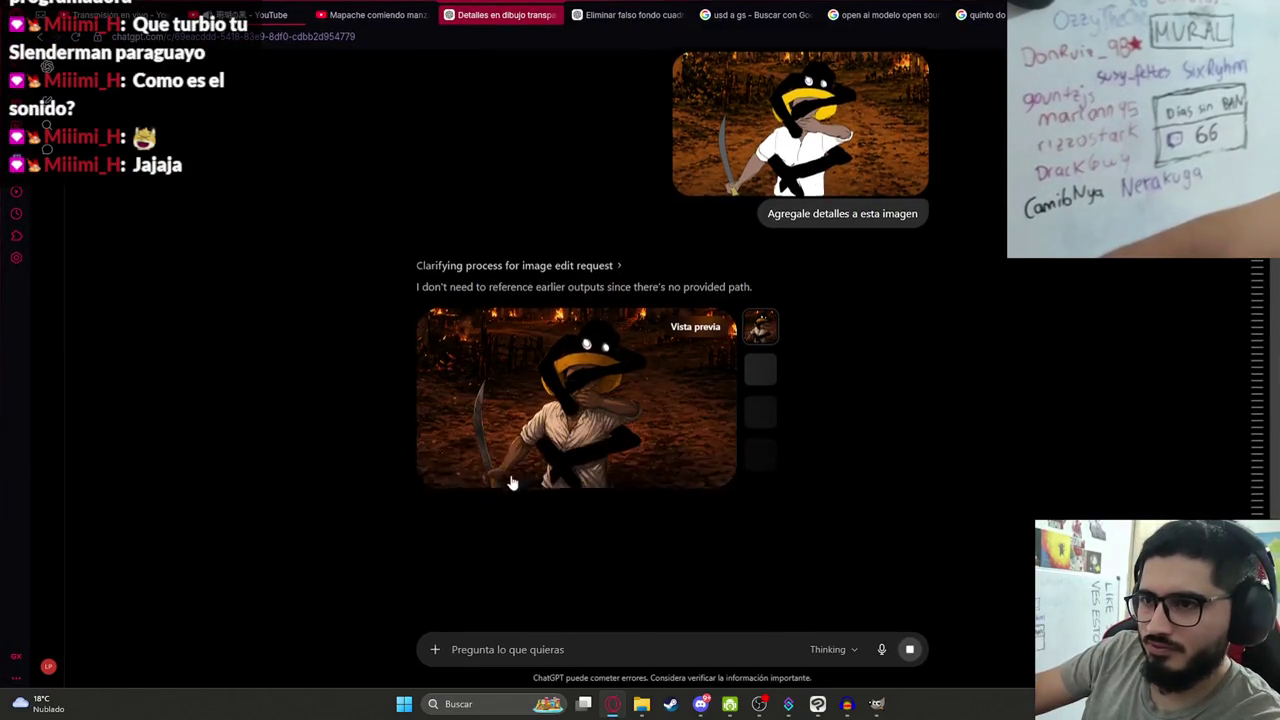
scroll(550, 427, down, 1)
click(552, 302)
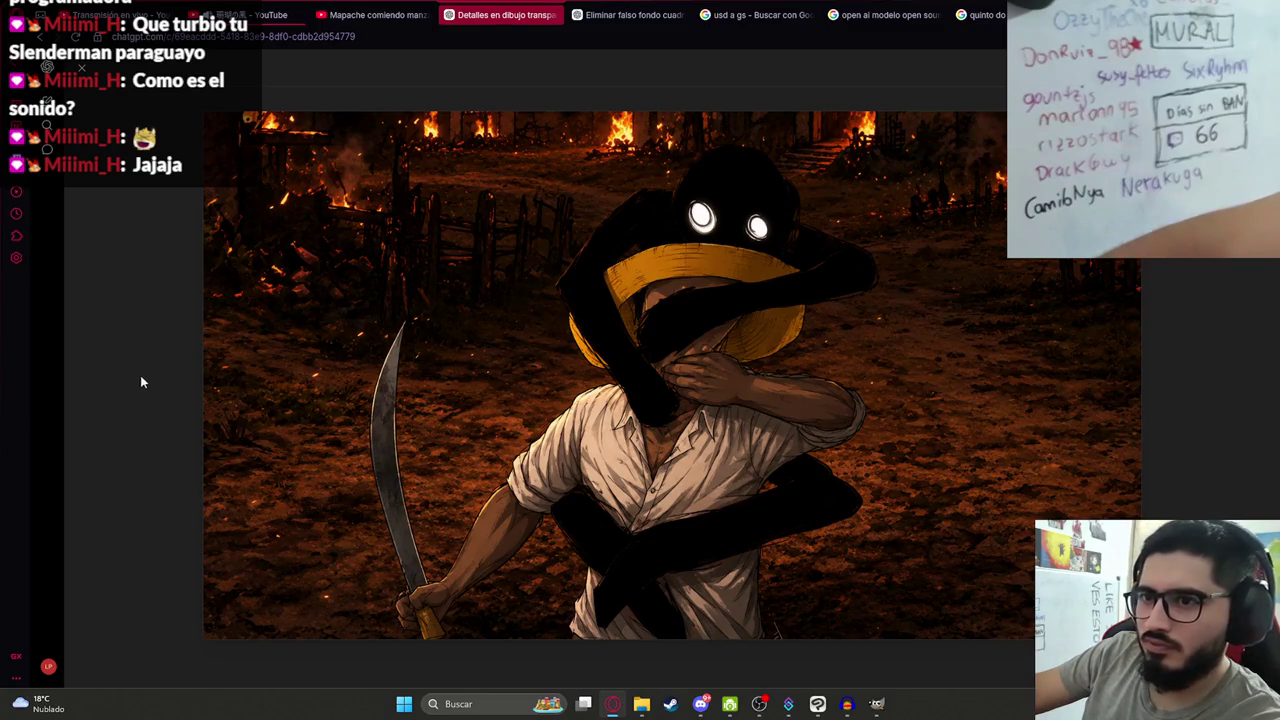
key(Escape)
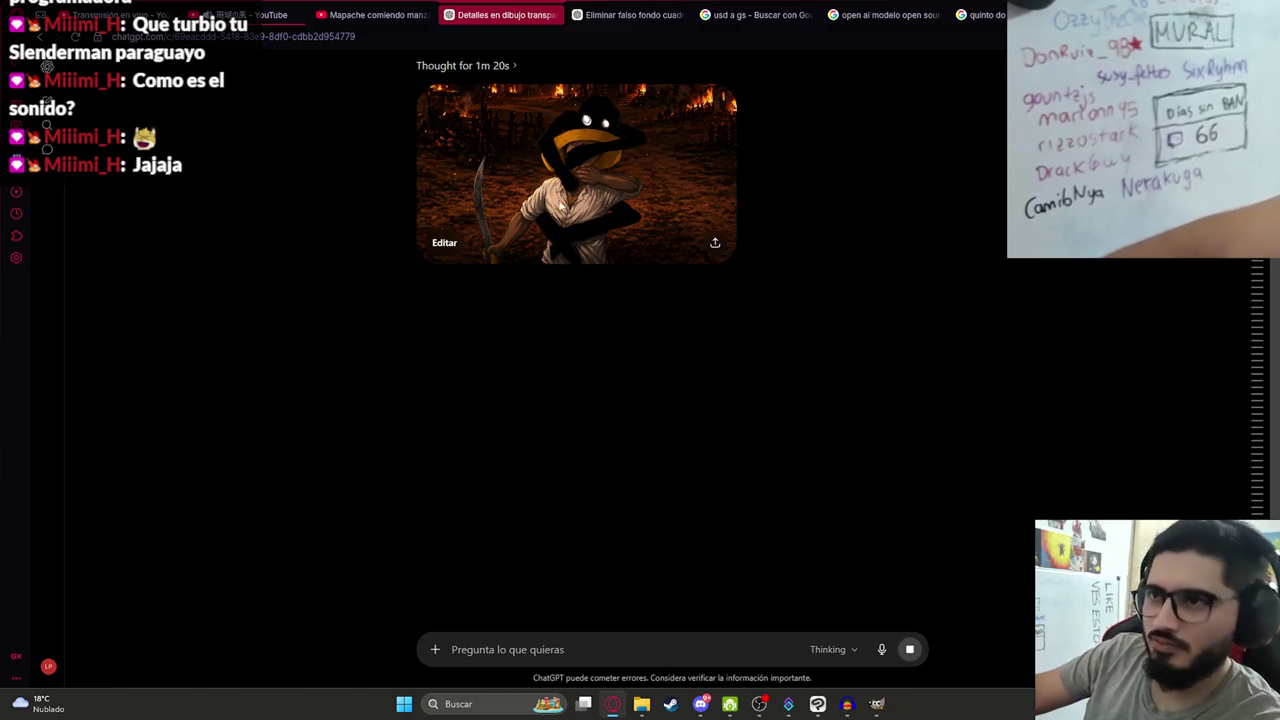
click(597, 215)
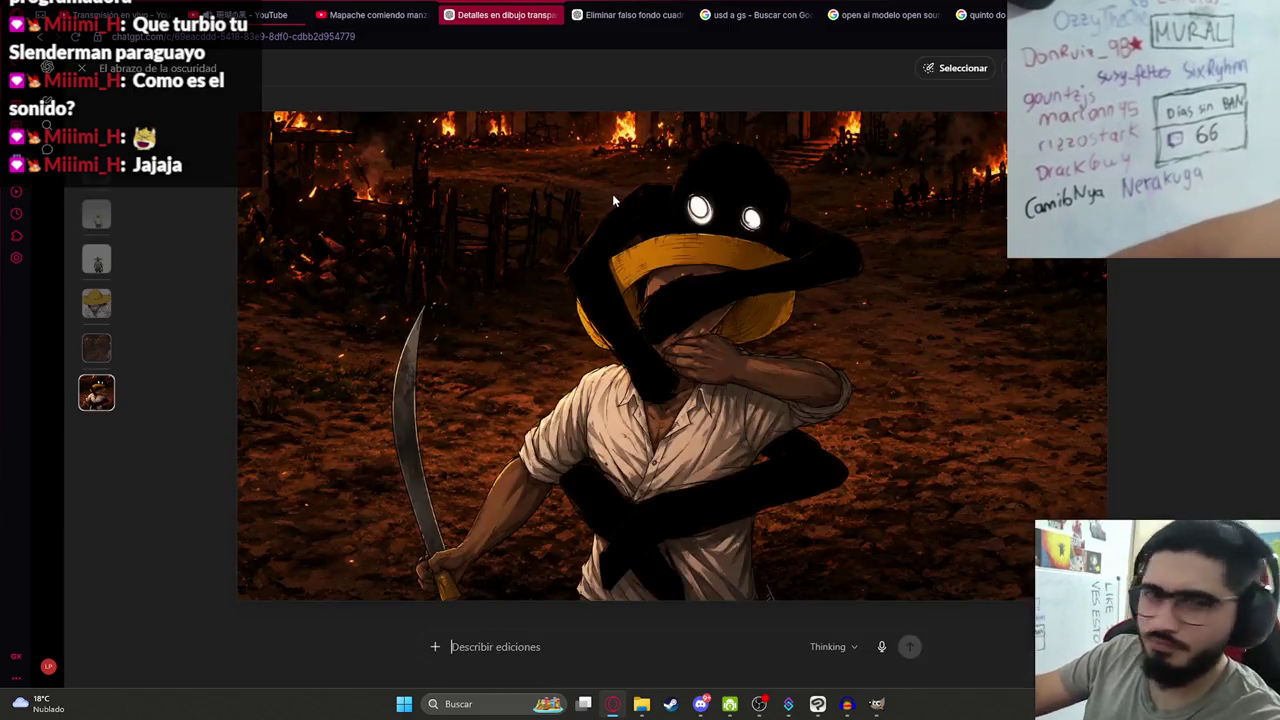
right_click(582, 234)
click(702, 310)
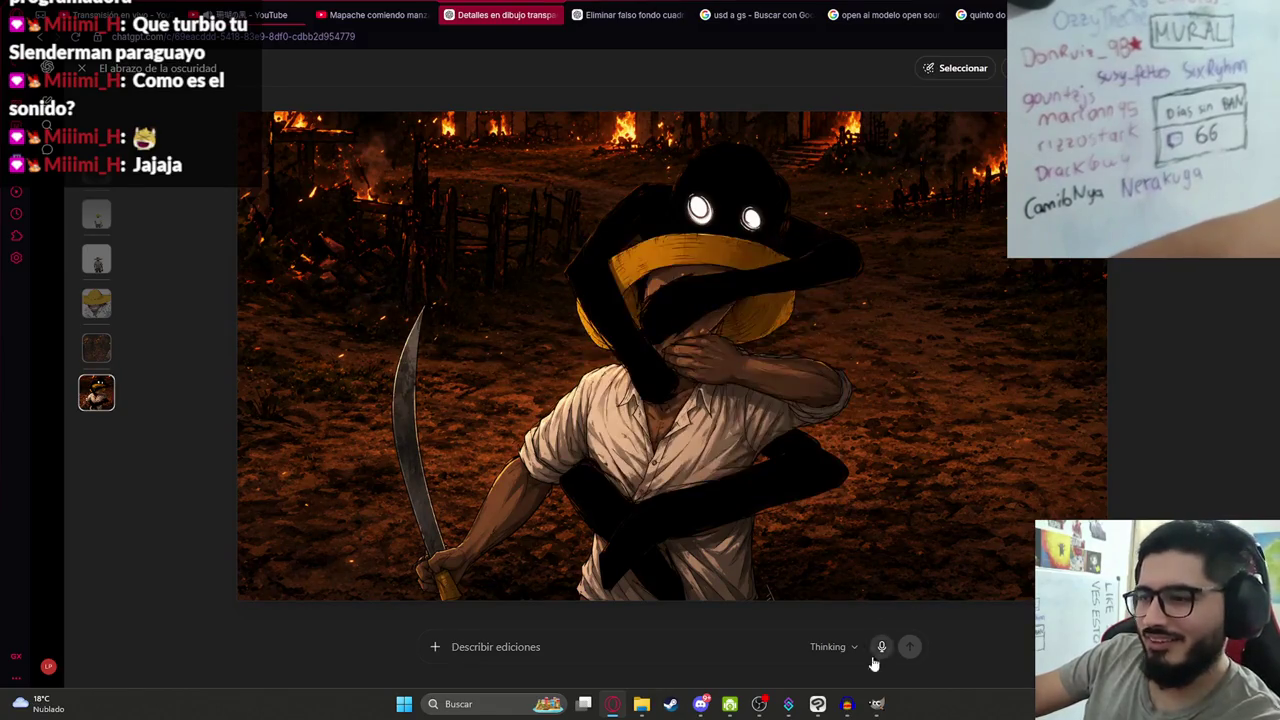
click(817, 704)
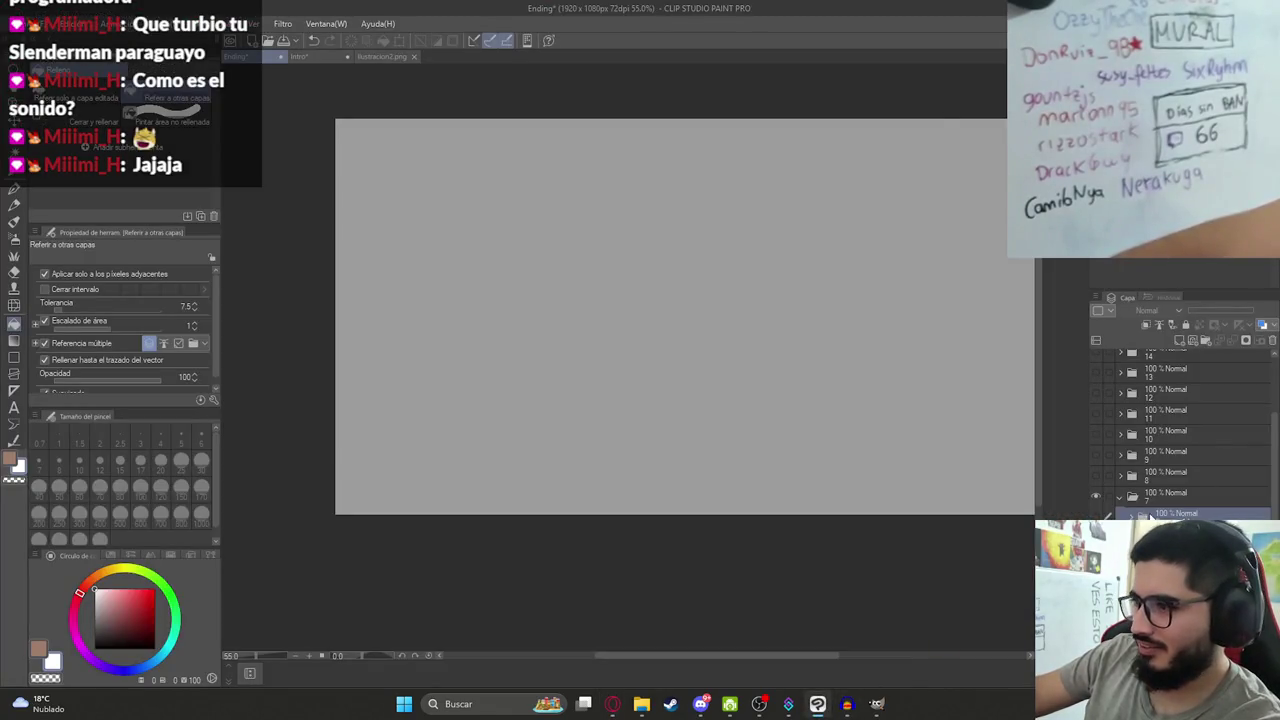
Paste the copied illustration and enlarge it to 116% so it fills the Ending canvas.
key(ctrl+v)
key(ctrl+t)
drag(812, 466, 910, 550)
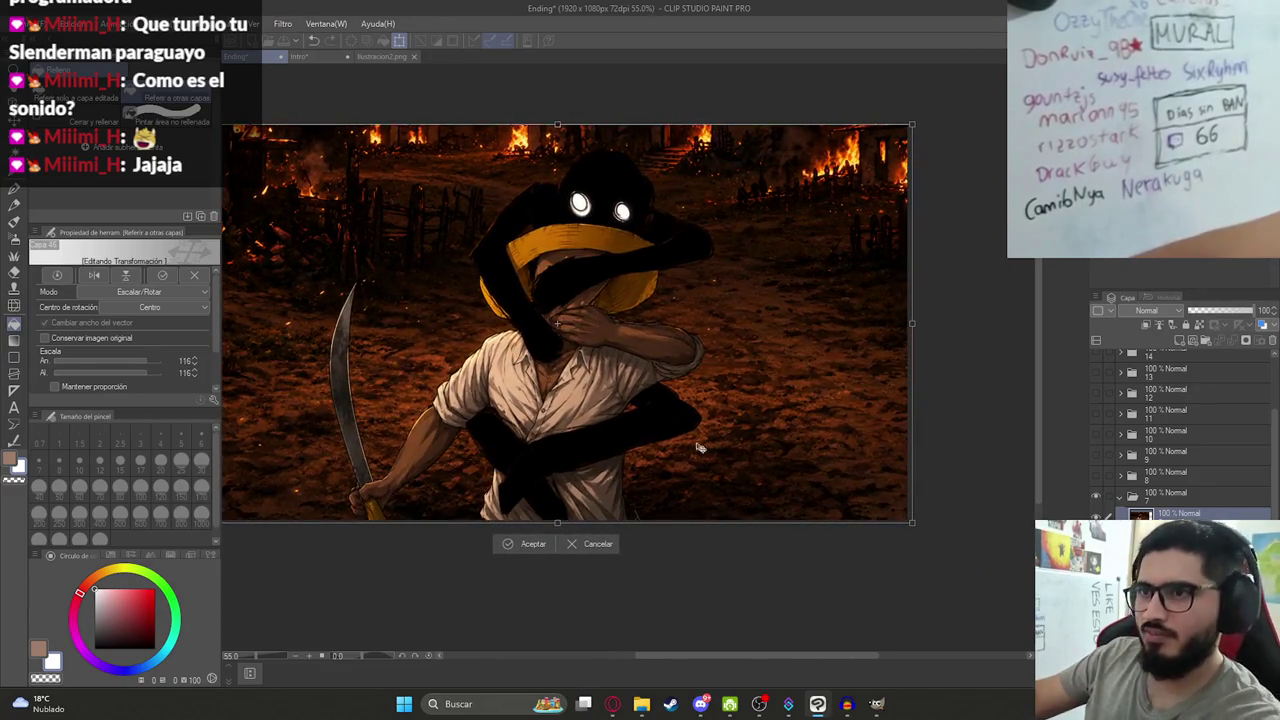
key(Return)
key(g)
scroll(684, 244, up, 2)
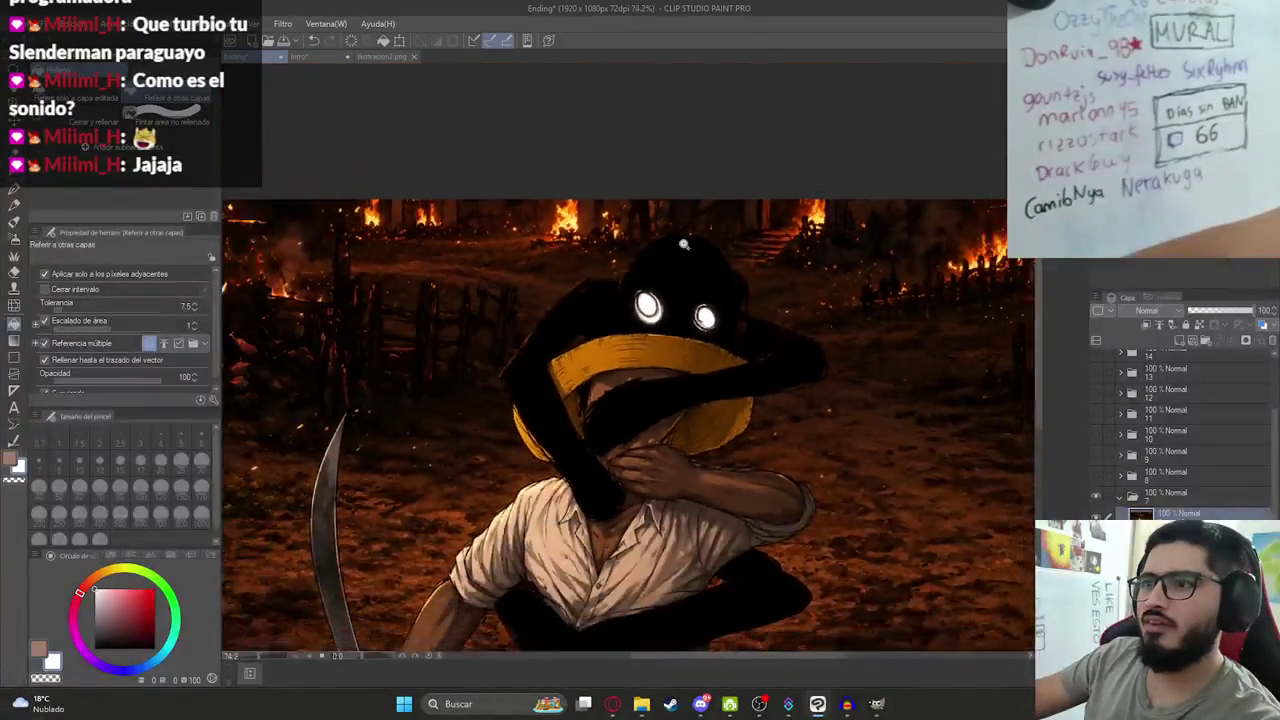
scroll(684, 244, down, 2)
drag(730, 482, 700, 410)
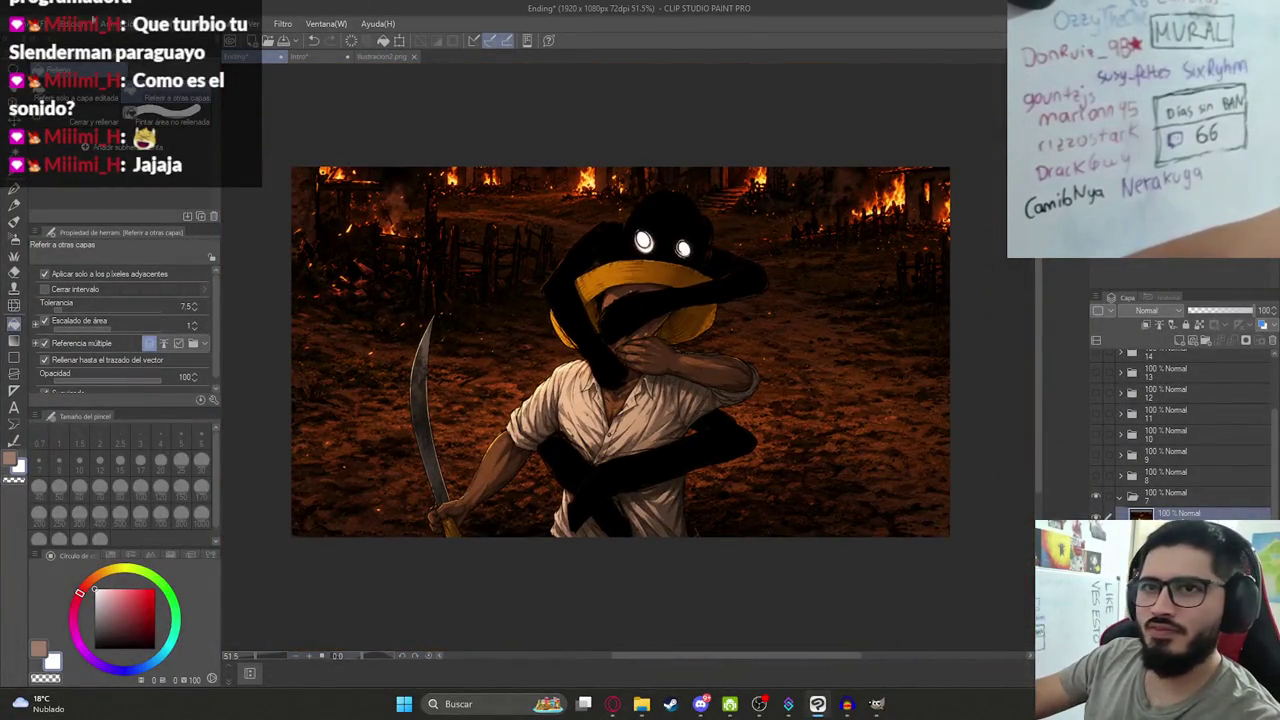
Export the layer as a PNG into the Ending folder, reusing the Ilustracion8 name.
click(20, 23)
click(328, 195)
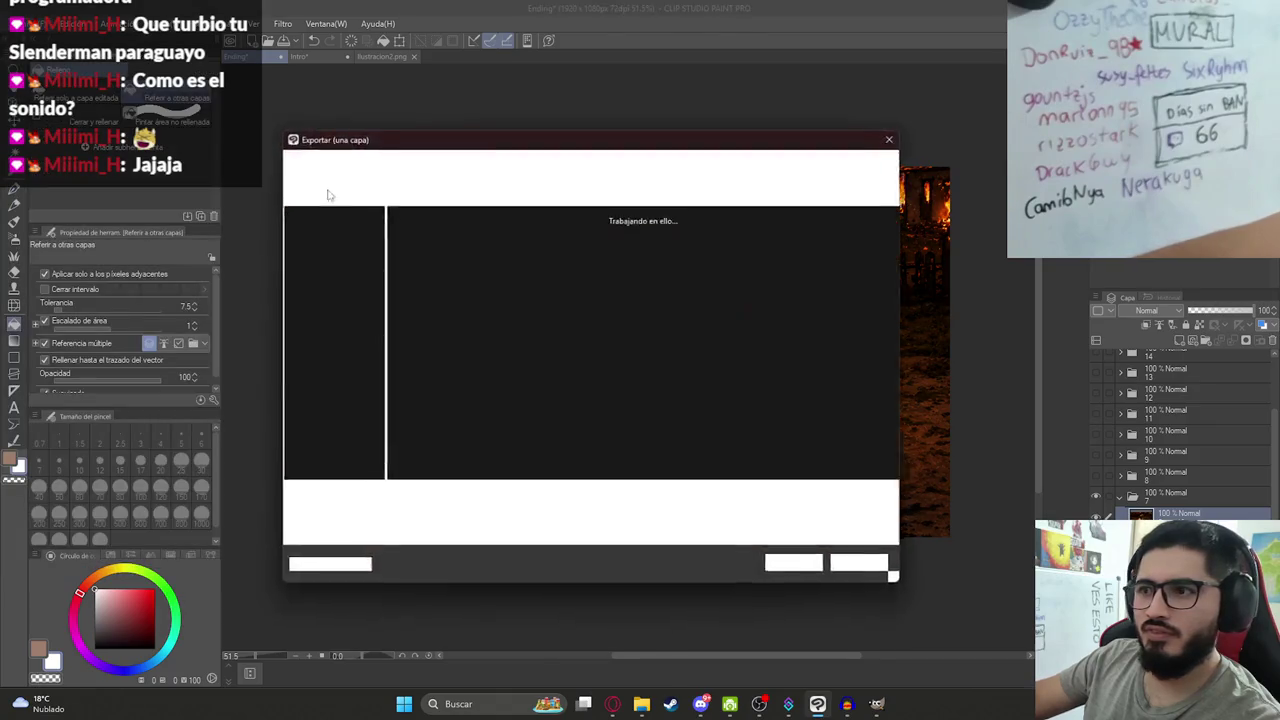
click(428, 433)
click(406, 497)
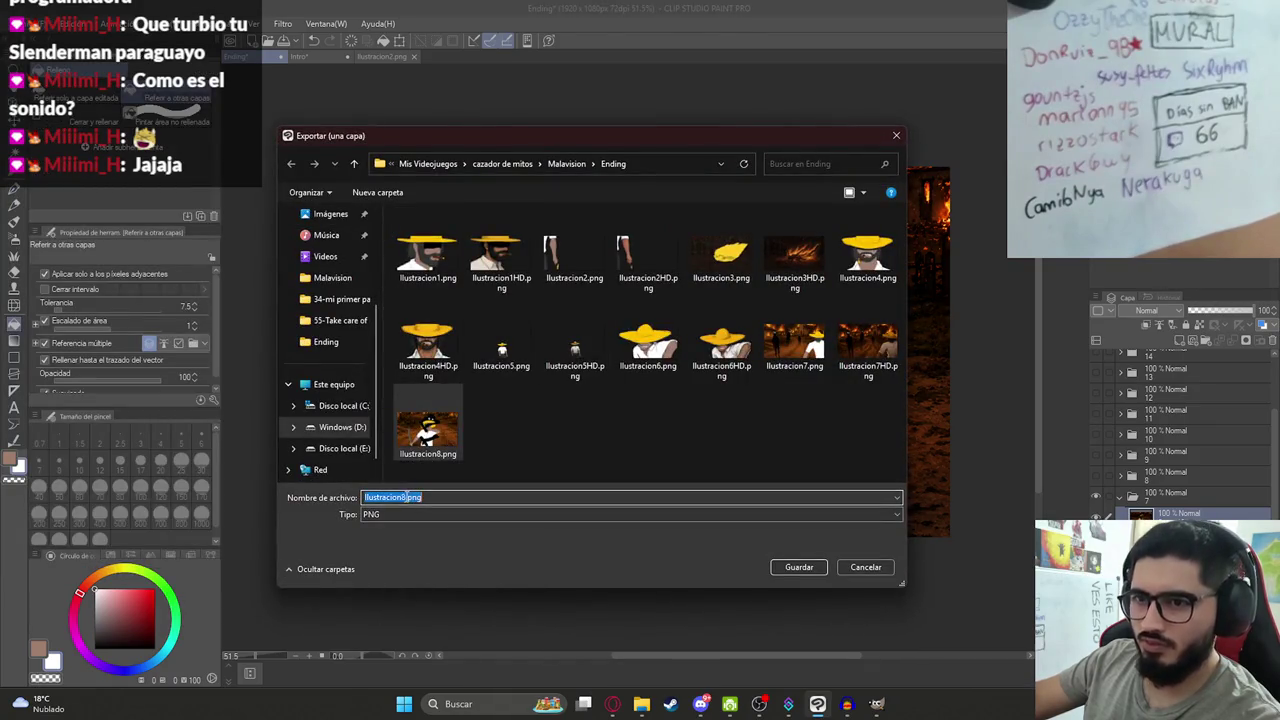
click(790, 567)
key(Return)
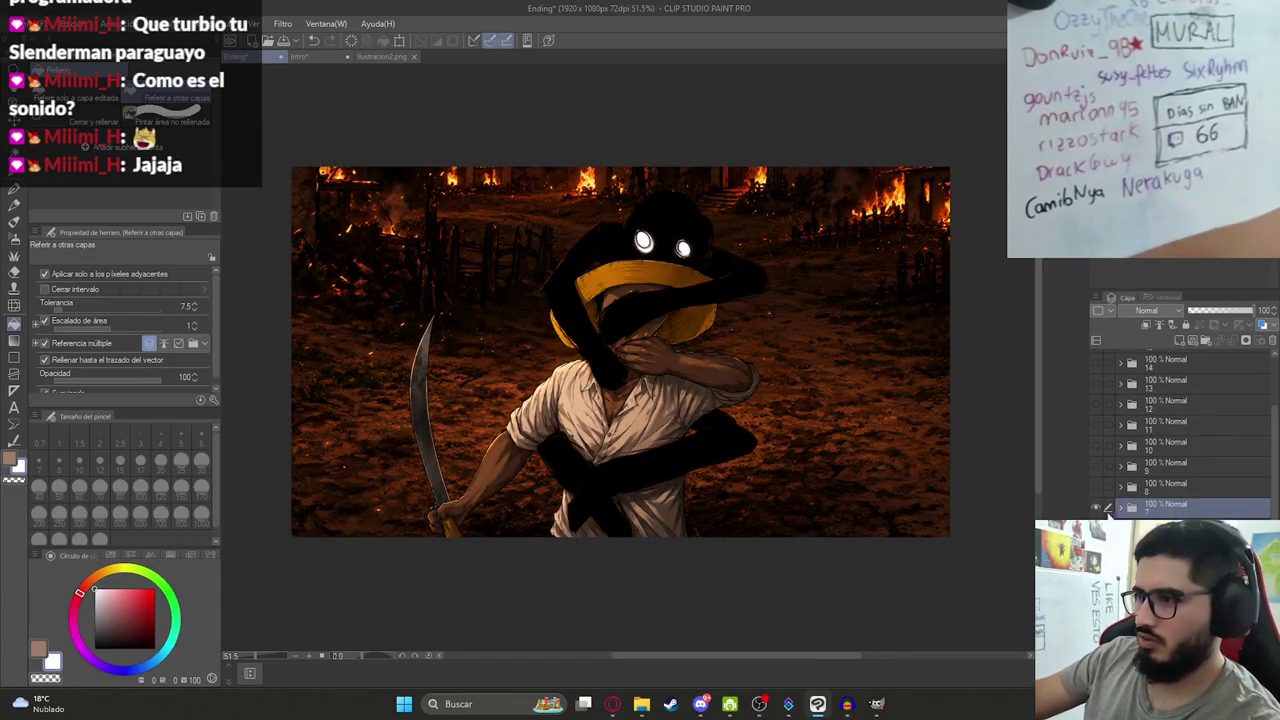
Hide the illustration, show the slash-effect folder, and check then select its Capa 15 layer.
click(1096, 507)
click(1096, 487)
click(1120, 486)
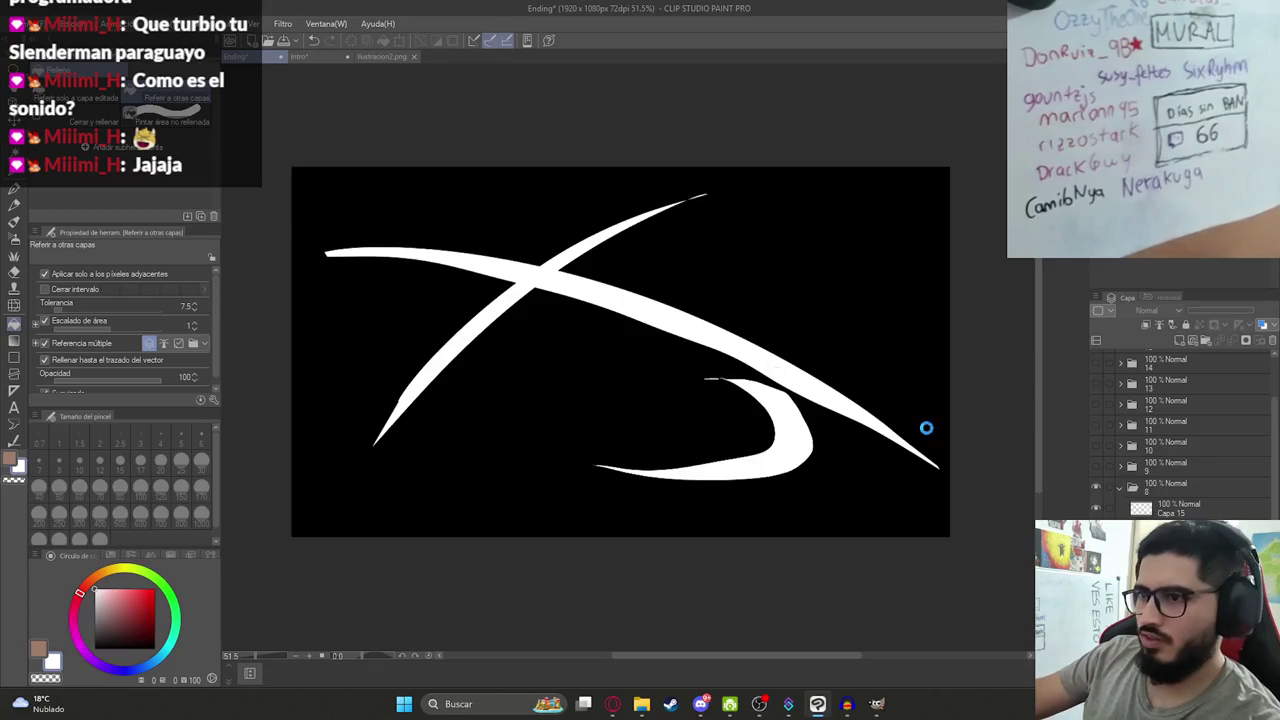
key(ctrl+z)
key(ctrl+z)
click(1096, 508)
click(1096, 508)
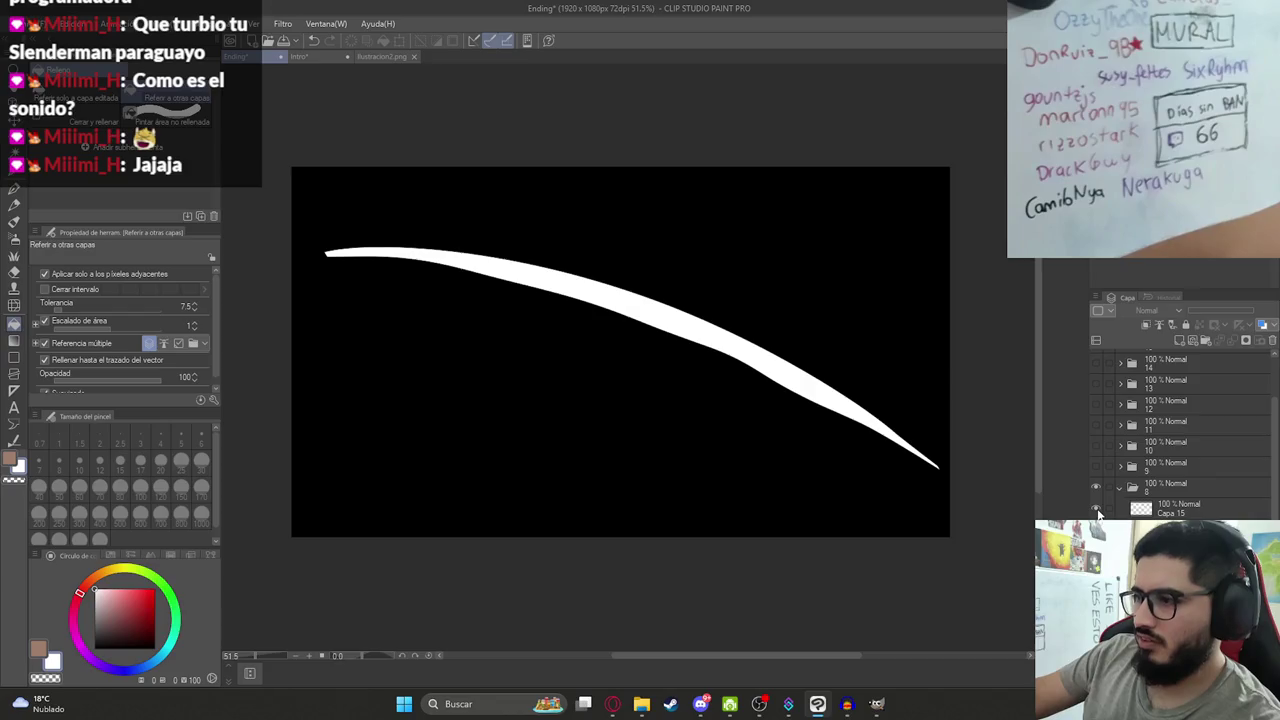
click(1096, 508)
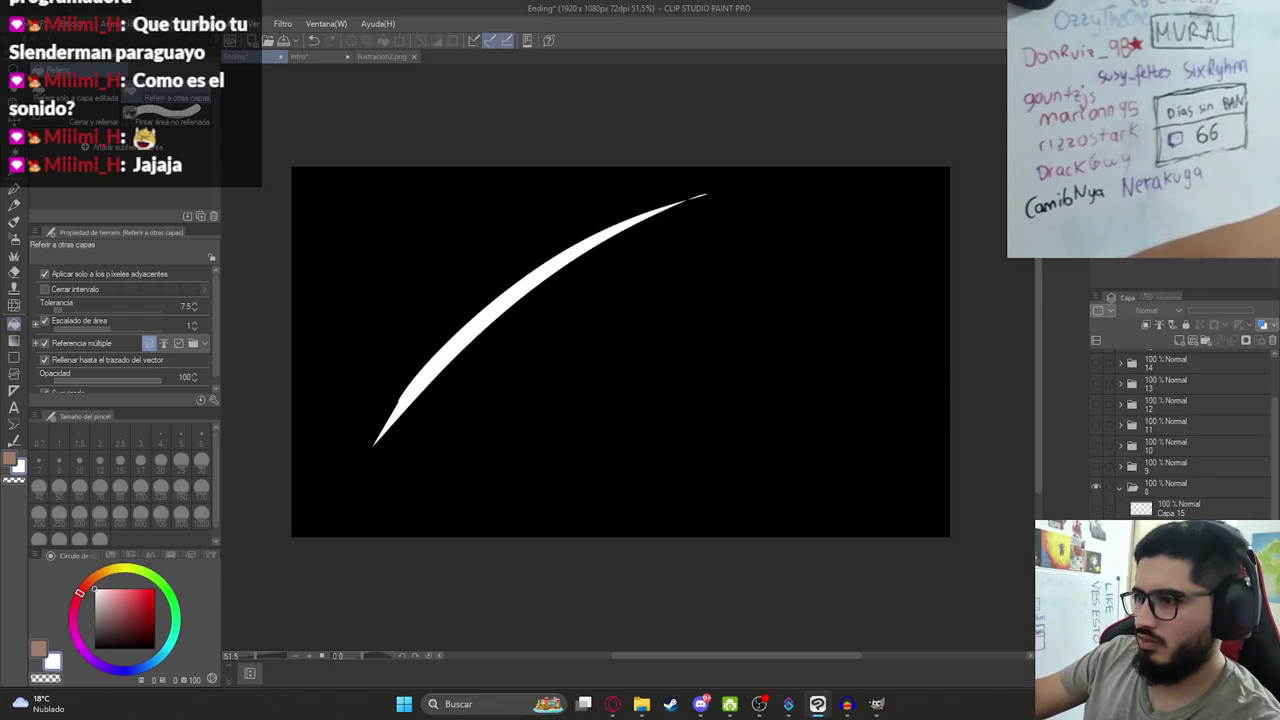
click(1163, 509)
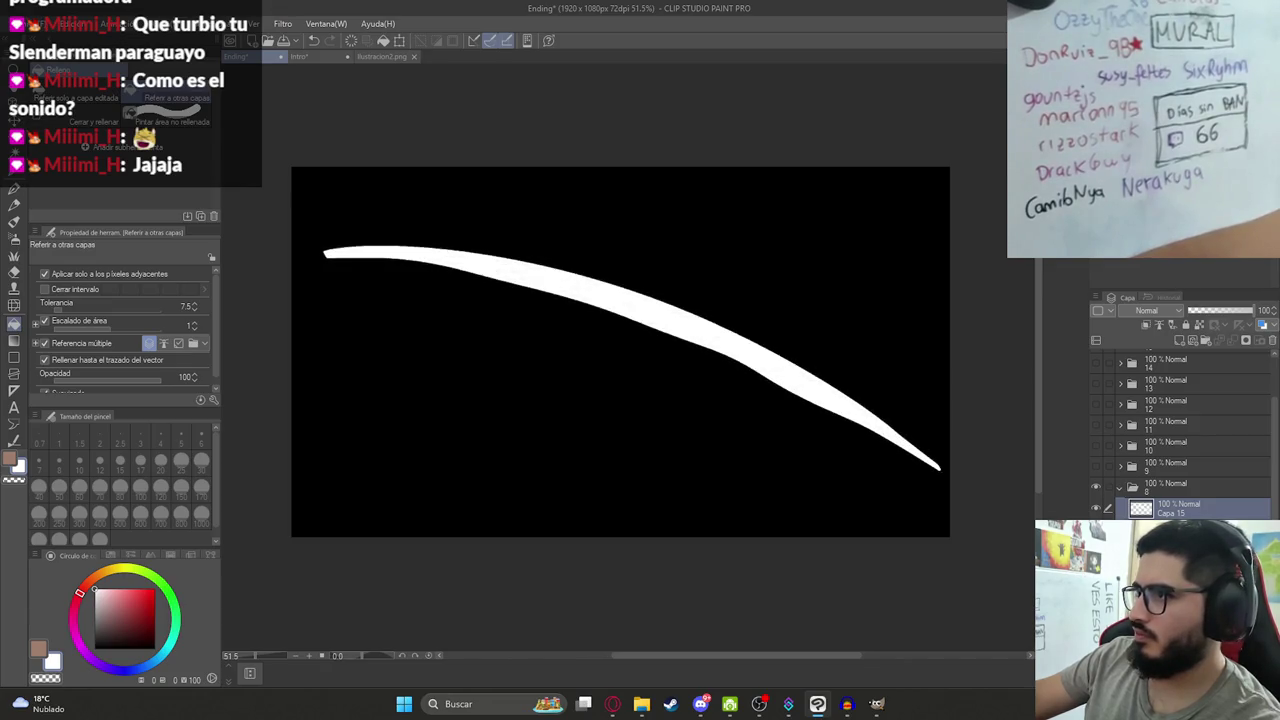
Try a cyan hue in the colour settings and confirm.
click(18, 463)
click(284, 326)
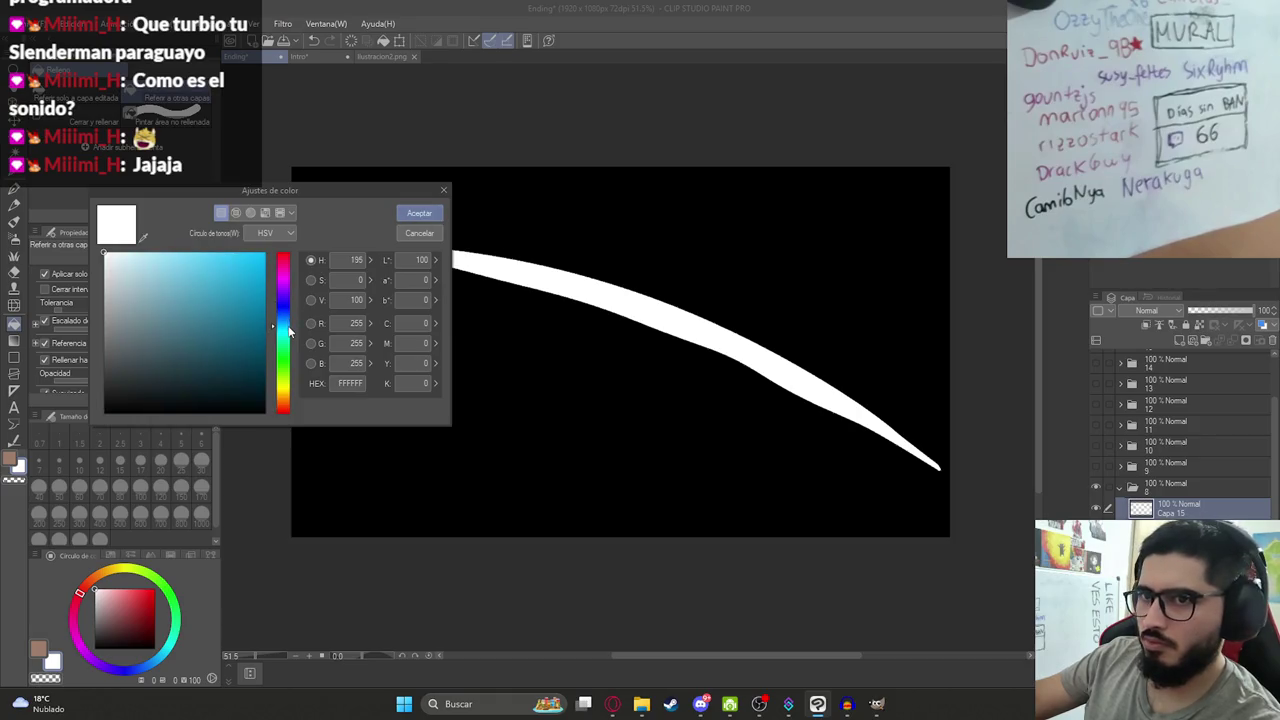
click(419, 213)
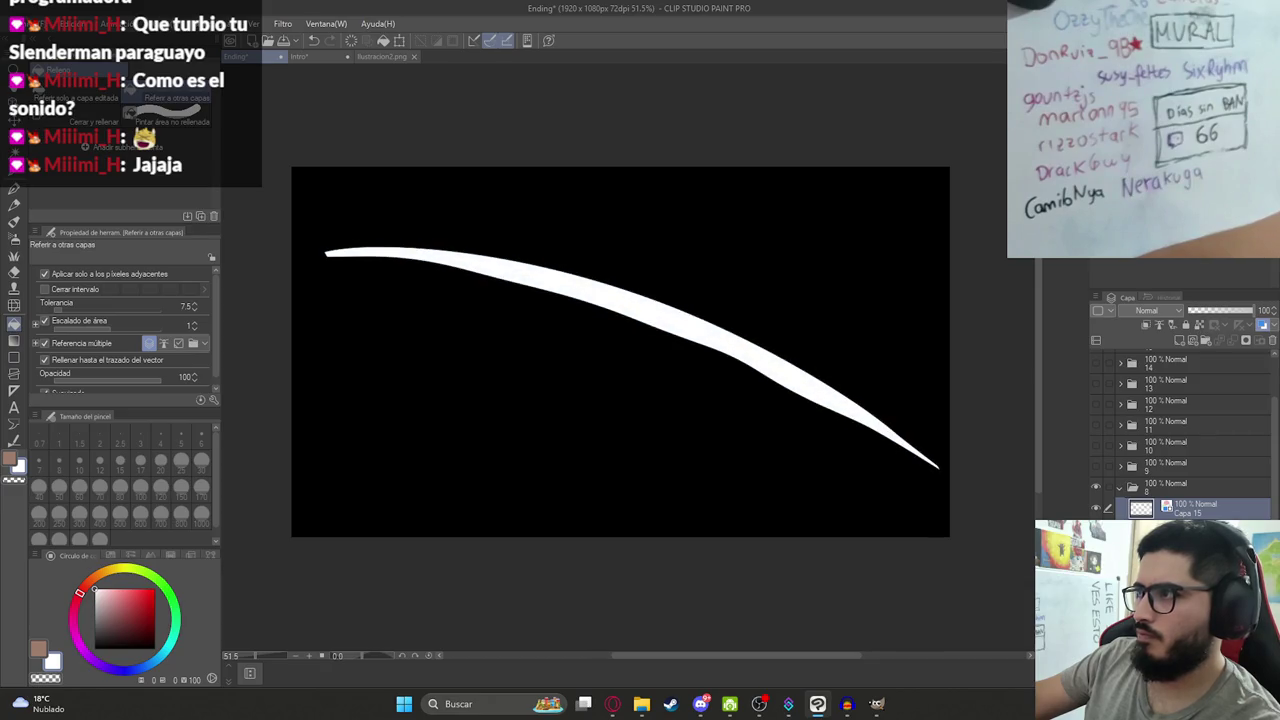
Play back the slash animation twice, zooming in and out to inspect the white strokes.
key(ctrl+minus)
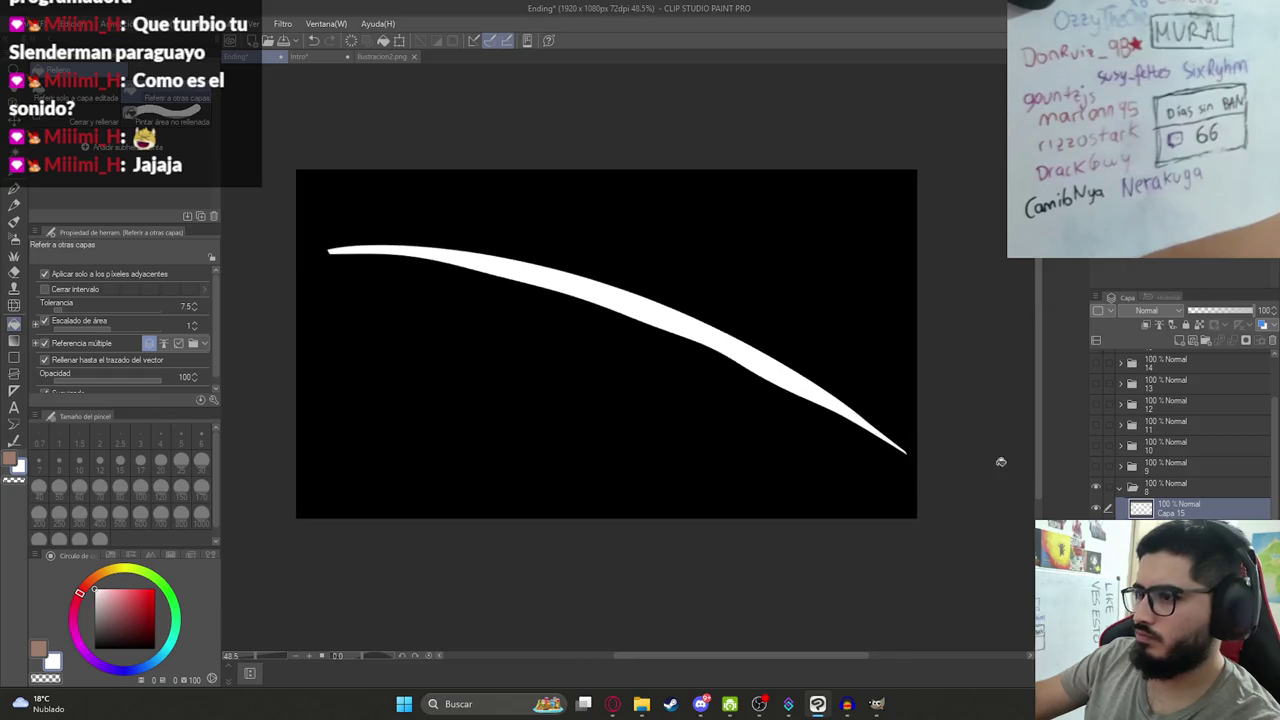
key(space)
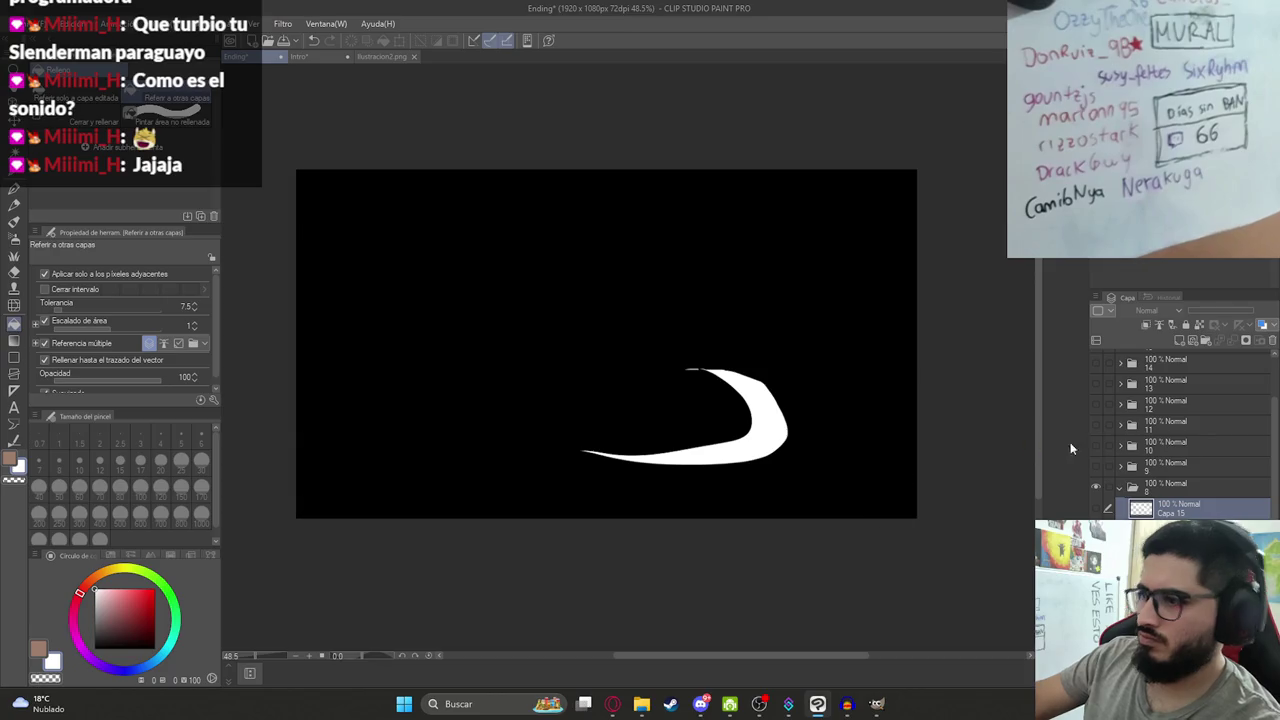
scroll(624, 342, up, 3)
scroll(624, 342, up, 2)
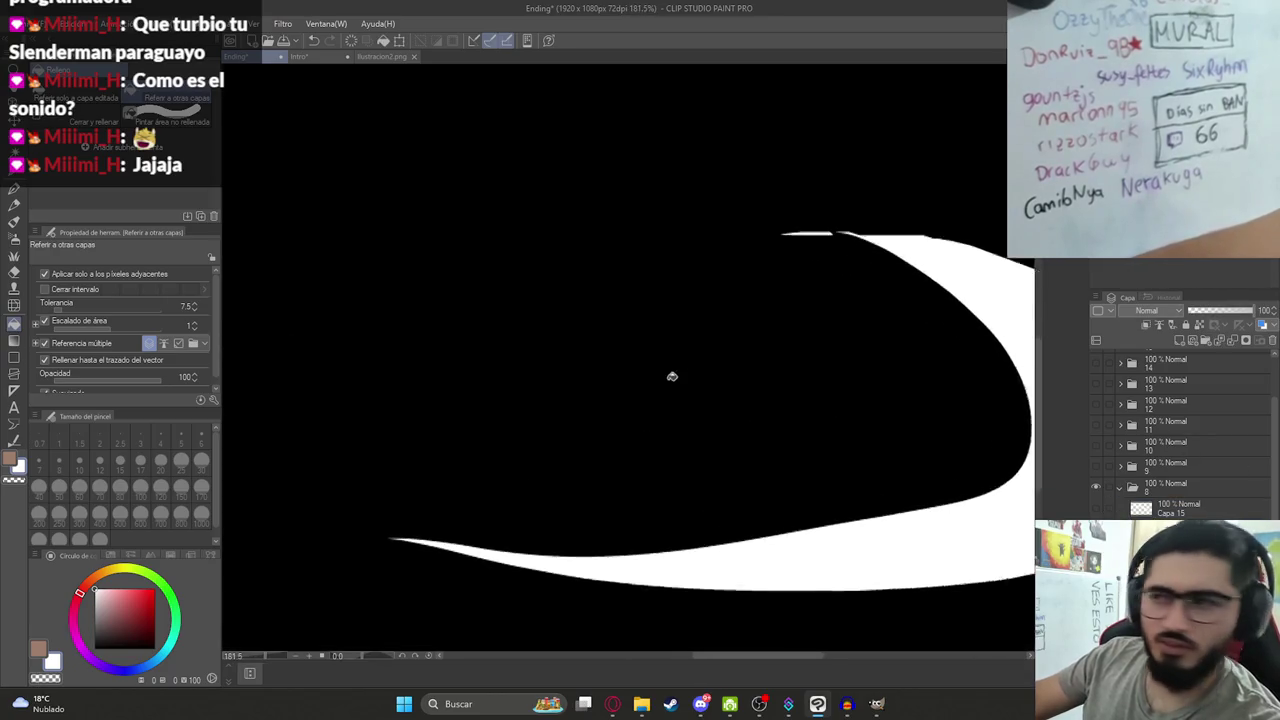
scroll(671, 374, up, 1)
scroll(671, 266, up, 1)
key(e)
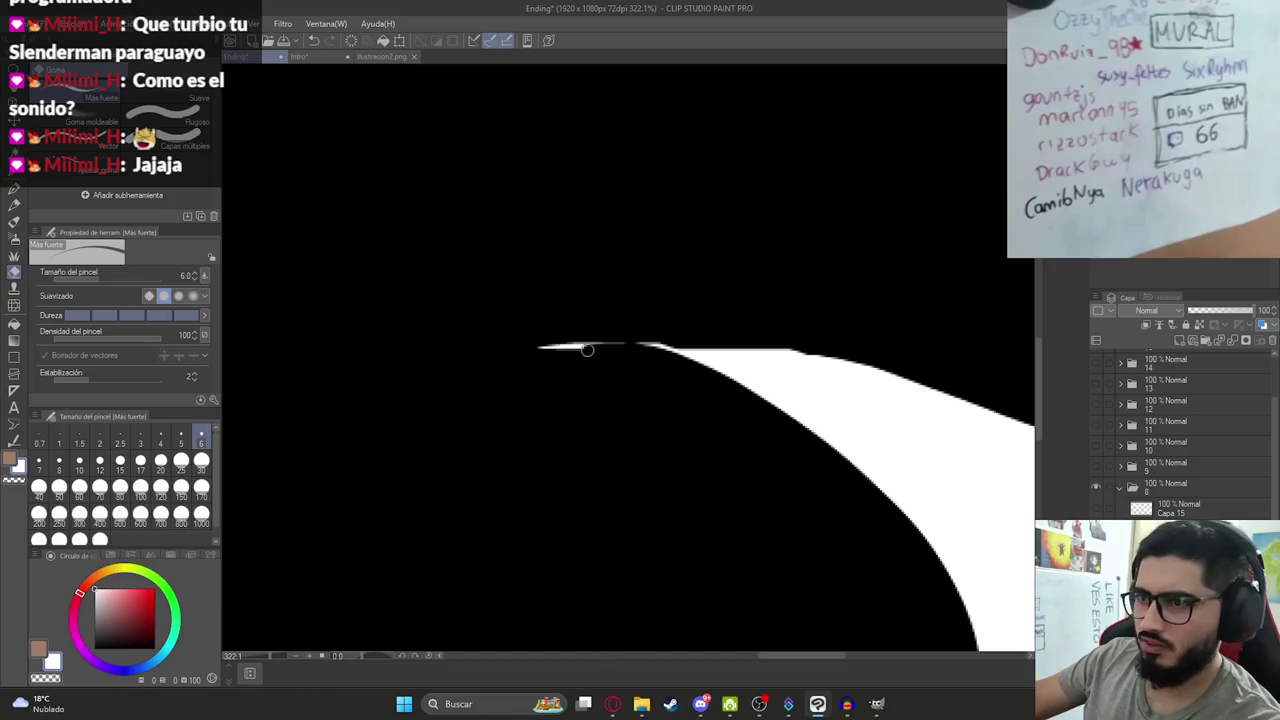
scroll(546, 345, down, 3)
scroll(700, 349, down, 2)
scroll(683, 340, up, 2)
scroll(717, 371, down, 1)
scroll(633, 446, down, 1)
key(Return)
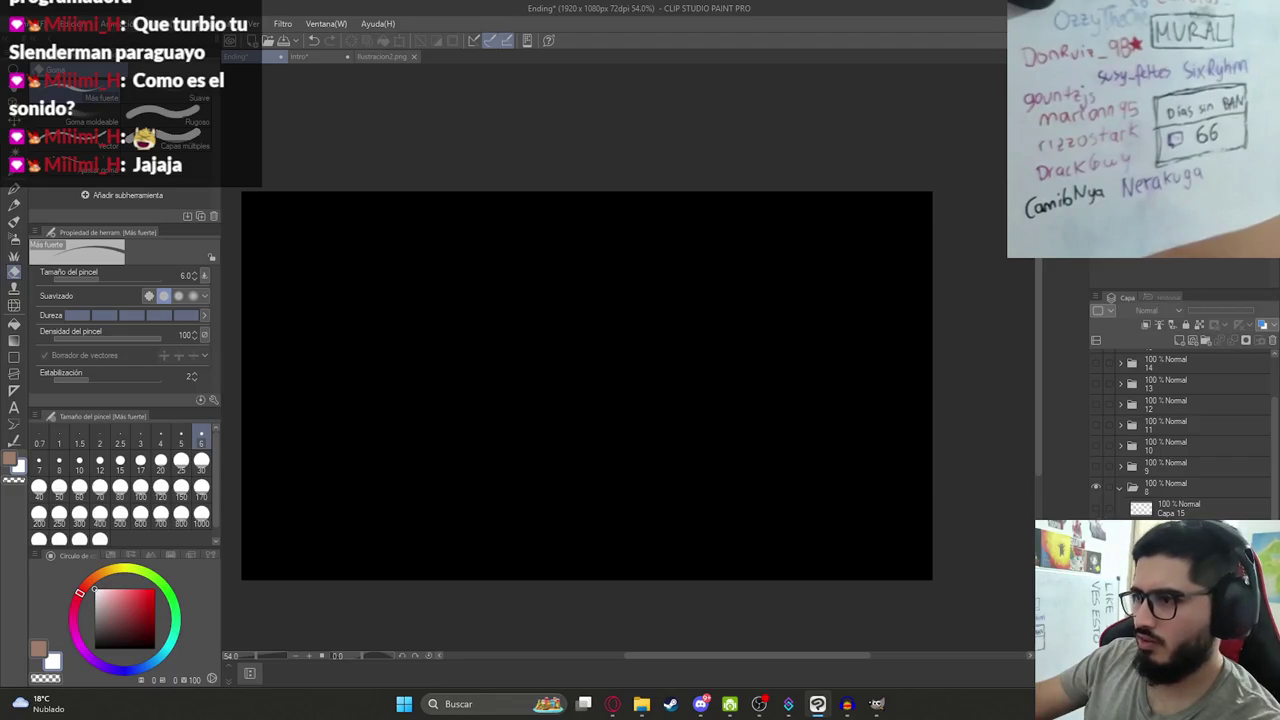
scroll(668, 220, up, 4)
scroll(614, 200, down, 5)
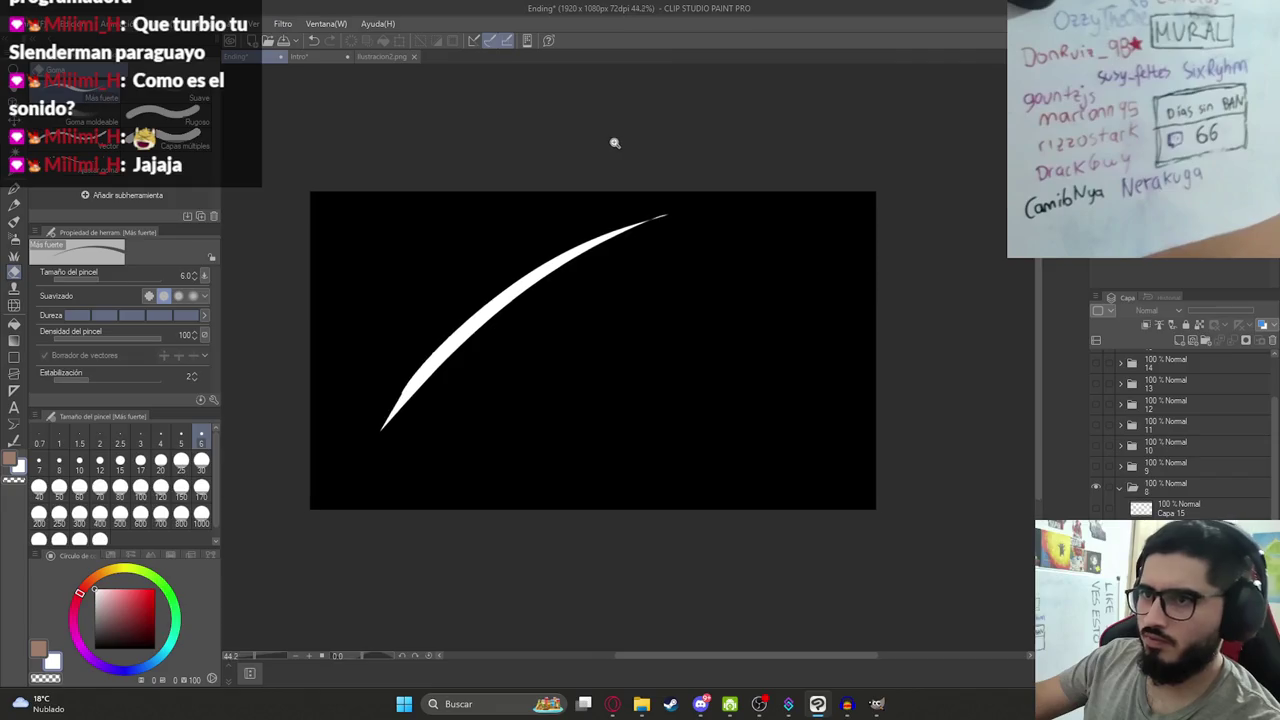
scroll(800, 260, up, 1)
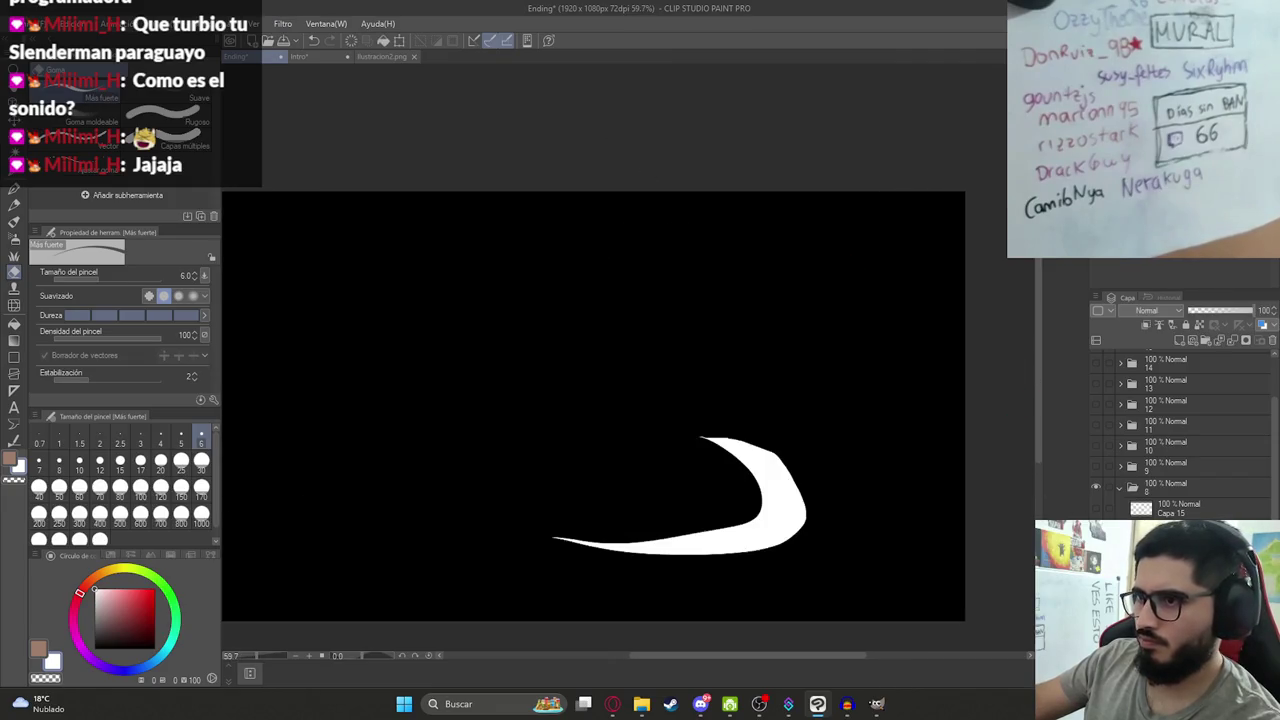
click(40, 23)
mouse_move(120, 195)
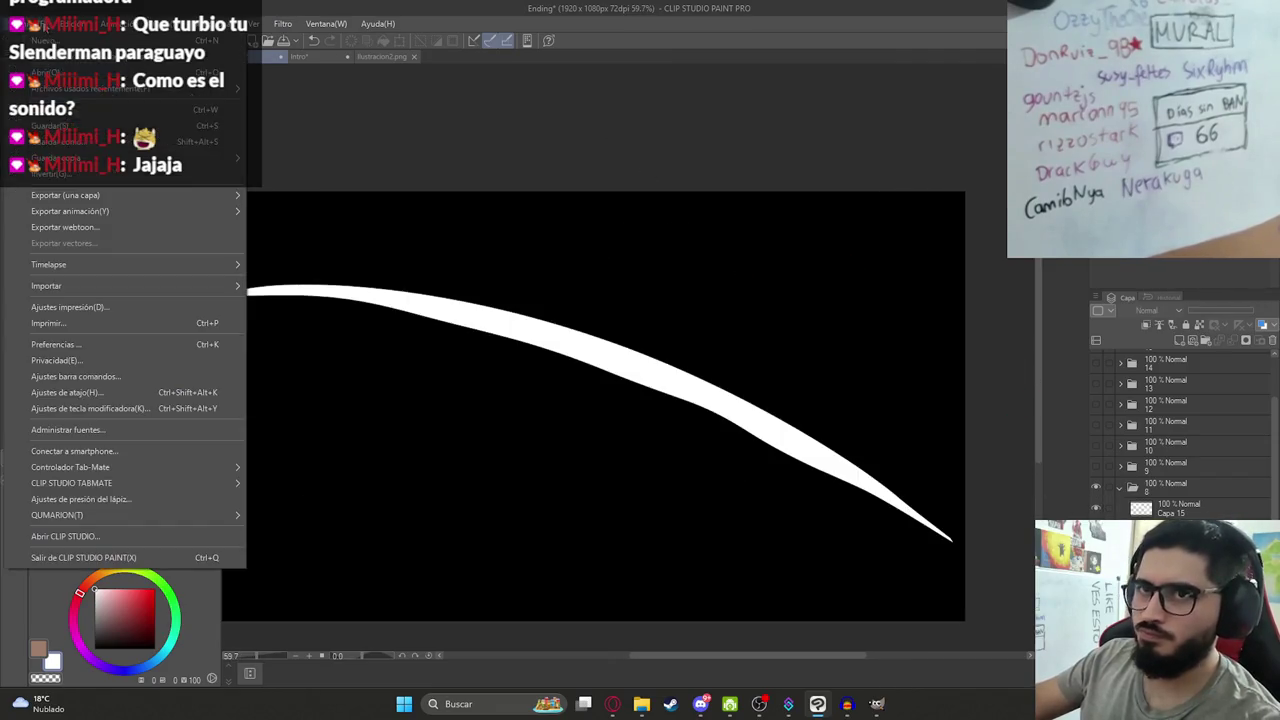
Export the current slash frame as a PNG named Ilustracion9.png.
click(343, 231)
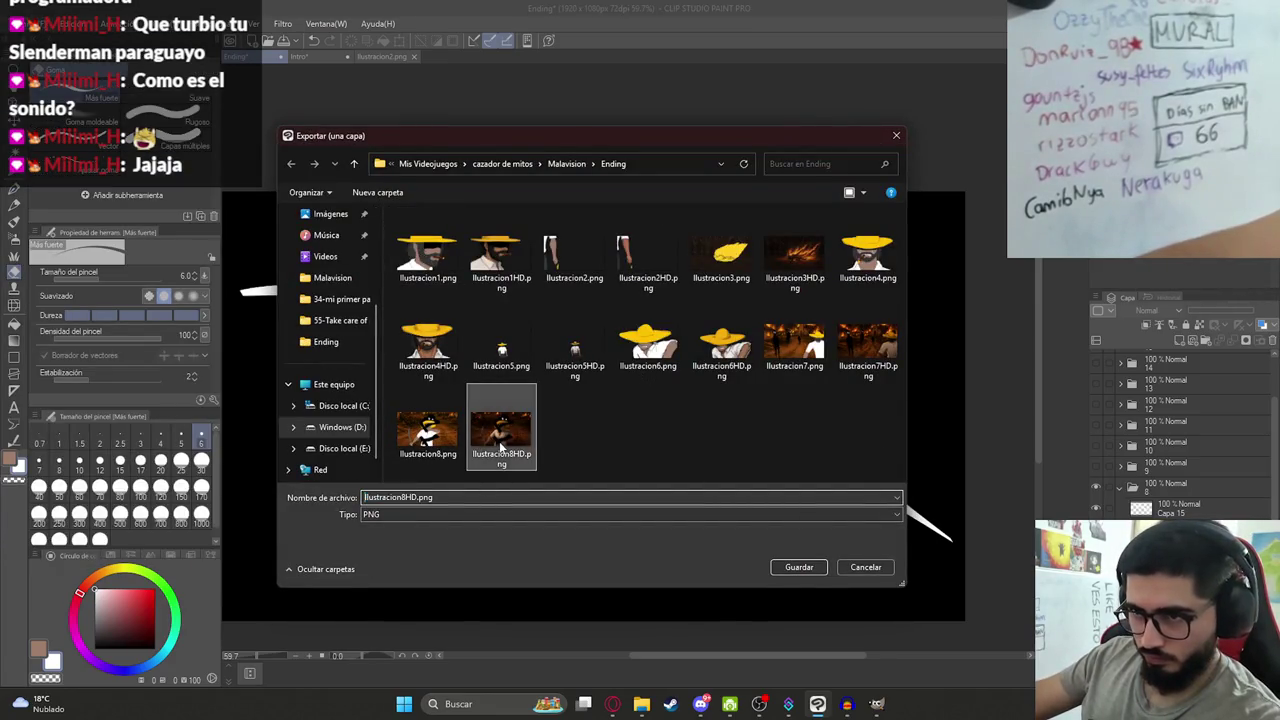
click(428, 432)
text(Ilustracion9.png)
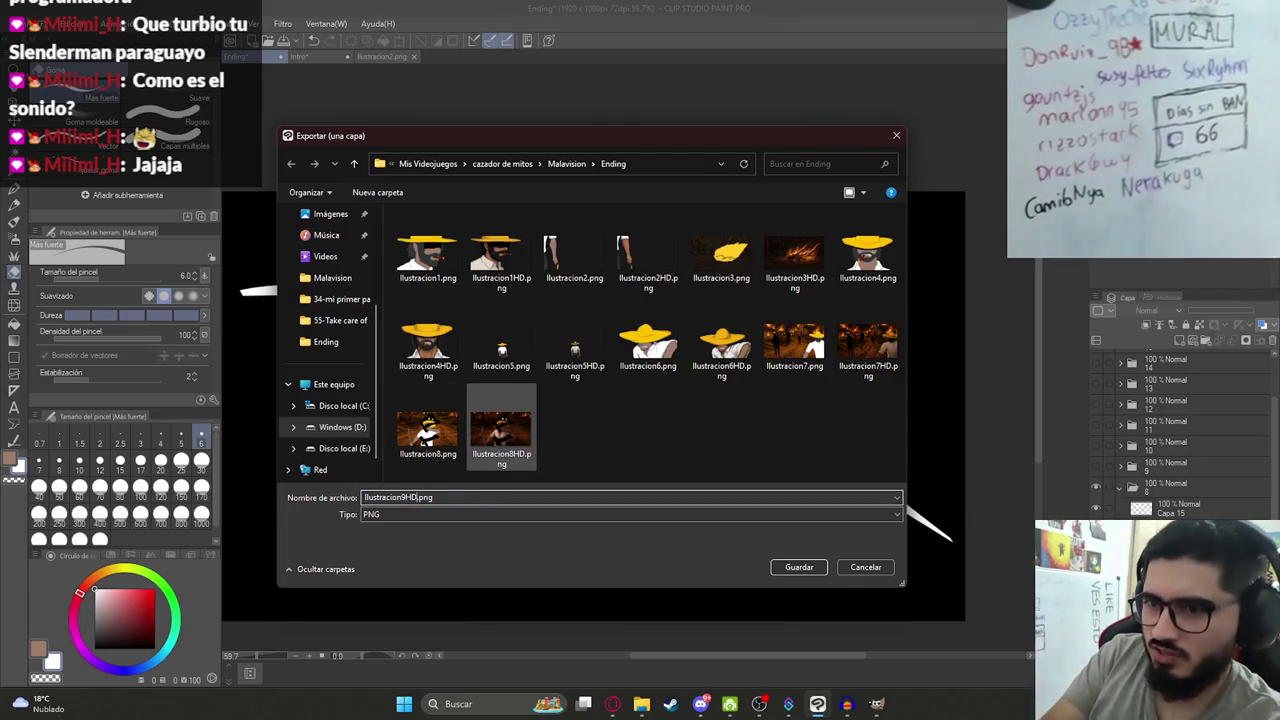
key(Return)
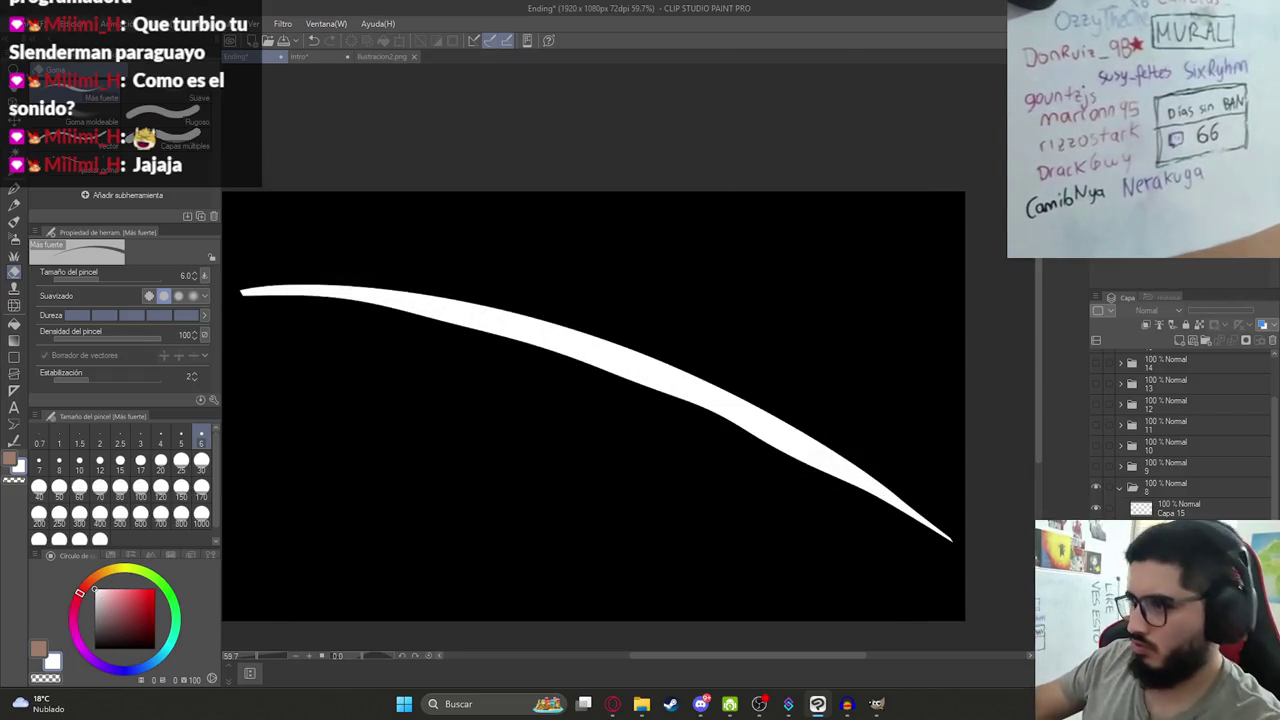
Add a stroke and export the crossed-slash frame as Ilustracion10HD.png.
drag(297, 514, 683, 224)
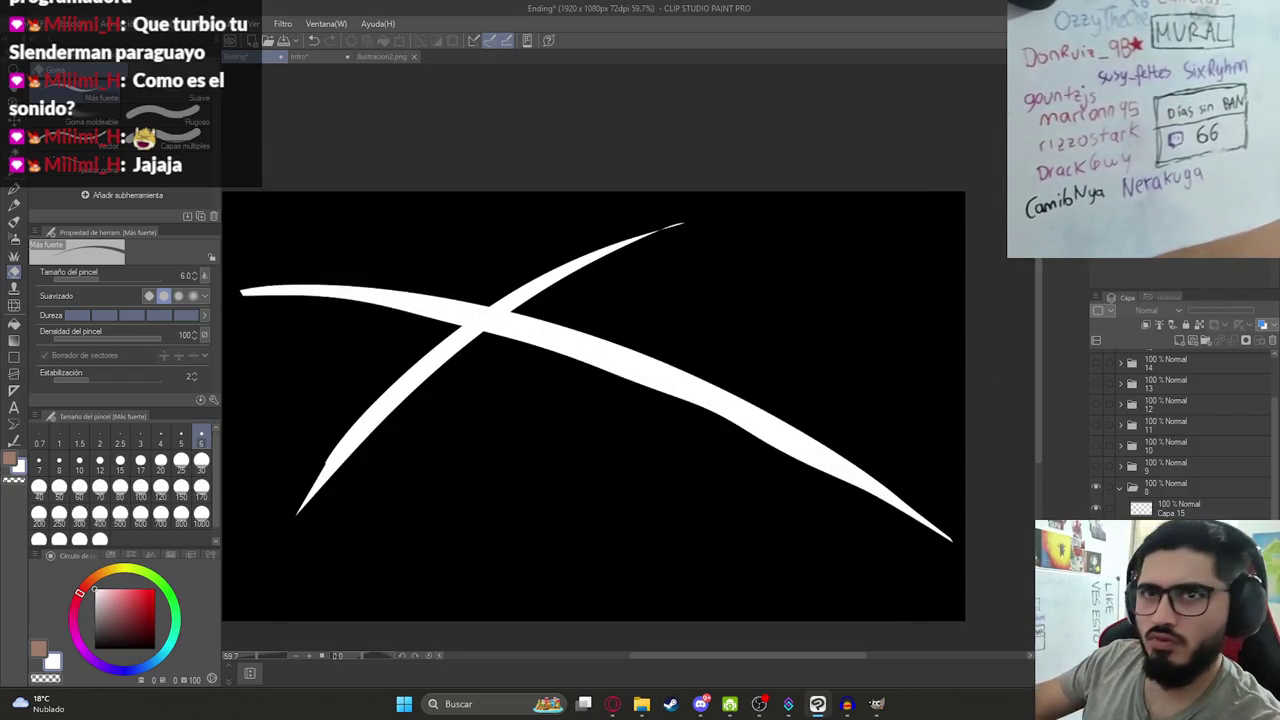
click(16, 23)
click(294, 229)
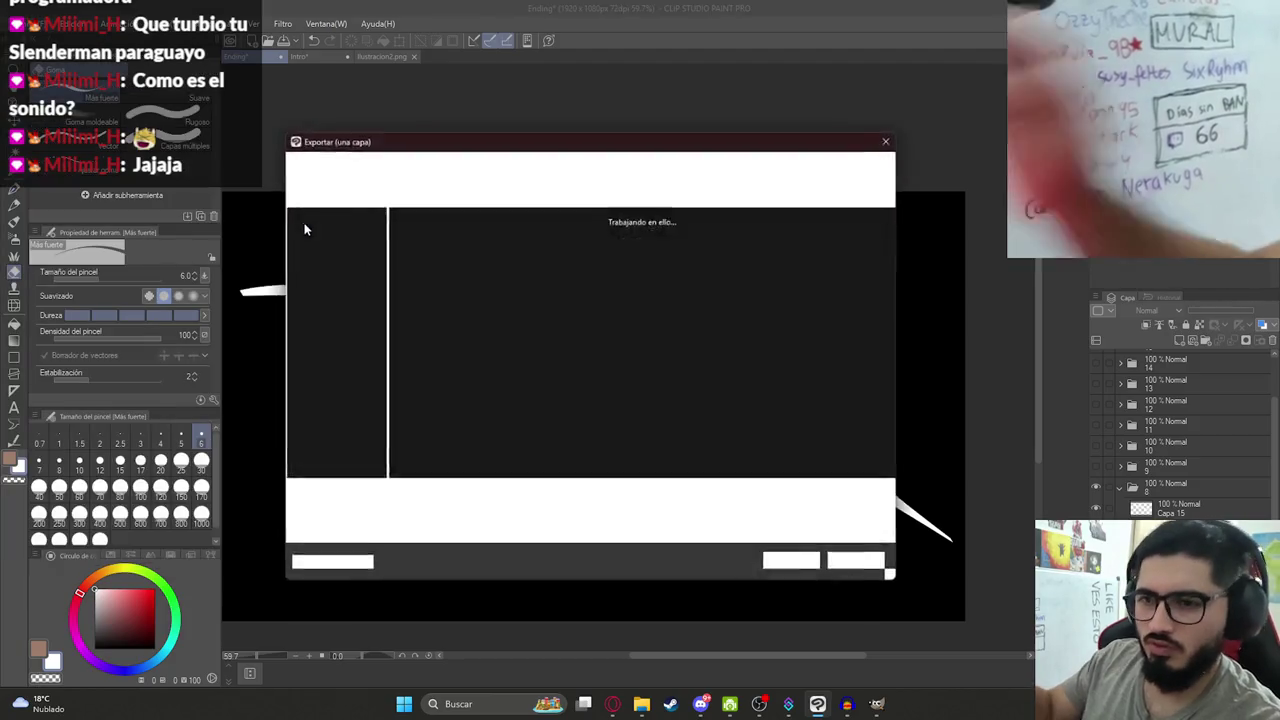
click(548, 443)
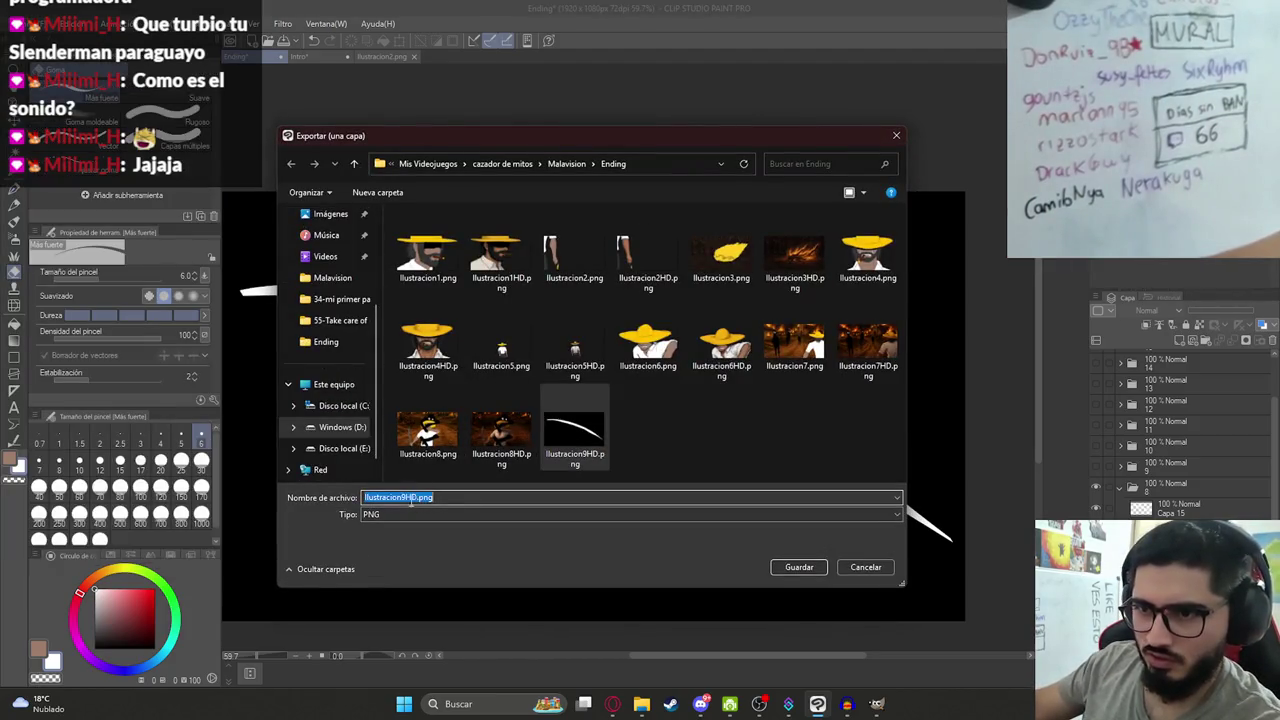
key(BackSpace)
text(10)
key(Return)
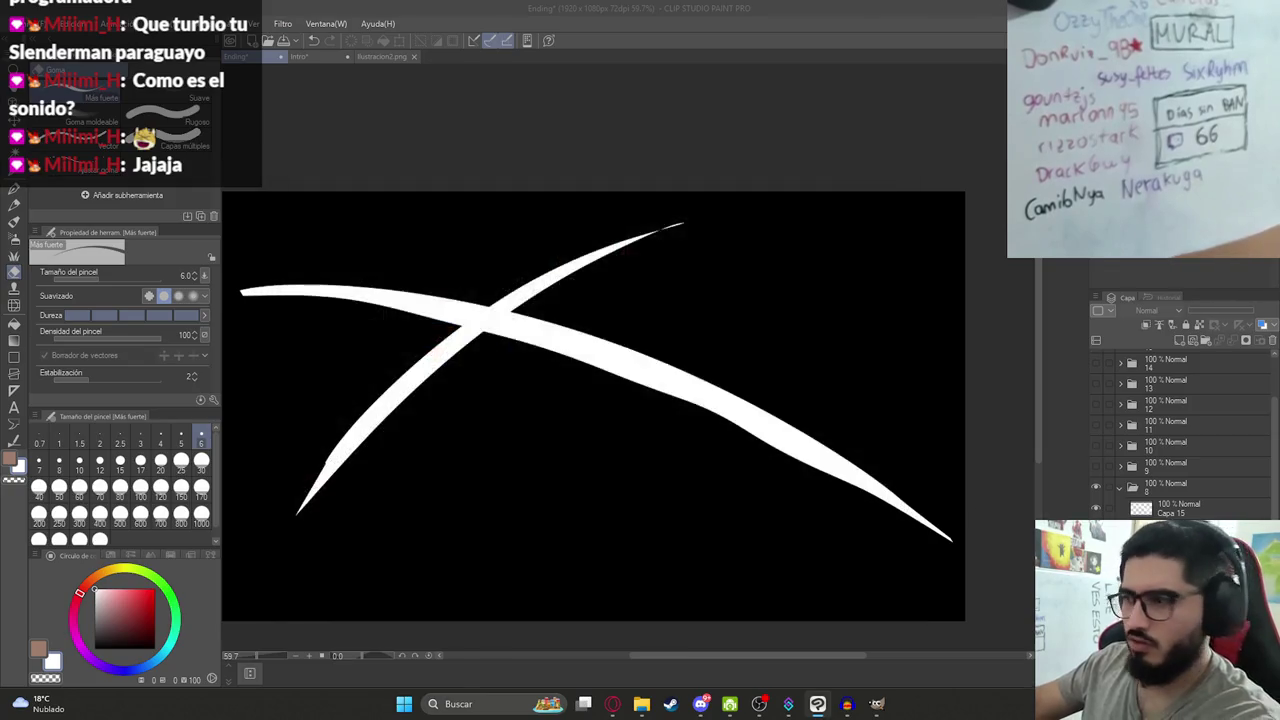
Restore the curved white slash, export it as Ilustracion11HD.png, then hide the slash strokes.
key(ctrl+y)
click(15, 23)
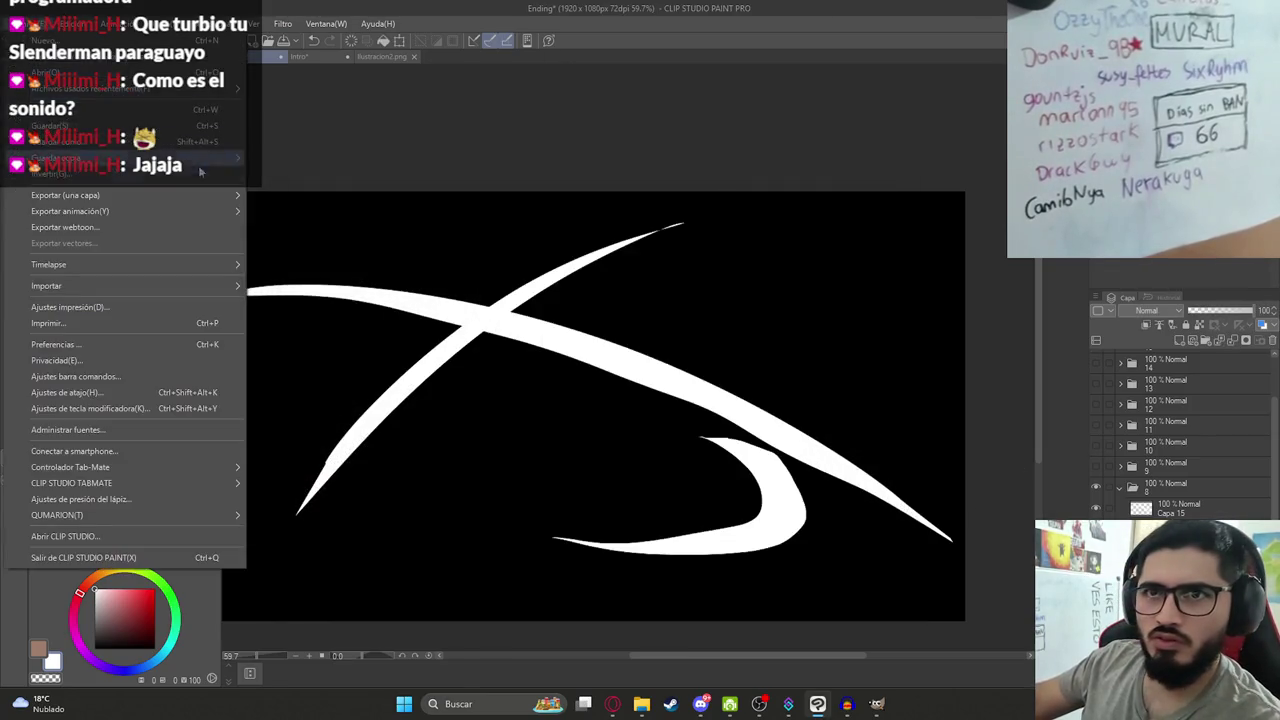
click(284, 229)
click(648, 430)
click(465, 497)
click(412, 497)
key(BackSpace)
text(11HD.png)
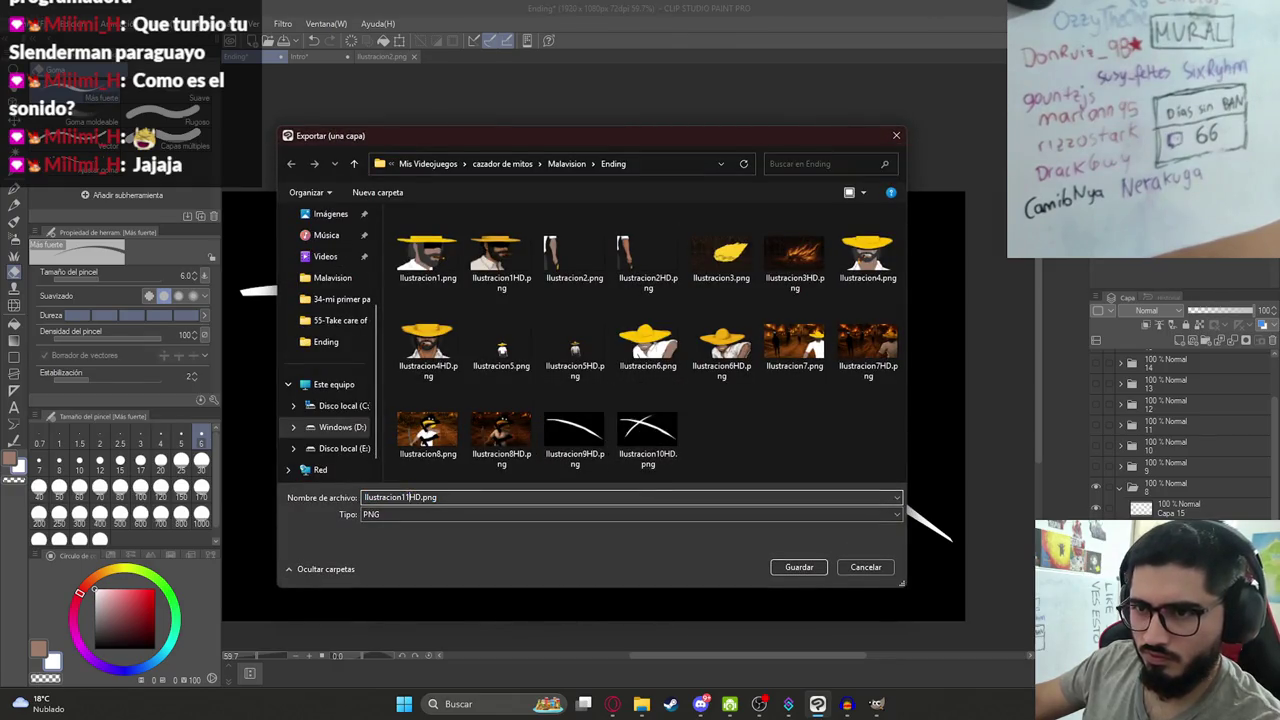
key(Return)
key(Return)
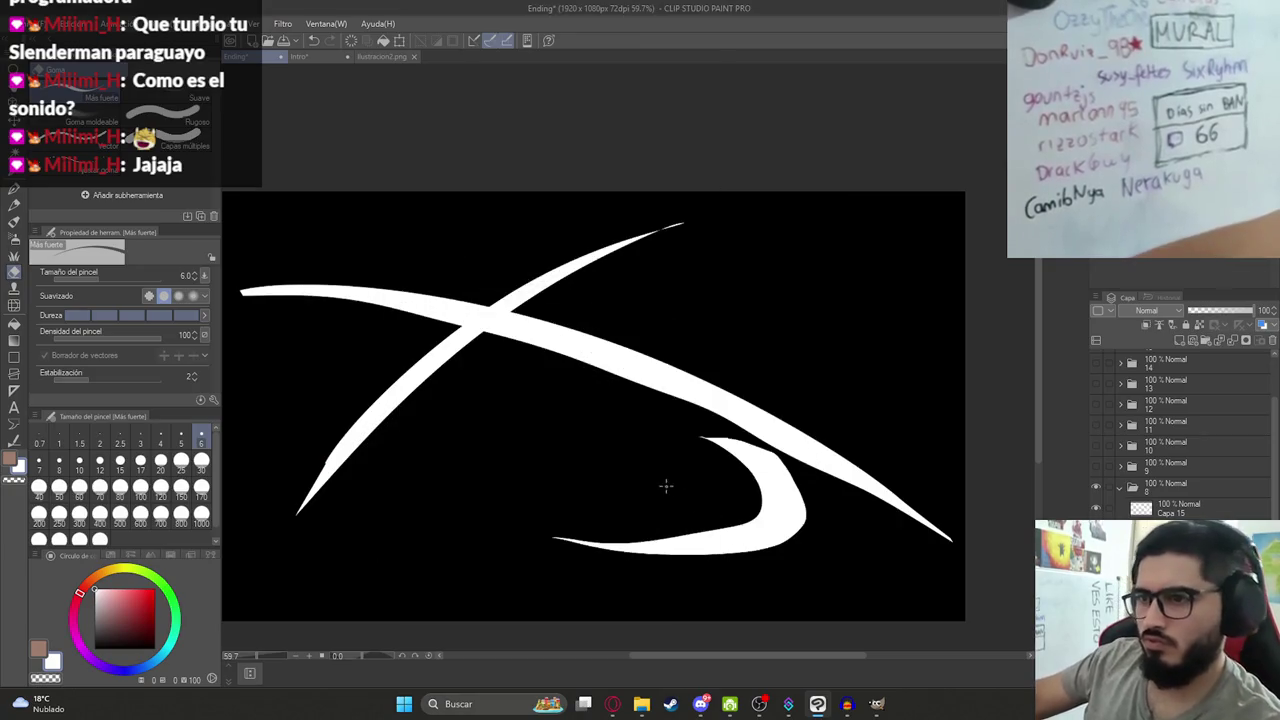
click(1122, 489)
Show the folder 9 machete-man sketch and move Capa 16 - copia into new folder Carpeta 15.
click(1095, 466)
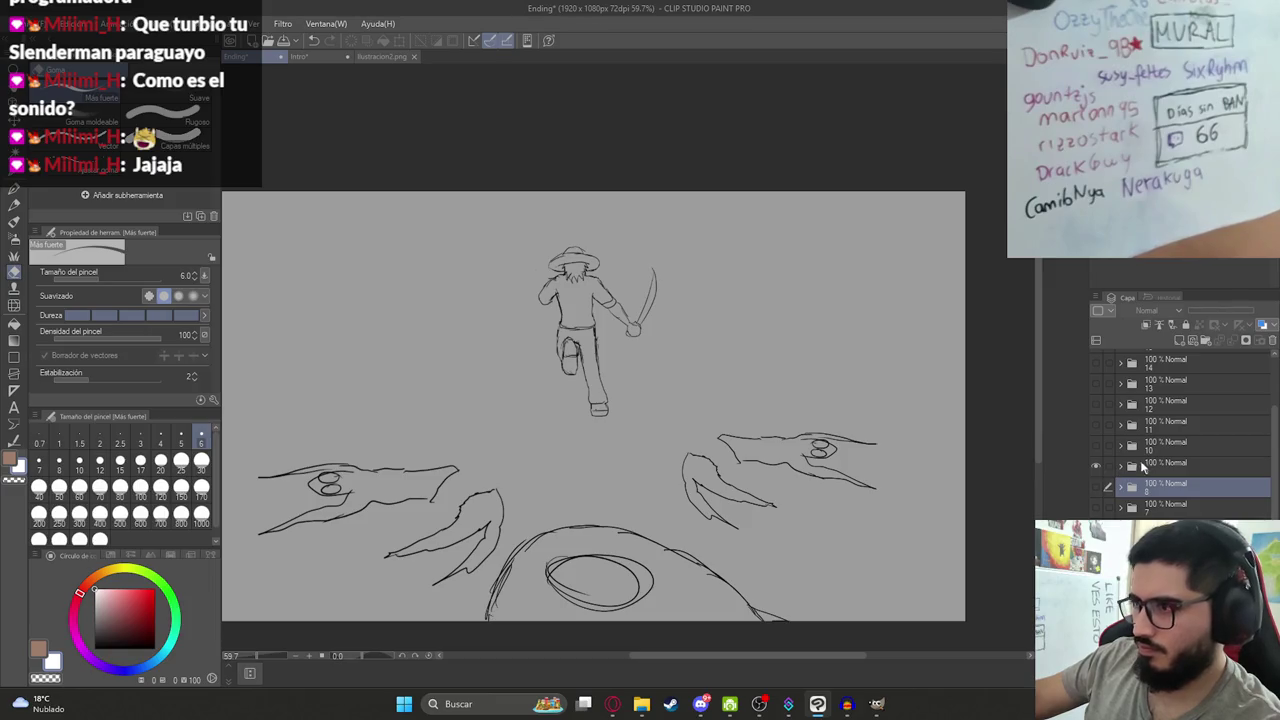
click(1121, 466)
click(1195, 490)
click(1204, 341)
drag(1190, 508, 1172, 498)
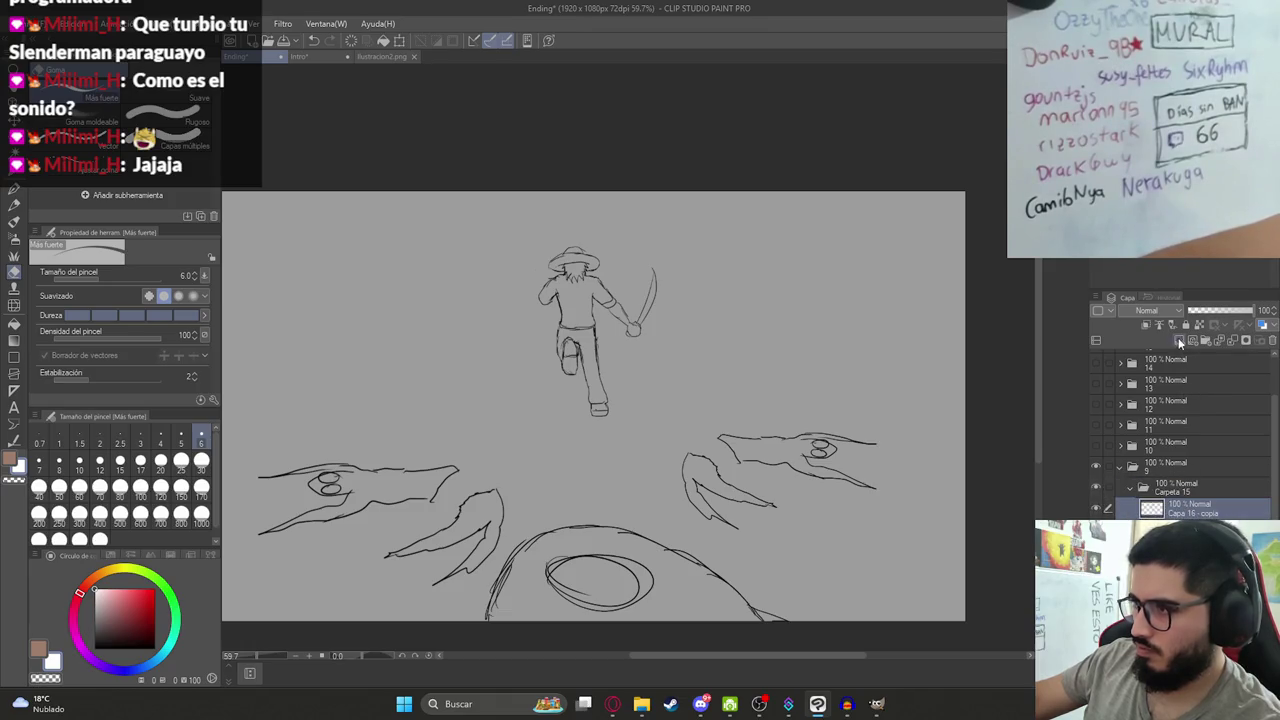
Check the ilustracion2 reference and fill the machete man's forearm and hand with skin colour.
scroll(590, 330, up, 2)
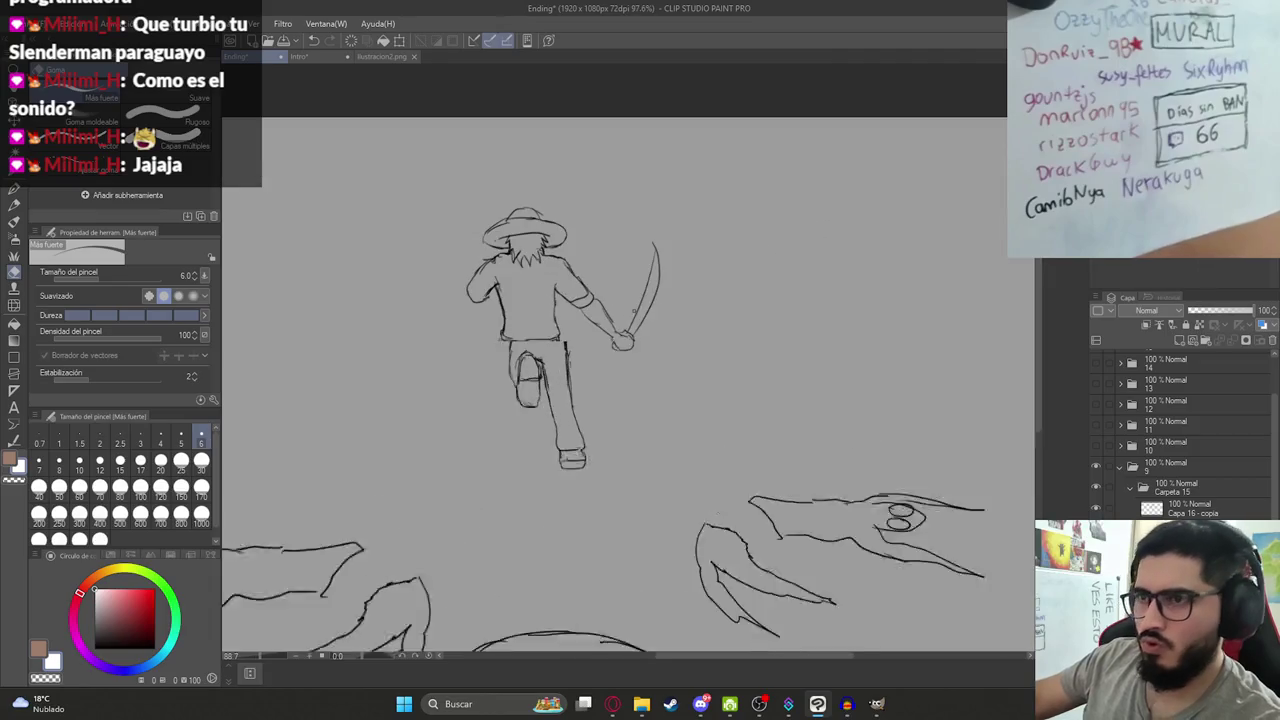
click(381, 56)
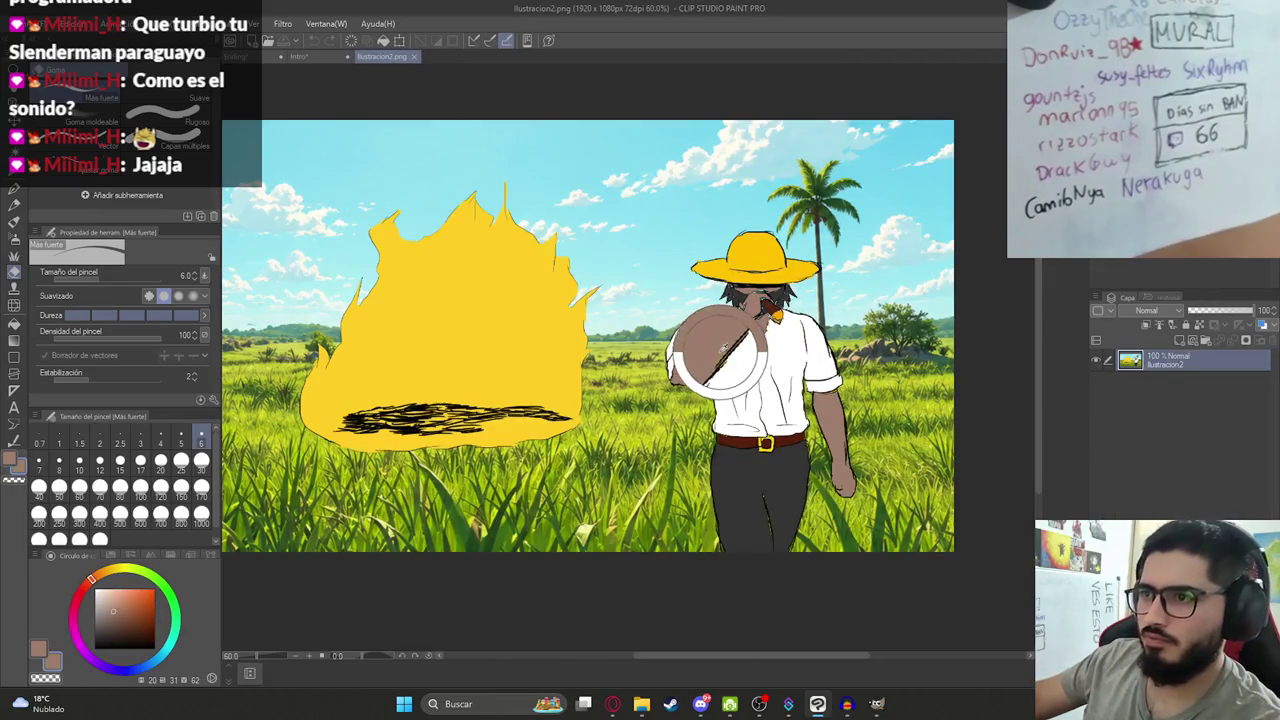
click(252, 56)
key(g)
click(605, 322)
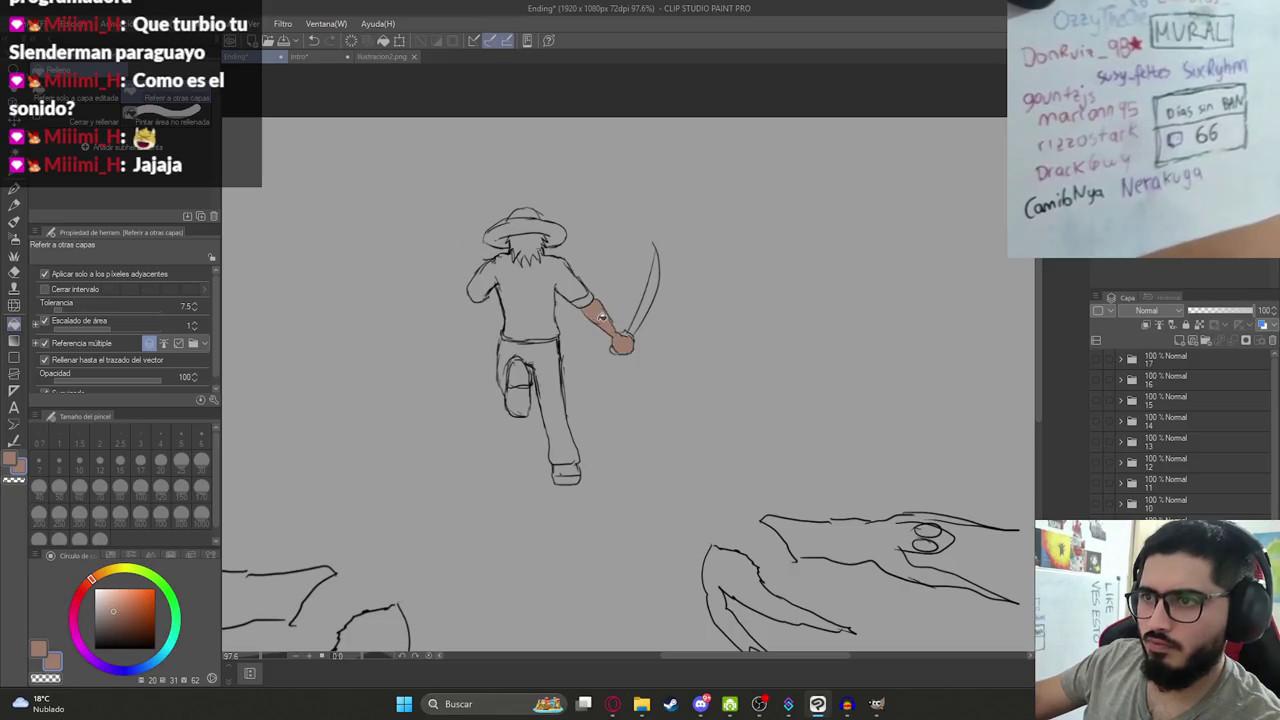
scroll(622, 348, up, 3)
drag(630, 362, 720, 457)
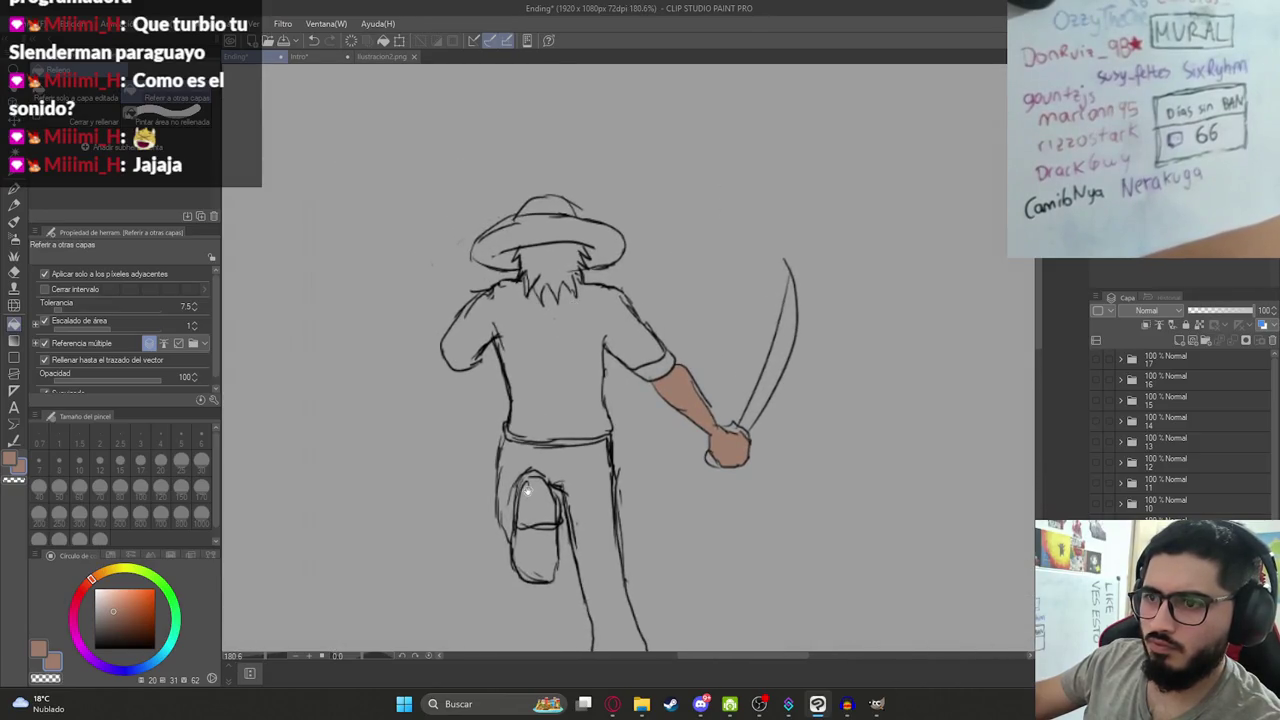
drag(331, 368, 289, 248)
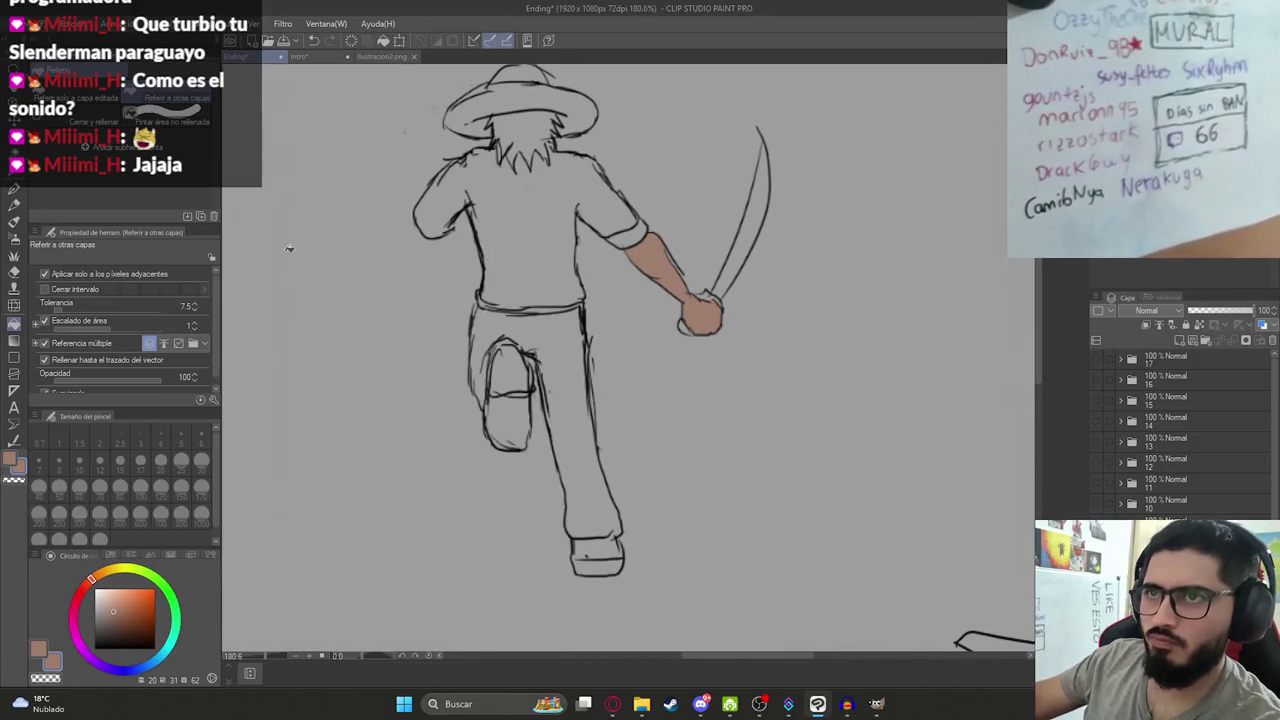
Fill the machete man's shirt white, save the Ending file, and patch a leftover gap.
click(508, 225)
key(ctrl+z)
scroll(535, 185, up, 3)
key(p)
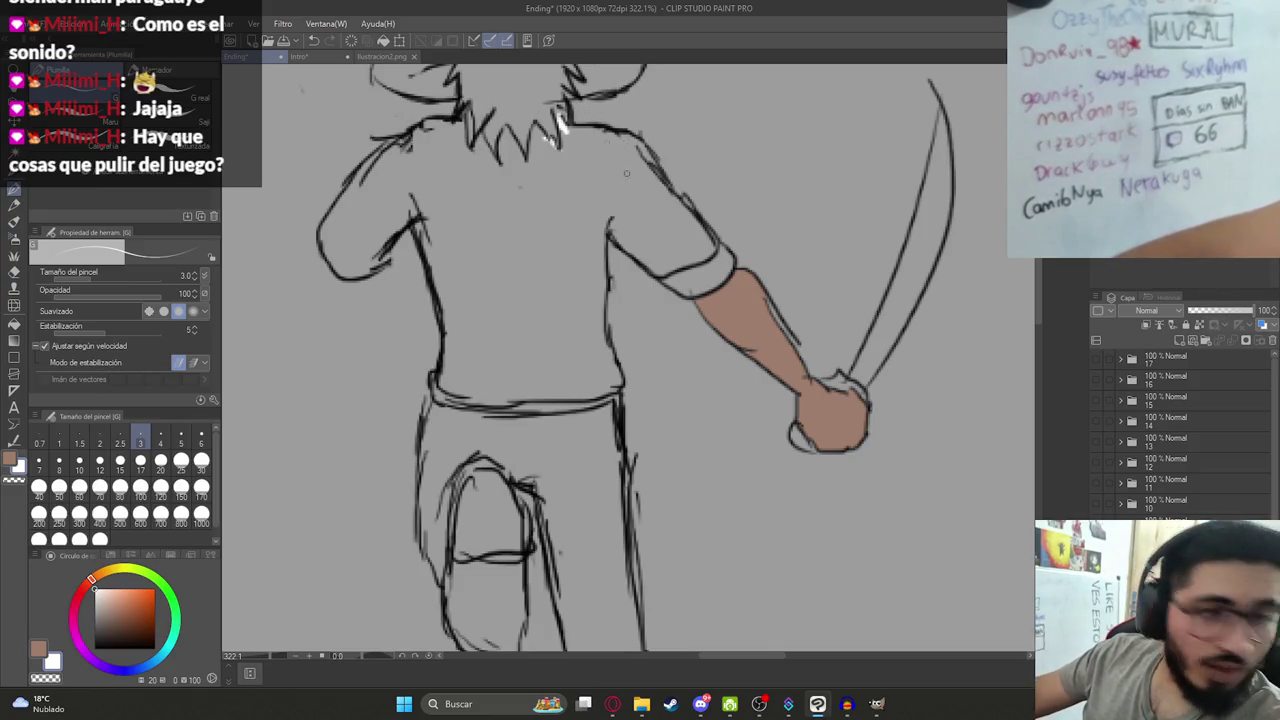
drag(626, 173, 676, 263)
key(g)
click(740, 340)
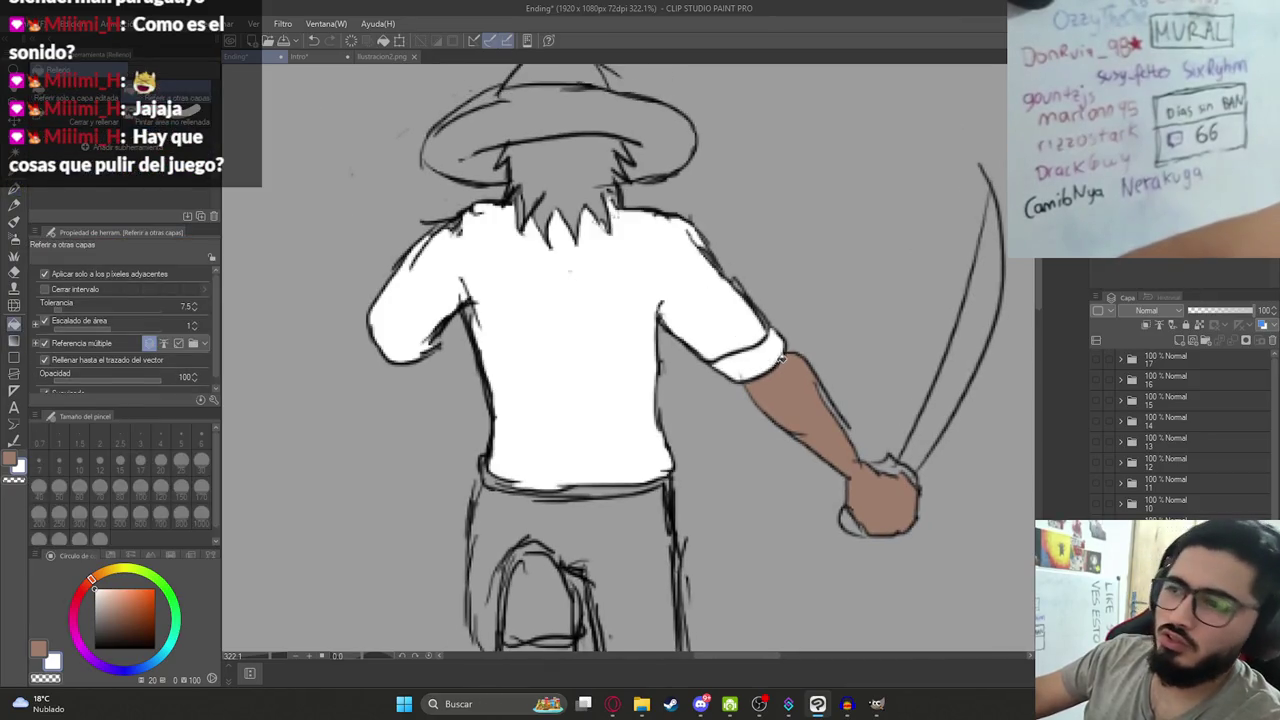
key(ctrl+s)
click(470, 312)
click(610, 705)
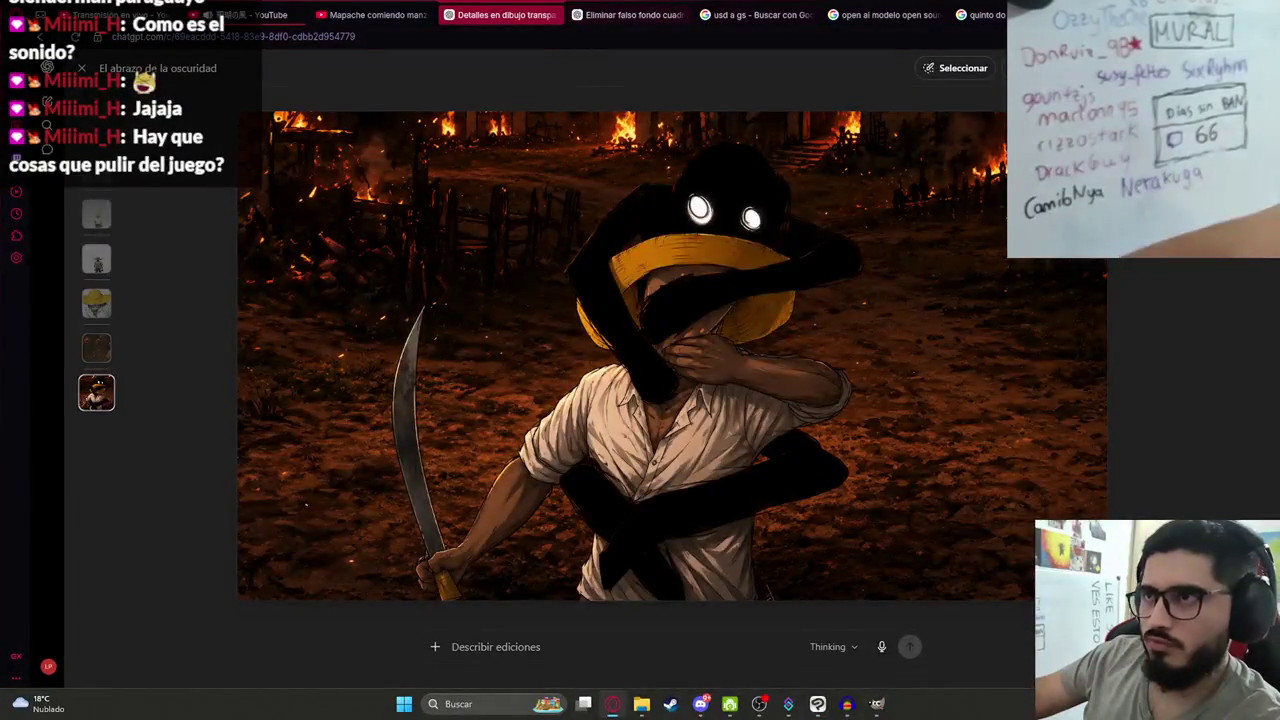
Load the game's Trello task board in a new browser tab.
key(ctrl+t)
text(trello)
key(Return)
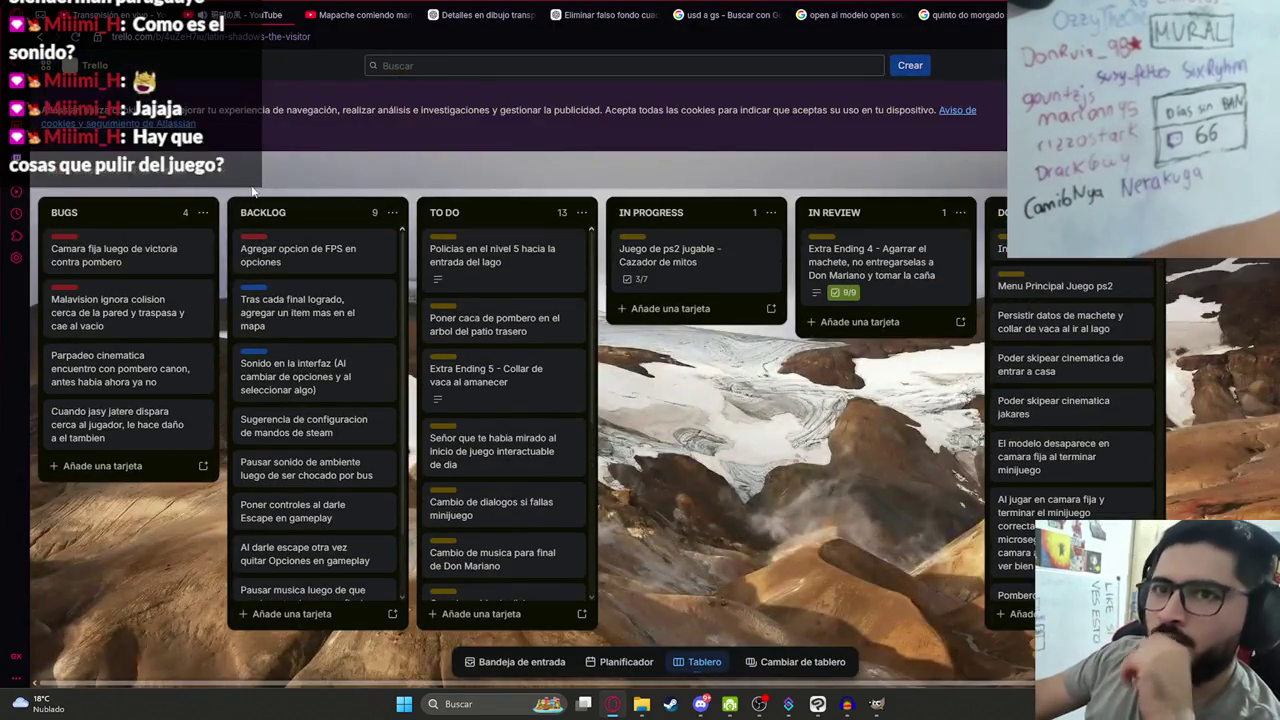
Read the 'Camara fija luego de victoria contra pombero' card and the Malavision collision bug card.
click(170, 266)
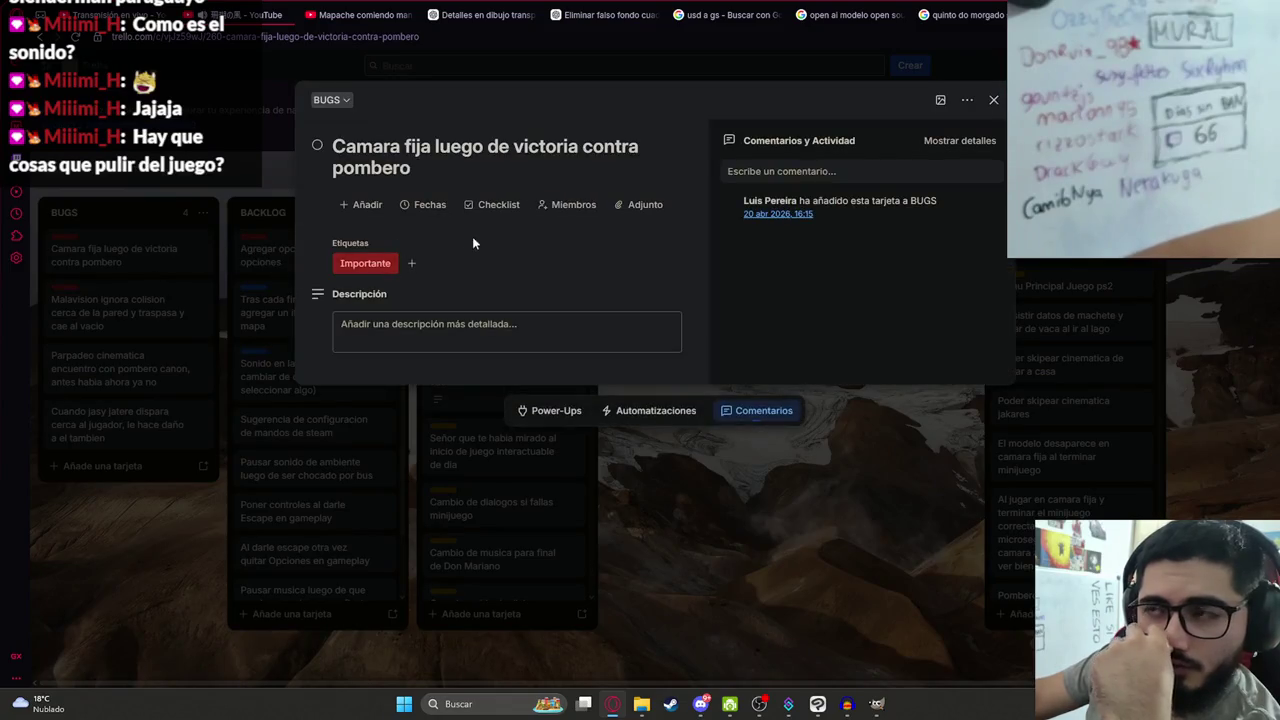
click(993, 101)
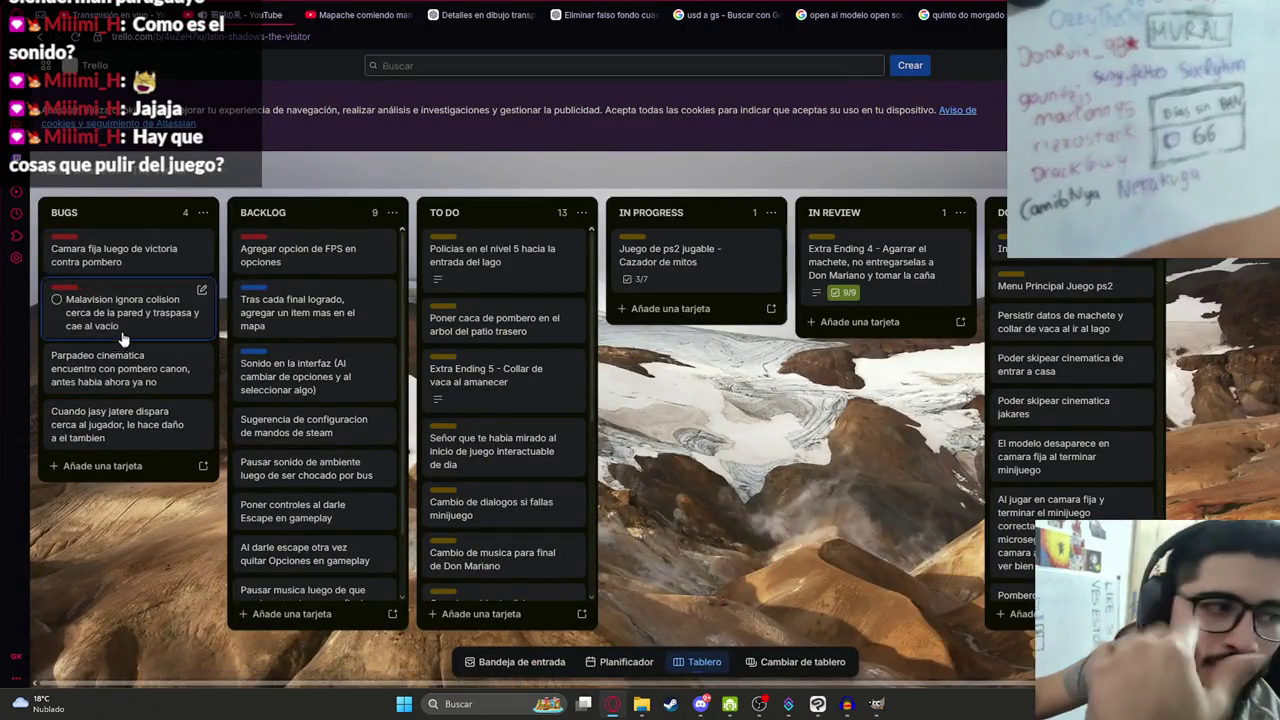
click(168, 300)
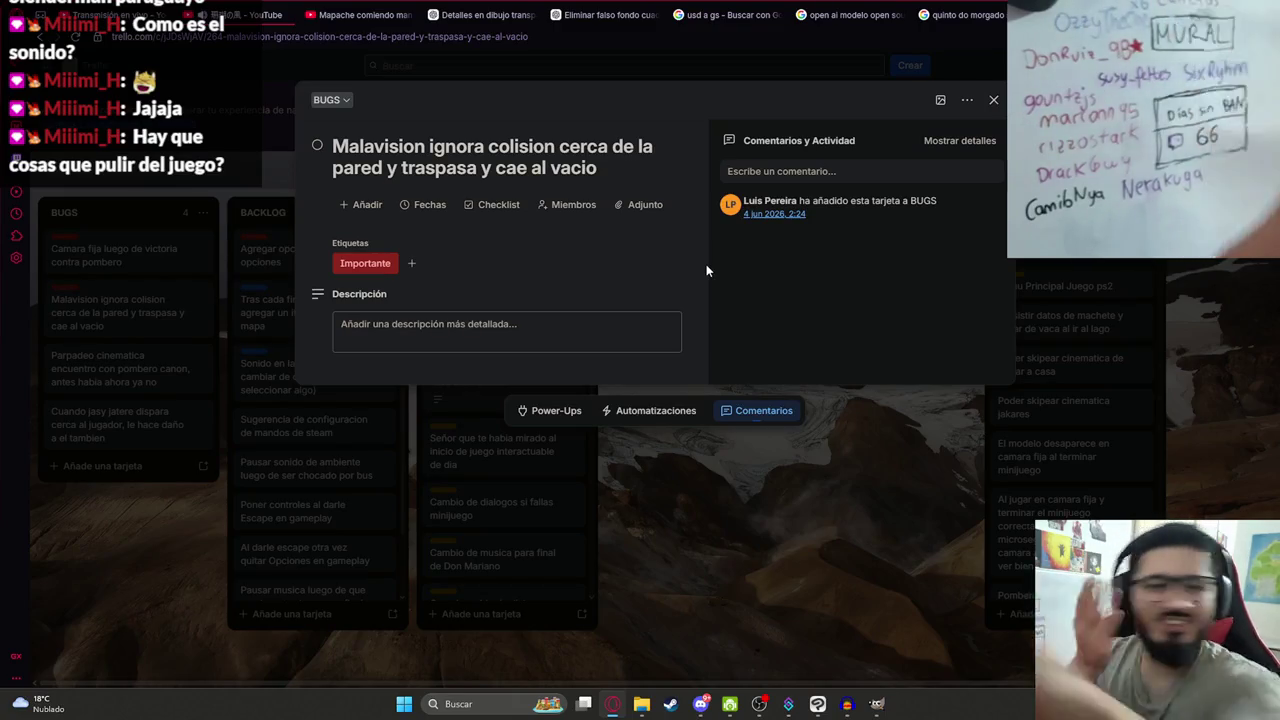
click(642, 467)
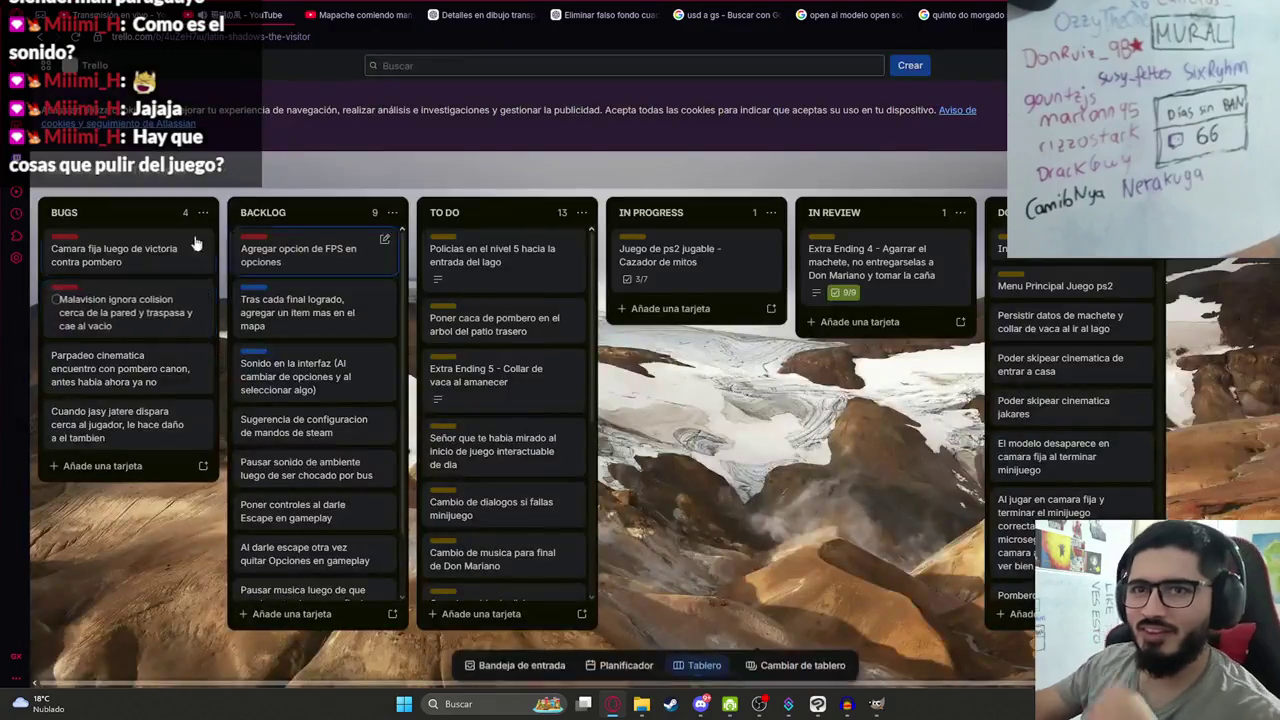
Read the cinematic flicker bug card and the jasy jatere shooting bug card.
click(128, 378)
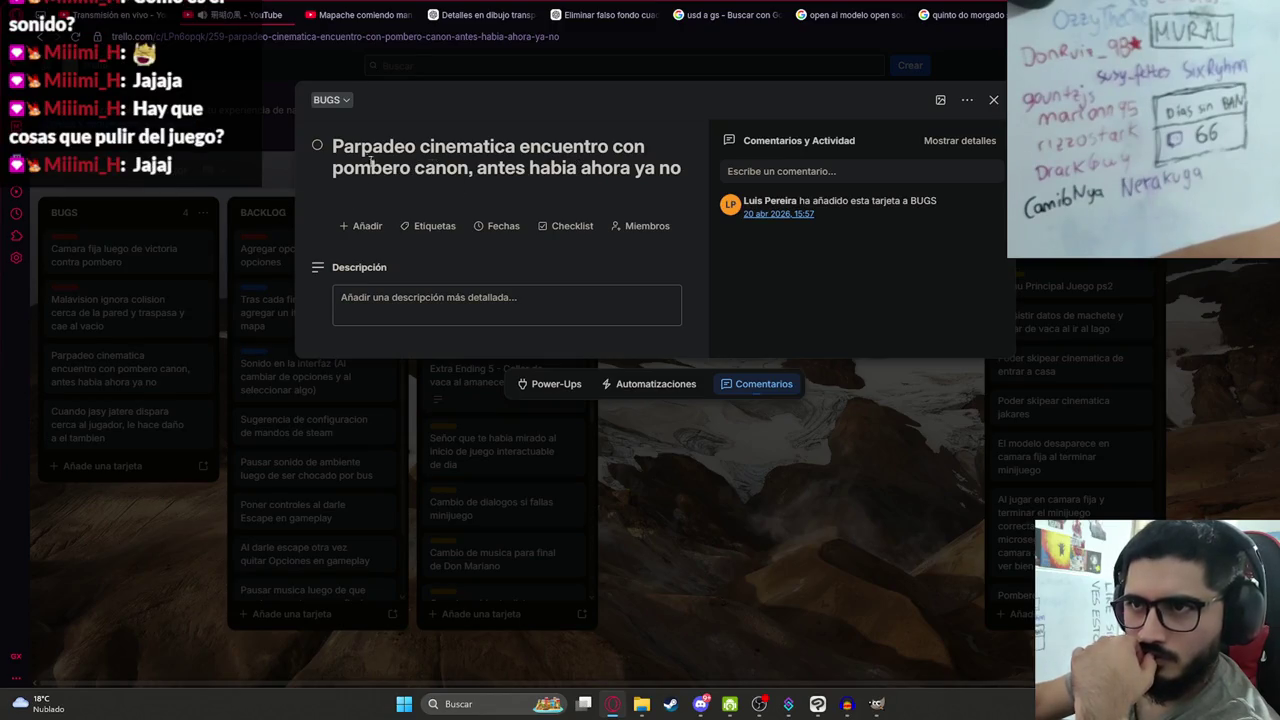
click(776, 516)
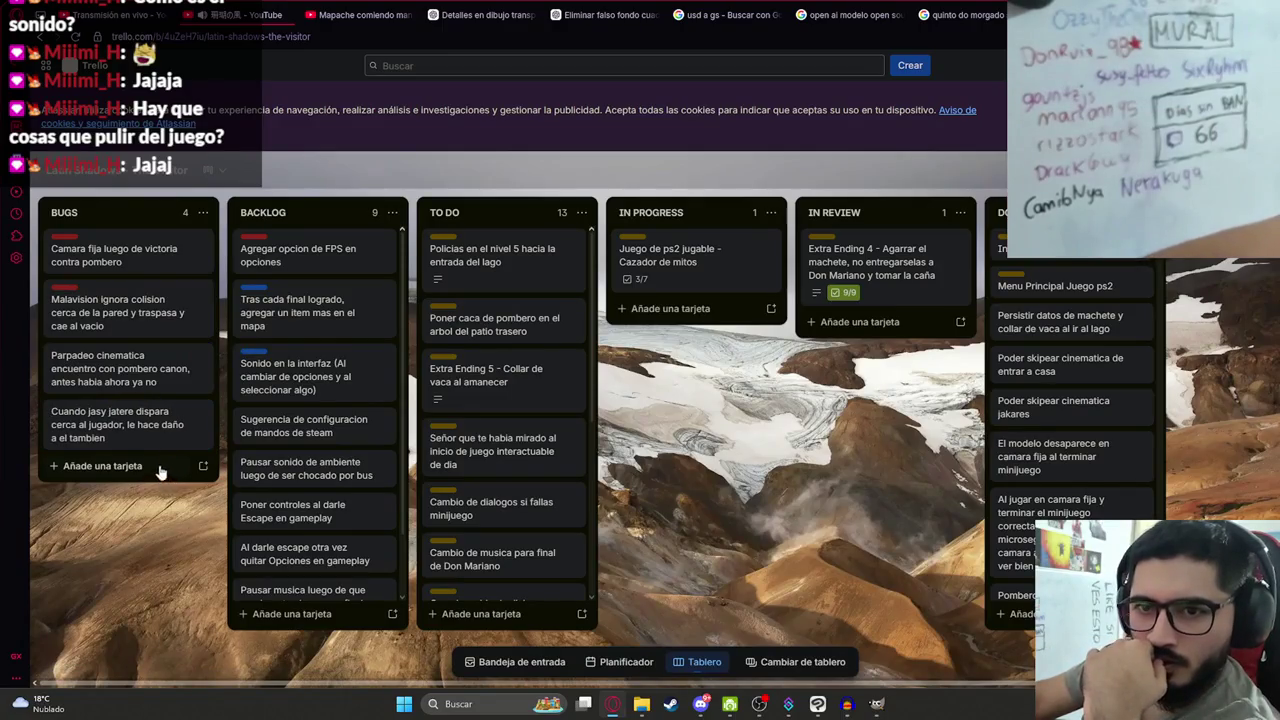
click(133, 421)
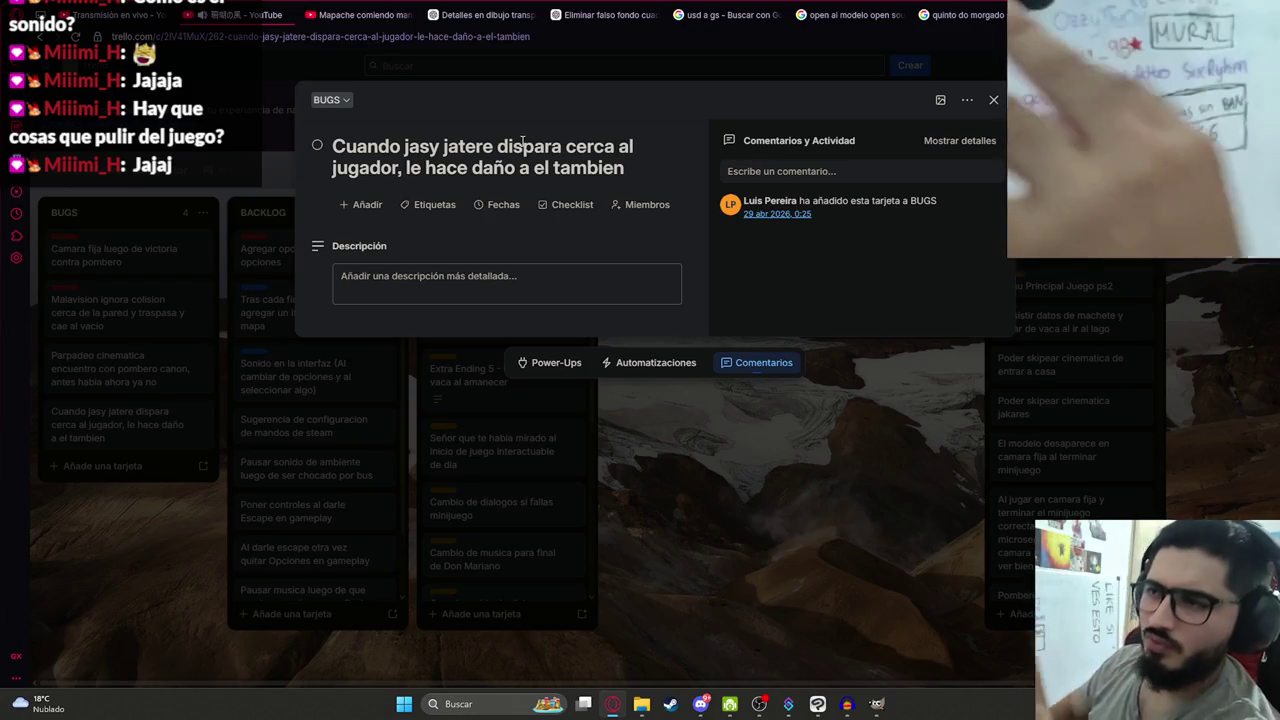
click(750, 434)
Scroll through the 13 TO DO cards, from 'Extra Ending 5 - Collar de vaca al amanecer' onward.
scroll(343, 360, down, 1)
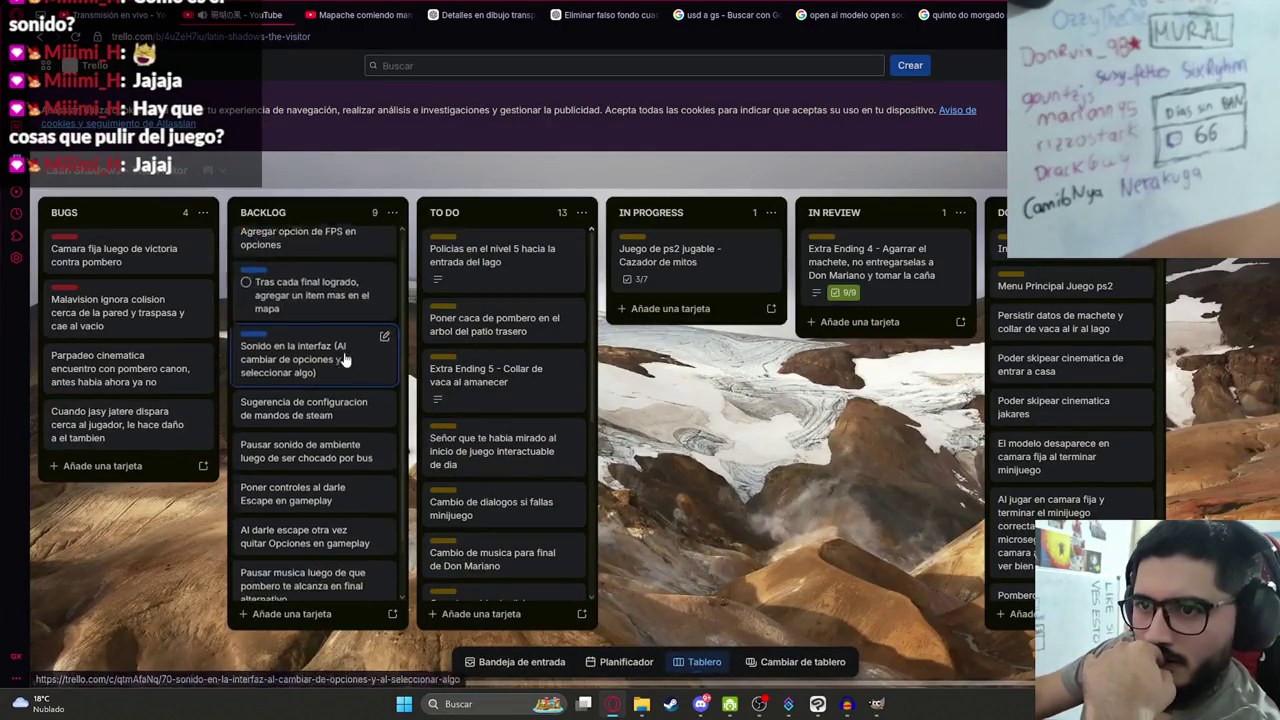
scroll(343, 360, up, 1)
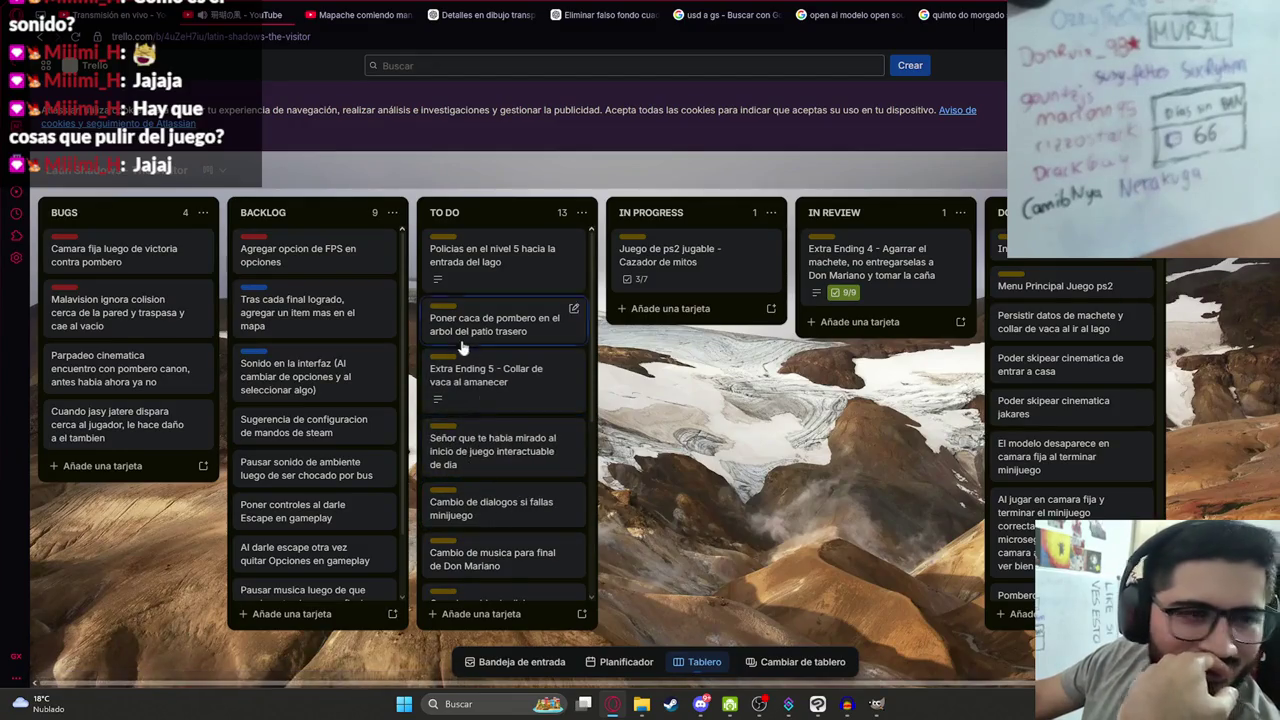
scroll(500, 420, down, 3)
scroll(530, 480, down, 2)
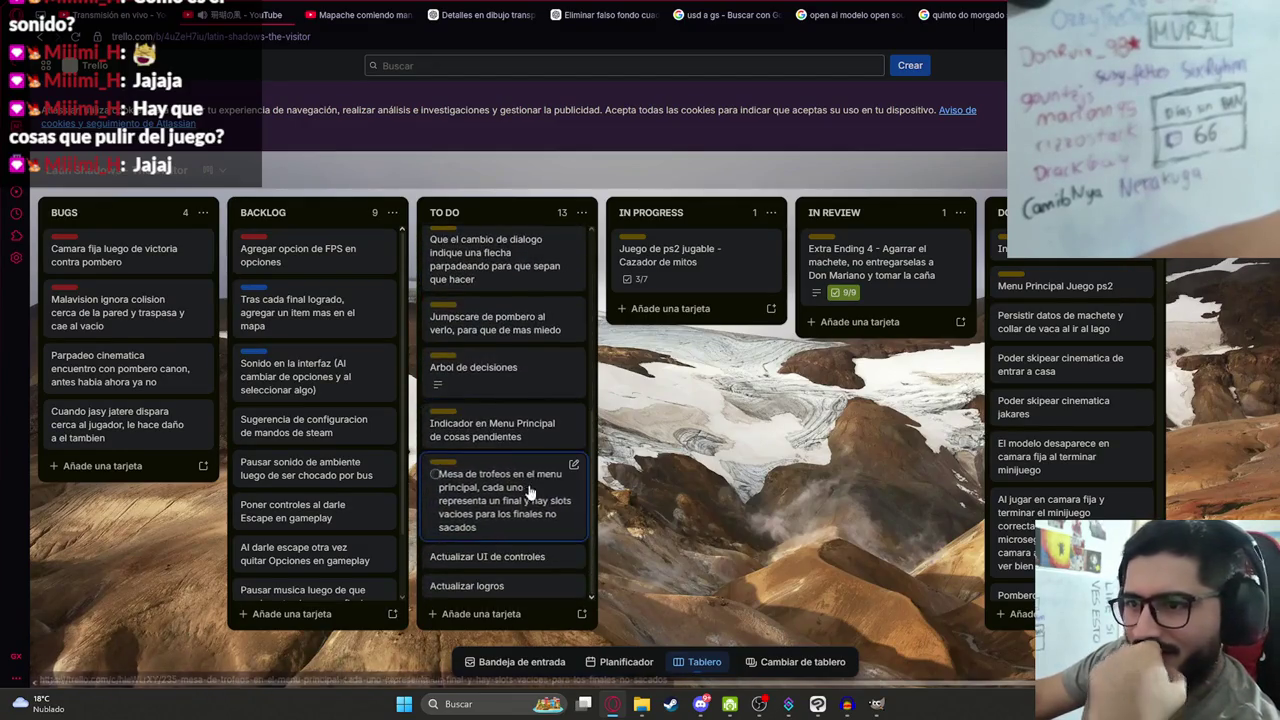
scroll(515, 470, up, 5)
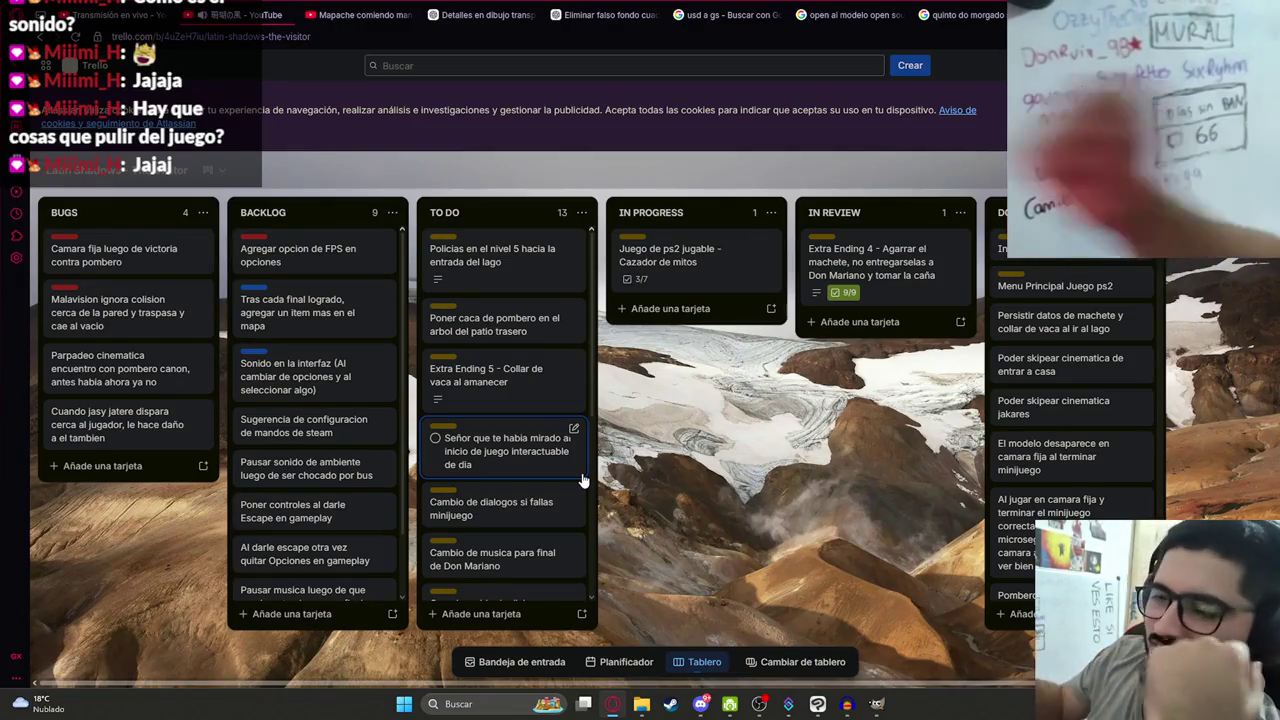
mouse_move(505, 324)
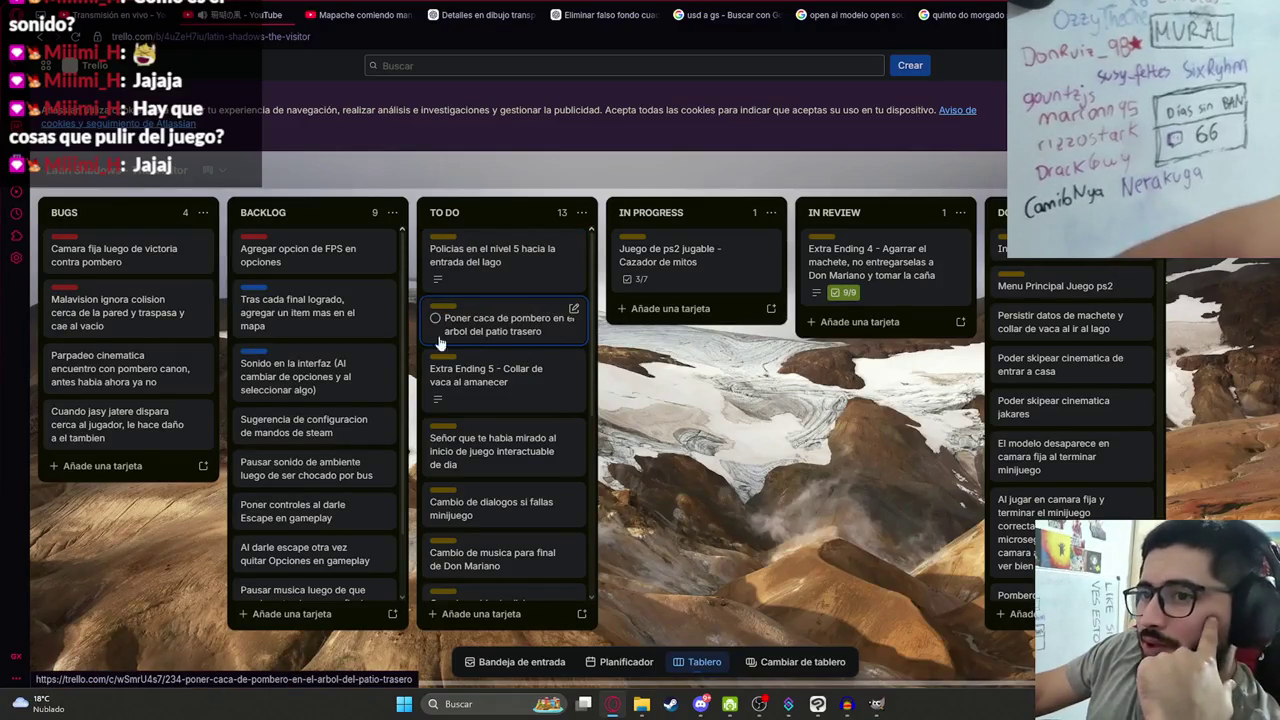
scroll(478, 340, down, 2)
scroll(482, 335, up, 1)
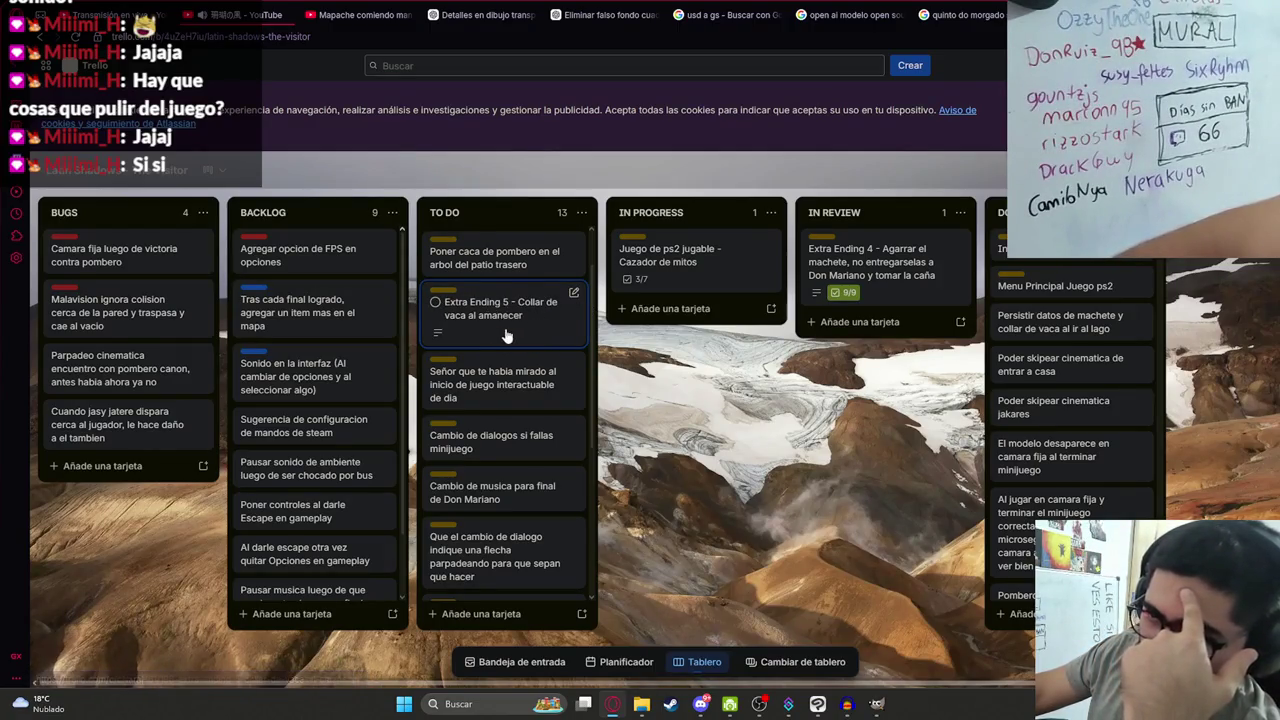
scroll(541, 316, up, 1)
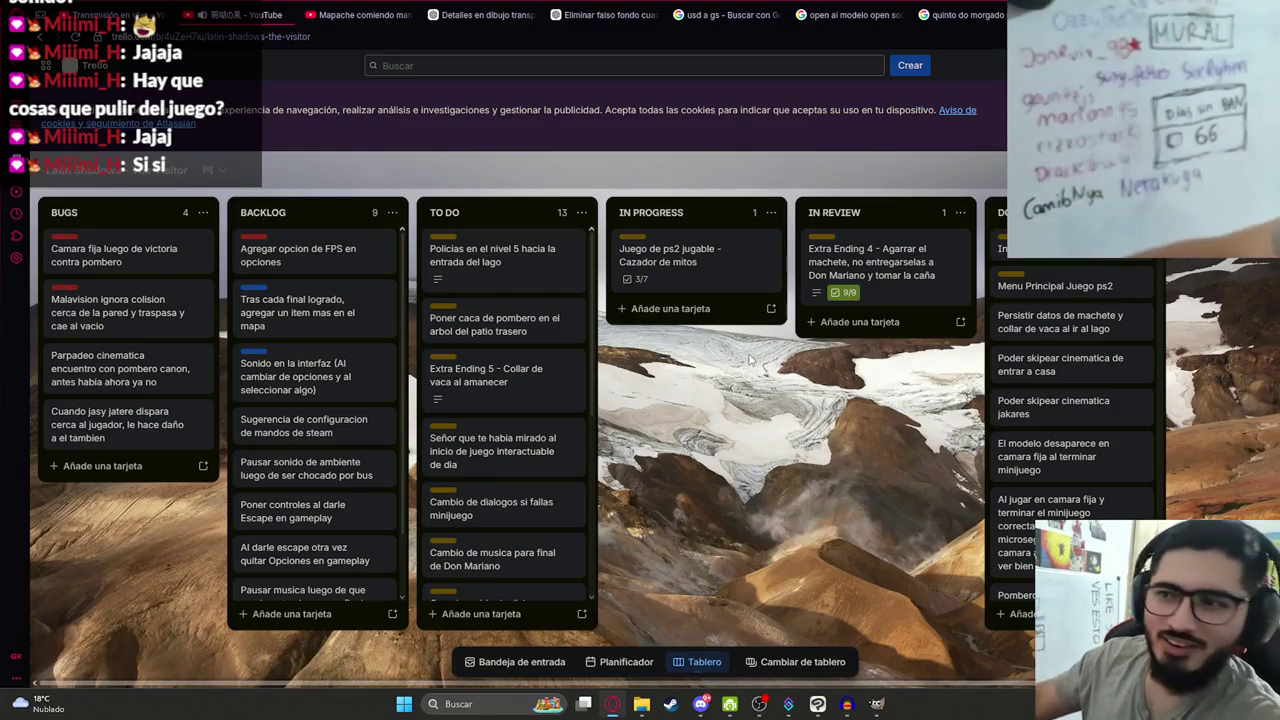
scroll(550, 420, down, 1)
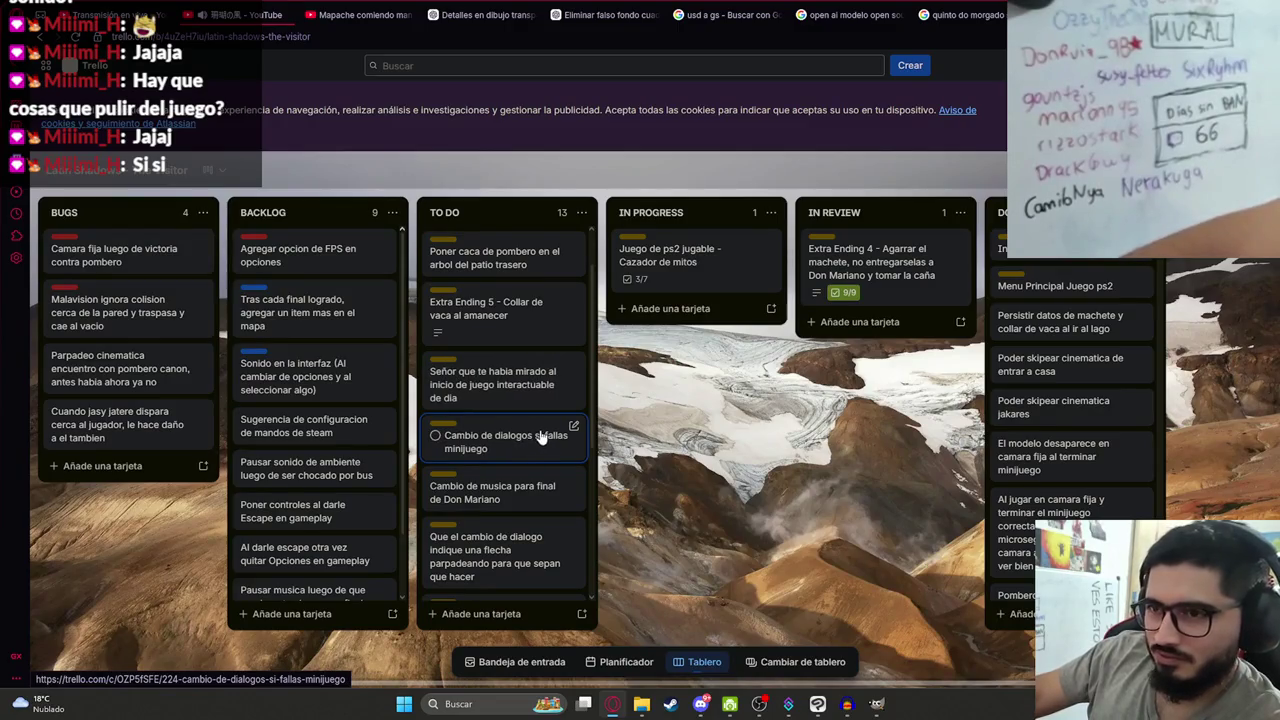
mouse_move(505, 384)
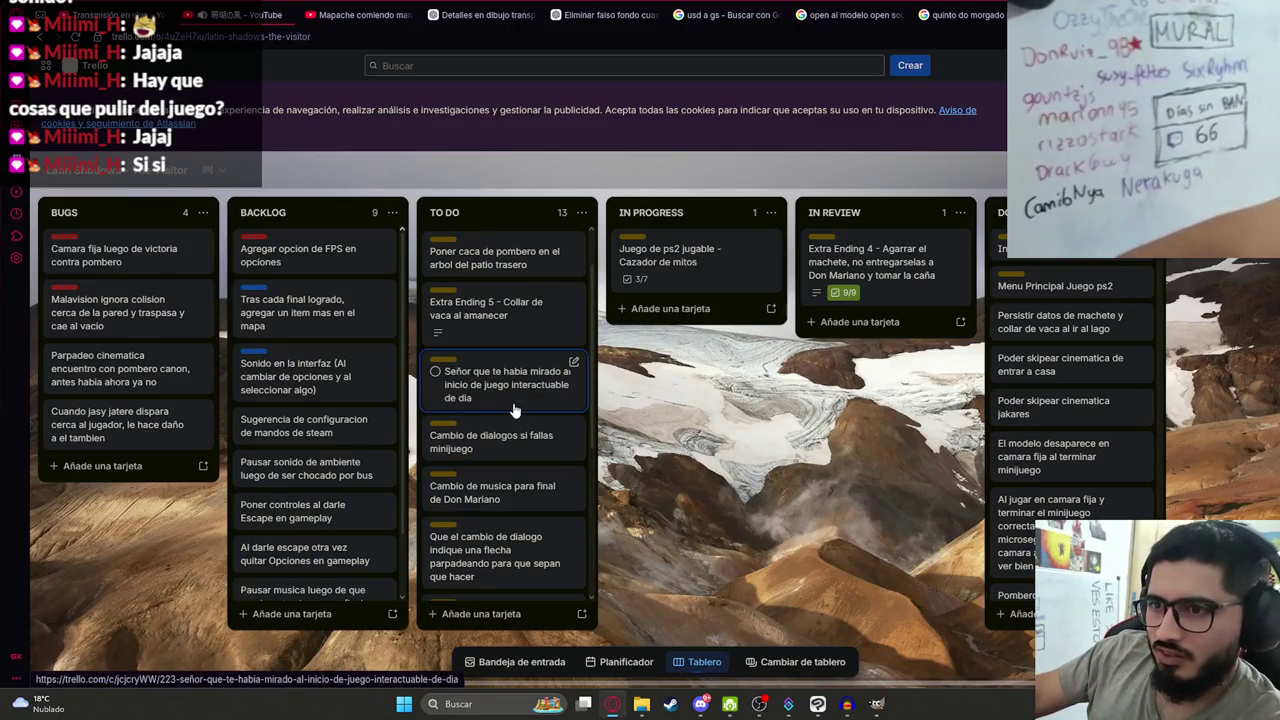
scroll(513, 410, down, 1)
scroll(500, 330, down, 1)
scroll(480, 328, up, 1)
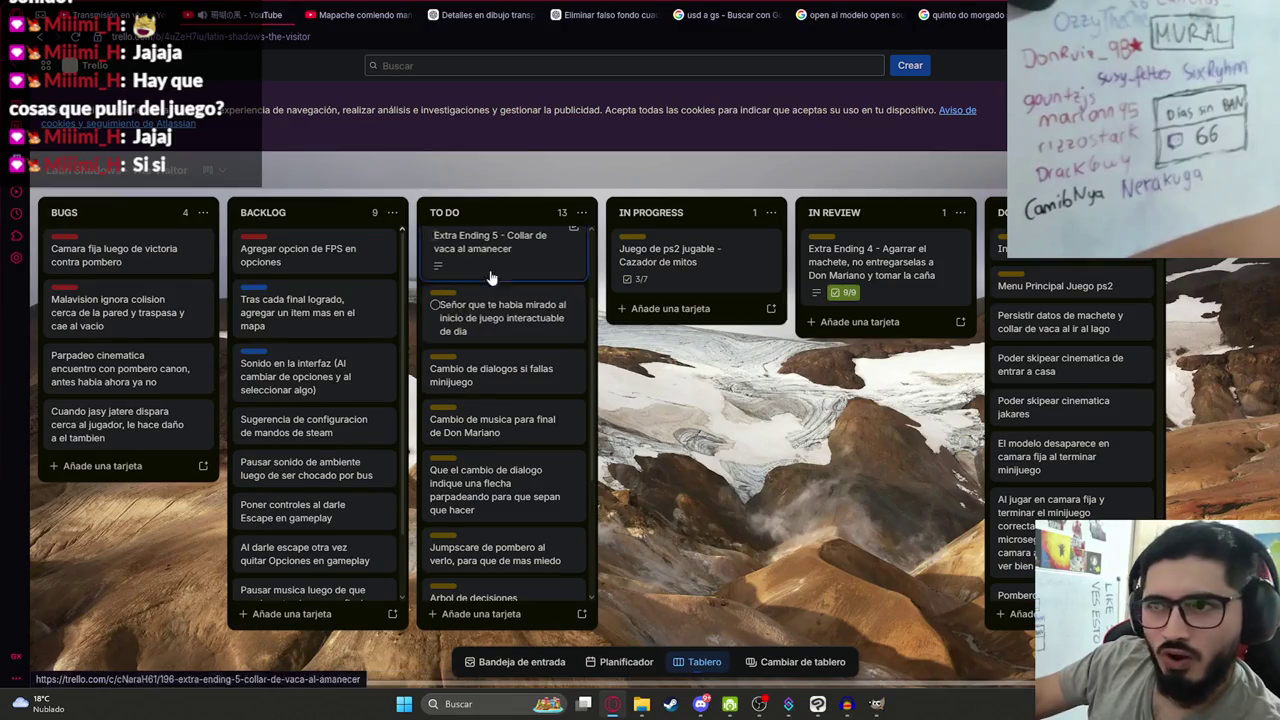
scroll(470, 325, up, 2)
scroll(470, 345, down, 2)
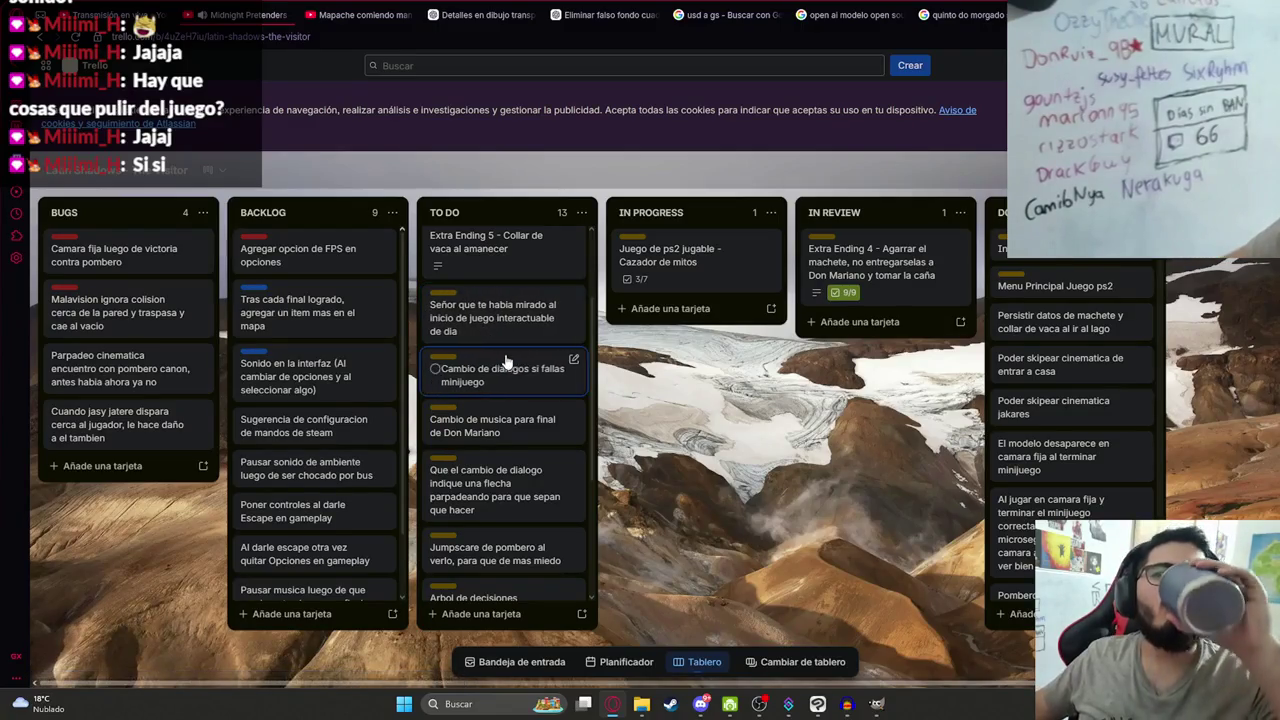
scroll(501, 355, down, 1)
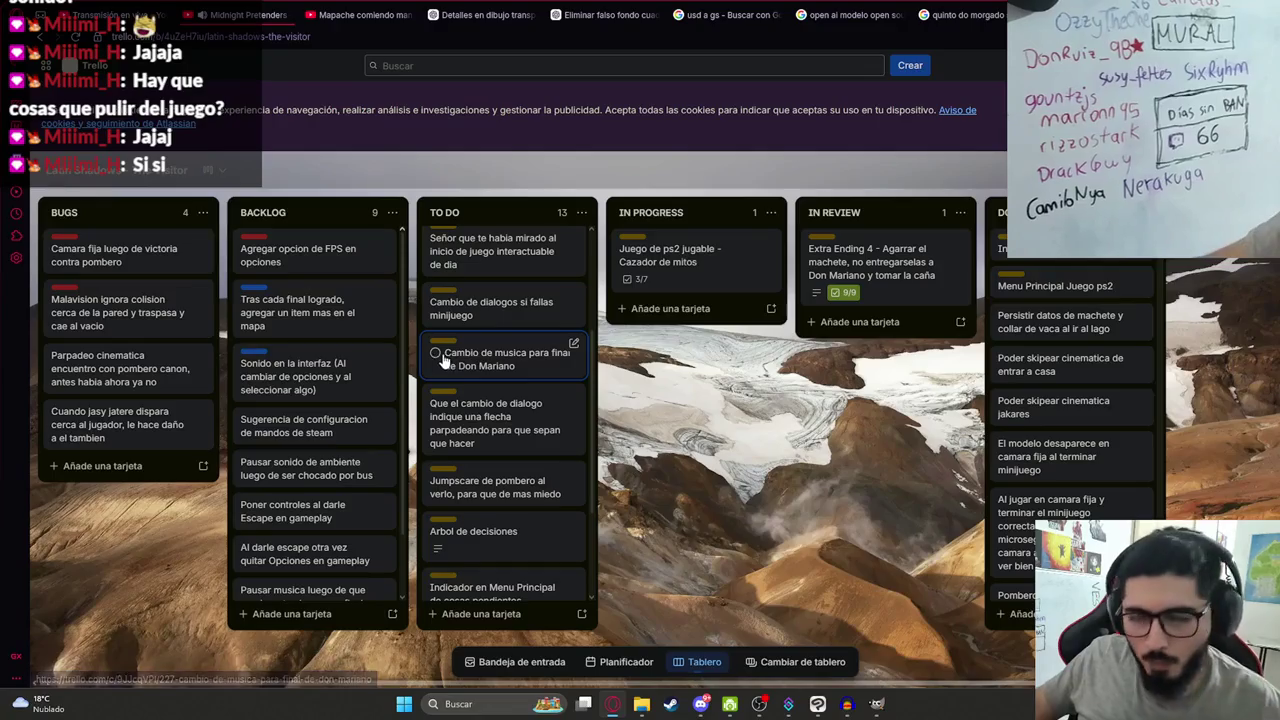
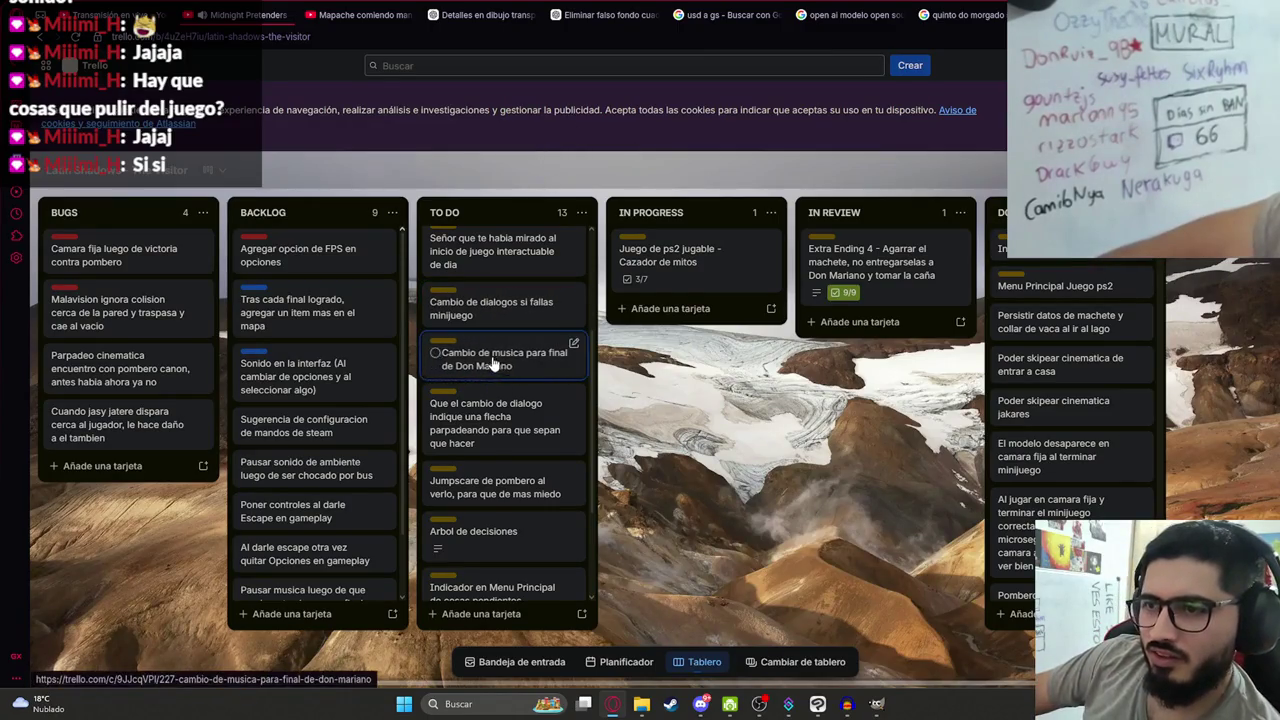
Move the 'Jumpscare de pombero al verlo' card to the top of DONE, then open 'Arbol de decisiones'.
scroll(498, 390, down, 2)
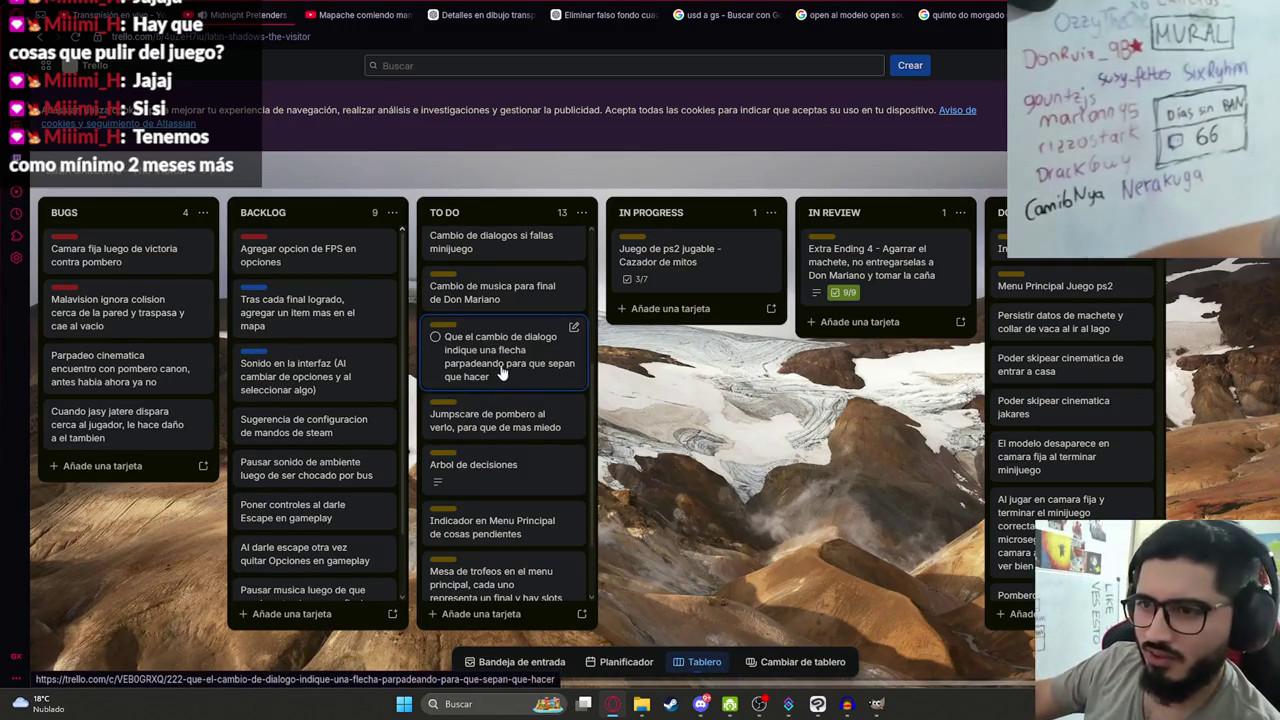
scroll(502, 400, down, 1)
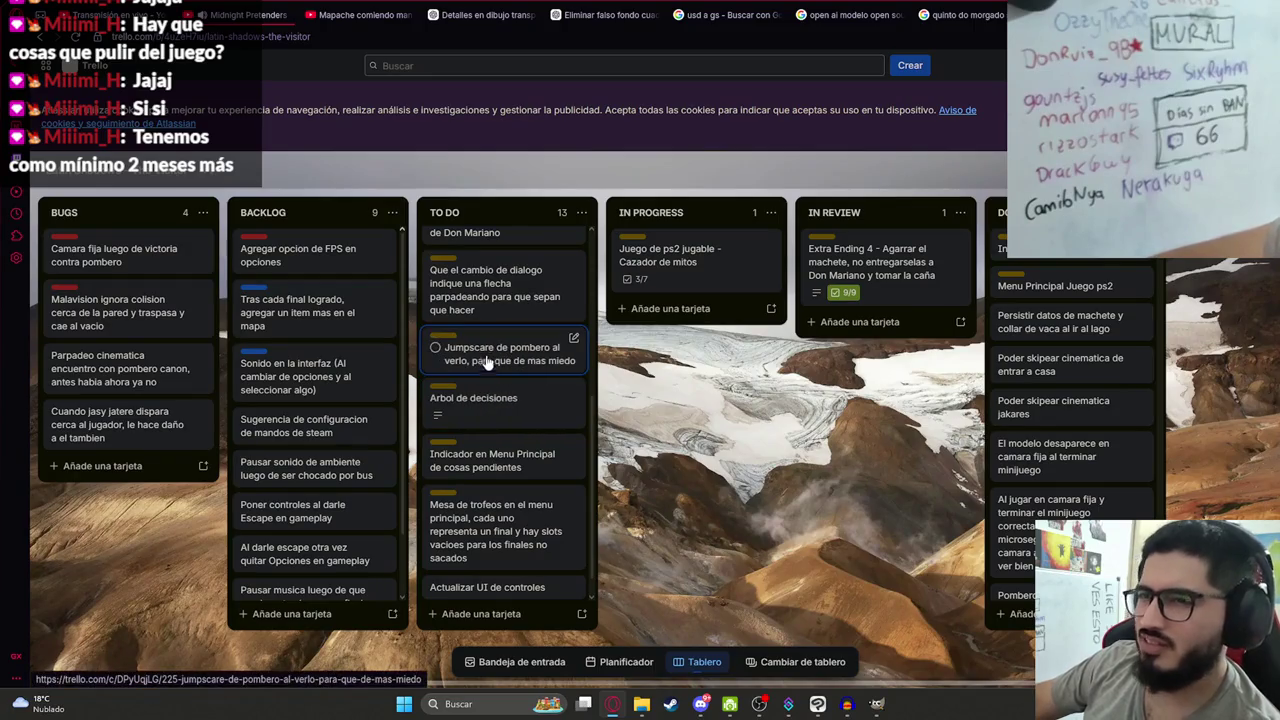
scroll(485, 372, up, 1)
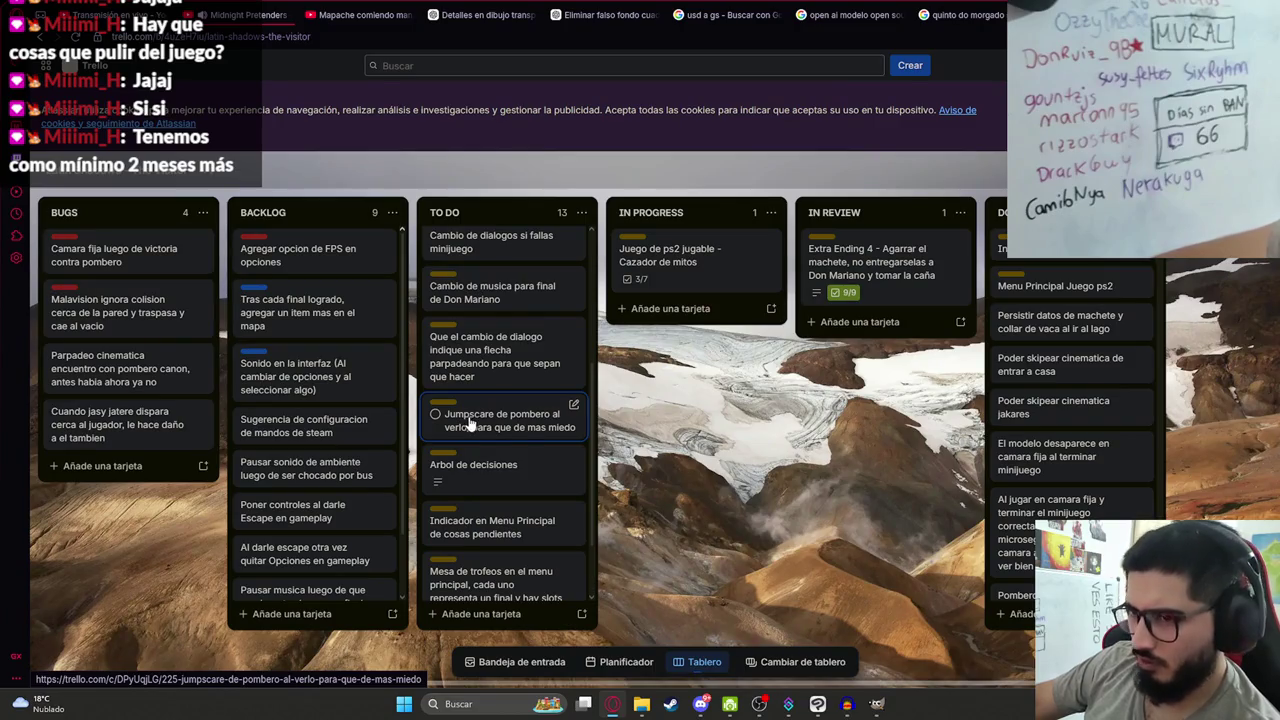
drag(465, 422, 1060, 250)
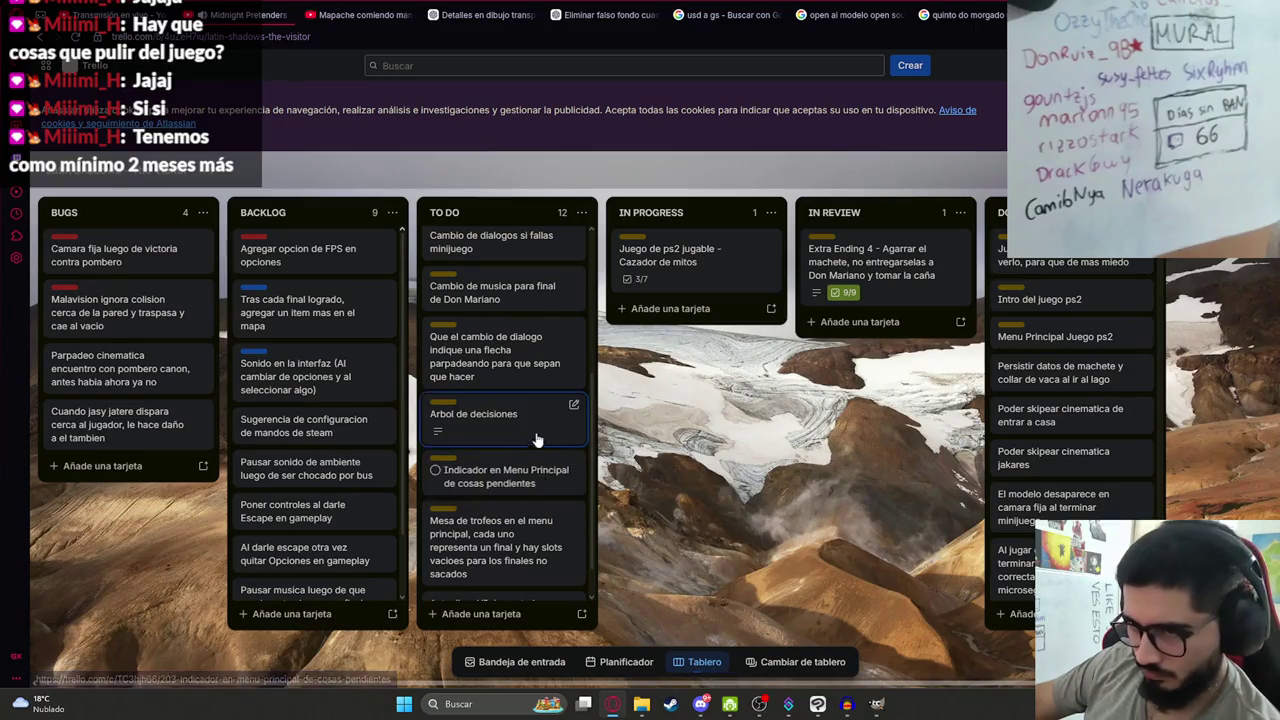
scroll(508, 424, down, 1)
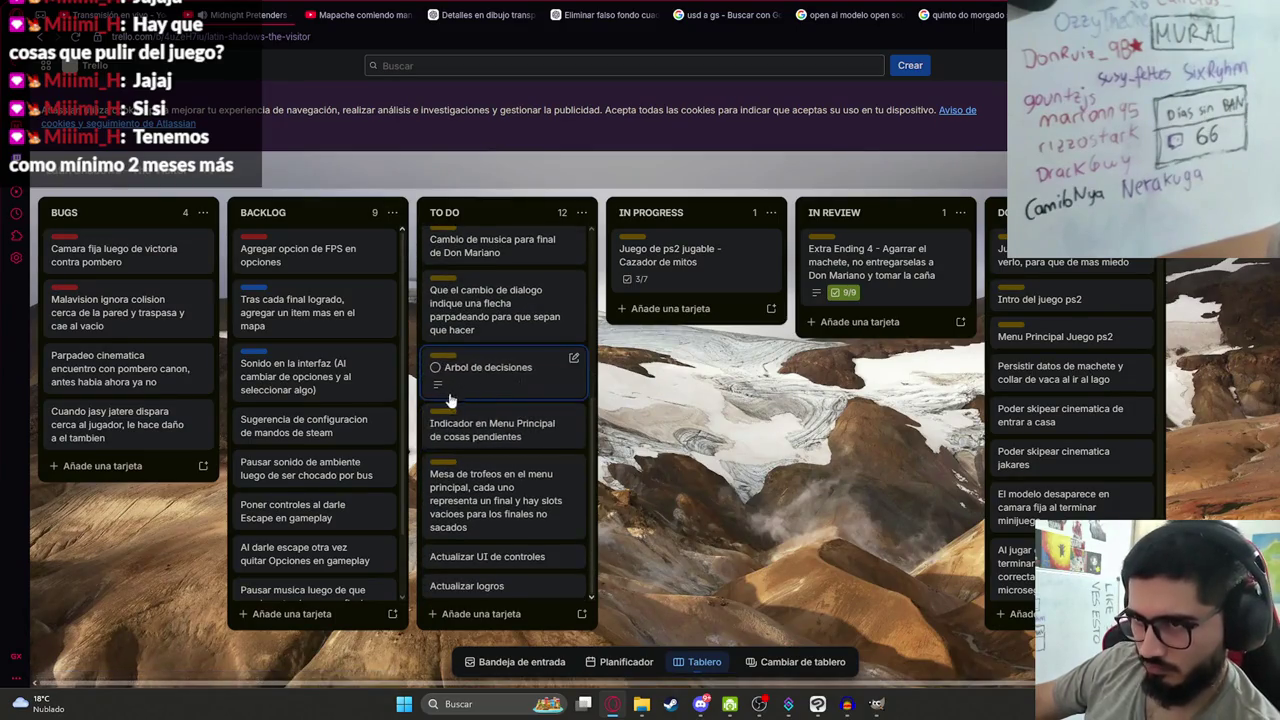
click(474, 389)
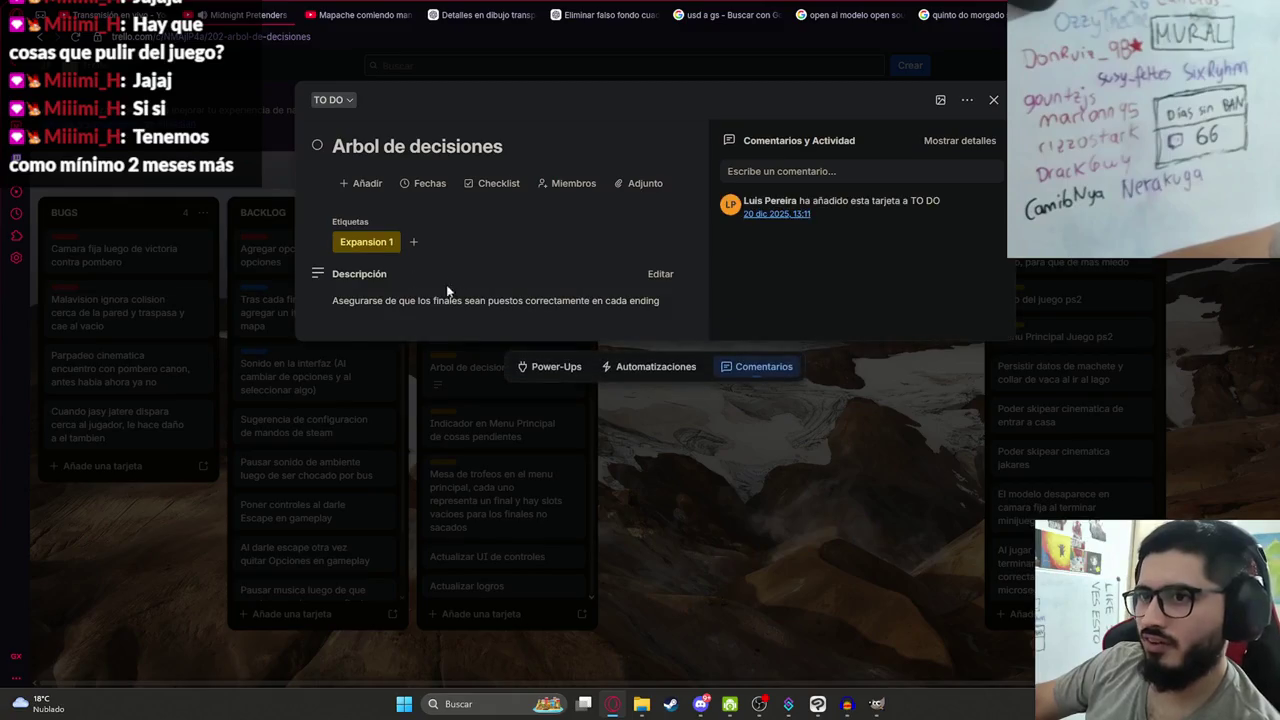
Close the card, place 'Indicador en Menu Principal' below 'Mesa de trofeos', and return to Clip Studio Paint.
click(715, 478)
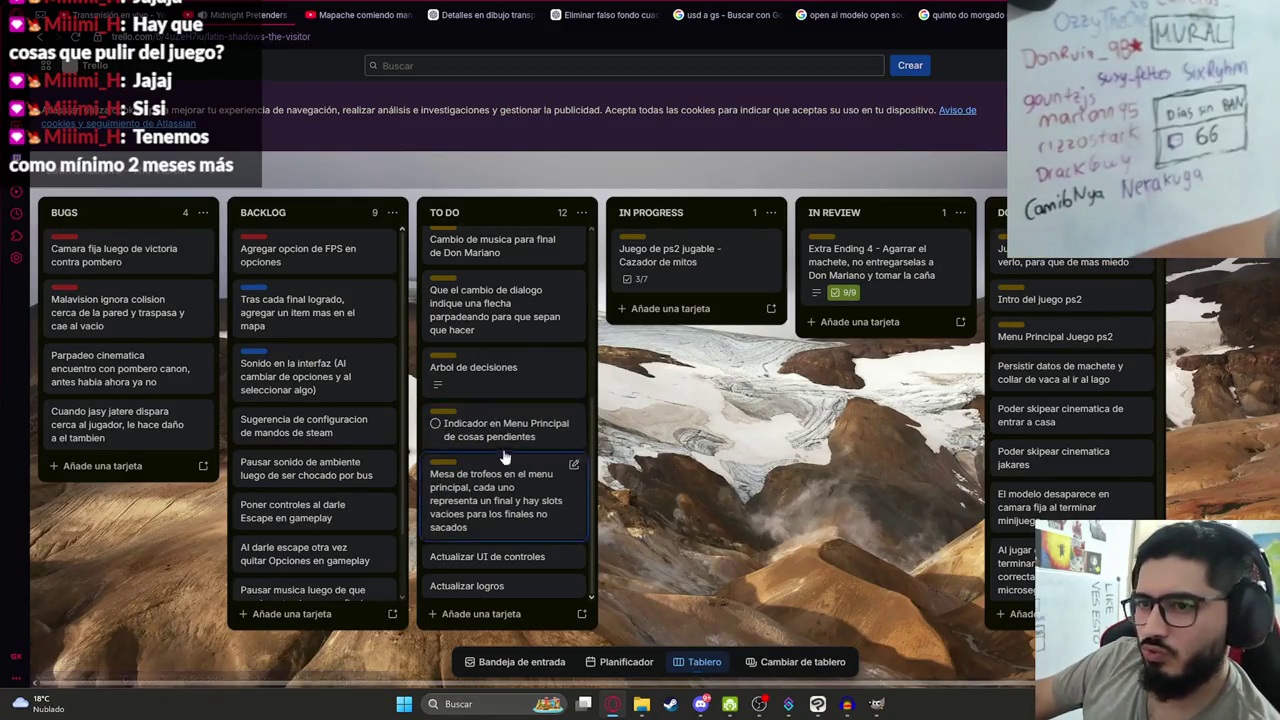
drag(475, 432, 501, 490)
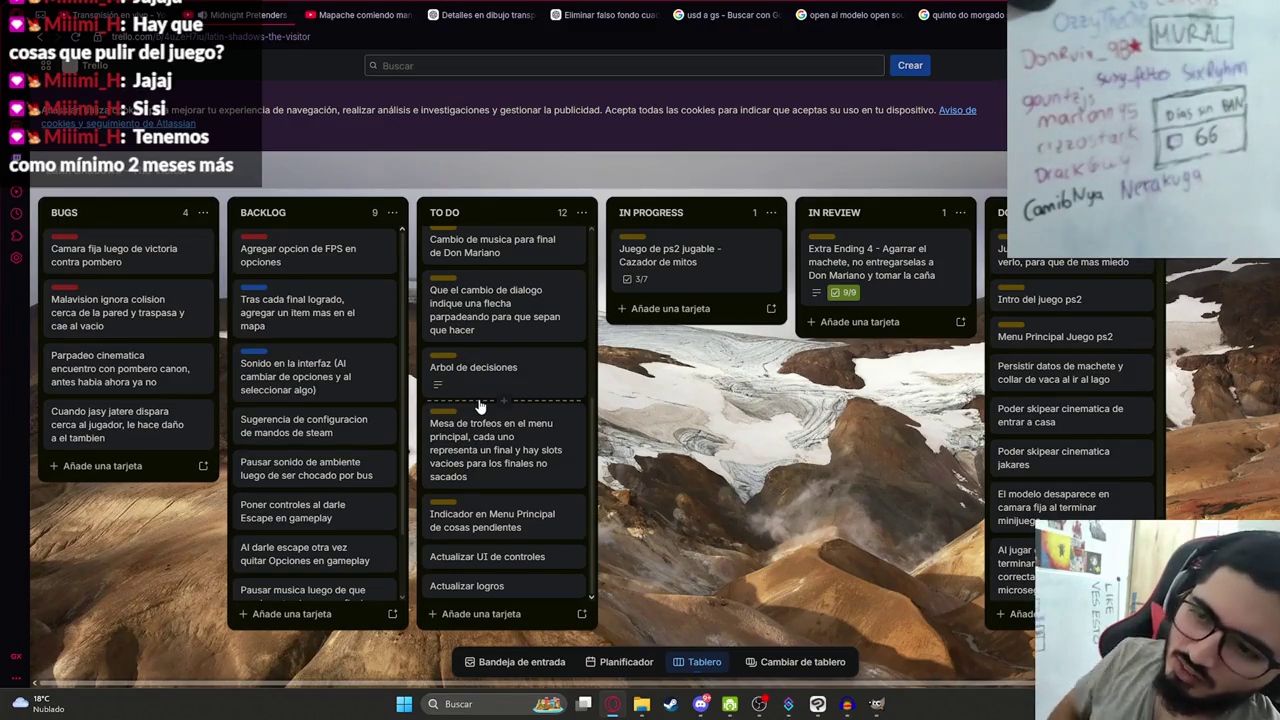
mouse_move(503, 450)
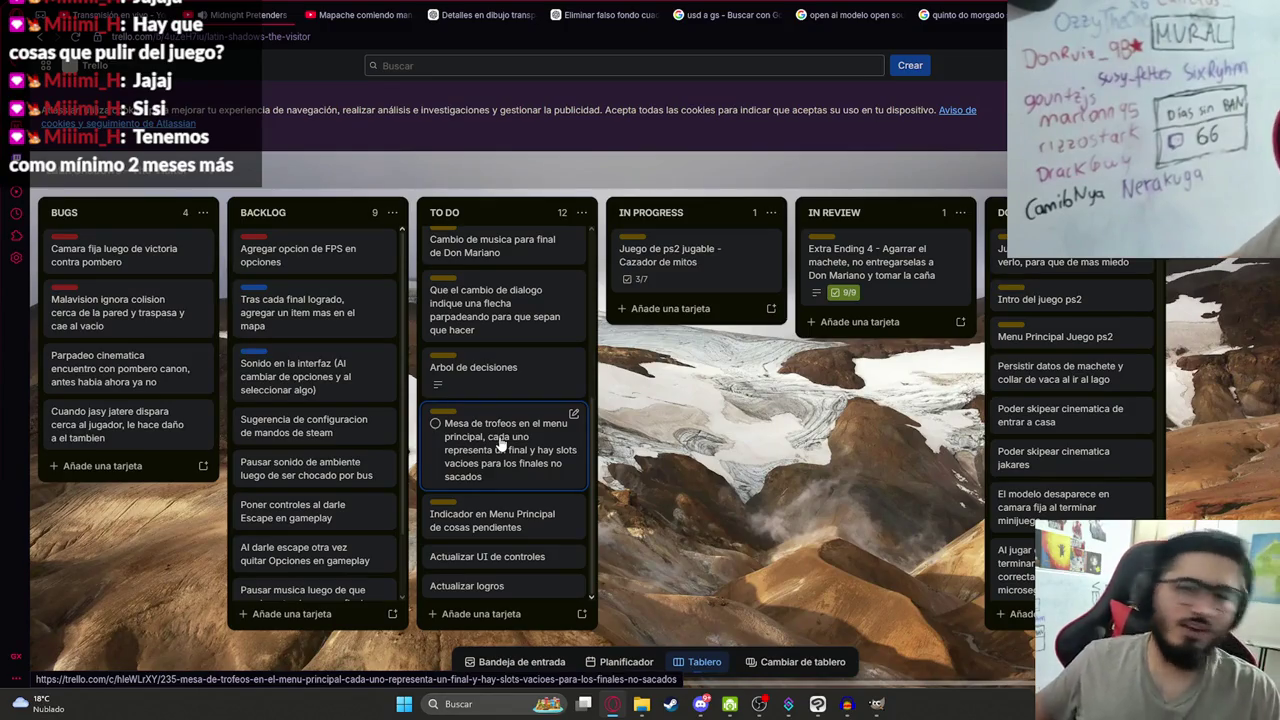
scroll(500, 440, up, 3)
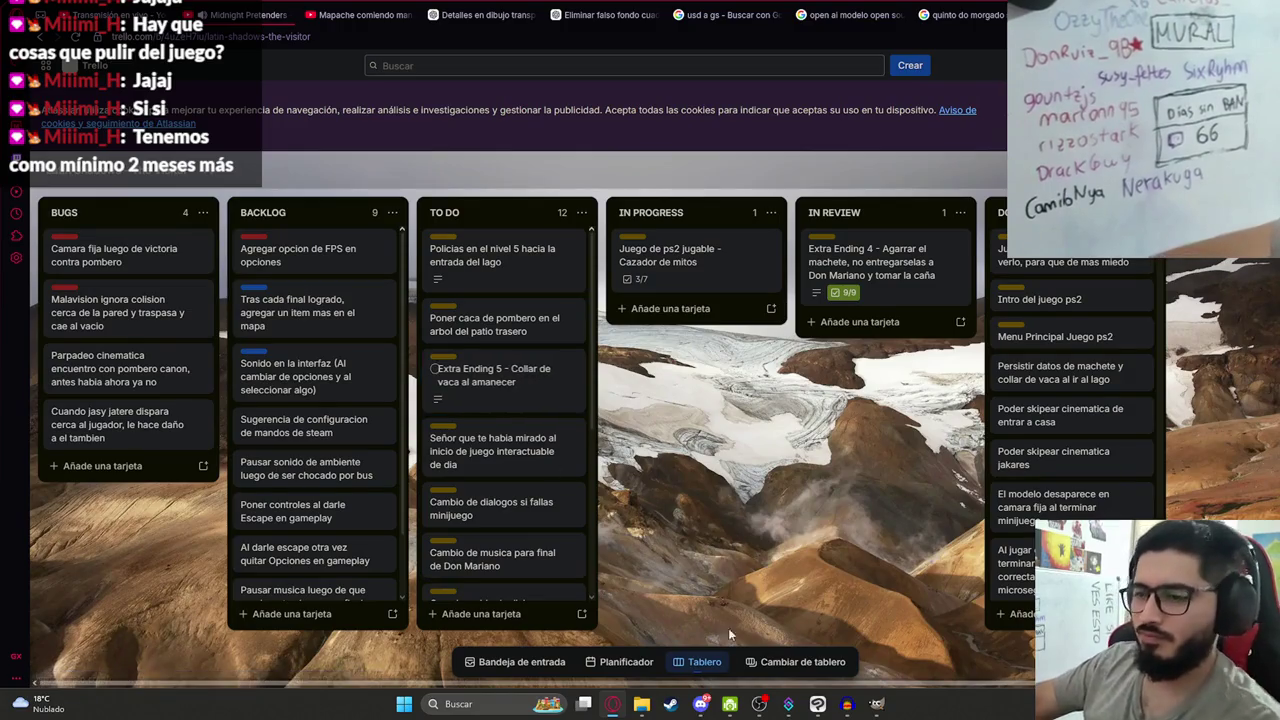
mouse_move(700, 704)
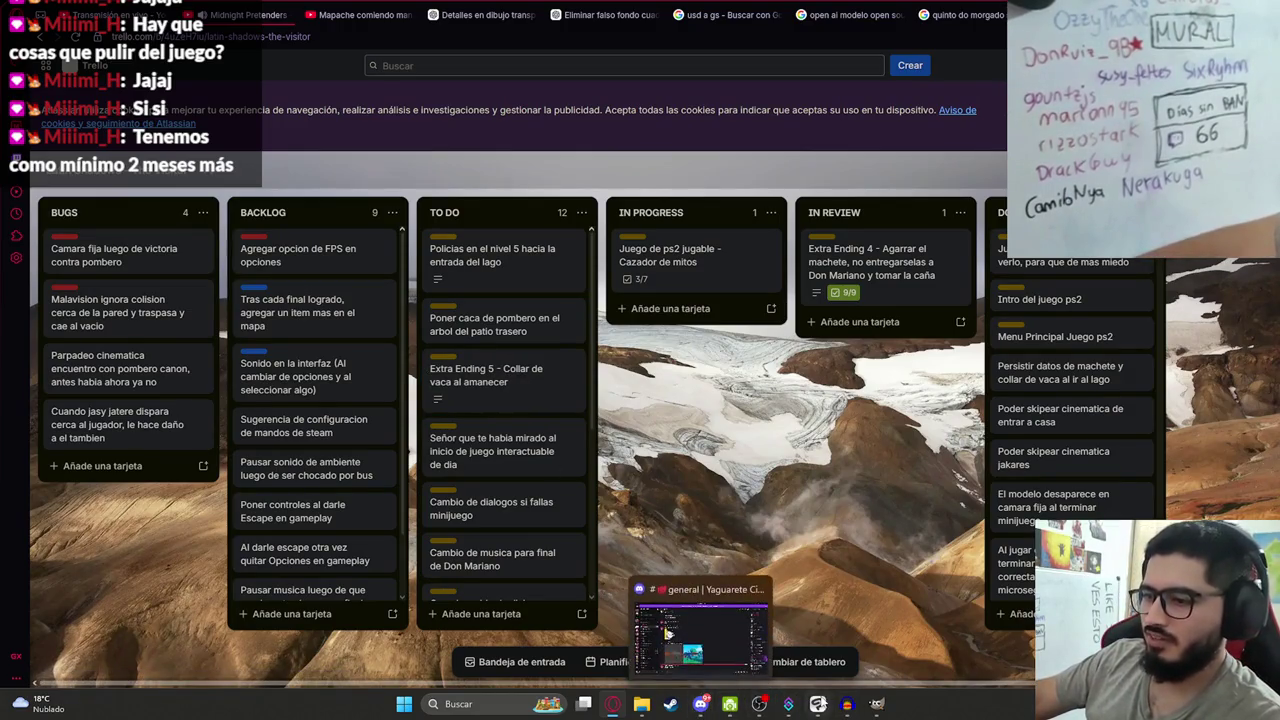
click(815, 705)
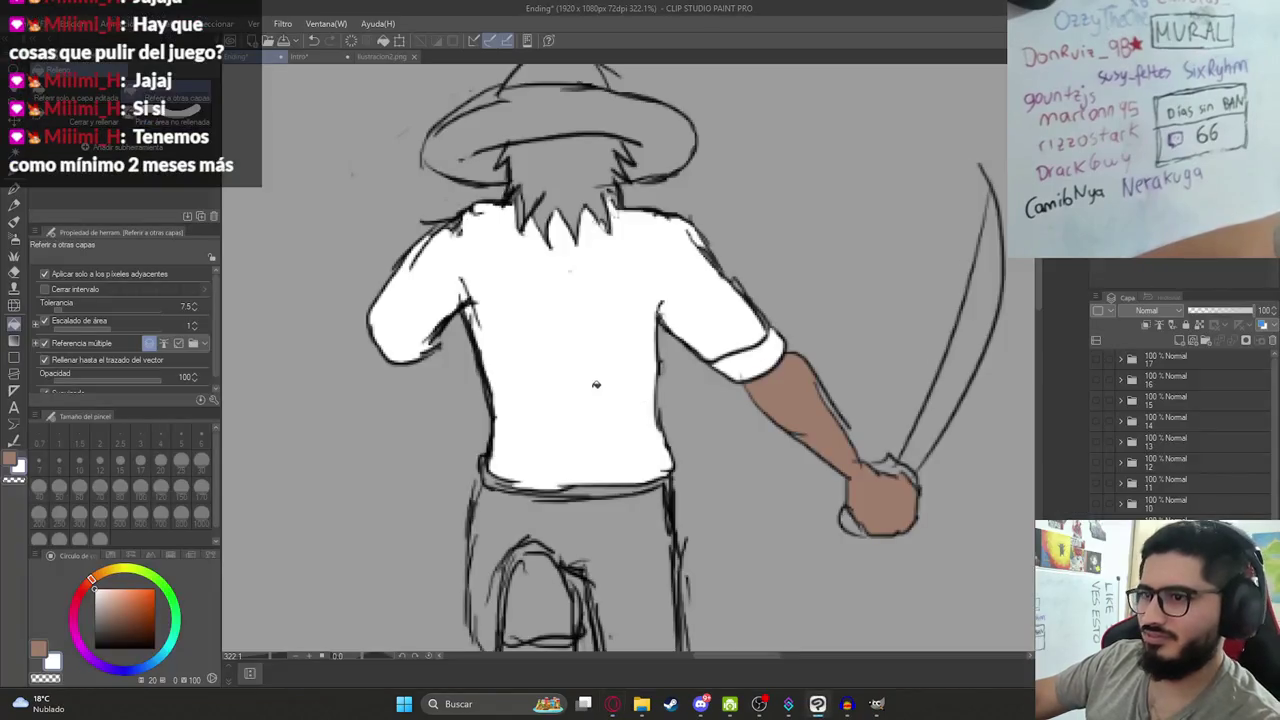
Compare with Ilustracion2, then fill the machete man's hair dark grey in the Ending drawing.
scroll(597, 385, down, 2)
click(382, 56)
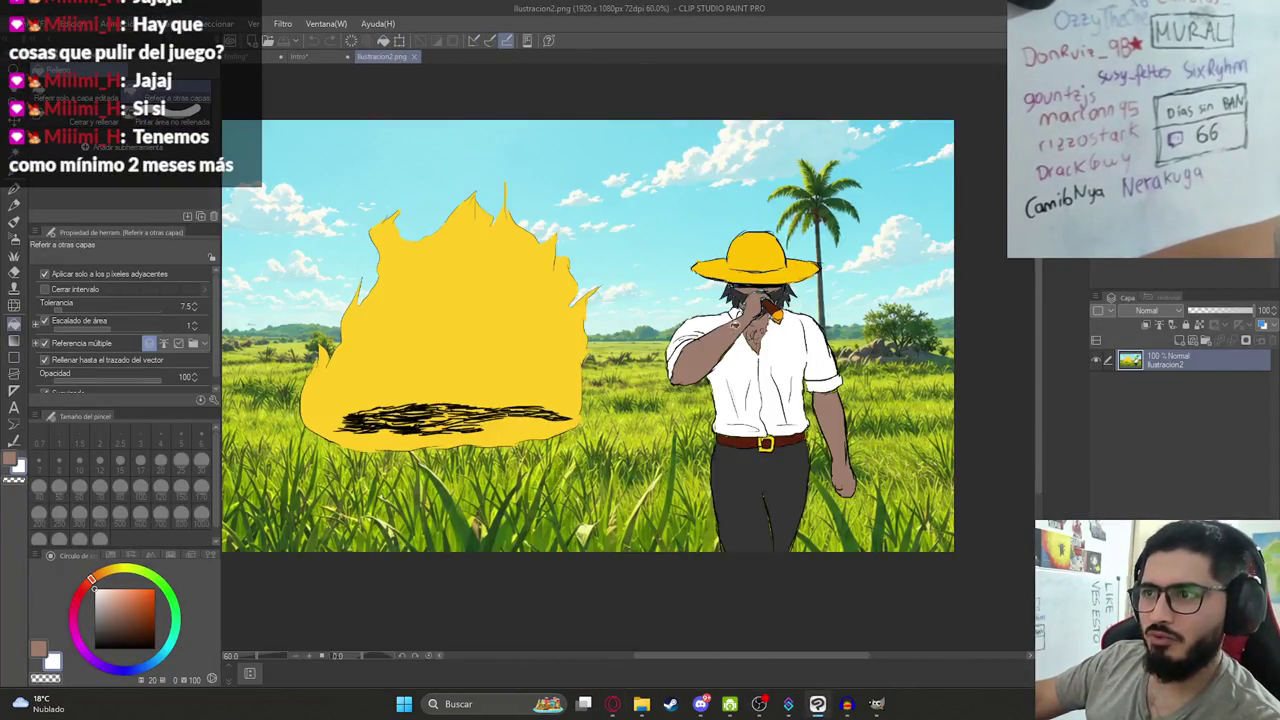
scroll(749, 289, up, 4)
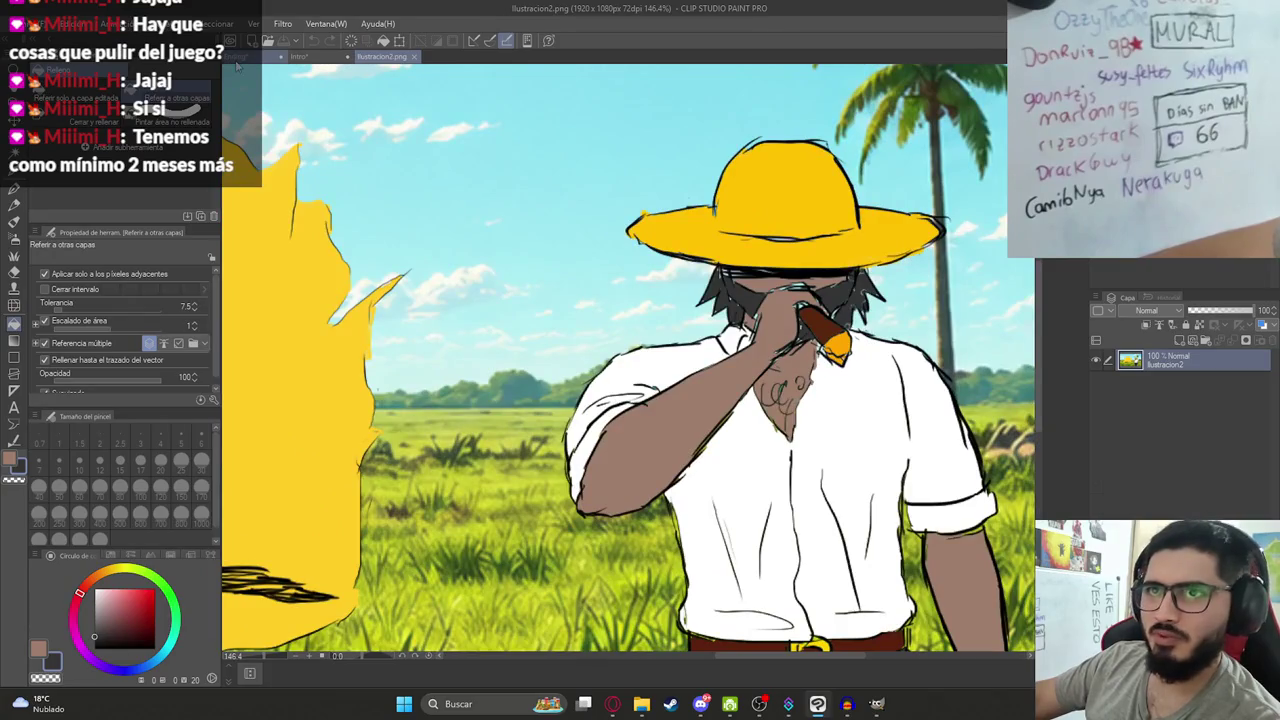
click(237, 60)
click(590, 239)
Sample the hat yellow from Ilustracion2 and fill the hat brim and crown.
scroll(568, 249, up, 3)
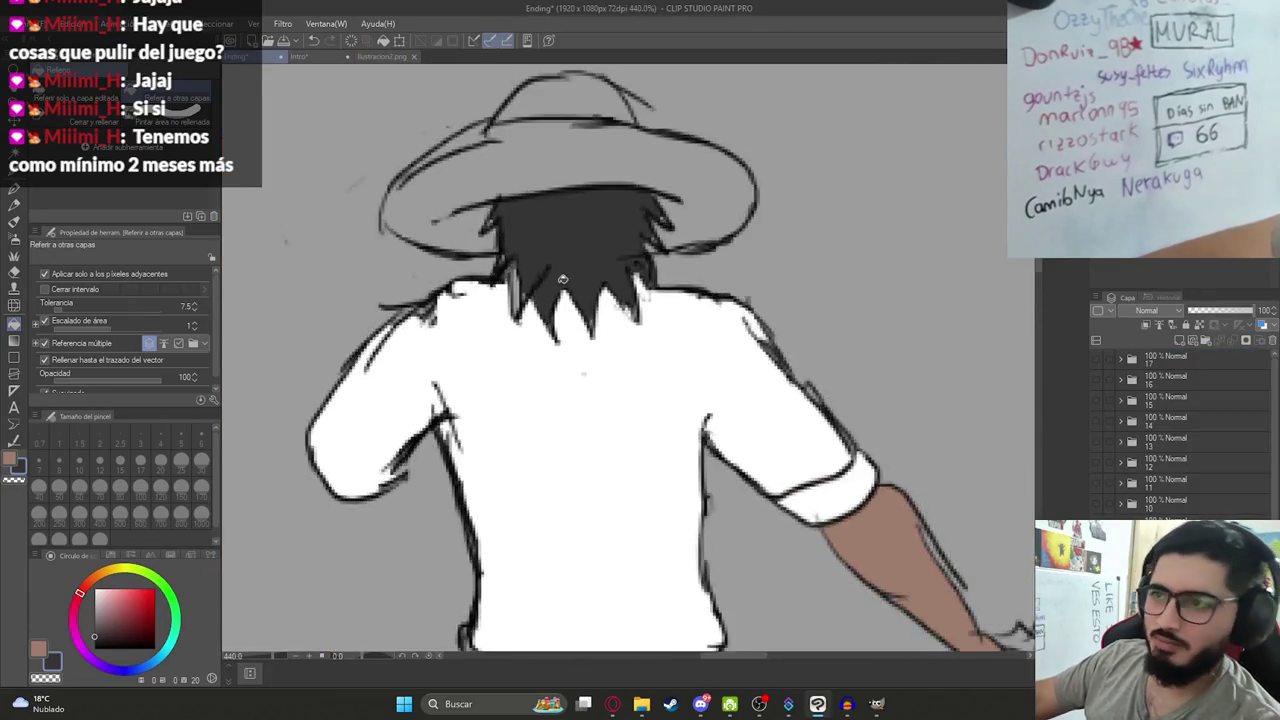
scroll(568, 249, up, 3)
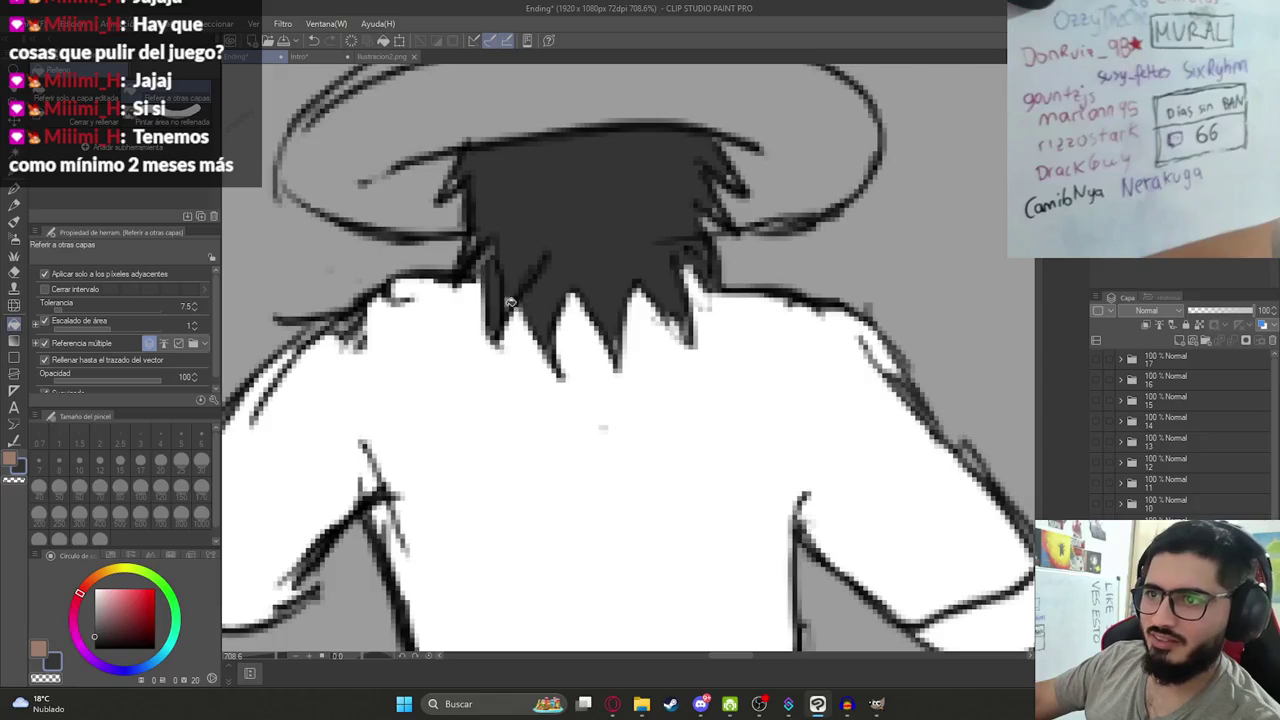
click(382, 56)
alt+click(695, 166)
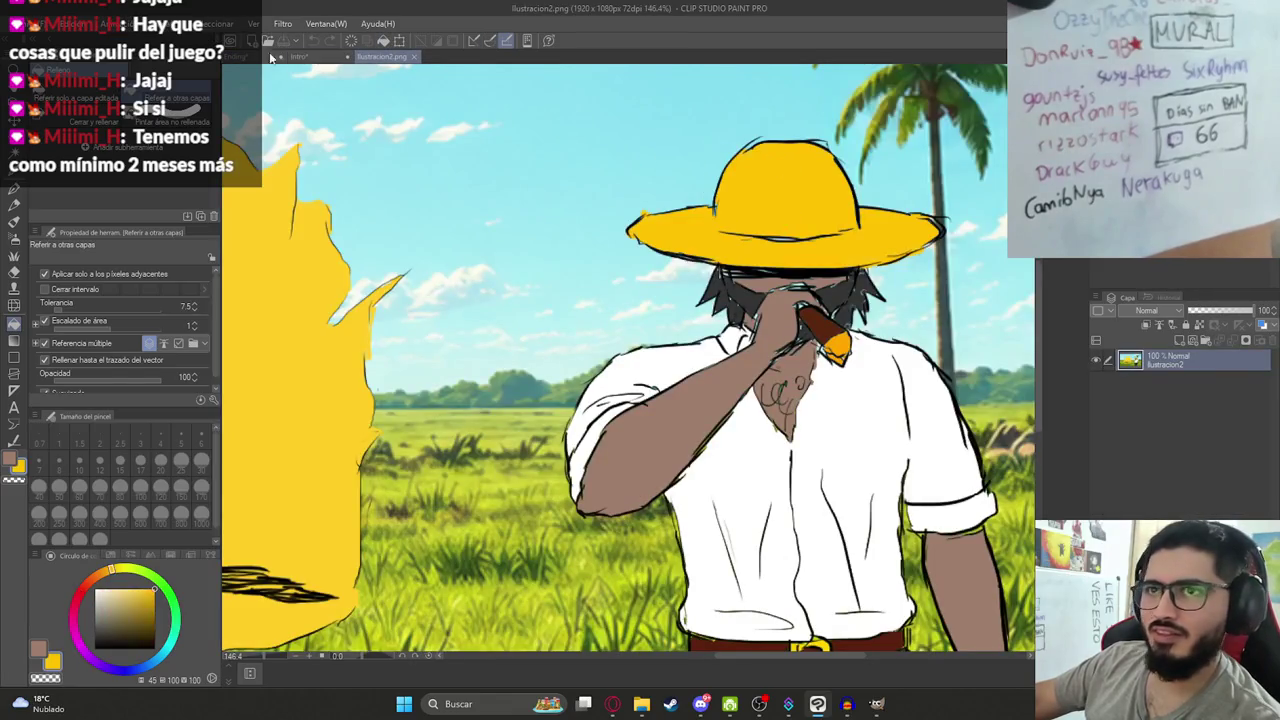
click(237, 56)
click(463, 126)
scroll(530, 200, up, 5)
click(606, 274)
Sample the hilt gold from the Intro drawing and bring the hand and hilt into view.
scroll(560, 275, down, 2)
scroll(560, 275, down, 2)
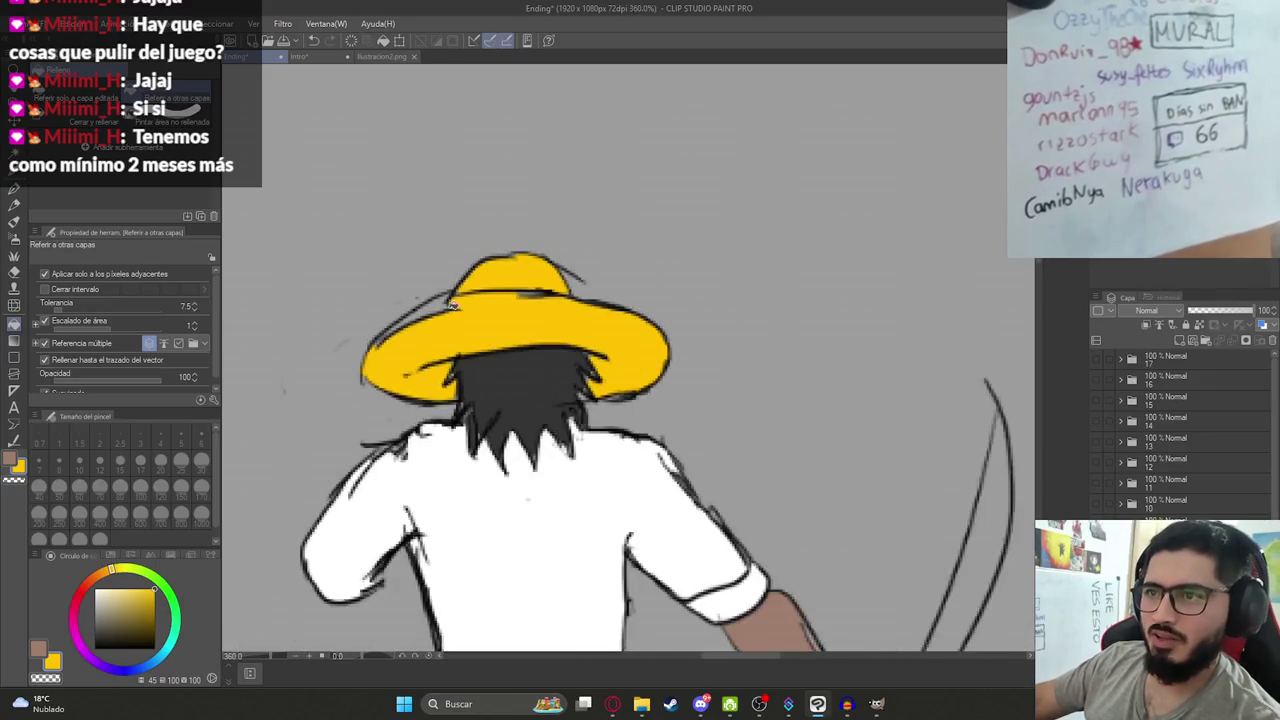
scroll(540, 300, down, 1)
scroll(523, 341, up, 4)
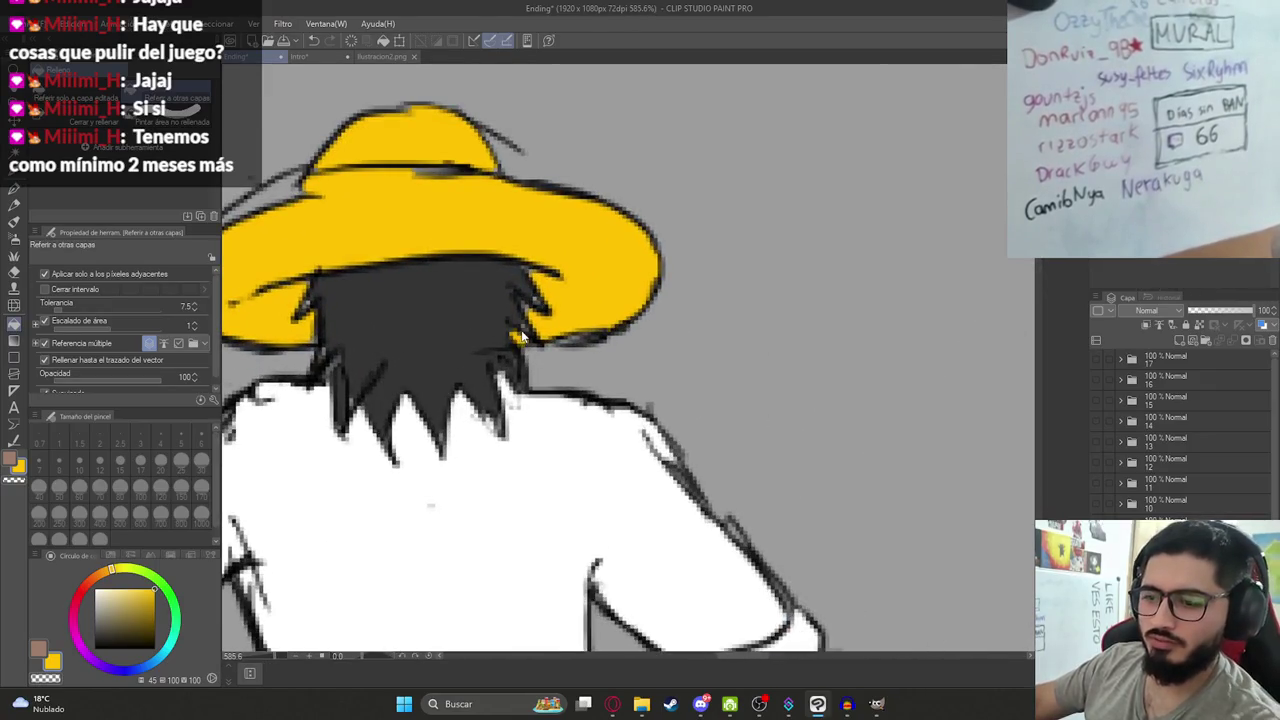
scroll(522, 337, down, 6)
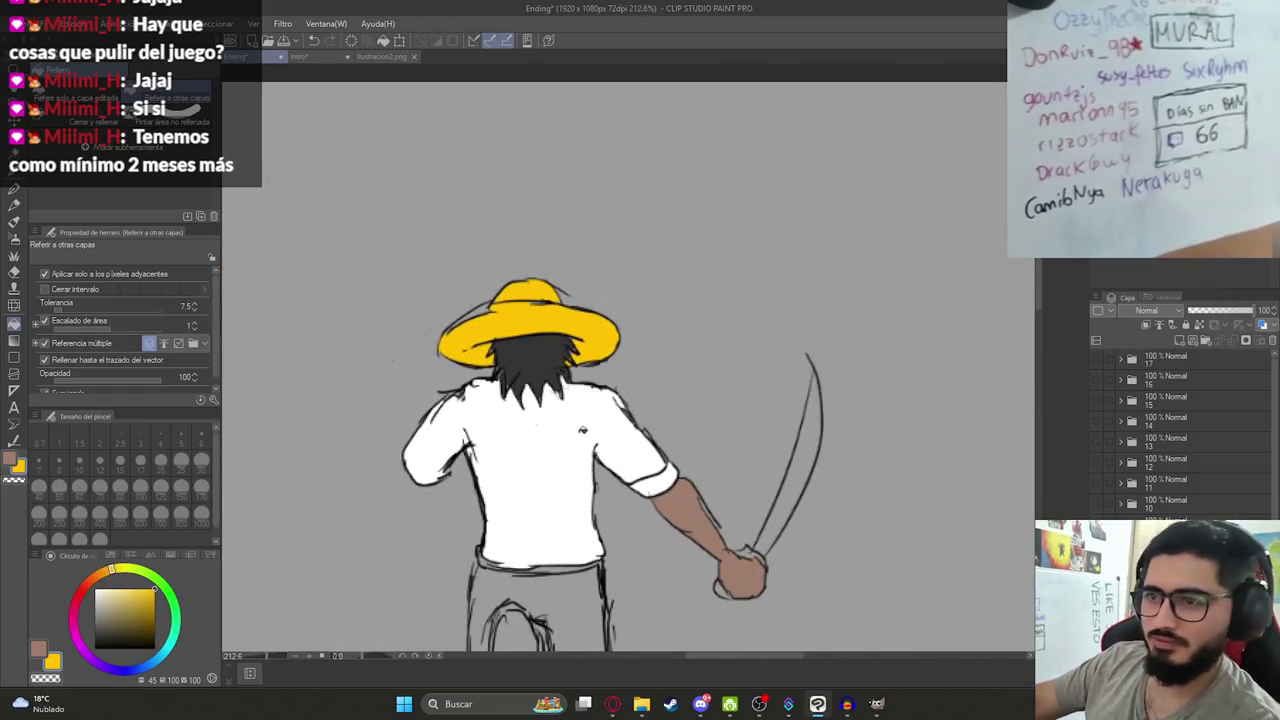
click(373, 55)
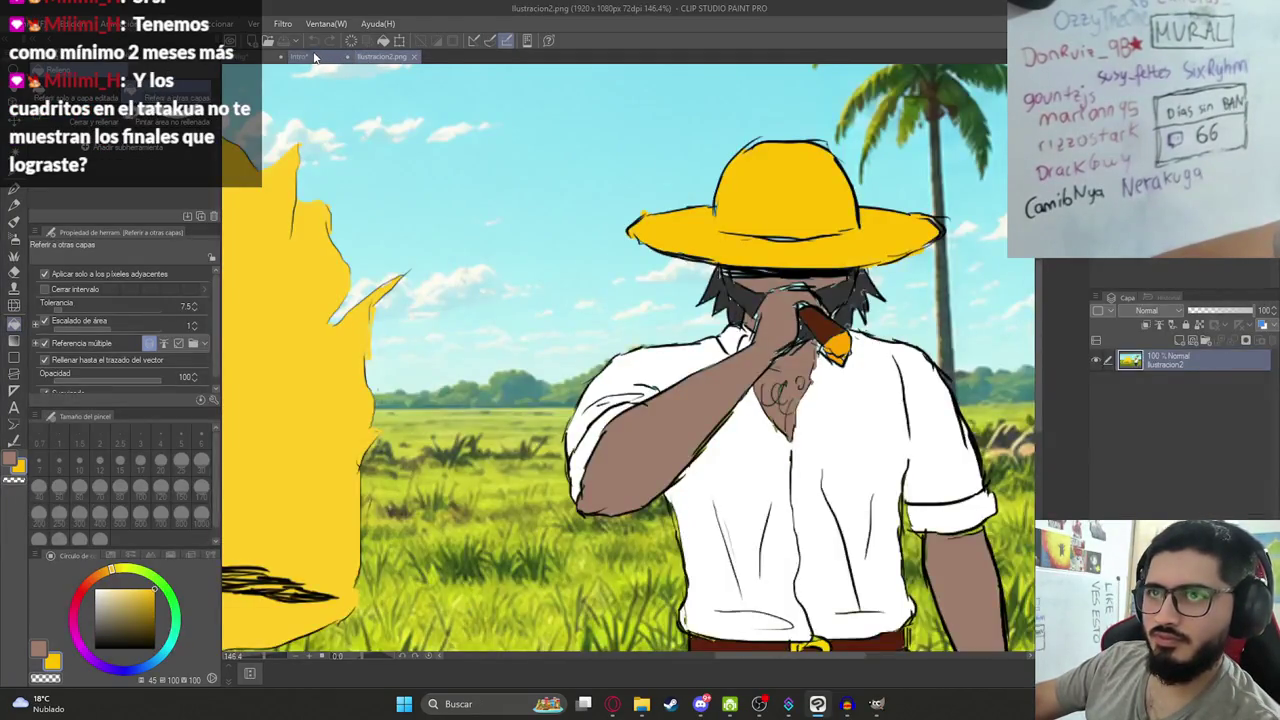
click(300, 56)
click(258, 57)
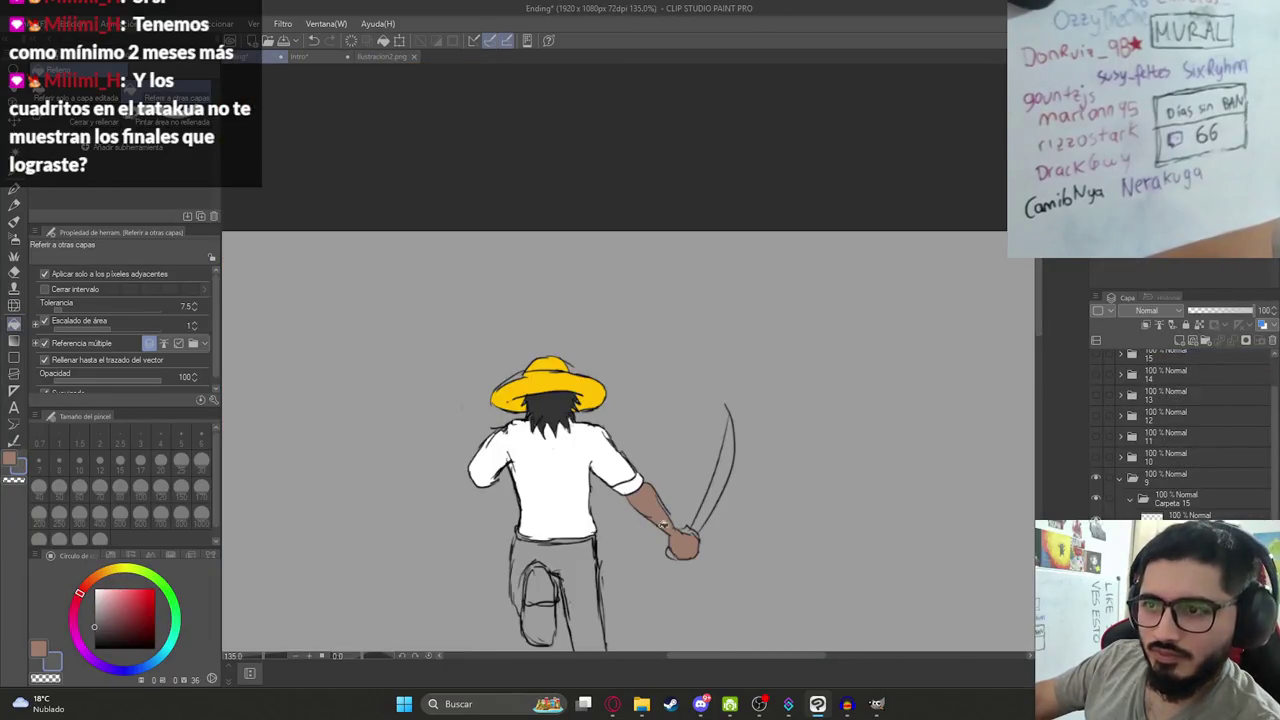
click(300, 56)
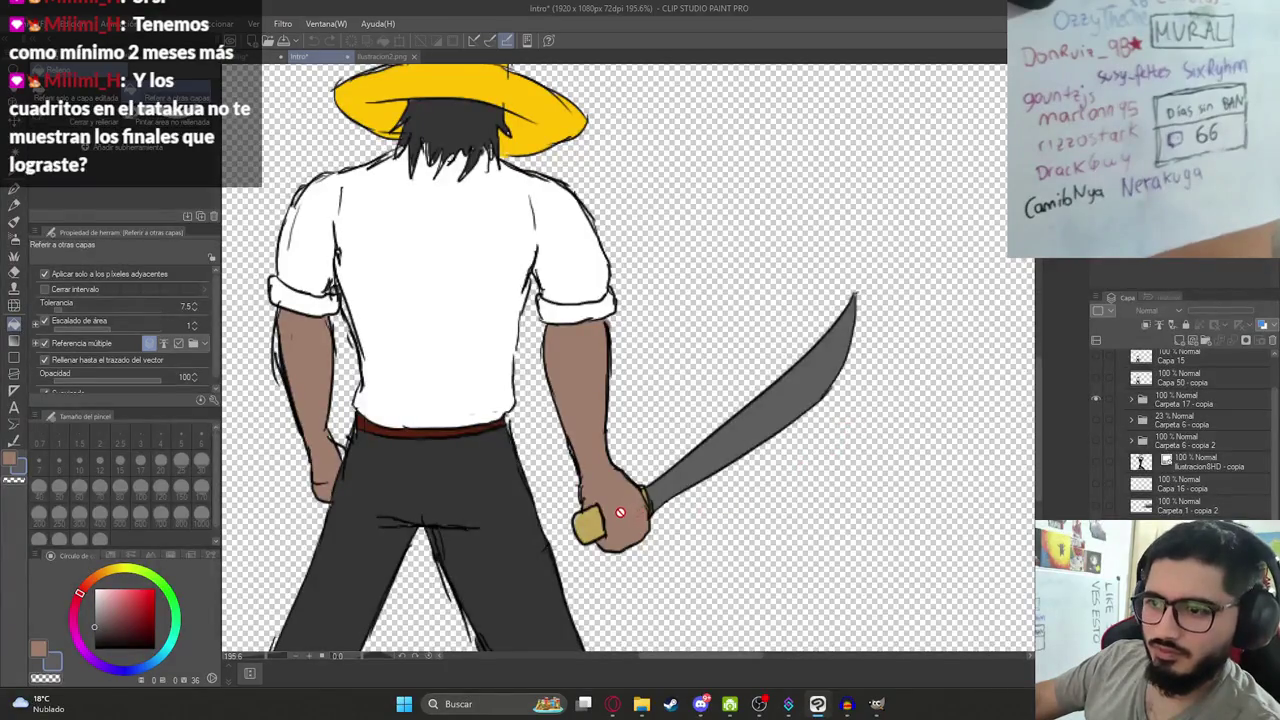
alt+click(588, 522)
click(258, 57)
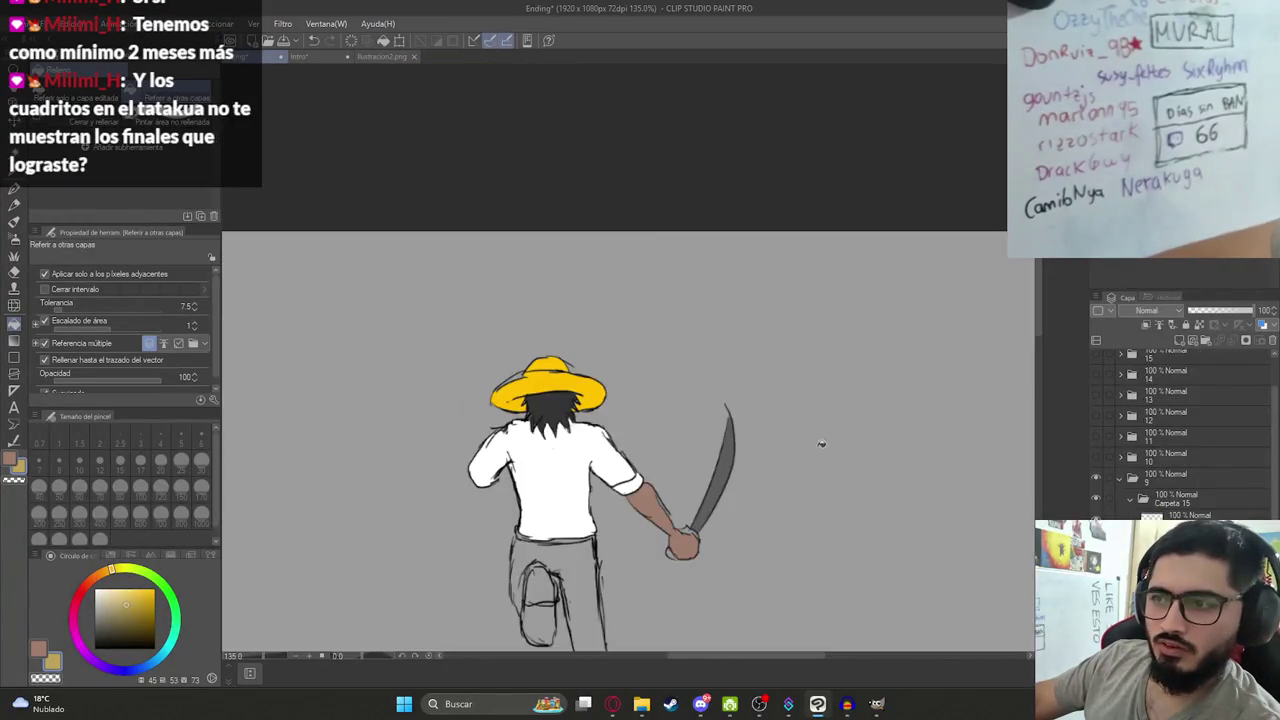
scroll(718, 494, up, 5)
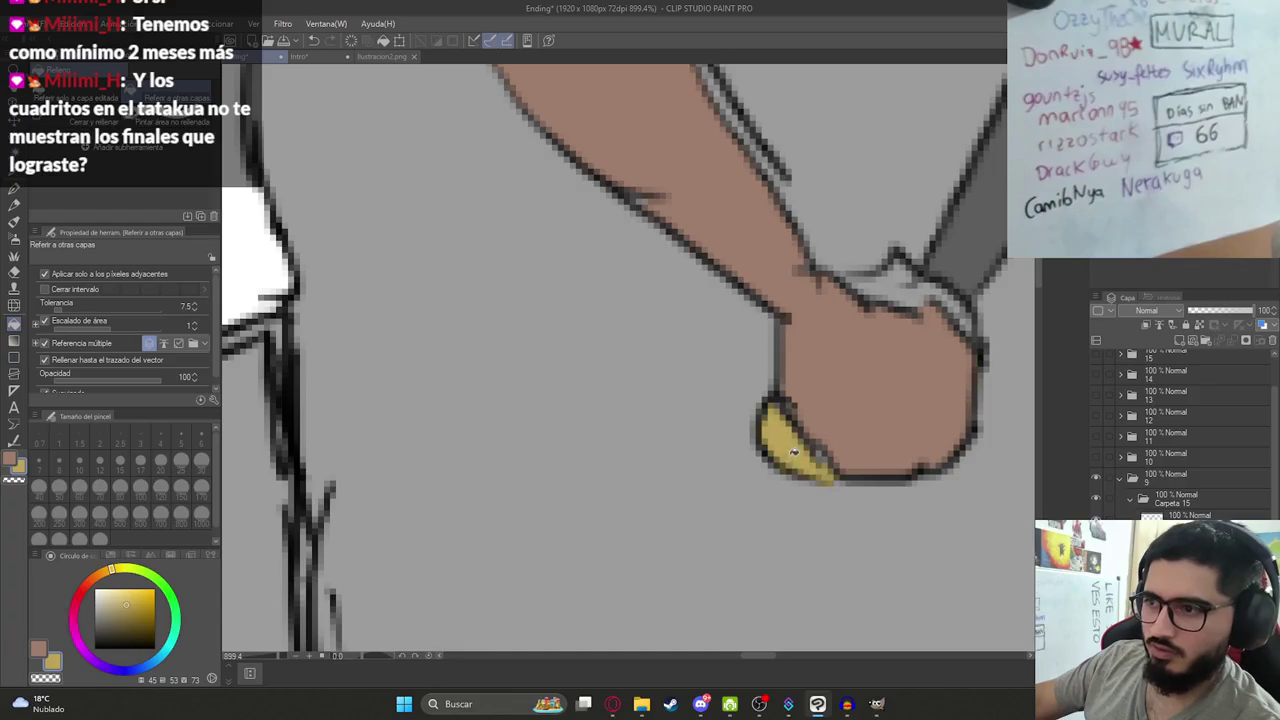
drag(793, 453, 811, 455)
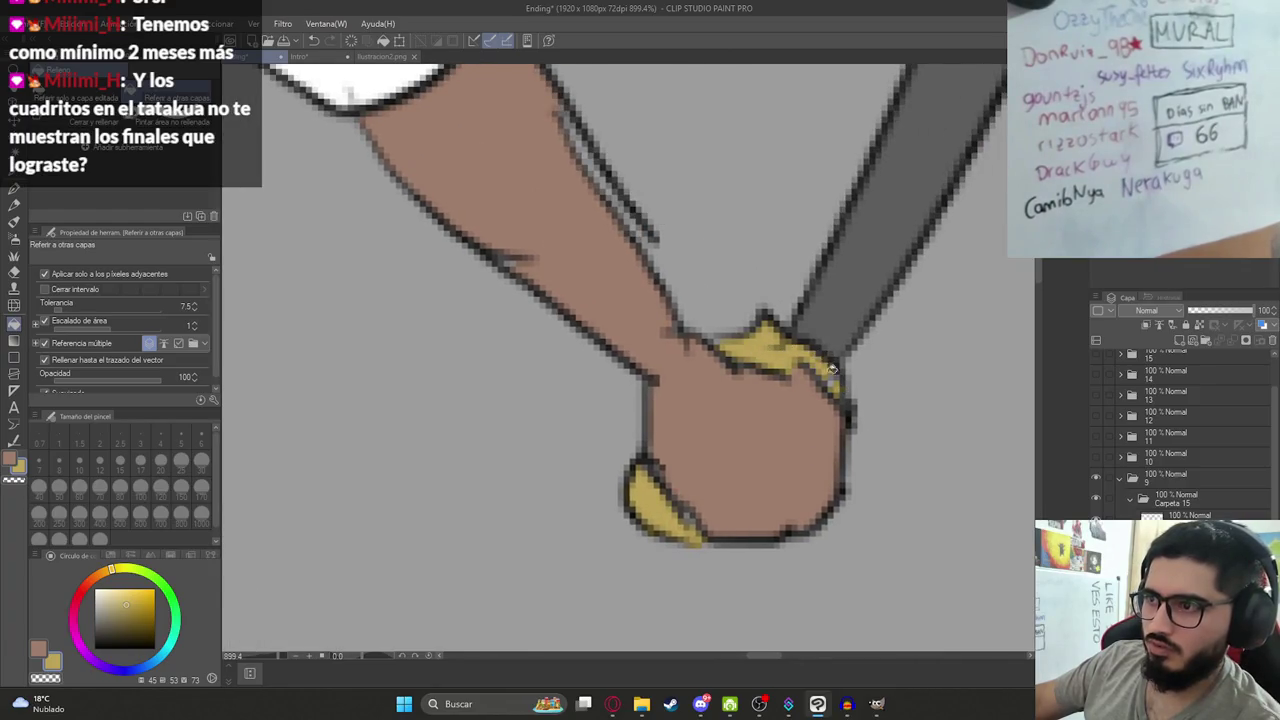
scroll(831, 387, down, 5)
scroll(780, 360, down, 2)
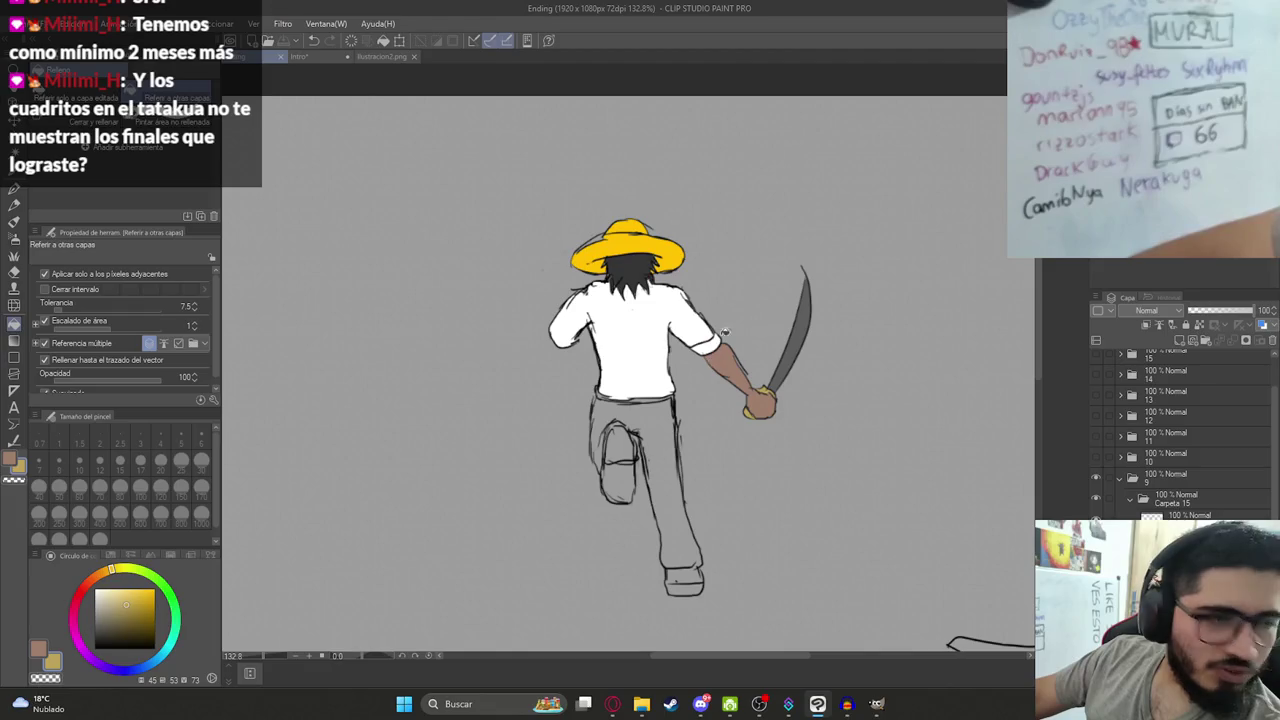
scroll(664, 467, up, 2)
Check the reference, then fill the machete man's trousers dark grey.
scroll(664, 467, up, 2)
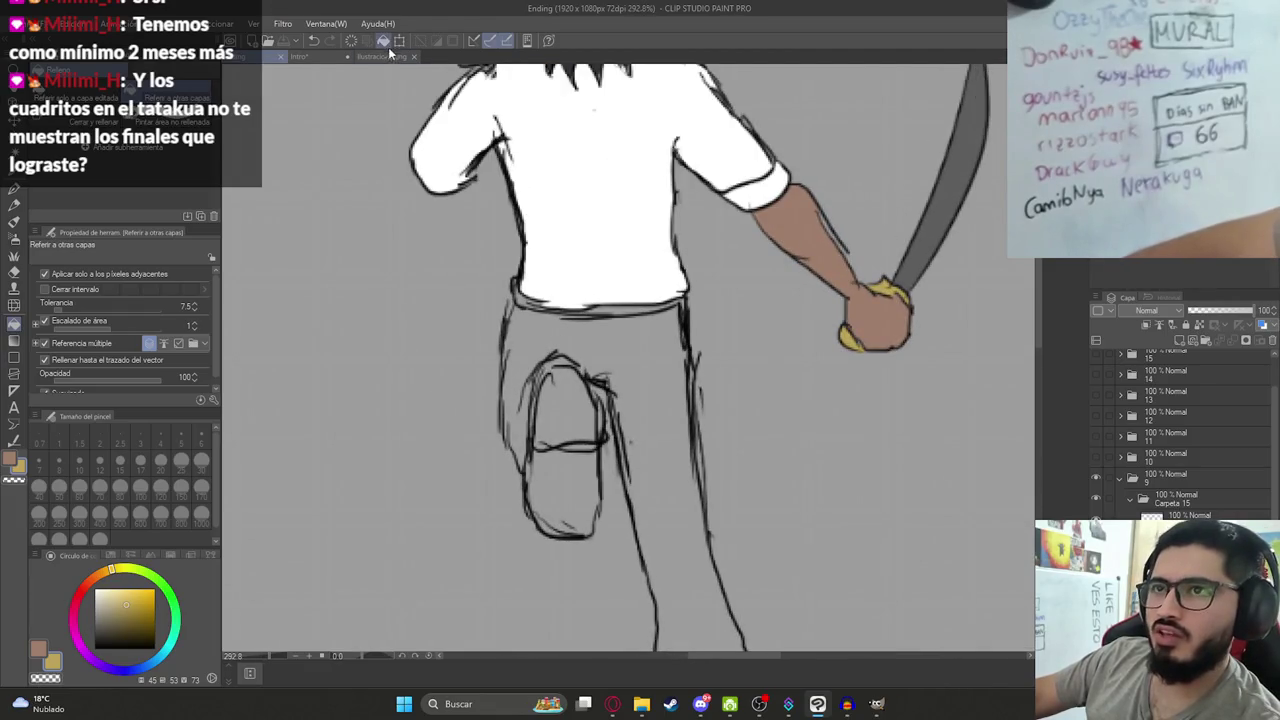
click(385, 56)
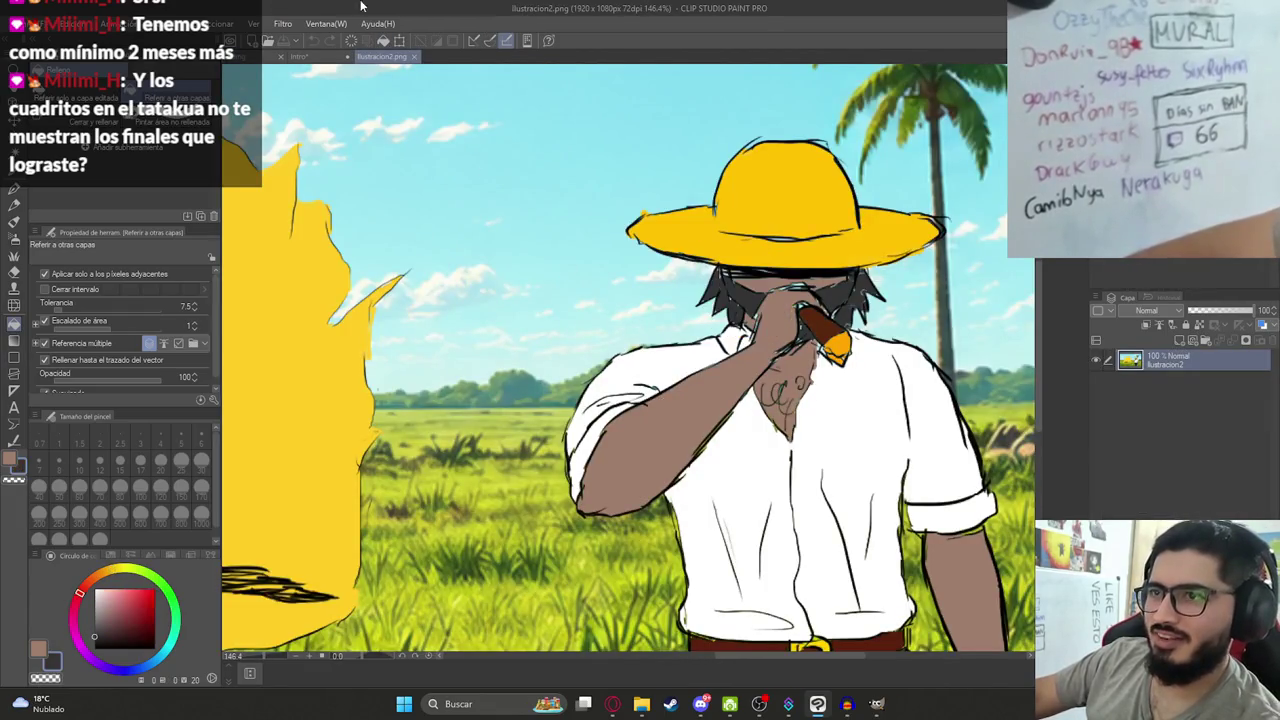
click(300, 56)
click(541, 350)
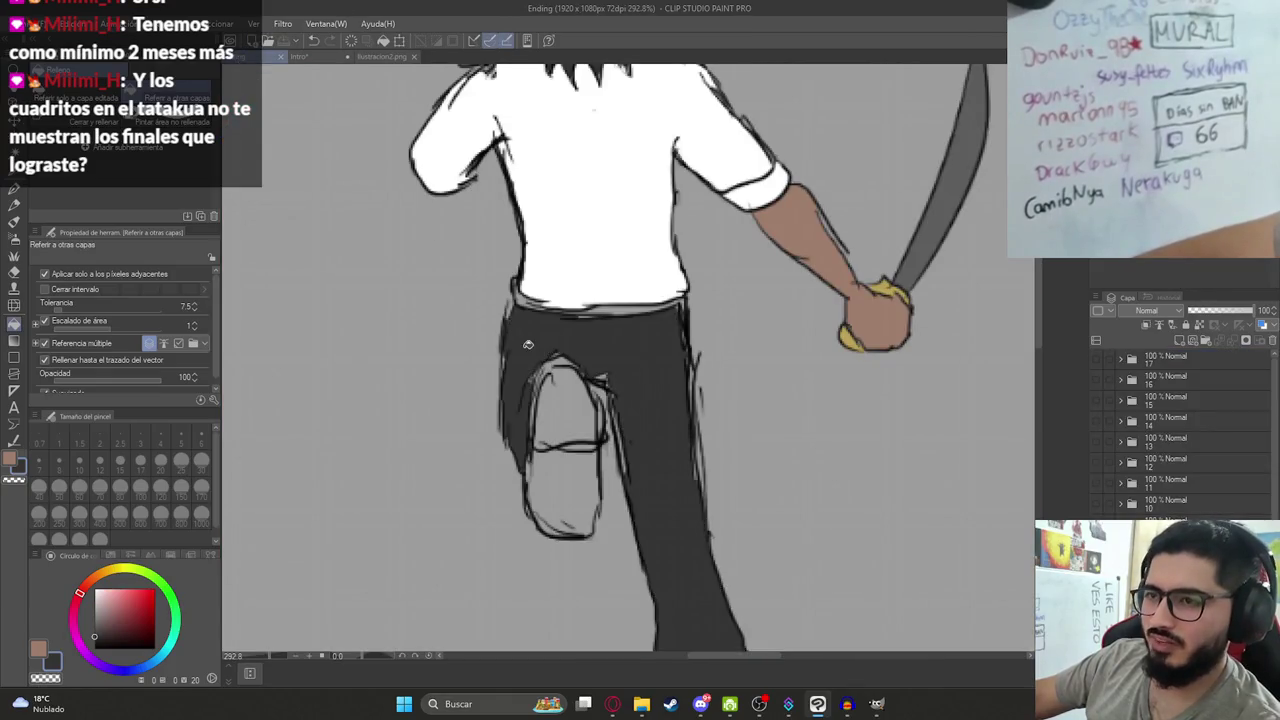
Fill the waistband reddish-brown and extend it across with the pen.
click(378, 56)
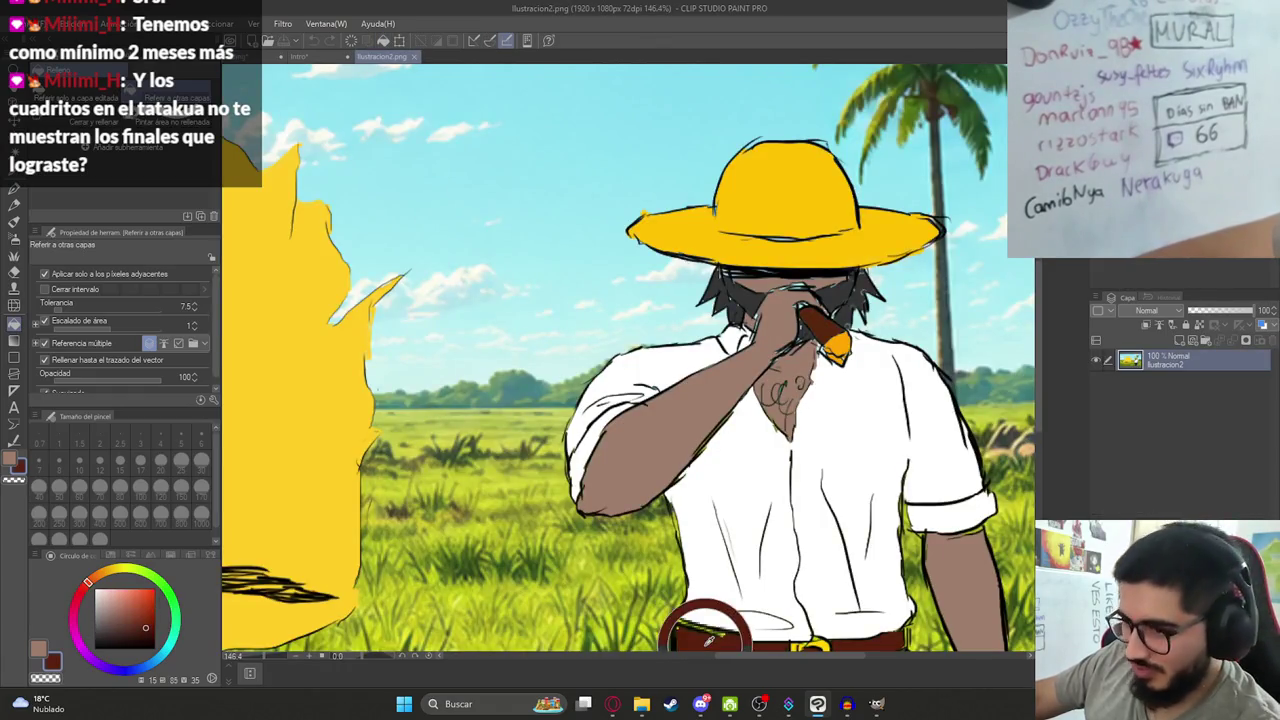
click(298, 56)
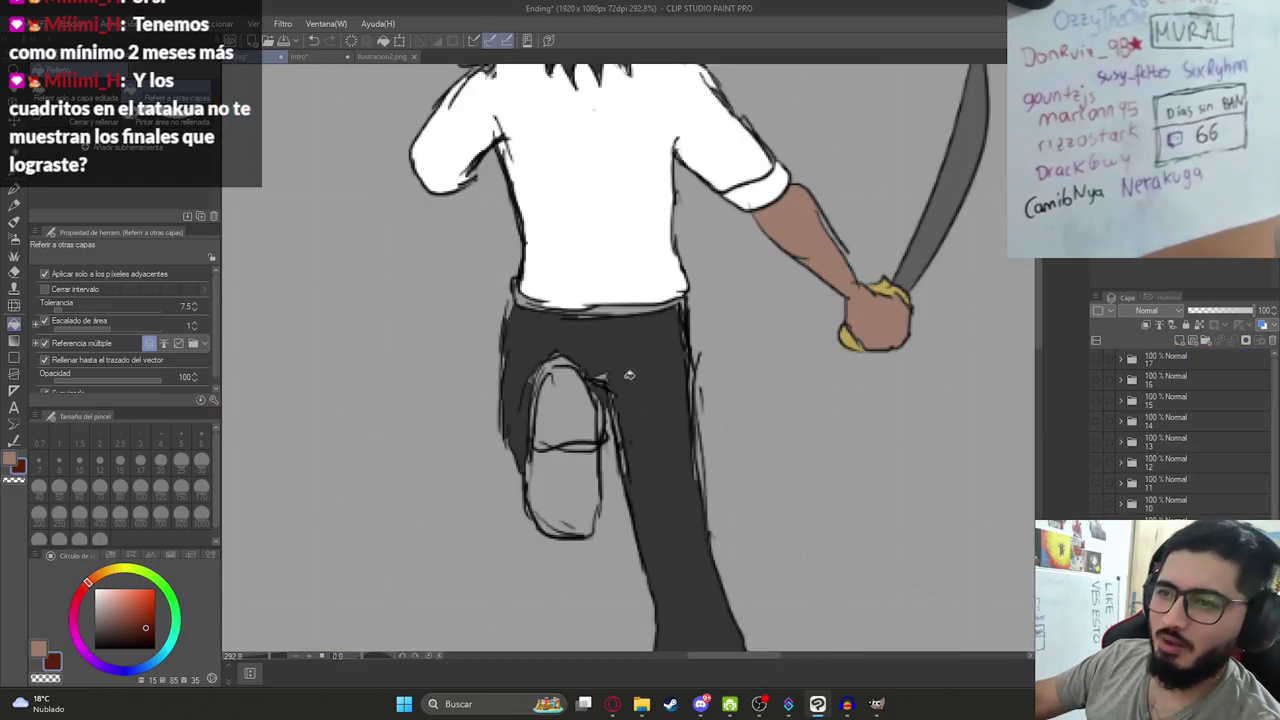
click(611, 308)
scroll(641, 305, up, 3)
scroll(641, 305, up, 3)
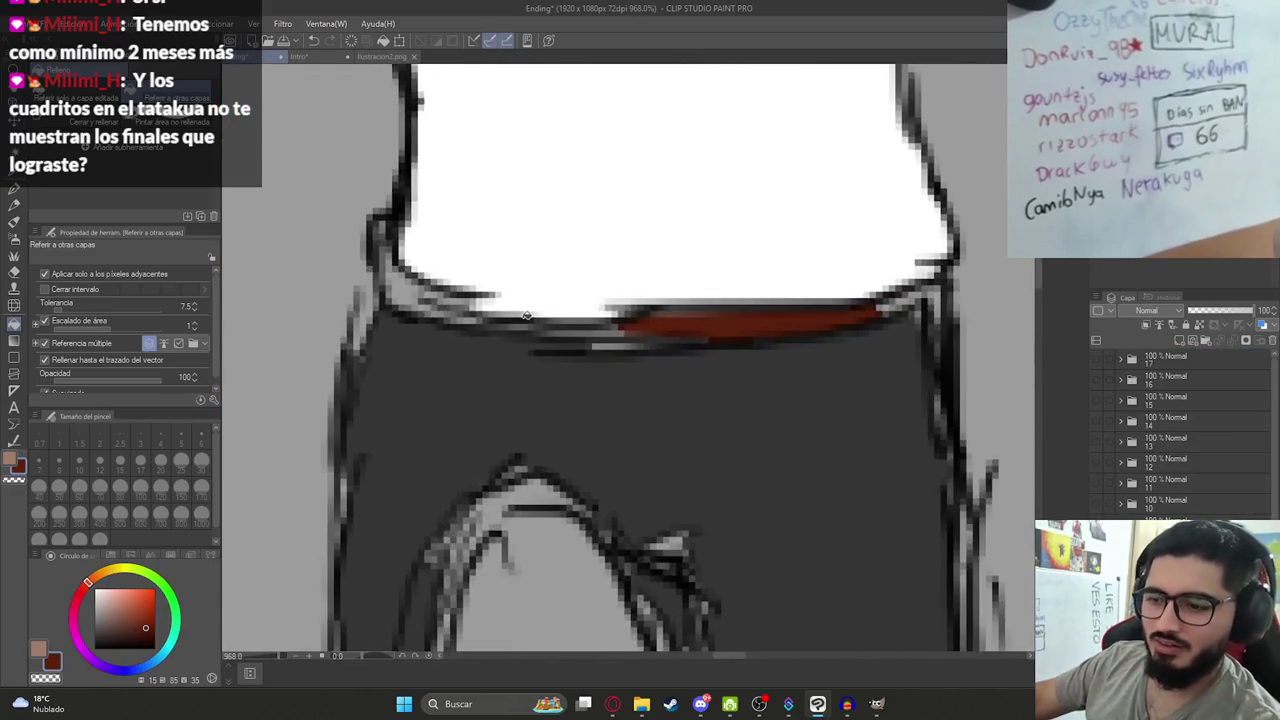
key(p)
mouse_move(396, 304)
mouse_down()
mouse_move(378, 258)
mouse_move(470, 318)
mouse_move(400, 285)
mouse_move(455, 311)
mouse_move(414, 301)
mouse_up()
mouse_move(384, 258)
mouse_down()
mouse_move(449, 314)
mouse_move(651, 334)
mouse_up()
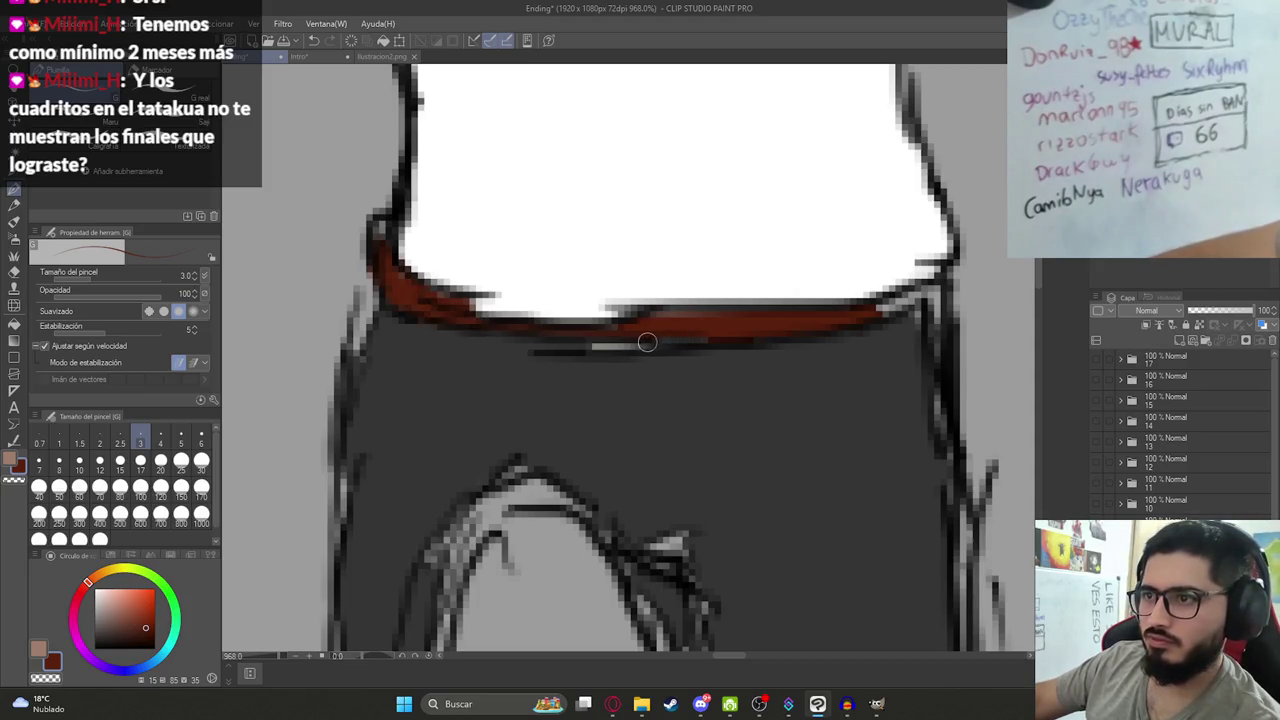
drag(865, 321, 930, 287)
Paint the pants' dark grey over the waistband's right end, the right edge and the raised leg.
alt+click(786, 340)
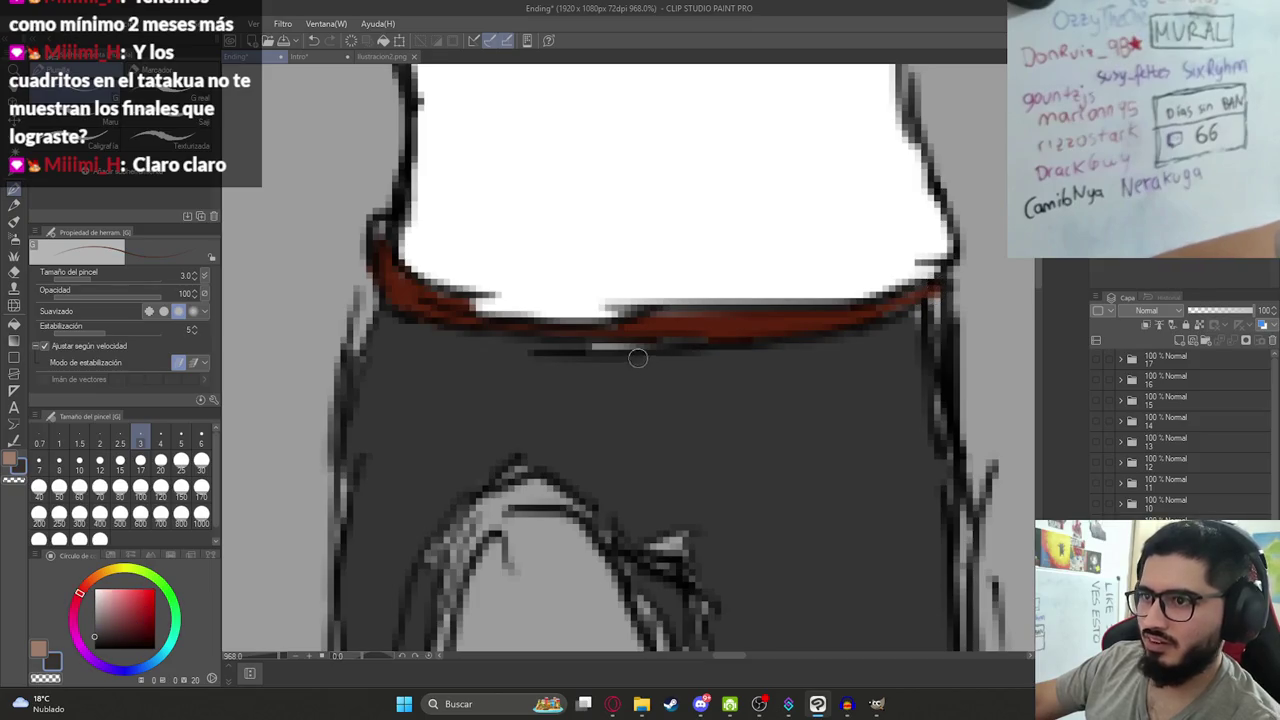
mouse_move(913, 317)
mouse_down()
mouse_move(930, 336)
mouse_move(933, 452)
mouse_up()
drag(930, 336, 957, 545)
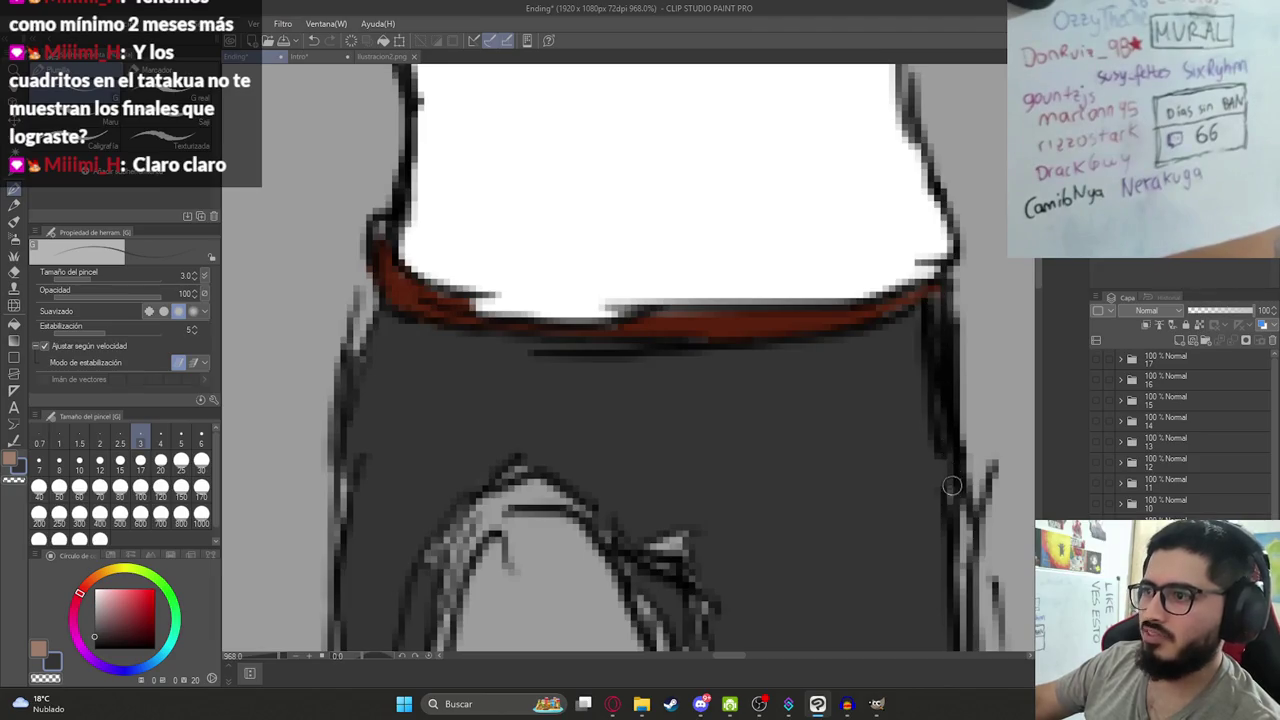
scroll(957, 545, down, 5)
scroll(912, 569, up, 2)
scroll(789, 318, up, 2)
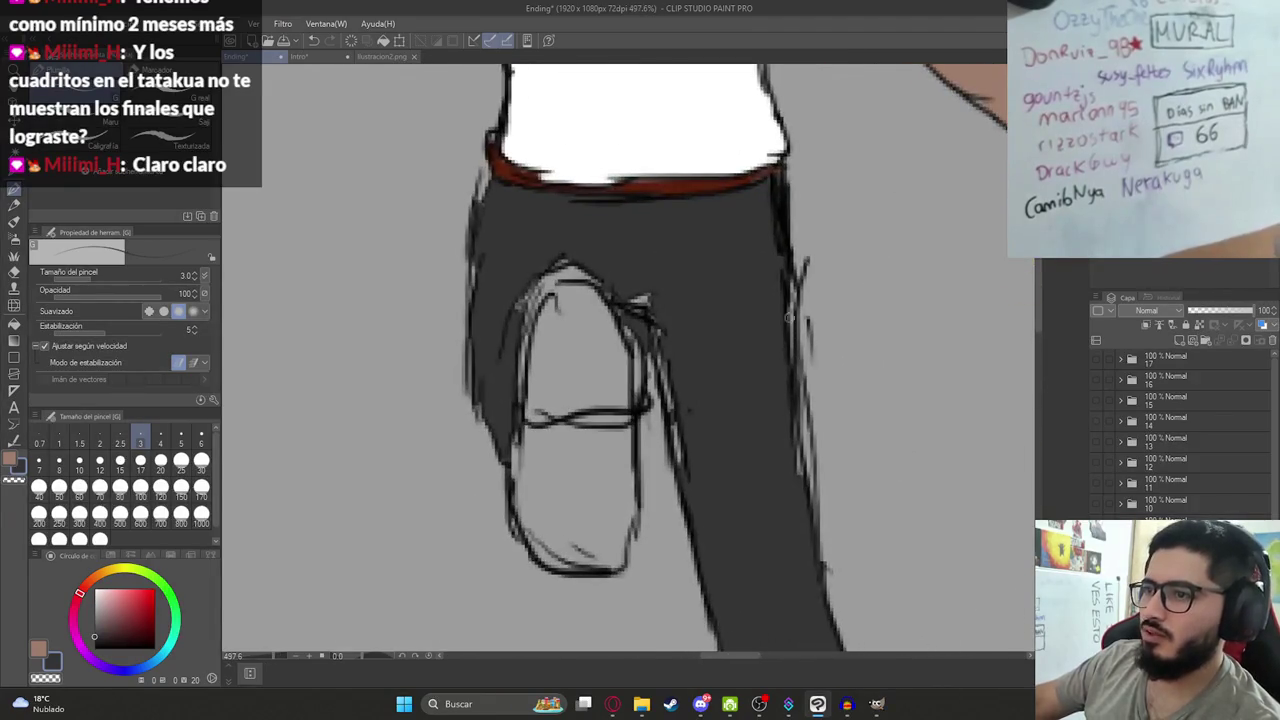
drag(793, 323, 792, 305)
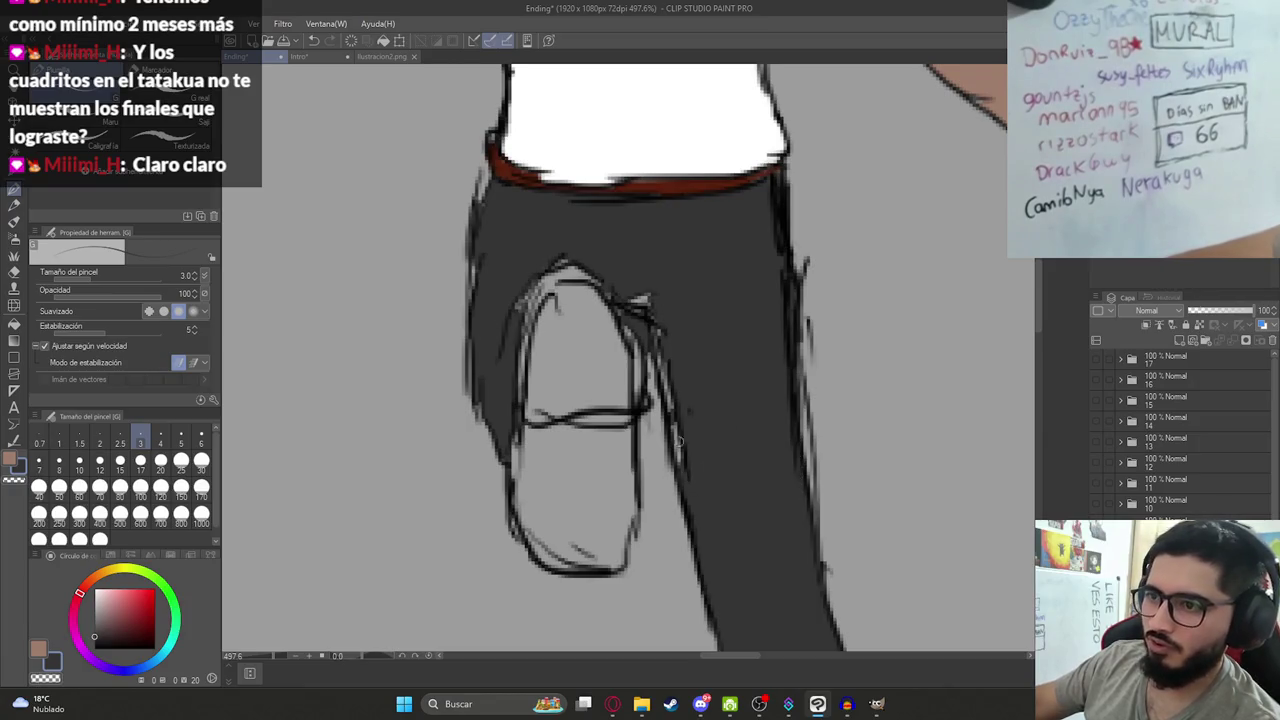
drag(688, 478, 635, 293)
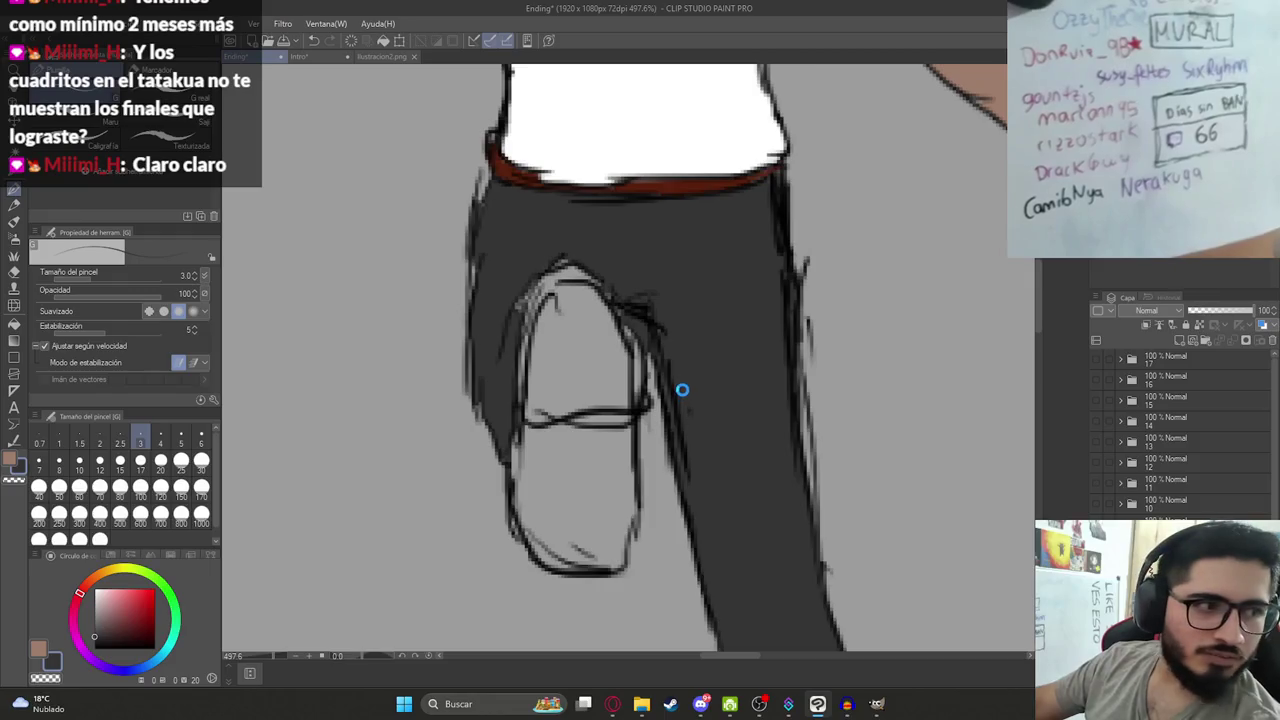
Switch to the ilustracion2.png field illustration.
scroll(680, 386, down, 1)
scroll(600, 363, up, 2)
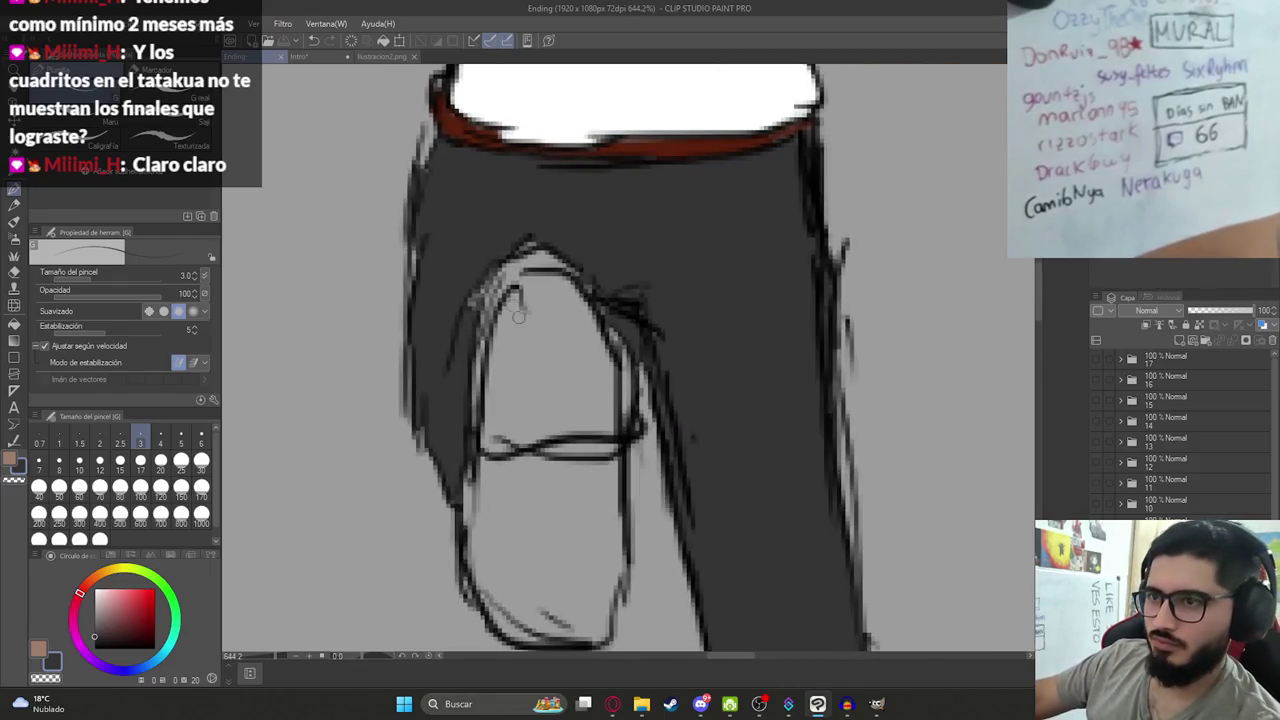
scroll(518, 316, down, 2)
scroll(530, 325, down, 1)
scroll(545, 338, down, 1)
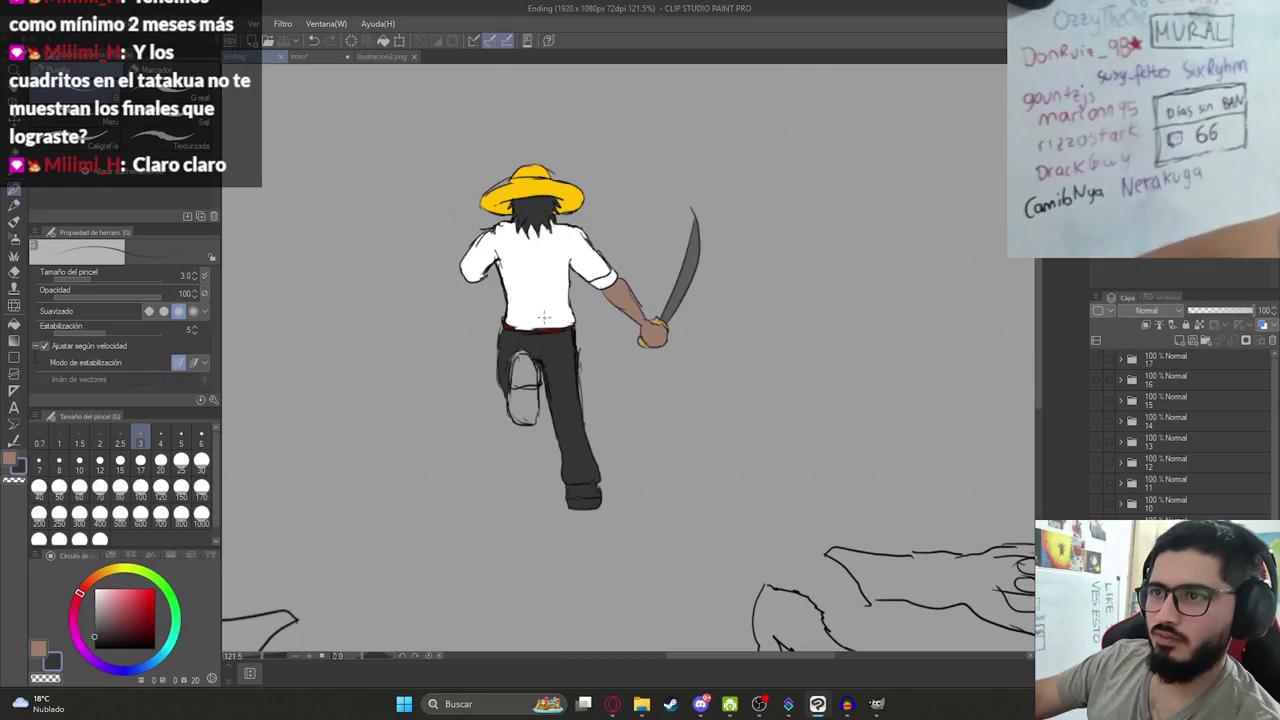
click(378, 56)
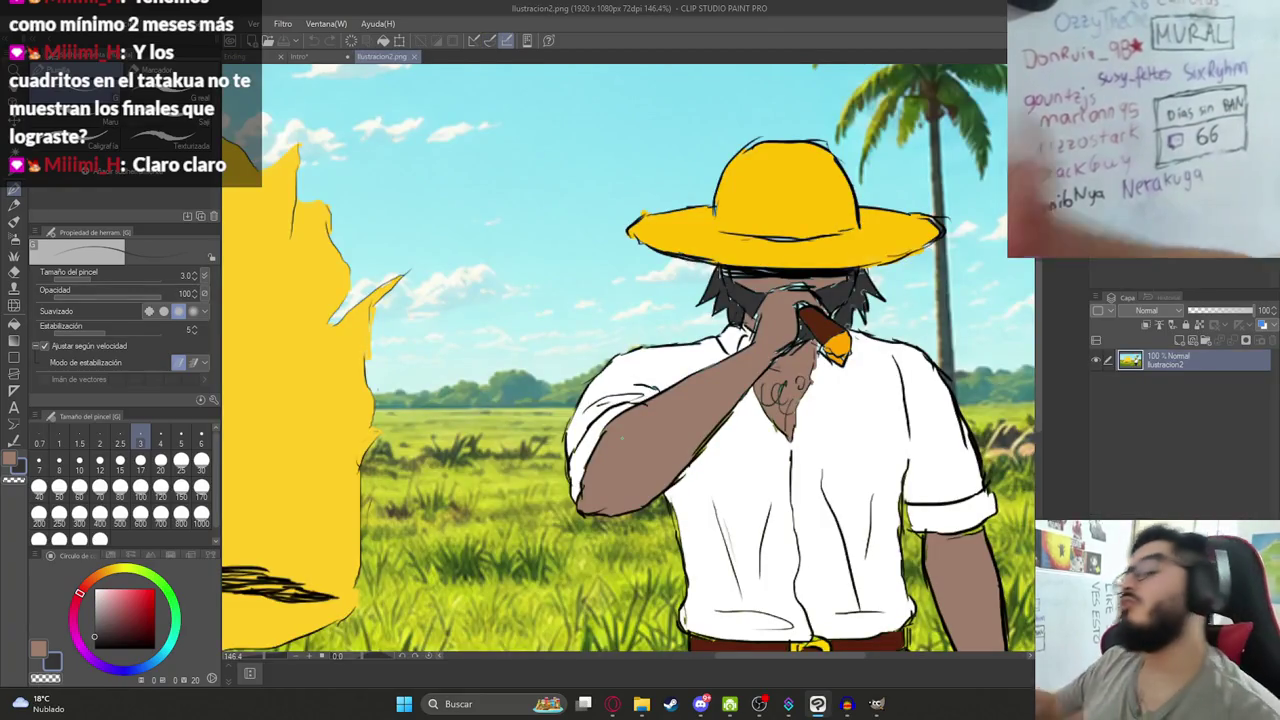
Review the Trello To Do list, then go to the dollar-to-guaraní conversion search.
click(612, 704)
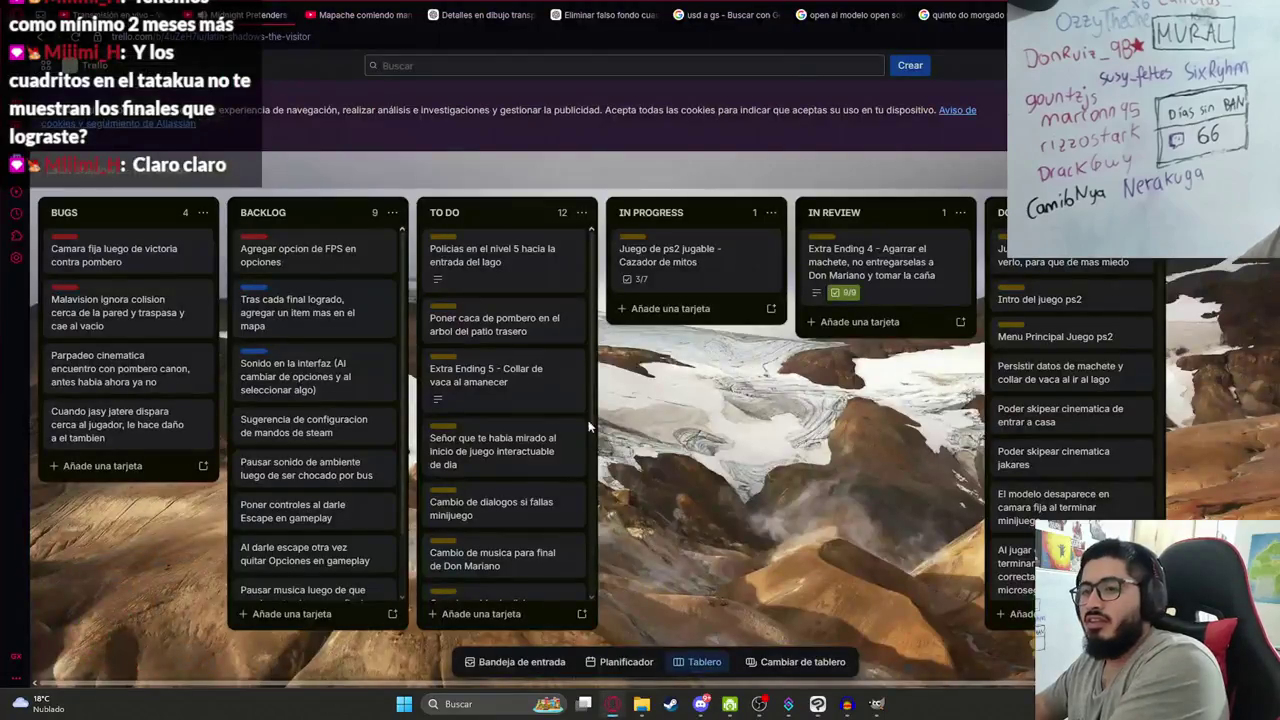
mouse_move(505, 323)
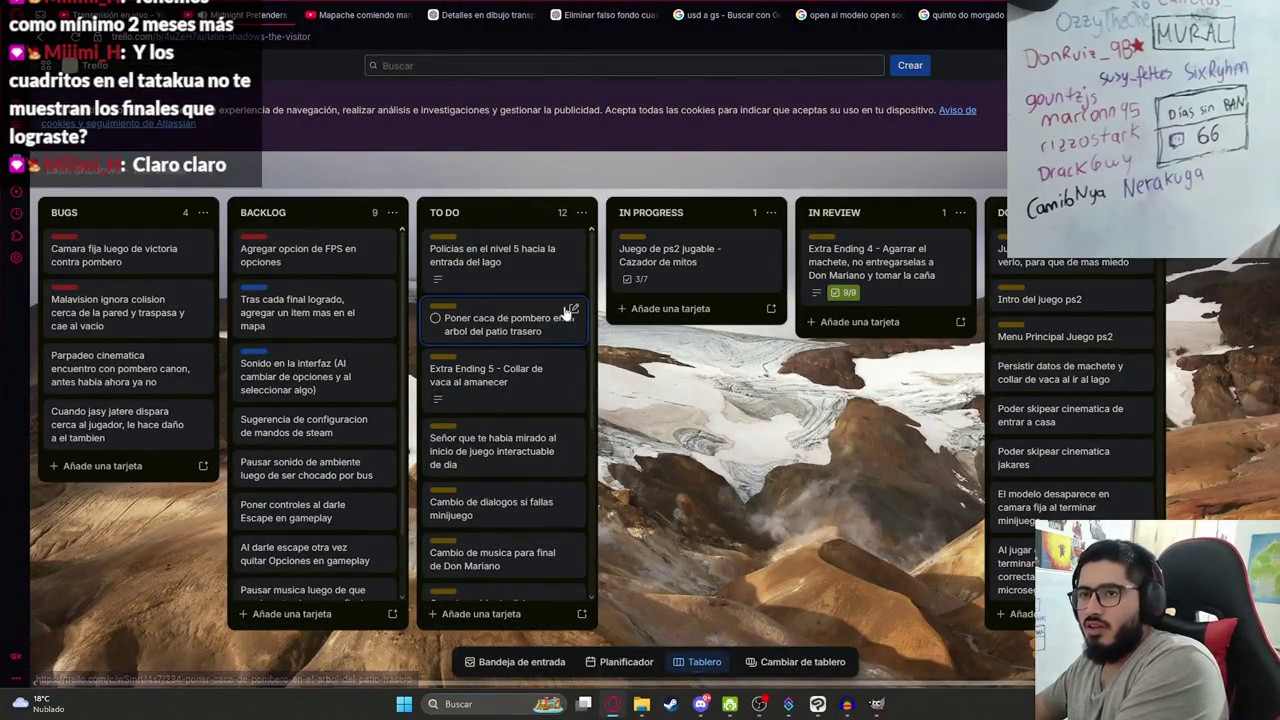
scroll(540, 350, down, 1)
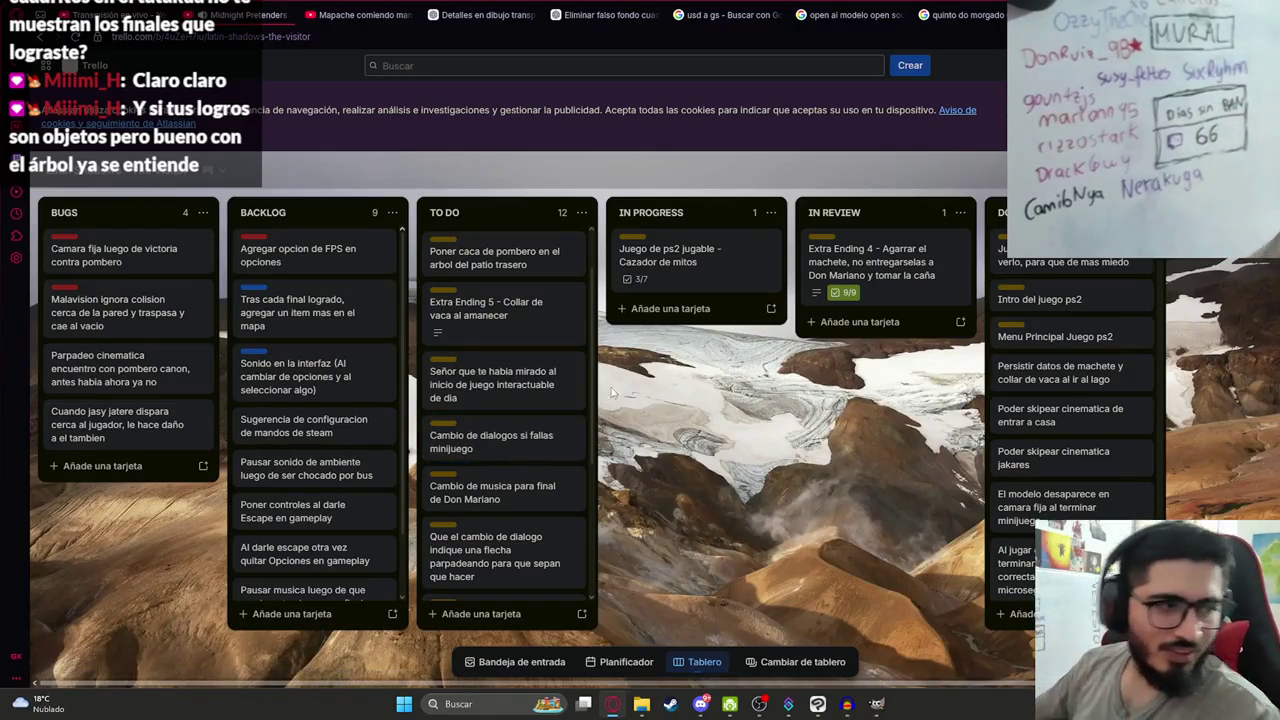
key(ctrl+Tab)
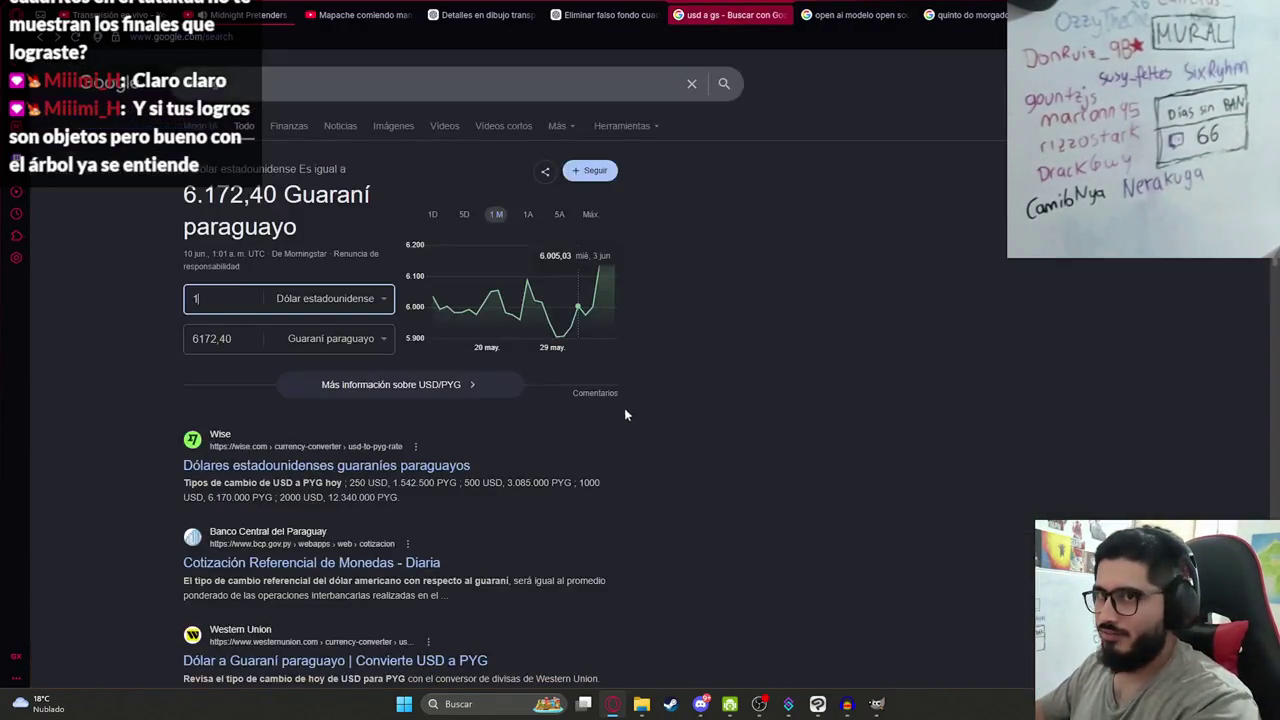
Return through Trello to Clip Studio Paint, checking Ending and ending on the Intro drawing.
key(ctrl+shift+Tab)
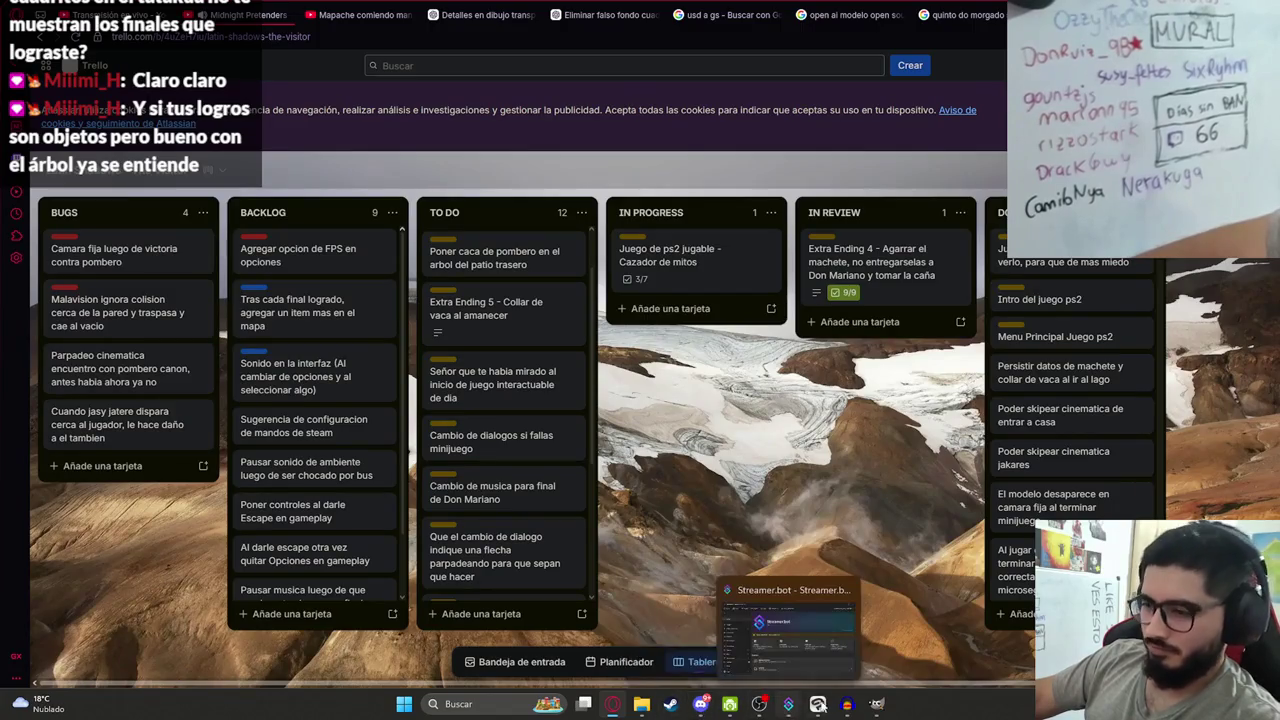
mouse_move(700, 704)
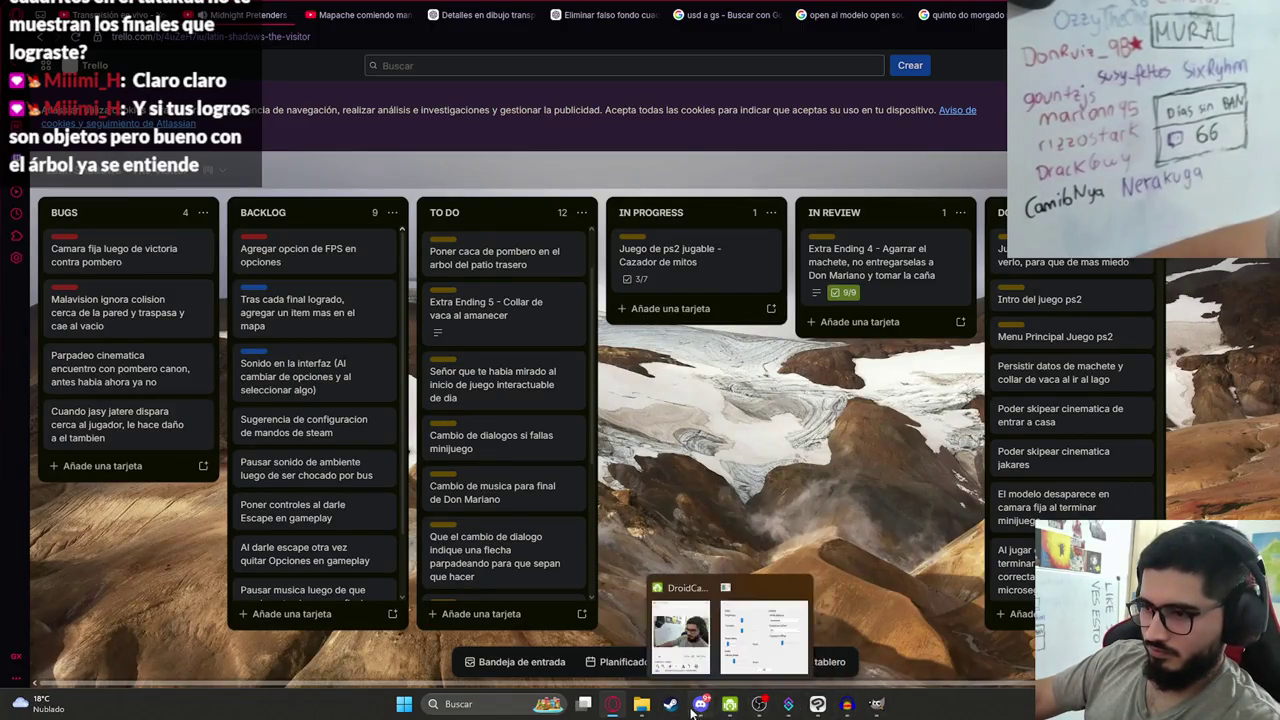
click(817, 704)
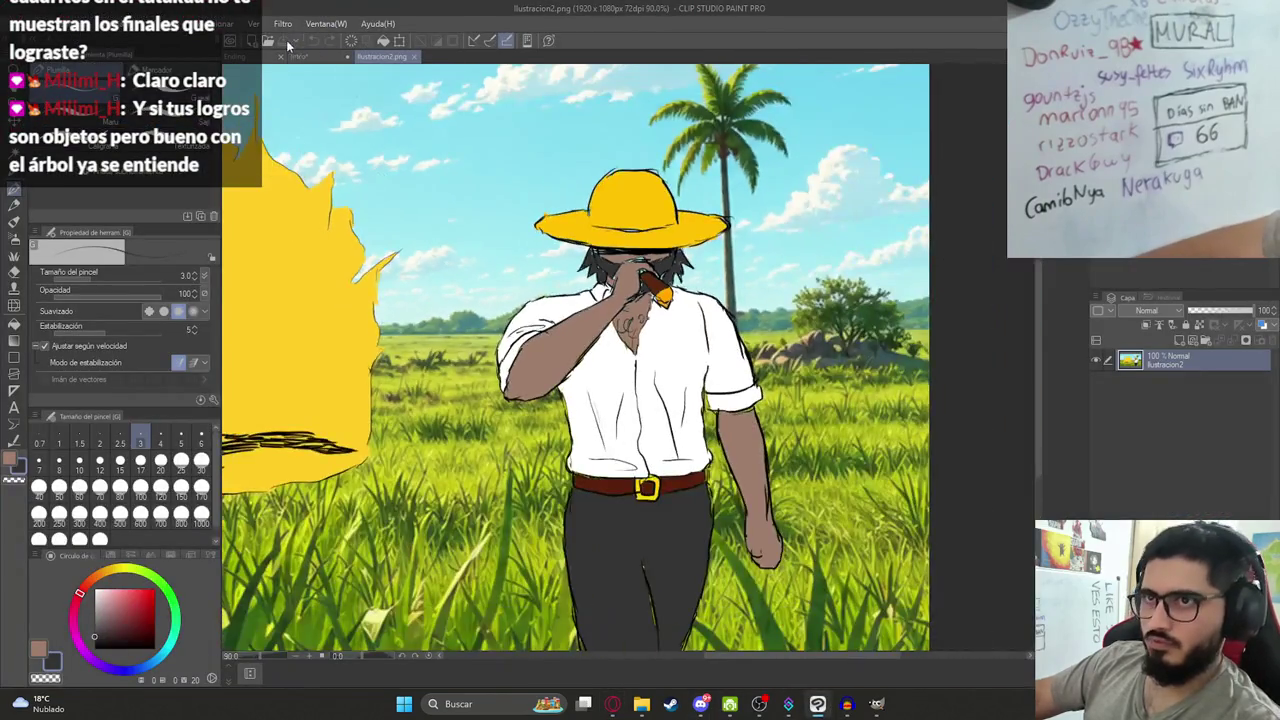
click(240, 56)
scroll(555, 402, up, 3)
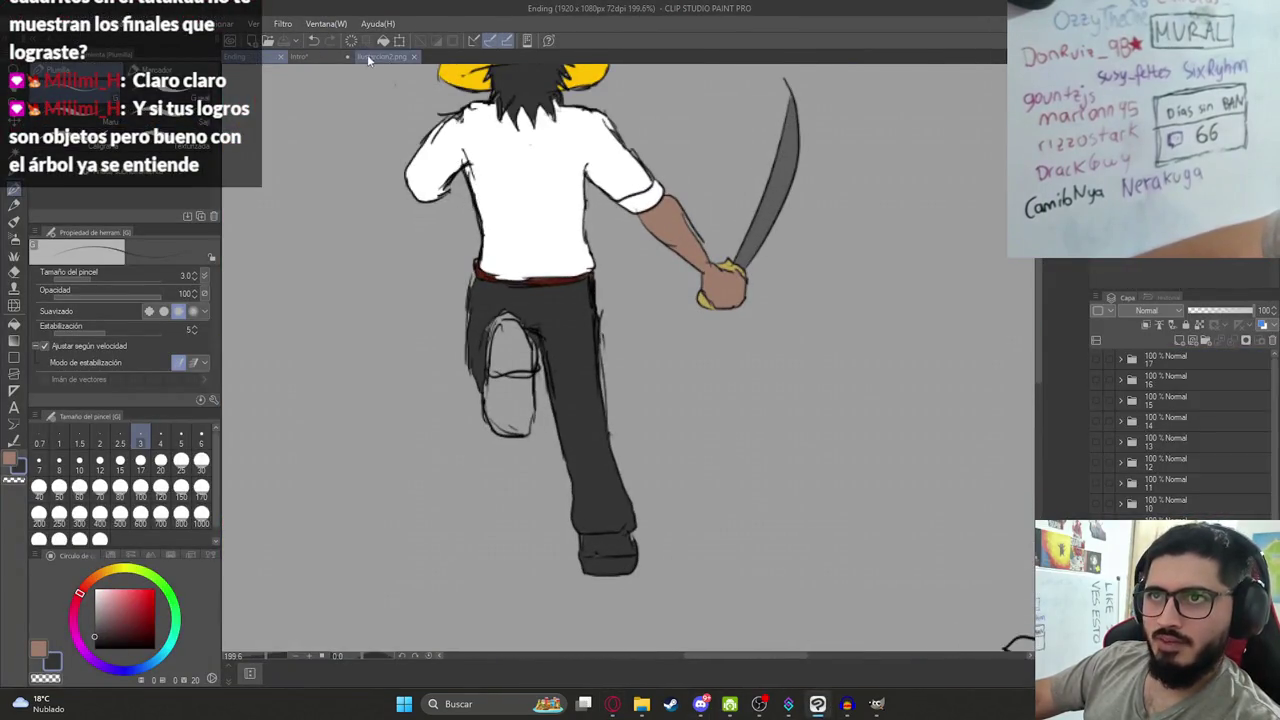
click(308, 54)
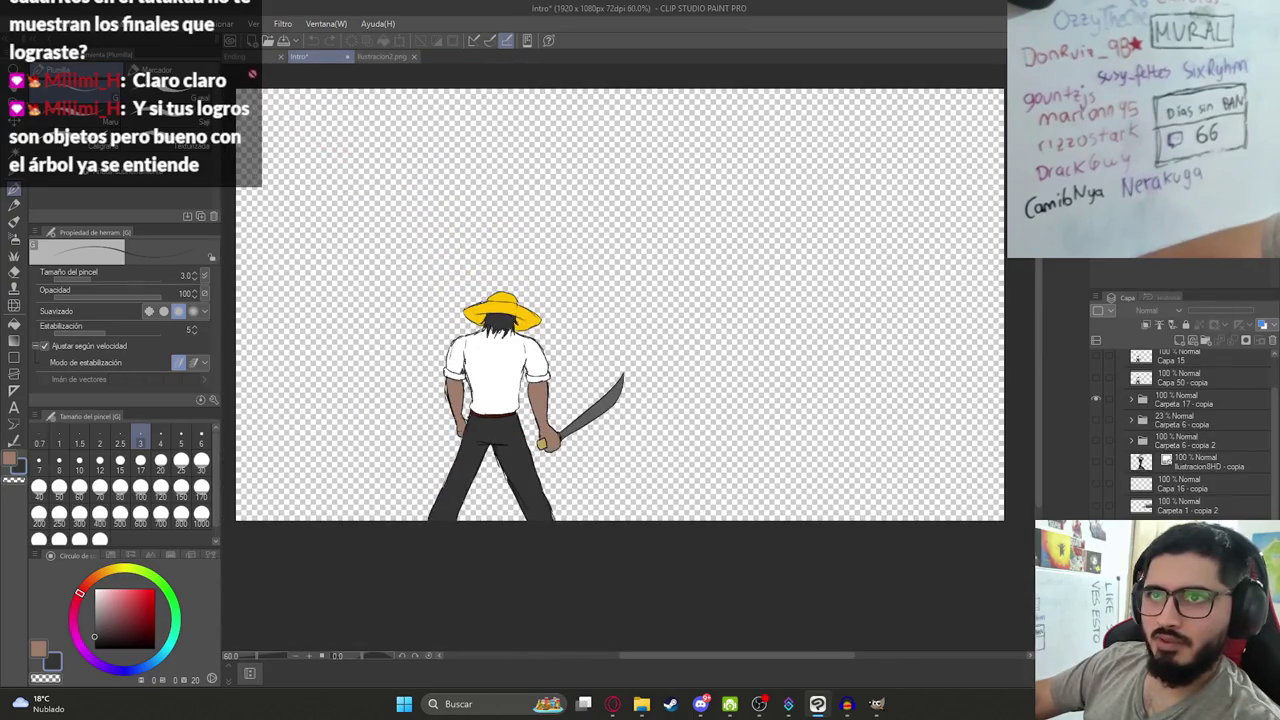
In Ending, fill the upper and lower parts of the raised bent leg black.
click(240, 56)
scroll(362, 368, up, 2)
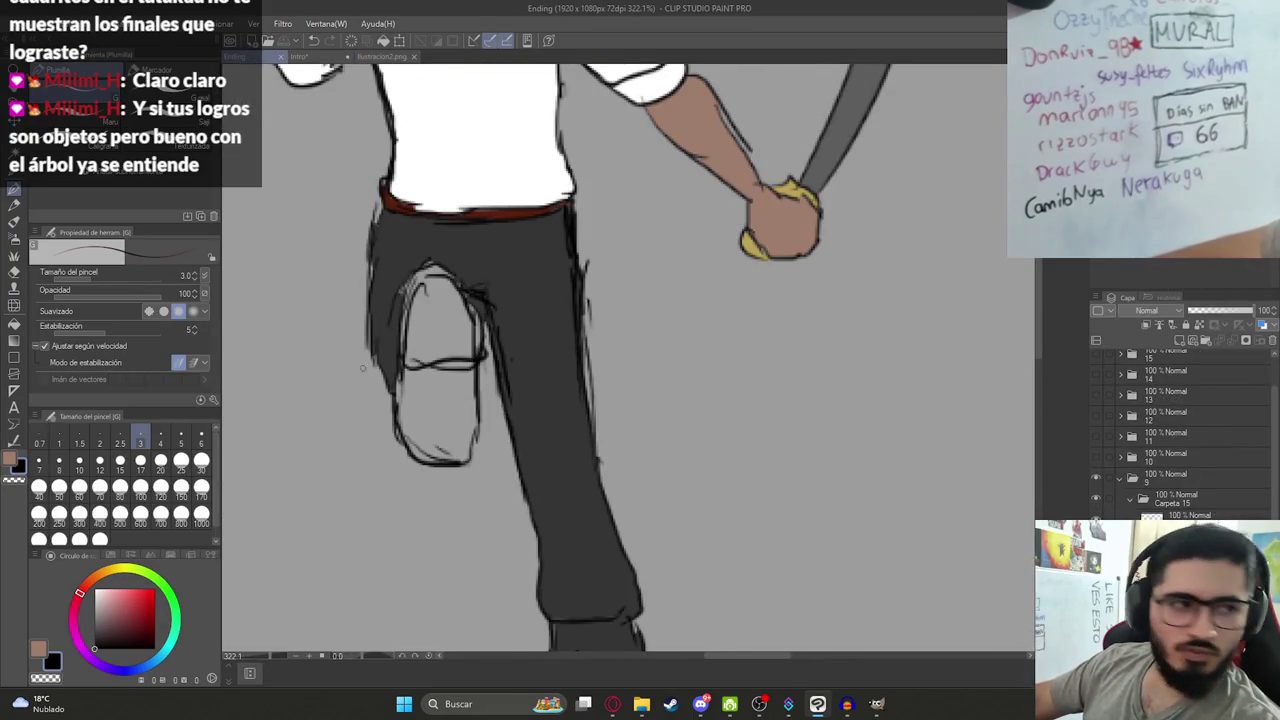
mouse_move(585, 342)
mouse_down()
mouse_move(410, 395)
mouse_move(546, 390)
mouse_up()
key(ctrl+z)
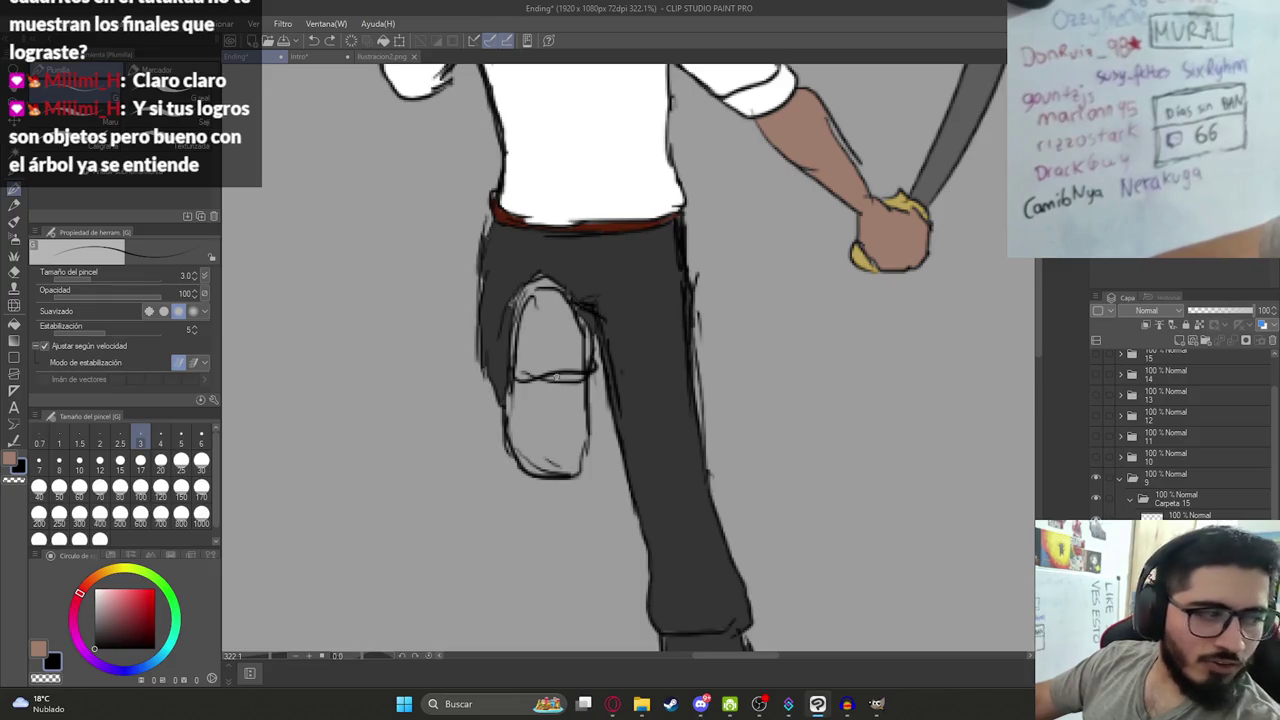
key(g)
click(550, 330)
click(567, 440)
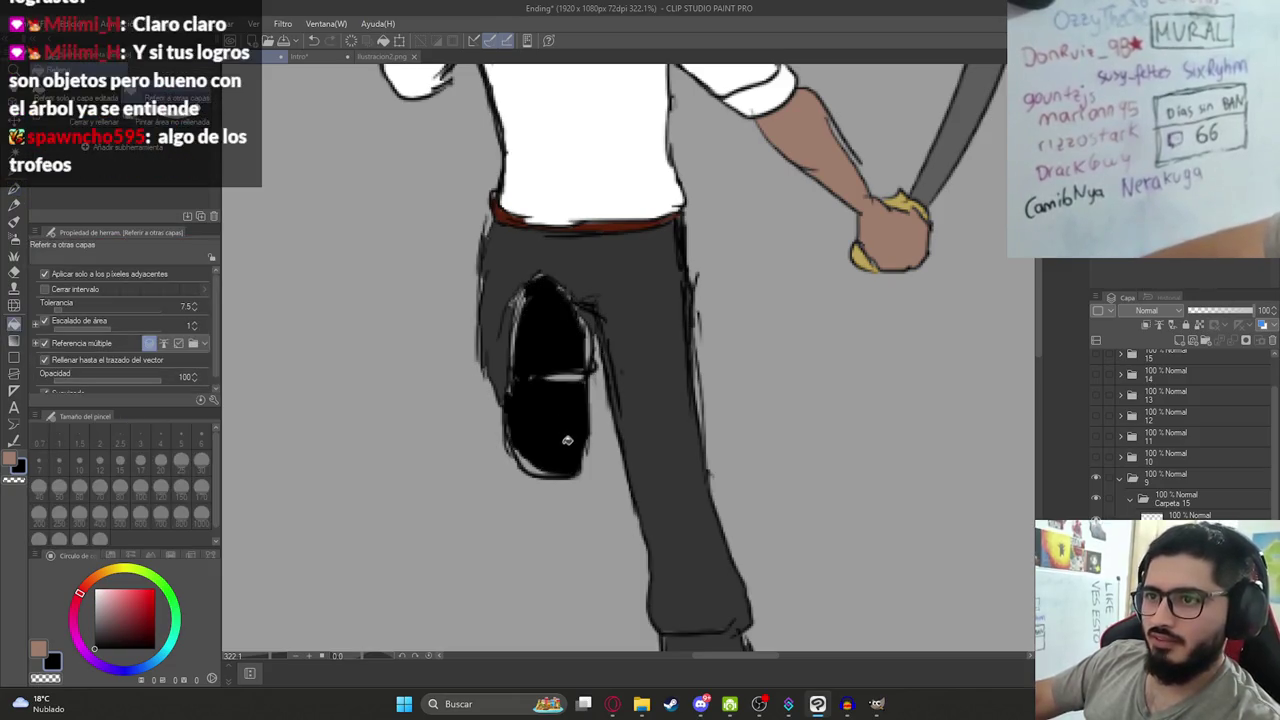
scroll(560, 400, up, 1)
scroll(555, 405, up, 1)
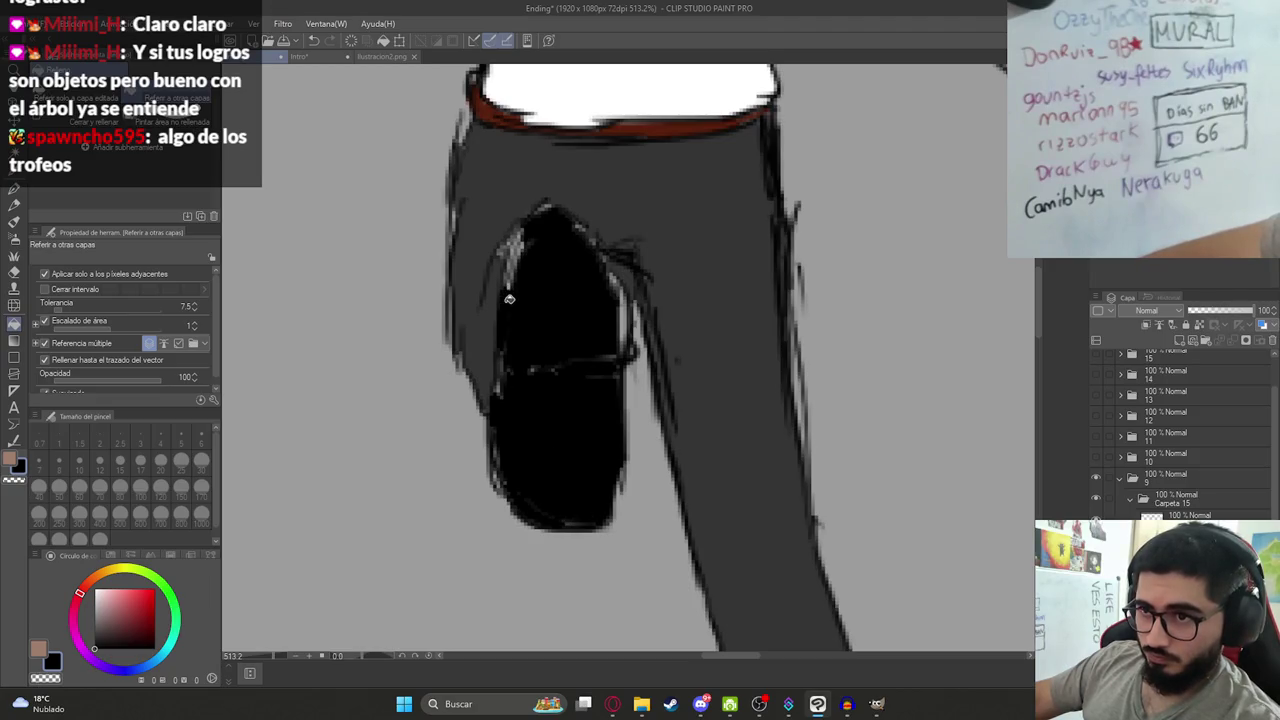
Touch up the black leg's upper edges, top tip and a lighter inner patch with the pen.
key(p)
mouse_move(520, 240)
mouse_down()
mouse_move(512, 285)
mouse_move(507, 270)
mouse_up()
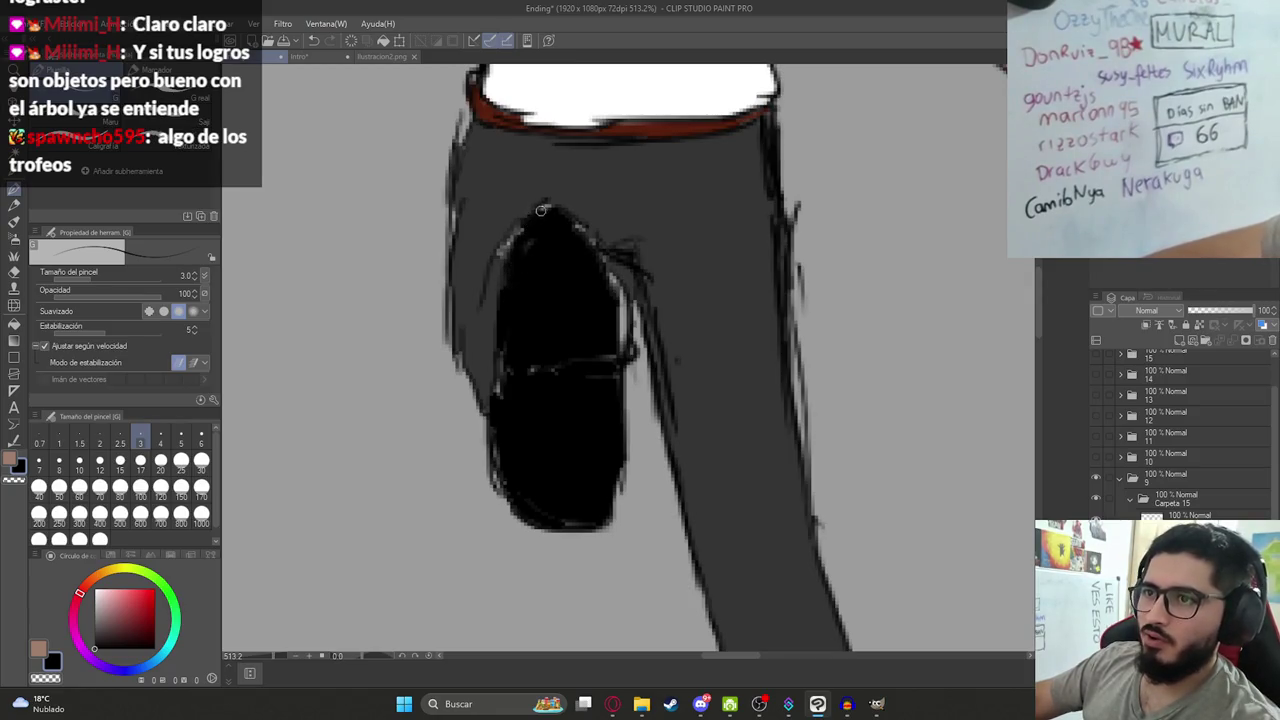
drag(576, 224, 600, 259)
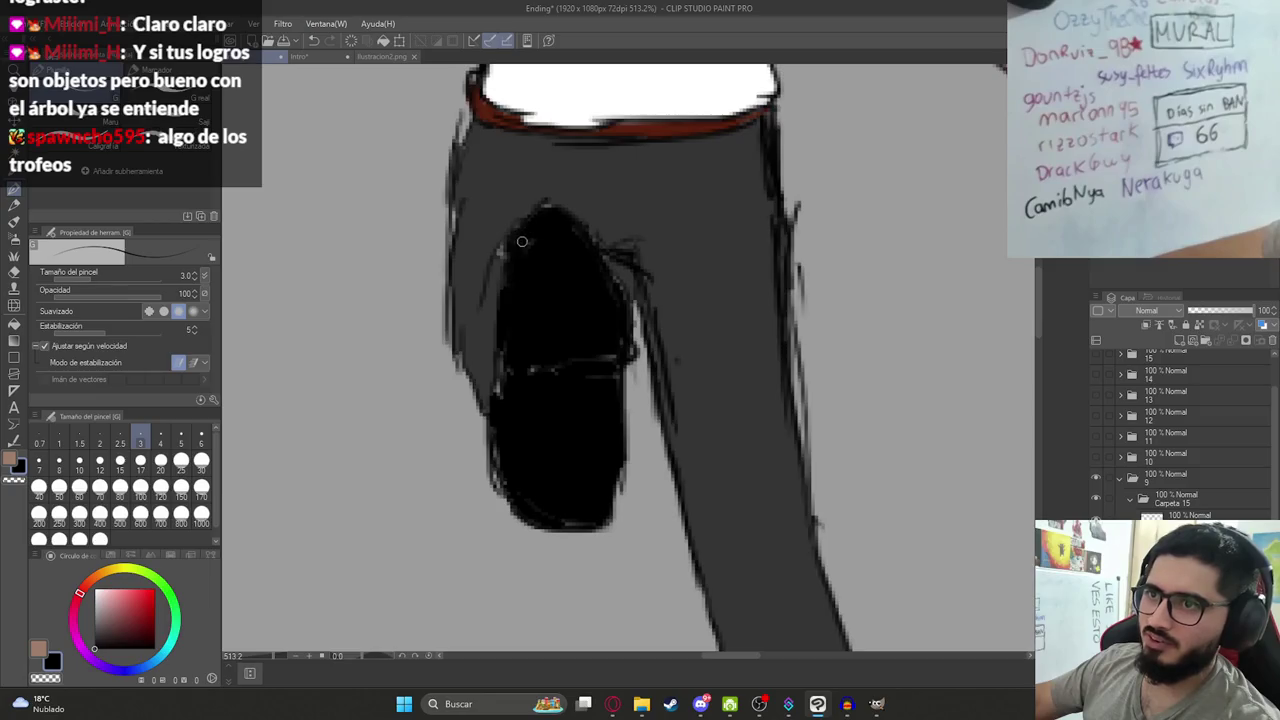
drag(541, 218, 556, 204)
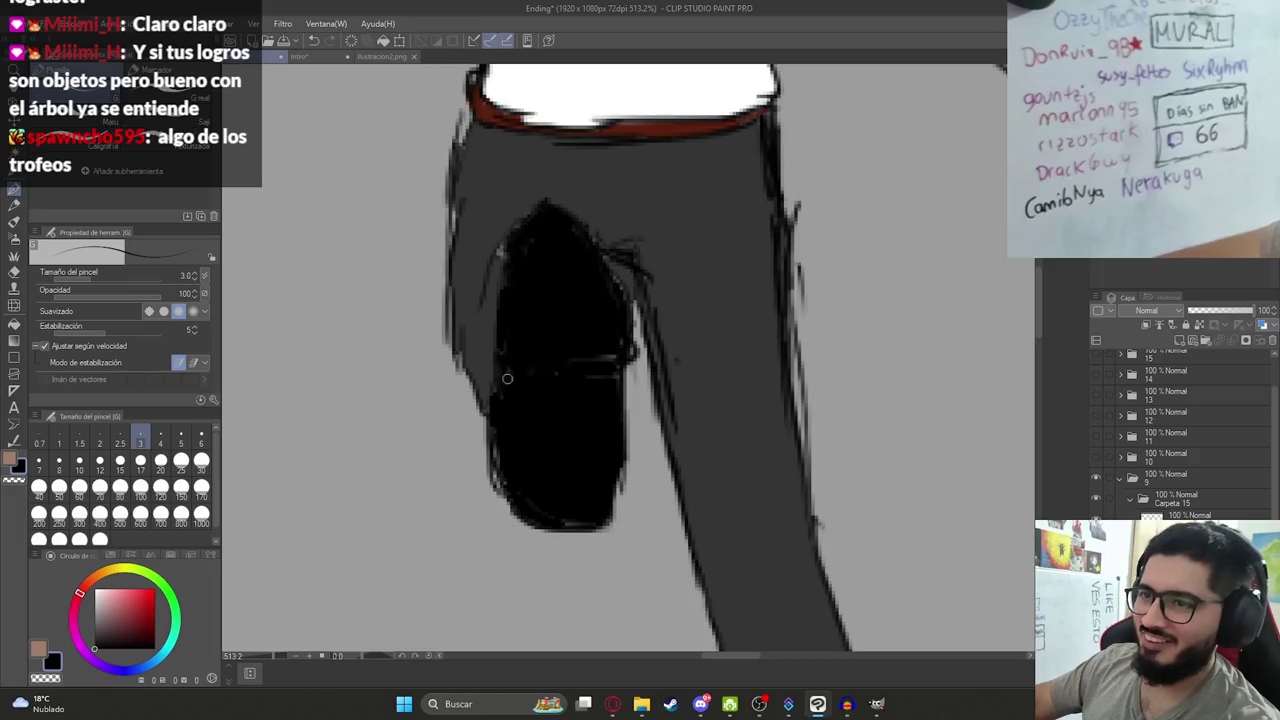
drag(506, 365, 614, 362)
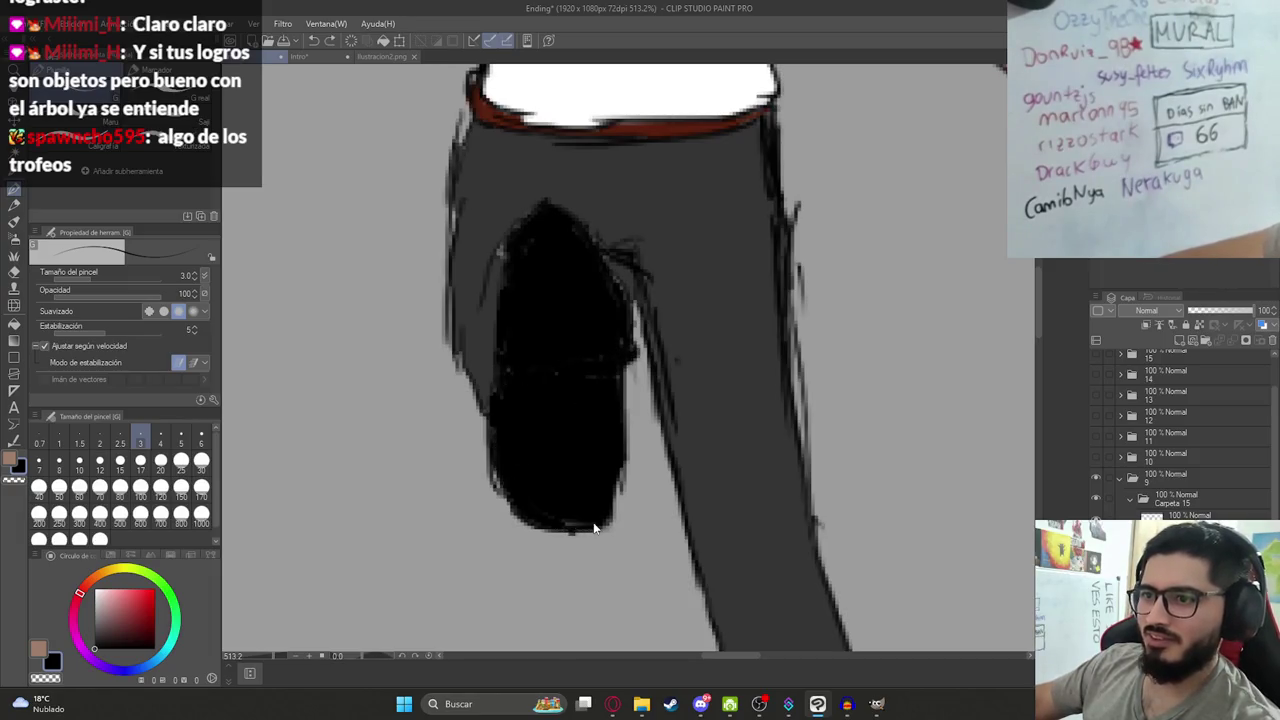
scroll(555, 520, down, 5)
scroll(590, 460, up, 4)
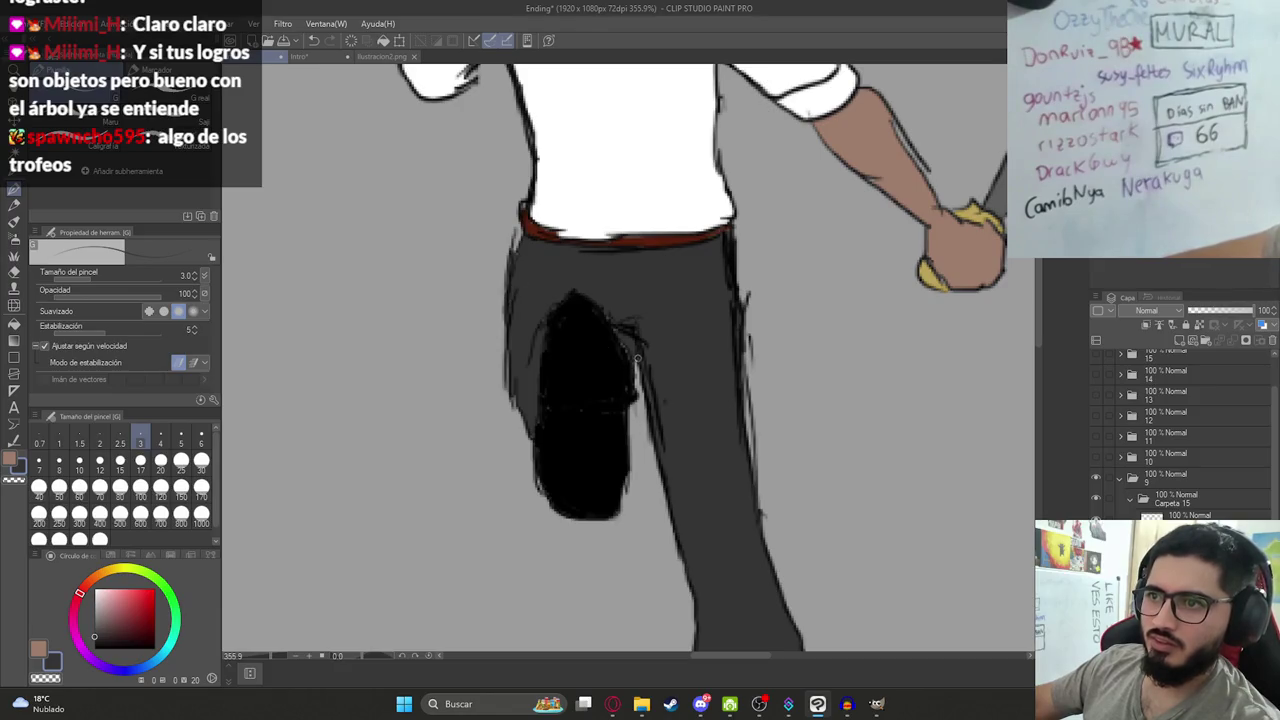
scroll(643, 340, down, 5)
scroll(626, 302, up, 1)
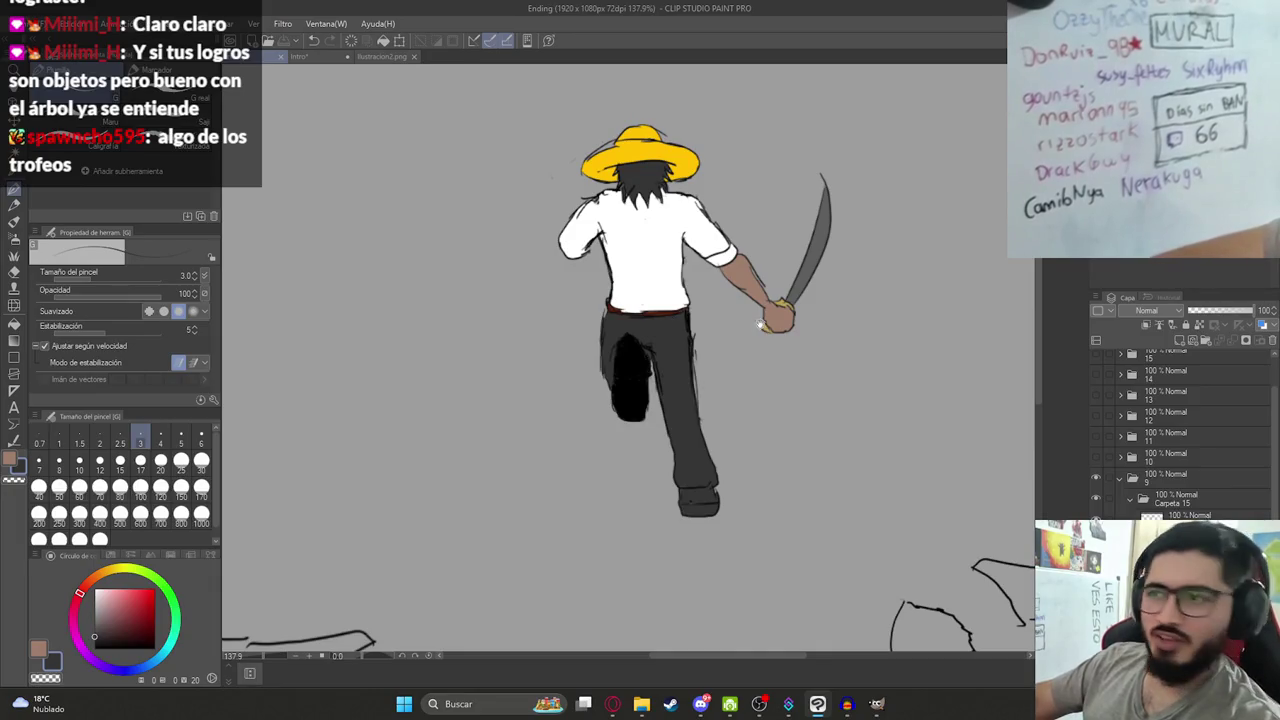
Erase the stray sketch lines beside the running figure's shoulder, then go back to the pen.
drag(726, 341, 671, 411)
scroll(671, 411, down, 2)
scroll(660, 350, up, 1)
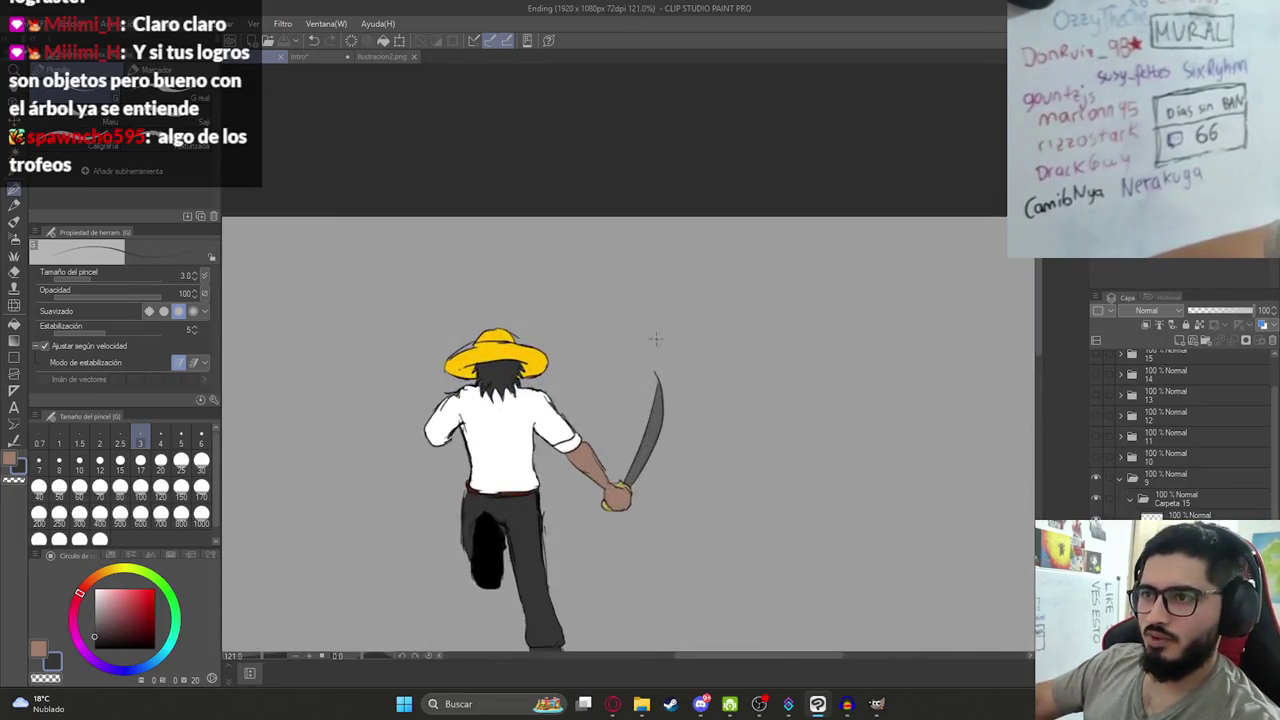
scroll(700, 416, up, 4)
scroll(700, 416, up, 1)
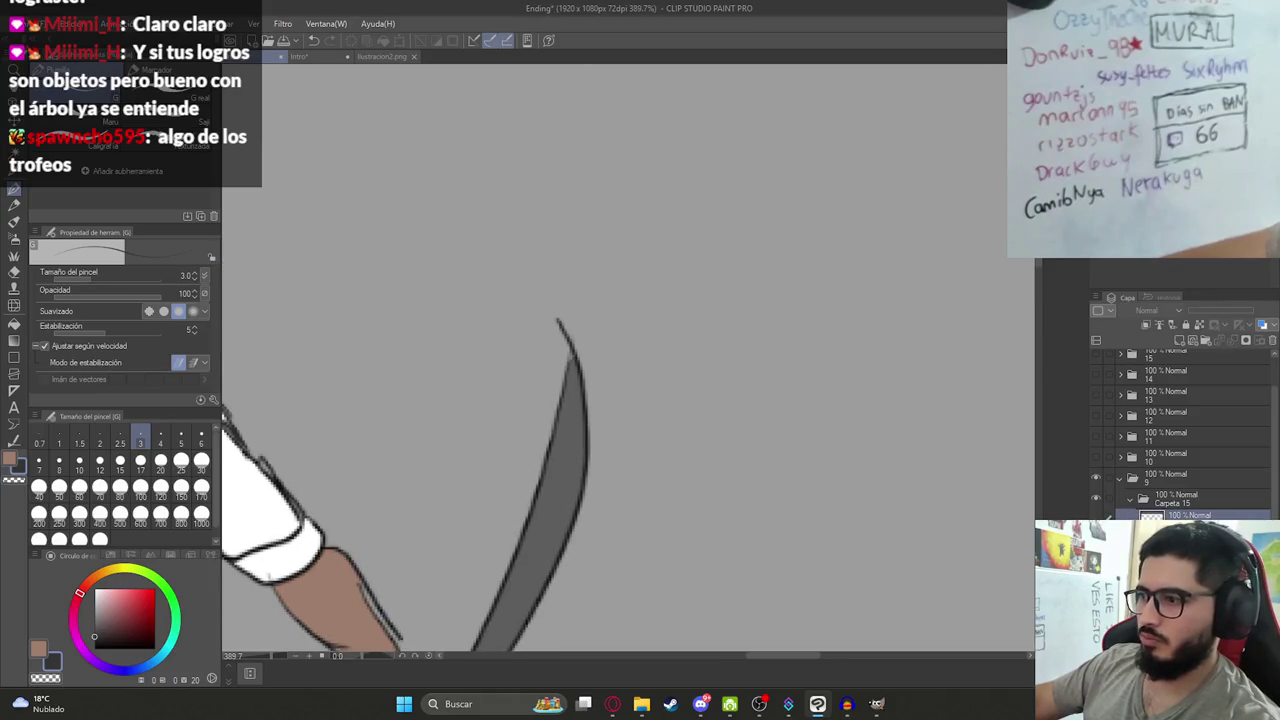
key(e)
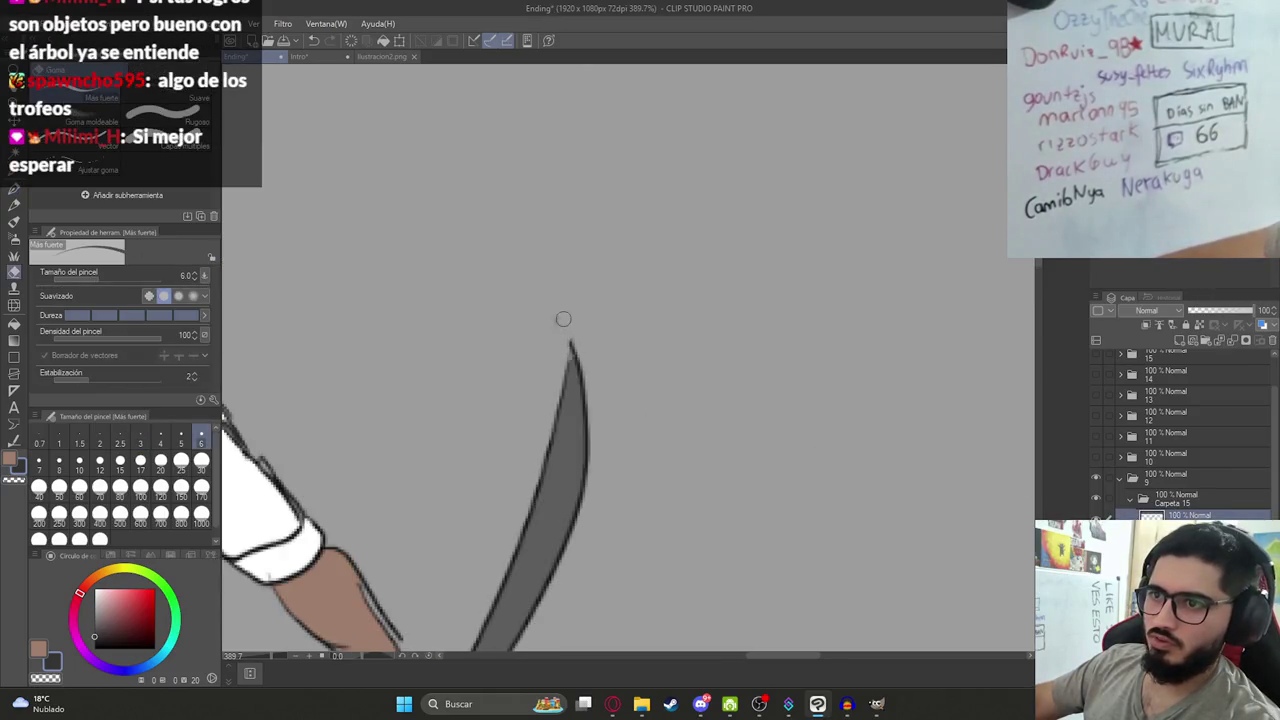
scroll(542, 324, down, 5)
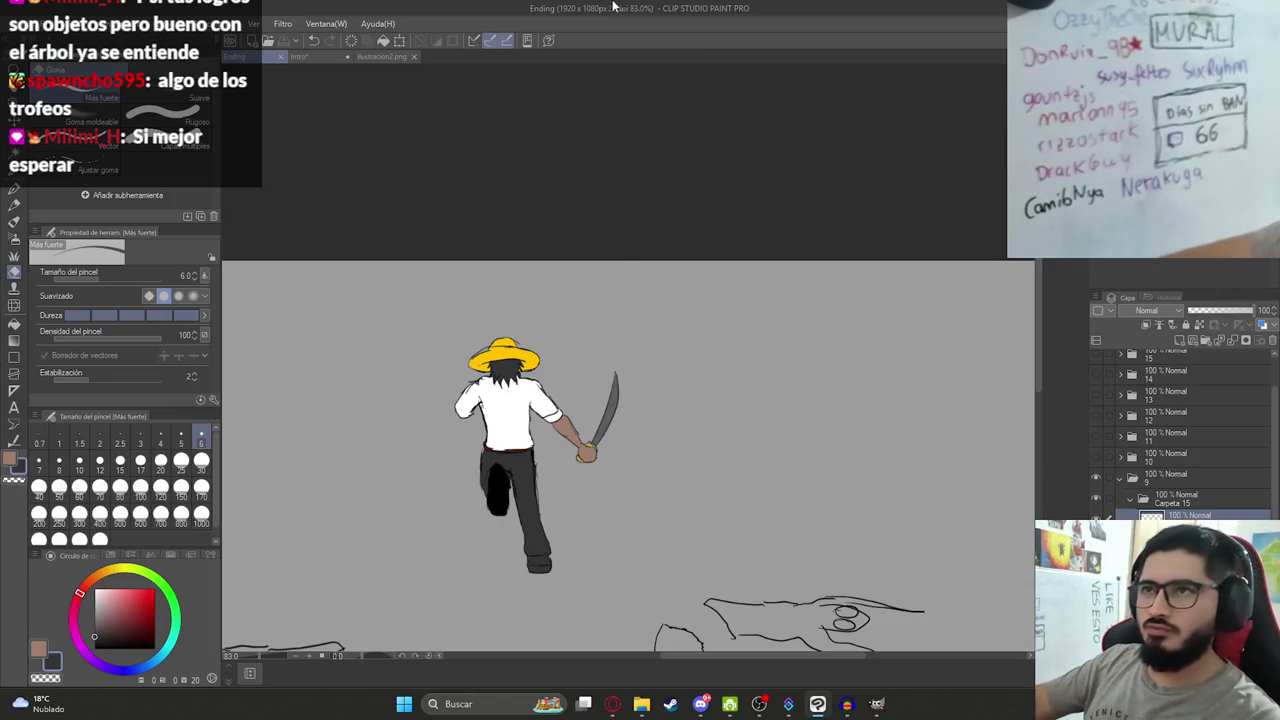
scroll(460, 360, up, 3)
scroll(460, 360, up, 3)
scroll(460, 360, up, 3)
drag(448, 330, 400, 360)
key(p)
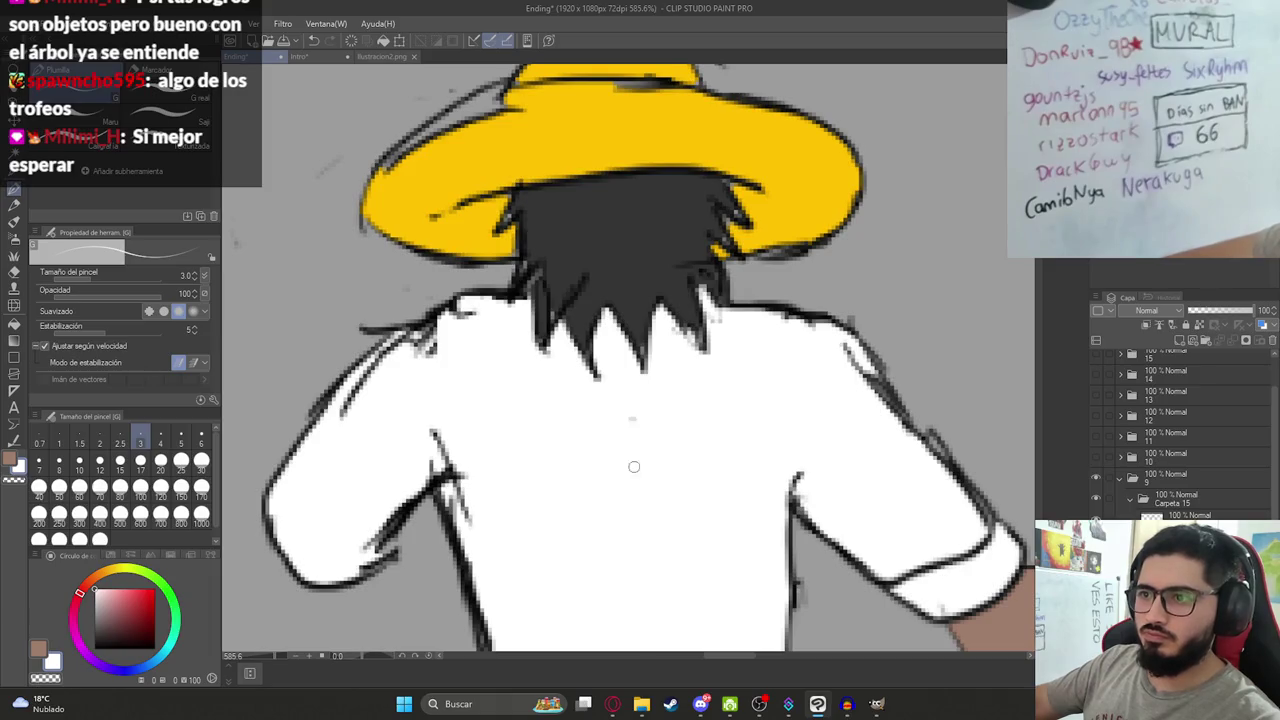
scroll(634, 466, down, 5)
scroll(650, 450, down, 3)
scroll(670, 440, up, 1)
scroll(687, 427, down, 1)
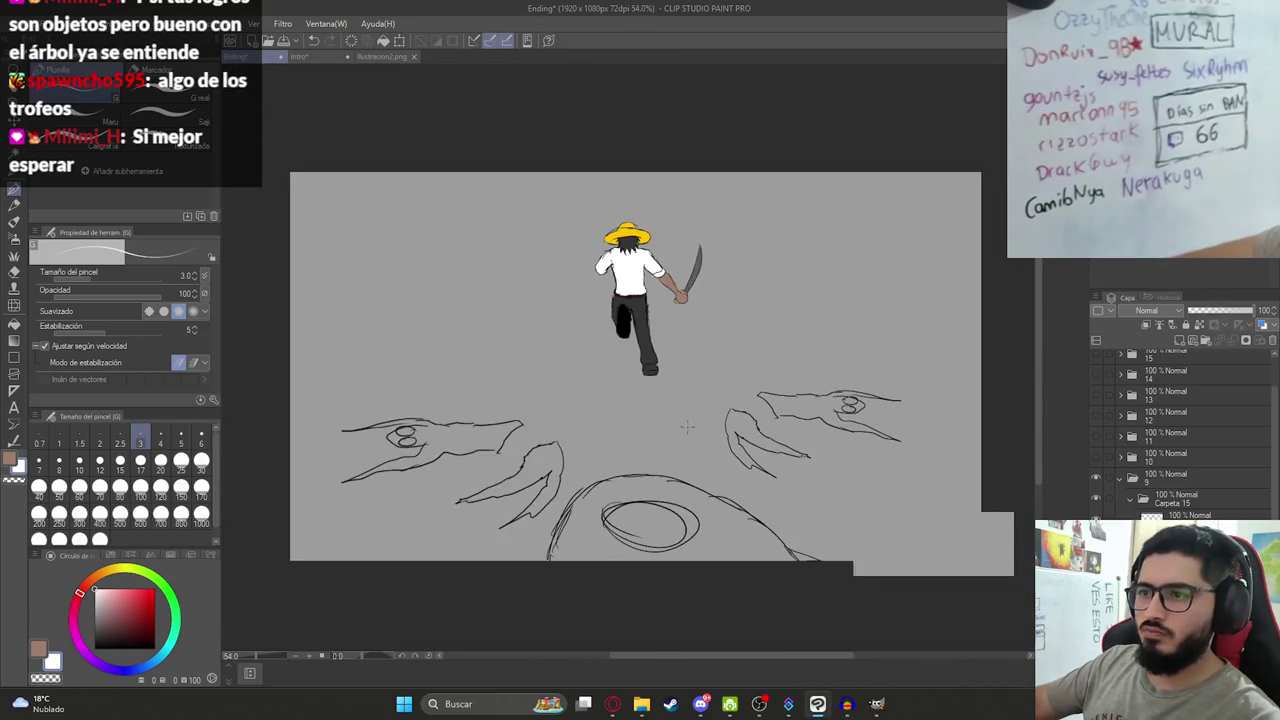
scroll(687, 427, up, 2)
scroll(884, 348, up, 1)
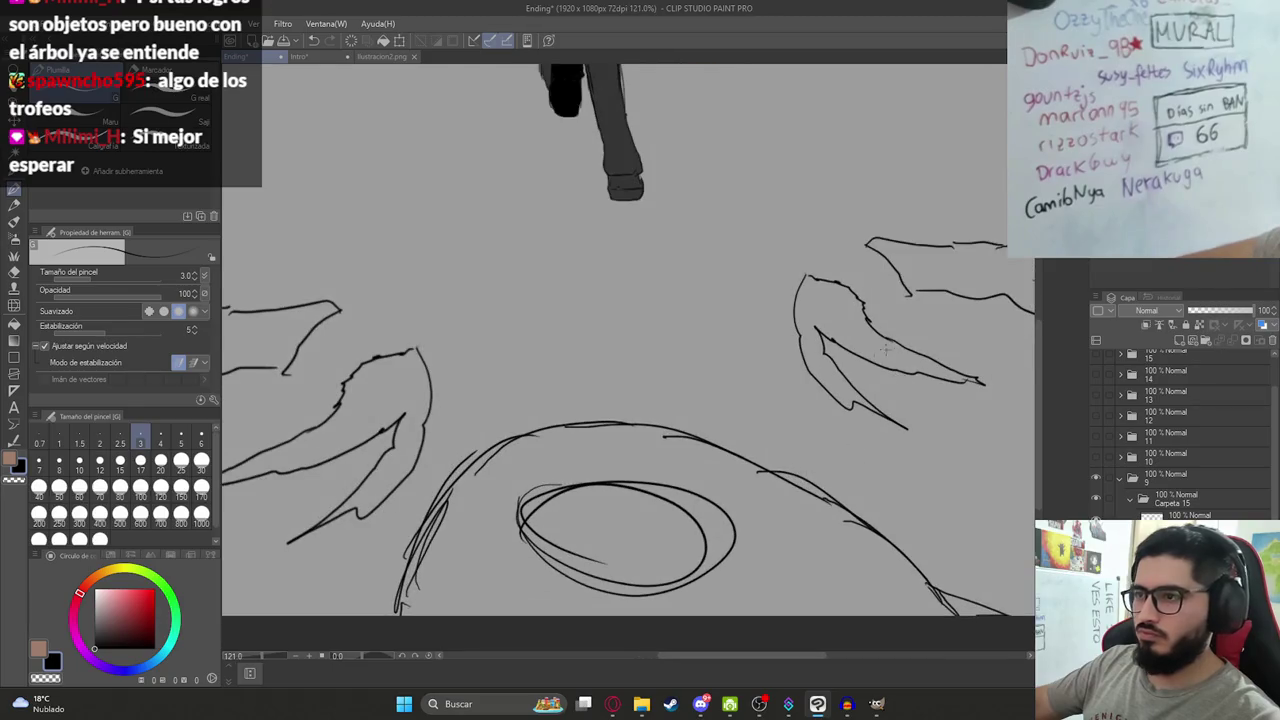
Create folder Carpeta 16 and move the shadow-figure layers, Capa 17 and a Capa 16 copy, into it.
key(g)
click(834, 323)
key(ctrl+z)
drag(834, 323, 790, 378)
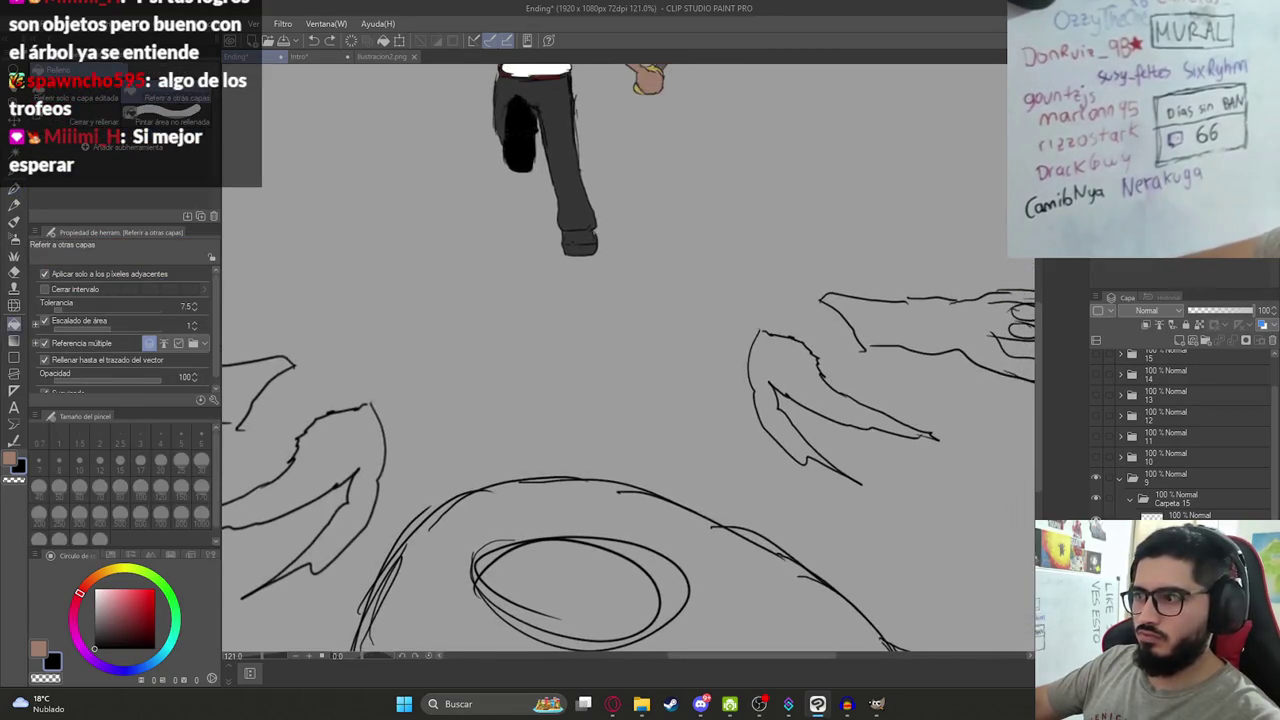
scroll(1180, 430, down, 2)
drag(1190, 512, 1190, 487)
click(1188, 425)
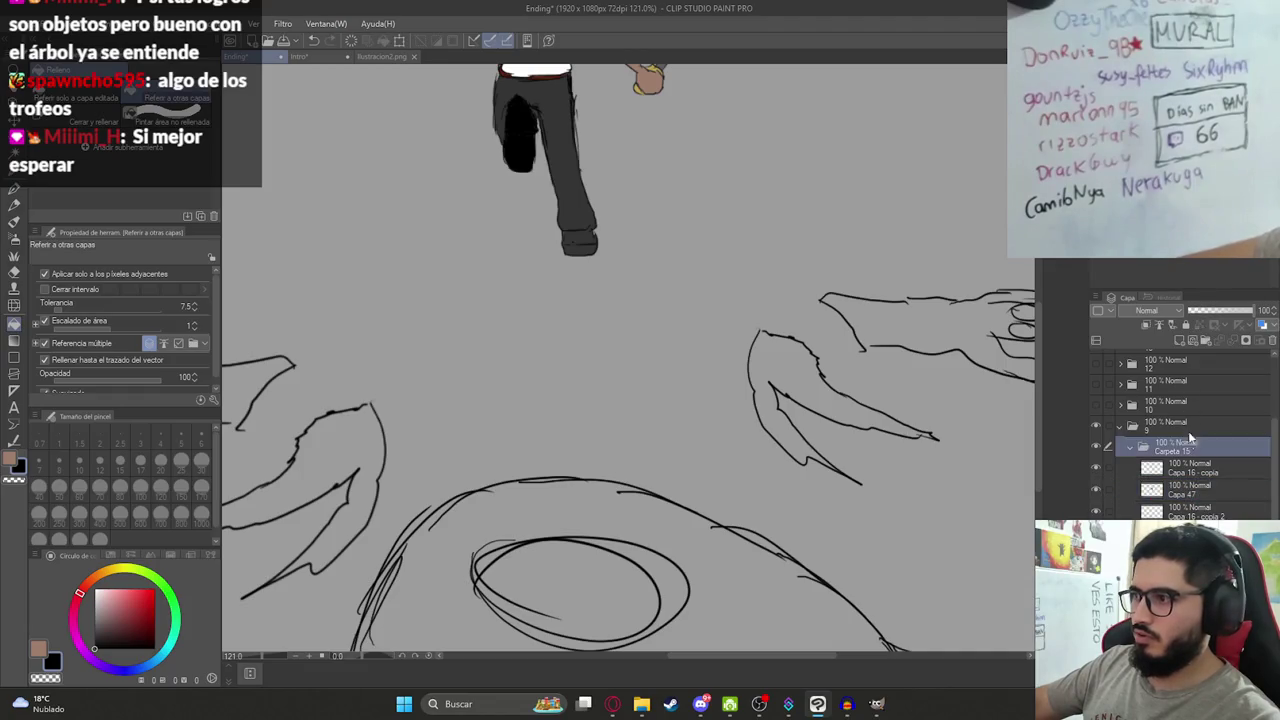
click(1207, 343)
drag(1186, 464, 1158, 481)
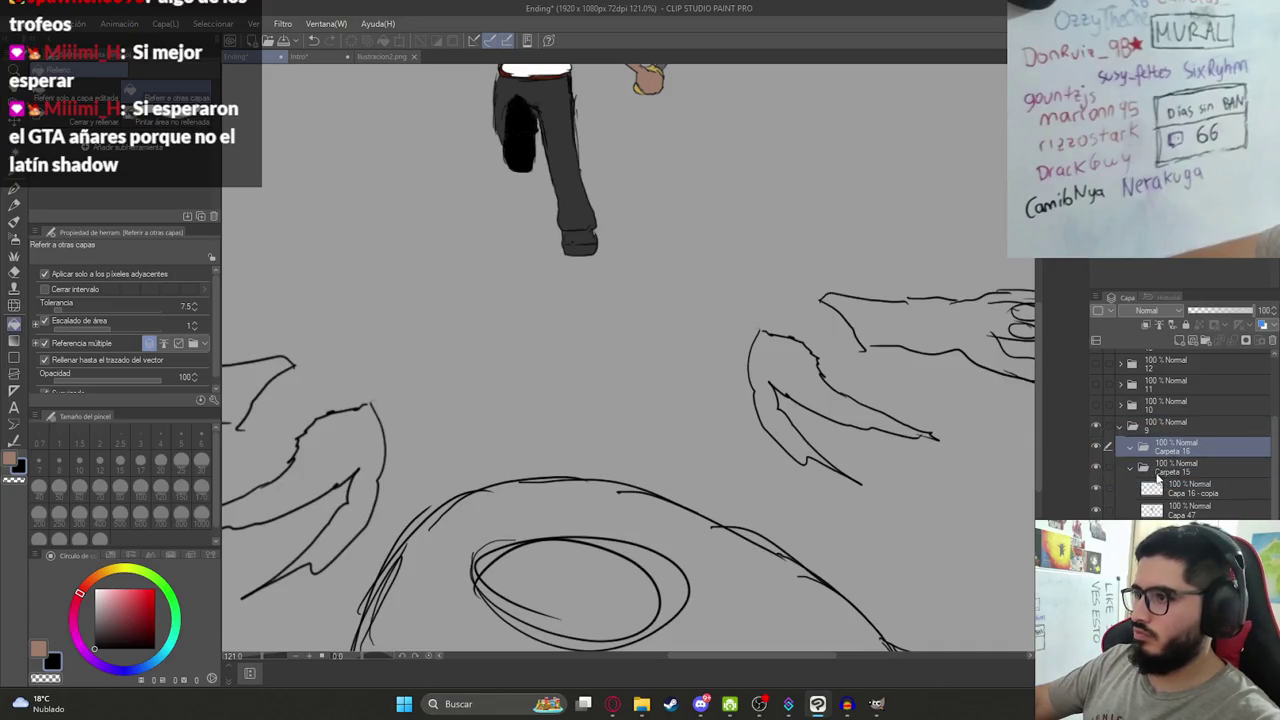
Check Carpeta 16's contents, remove Capa 48, and fill the lower curved pit shape black.
click(1170, 488)
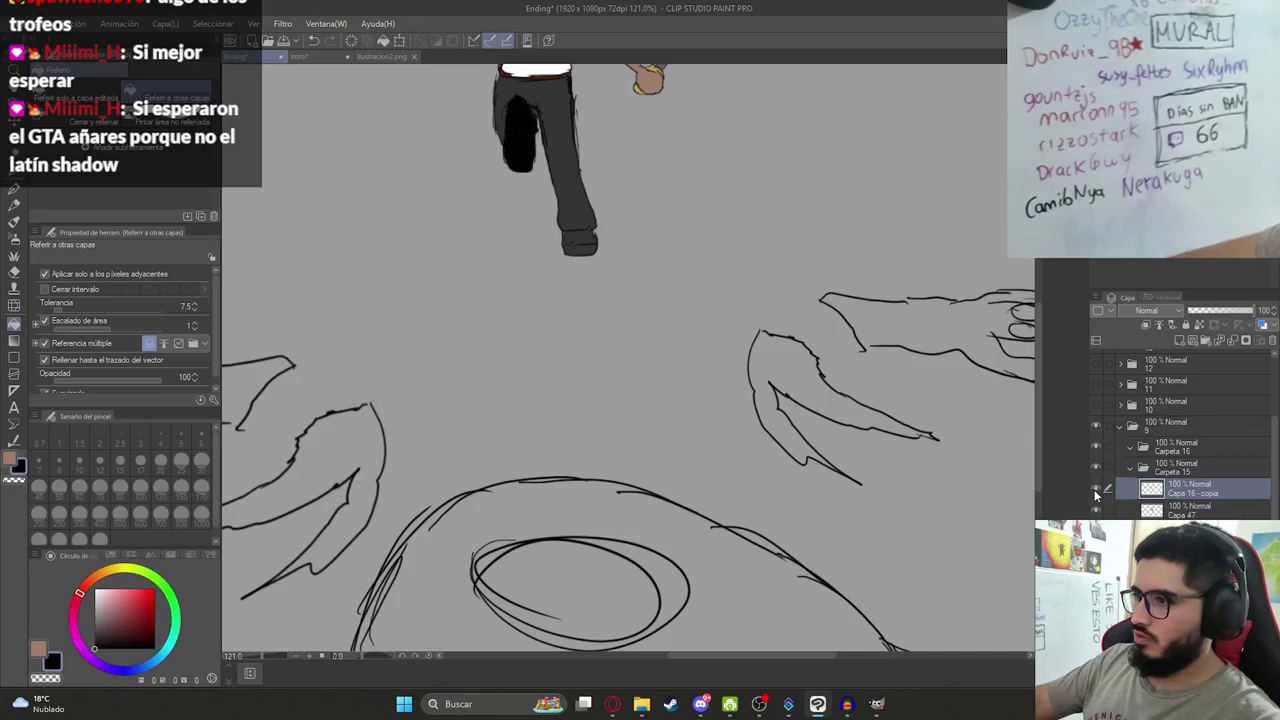
click(1160, 530)
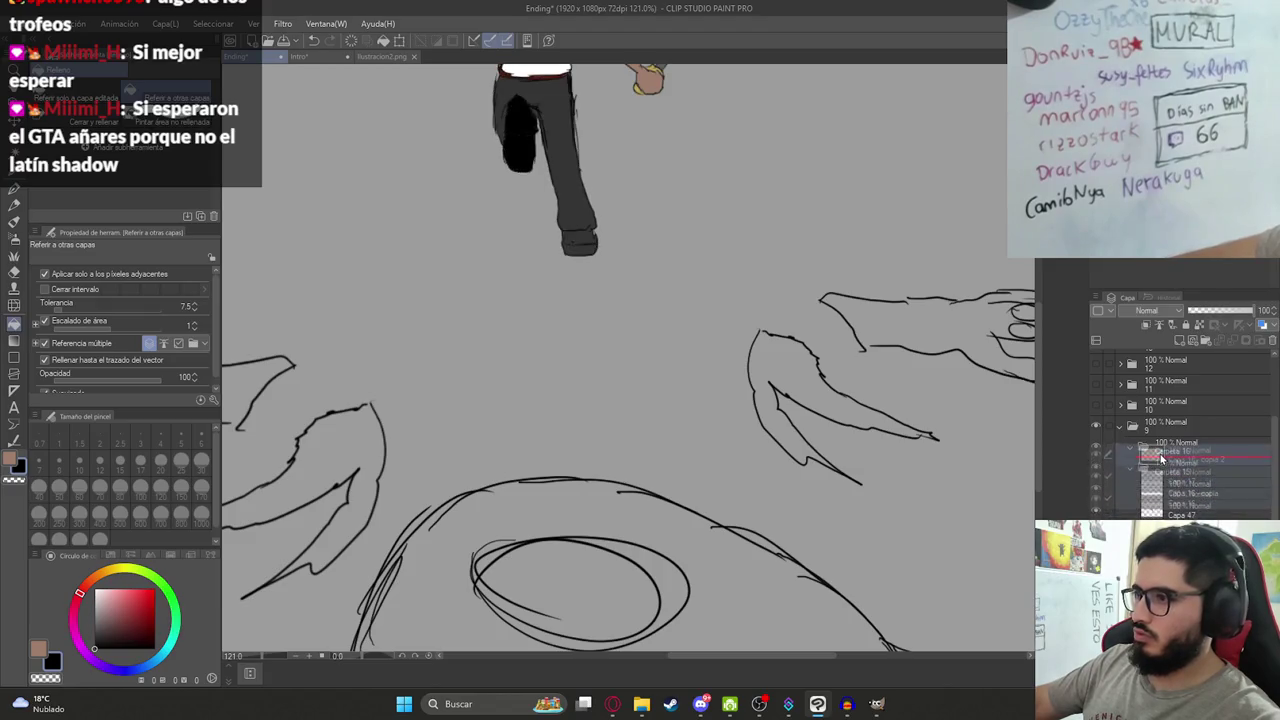
click(1160, 467)
click(1131, 452)
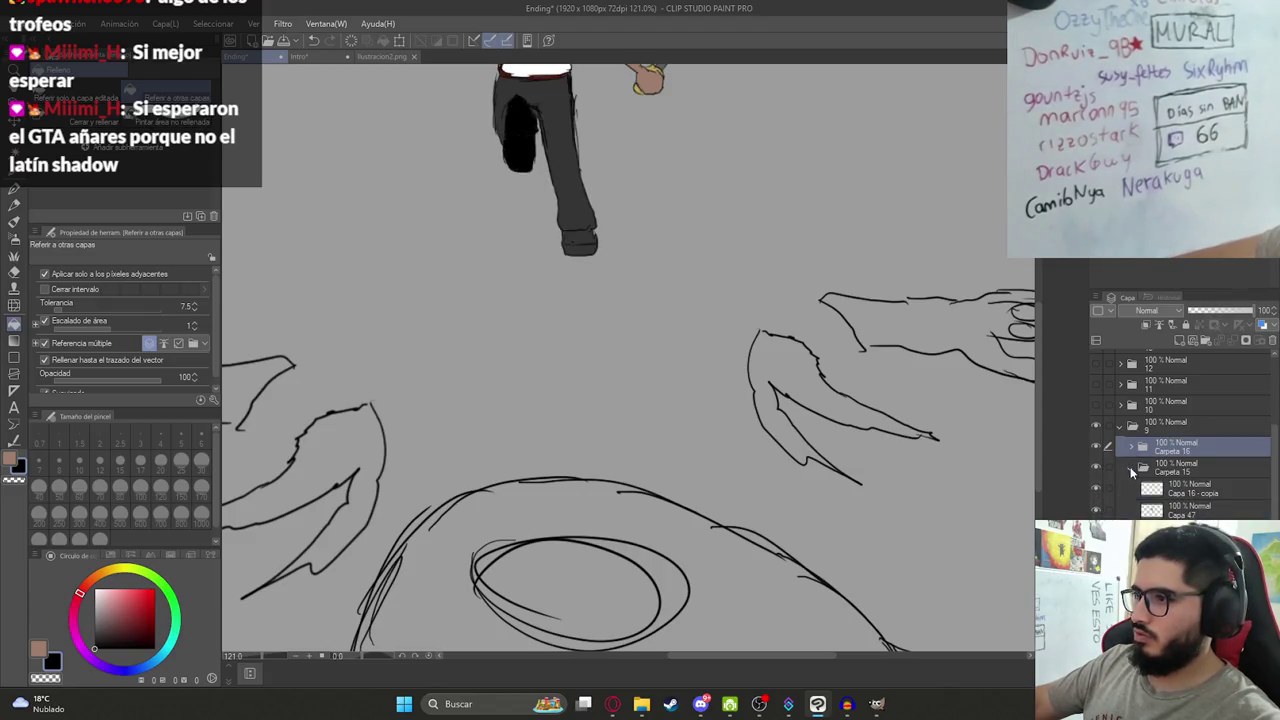
click(1095, 447)
click(1095, 447)
click(1131, 452)
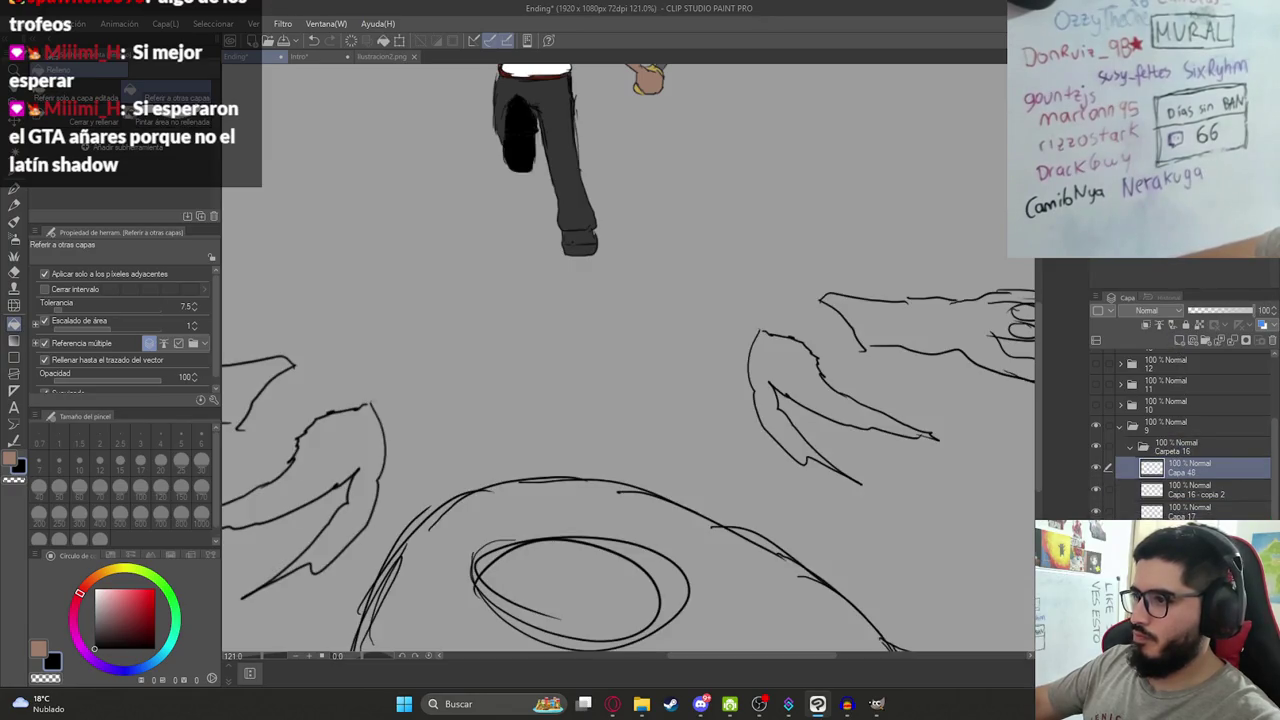
key(ctrl+z)
click(621, 516)
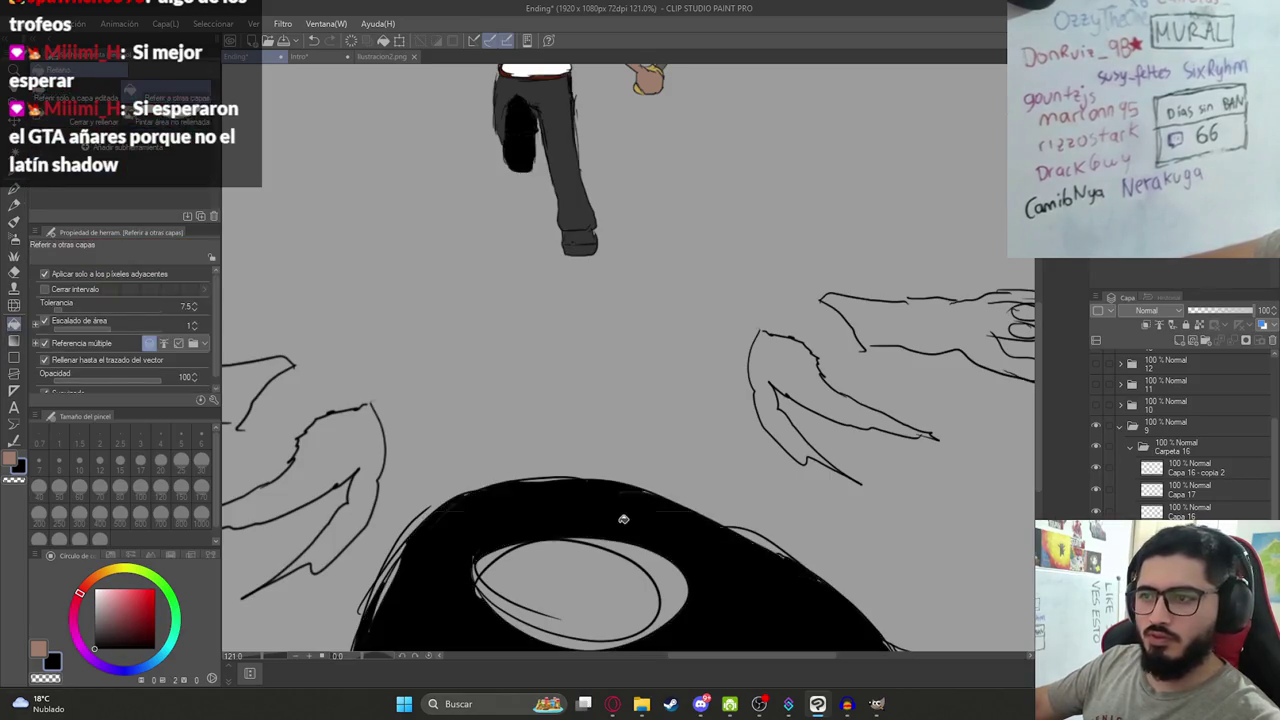
Fill the right-hand claw shape solid black with the Fill tool.
scroll(640, 520, down, 3)
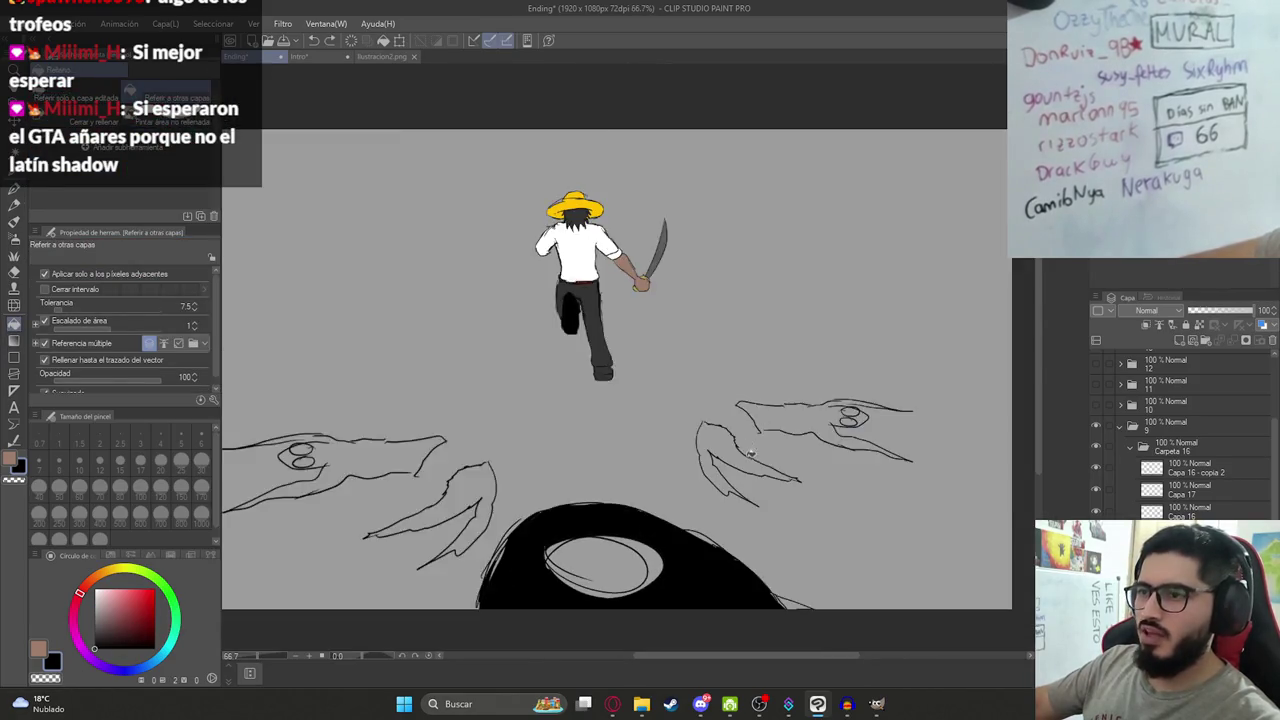
scroll(726, 452, up, 5)
key(p)
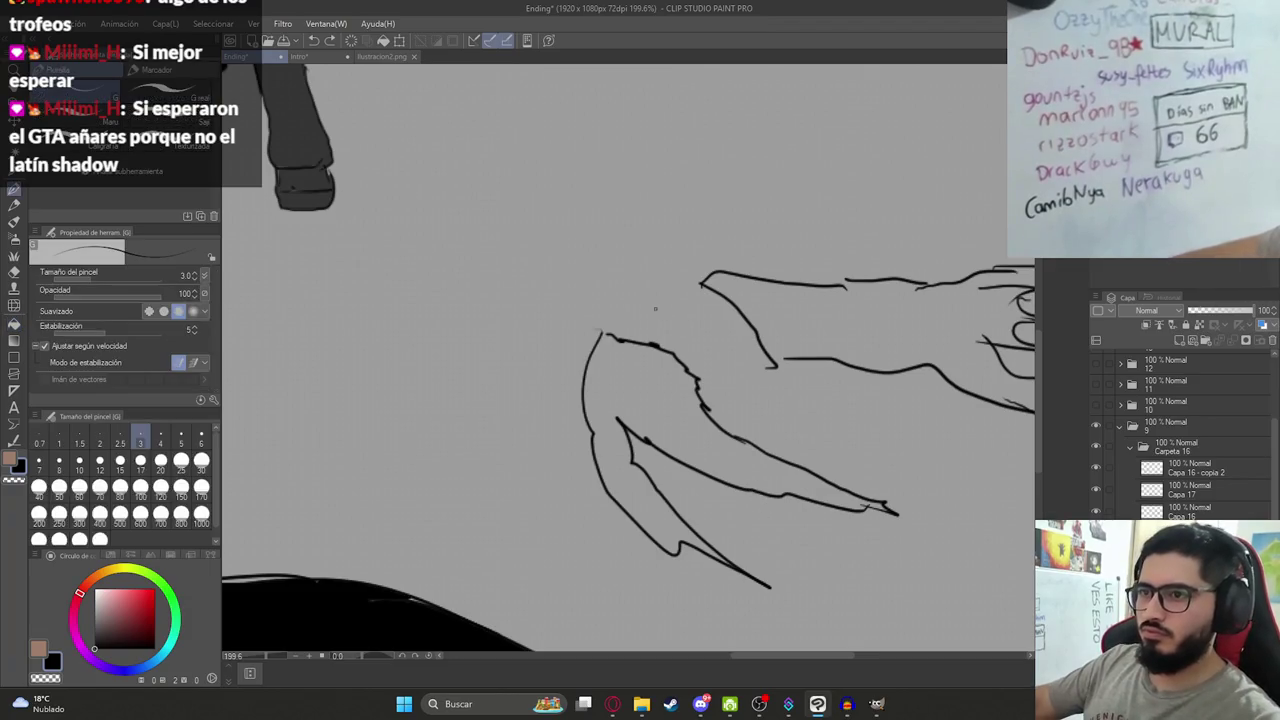
key(g)
click(686, 394)
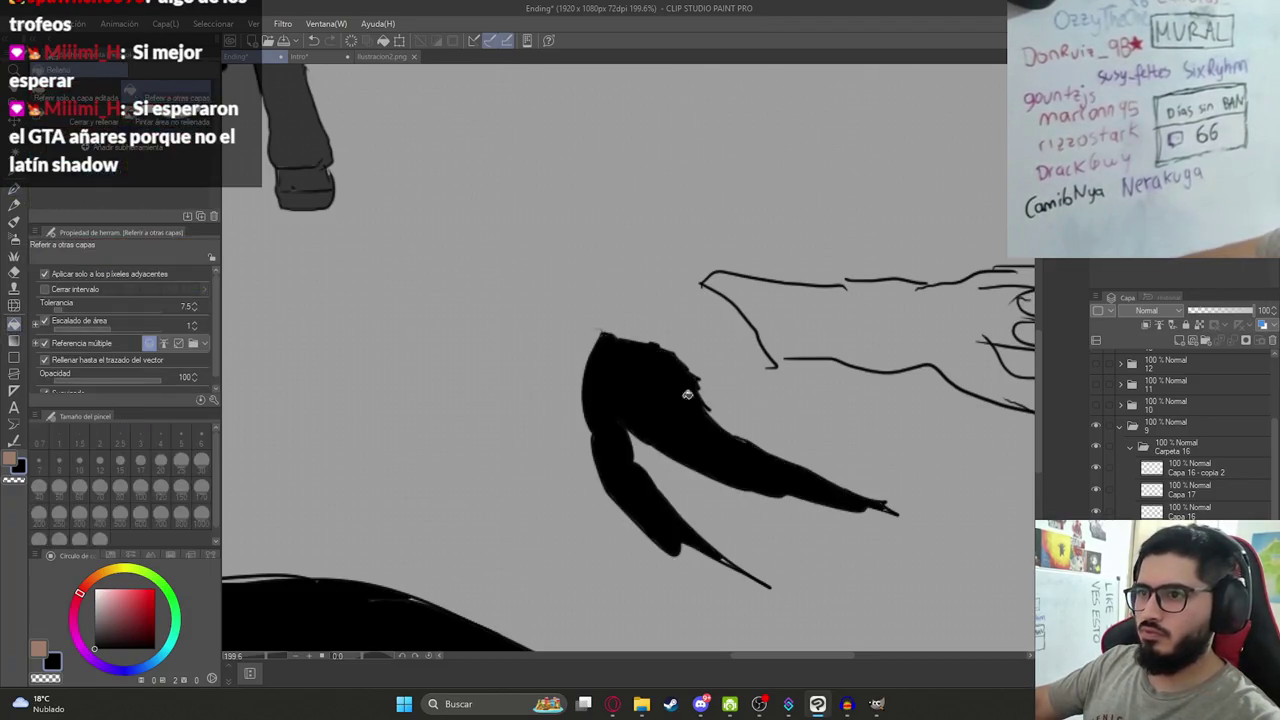
Fill the dragon head outline and the area around its eyes black.
key(p)
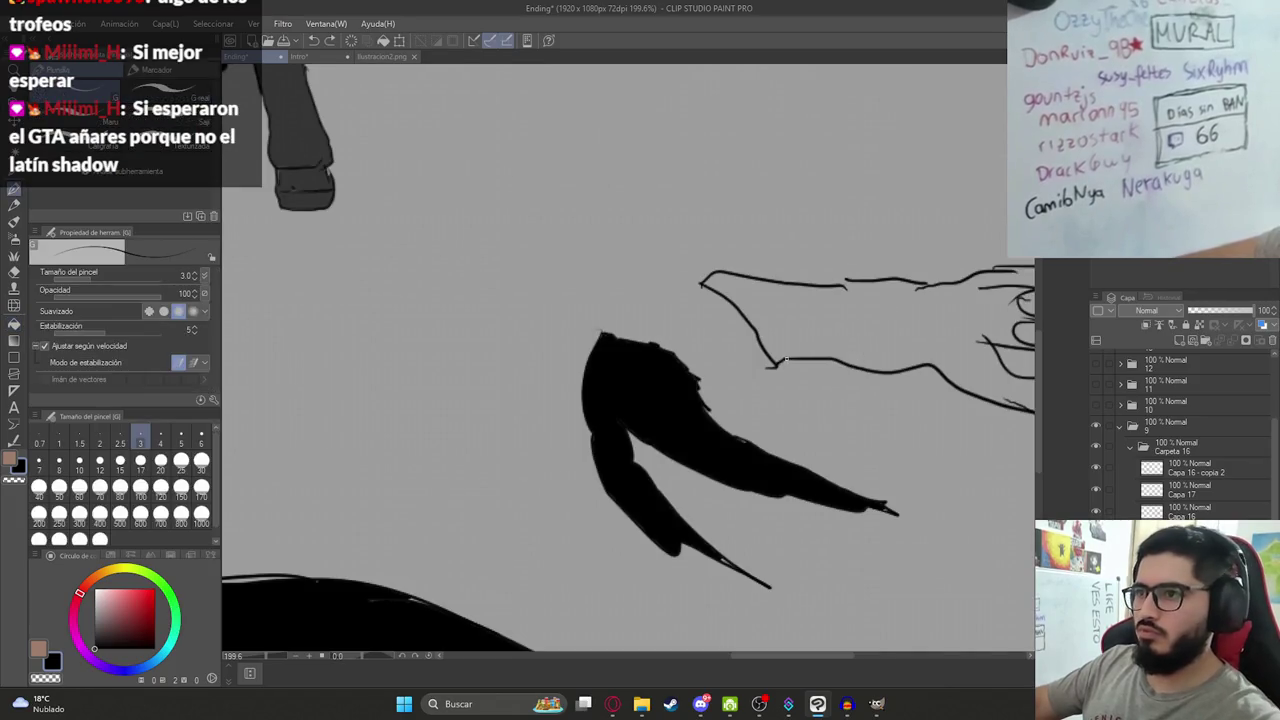
drag(907, 319, 637, 320)
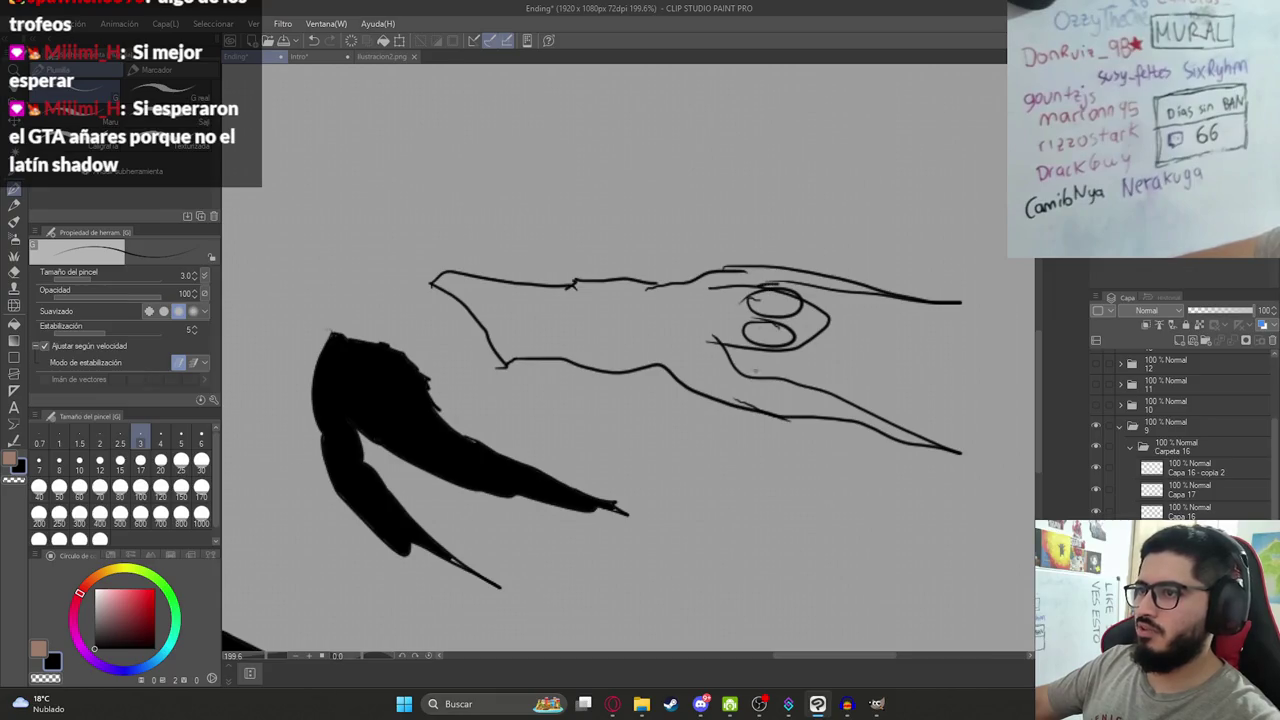
key(g)
click(686, 338)
click(792, 320)
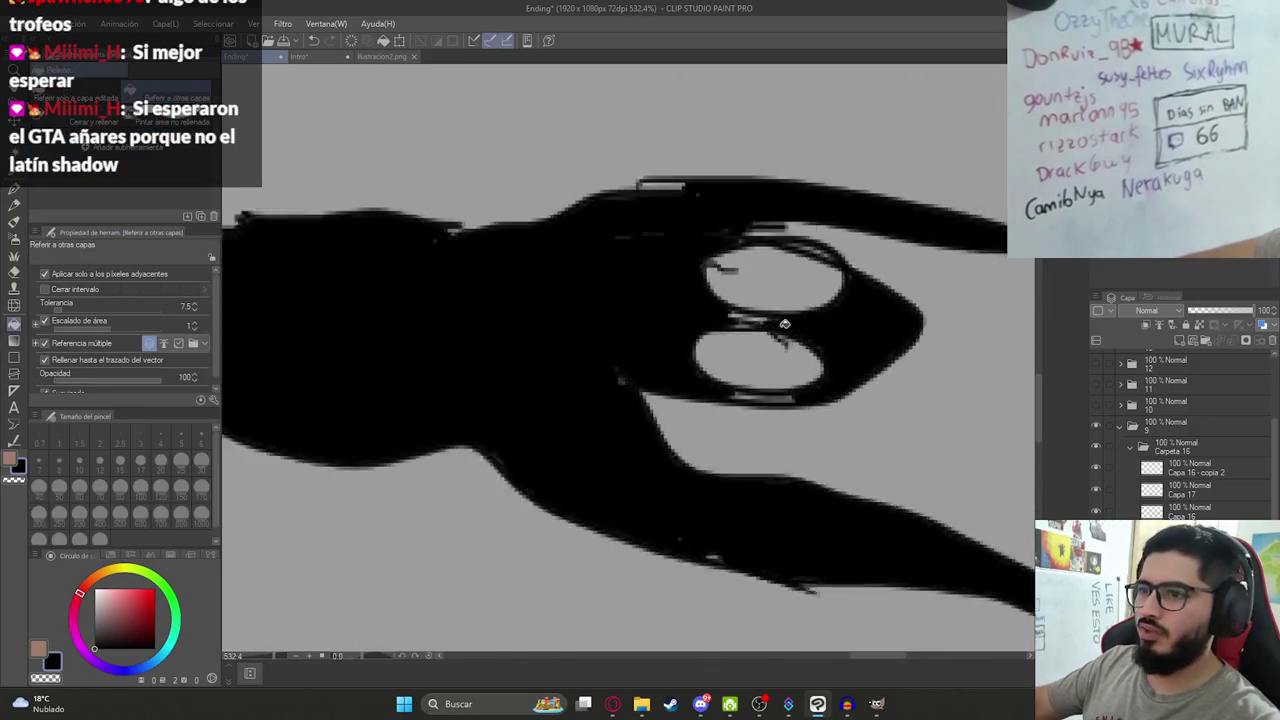
scroll(785, 328, up, 6)
key(p)
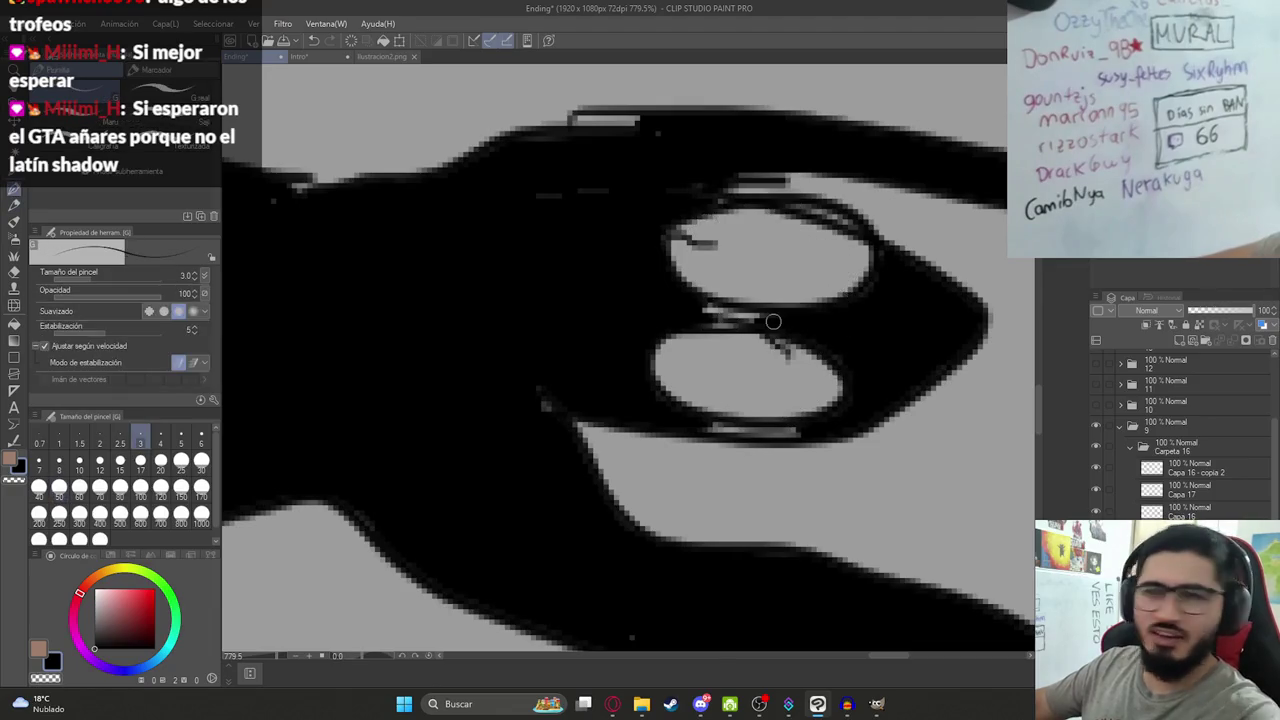
Paint over the grey streaks between and below the eyes with the G-pen.
drag(773, 321, 706, 314)
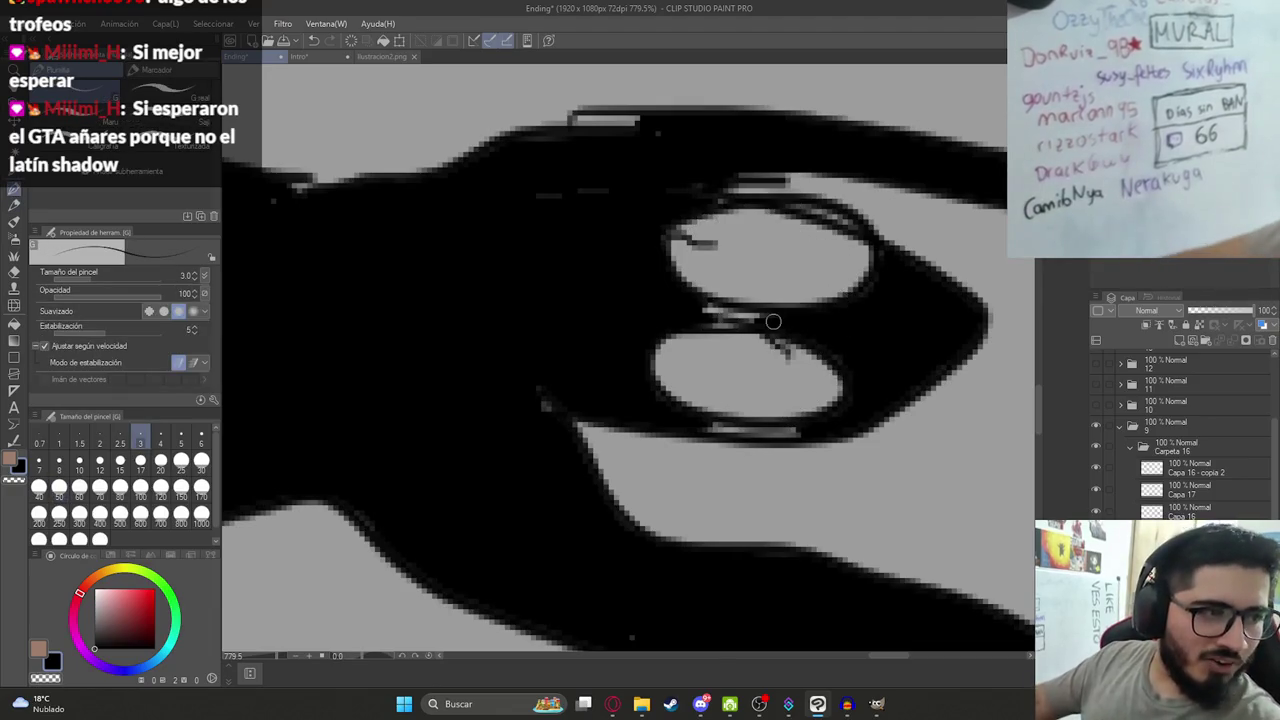
scroll(763, 320, up, 2)
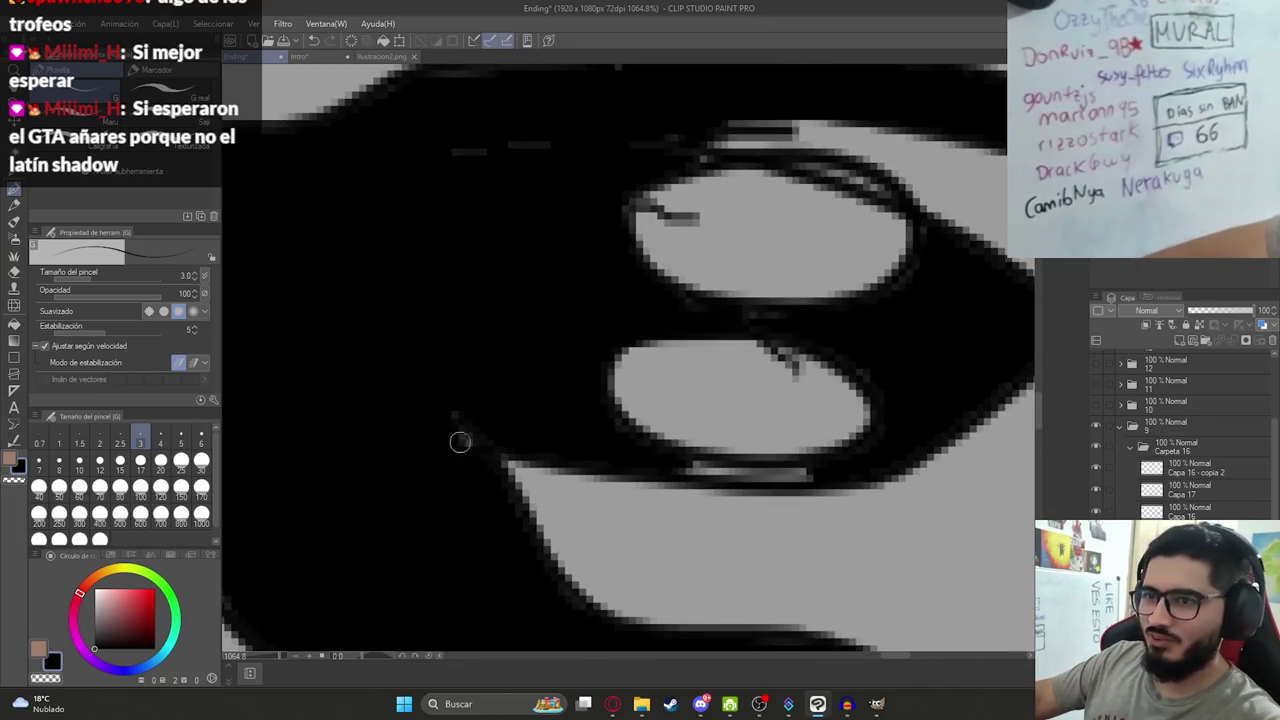
mouse_move(673, 462)
mouse_down()
mouse_move(831, 466)
mouse_move(668, 473)
mouse_up()
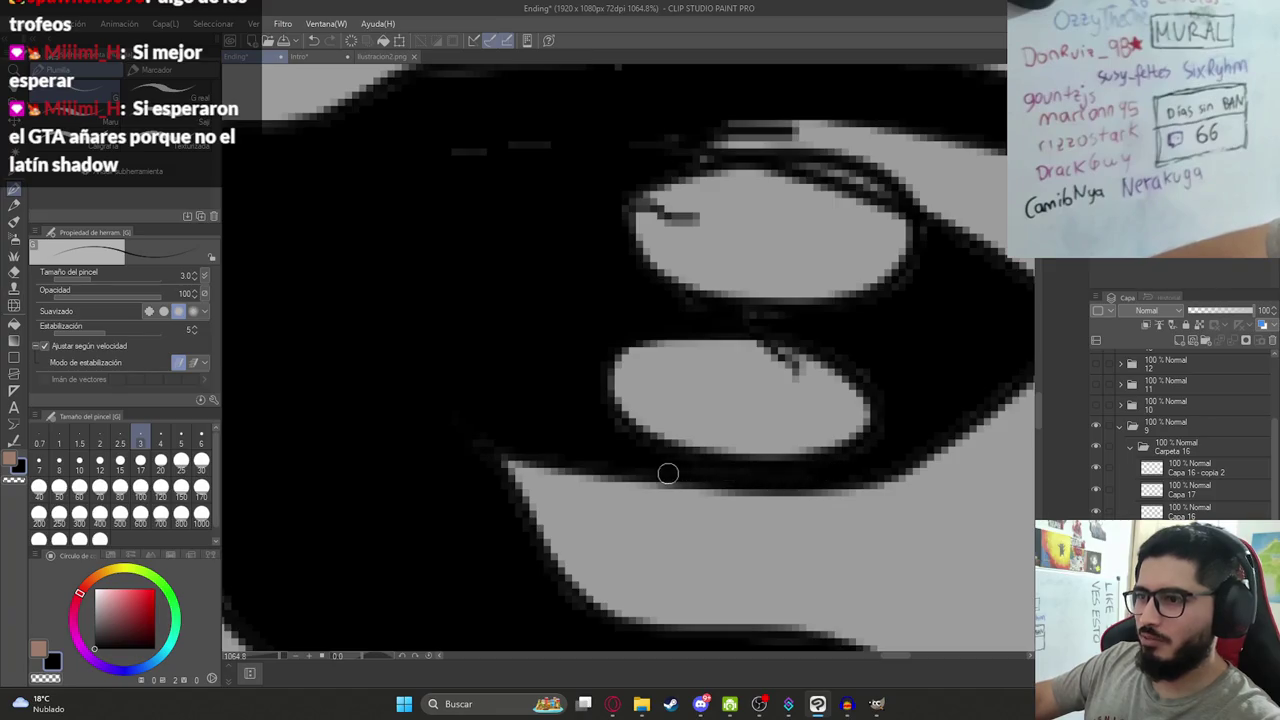
scroll(745, 237, down, 2)
Select only the Capa 16 layer and fit the whole illustration in the window.
key(e)
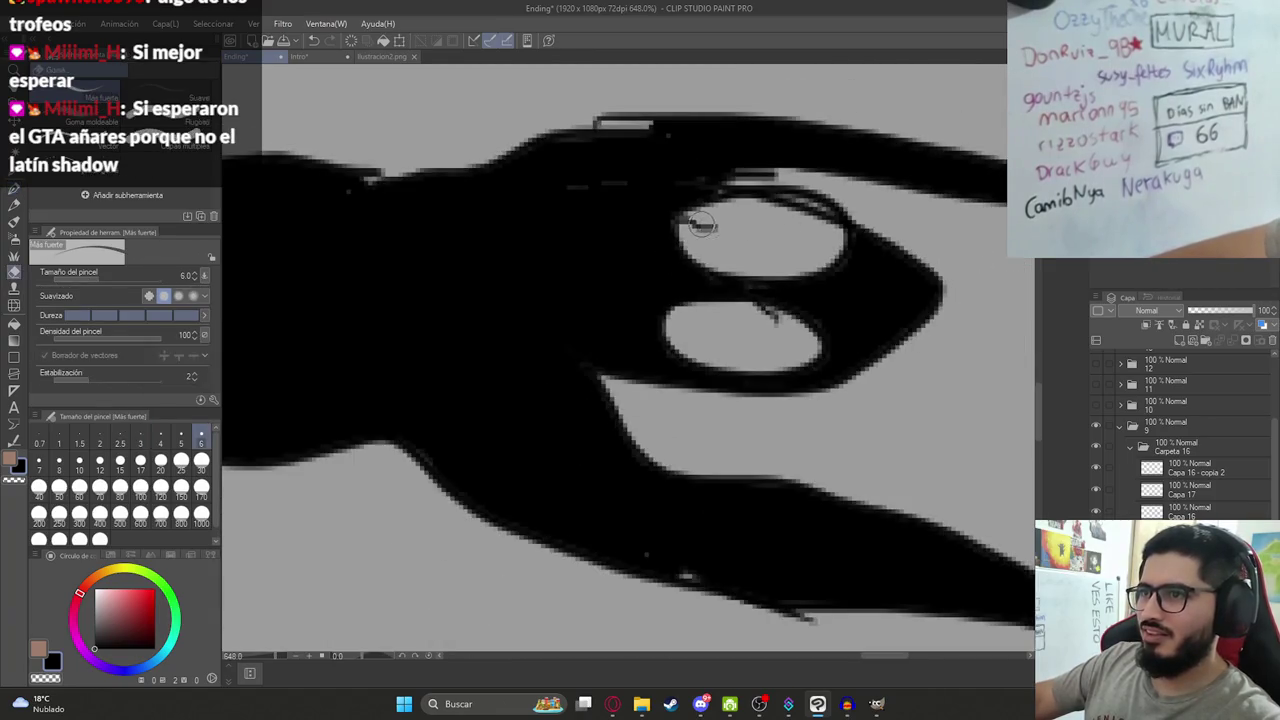
click(1192, 468)
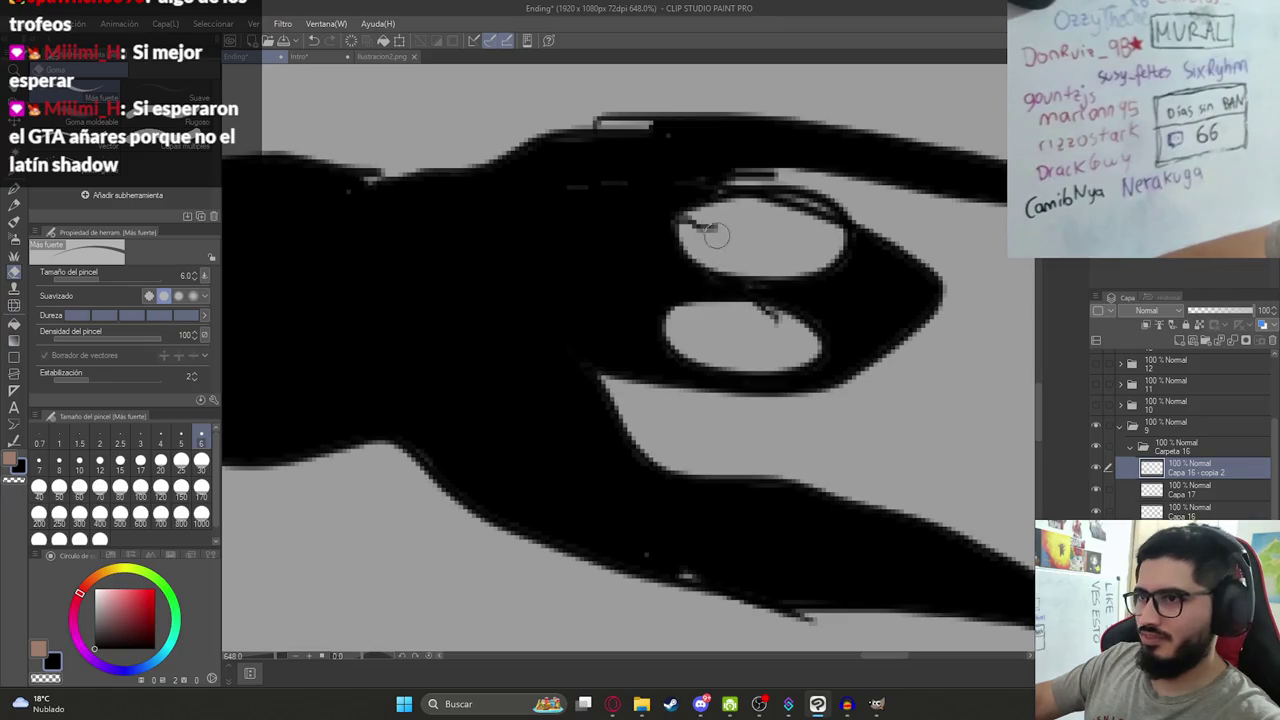
shift+click(1180, 510)
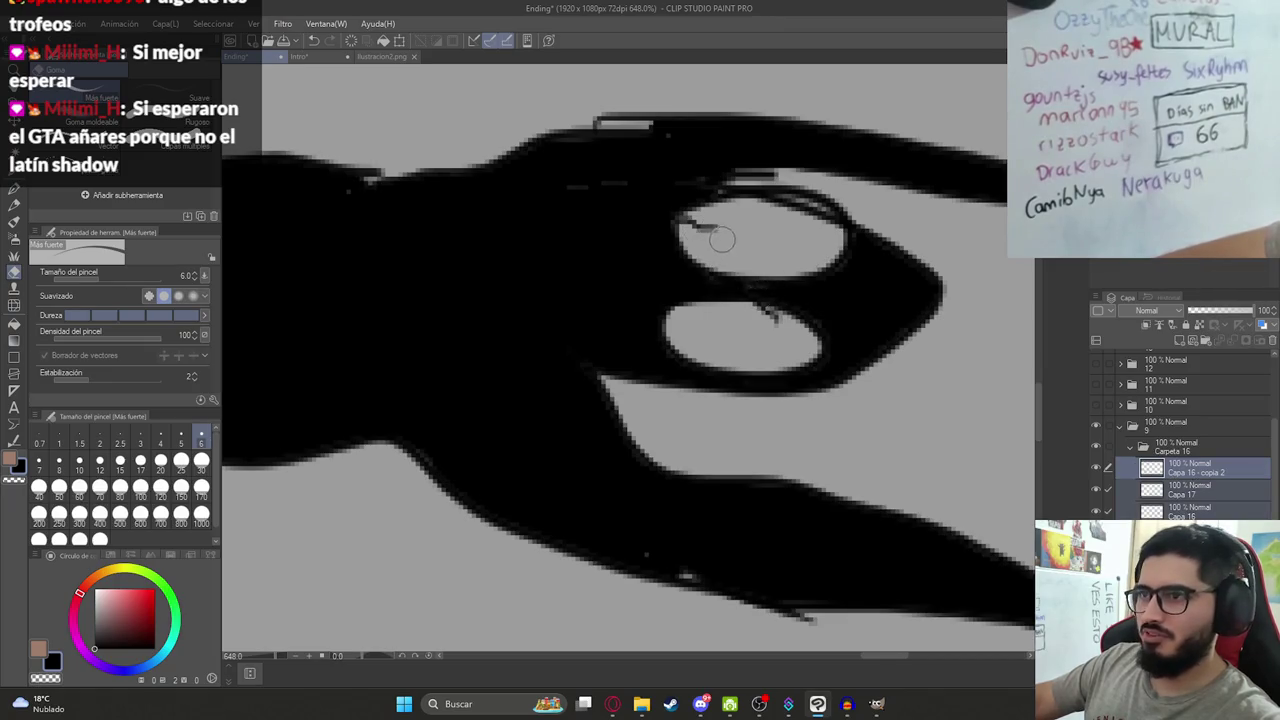
click(1167, 508)
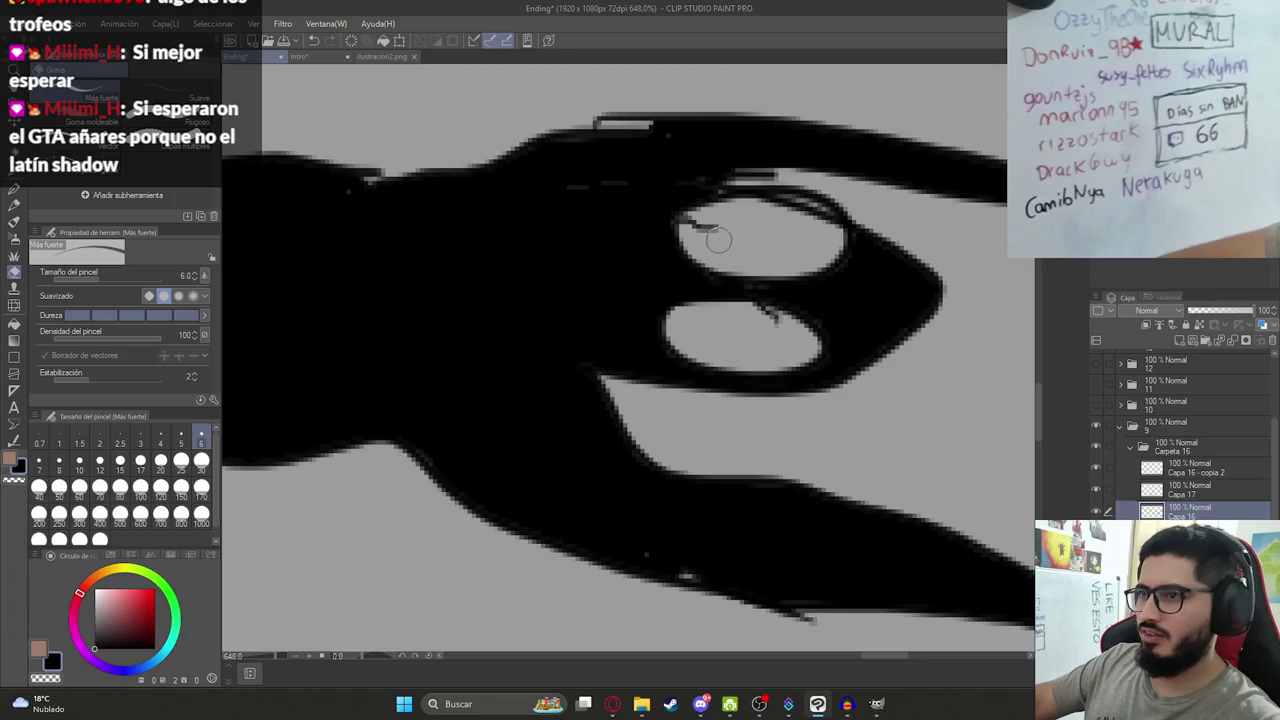
key(ctrl+0)
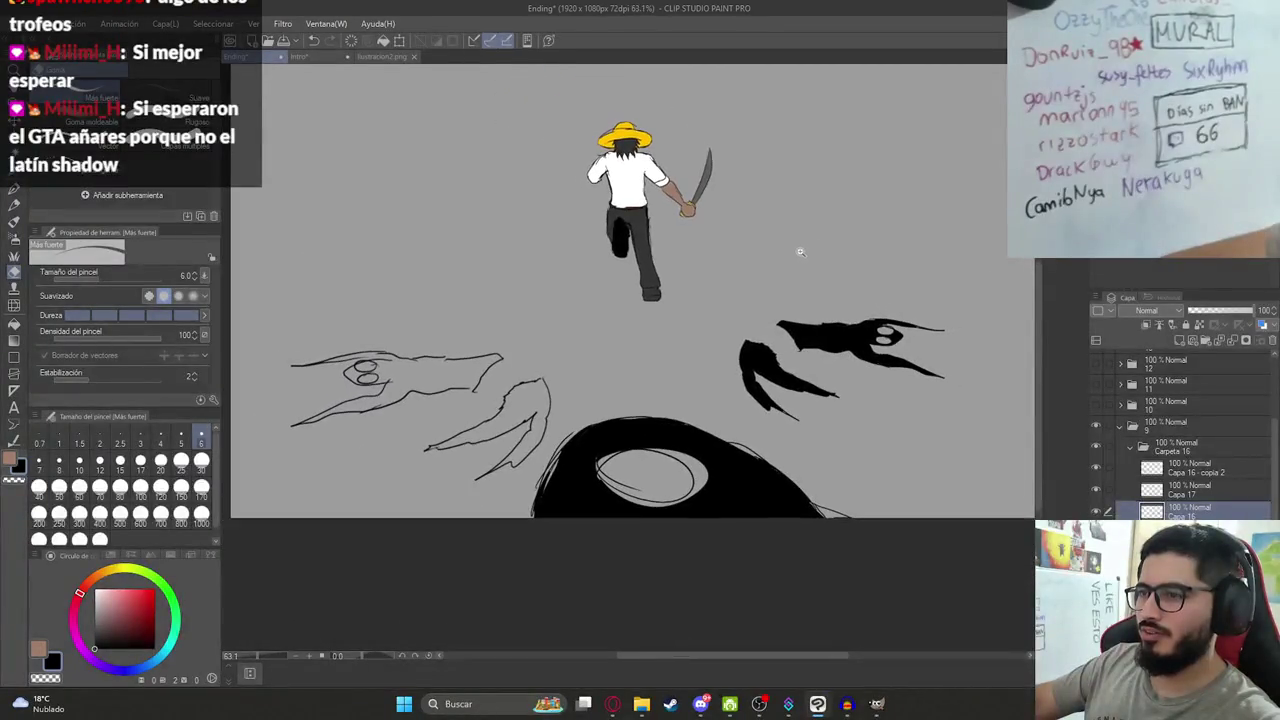
Fill the left creature's jaw solid black.
ctrl+click(706, 450)
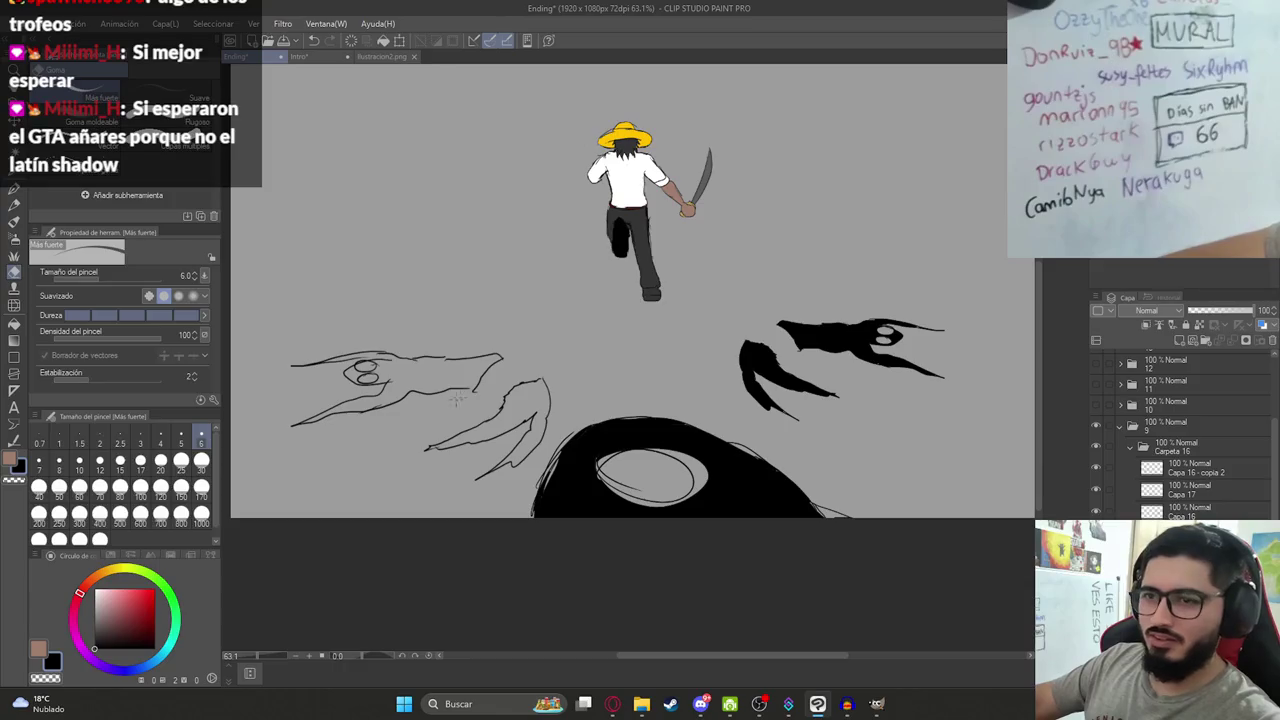
key(p)
scroll(559, 474, up, 3)
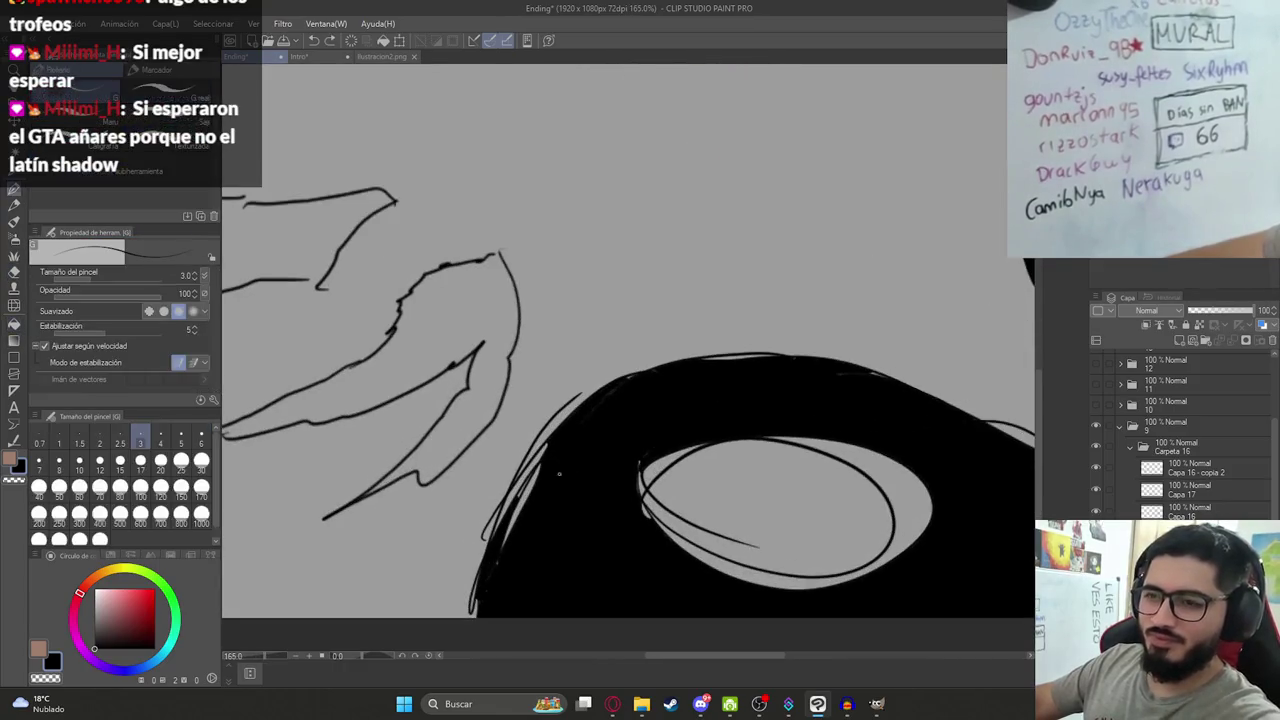
drag(559, 474, 836, 484)
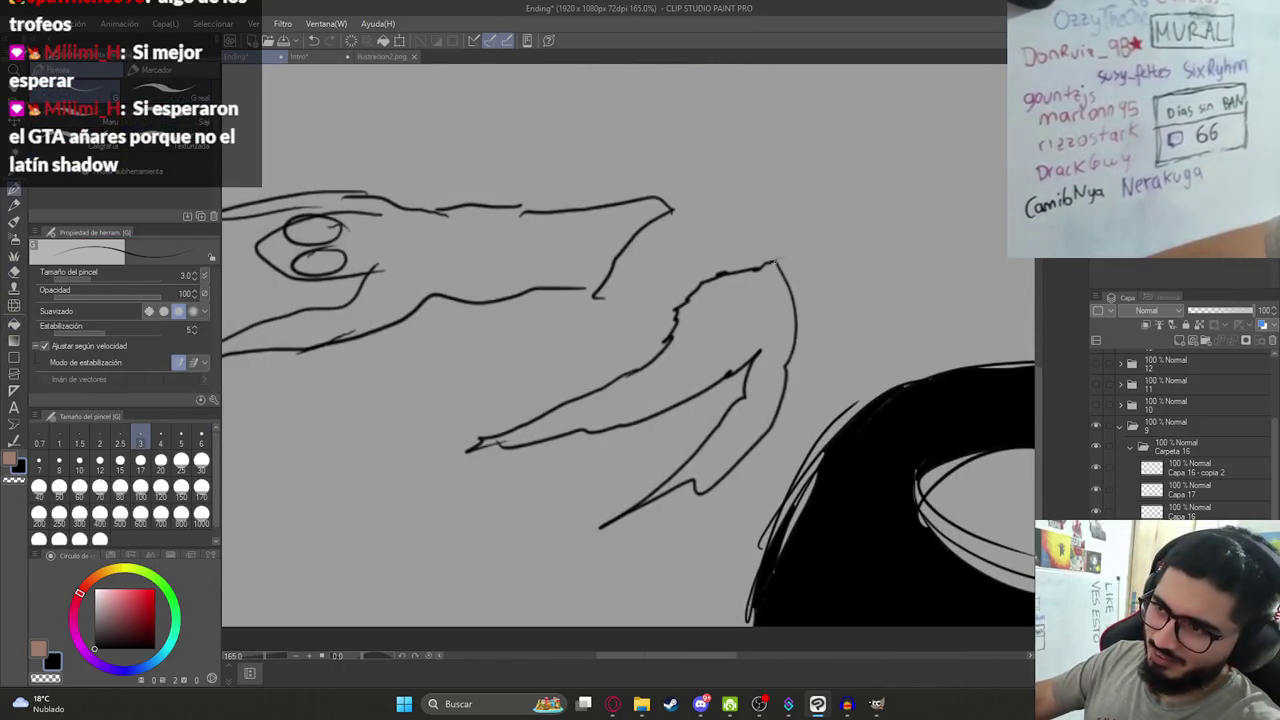
key(g)
click(720, 349)
Fill the left dragon head and the grey area around its eyes black.
drag(511, 314, 808, 449)
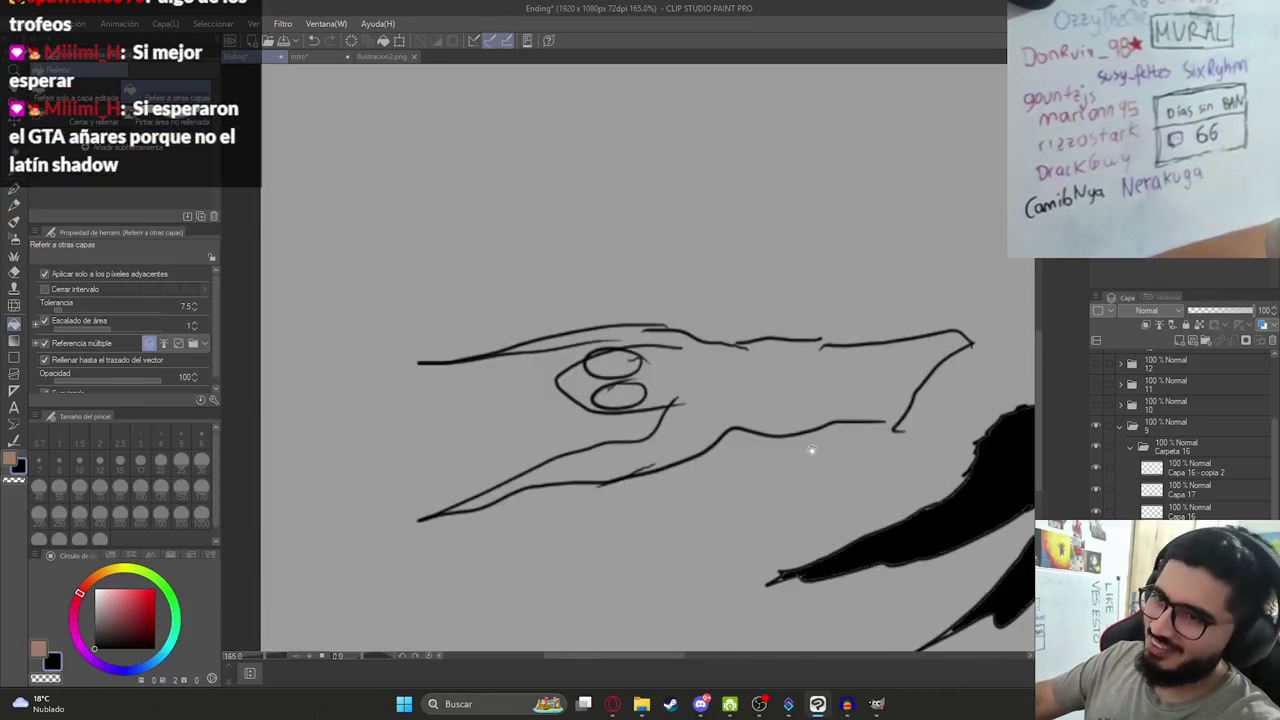
key(p)
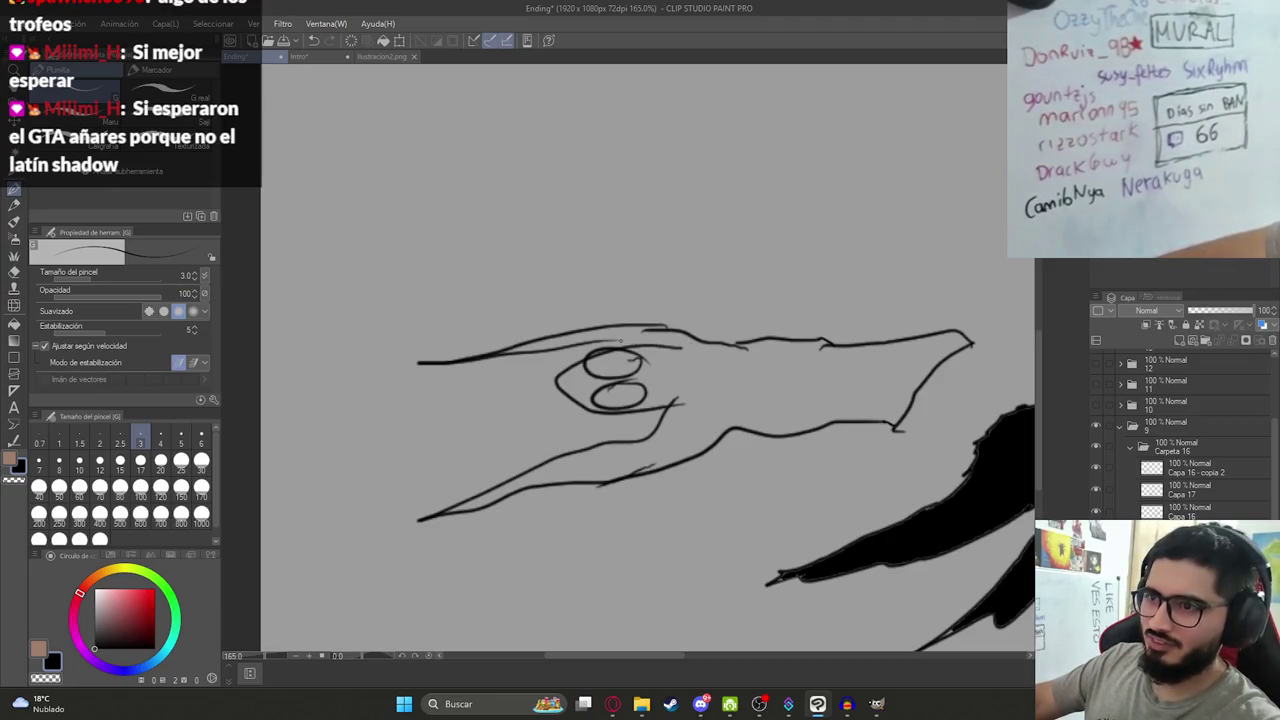
key(g)
click(671, 349)
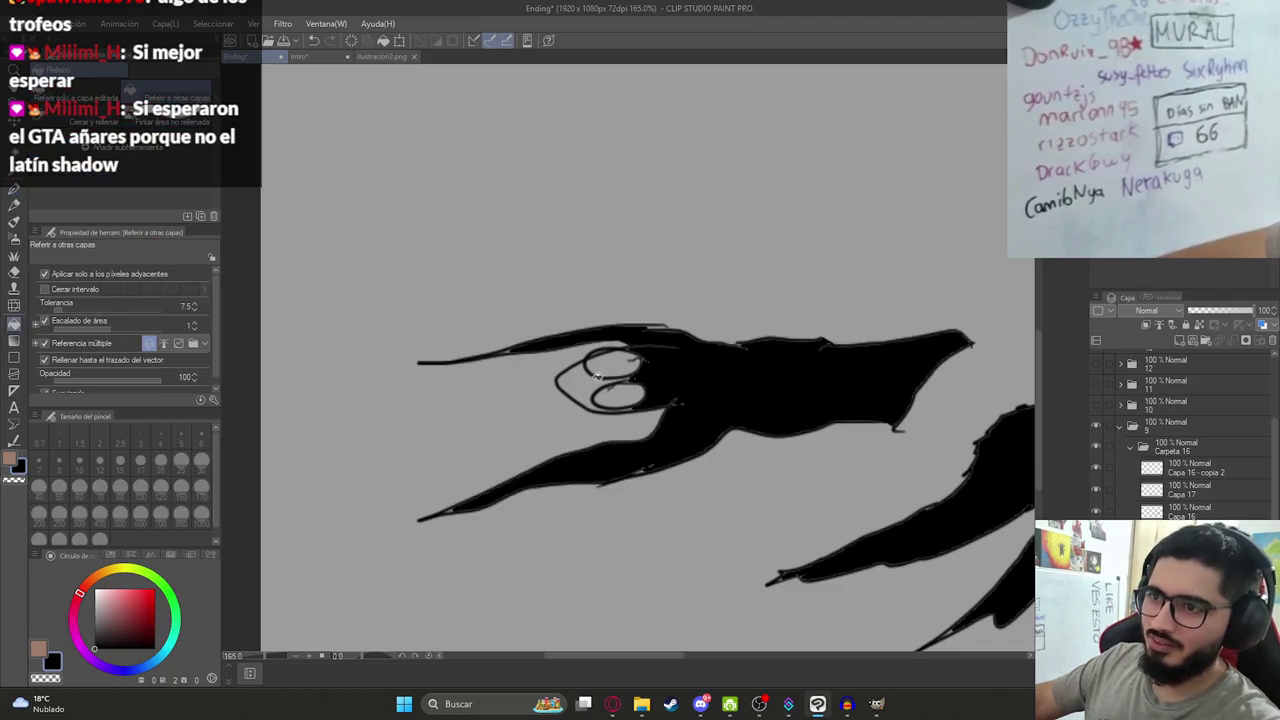
click(596, 377)
scroll(627, 393, up, 3)
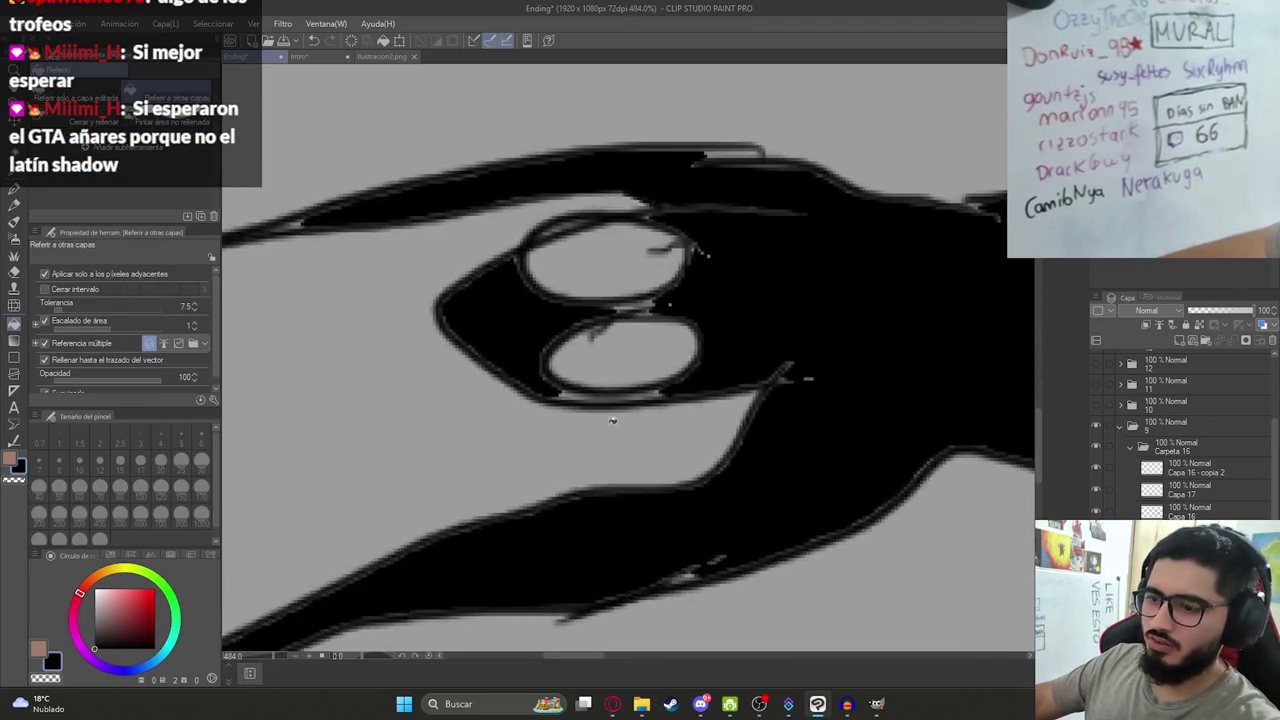
Paint over the grey gaps under and between the shadow's eyes and touch up its outline.
scroll(627, 393, up, 3)
key(p)
scroll(773, 412, up, 2)
mouse_move(431, 362)
mouse_down()
mouse_move(640, 360)
mouse_move(491, 380)
mouse_move(433, 371)
mouse_up()
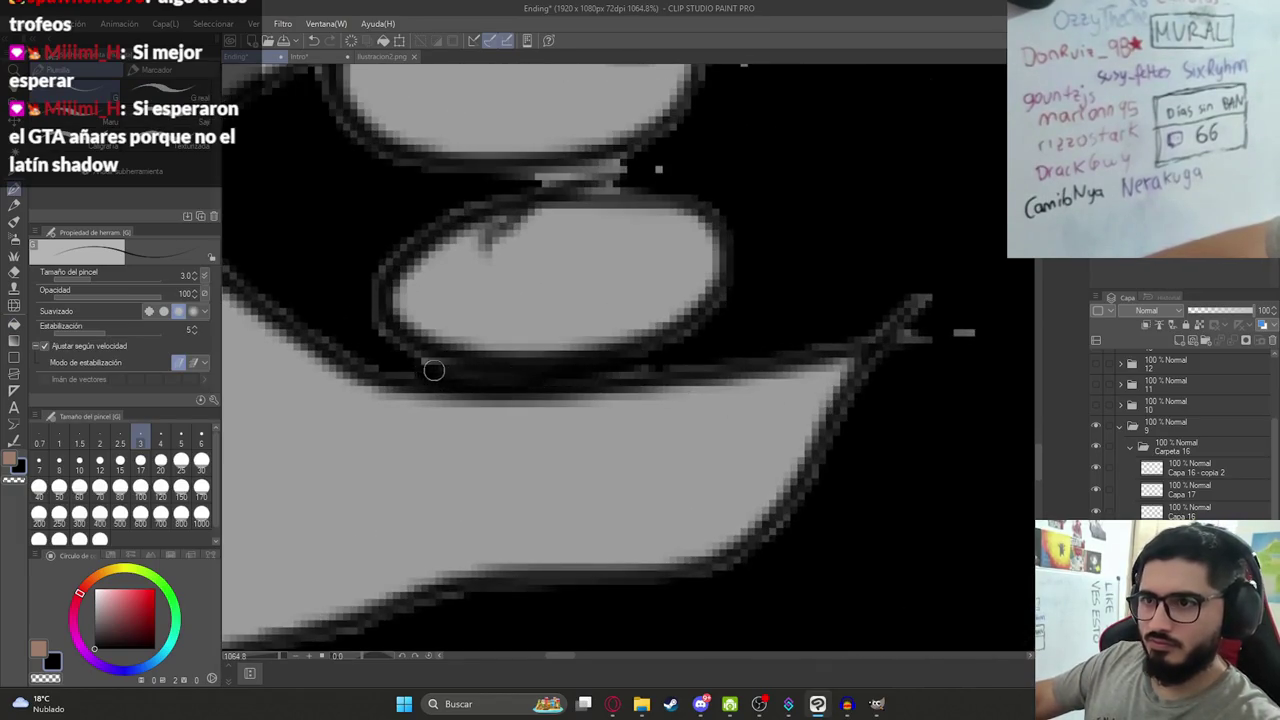
scroll(586, 290, up, 5)
mouse_move(594, 429)
mouse_down()
mouse_move(608, 391)
mouse_move(686, 363)
mouse_move(675, 400)
mouse_up()
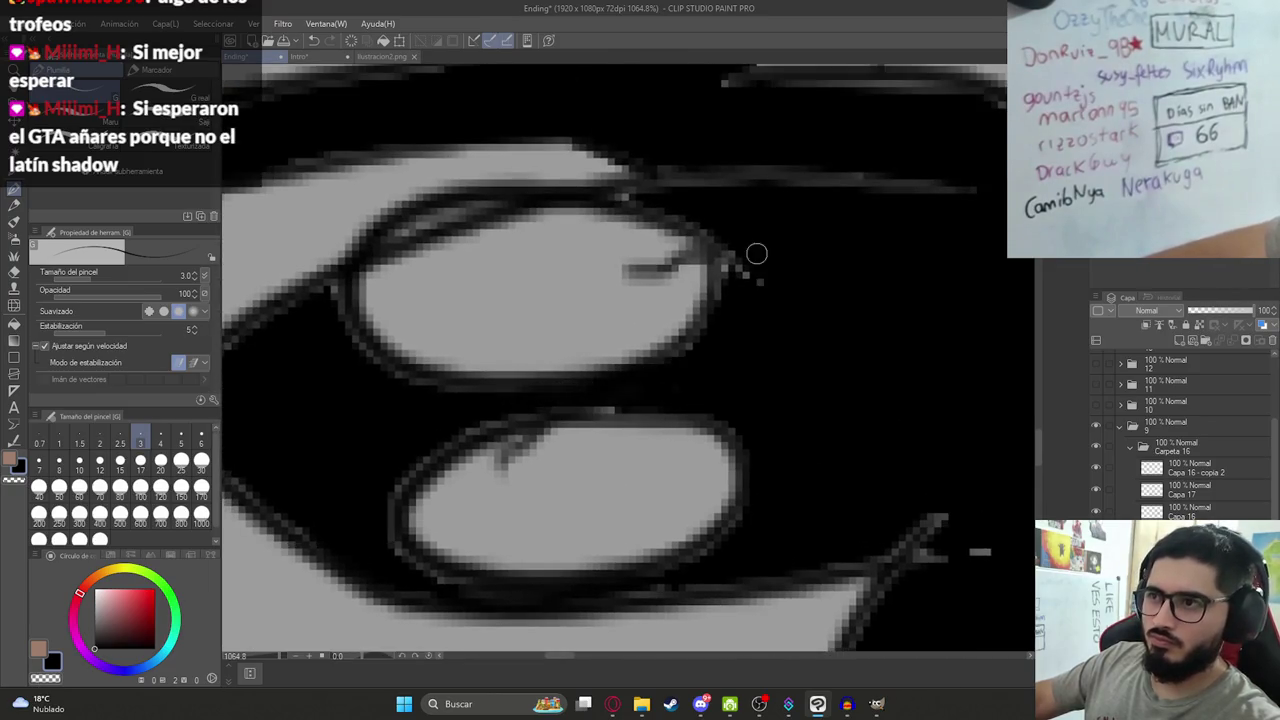
scroll(736, 272, down, 5)
scroll(689, 460, up, 2)
scroll(689, 460, up, 2)
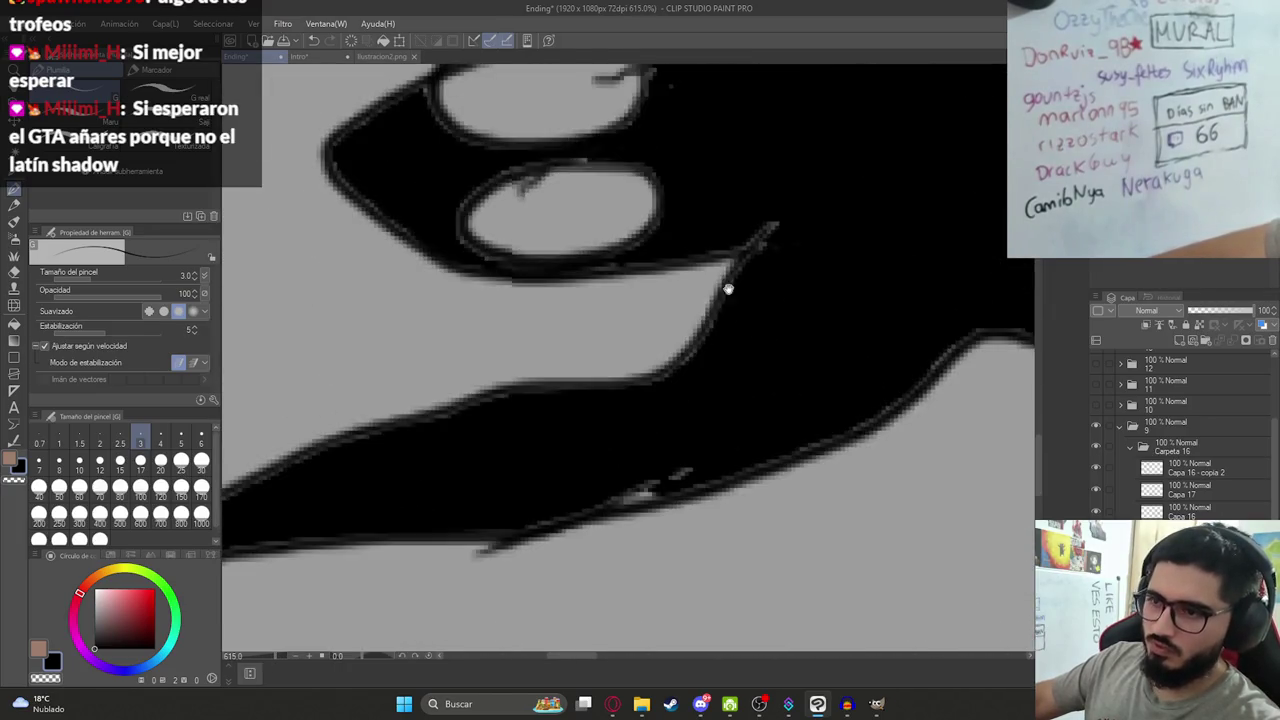
scroll(726, 520, down, 7)
drag(676, 470, 610, 498)
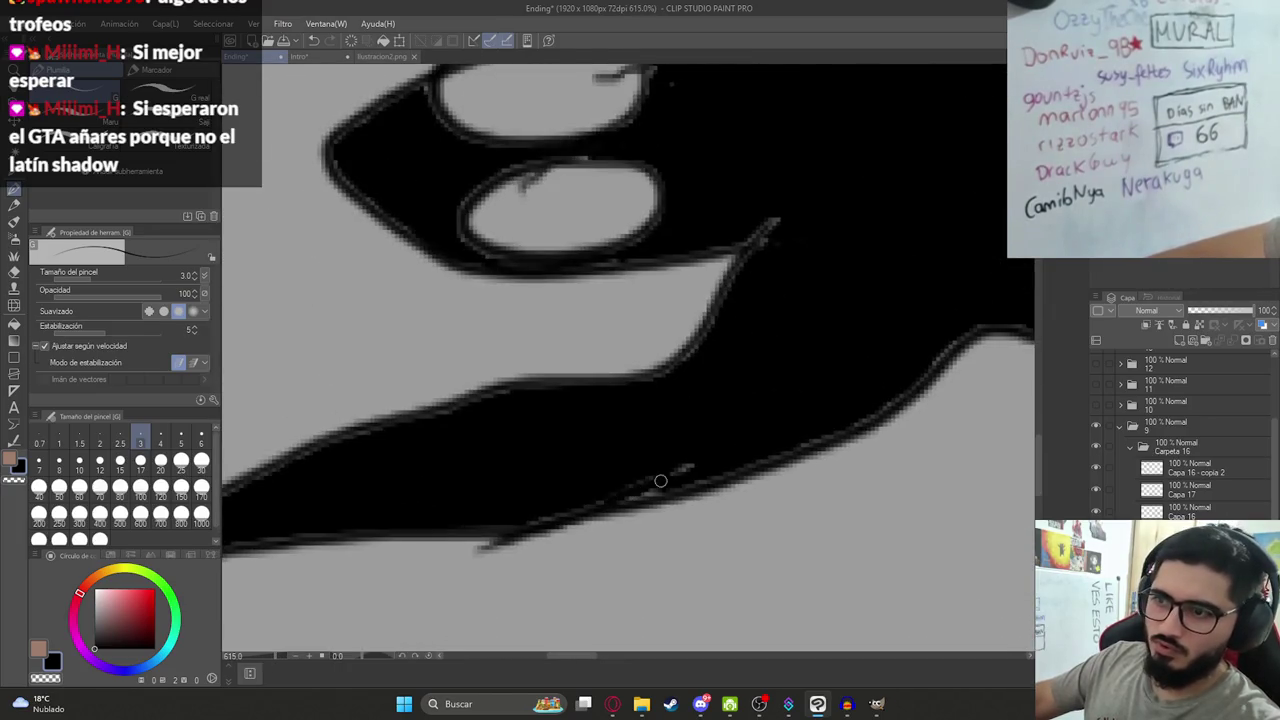
Fill the left shadow figure's eyes and the large bottom eye with white.
key(g)
click(608, 197)
scroll(640, 300, down, 2)
click(560, 272)
scroll(838, 382, down, 5)
drag(838, 382, 483, 259)
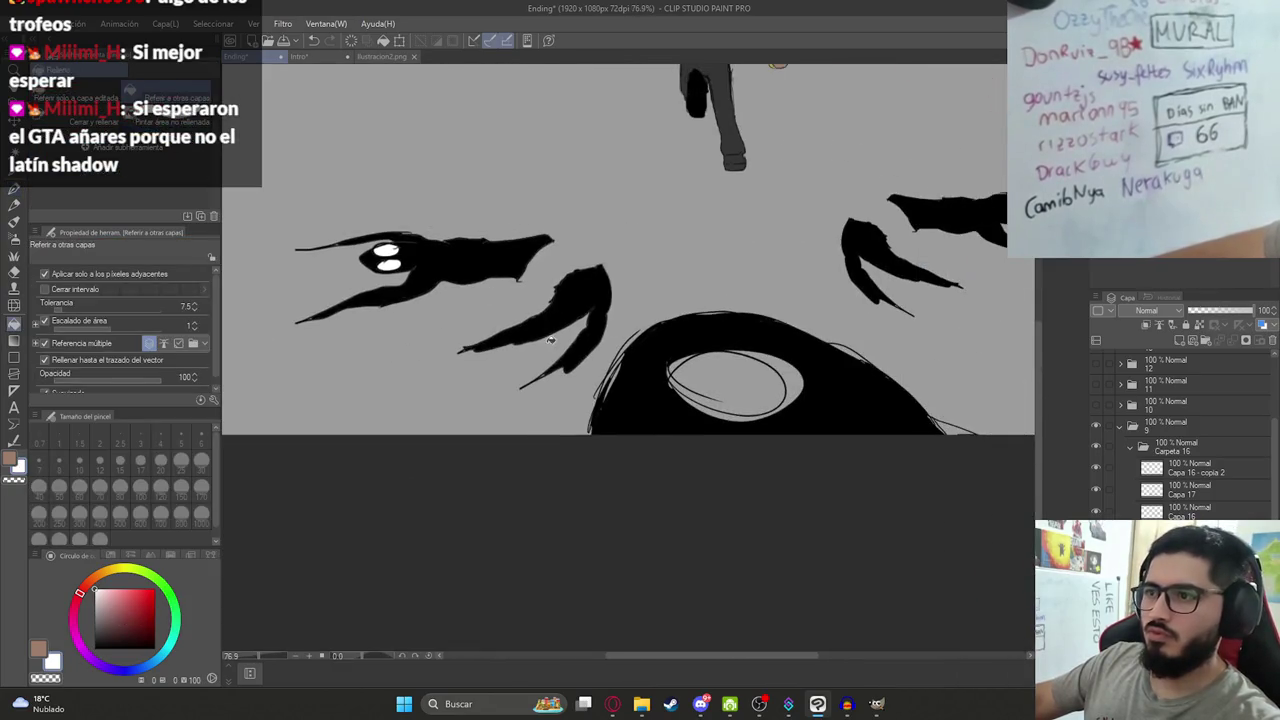
click(795, 377)
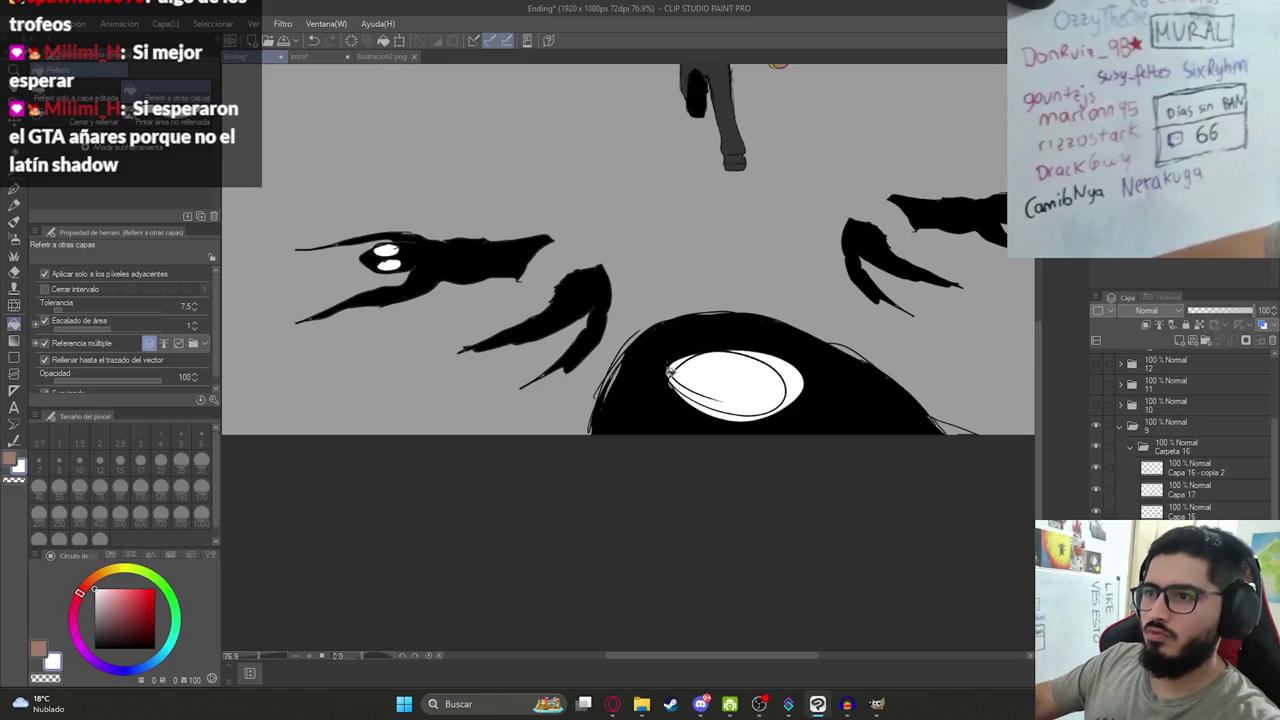
Fill the right shadow's upper and lower eyes with white, then return to the G-pen.
scroll(723, 330, down, 2)
scroll(694, 386, up, 2)
scroll(709, 380, up, 1)
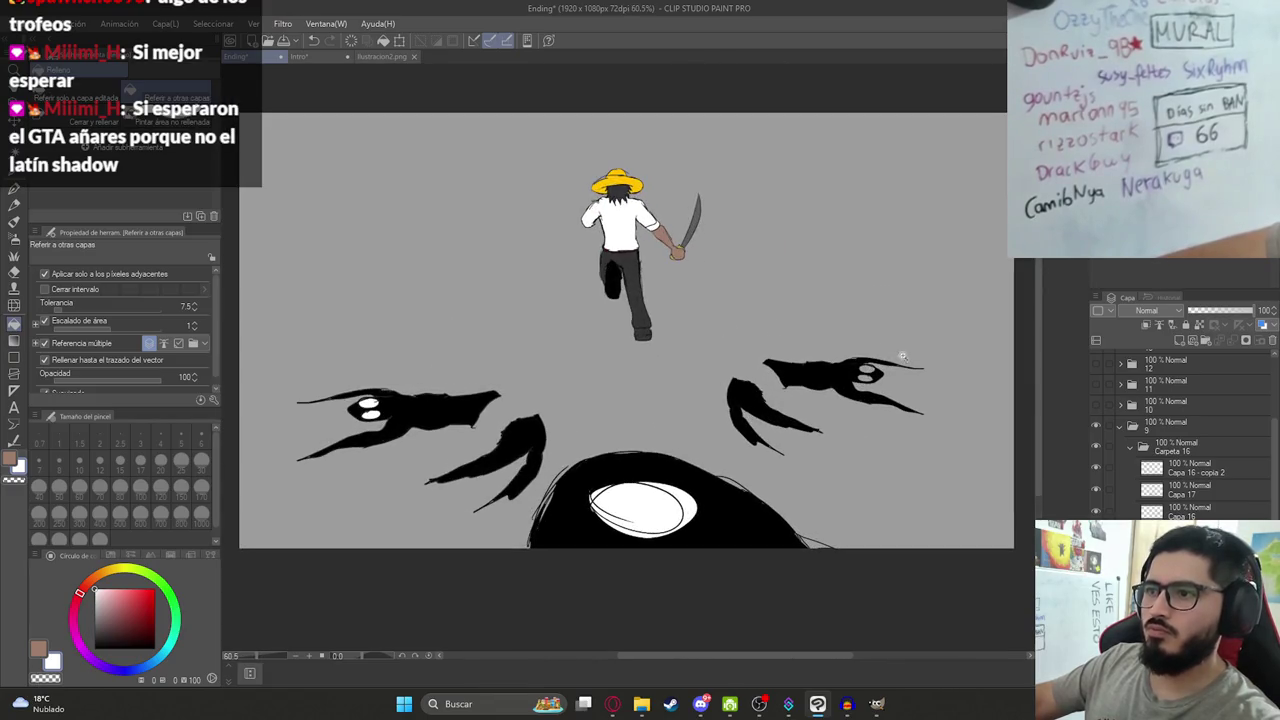
scroll(873, 500, up, 8)
click(820, 606)
drag(820, 606, 807, 331)
click(768, 424)
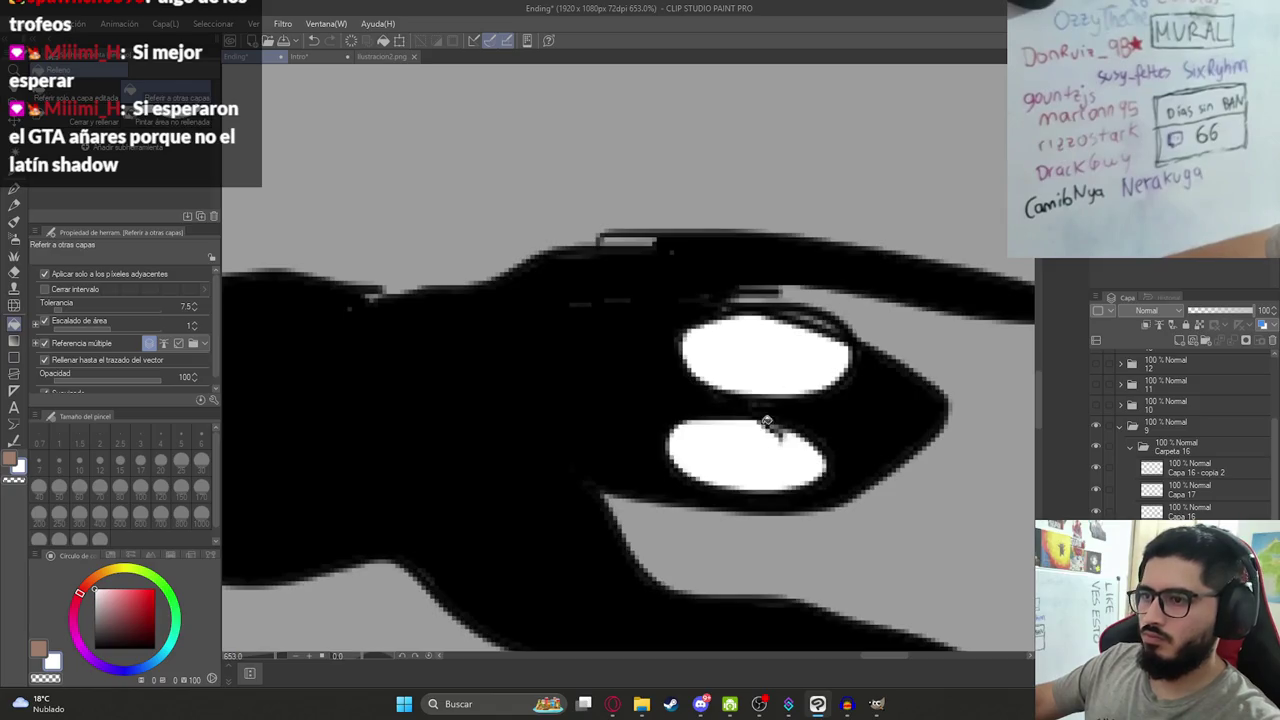
key(p)
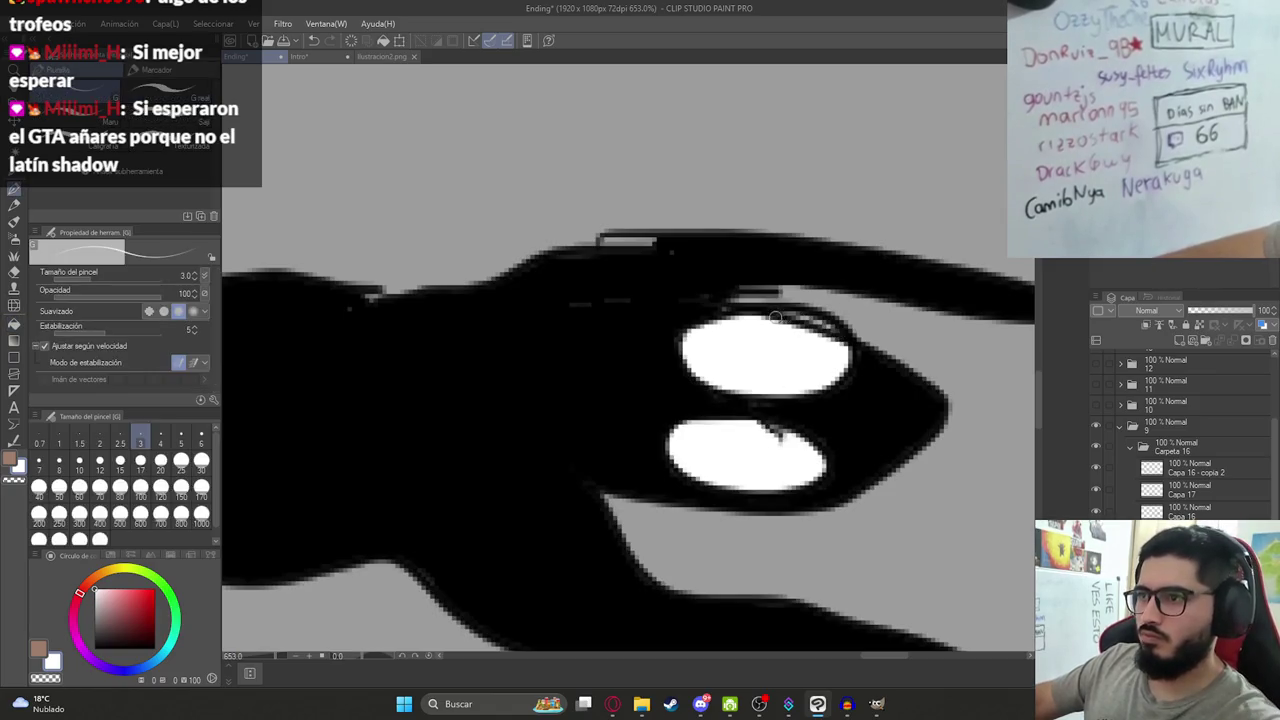
scroll(754, 311, down, 10)
scroll(600, 332, down, 3)
scroll(650, 350, up, 1)
scroll(730, 373, up, 2)
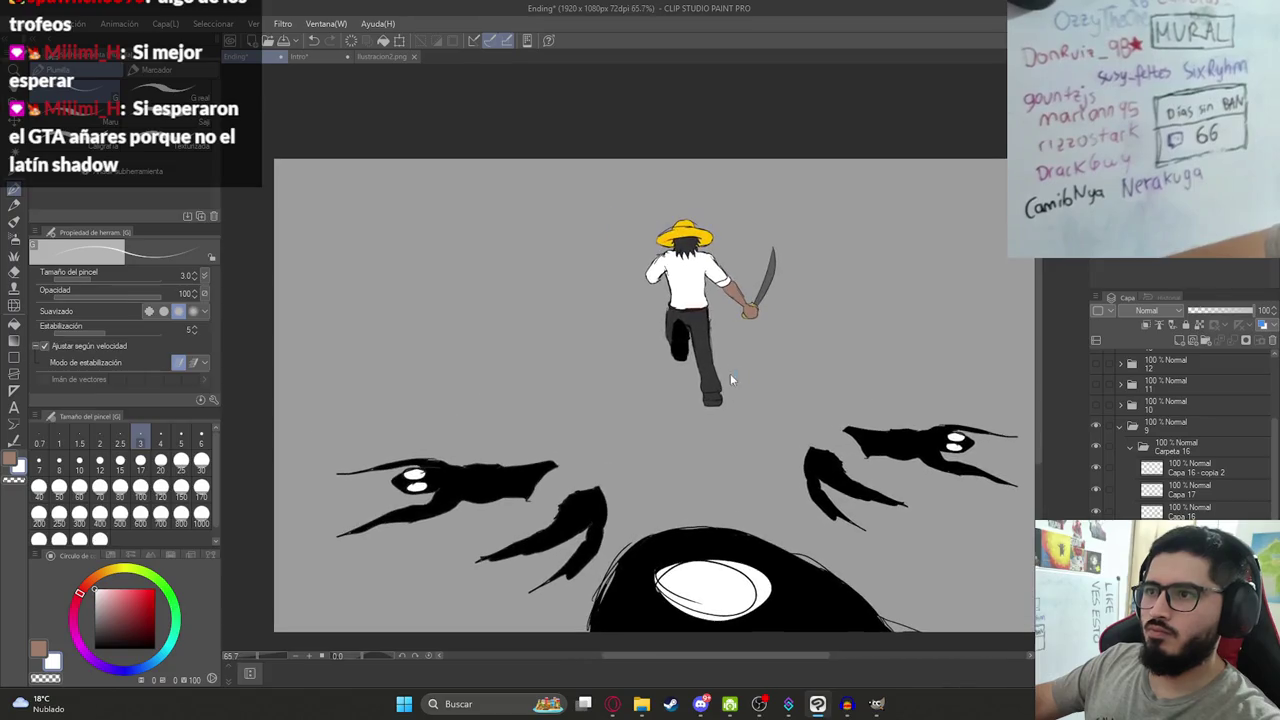
scroll(723, 368, down, 1)
scroll(751, 408, up, 1)
scroll(771, 451, up, 1)
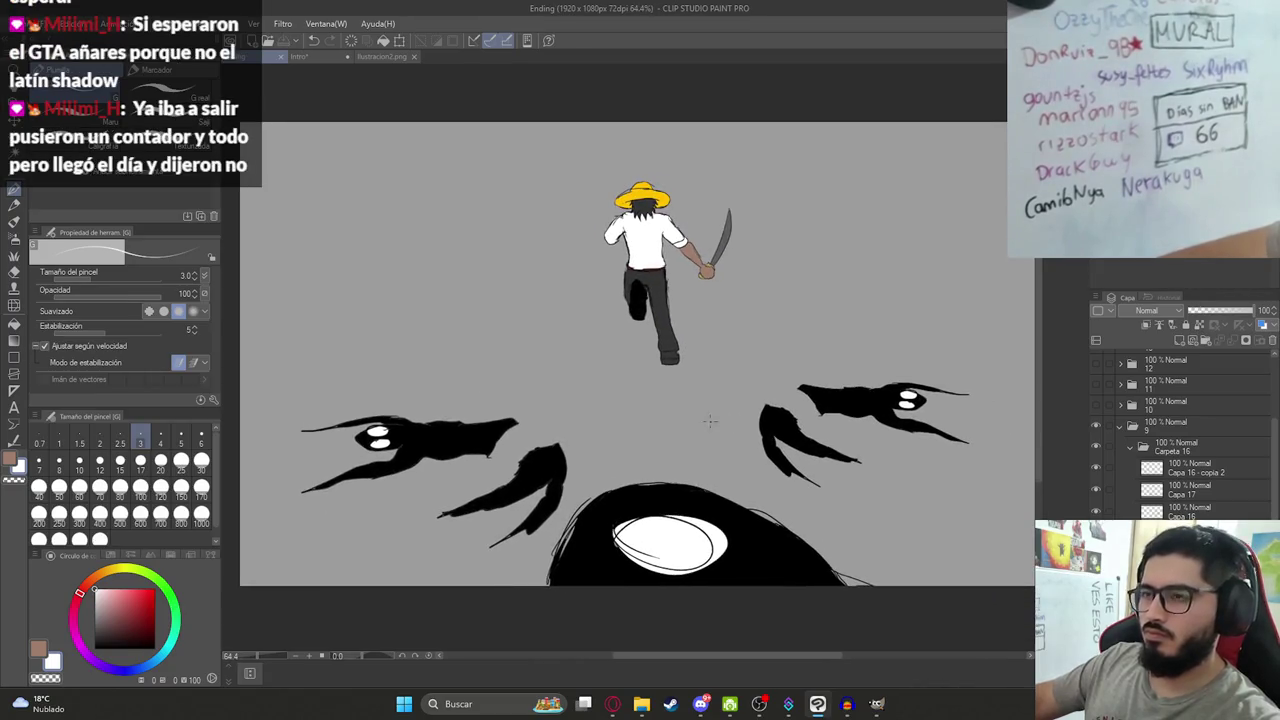
scroll(1180, 440, down, 2)
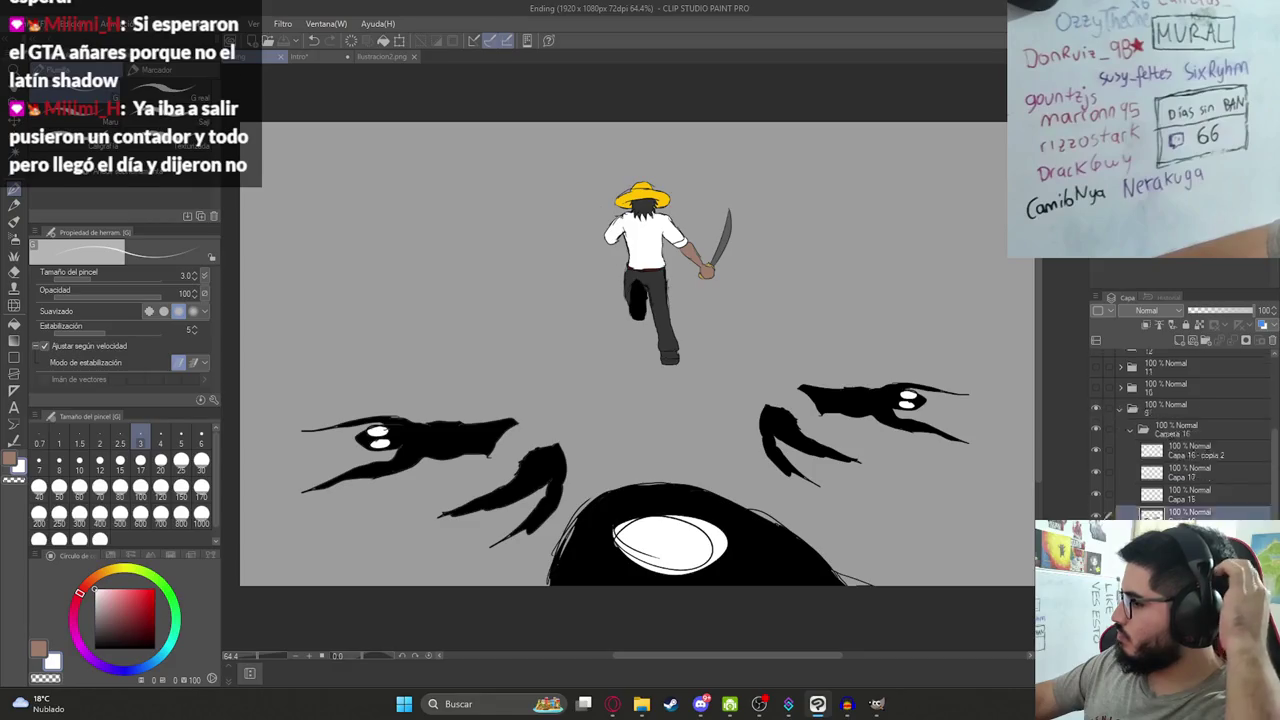
Clear Capa 48's grey background and export the drawing as a PNG renamed to Ilustracion12HD.
click(1190, 445)
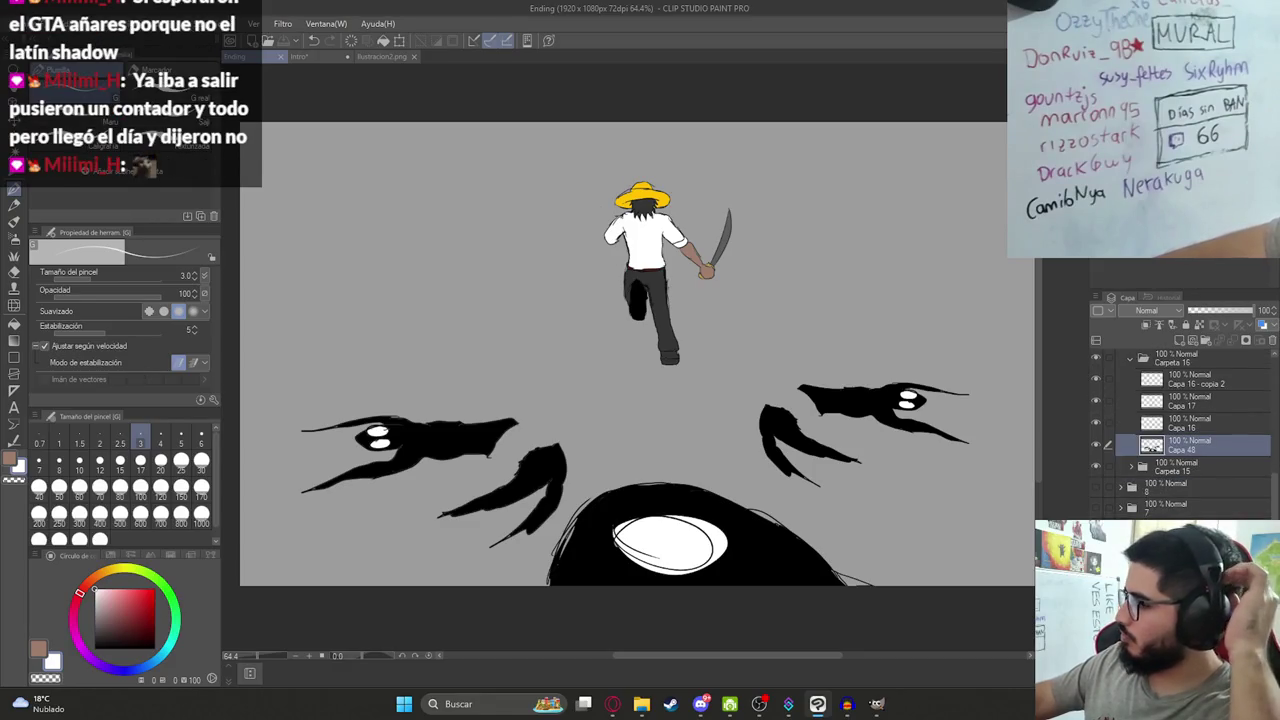
key(Delete)
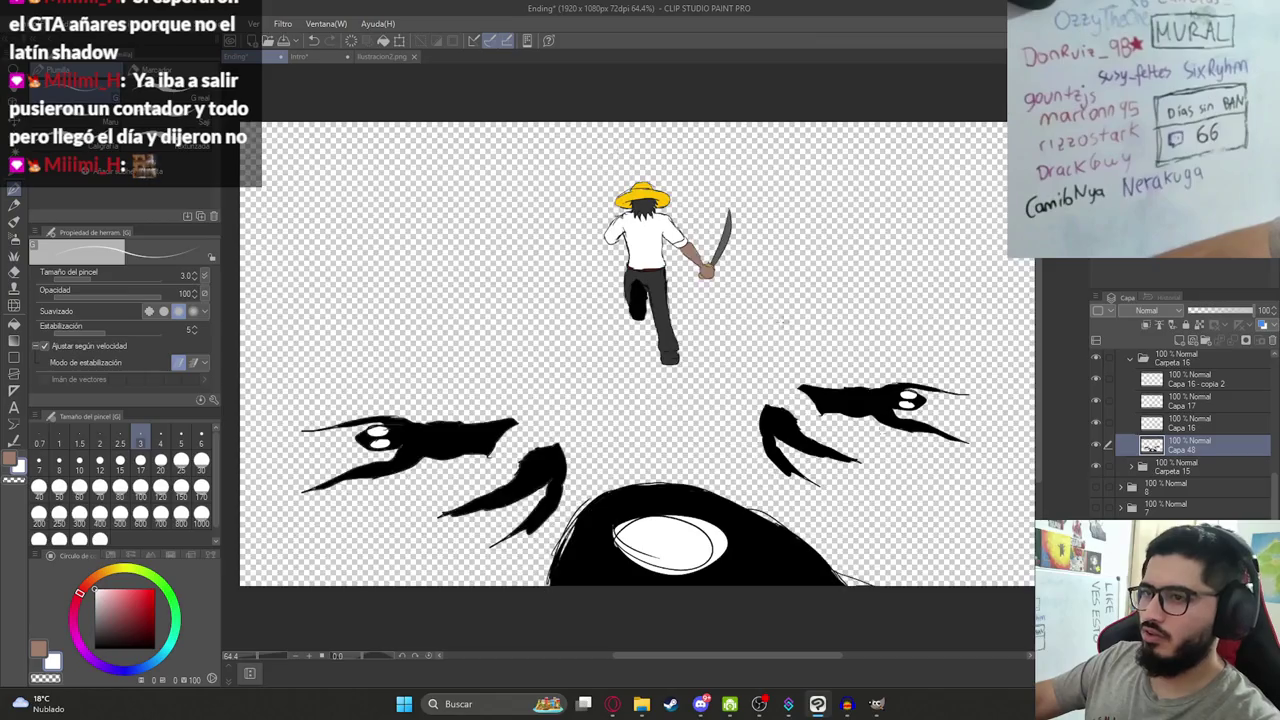
click(22, 23)
click(315, 232)
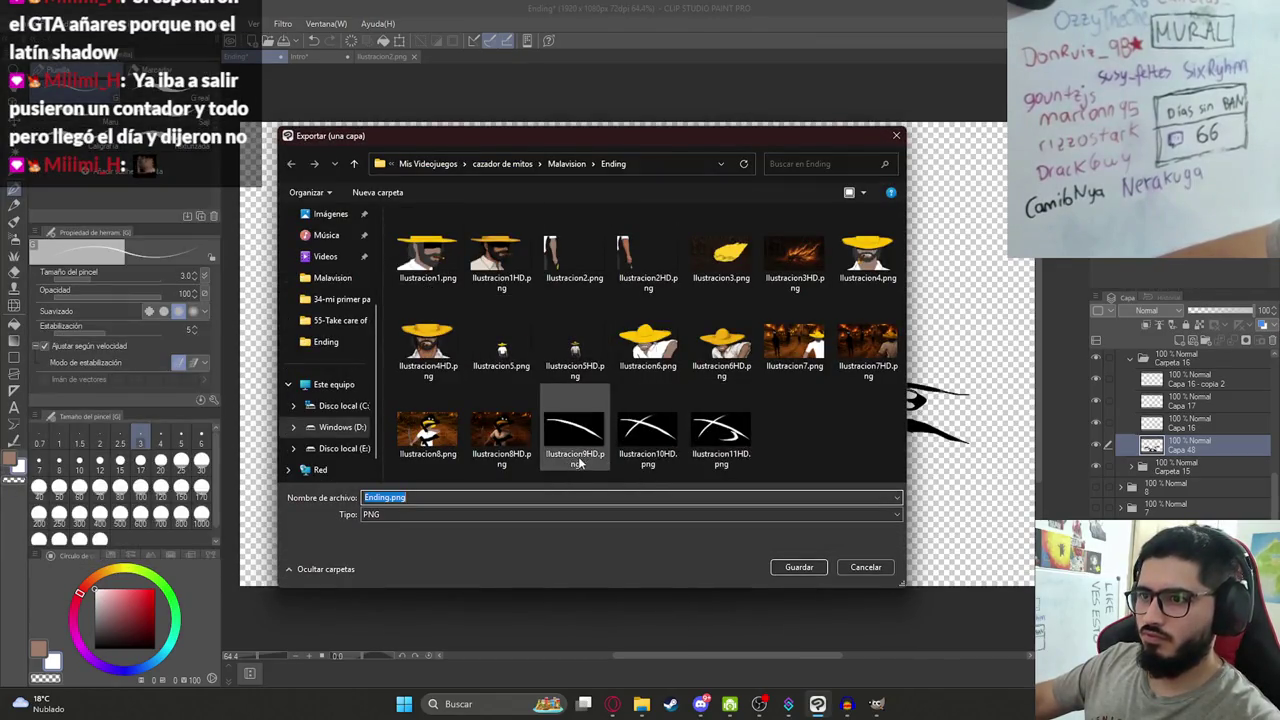
click(720, 432)
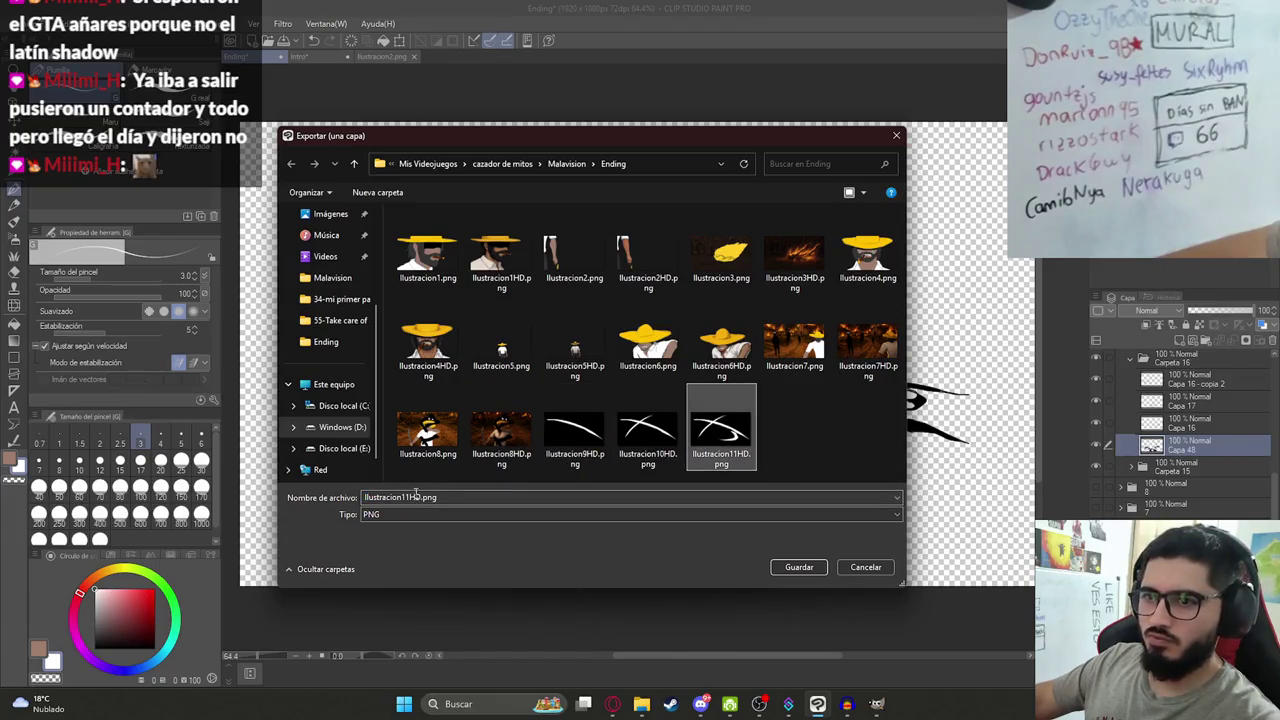
click(424, 497)
text(12HD)
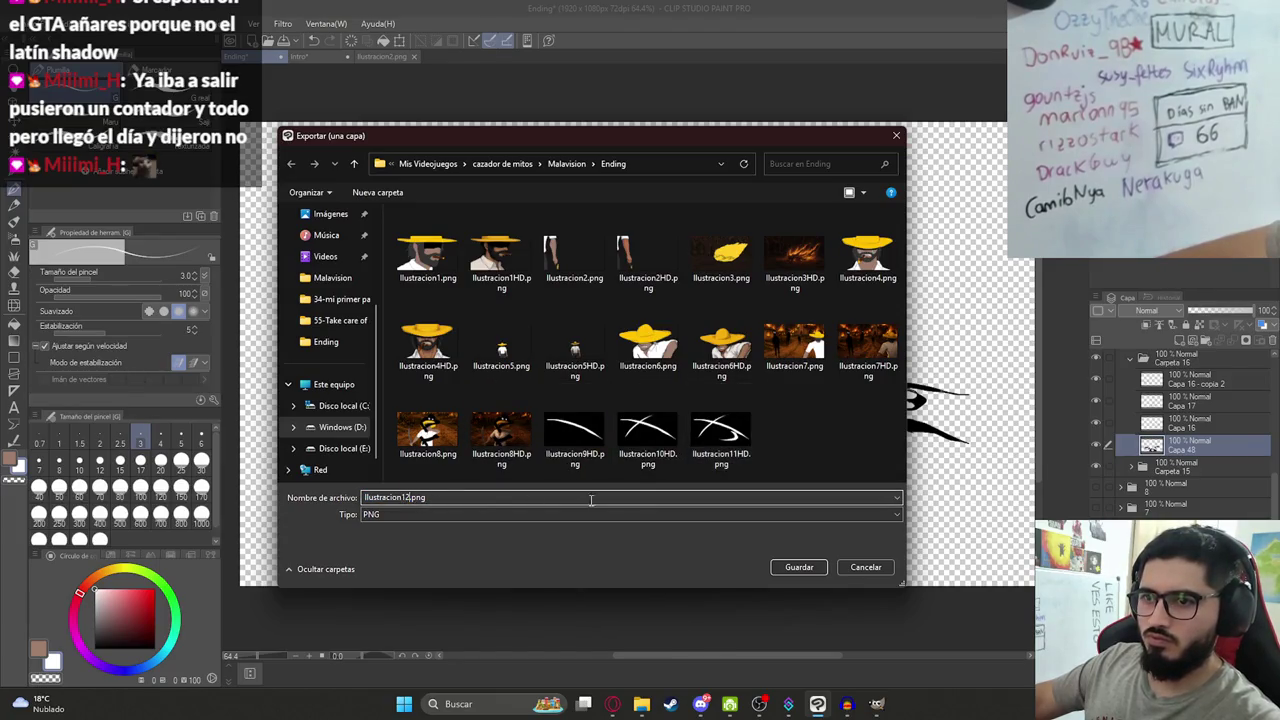
key(Return)
click(612, 704)
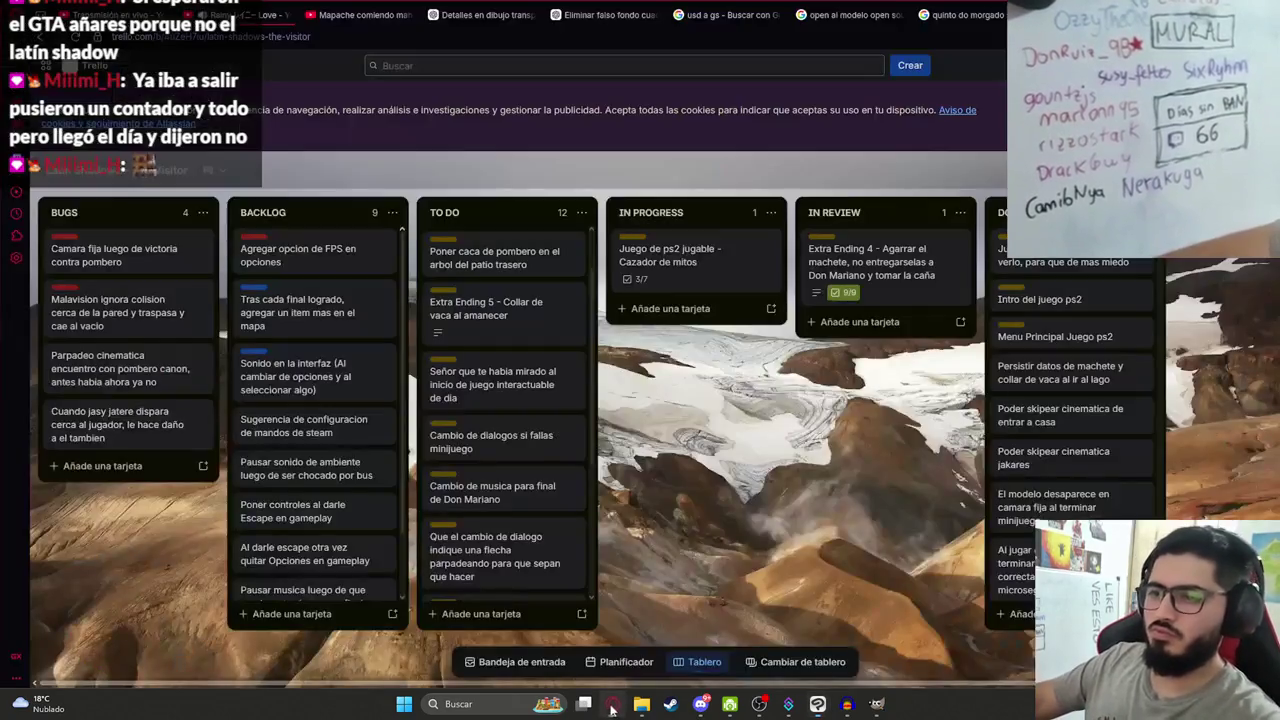
Check the exported file in the Ending folder and return to the ChatGPT chat.
click(641, 704)
click(530, 20)
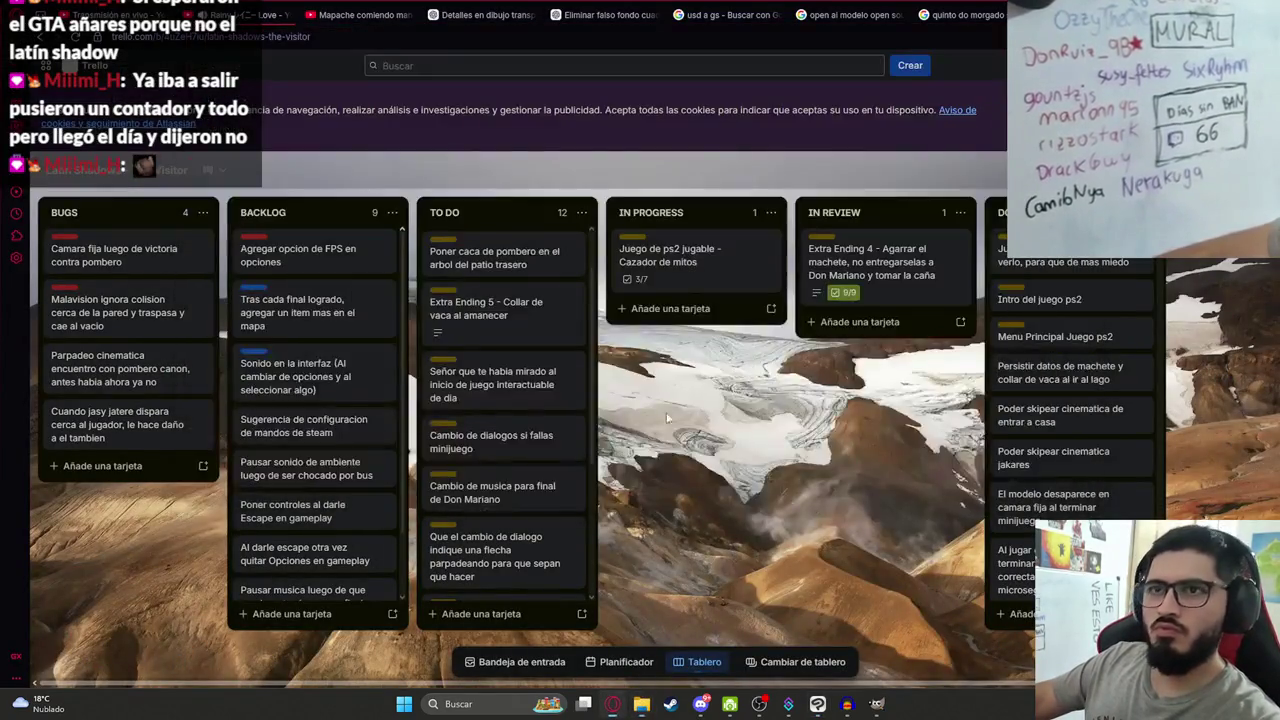
click(502, 10)
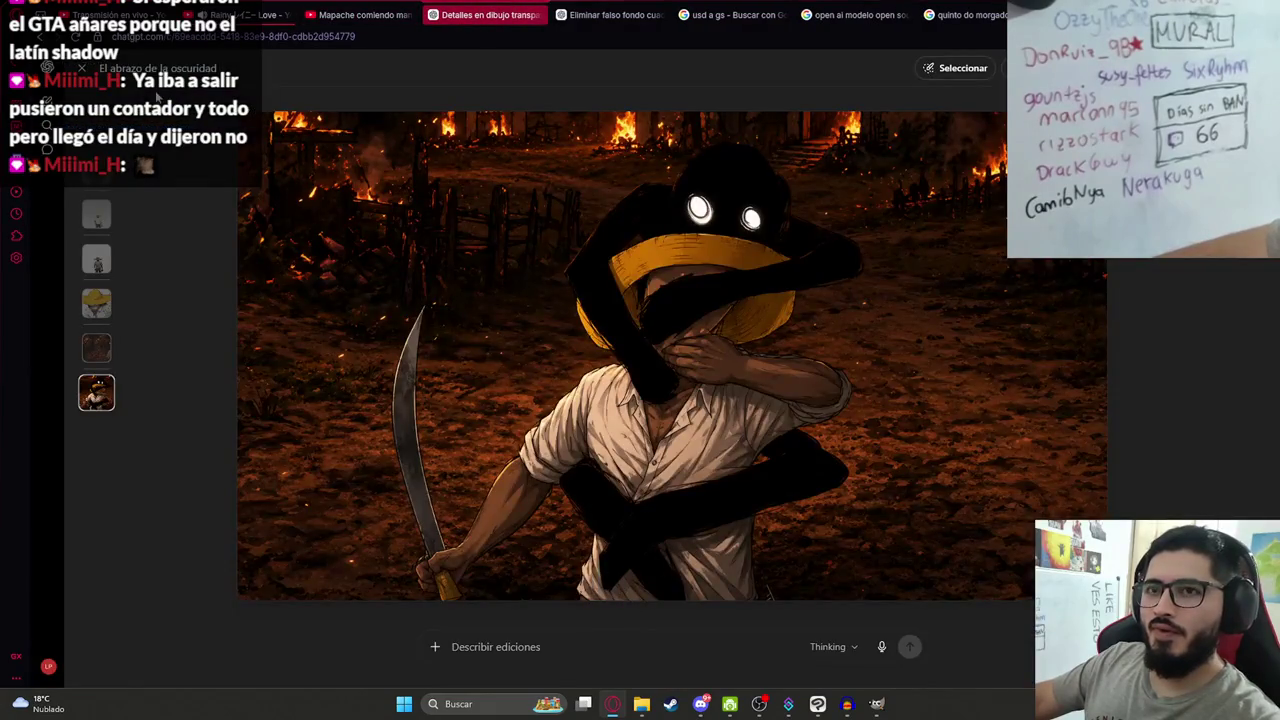
click(91, 69)
Paste the drawing into a new message with 'agregale detalles, el fondo es el pueblo quemandos' and send it.
click(532, 638)
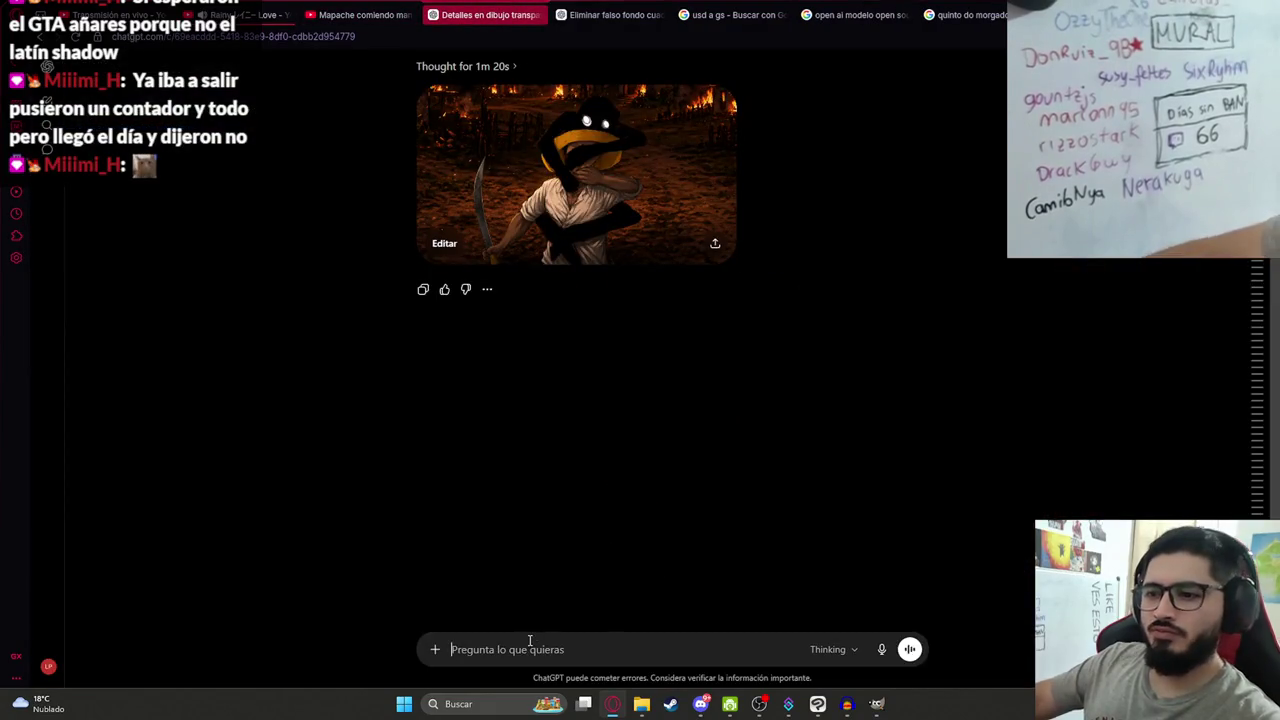
key(ctrl+v)
text(agregale detalles, el fondo es el pueblo quem)
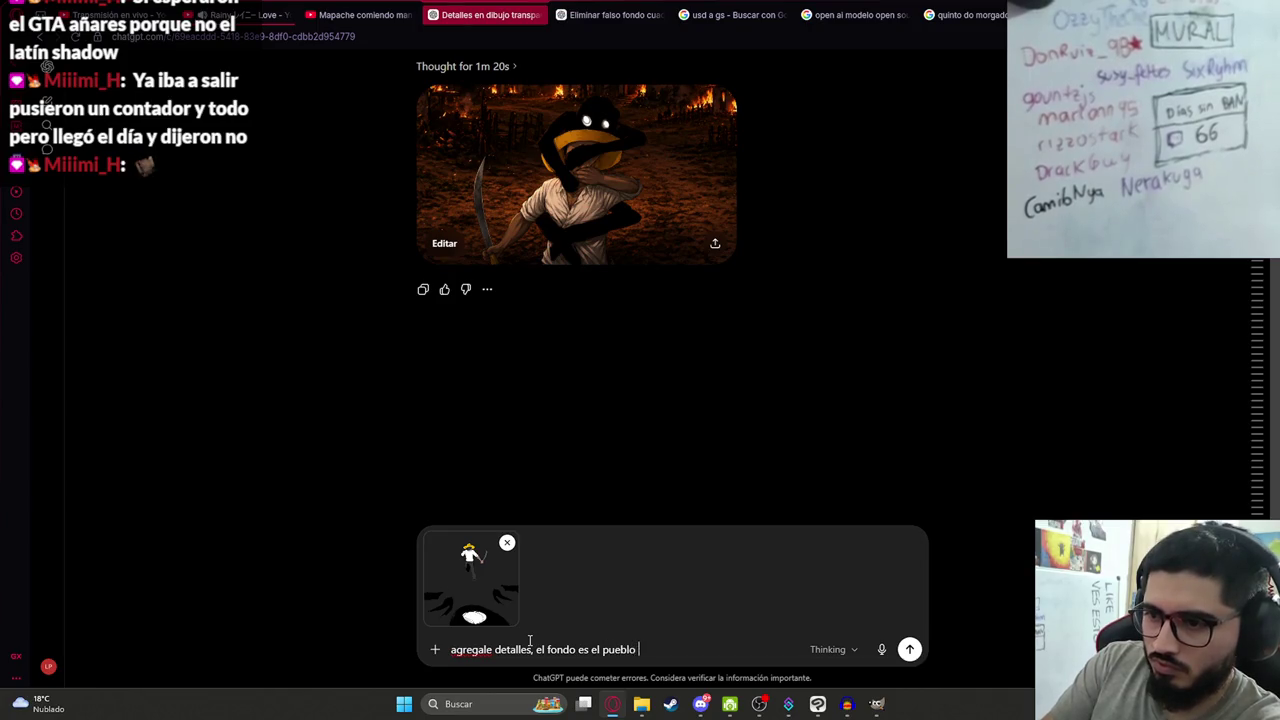
text(andose)
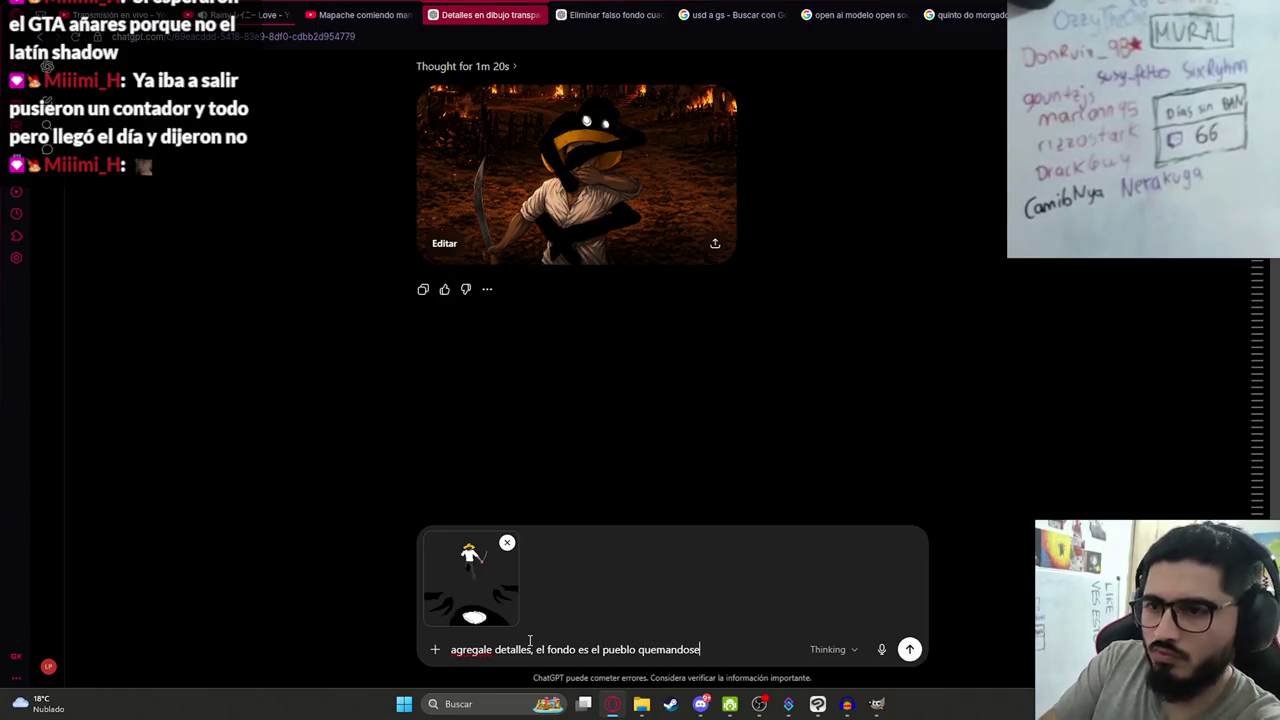
key(Return)
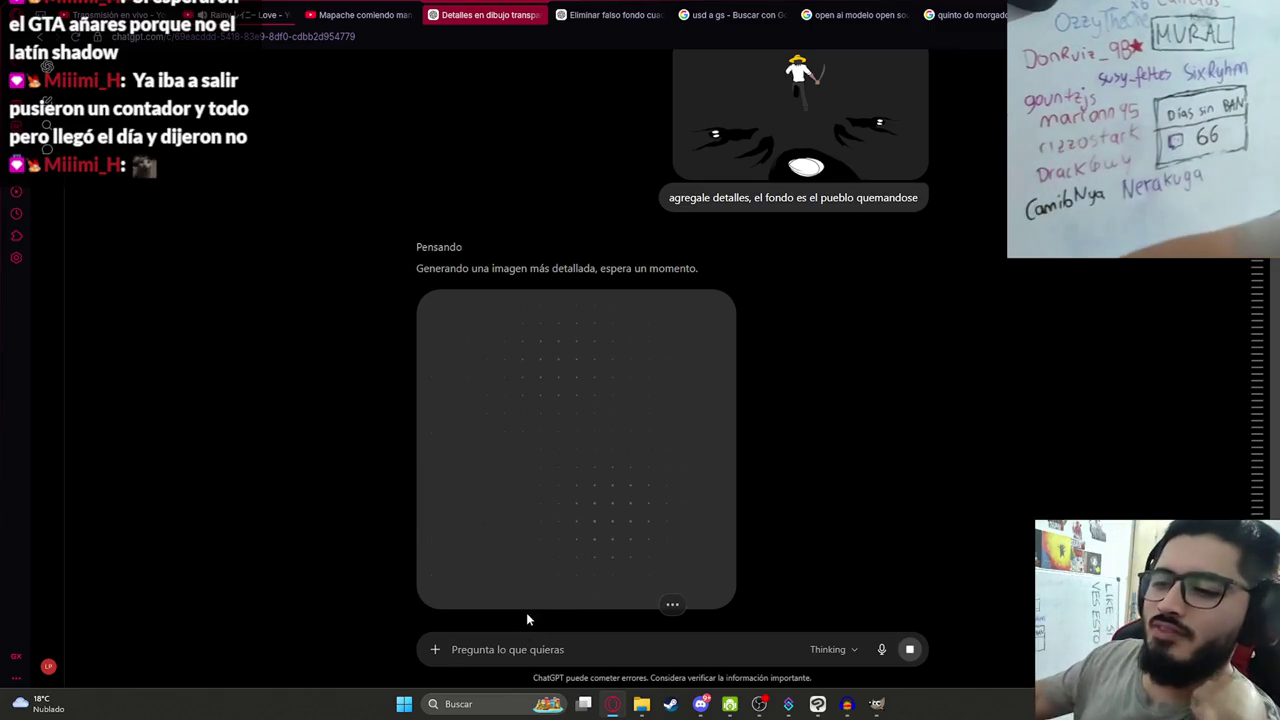
Scroll the chat while the detailed burning-village image generates.
scroll(743, 476, down, 4)
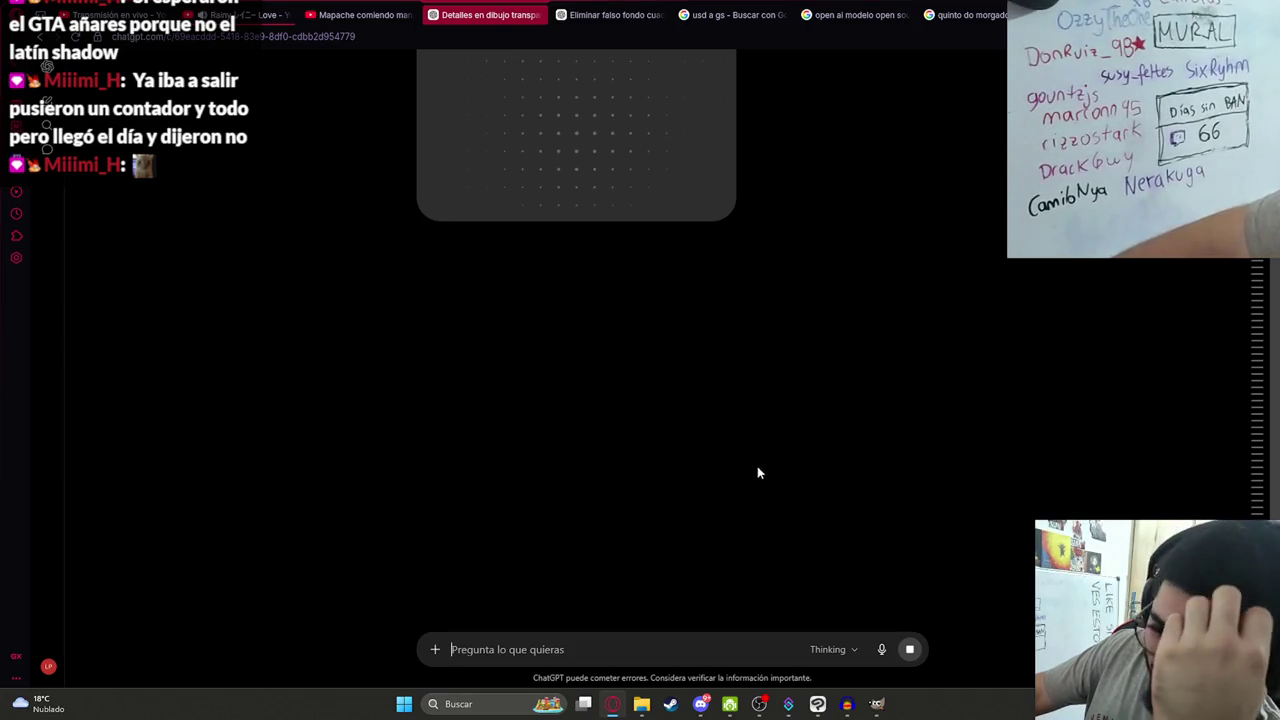
scroll(757, 468, up, 2)
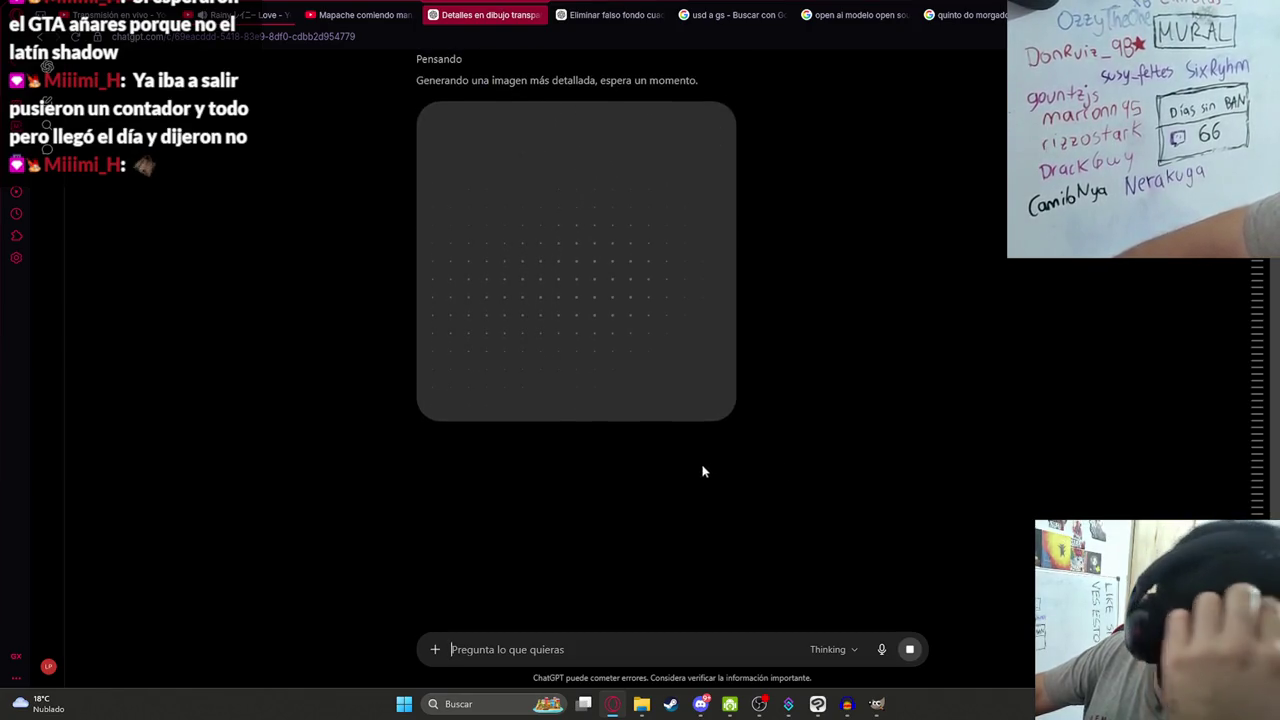
scroll(665, 400, up, 1)
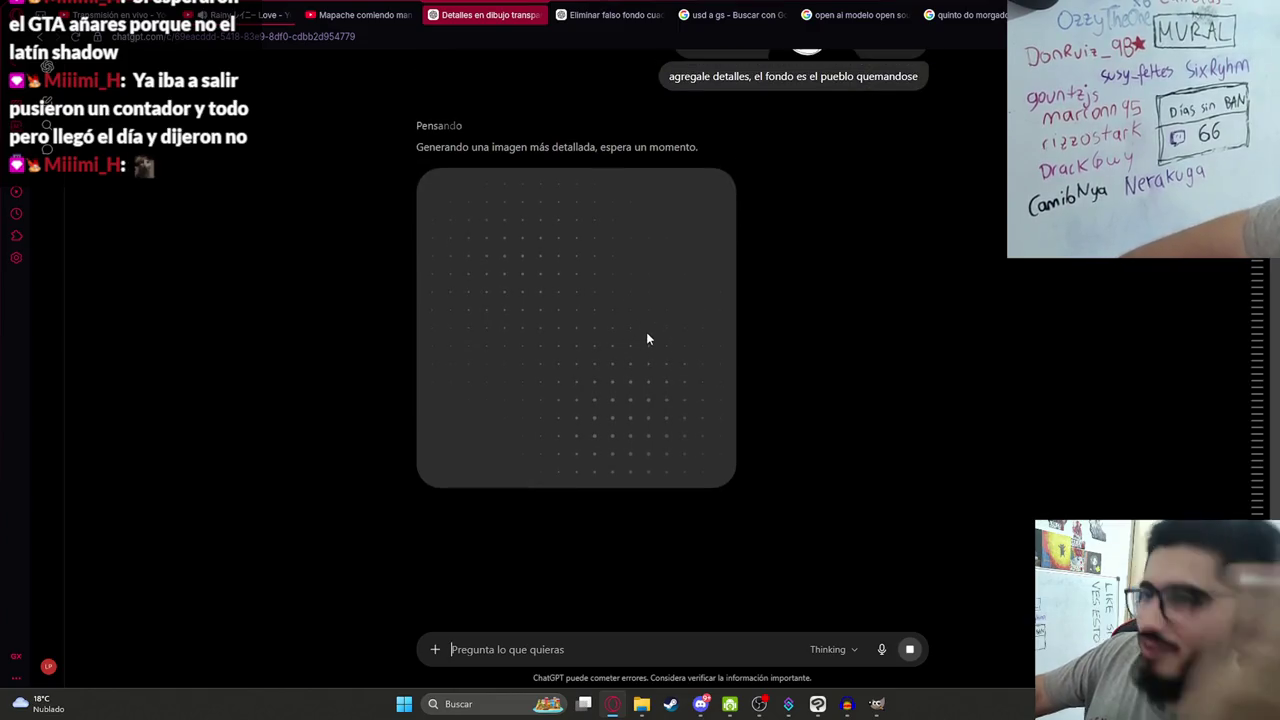
scroll(785, 443, up, 2)
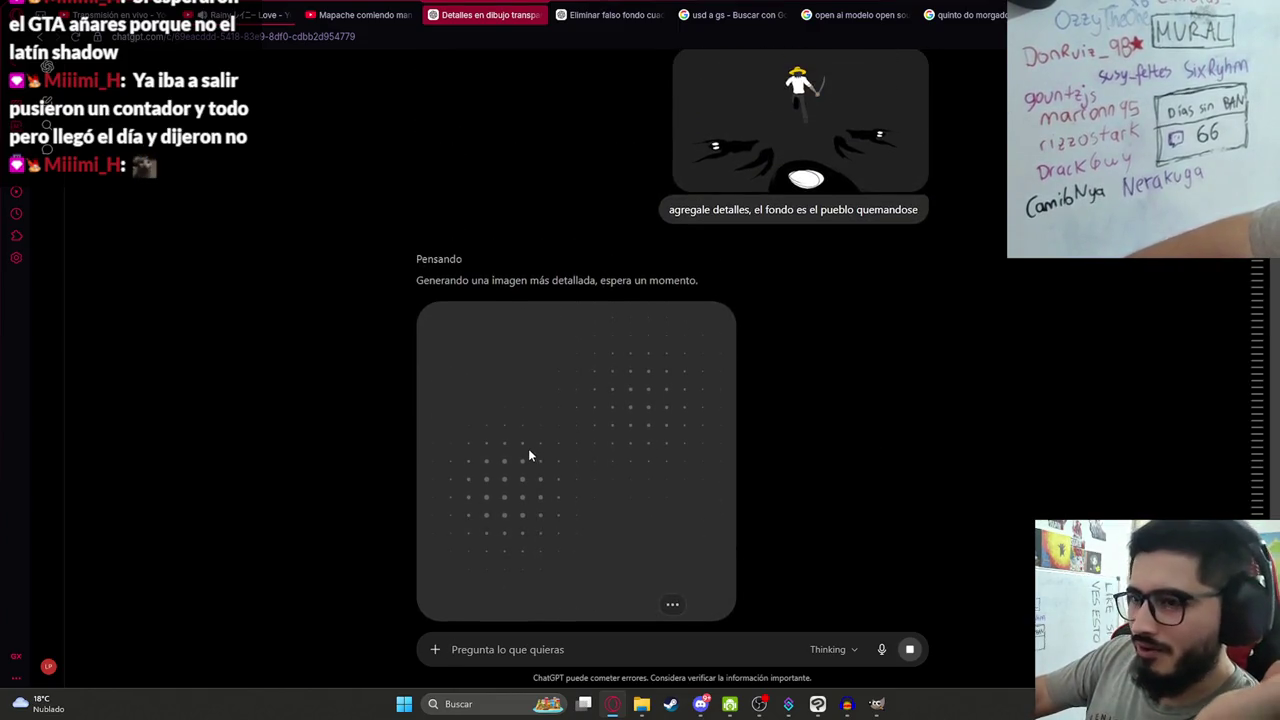
scroll(694, 437, down, 2)
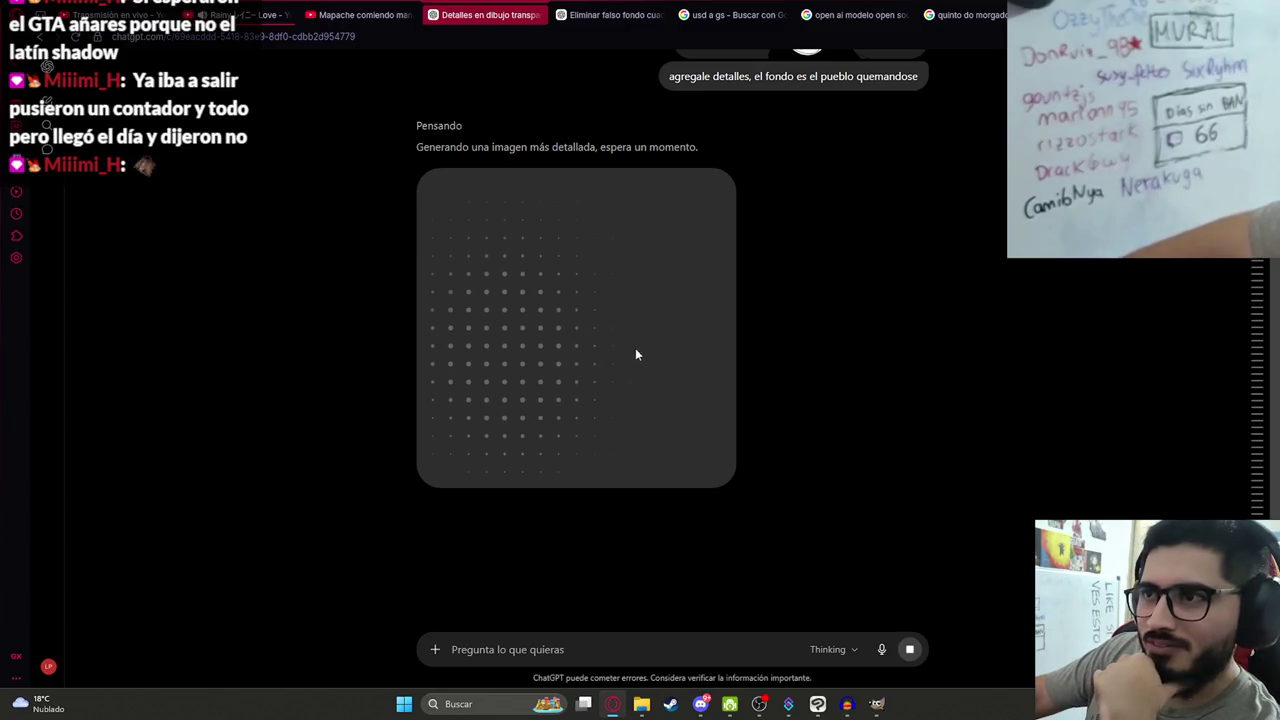
scroll(540, 300, down, 4)
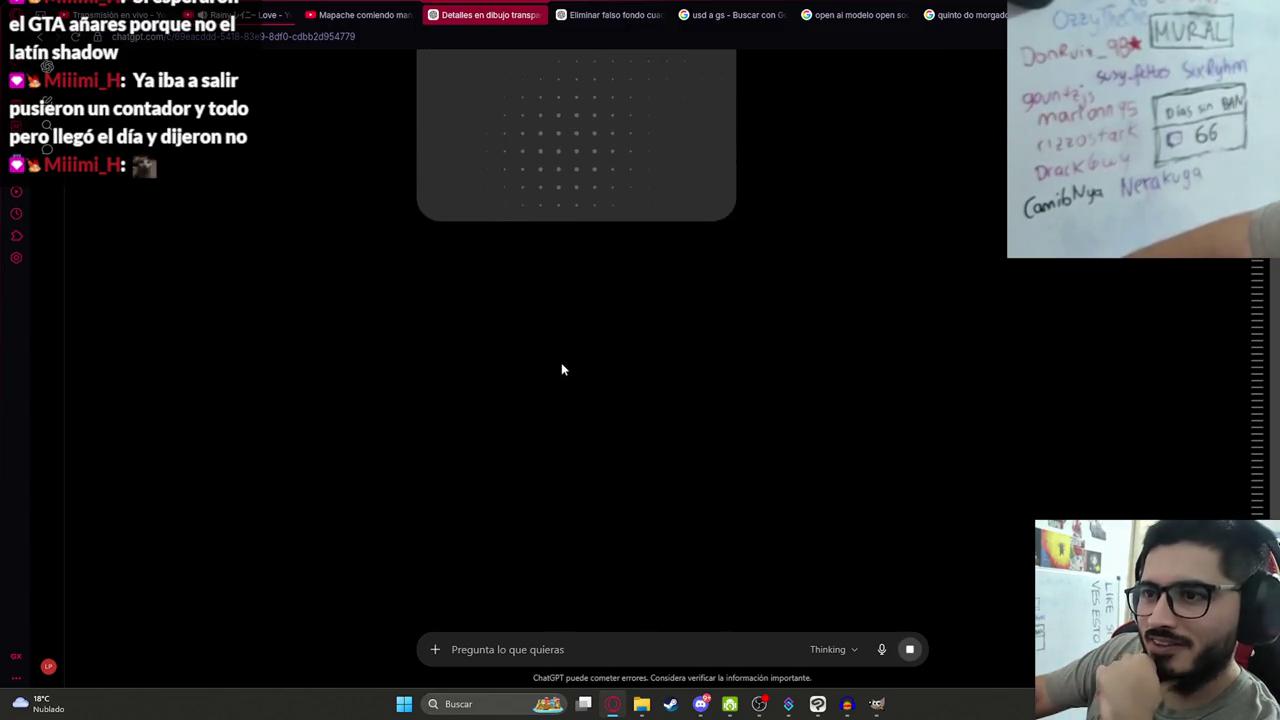
scroll(562, 371, up, 3)
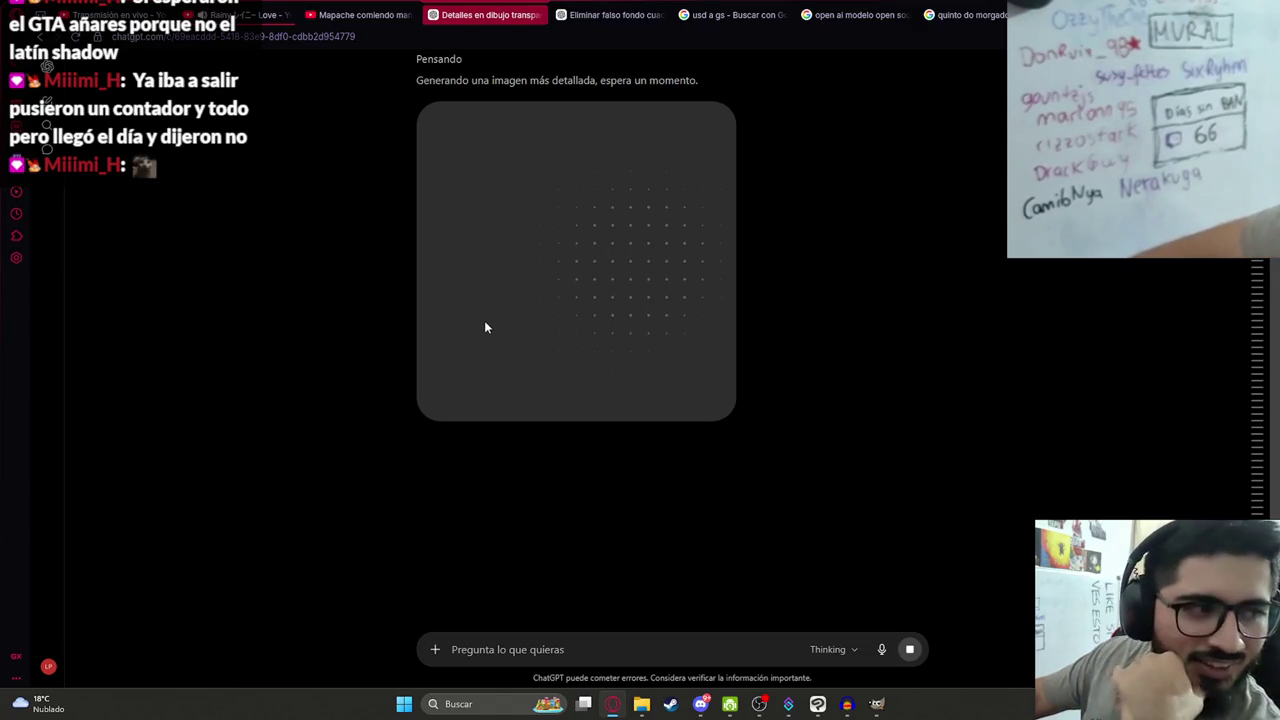
scroll(510, 326, up, 1)
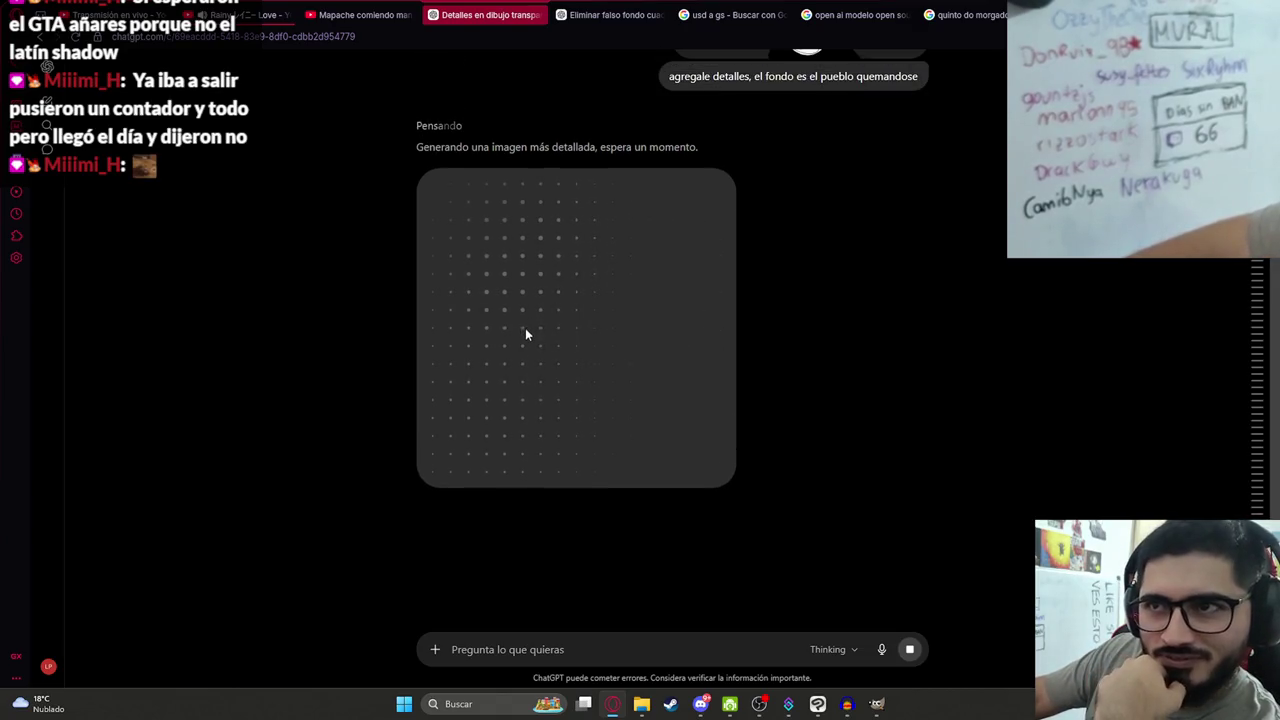
click(818, 705)
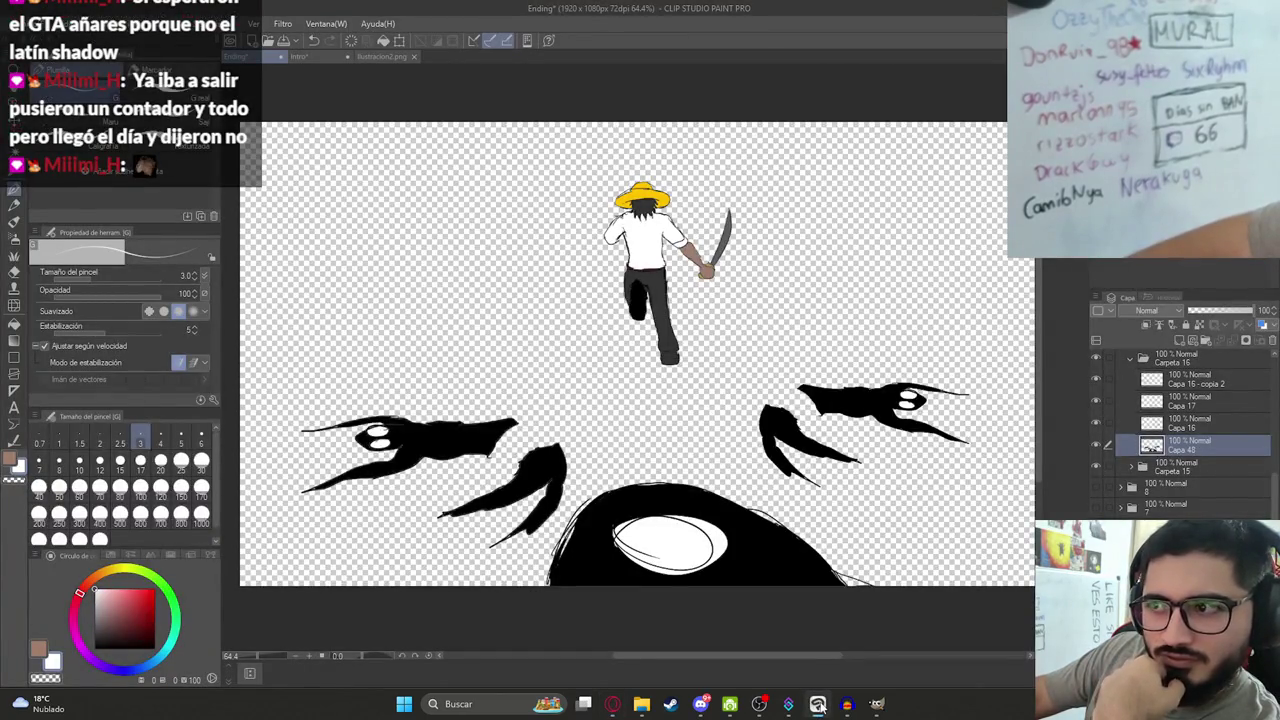
View the generated burning-village image at full size in ChatGPT.
click(818, 705)
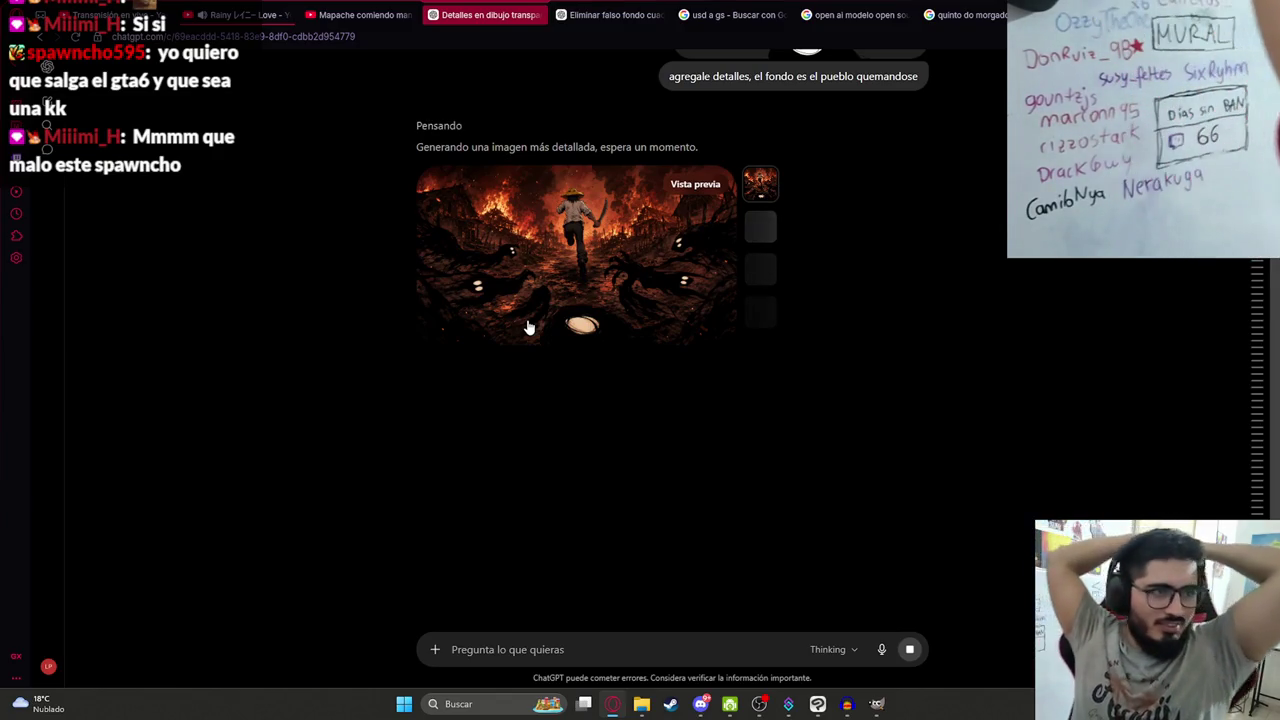
click(534, 258)
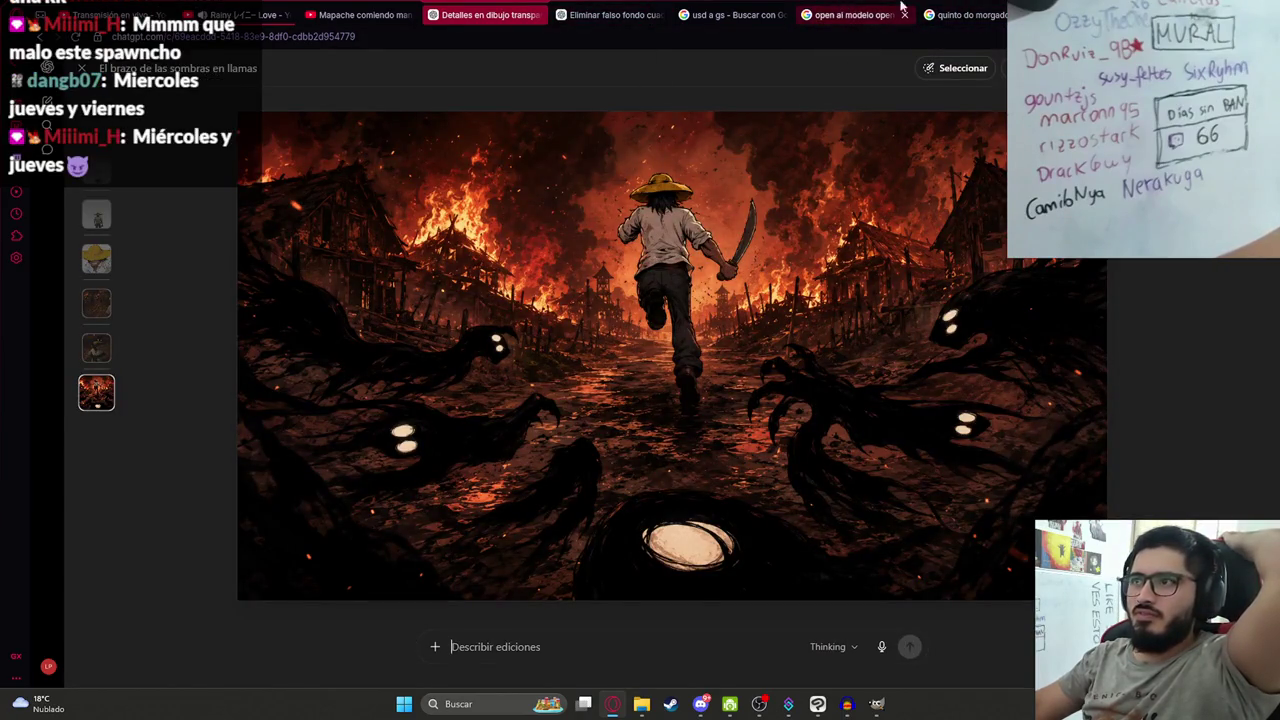
click(944, 14)
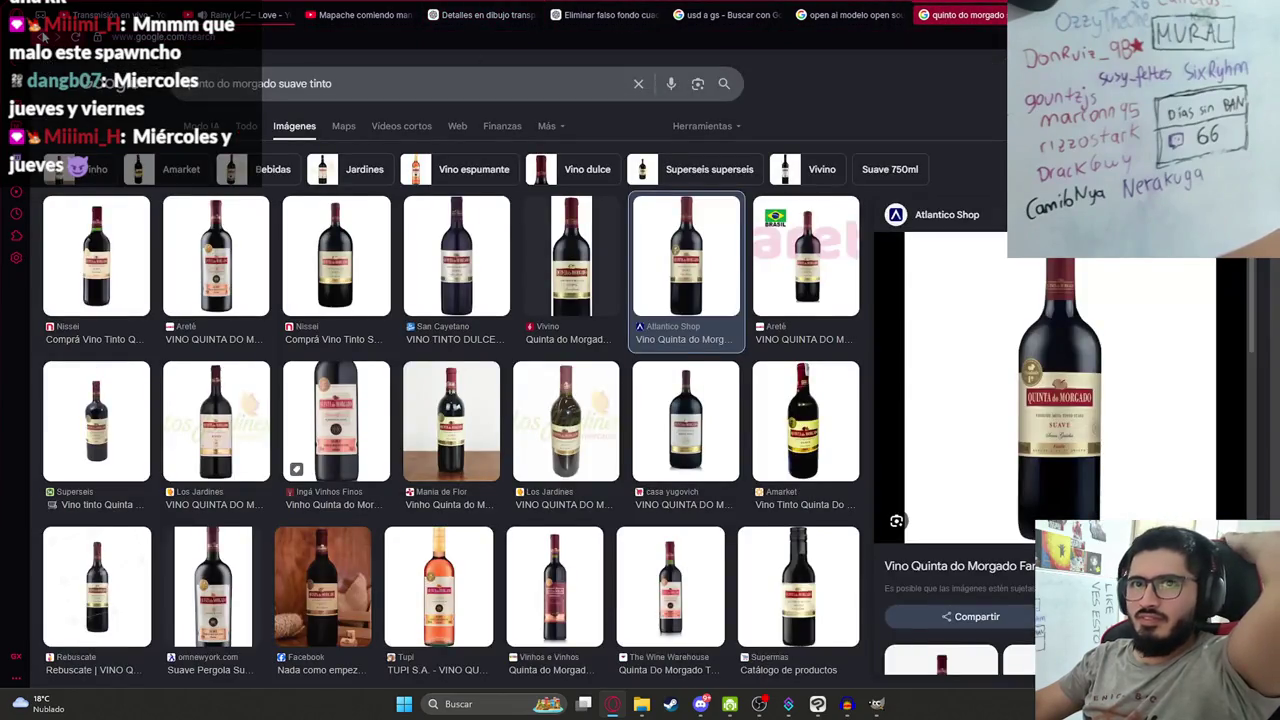
Step back through the earlier smirnoff, fantuvi and caribe cooler searches to the start page.
click(40, 36)
click(40, 36)
click(40, 36)
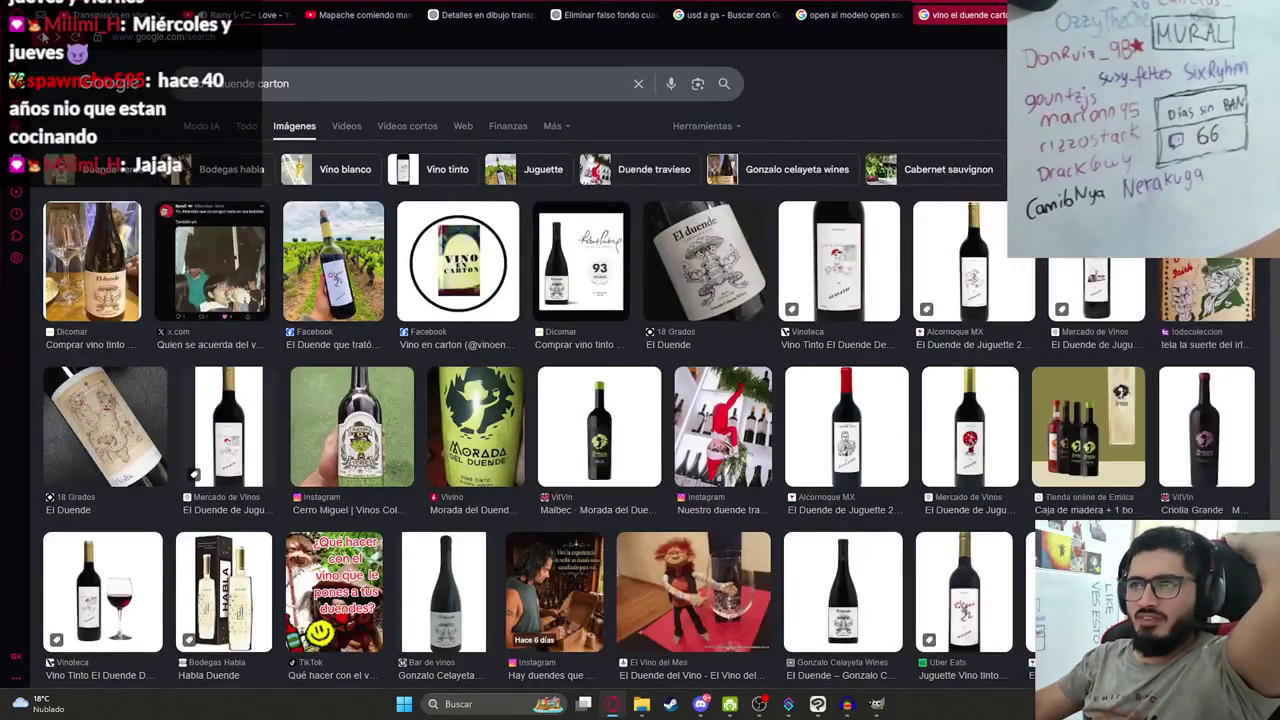
click(40, 36)
click(40, 36)
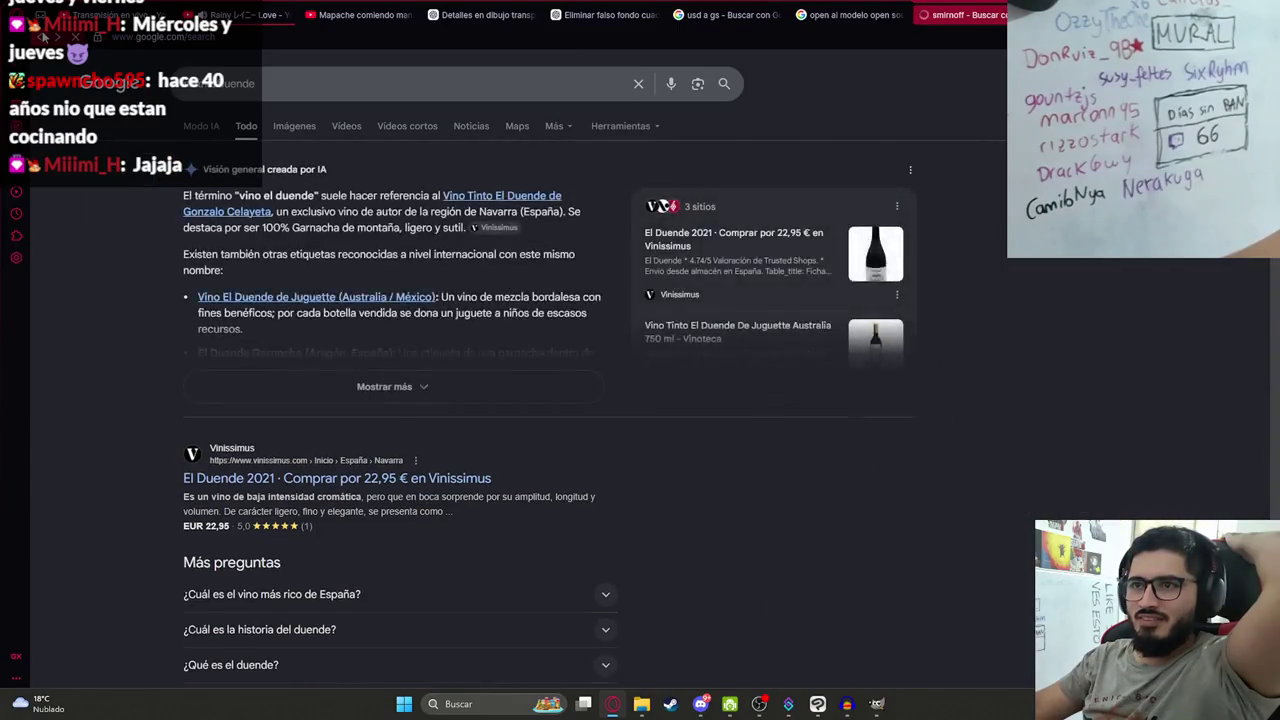
click(40, 36)
click(42, 36)
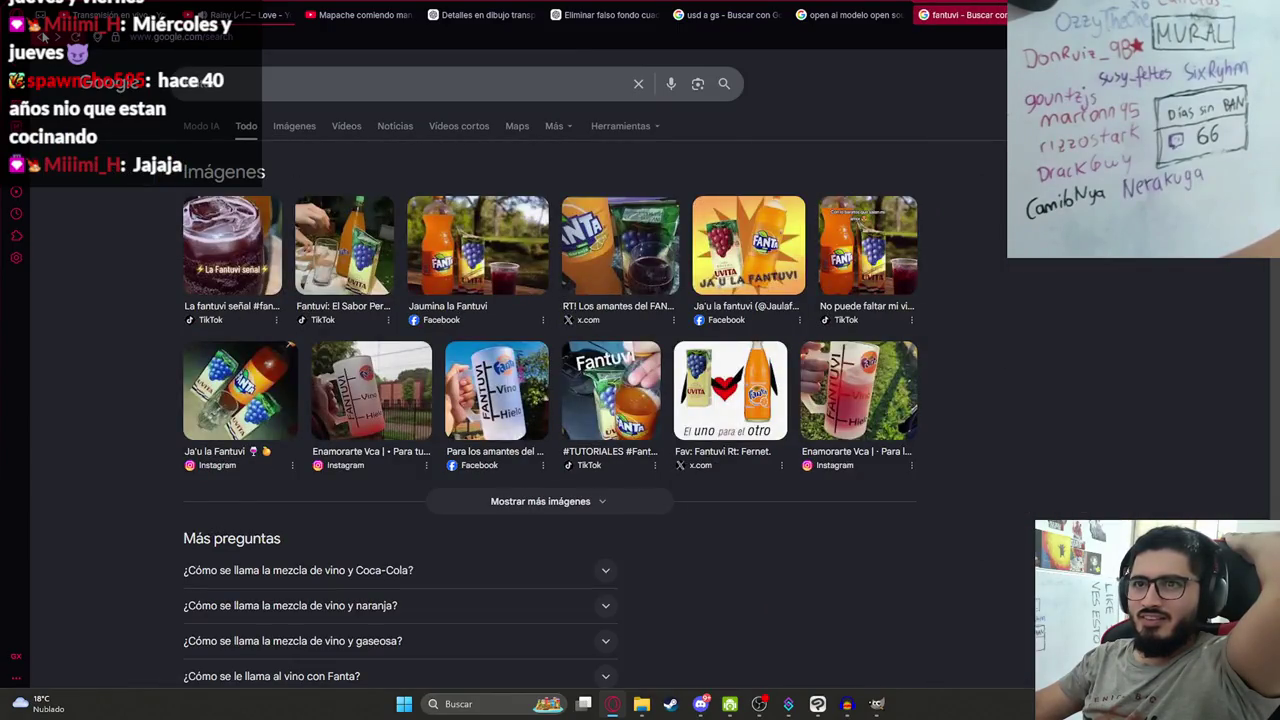
click(42, 36)
click(41, 36)
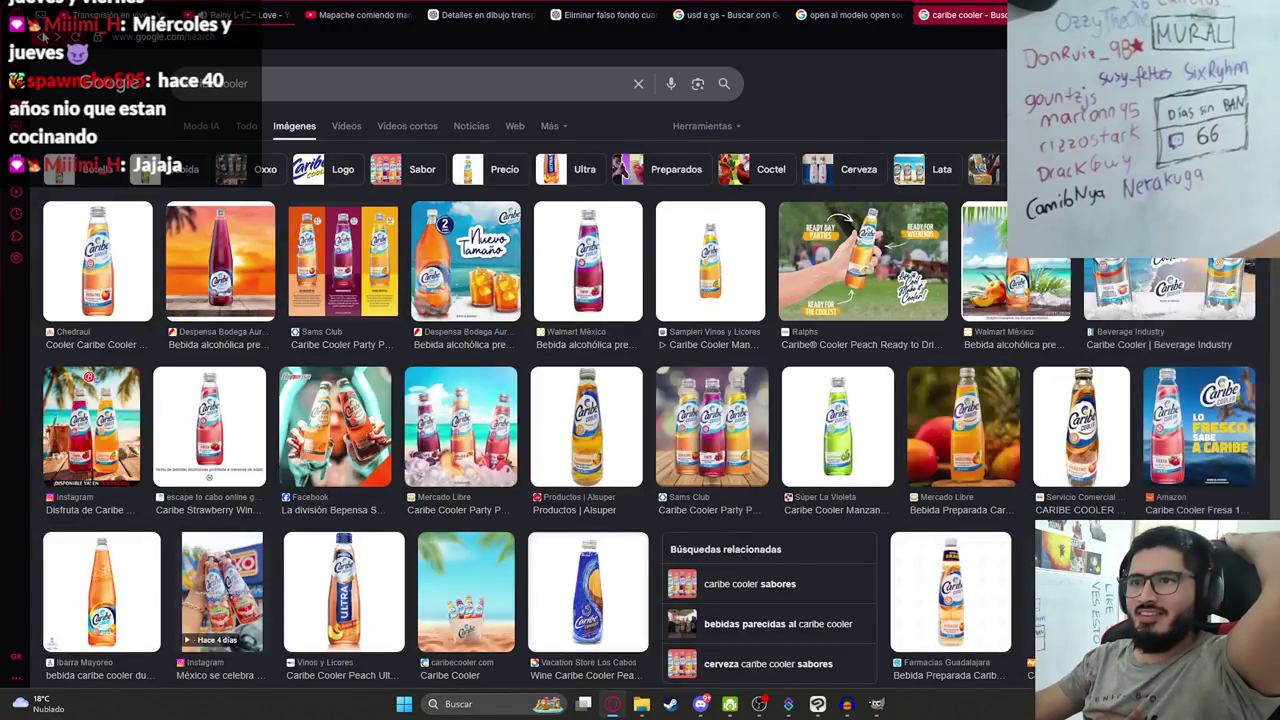
click(42, 36)
click(42, 36)
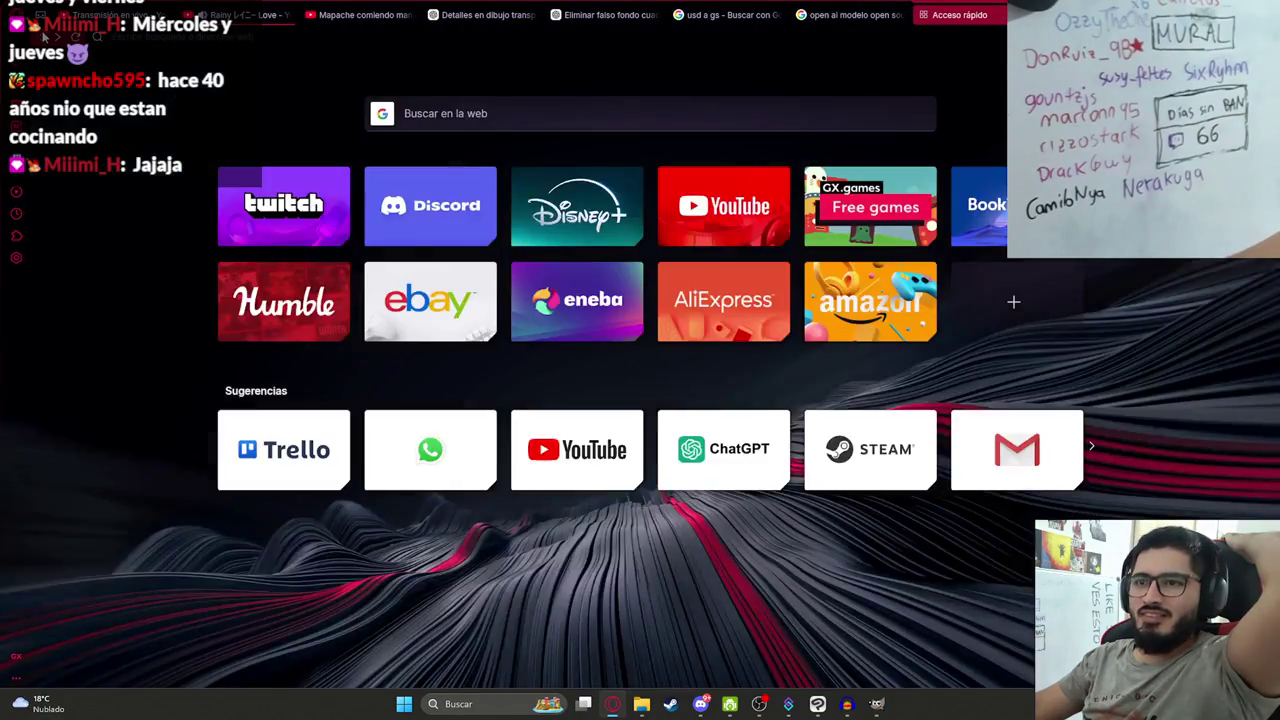
Search Google for 'gif emote emo' and preview the Emo Emoji Gif result.
click(180, 38)
text(gidd)
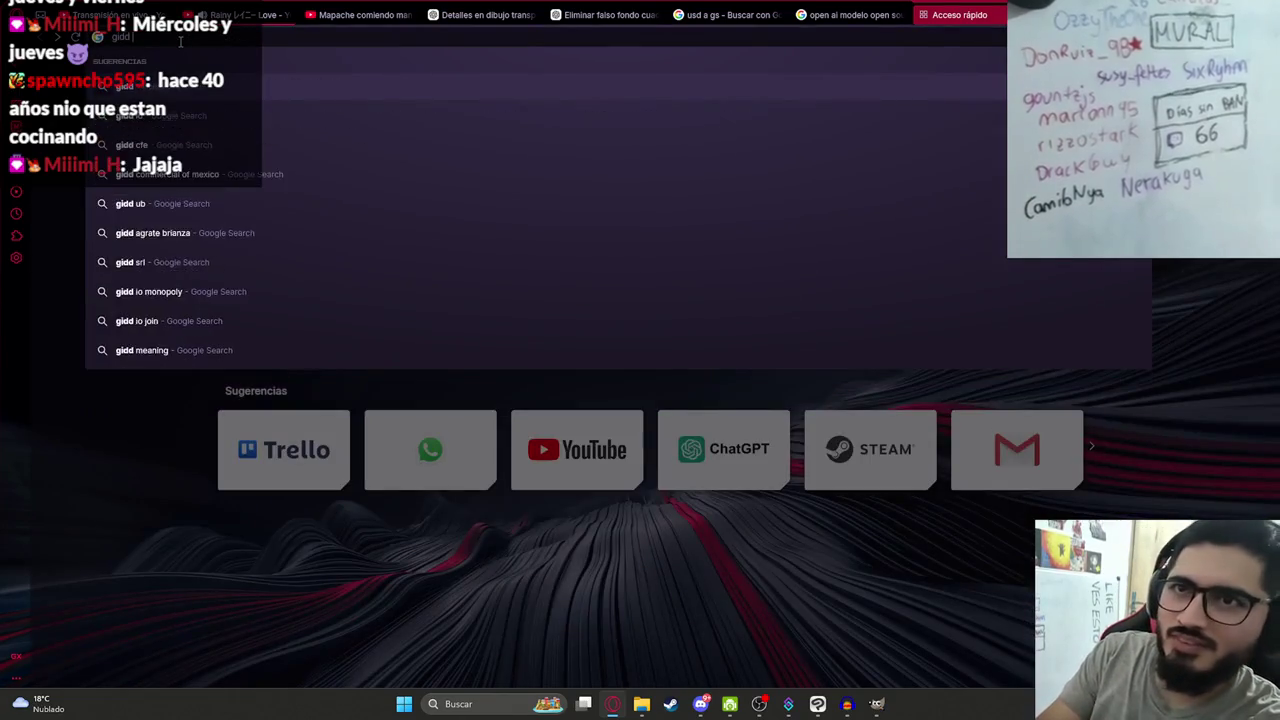
key(BackSpace)
key(BackSpace)
text(f emote emo)
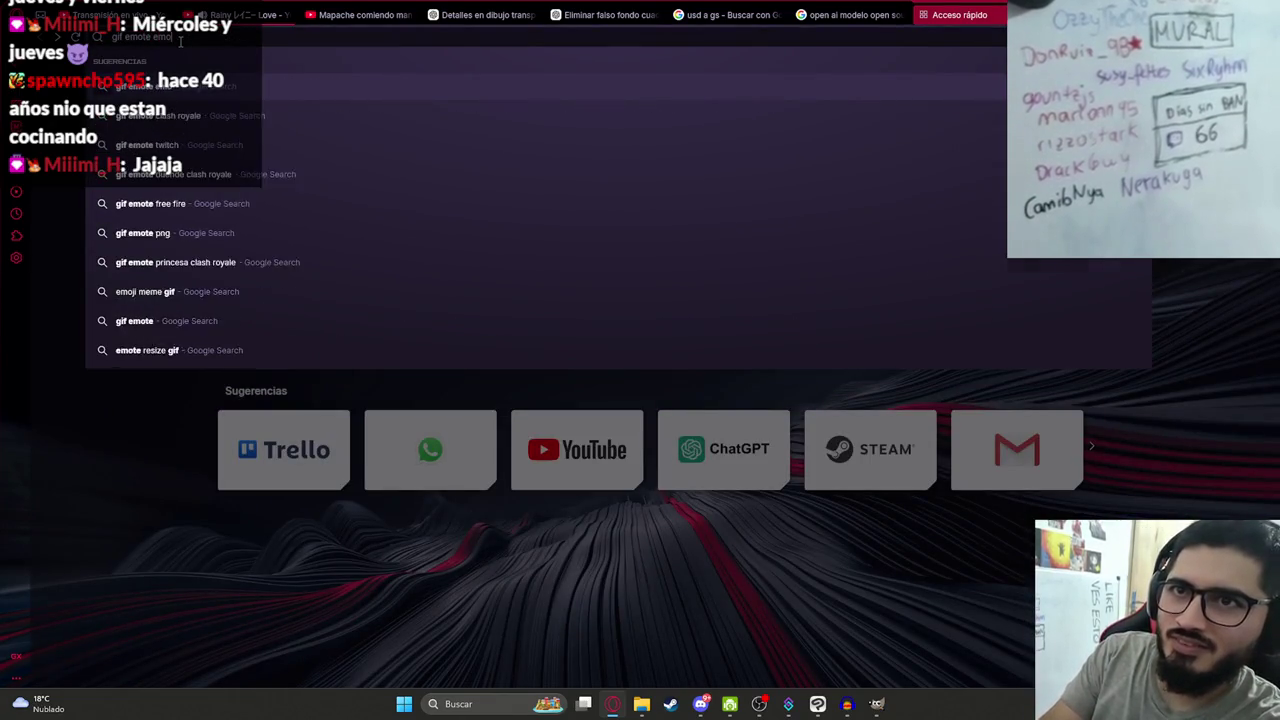
key(Return)
click(251, 478)
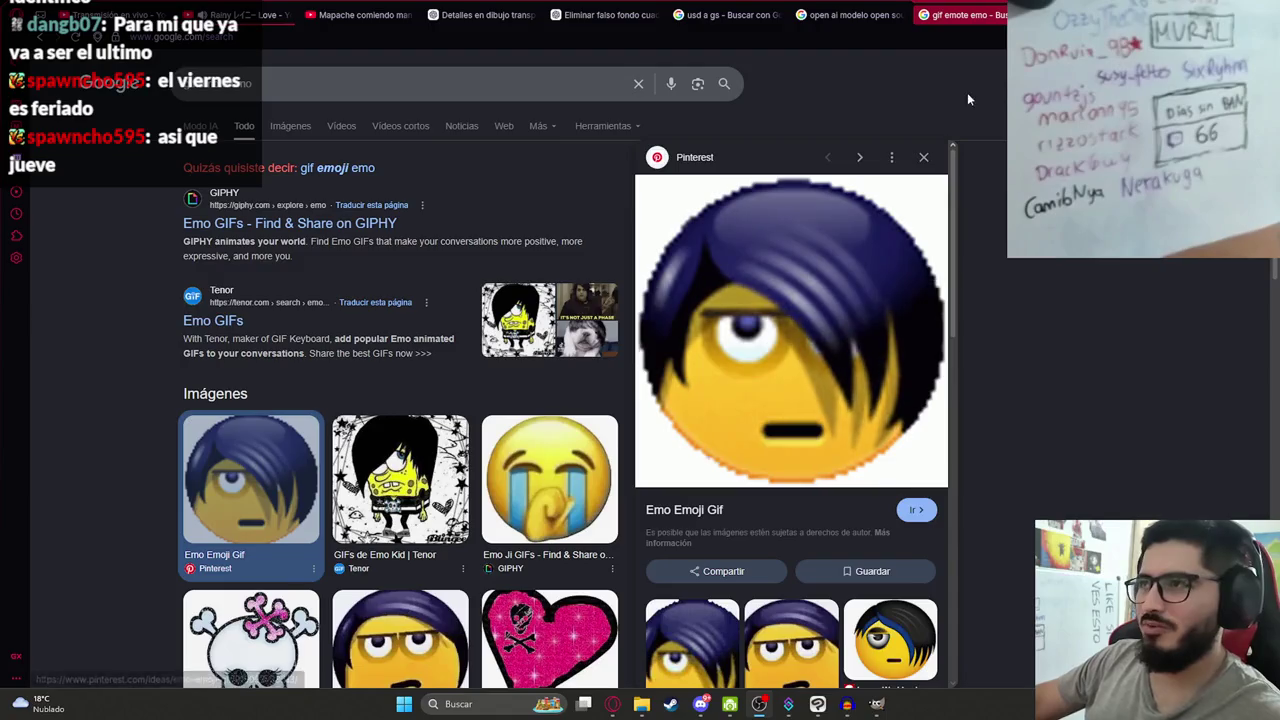
key(ctrl+Tab)
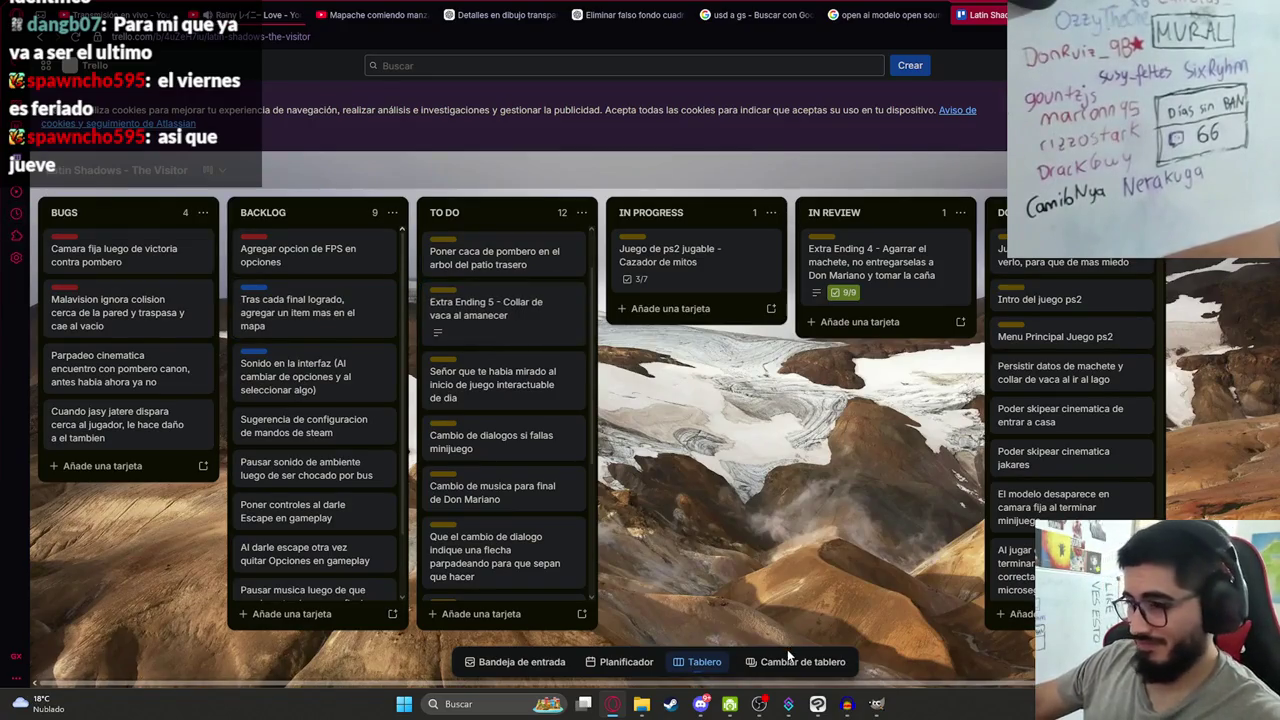
Return to the ChatGPT tab showing the generated fire image and bring up its options.
click(818, 705)
click(818, 705)
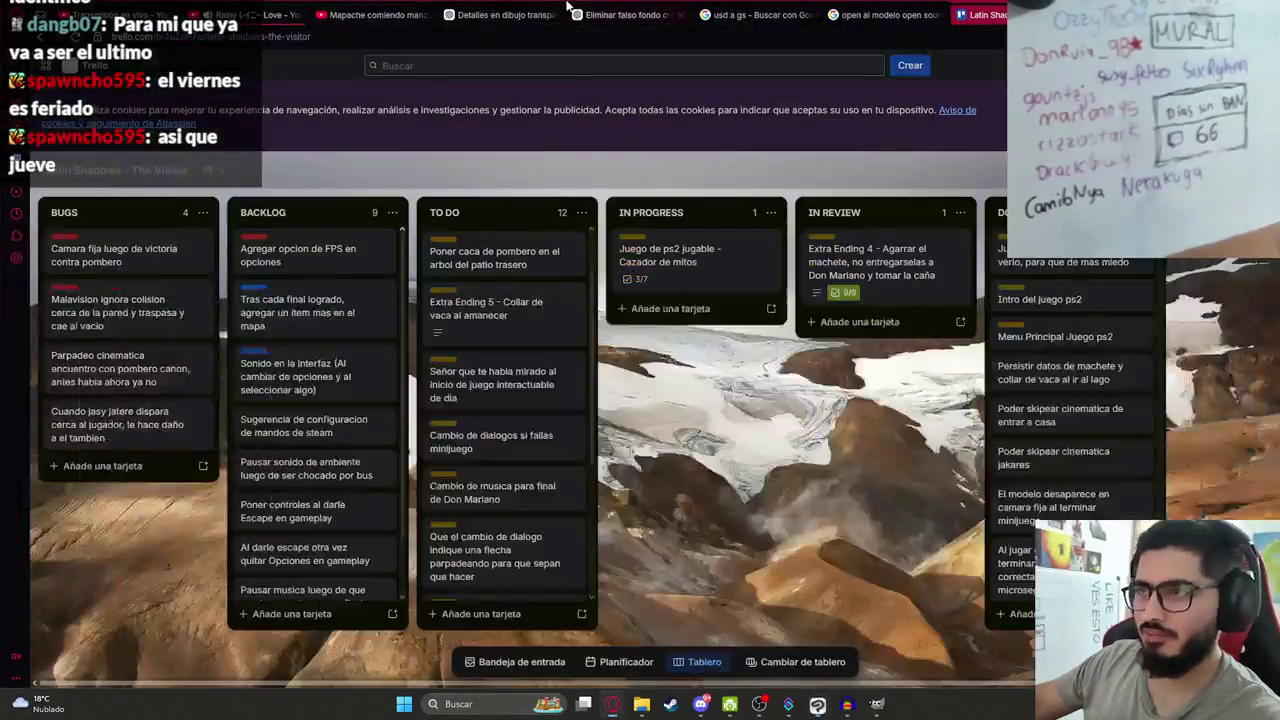
click(483, 10)
right_click(677, 324)
Copy the burning-village image and paste it onto a new layer in Clip Studio Paint.
click(726, 385)
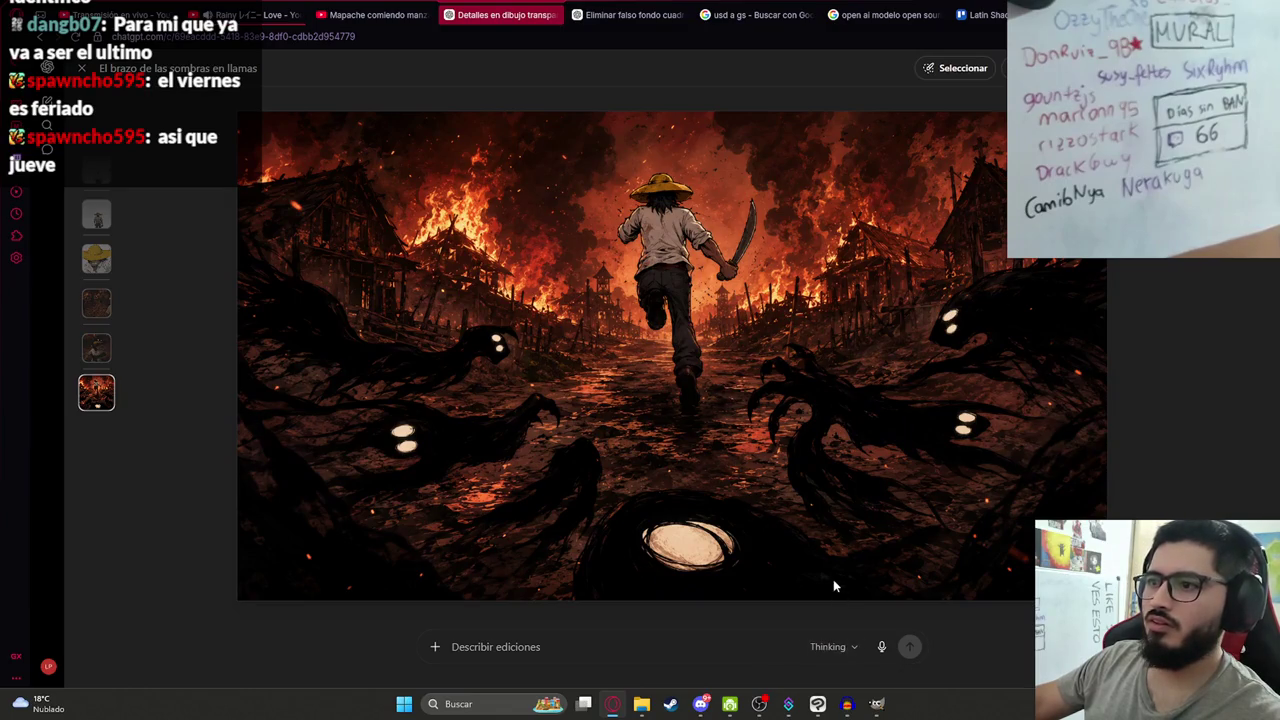
click(817, 704)
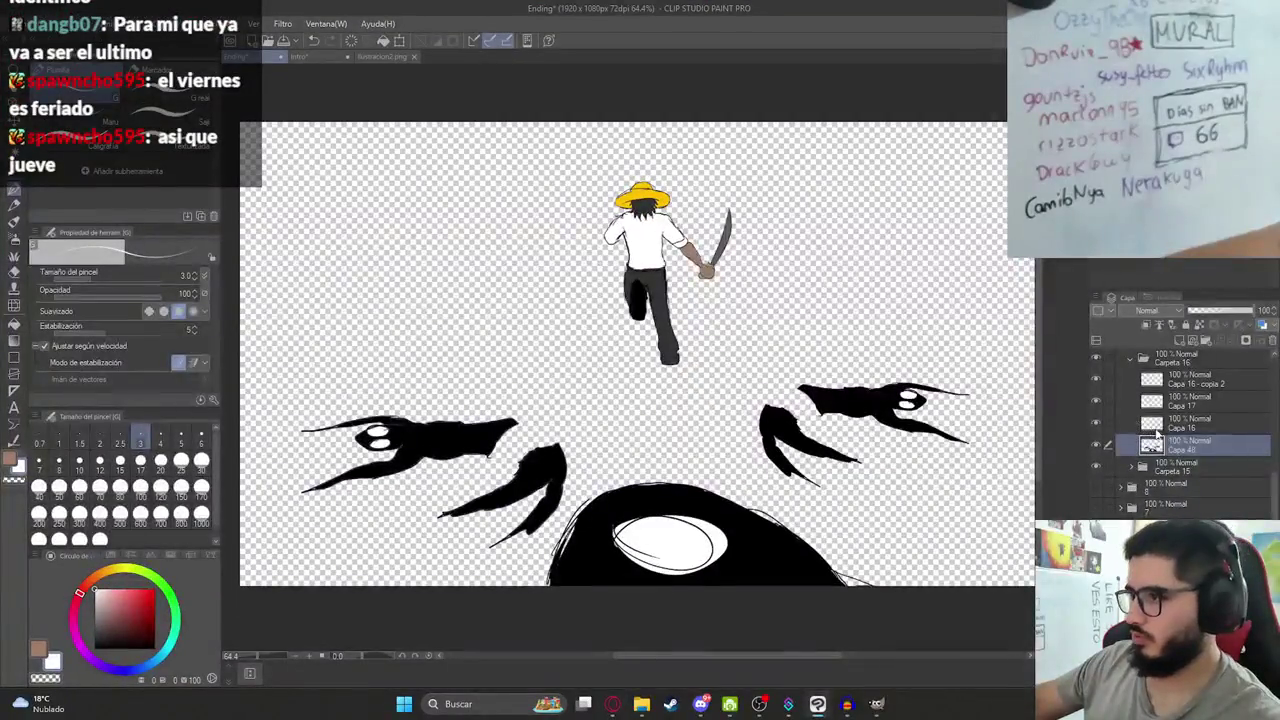
click(1183, 391)
scroll(1173, 404, up, 2)
key(ctrl+v)
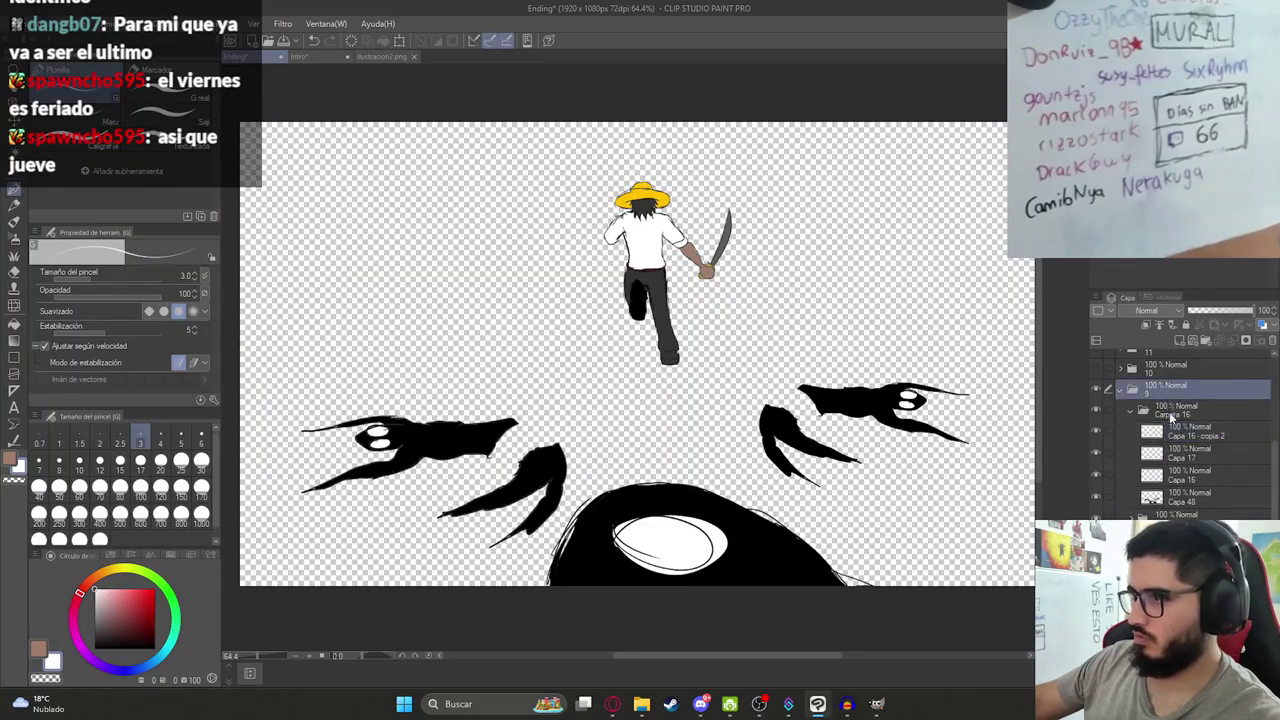
Scale the pasted image up until it fills the whole canvas.
key(ctrl+t)
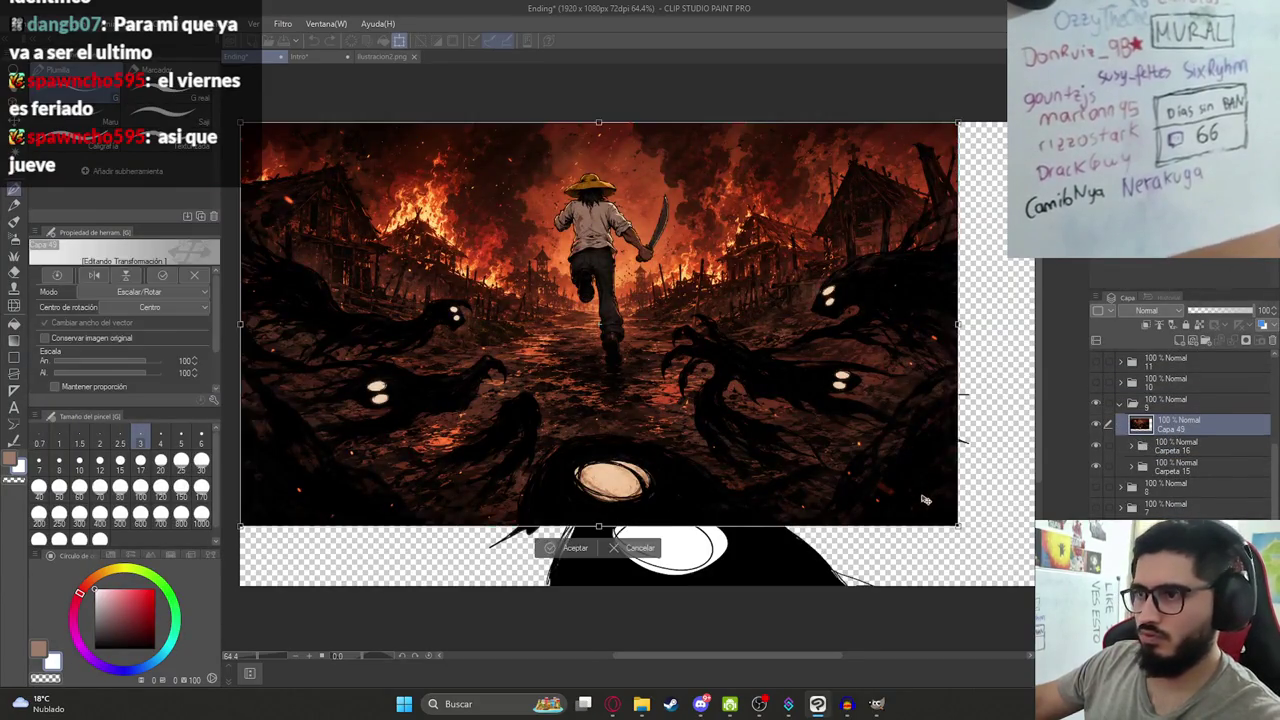
scroll(923, 501, down, 1)
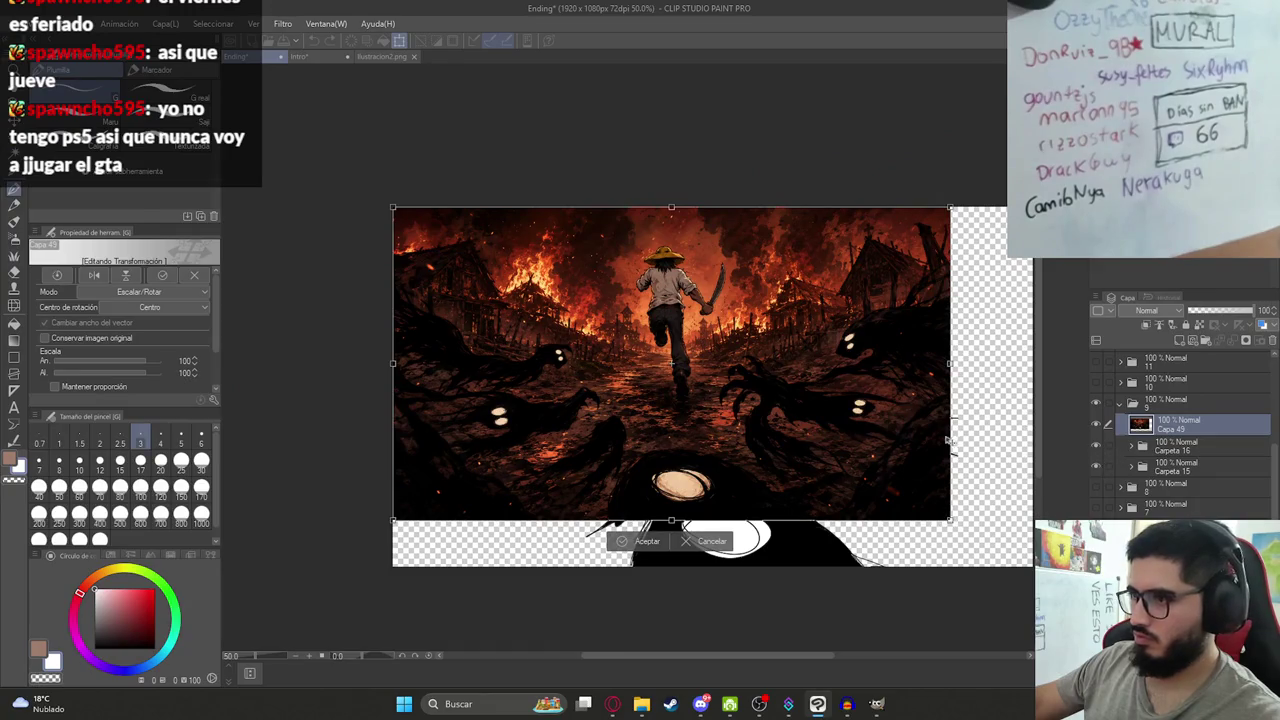
key(Return)
drag(912, 468, 803, 466)
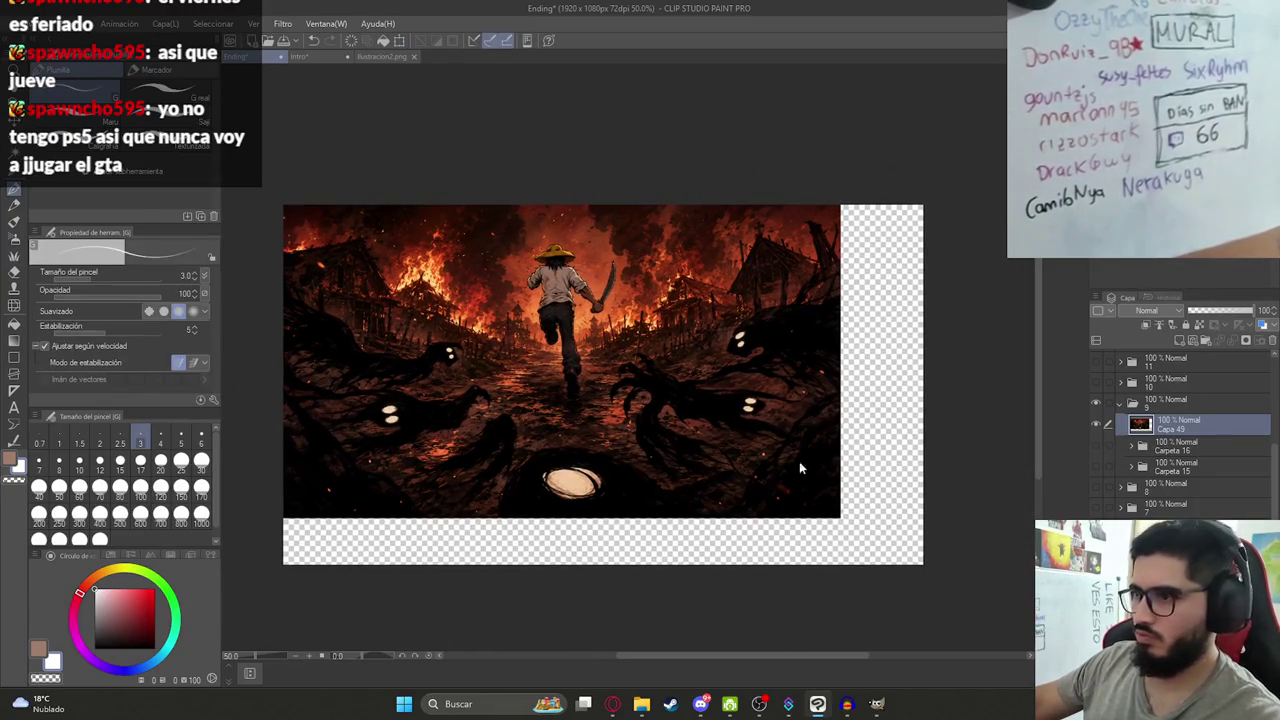
key(ctrl+t)
drag(840, 518, 926, 598)
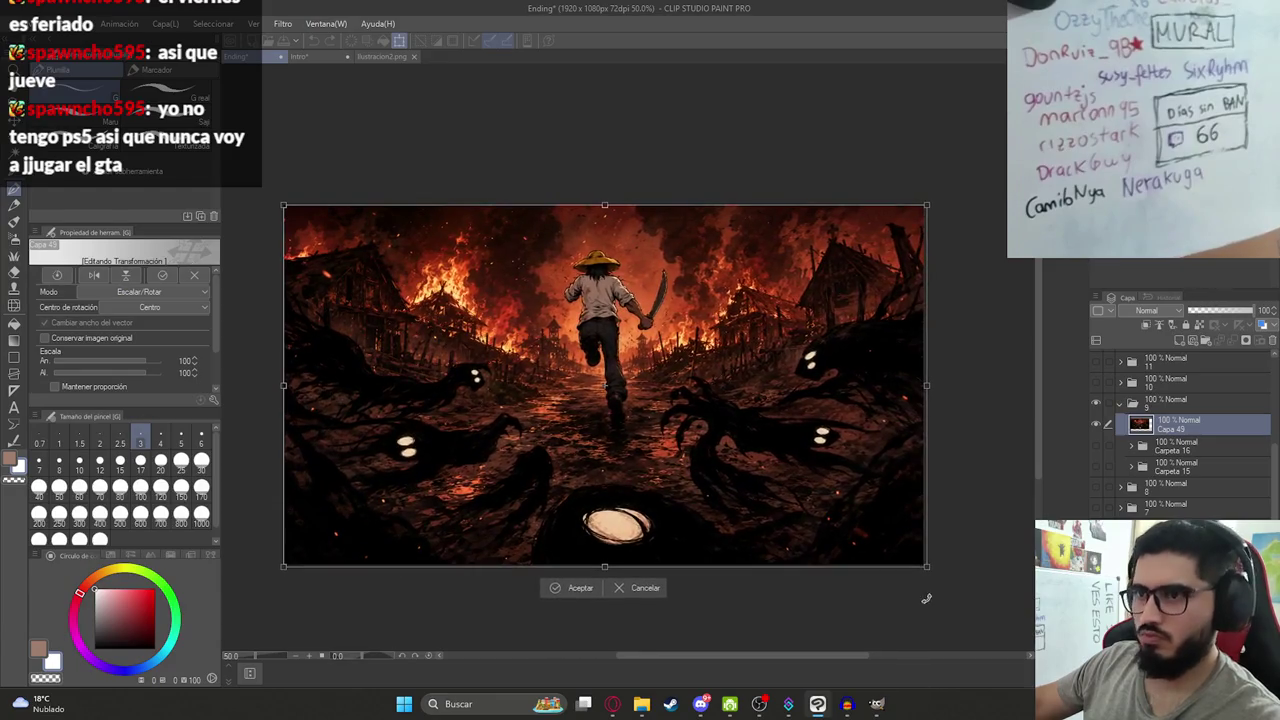
key(Return)
scroll(618, 412, up, 1)
scroll(618, 412, down, 2)
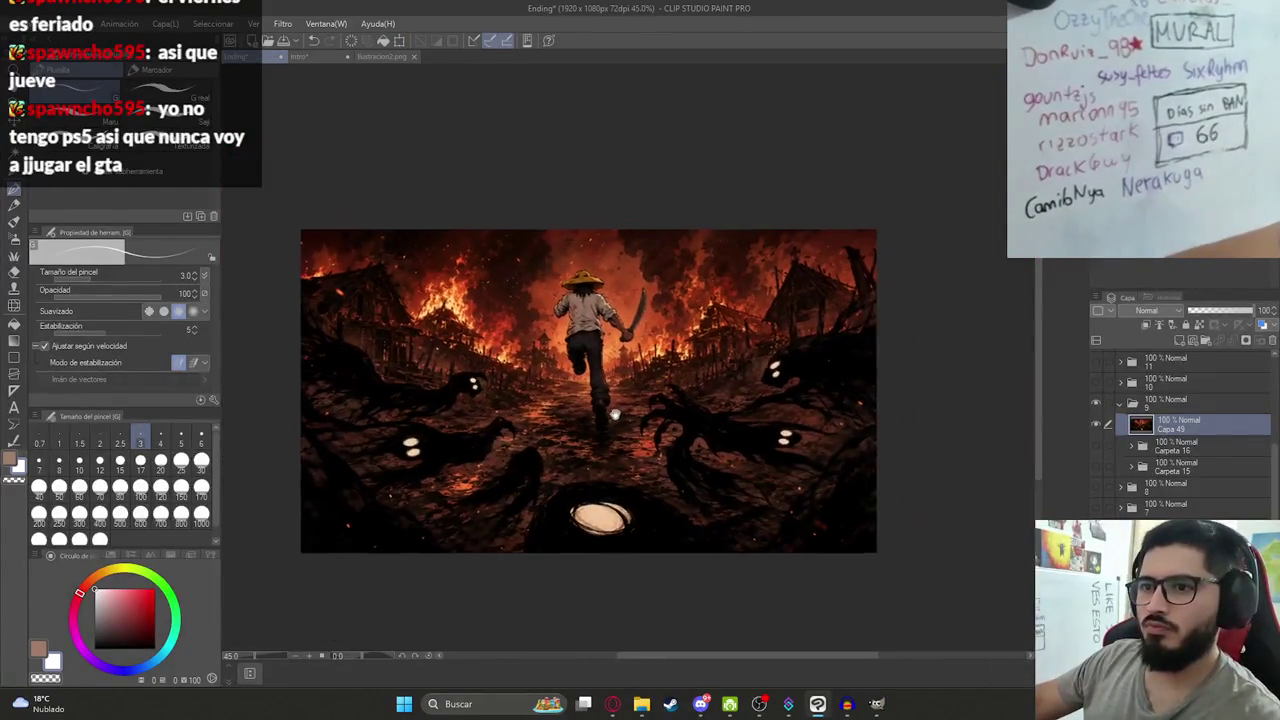
scroll(617, 410, up, 1)
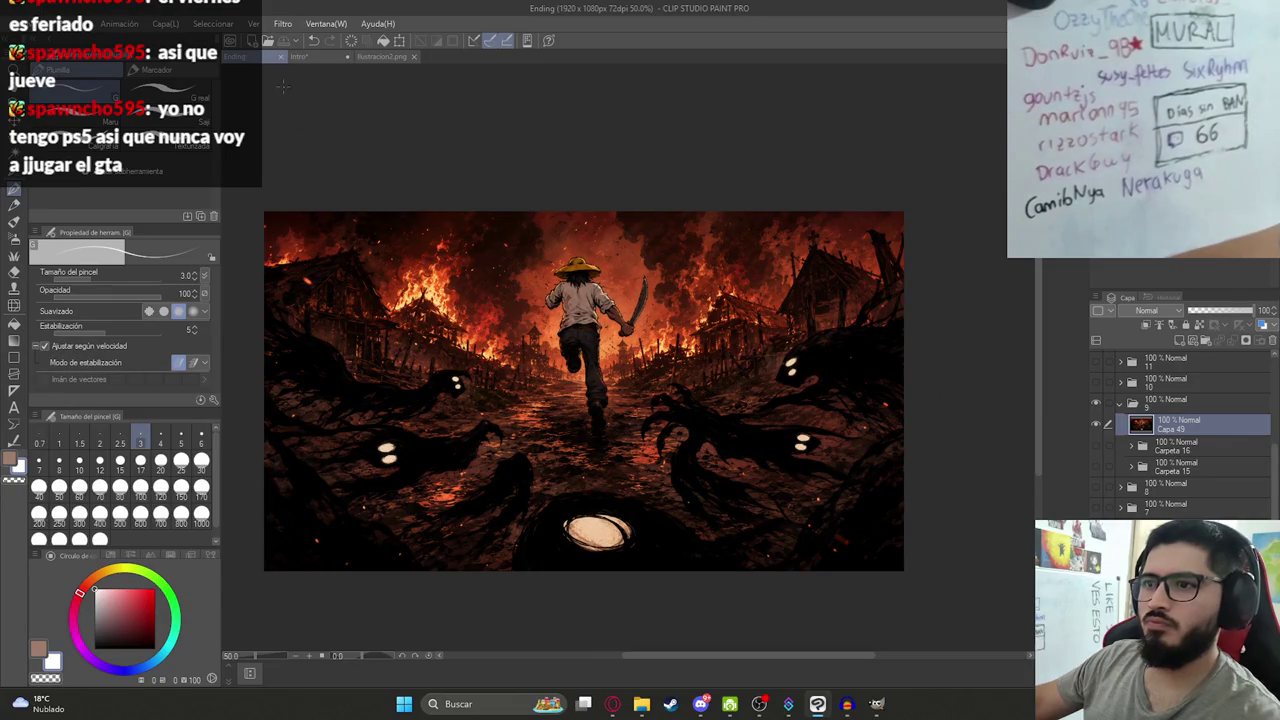
Export the layer as PNG, appending 'HD' to Ilustracion12 to save Ilustracion12HD.png.
click(35, 23)
mouse_move(130, 195)
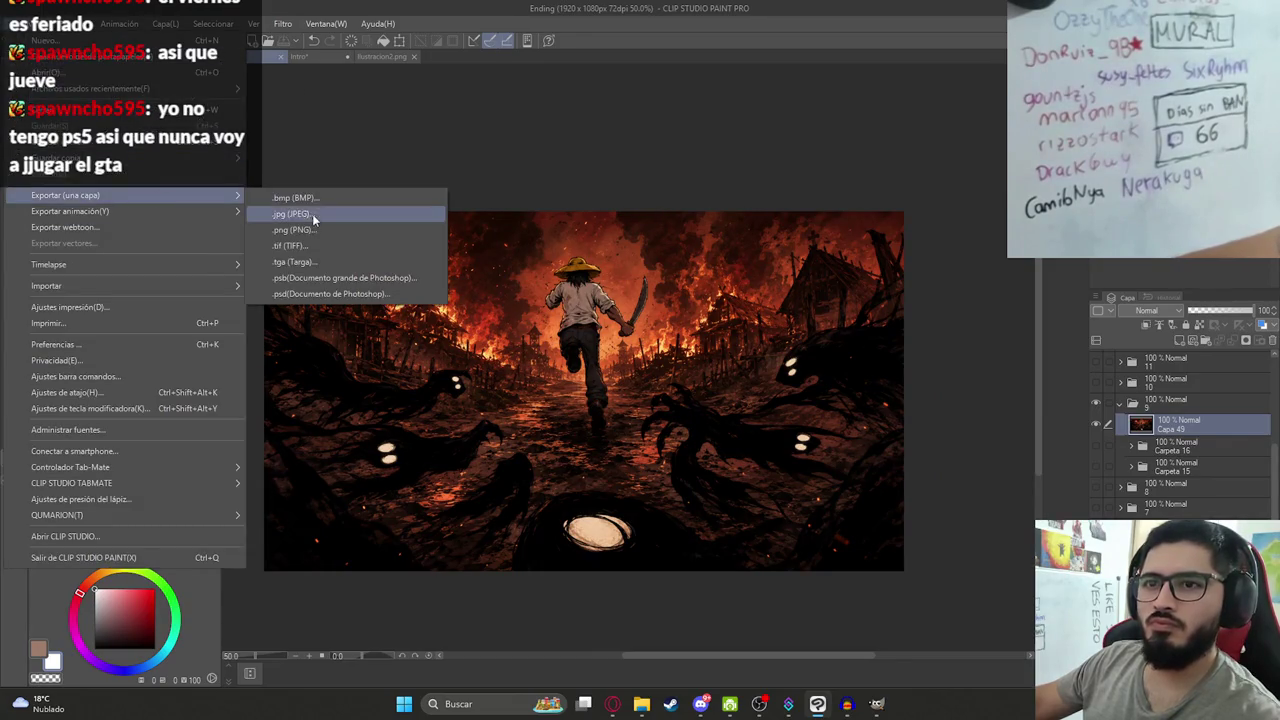
click(290, 222)
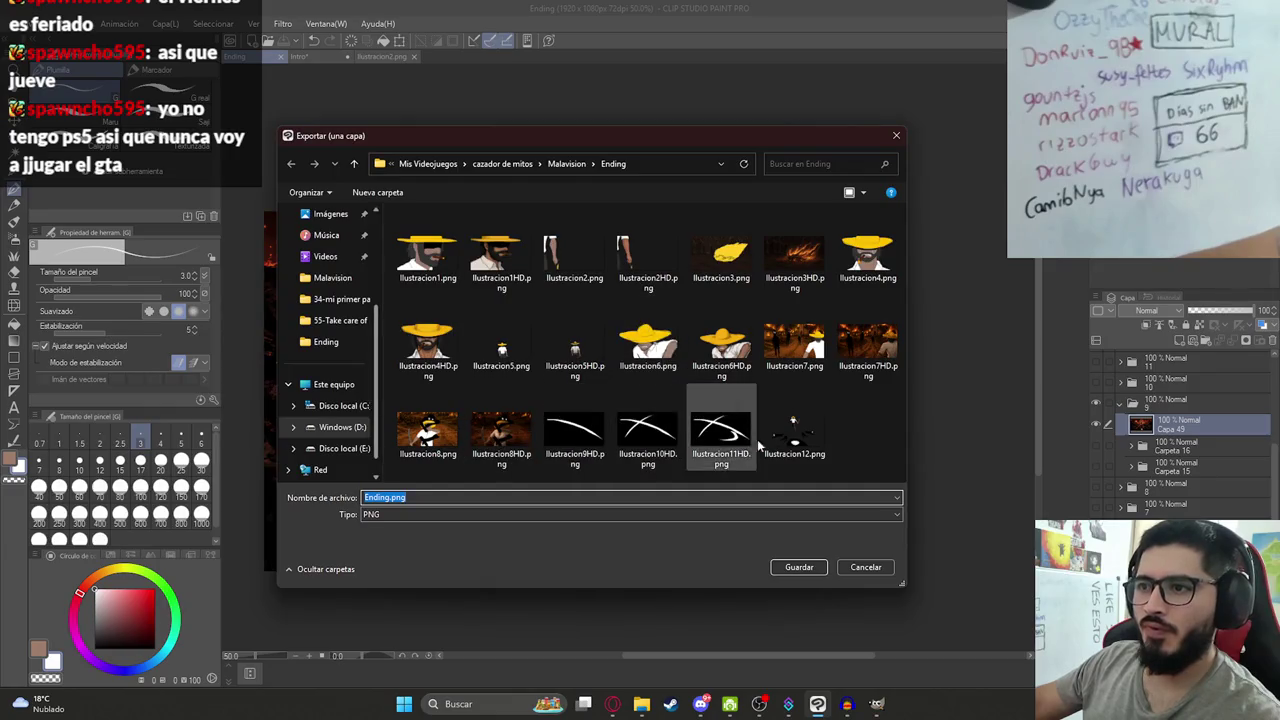
click(800, 405)
click(406, 497)
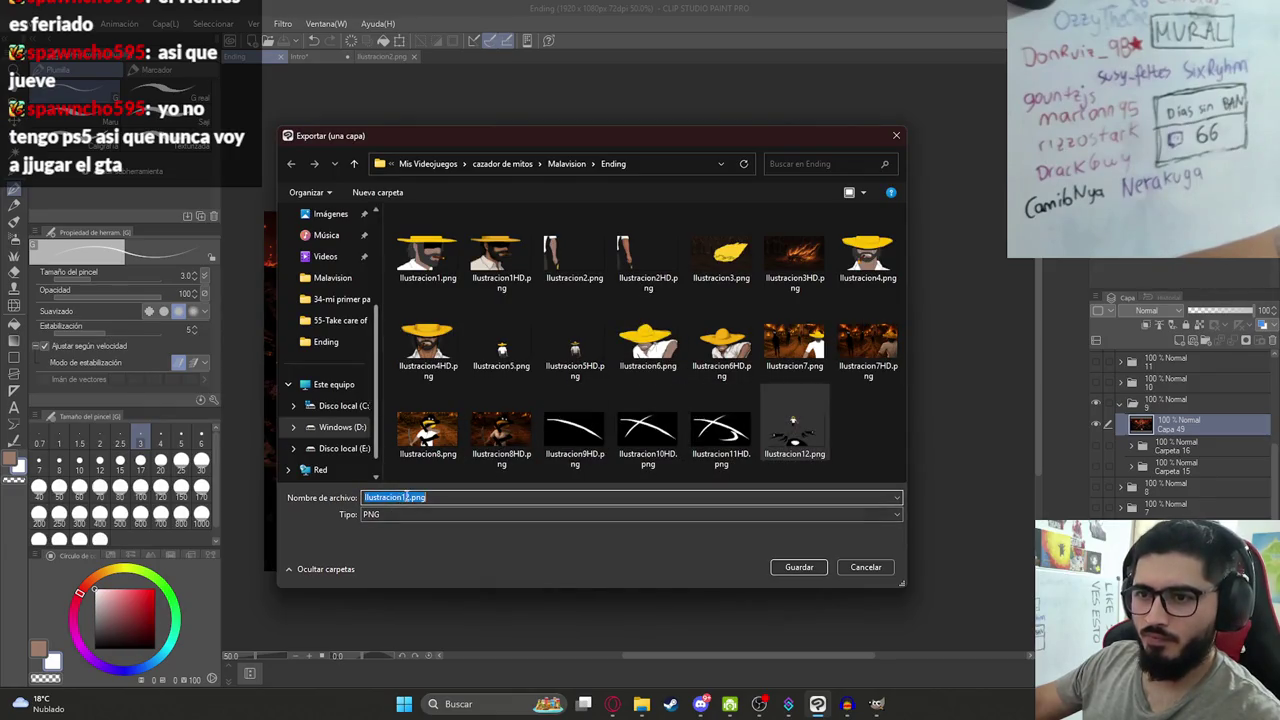
text(HD)
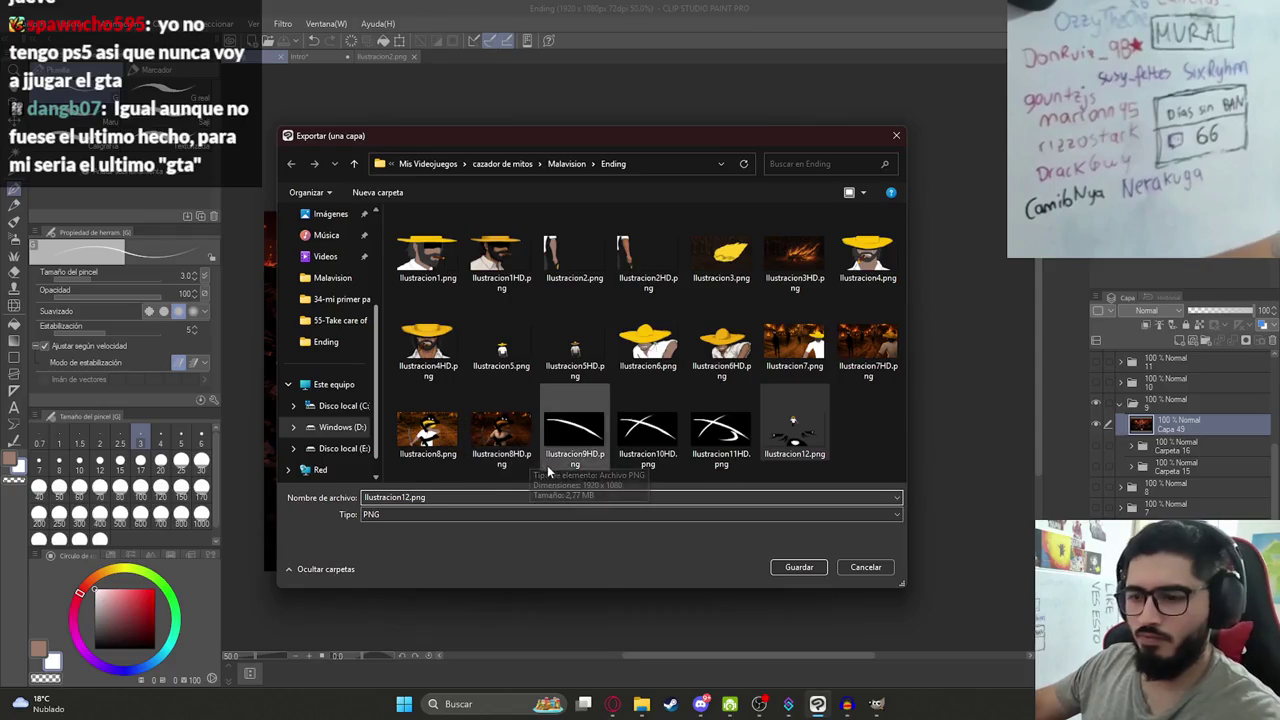
key(Return)
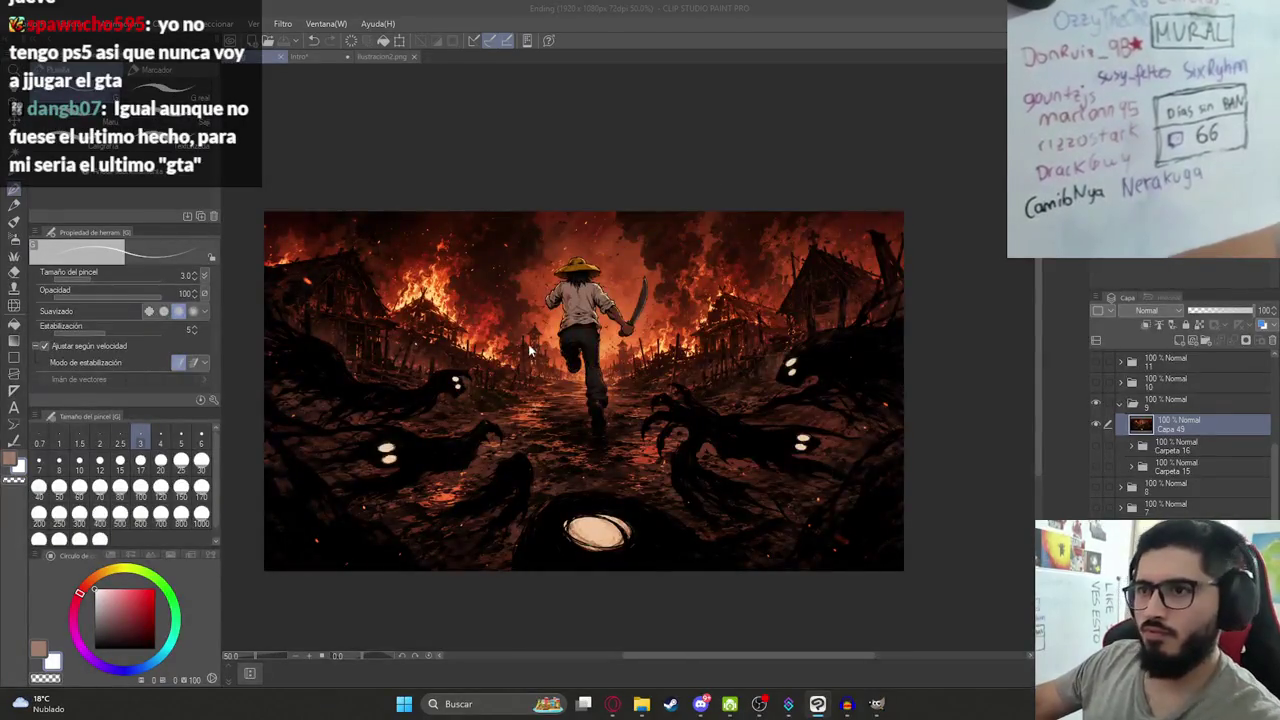
scroll(557, 378, up, 1)
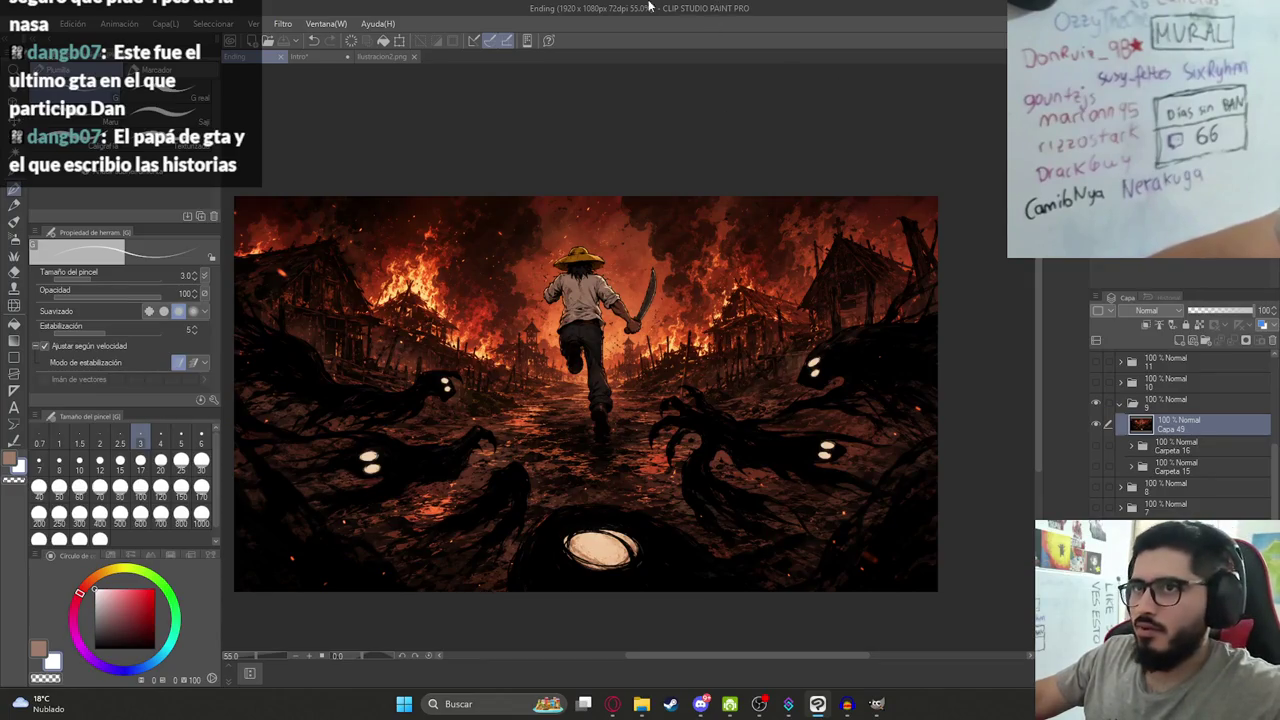
Hide the fire scene folder, show the kitchen sketch folder and set the background illustration to 100% opacity.
scroll(363, 352, up, 3)
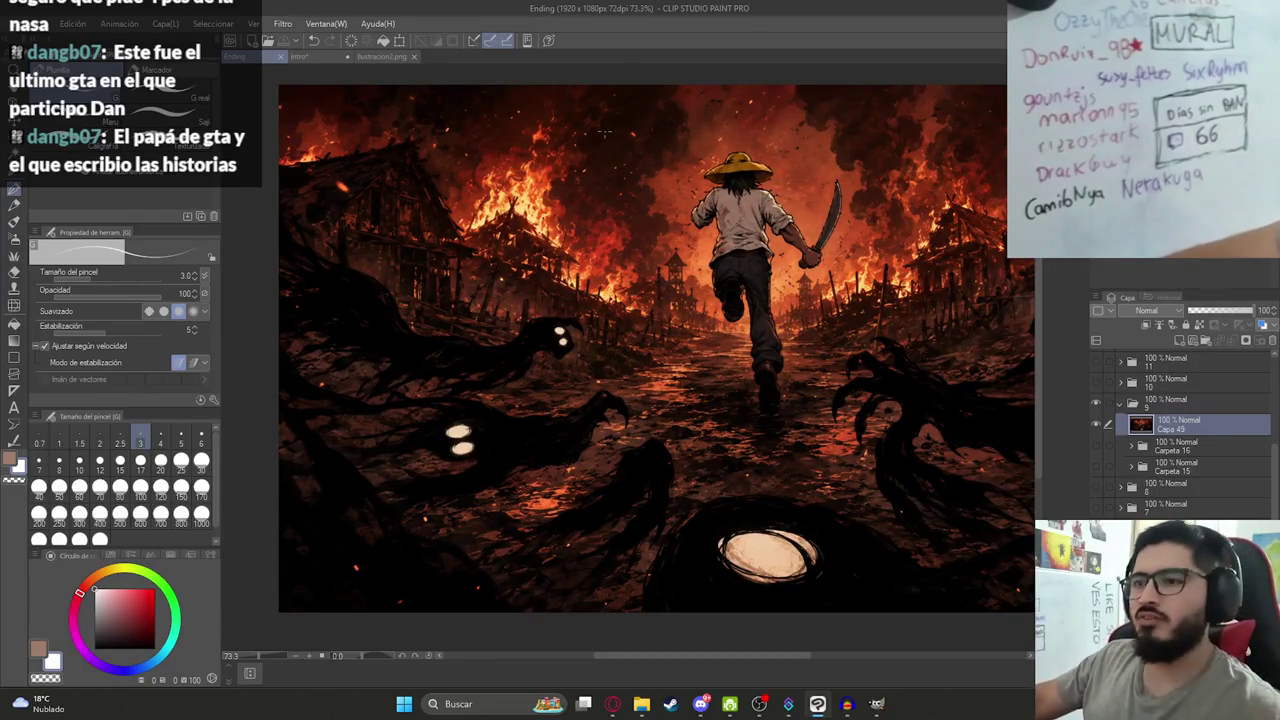
scroll(360, 534, down, 3)
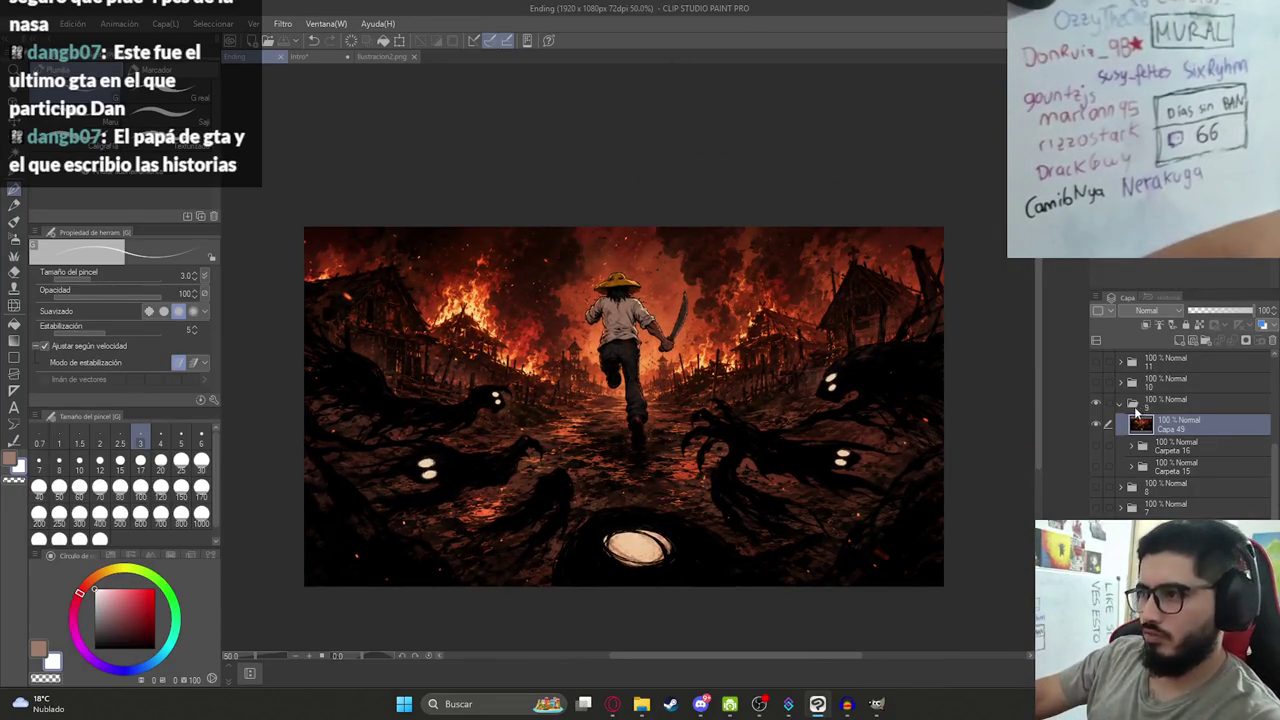
click(1121, 404)
click(1094, 465)
click(1094, 445)
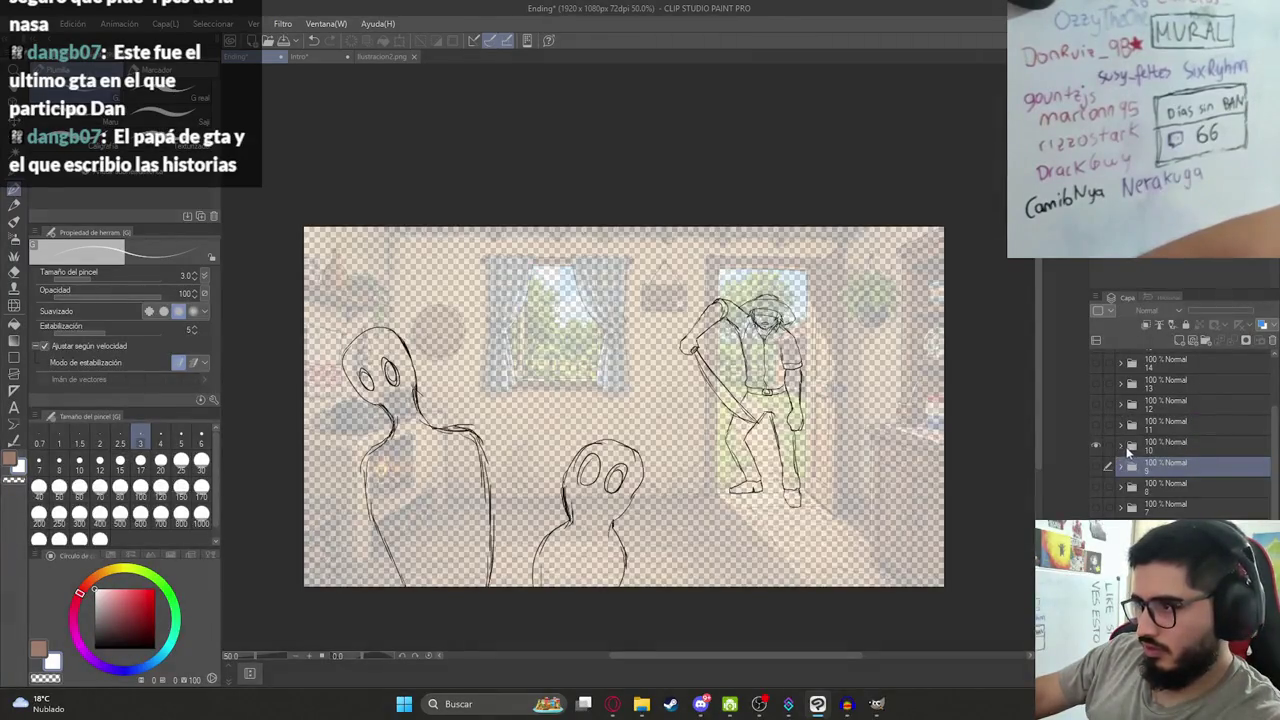
click(1121, 446)
click(1200, 510)
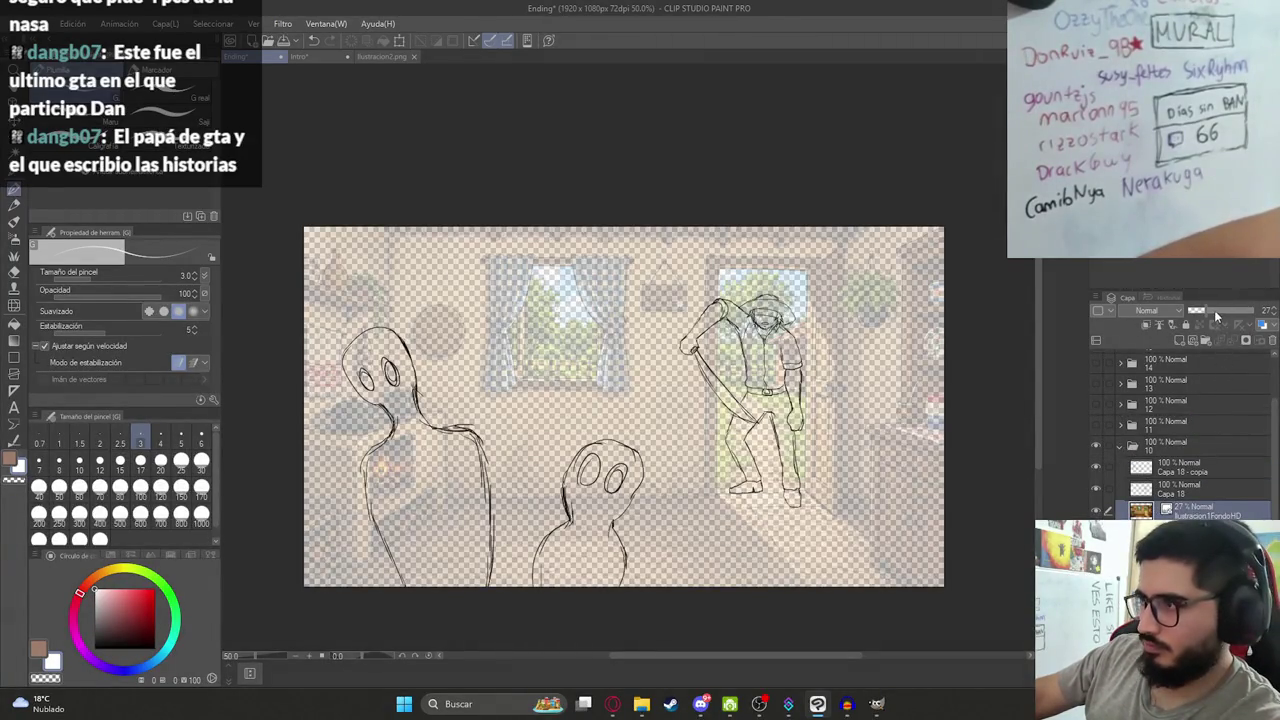
drag(1214, 310, 1273, 357)
scroll(1273, 357, down, 3)
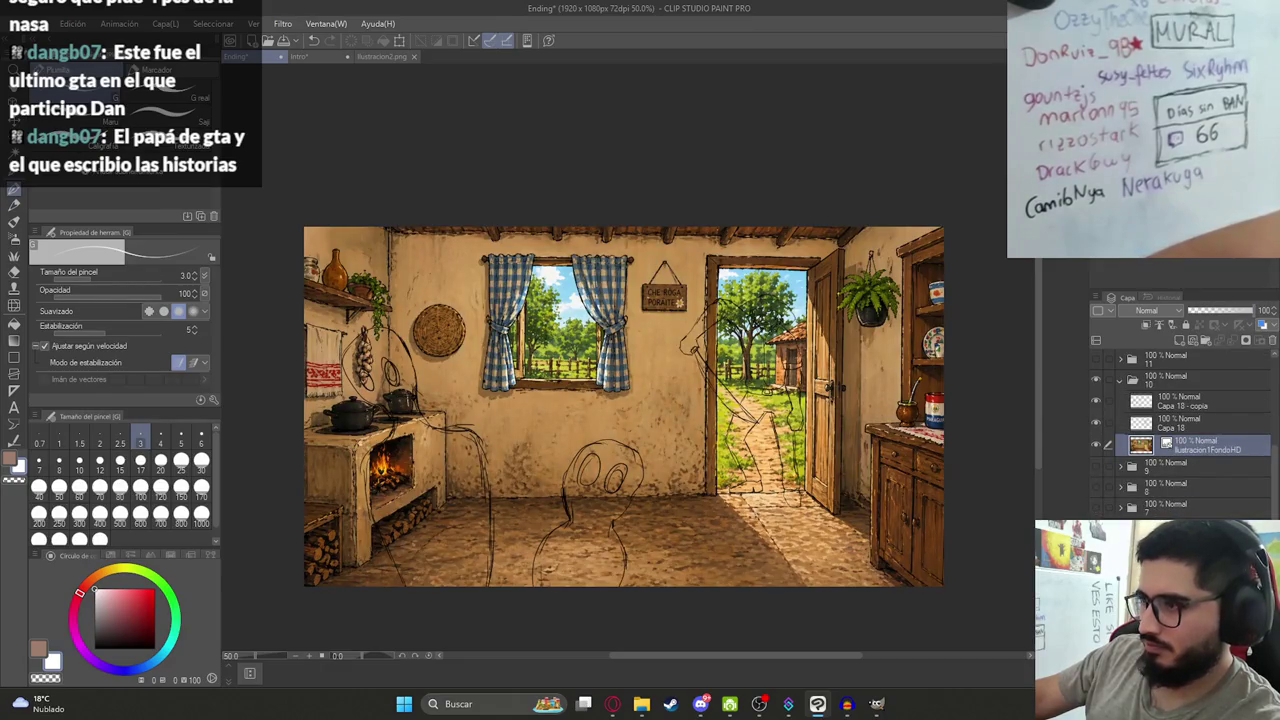
Hide the colour kitchen background and move Capa 18 and its copy into new folder Carpeta 17.
click(1096, 446)
scroll(816, 446, up, 3)
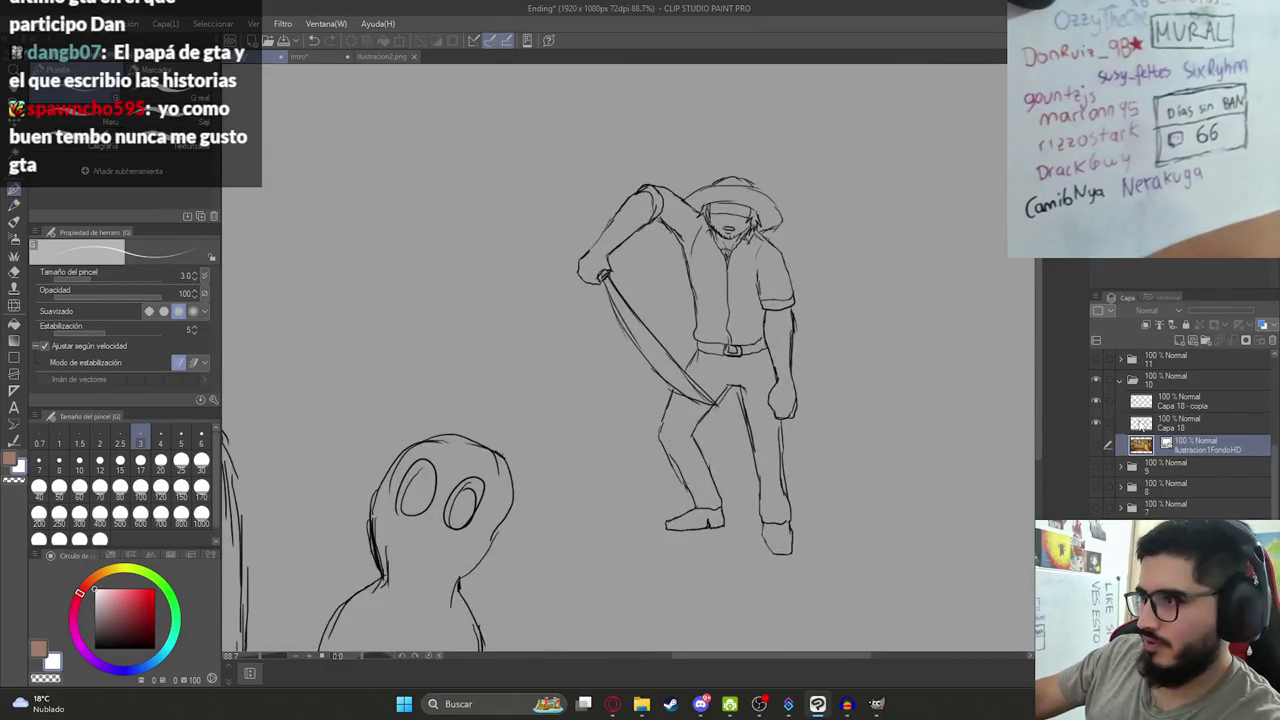
click(1185, 422)
click(1205, 340)
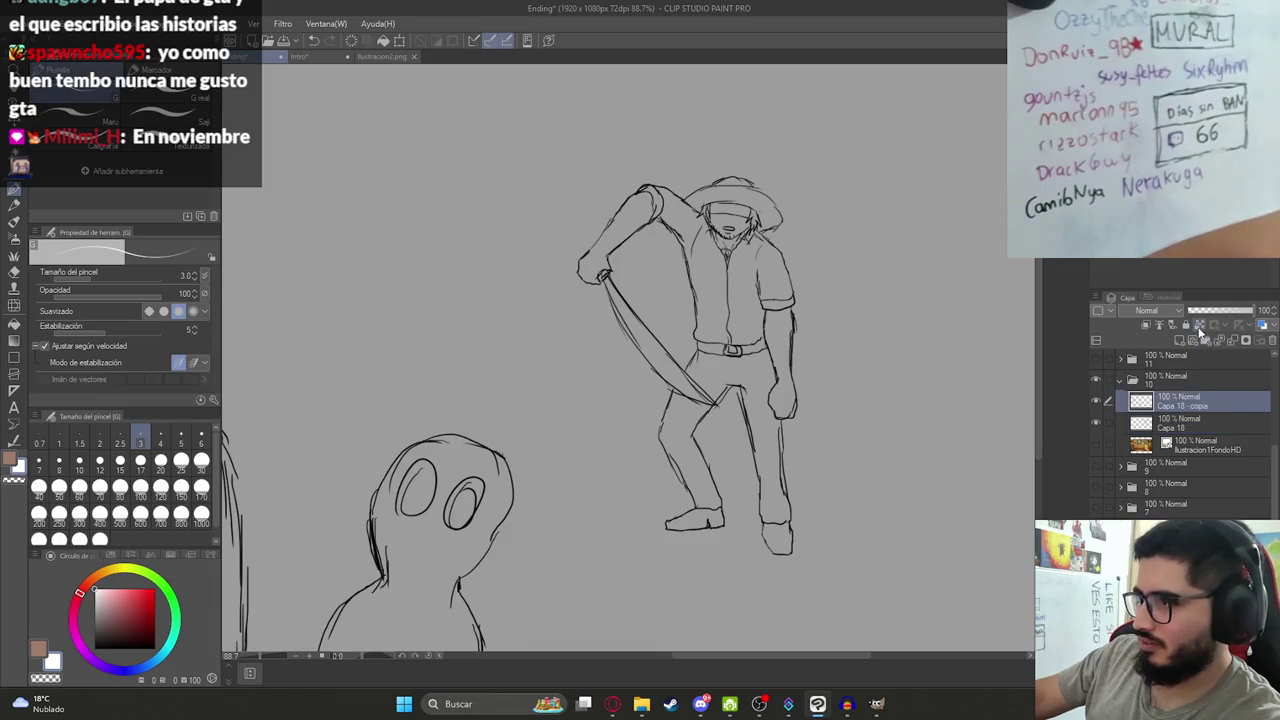
click(1179, 428)
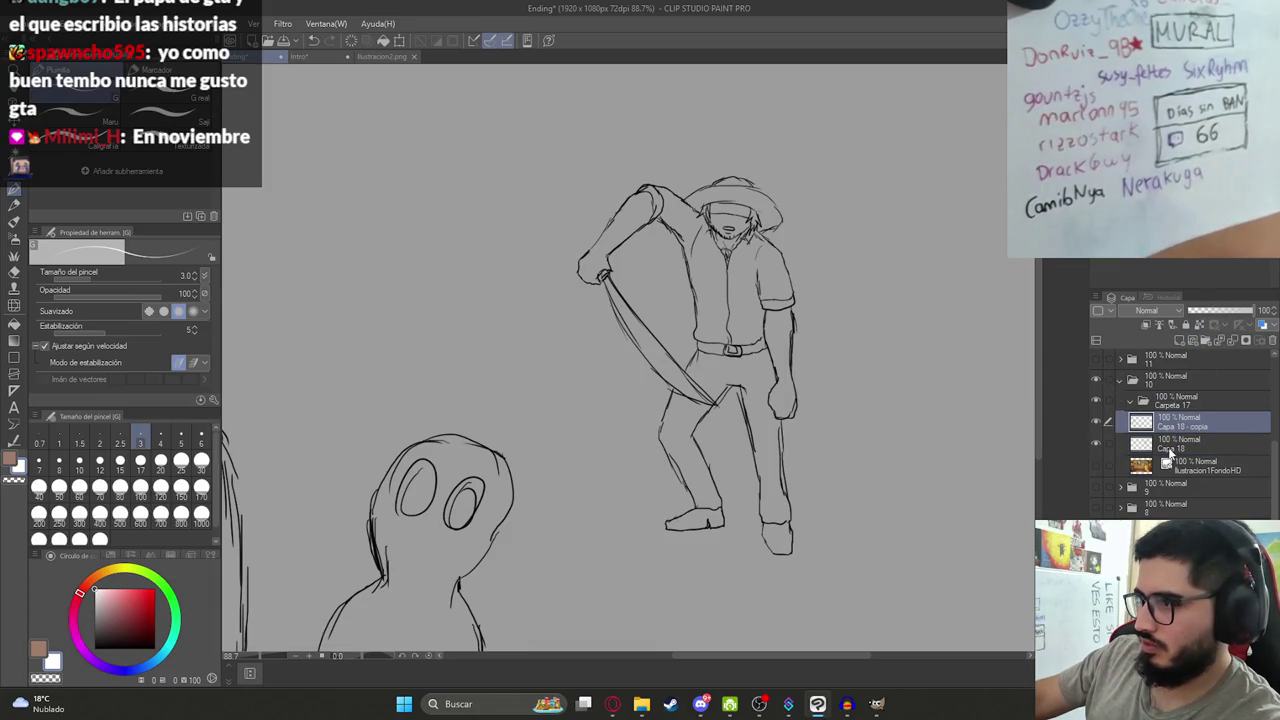
ctrl+click(1170, 452)
drag(1168, 421, 1174, 399)
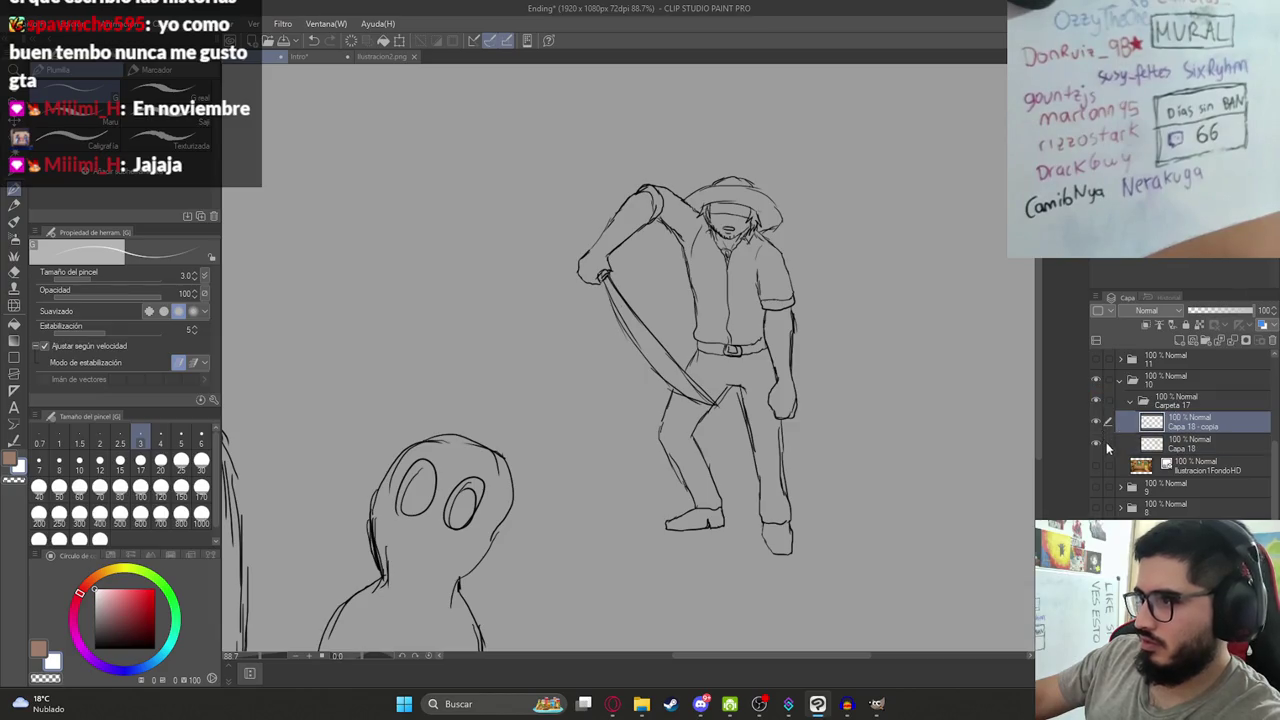
Add an empty layer inside Carpeta 17, then bring up the ilustracion2.png reference.
click(1179, 342)
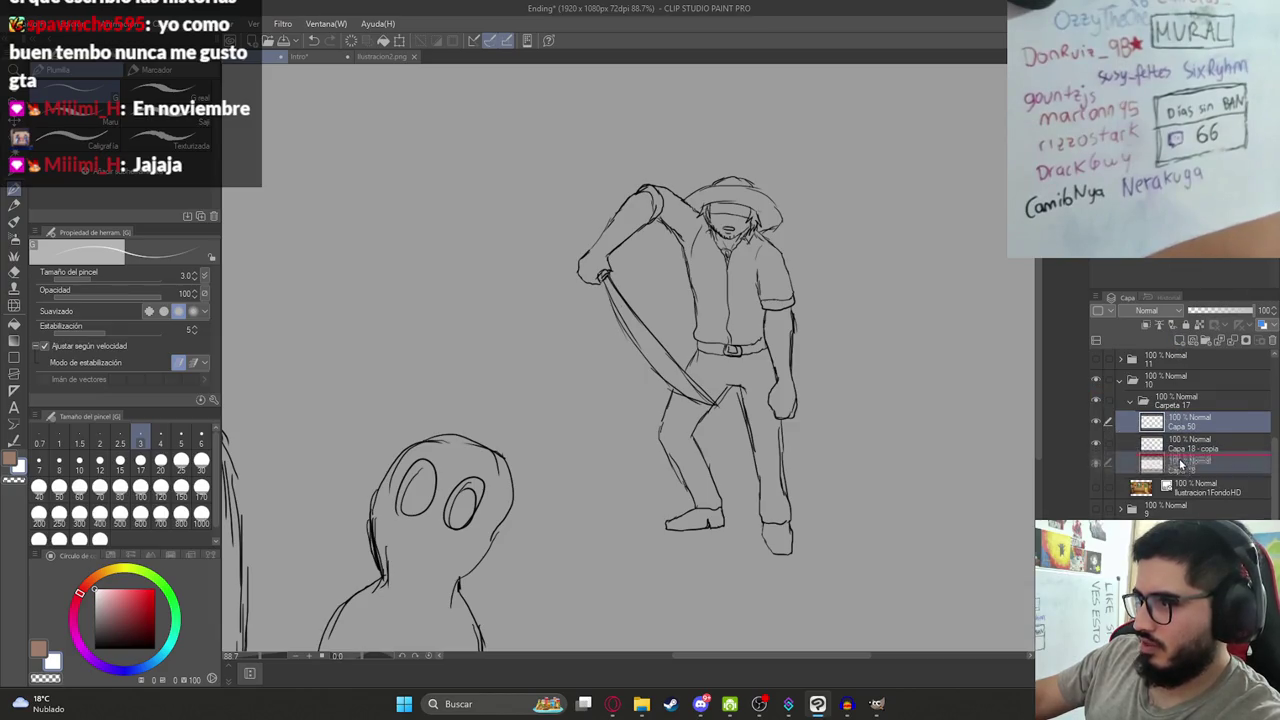
click(1094, 420)
click(1094, 420)
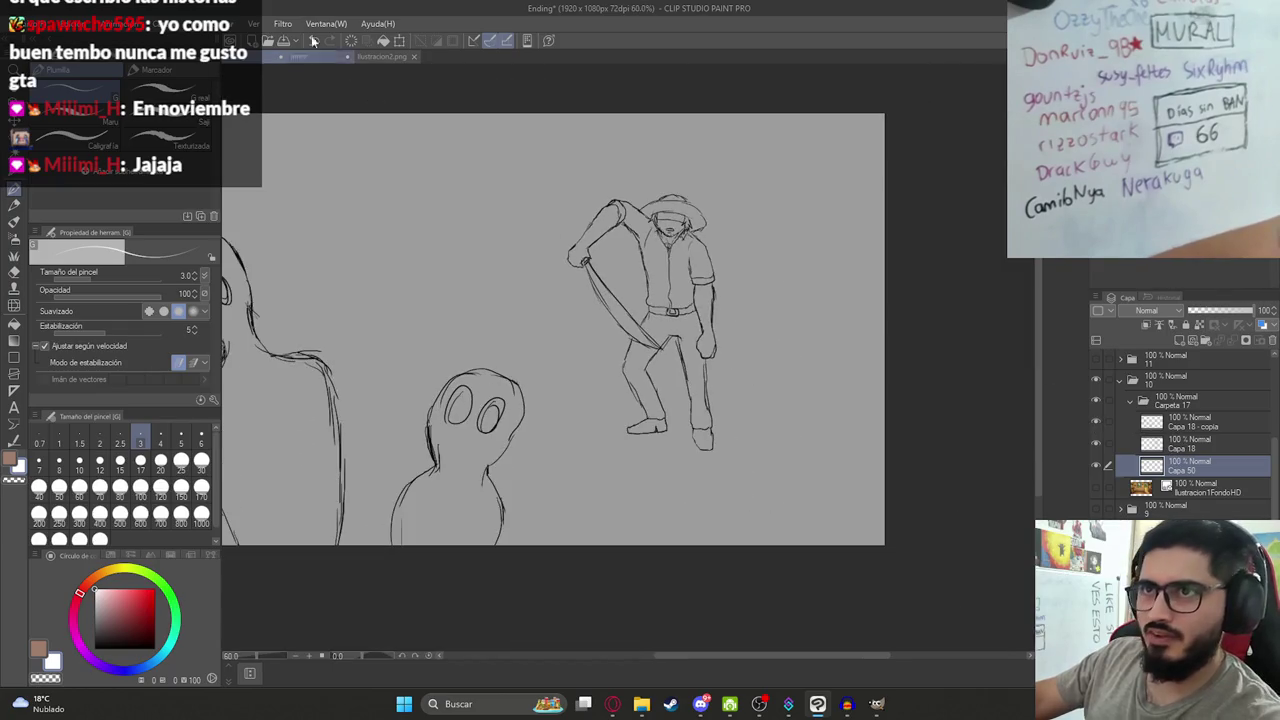
click(381, 56)
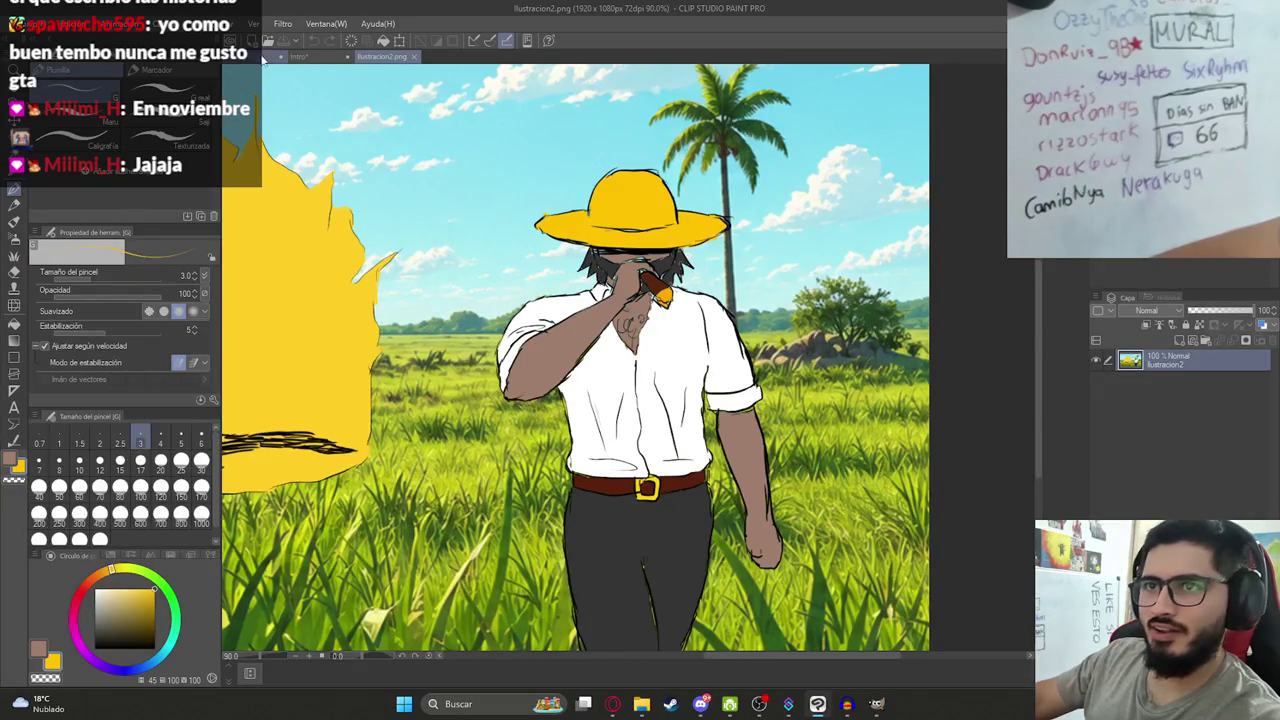
Back in Ending, undo a stray yellow background fill and close the gap in the hat brim outline.
click(298, 56)
key(g)
scroll(724, 170, up, 3)
click(728, 172)
key(ctrl+z)
scroll(740, 175, up, 5)
key(p)
drag(755, 160, 790, 178)
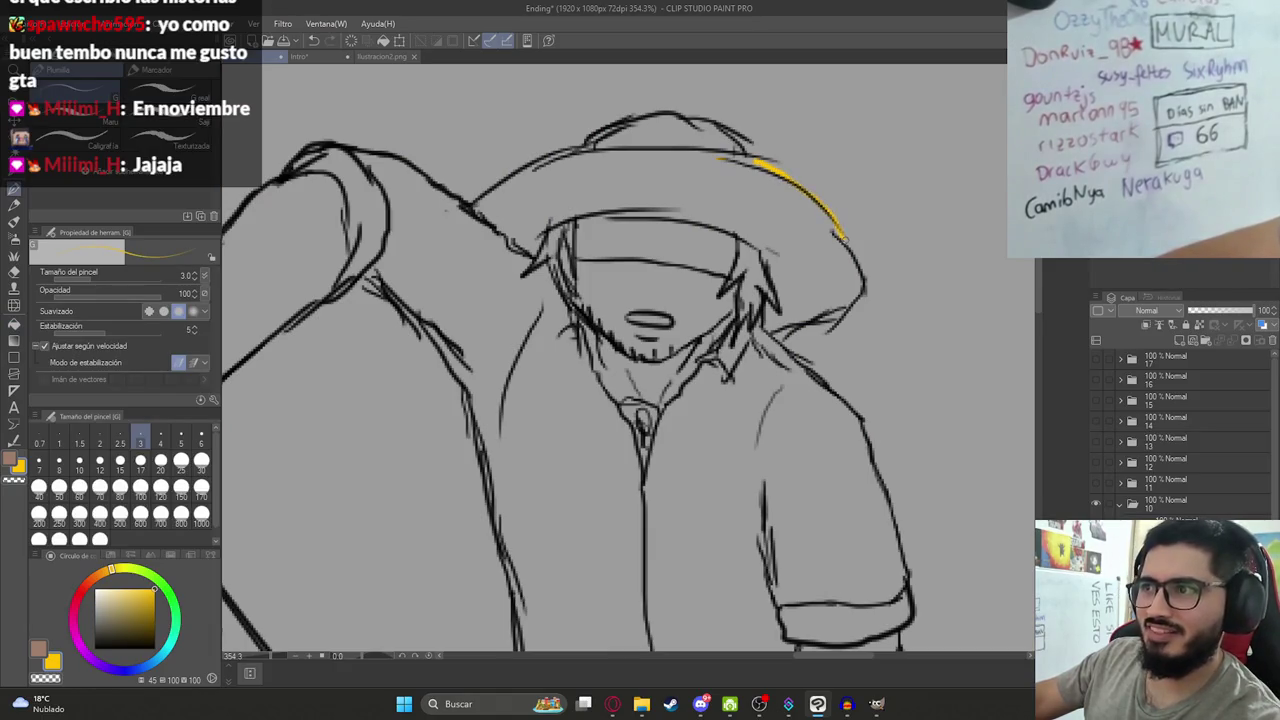
Fill the hat brim and crown with yellow.
key(g)
click(758, 215)
scroll(758, 215, up, 1)
click(692, 216)
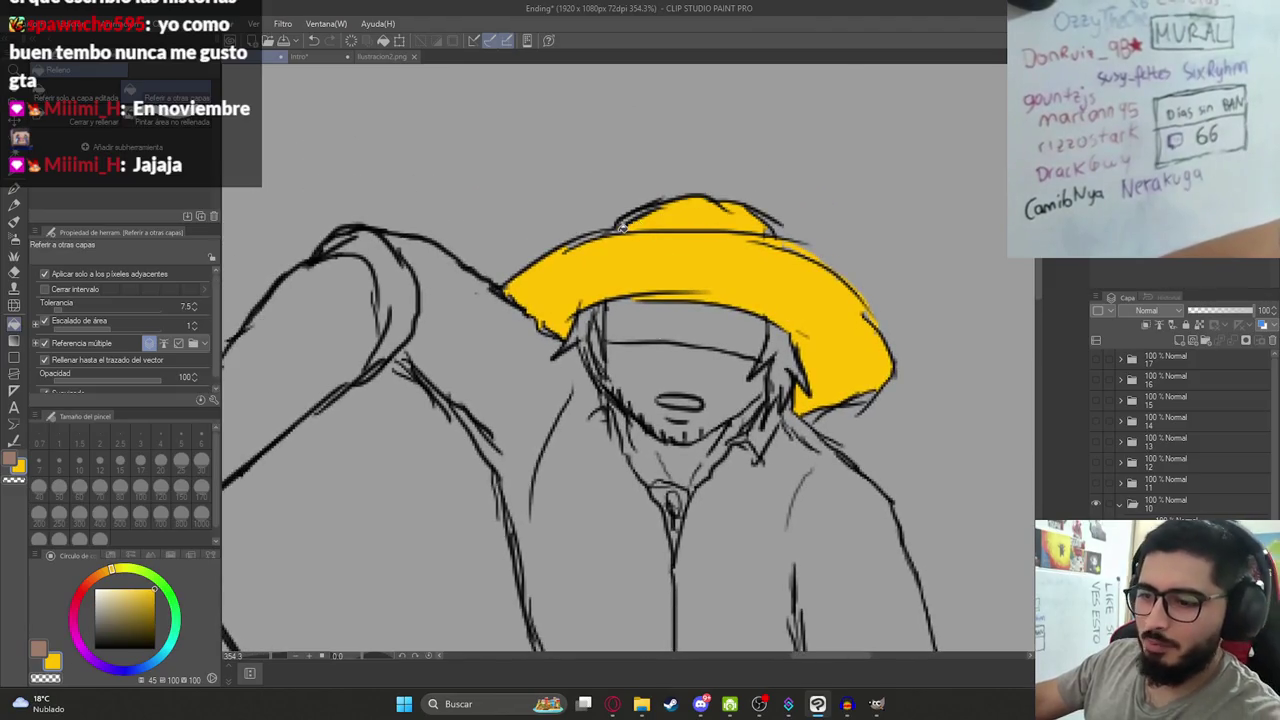
key(p)
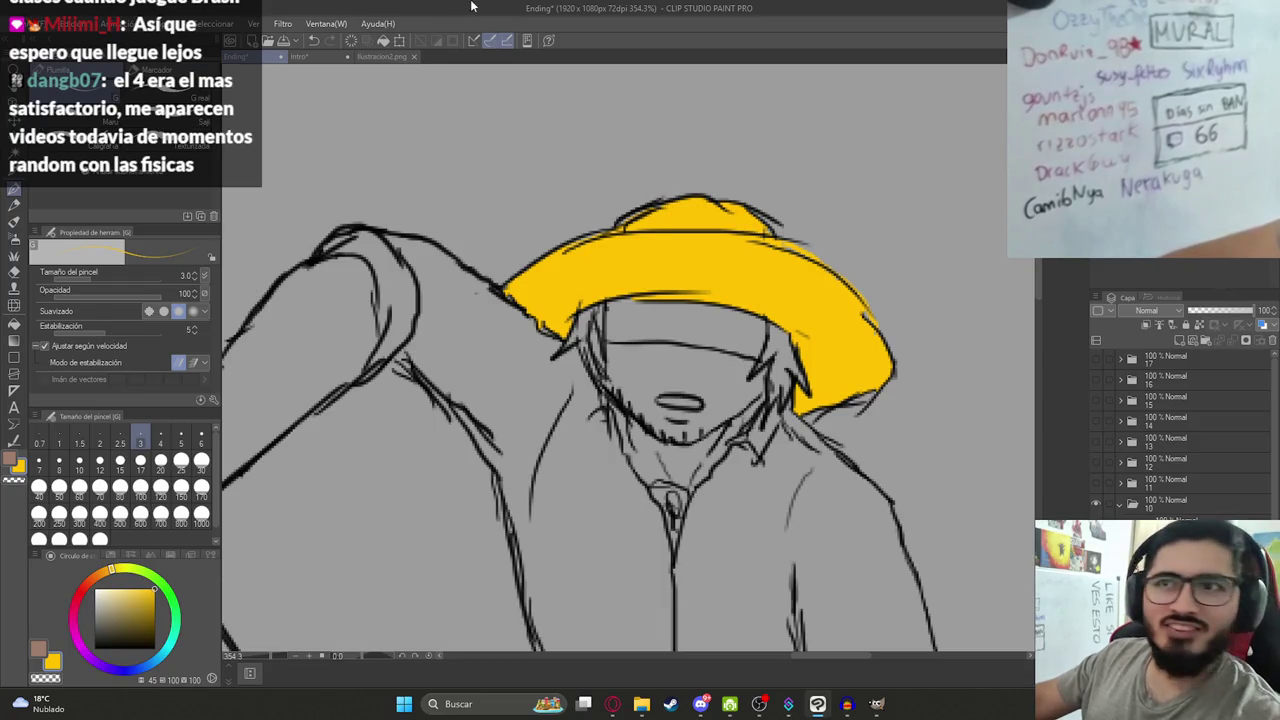
scroll(582, 352, up, 2)
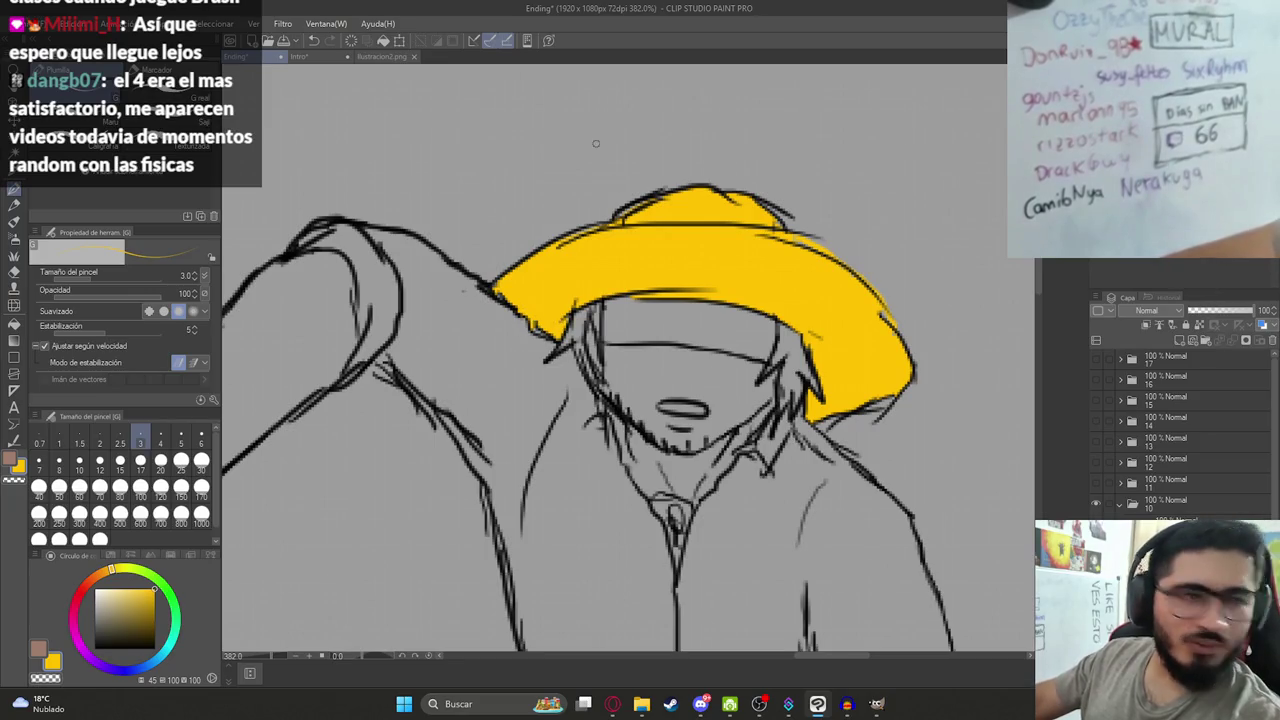
scroll(645, 315, up, 3)
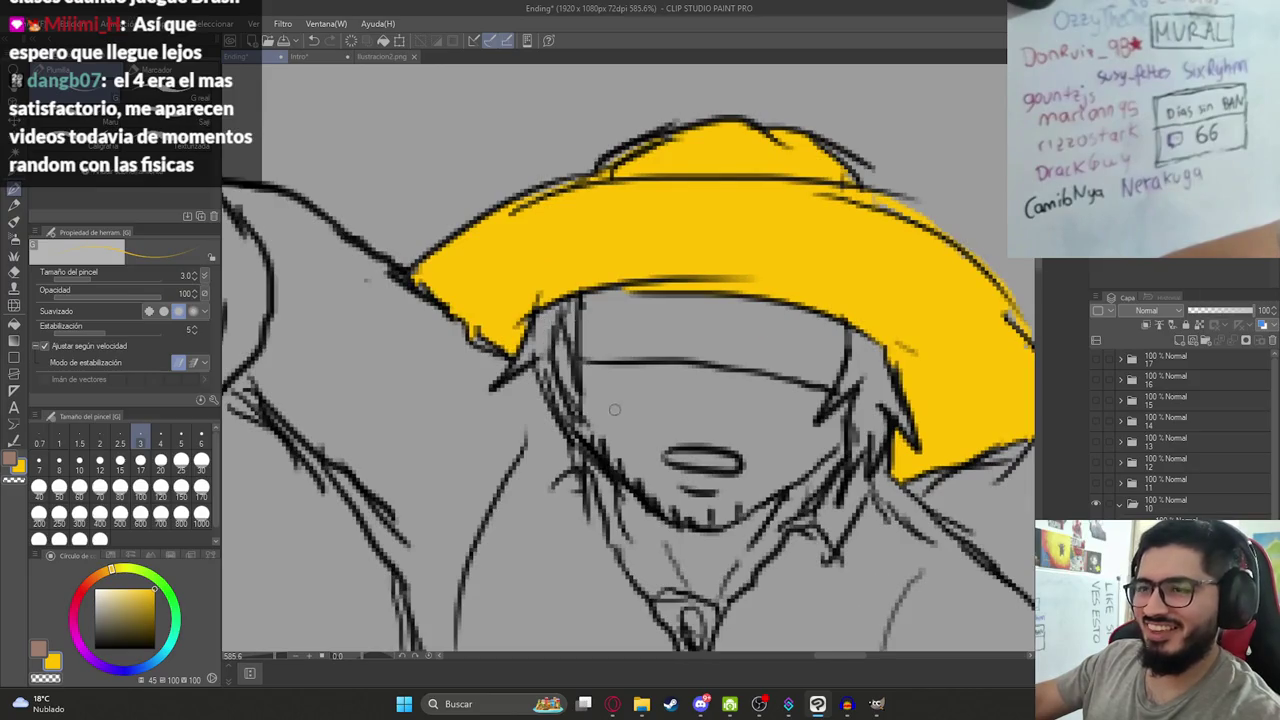
scroll(615, 408, down, 2)
Fill the machete man's eye band black and glance at the ilustracion2.png reference.
key(g)
click(675, 360)
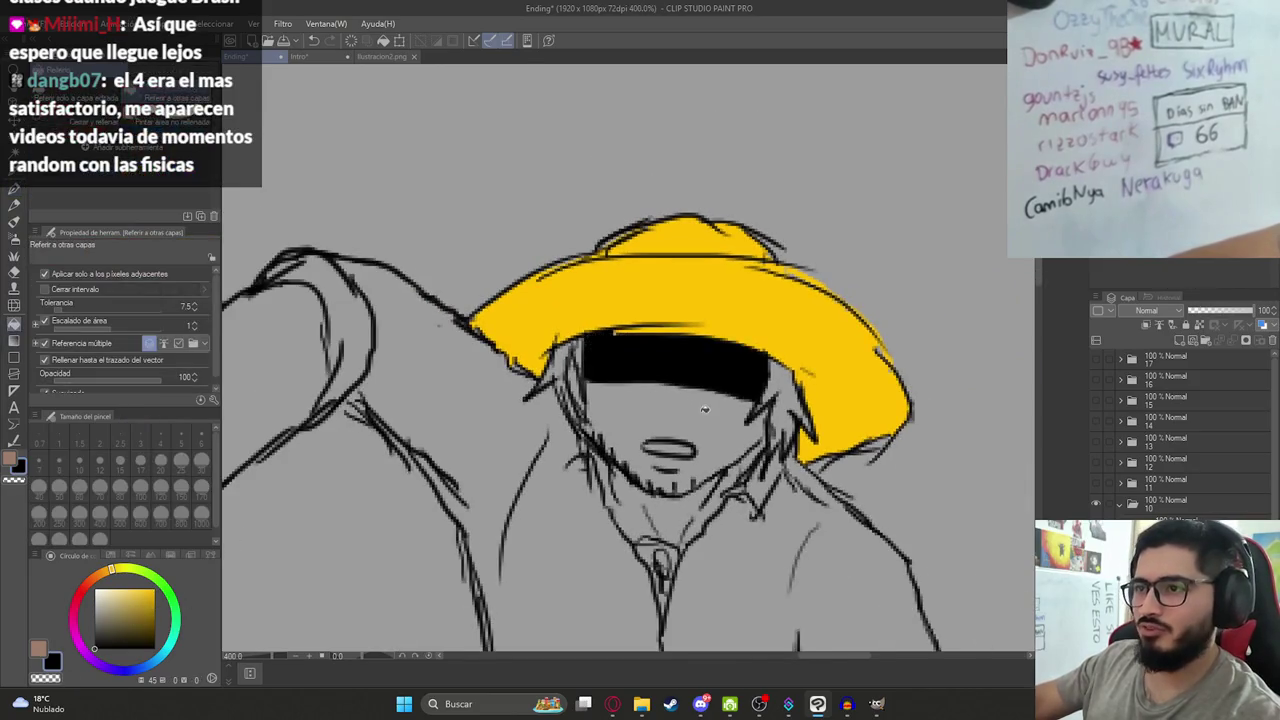
scroll(703, 407, down, 3)
scroll(703, 407, up, 1)
click(384, 57)
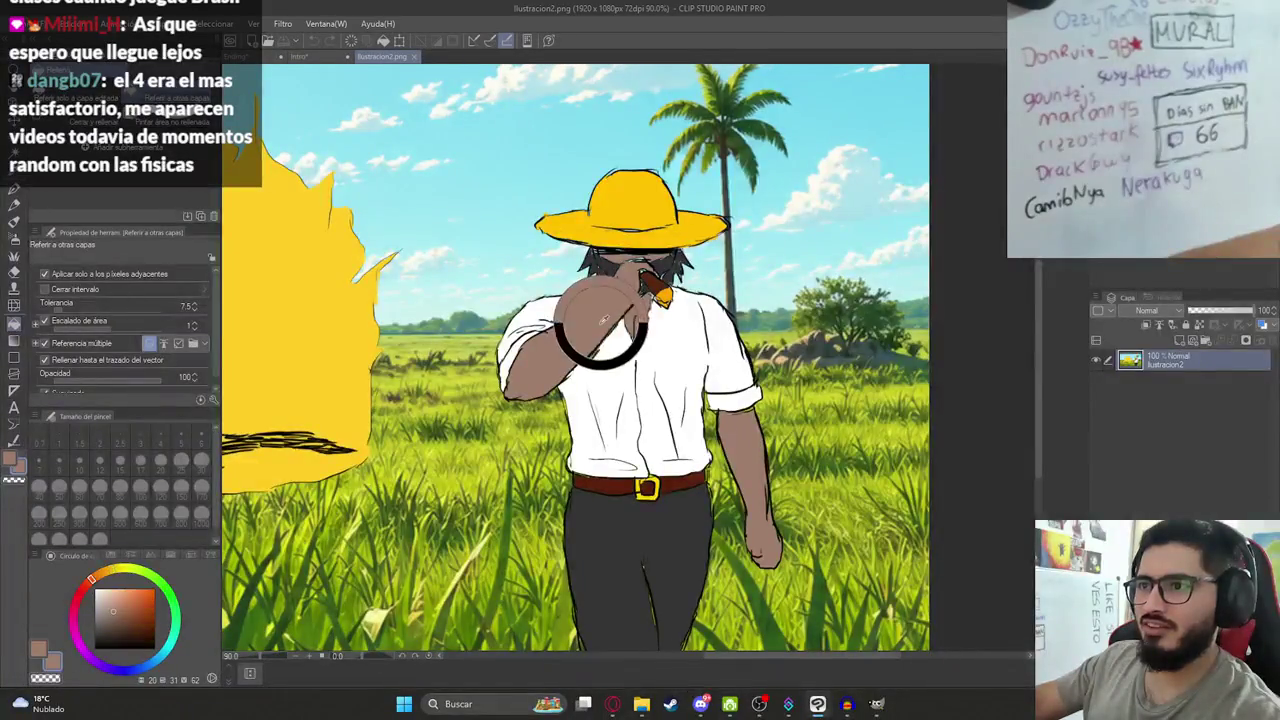
click(240, 57)
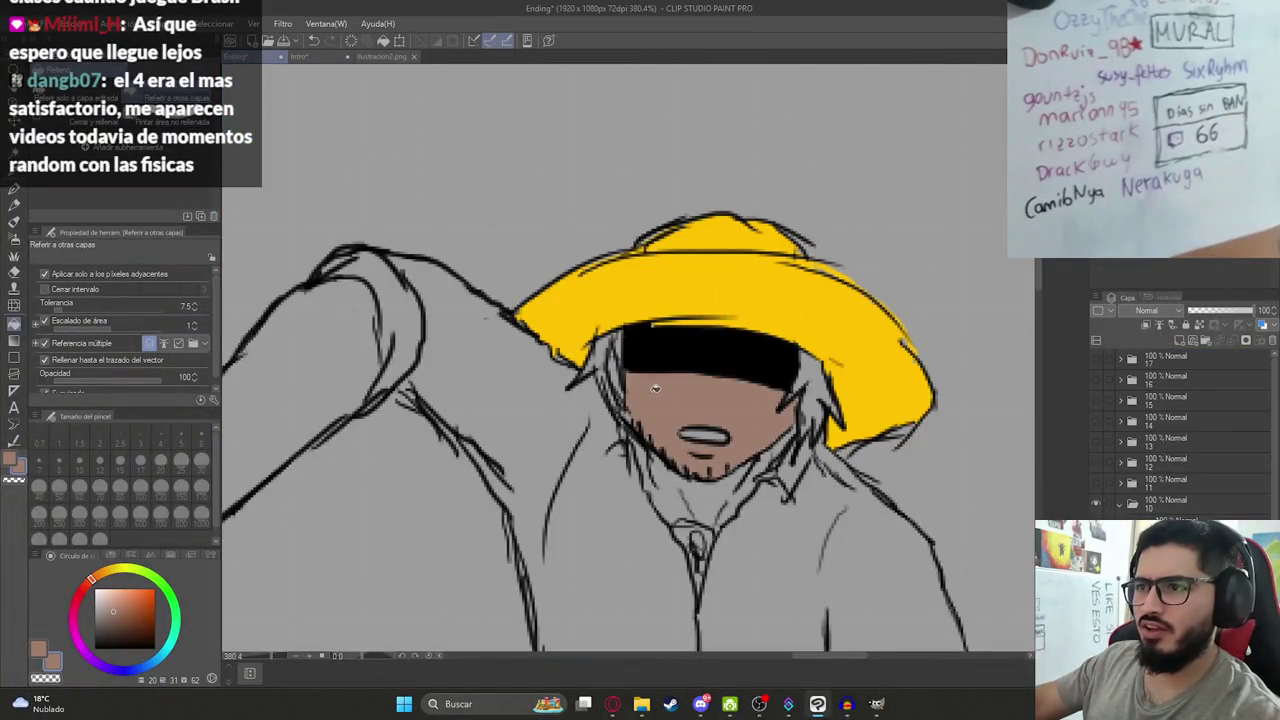
Fill the neck opening, right forearm and upper arm with skin brown.
drag(722, 487, 712, 340)
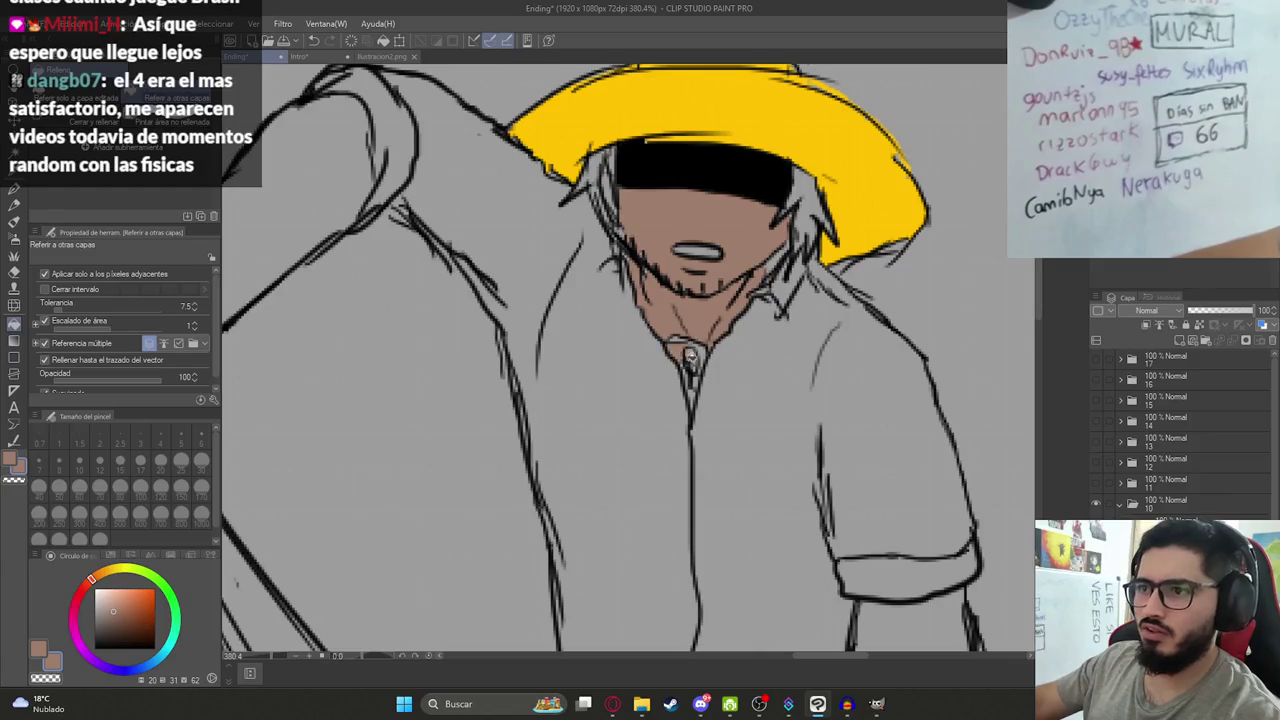
click(691, 370)
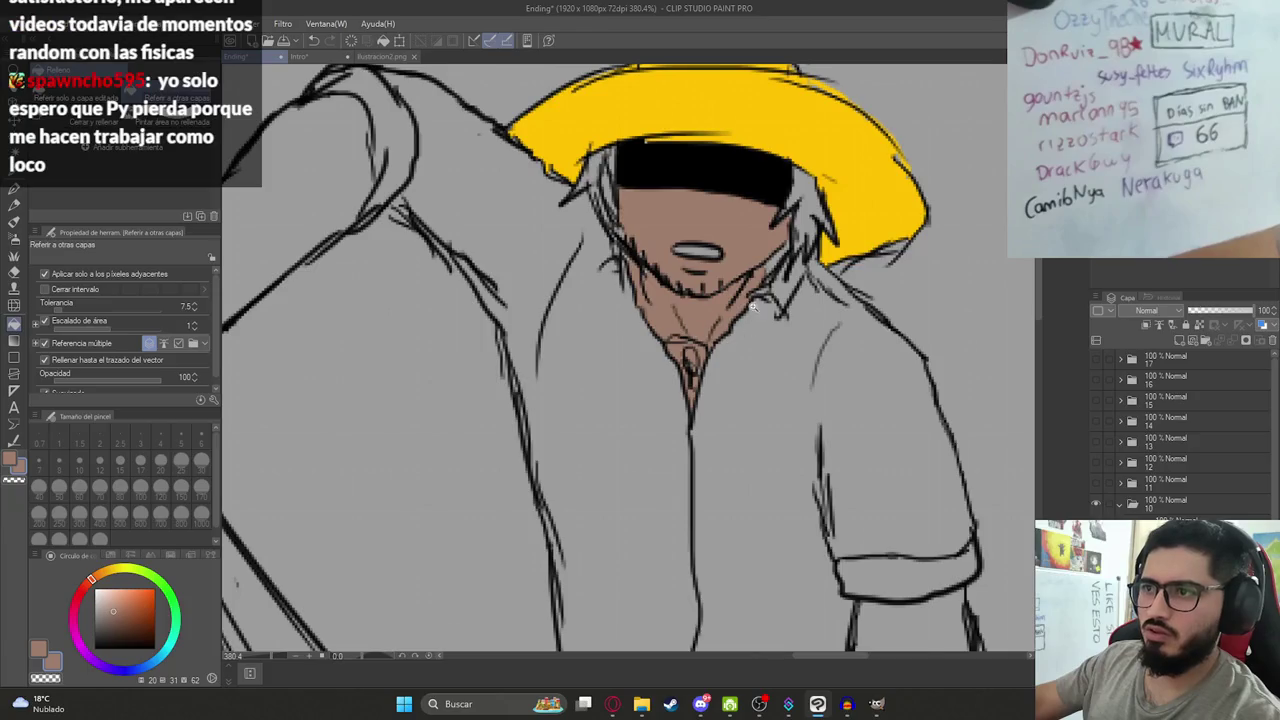
scroll(697, 333, down, 5)
click(785, 398)
click(633, 276)
scroll(726, 313, up, 2)
scroll(726, 313, up, 2)
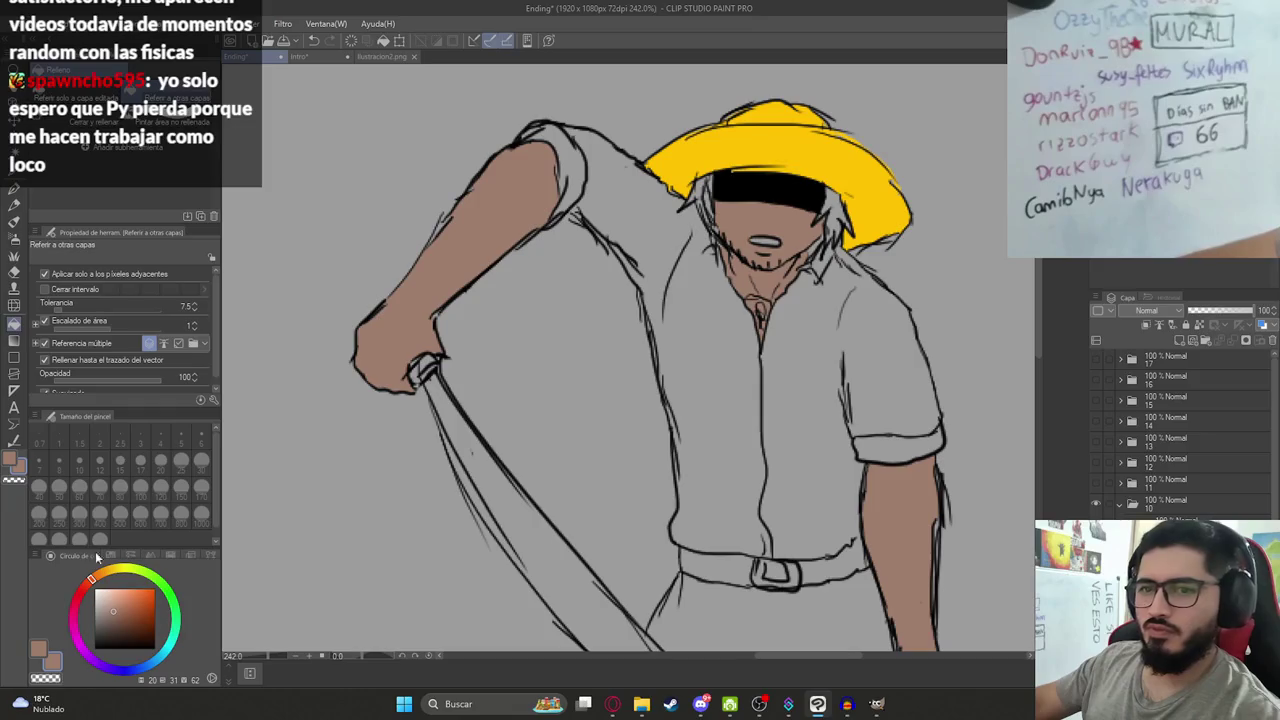
Fill the shirt's right side, sleeve cuff and left shoulder sleeve white.
click(52, 660)
click(690, 361)
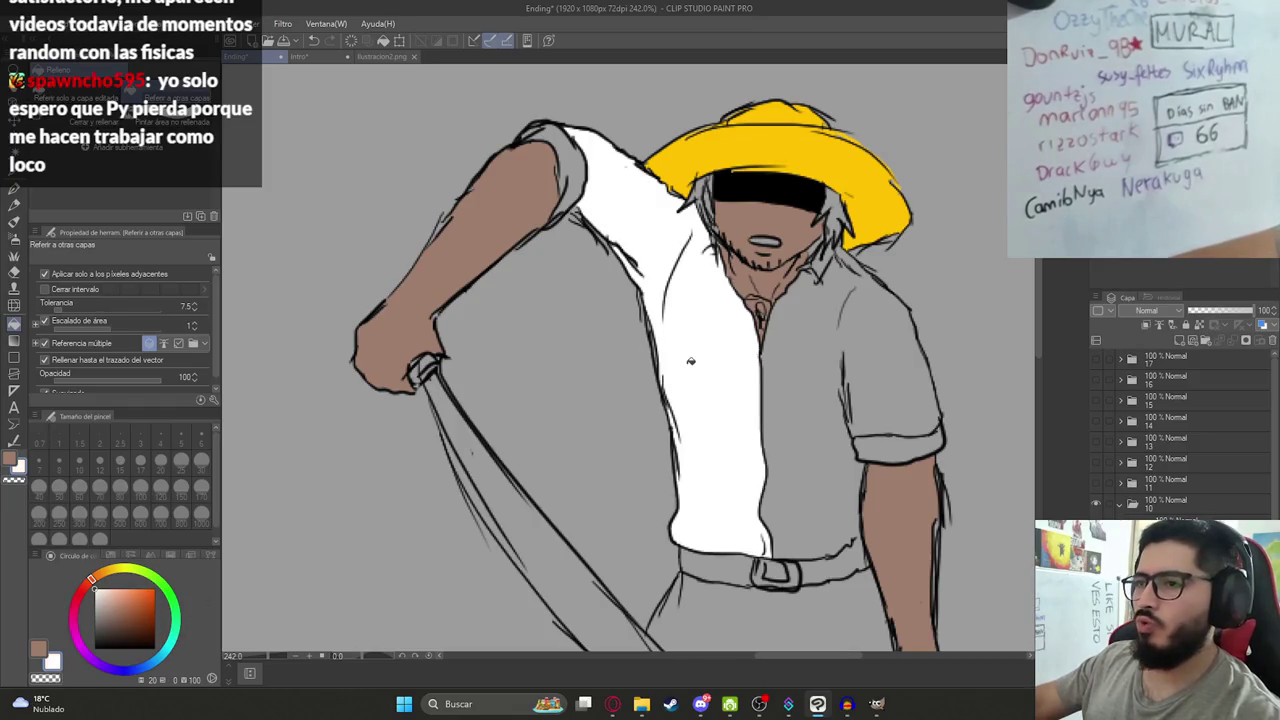
click(777, 375)
click(883, 444)
key(ctrl+z)
key(ctrl+z)
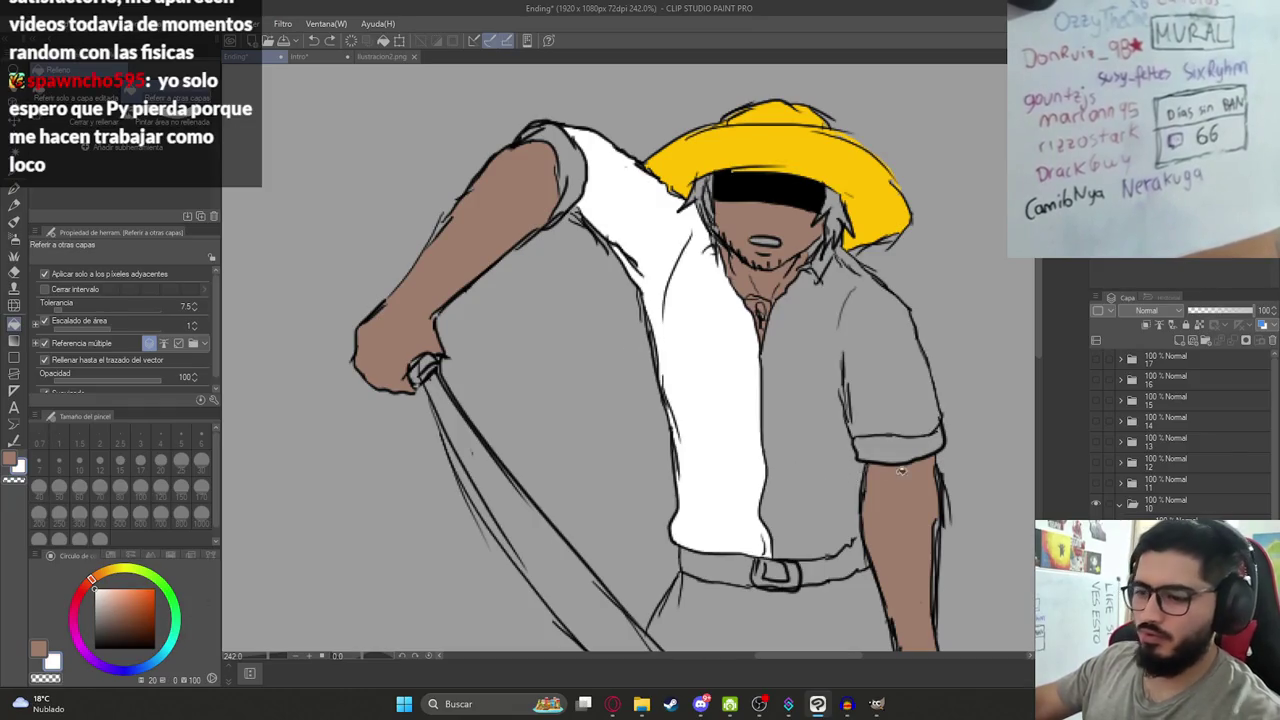
key(p)
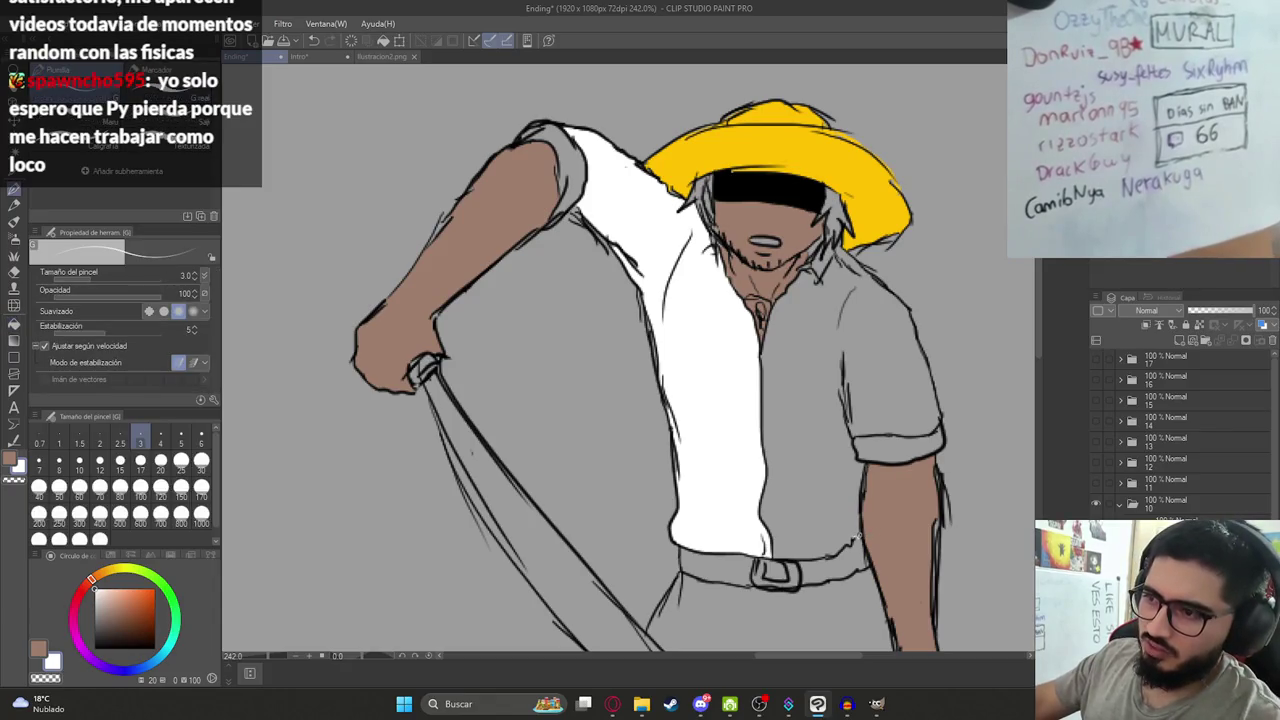
key(g)
click(850, 520)
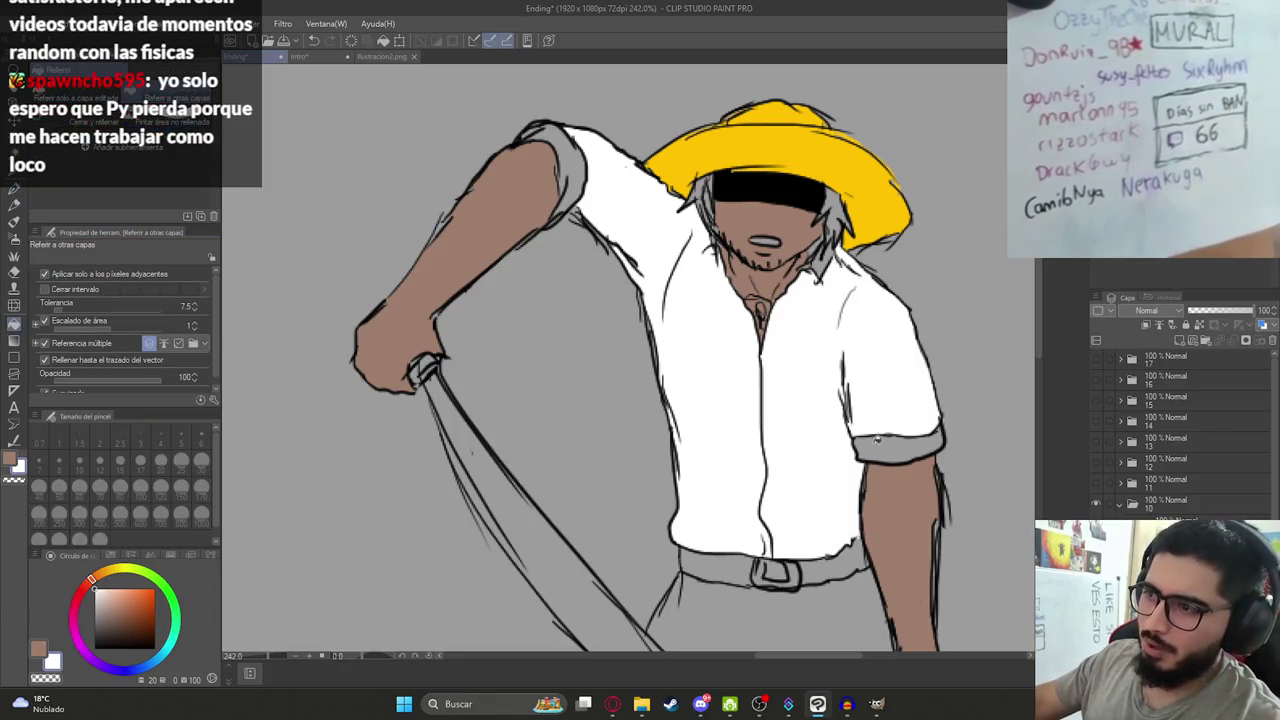
click(878, 440)
click(576, 170)
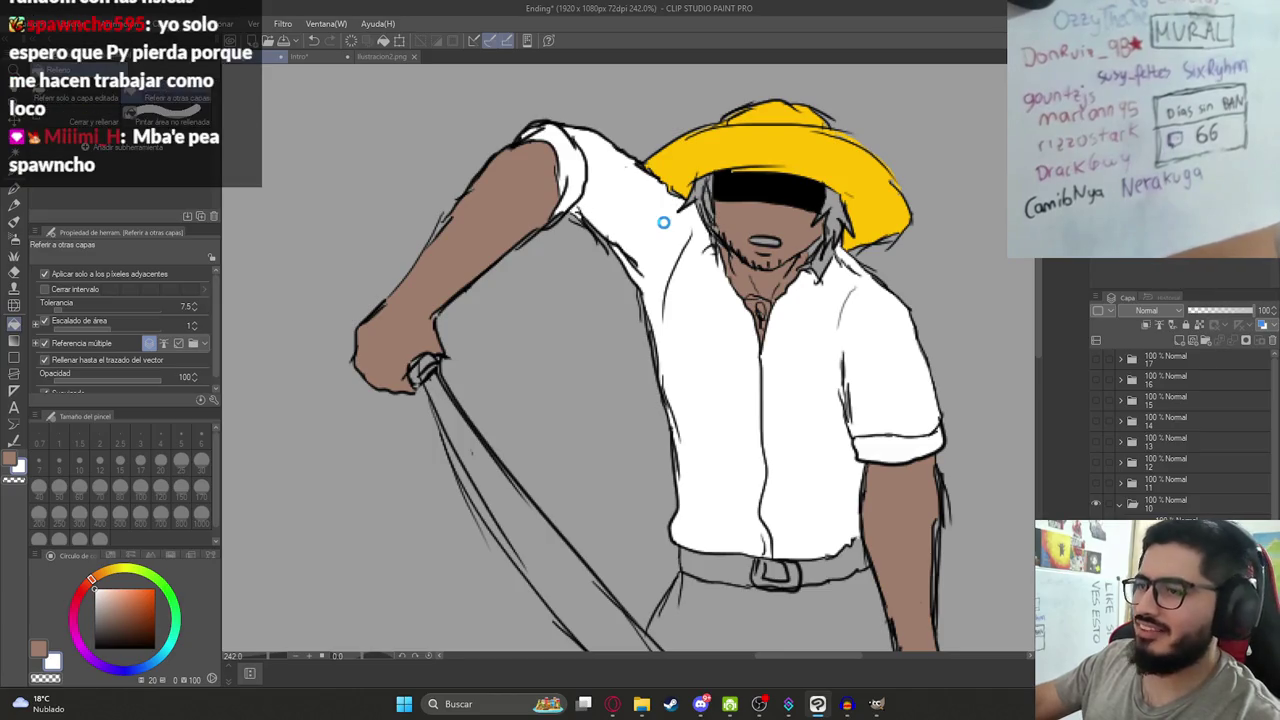
scroll(737, 230, up, 3)
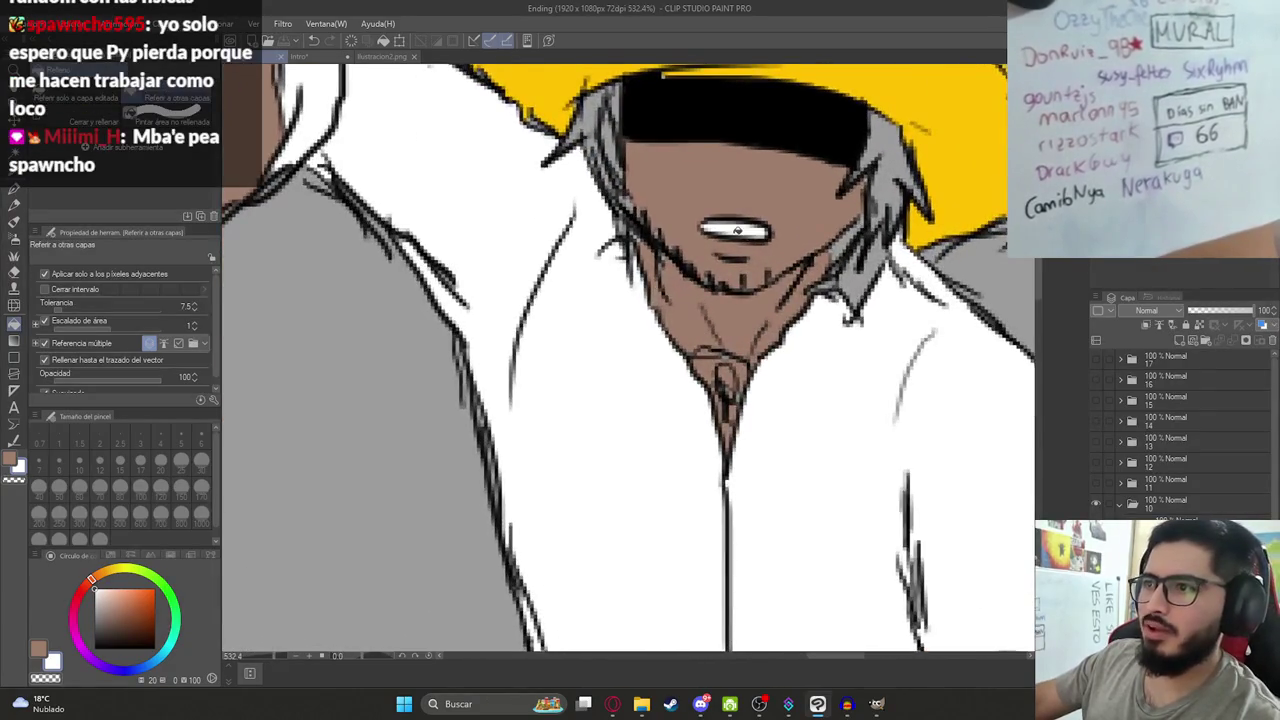
After checking the reference, paint the hair dark on both sides and white right of the chin.
click(392, 57)
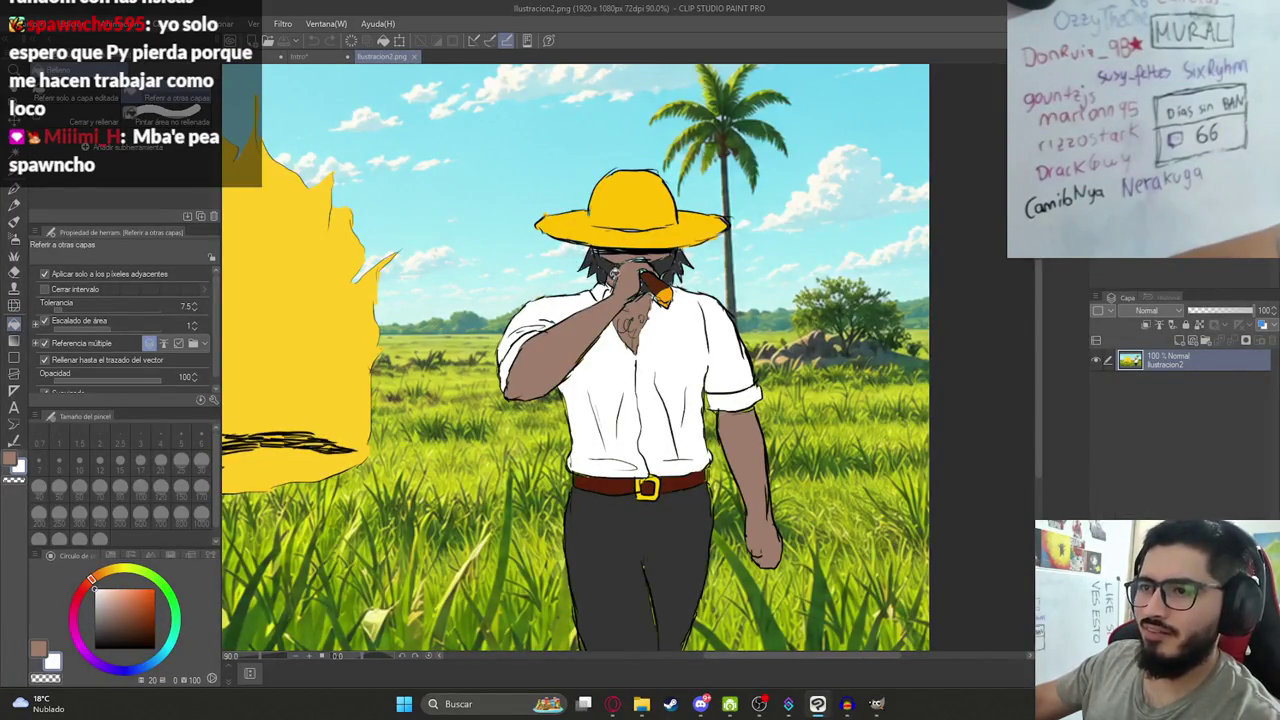
scroll(605, 290, up, 3)
scroll(605, 290, up, 1)
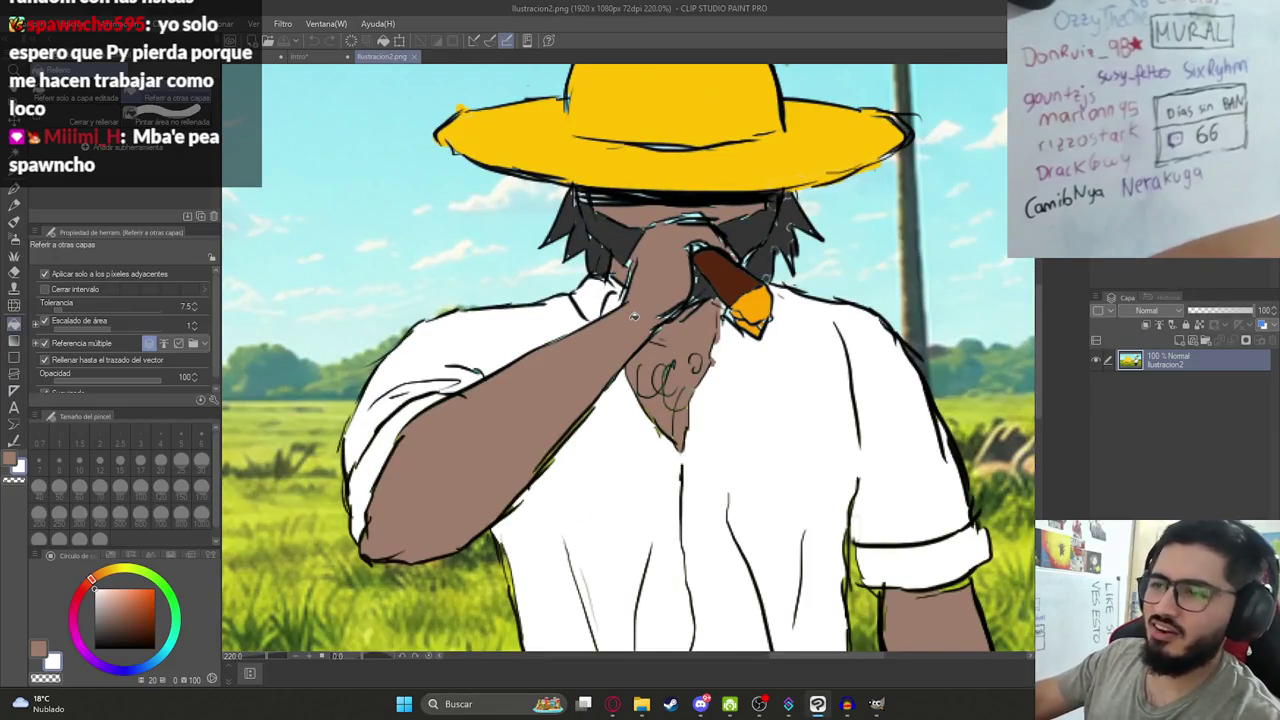
click(276, 57)
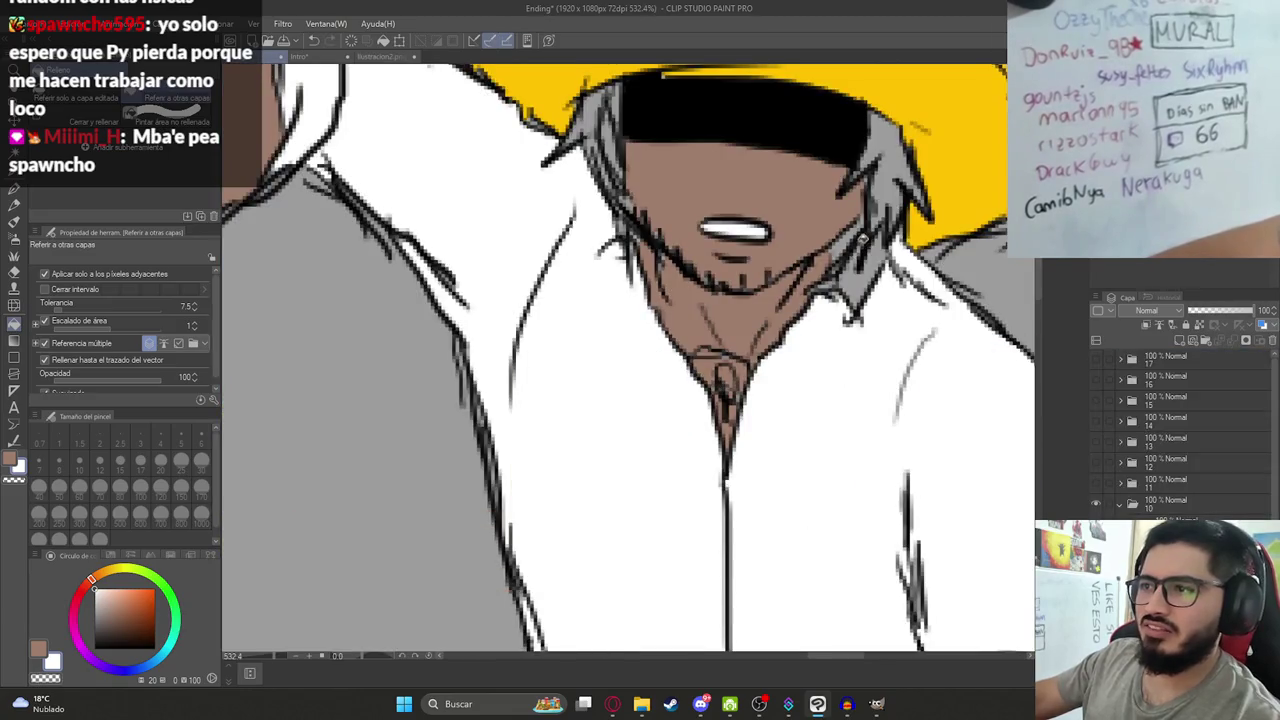
click(384, 57)
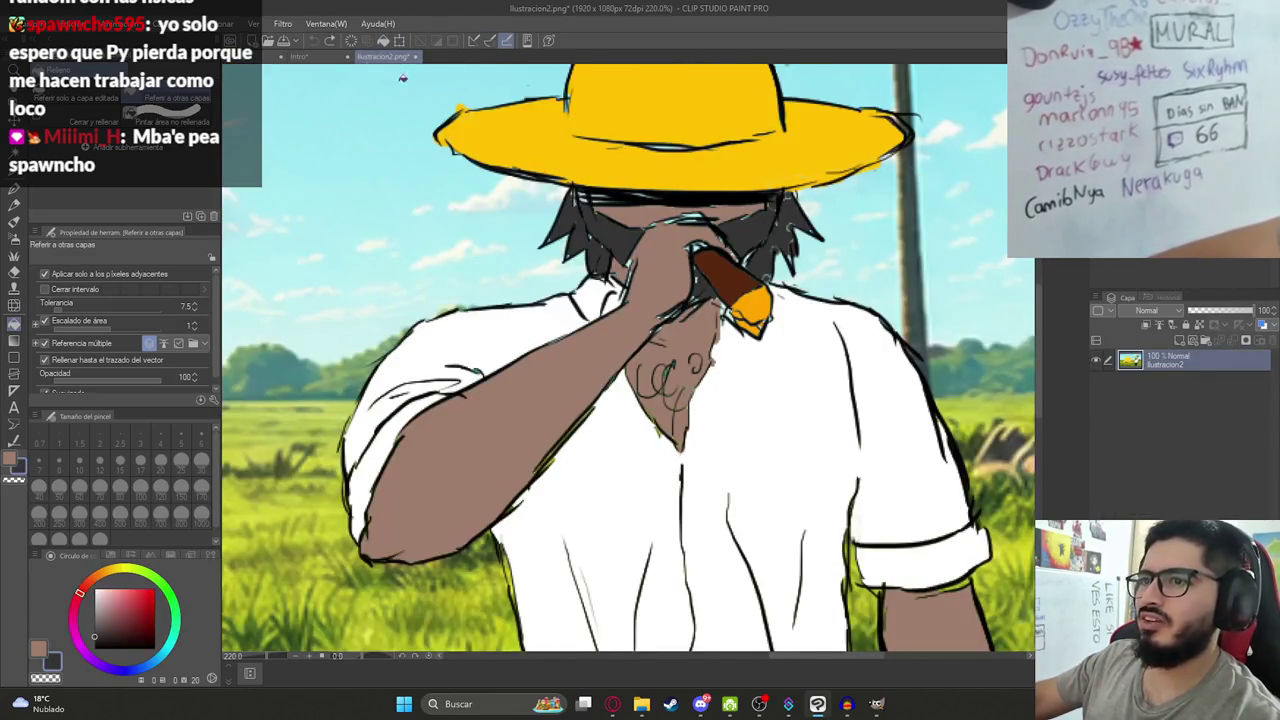
click(278, 57)
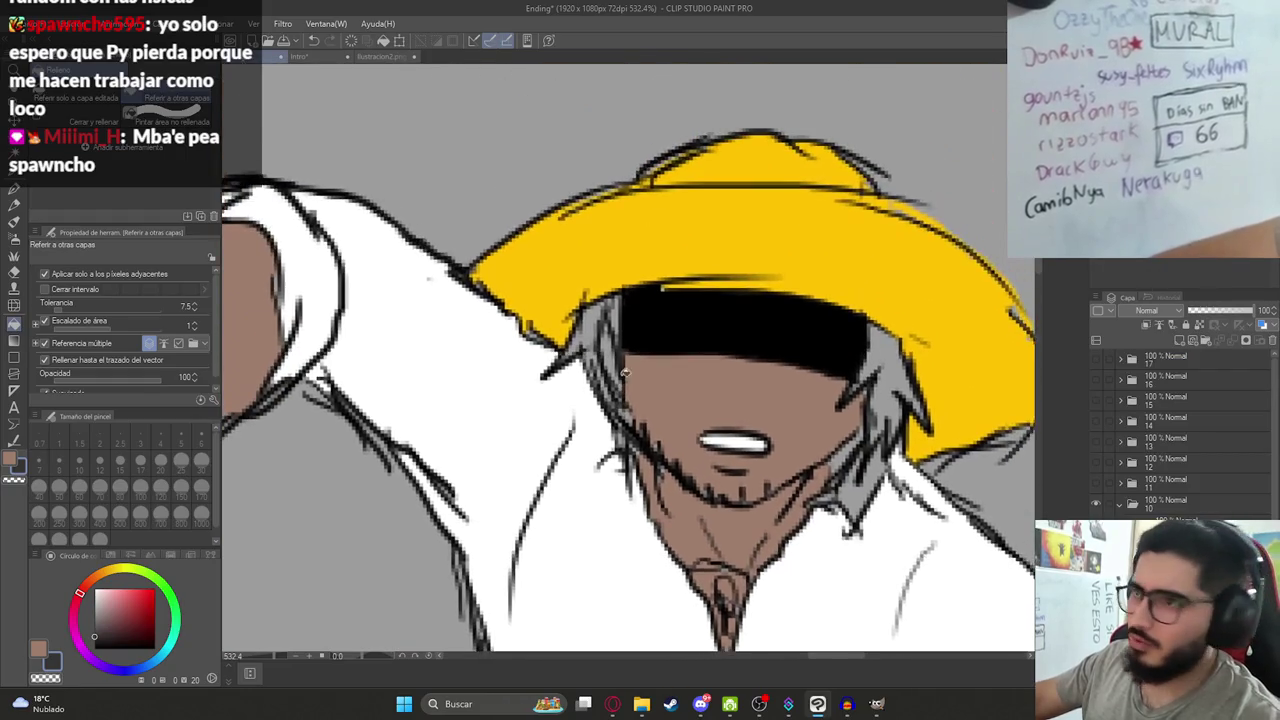
scroll(597, 338, up, 1)
mouse_move(597, 338)
mouse_down()
mouse_move(605, 395)
mouse_move(620, 402)
mouse_move(610, 305)
mouse_up()
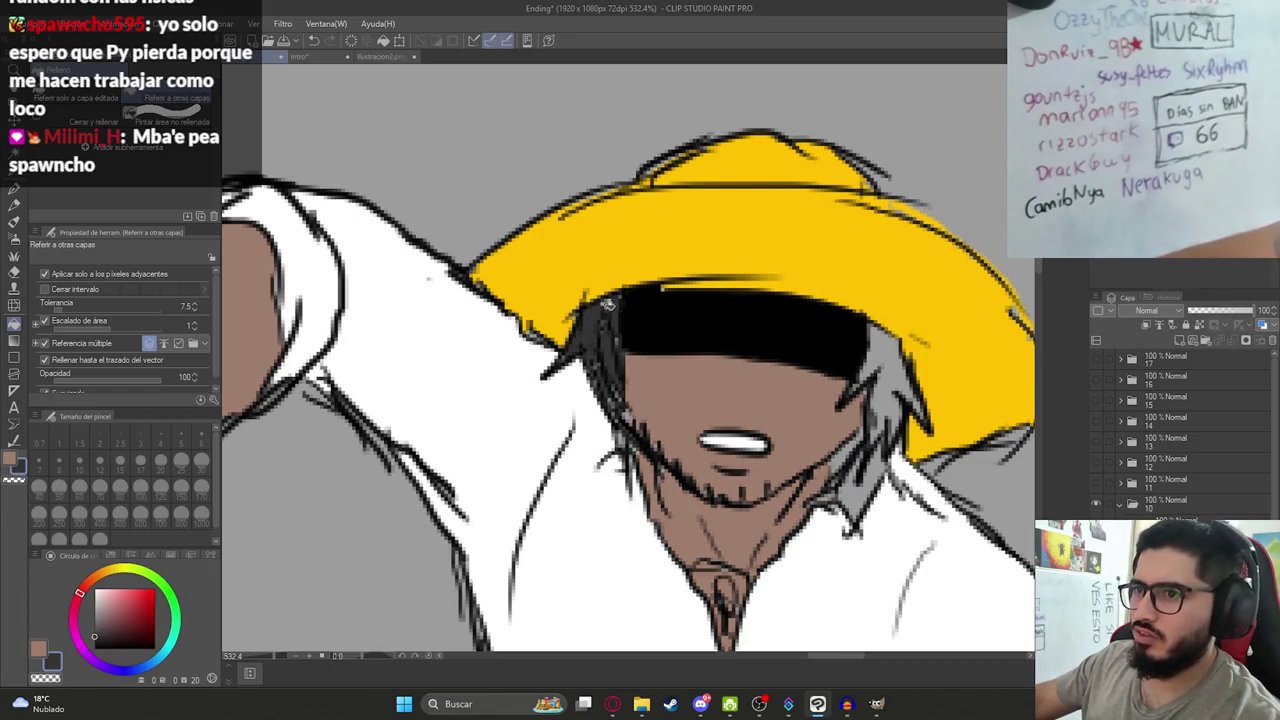
drag(868, 358, 918, 396)
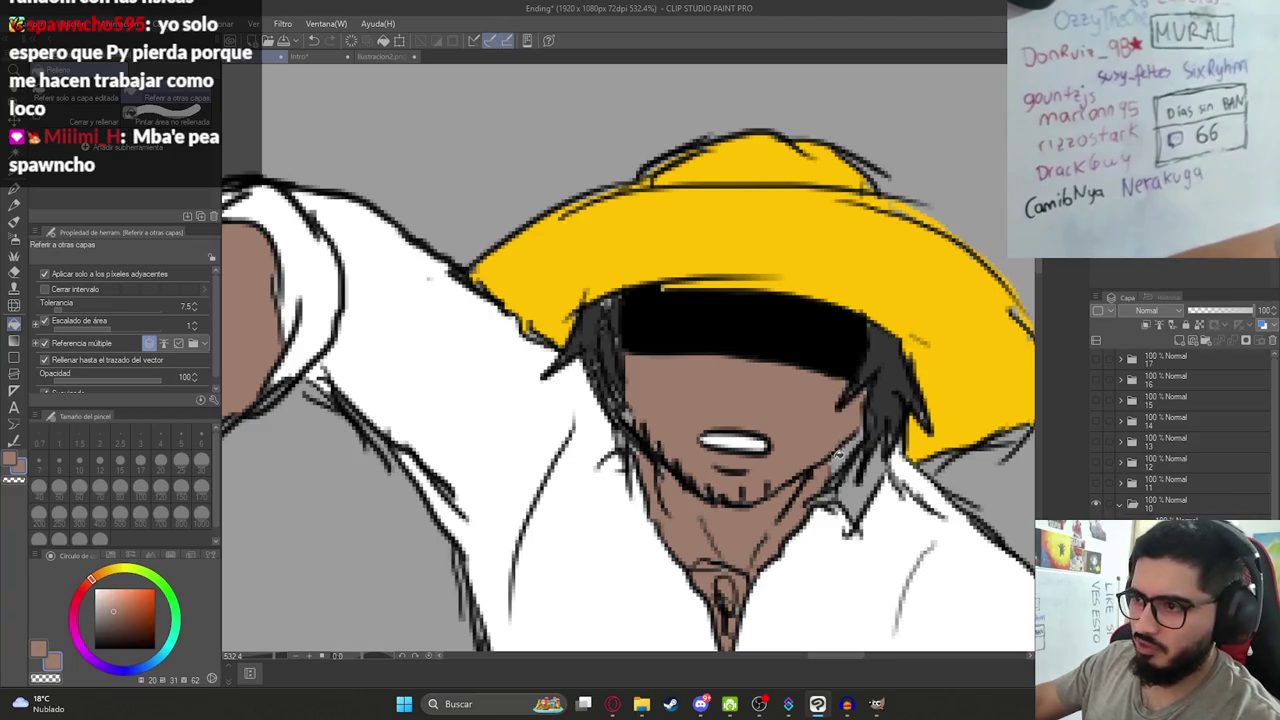
key(x)
drag(845, 470, 880, 505)
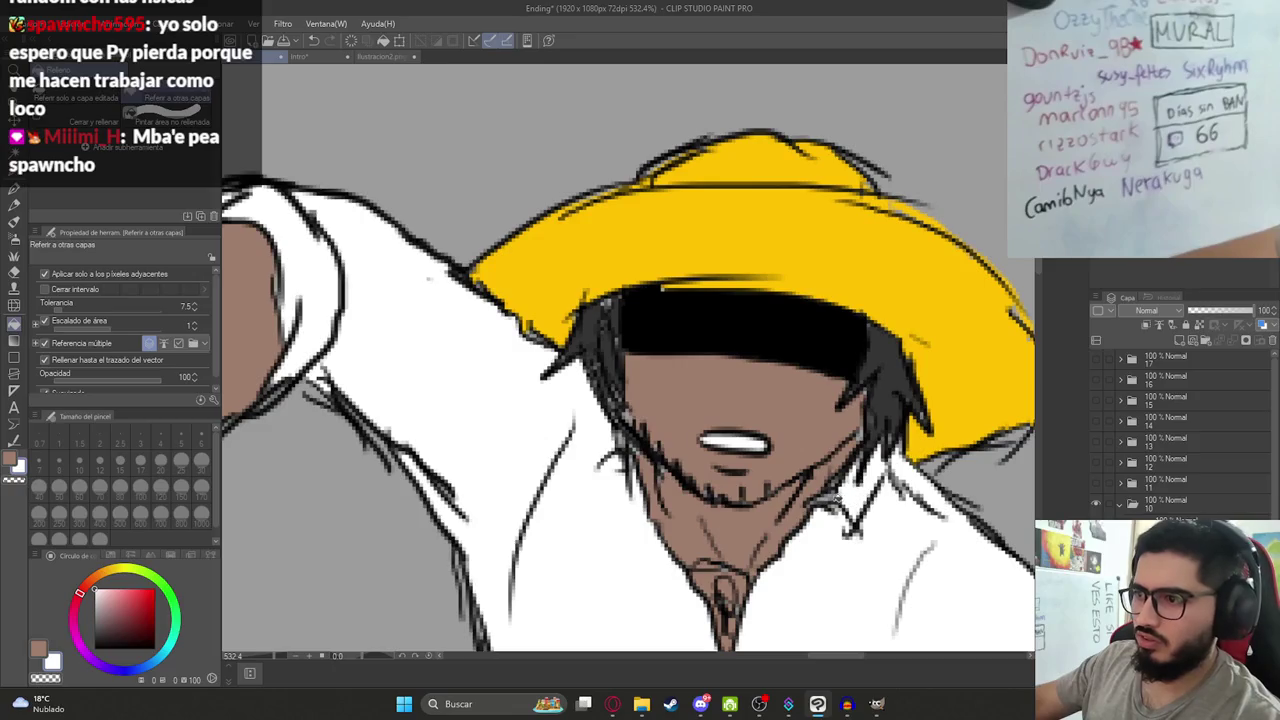
Look over the field-scene reference illustration again, then go back to the Ending drawing.
scroll(866, 496, down, 4)
scroll(866, 496, down, 2)
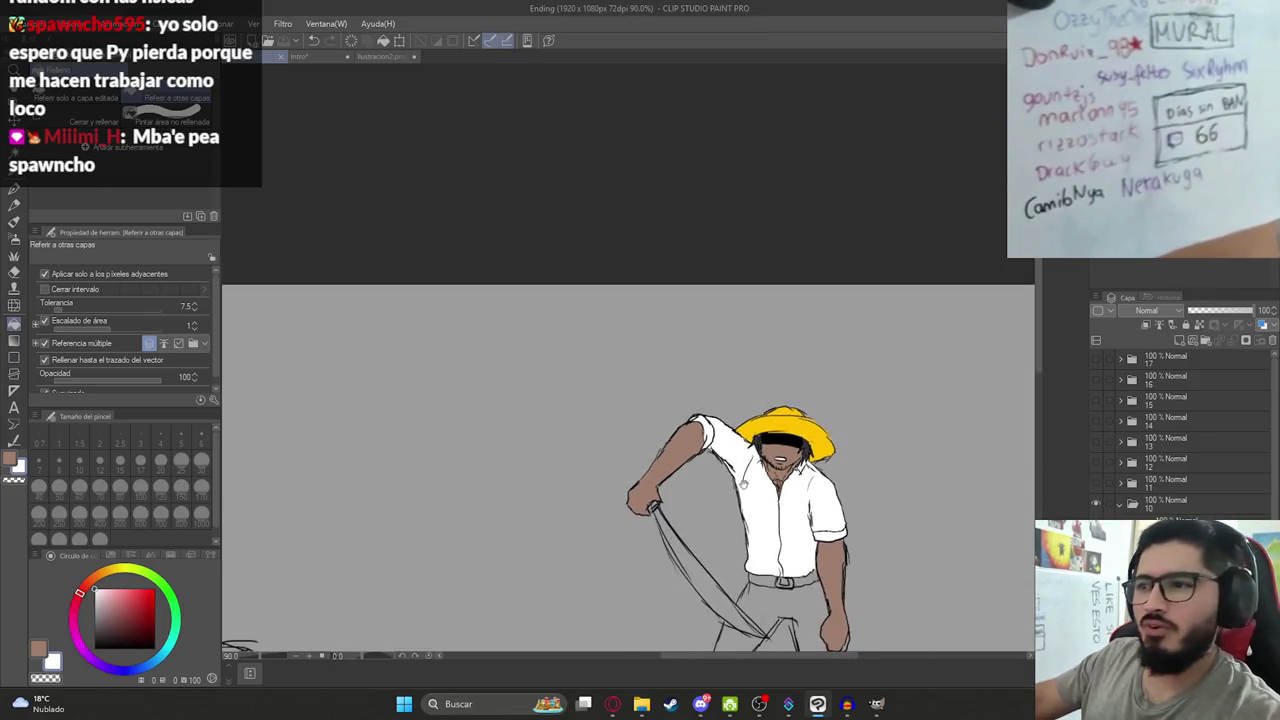
scroll(426, 93, up, 4)
click(383, 56)
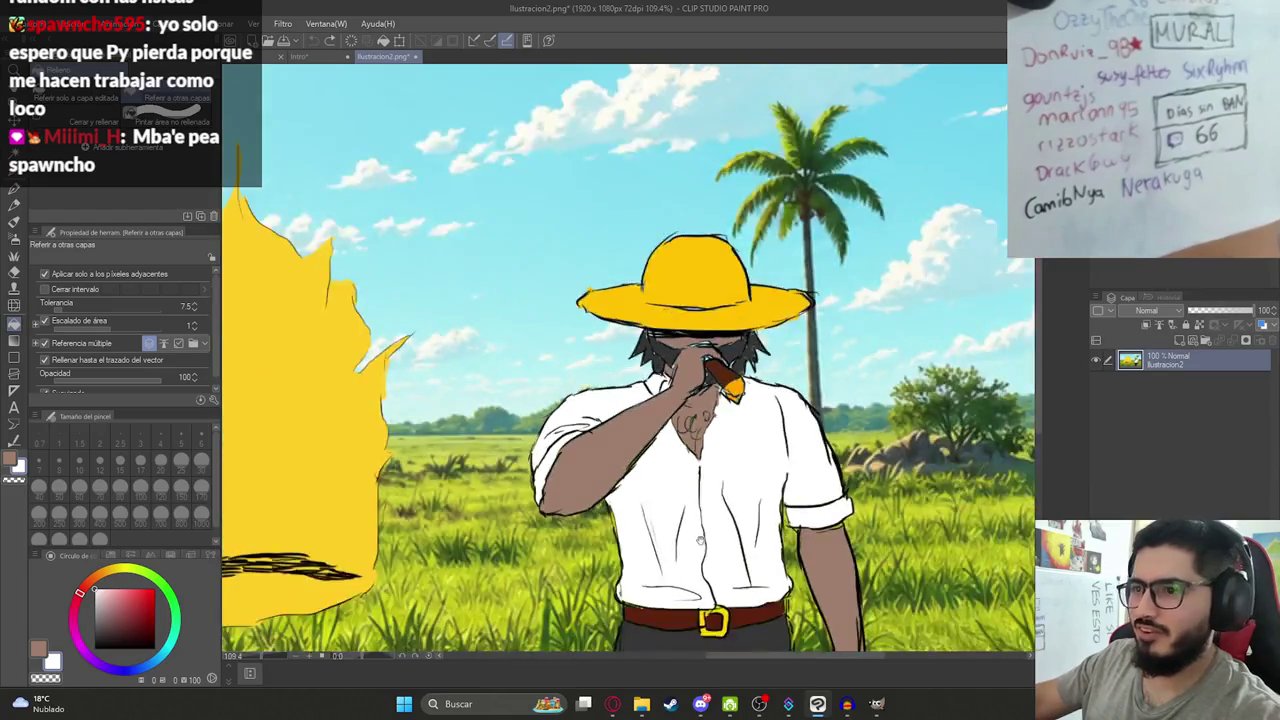
drag(700, 540, 575, 340)
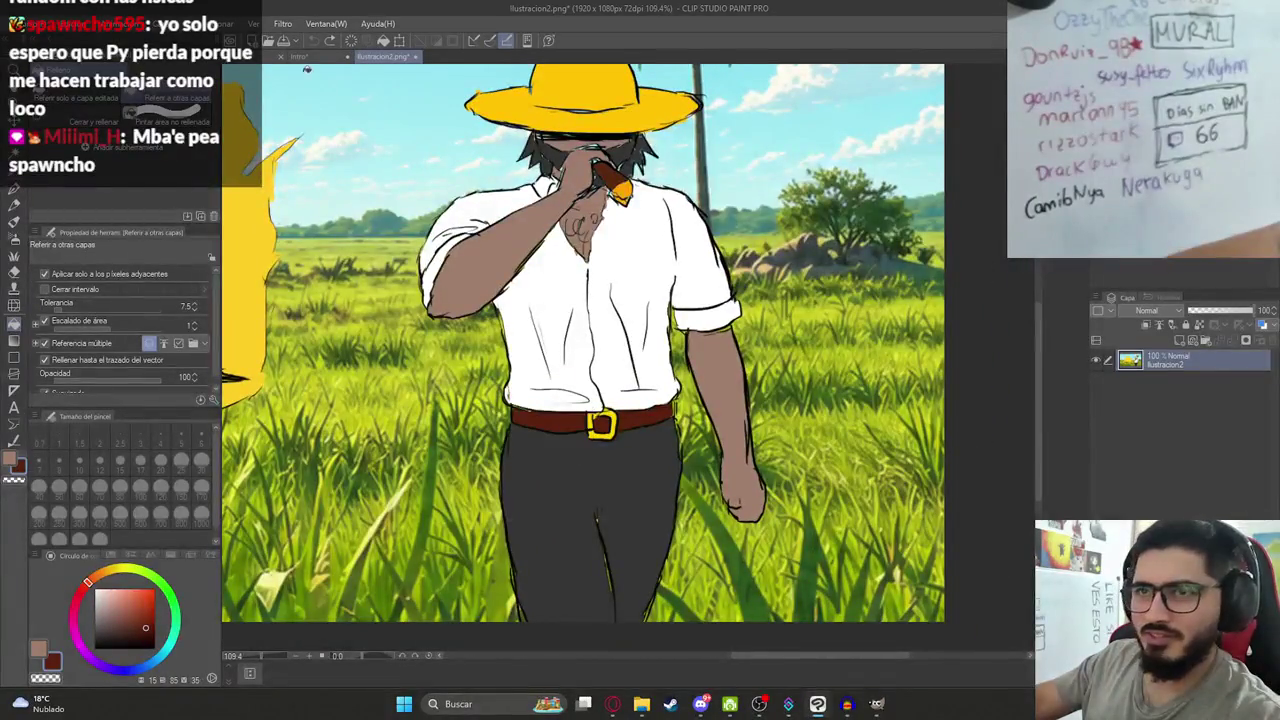
click(290, 56)
Fill both belt parts brown and the buckle with yellow sampled from the reference.
scroll(587, 442, up, 3)
click(695, 435)
click(904, 453)
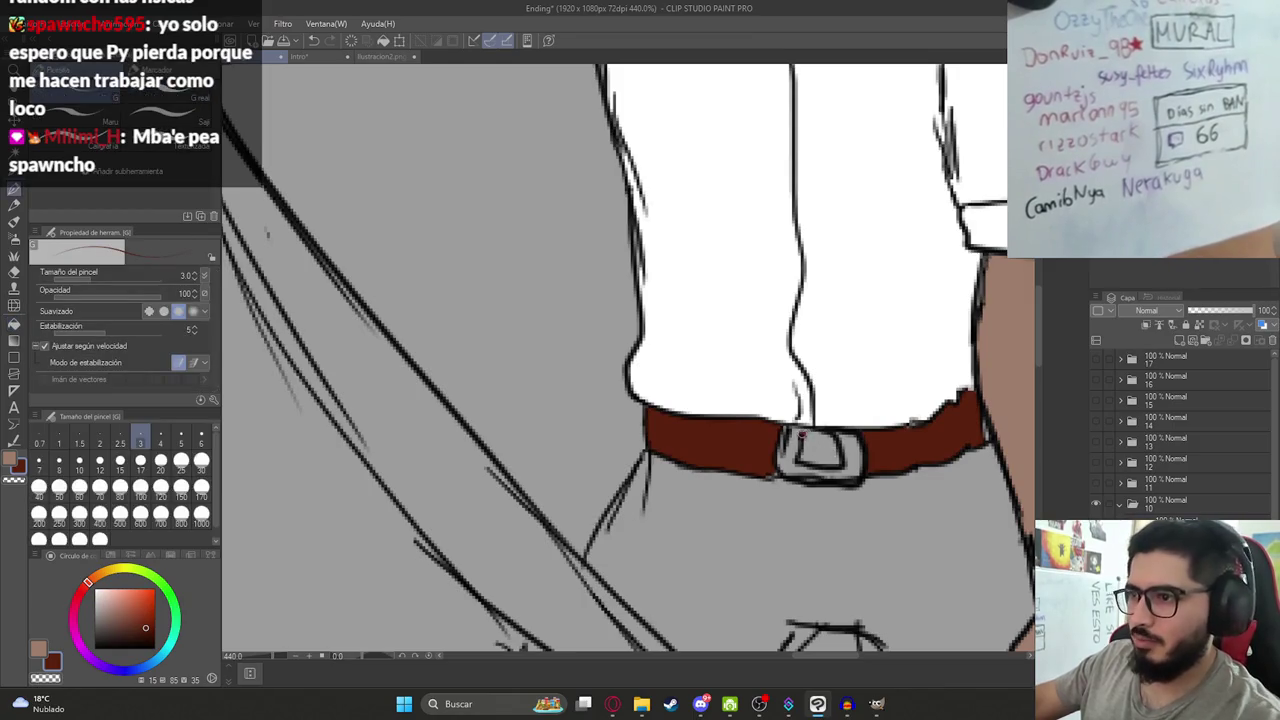
key(g)
key(g)
click(390, 56)
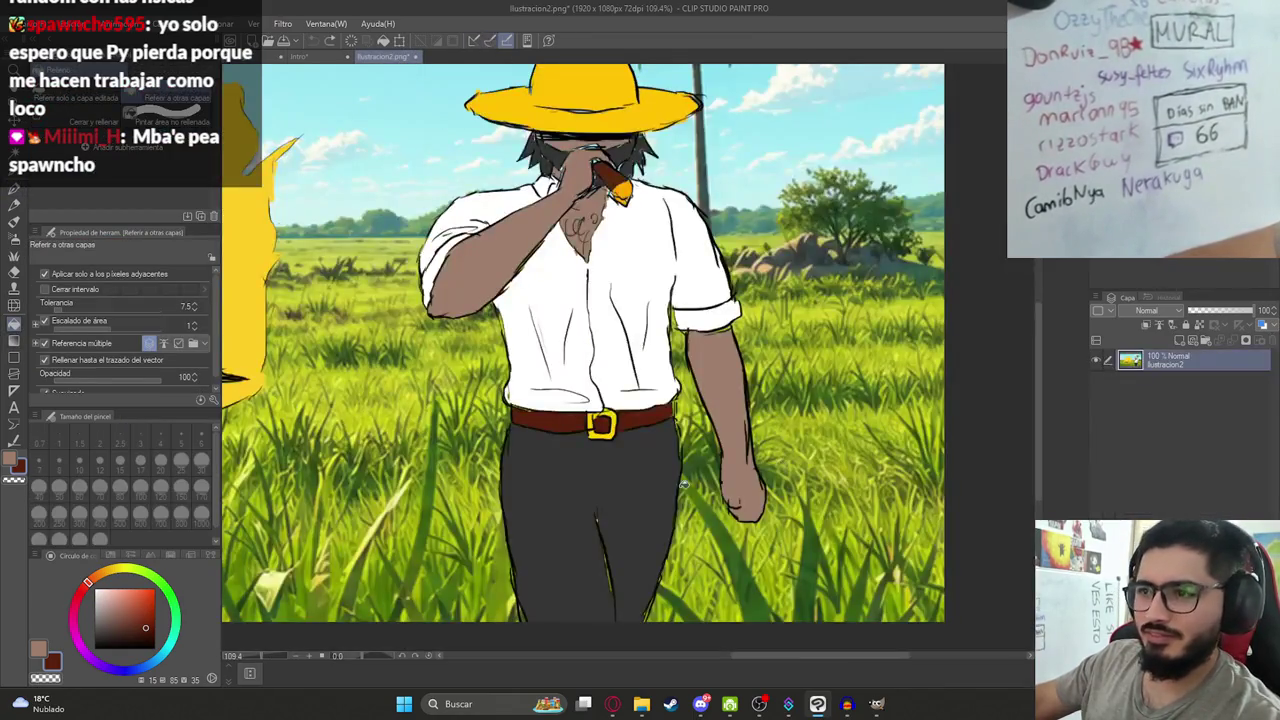
alt+click(605, 437)
click(285, 56)
click(790, 458)
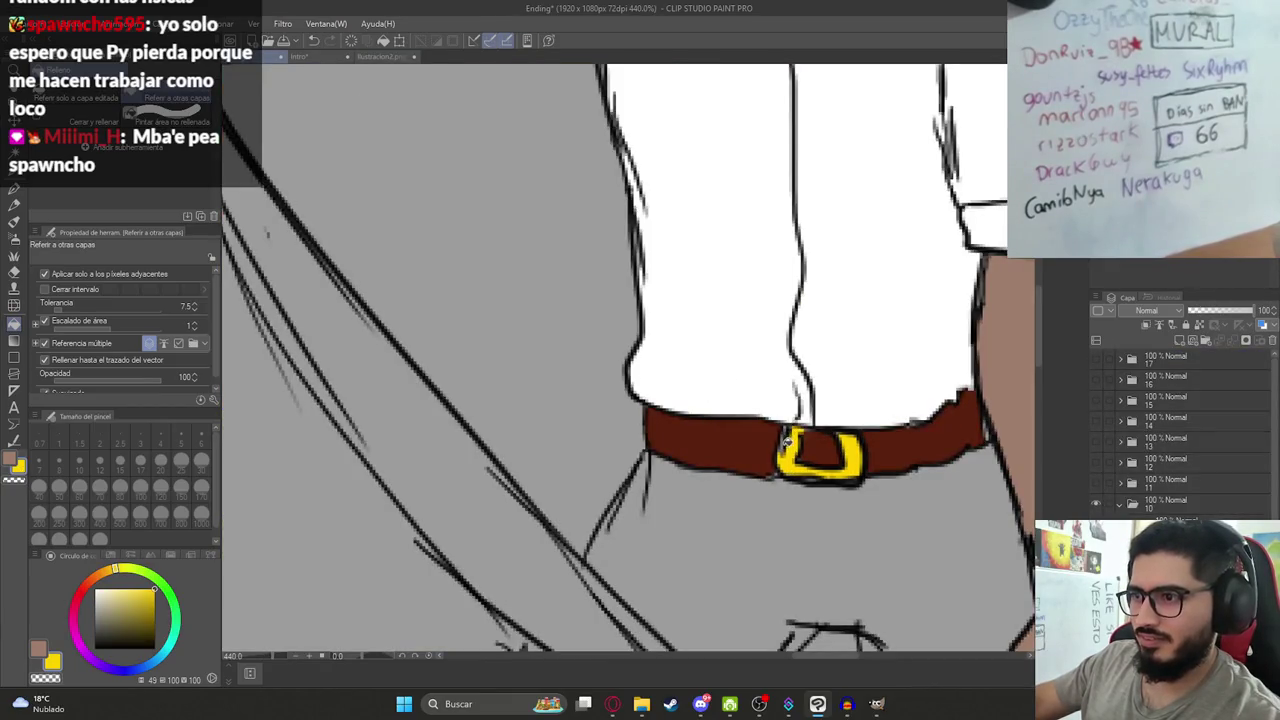
Sample the belt's red-brown and the shirt's white colours, checking the reference illustration.
key(p)
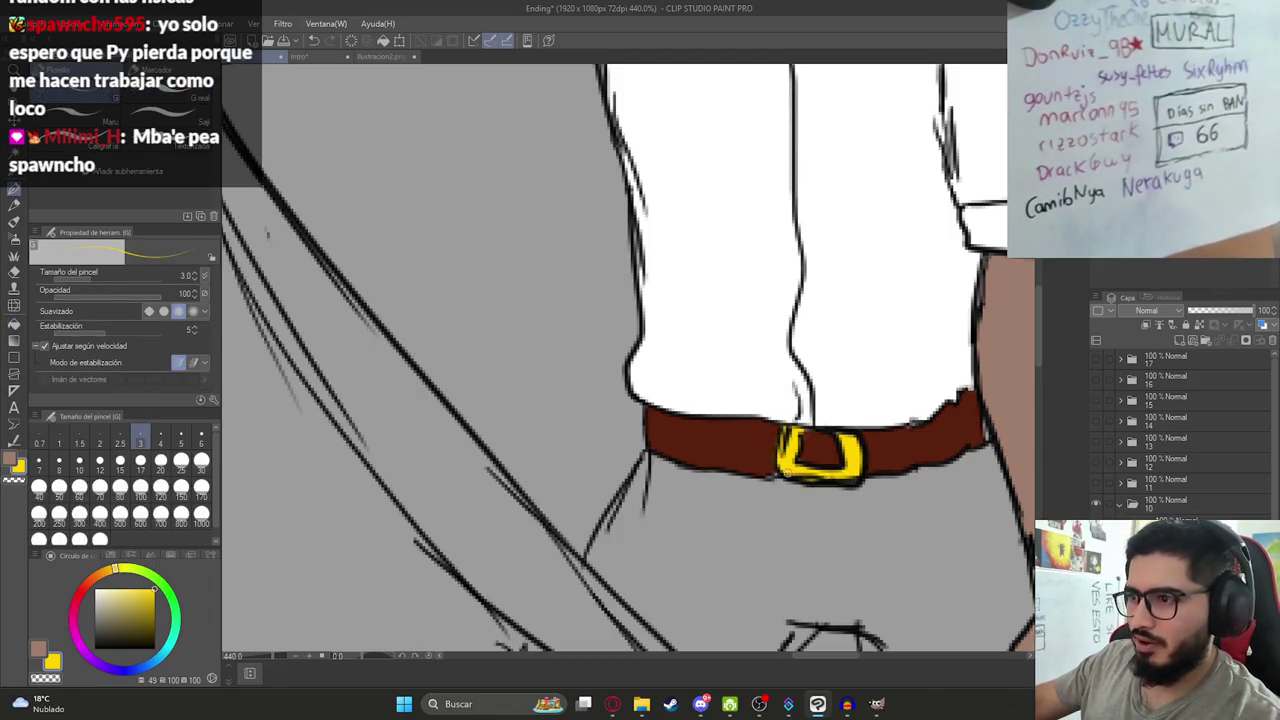
alt+click(768, 468)
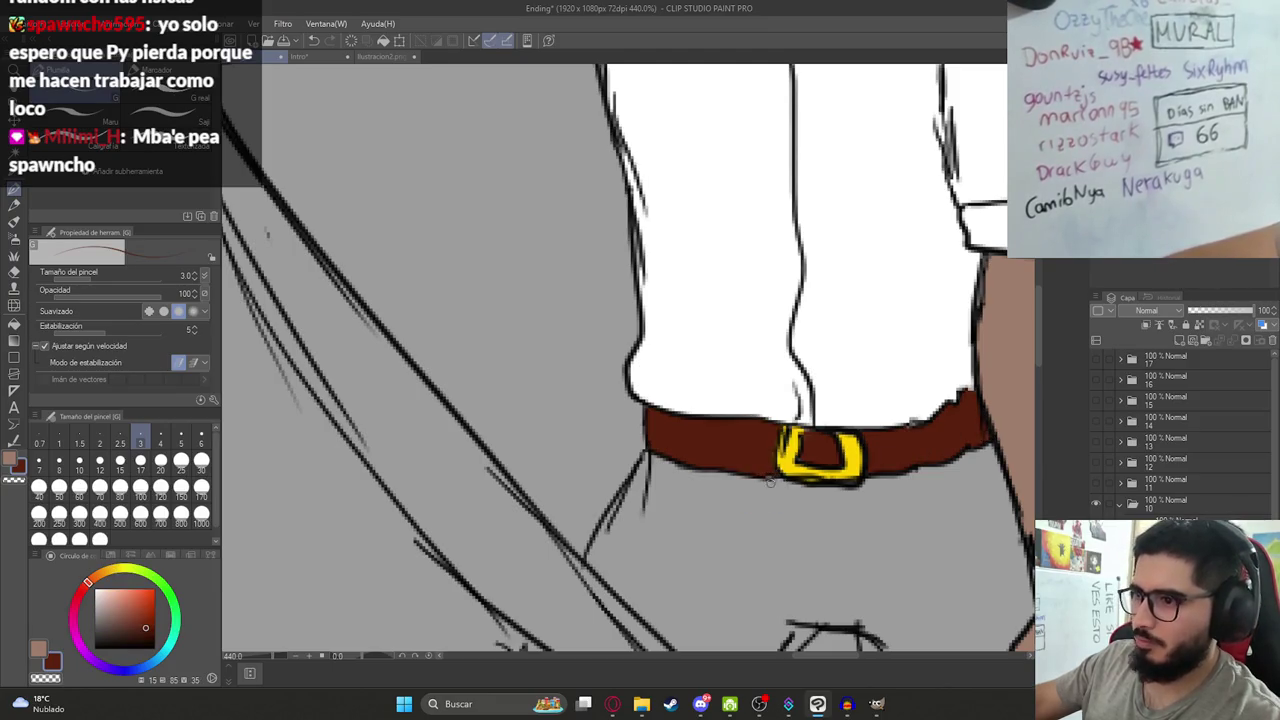
scroll(800, 460, down, 5)
scroll(826, 449, up, 3)
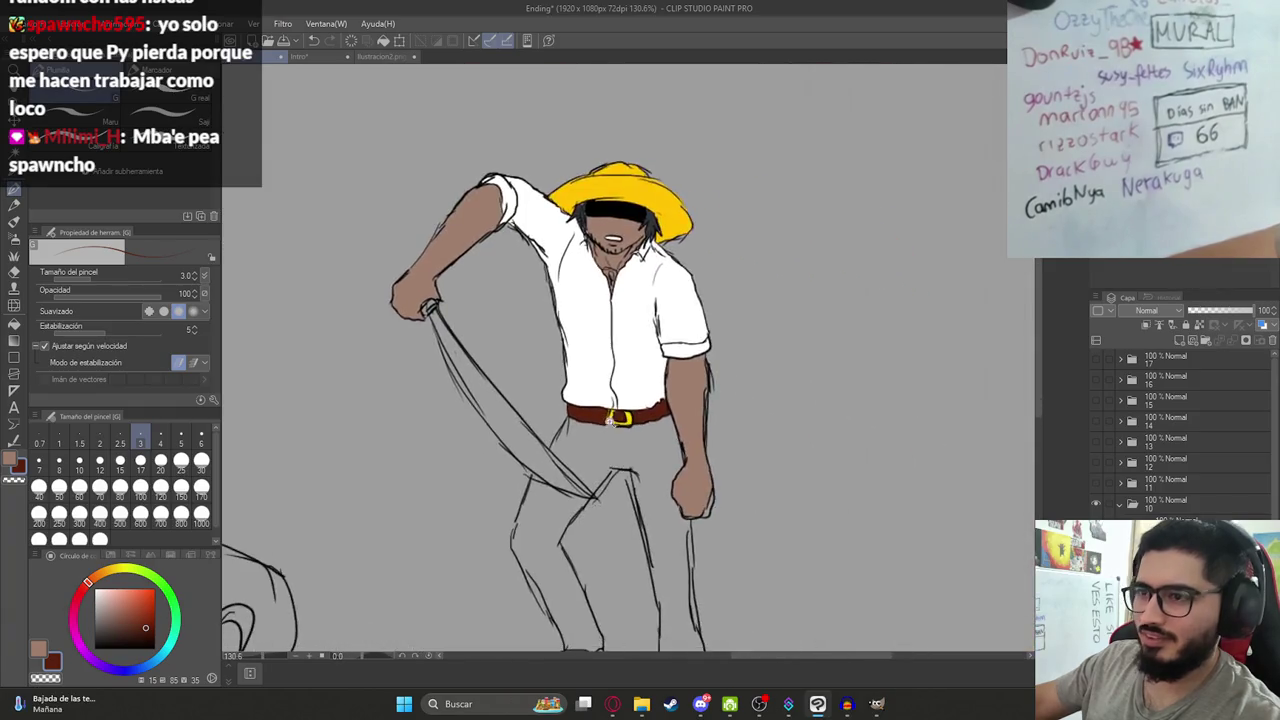
scroll(826, 449, up, 2)
alt+click(519, 326)
click(367, 55)
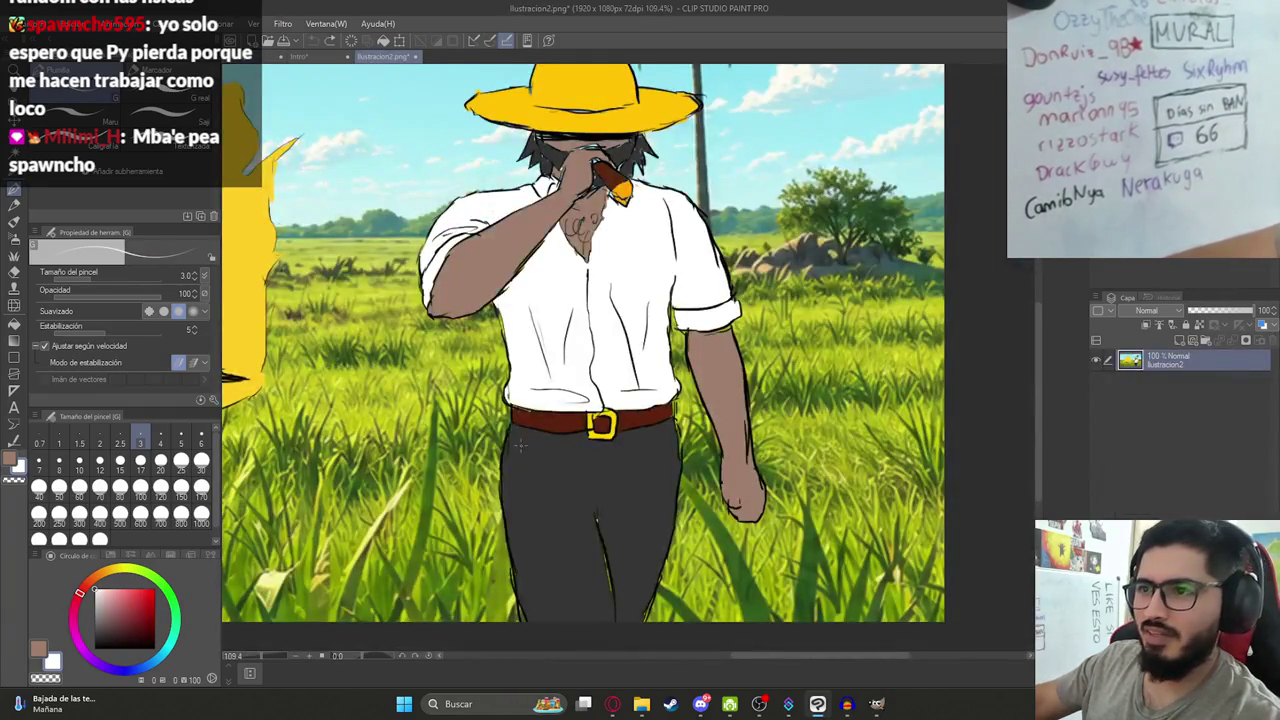
click(265, 56)
Fill the trousers dark grey, undoing the accidental dark background fills.
key(g)
click(528, 474)
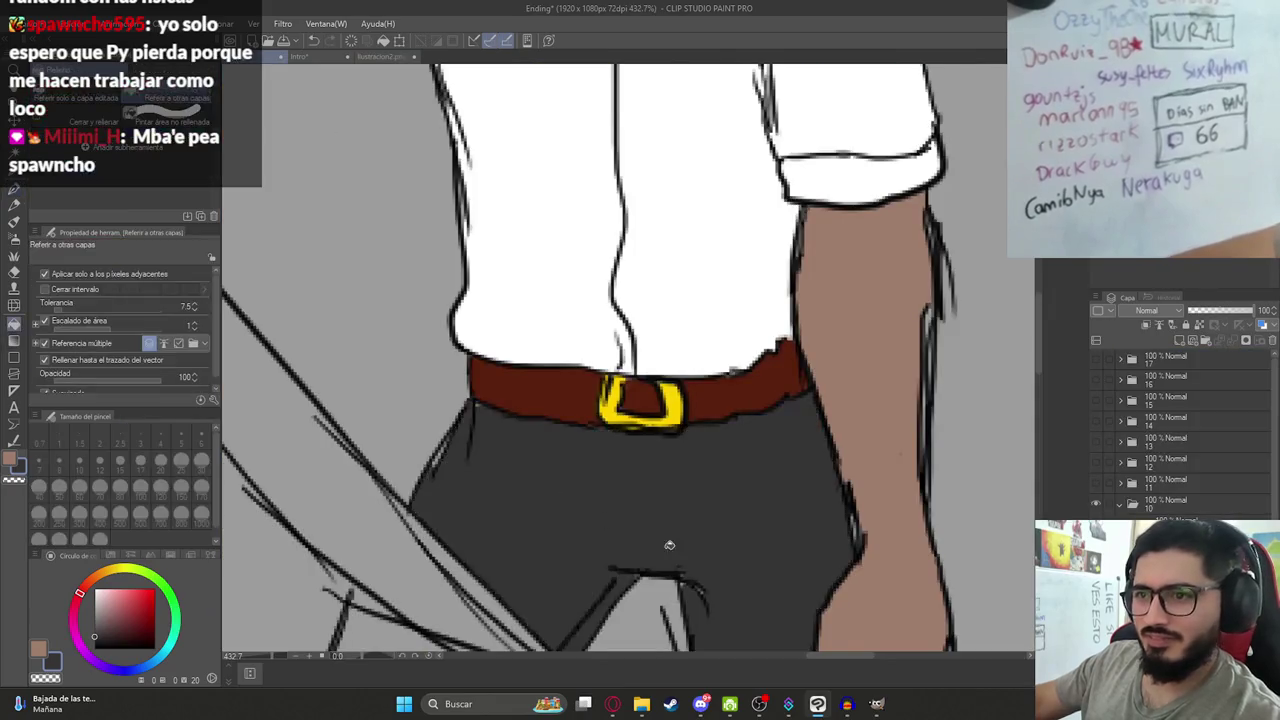
scroll(528, 474, down, 5)
scroll(518, 480, up, 3)
click(518, 480)
key(ctrl+z)
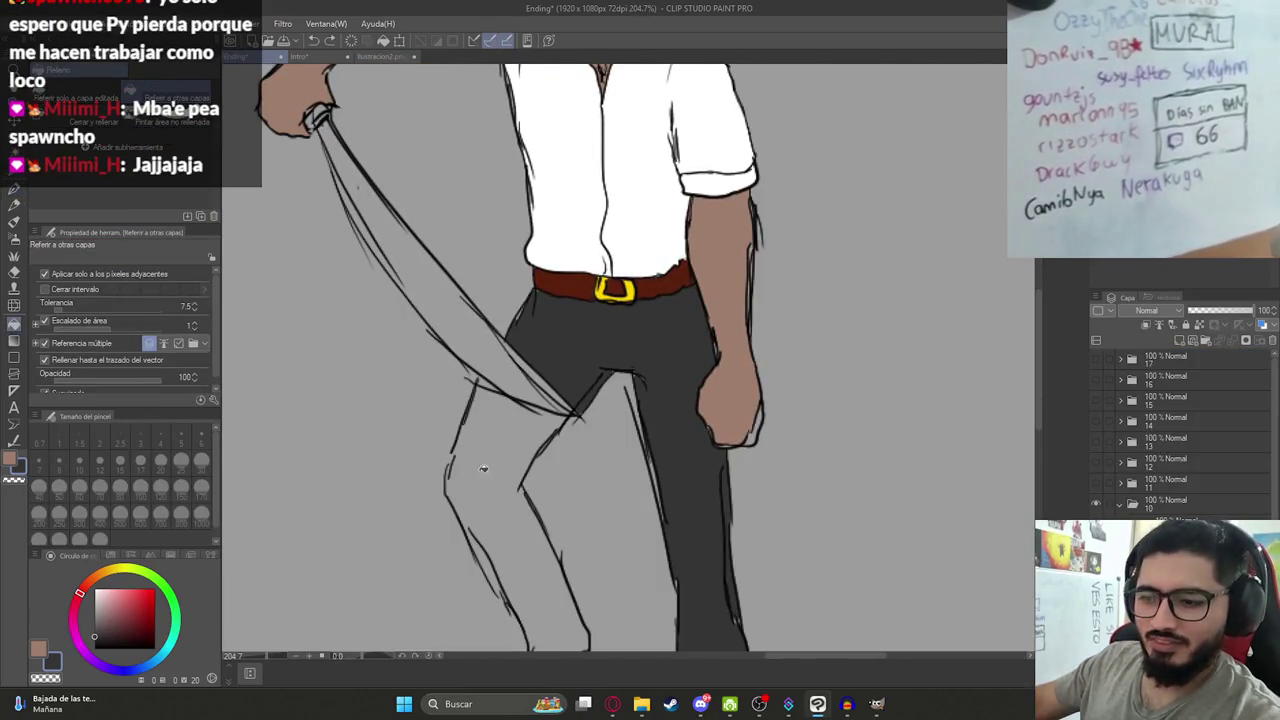
key(p)
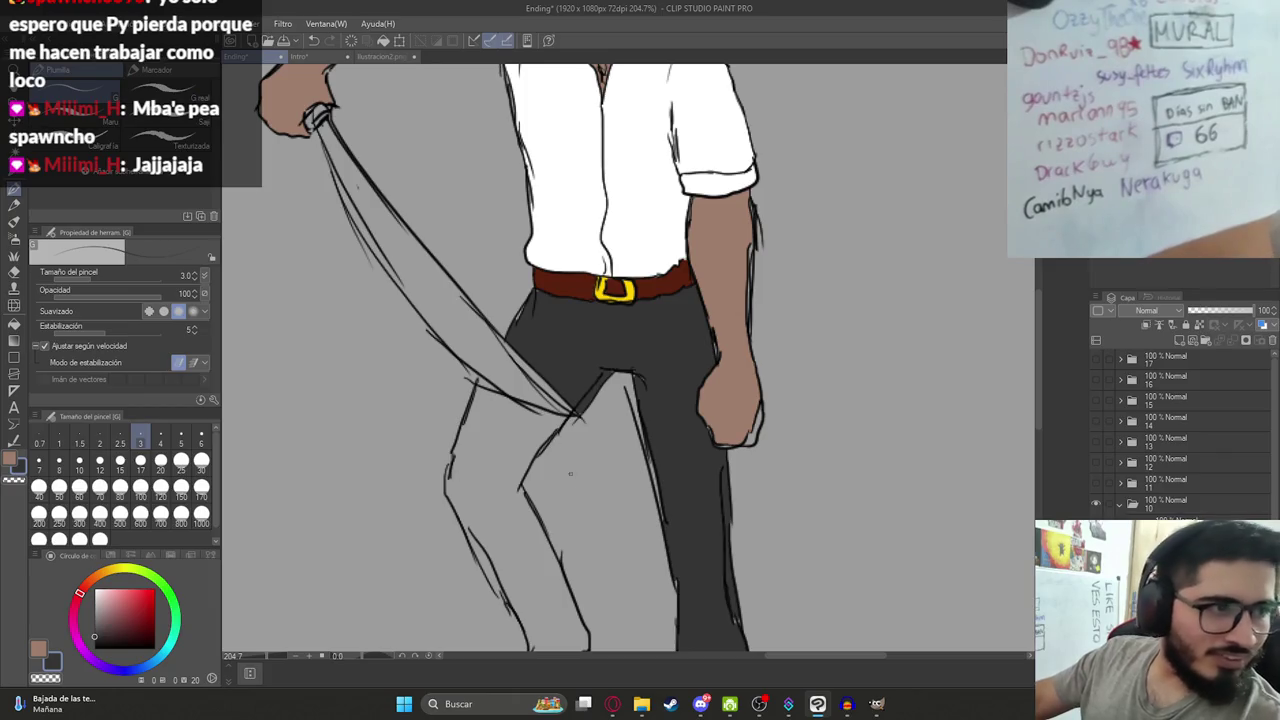
key(g)
scroll(515, 407, down, 3)
click(515, 407)
key(ctrl+z)
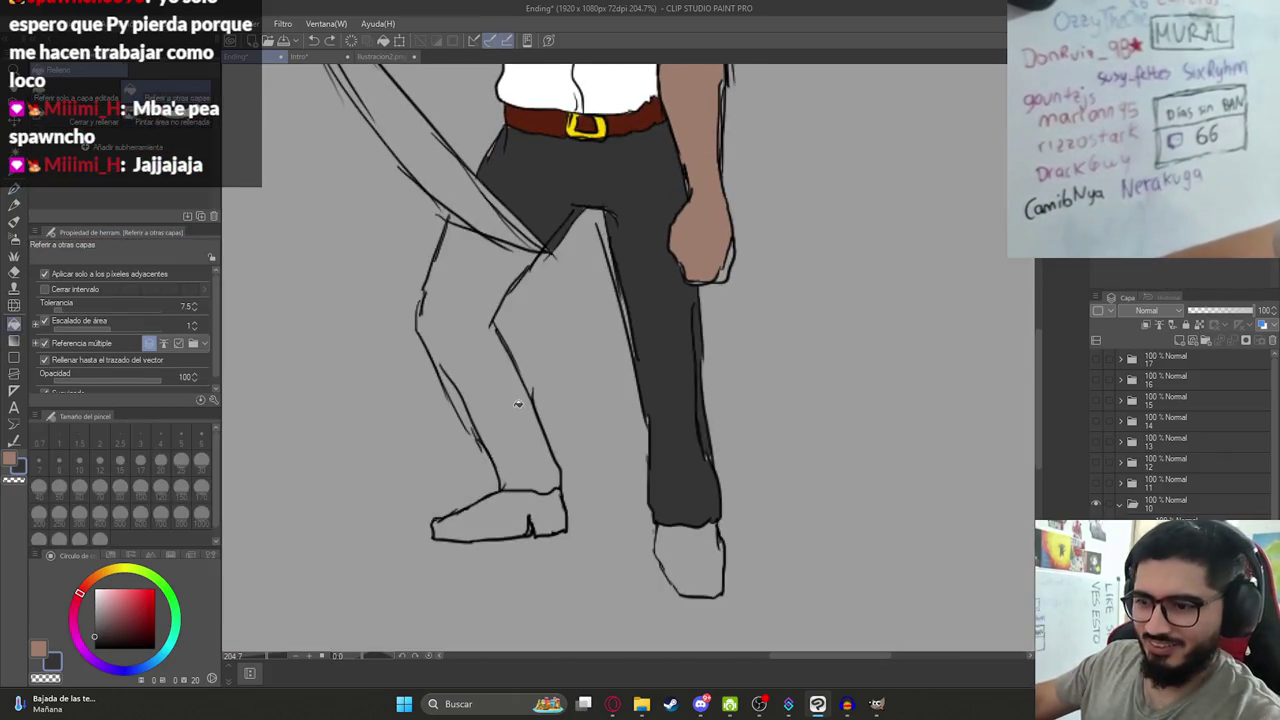
key(p)
Fill the left trouser leg dark grey and draw a crease line down the right leg.
key(g)
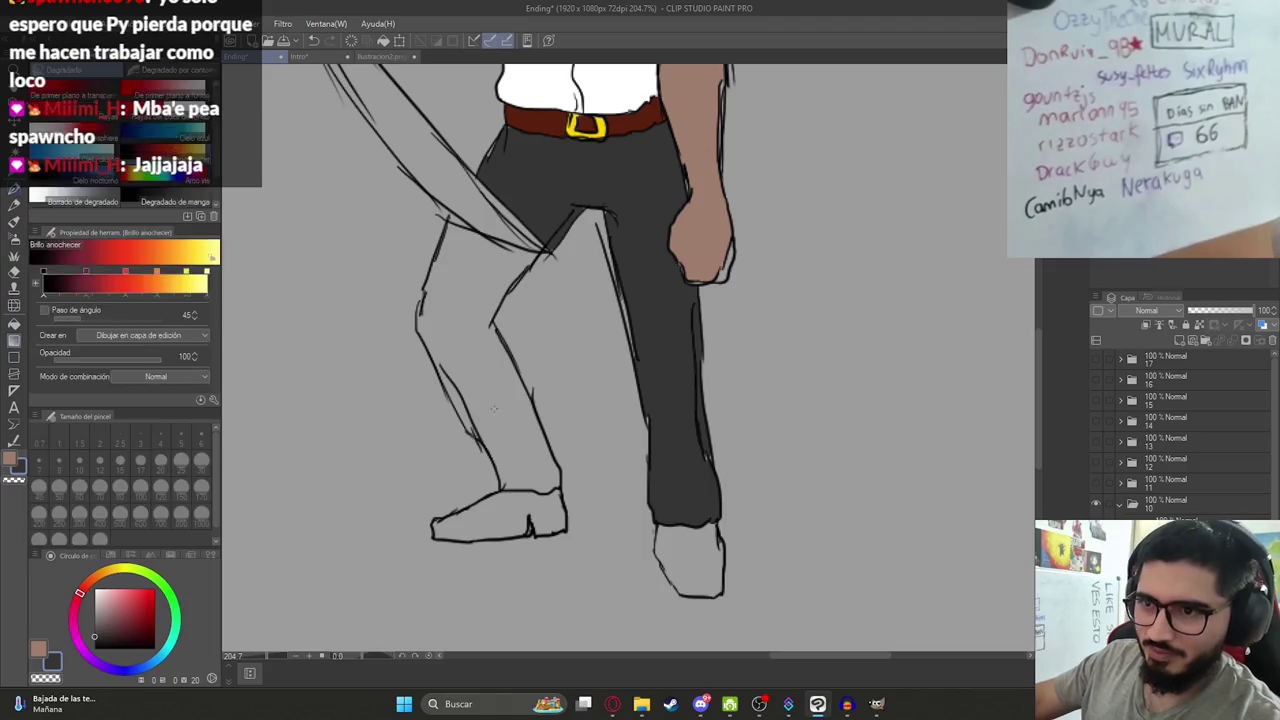
click(495, 392)
key(p)
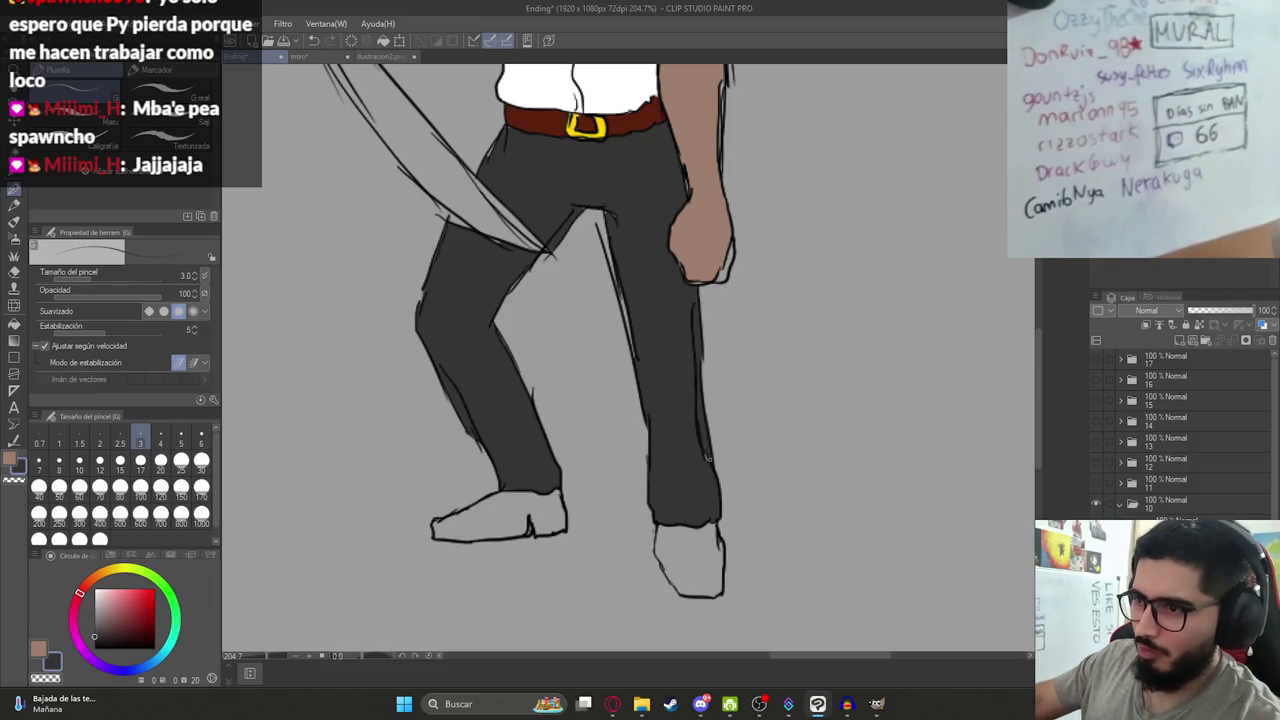
drag(612, 264, 637, 362)
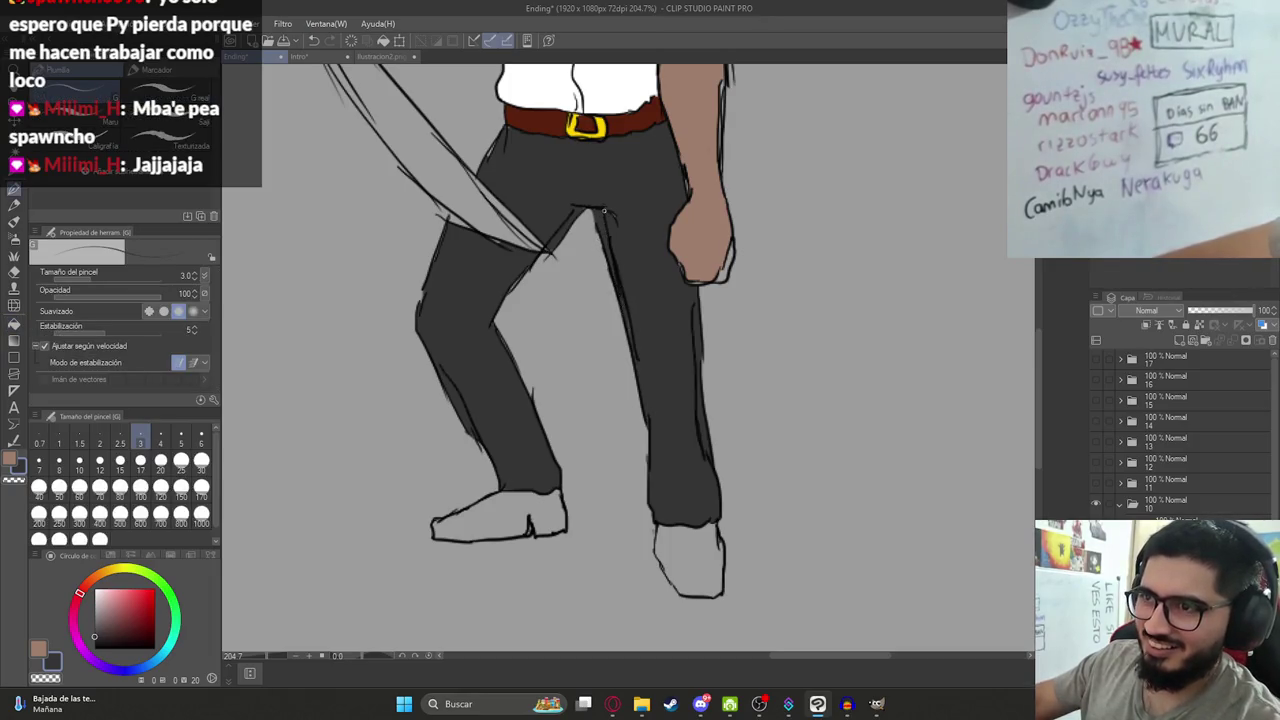
scroll(616, 222, up, 3)
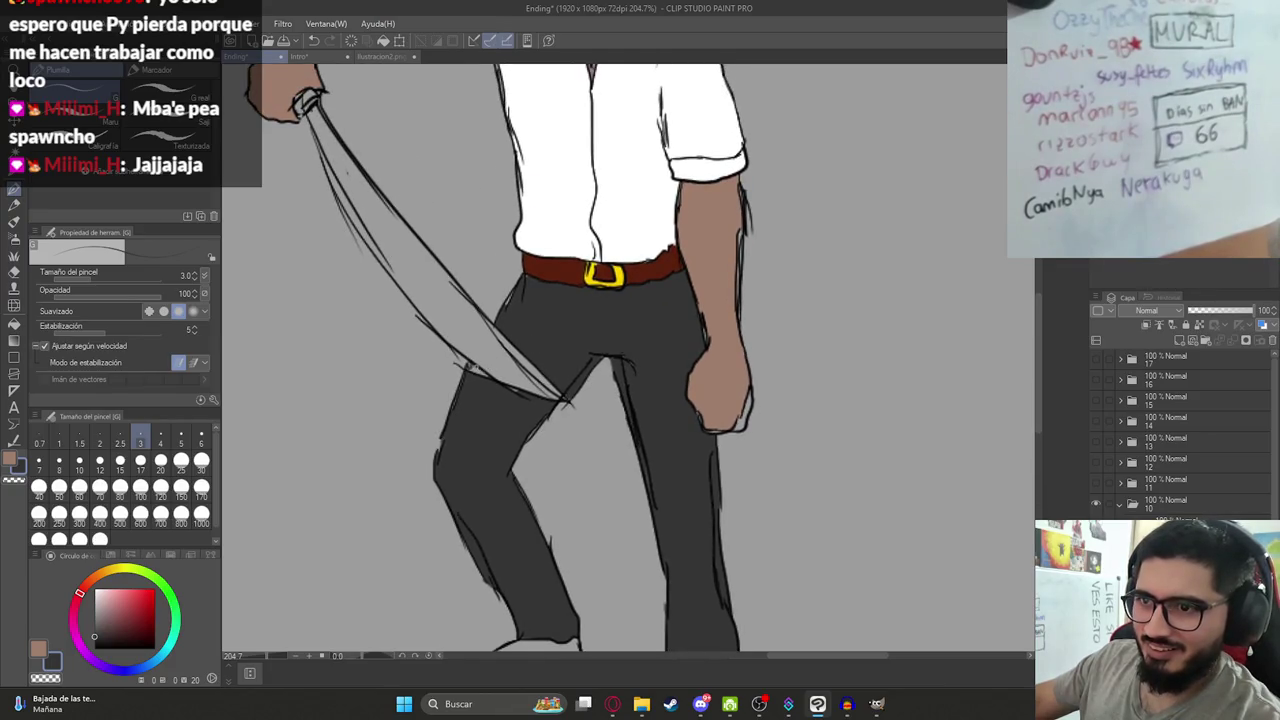
Pick black and fill both shoes.
alt+click(471, 369)
scroll(535, 347, down, 6)
key(g)
click(535, 347)
click(690, 400)
scroll(690, 400, down, 5)
scroll(700, 388, up, 2)
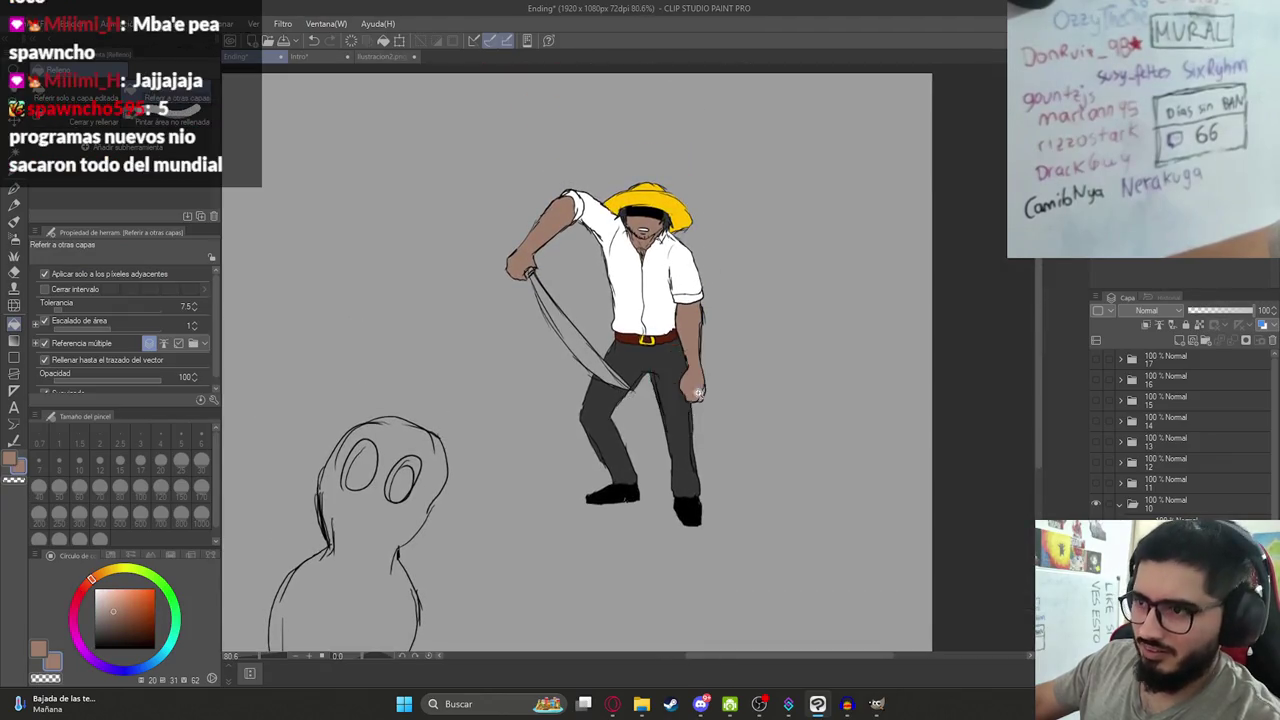
scroll(700, 390, up, 4)
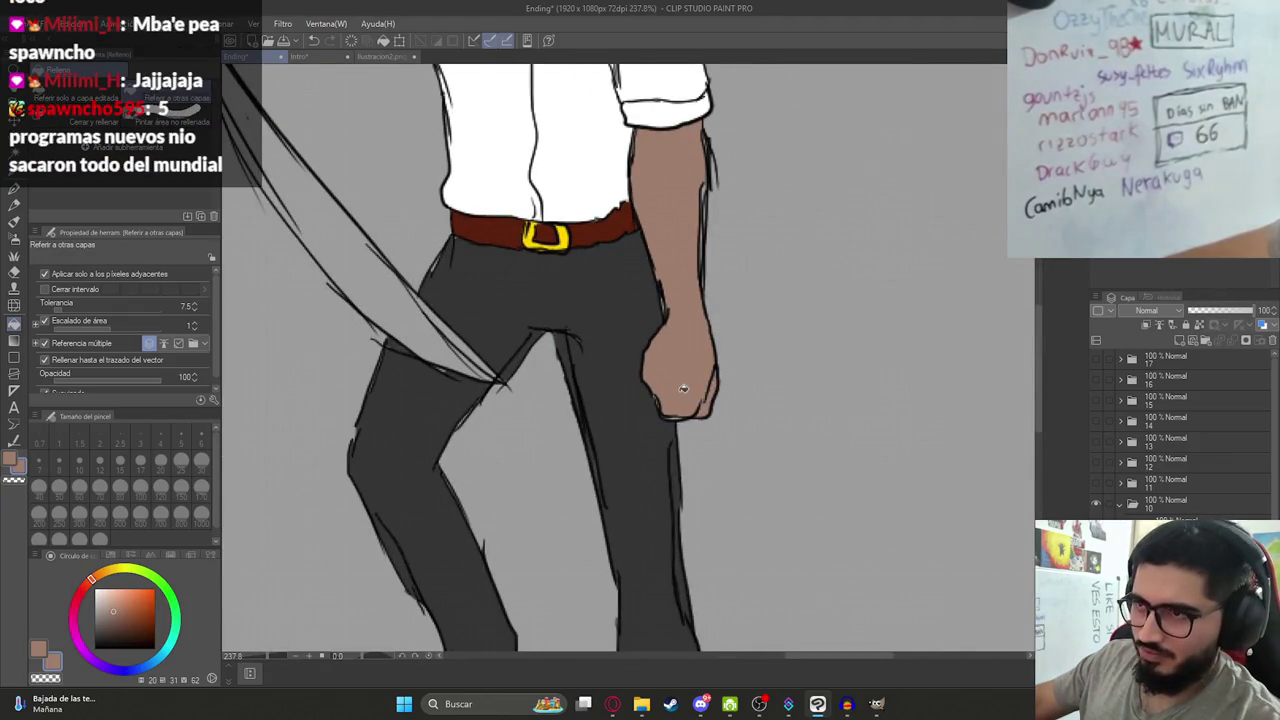
scroll(683, 388, down, 4)
After checking the Intro drawing, fill the machete blade dark grey, undoing one darker fill.
click(313, 58)
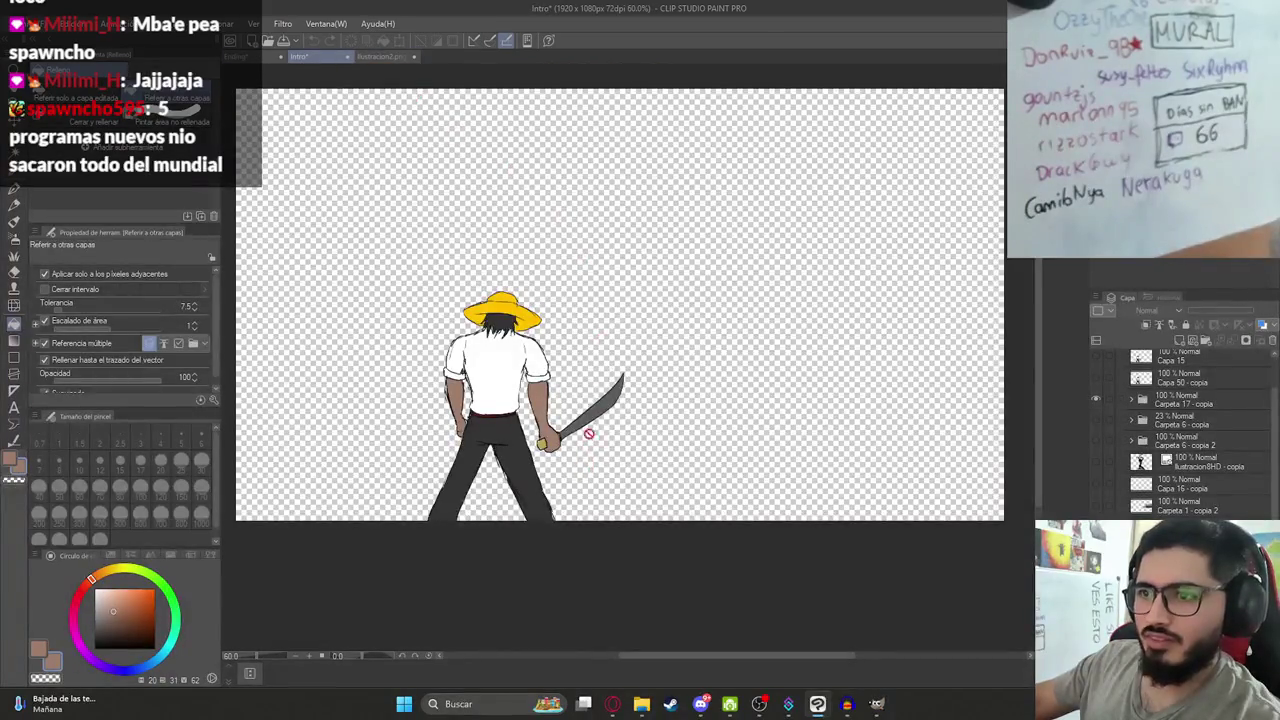
click(250, 57)
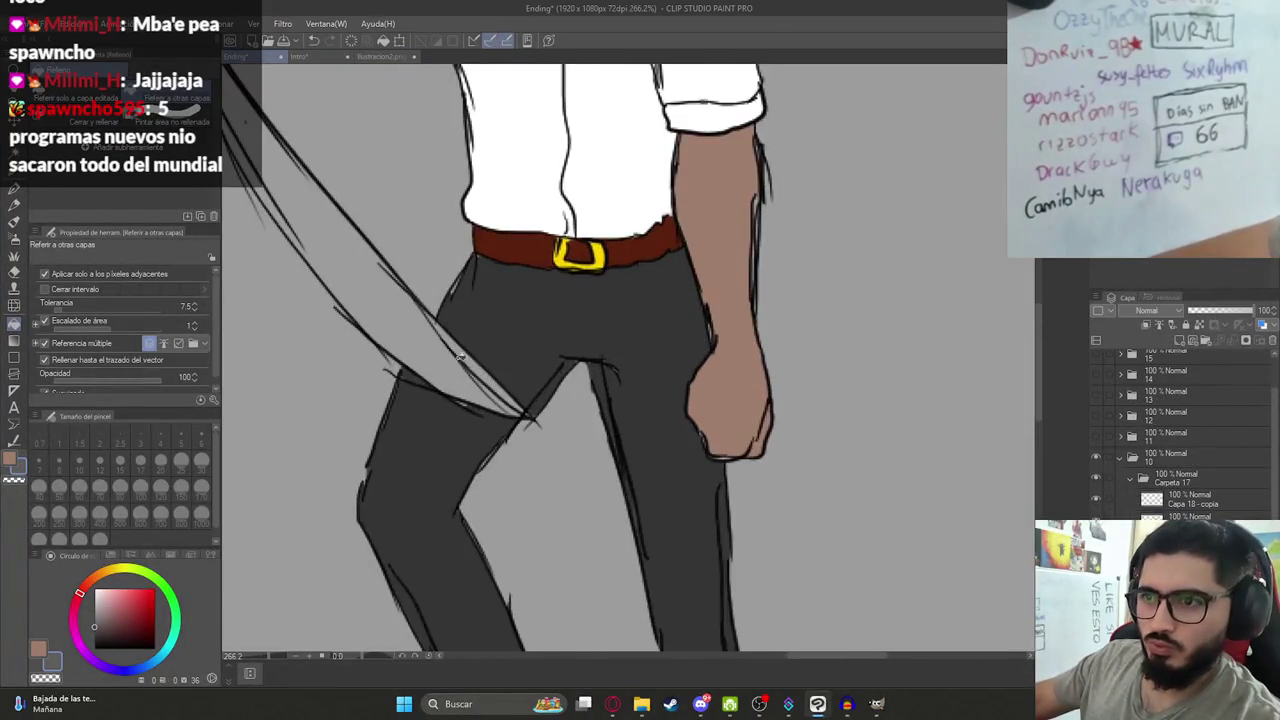
click(466, 353)
click(500, 407)
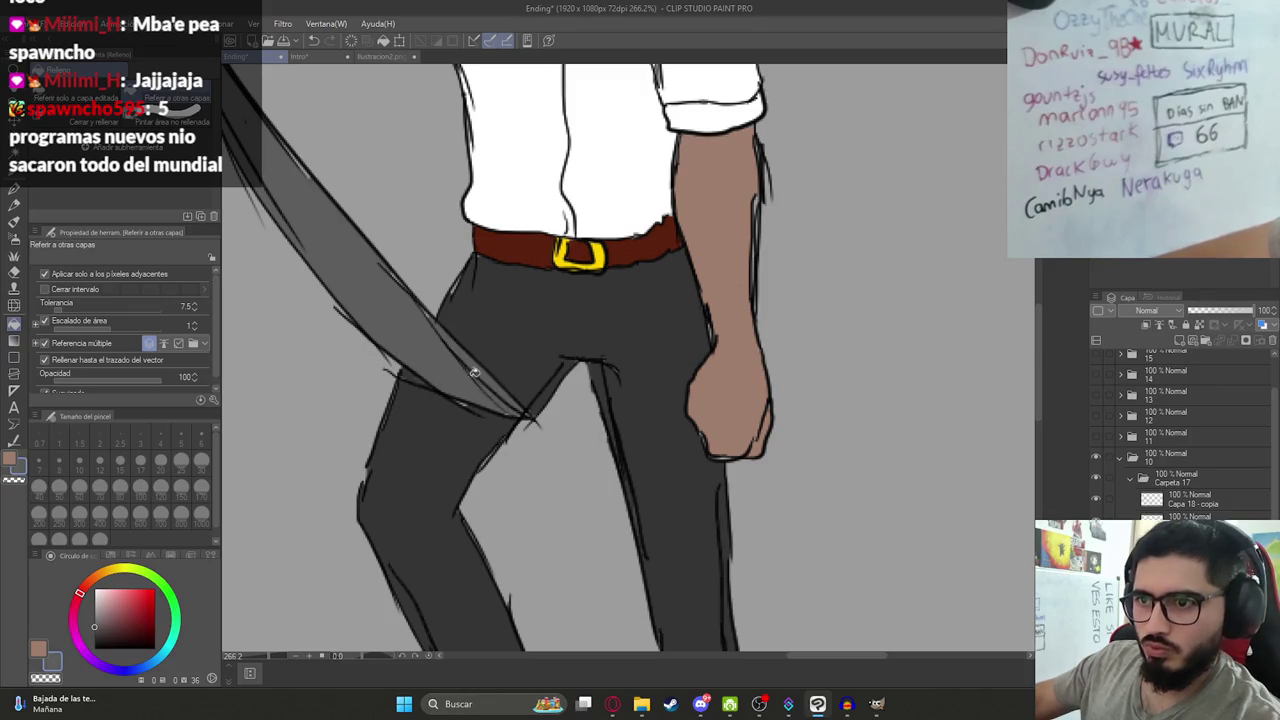
click(433, 310)
key(ctrl+z)
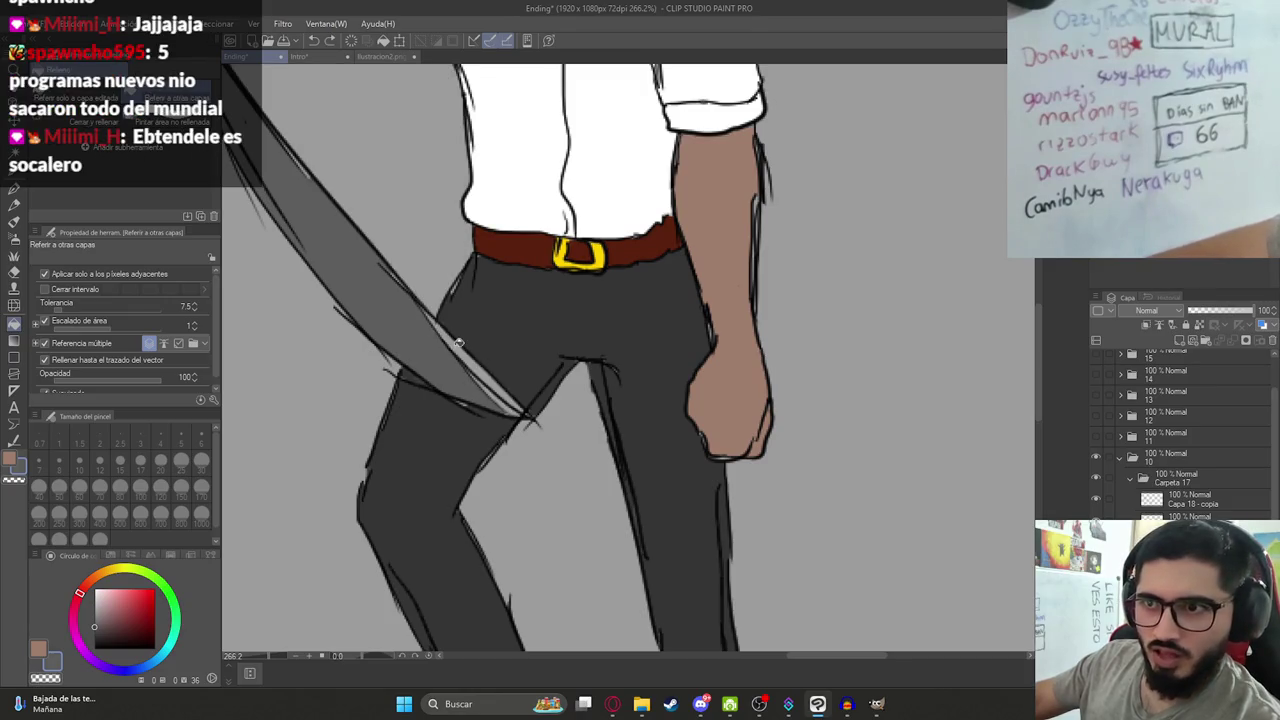
click(466, 354)
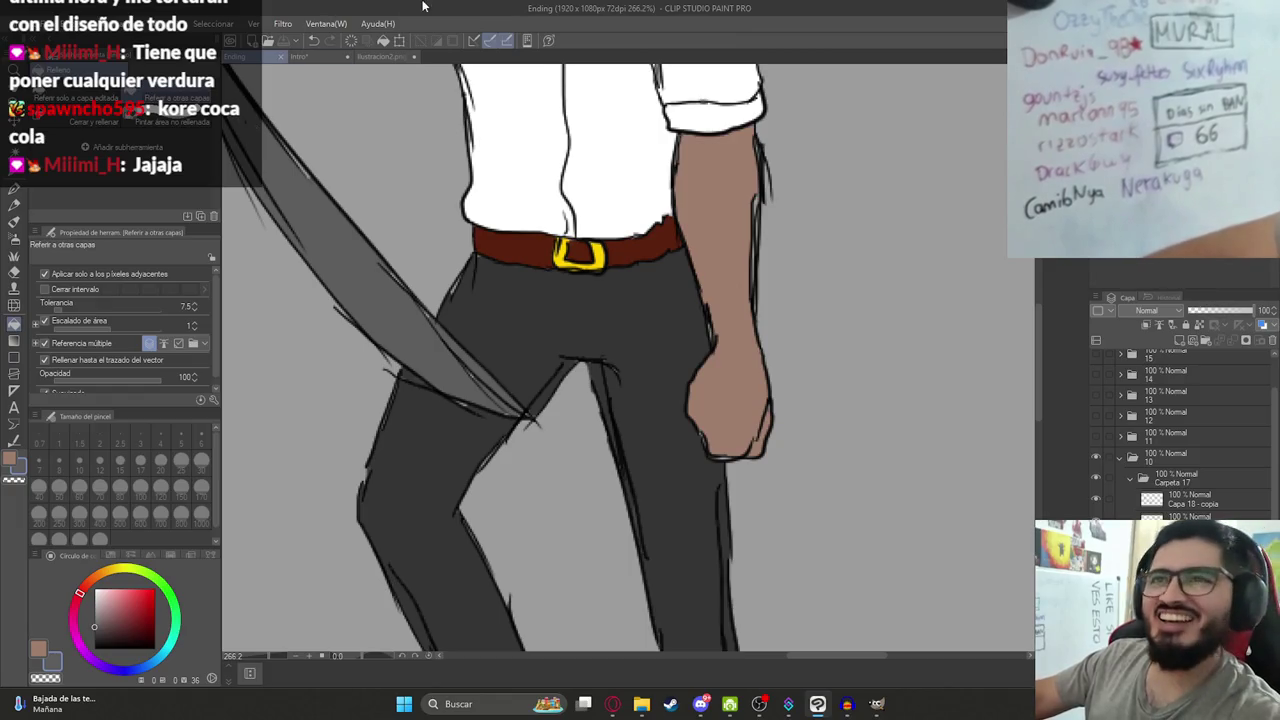
scroll(499, 433, down, 2)
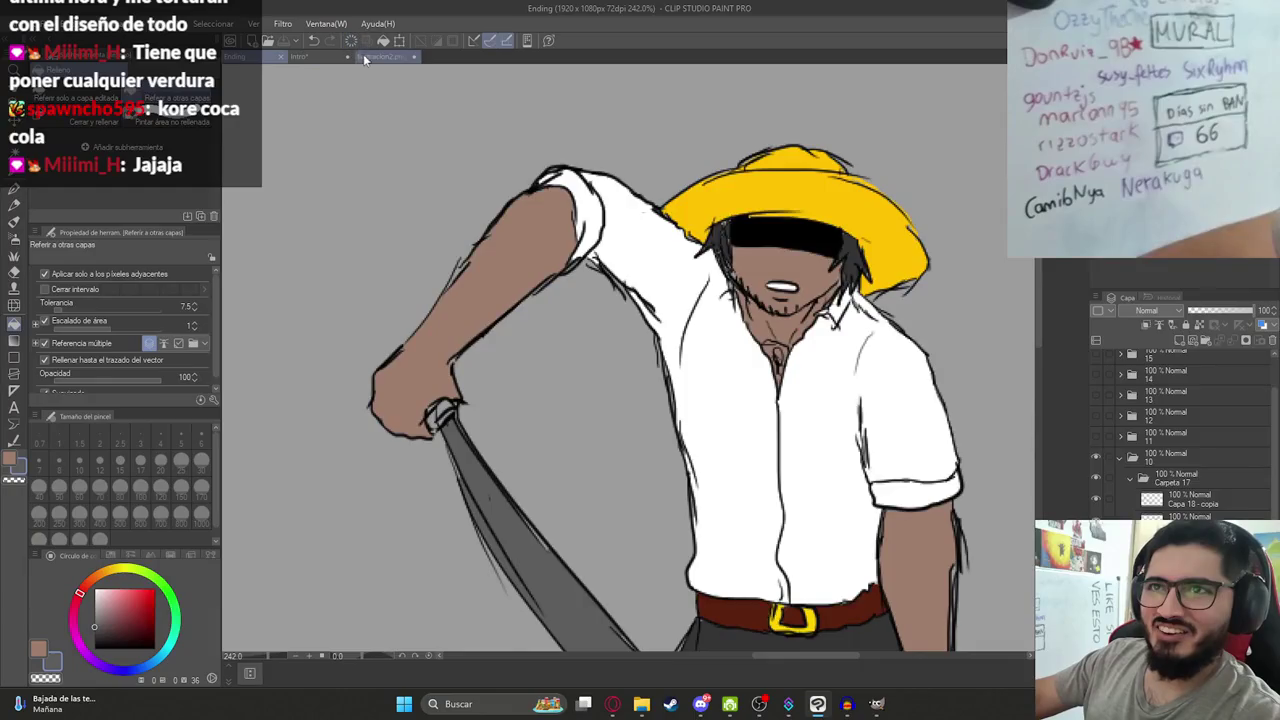
Sample the machete-handle yellow from the Intro drawing and fill the handle in Ending.
click(383, 56)
click(299, 56)
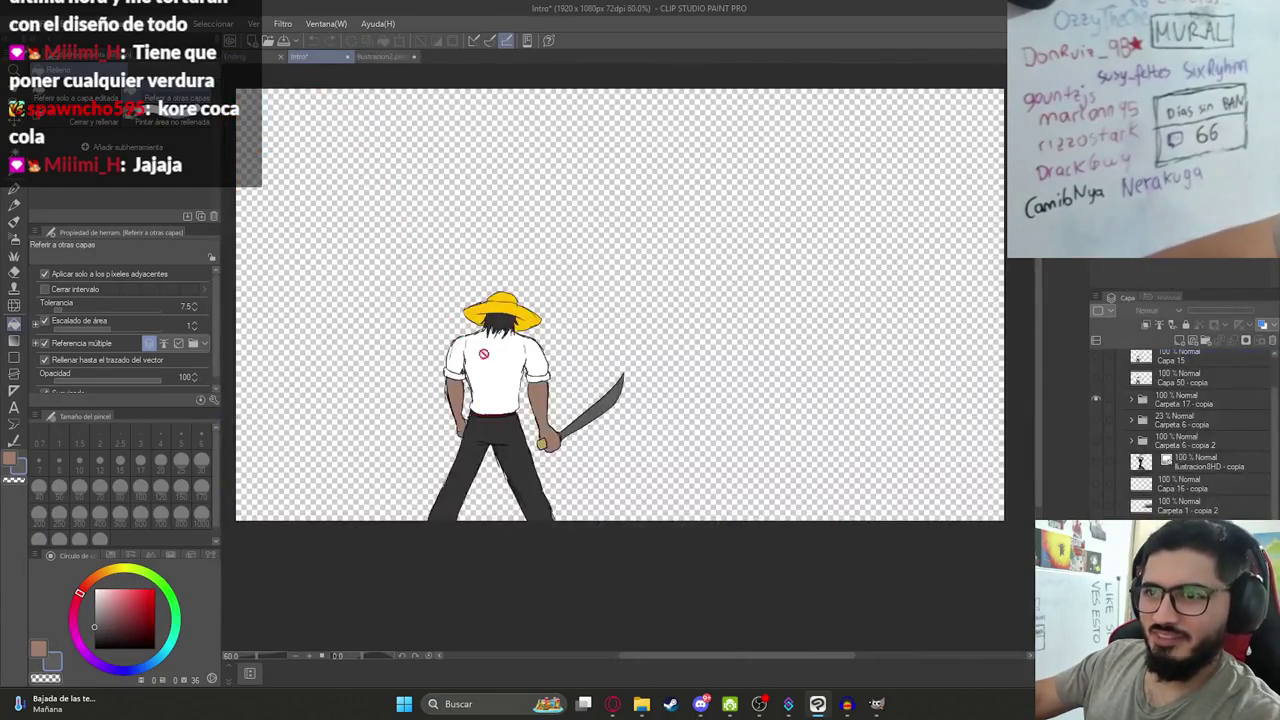
alt+click(541, 441)
click(240, 56)
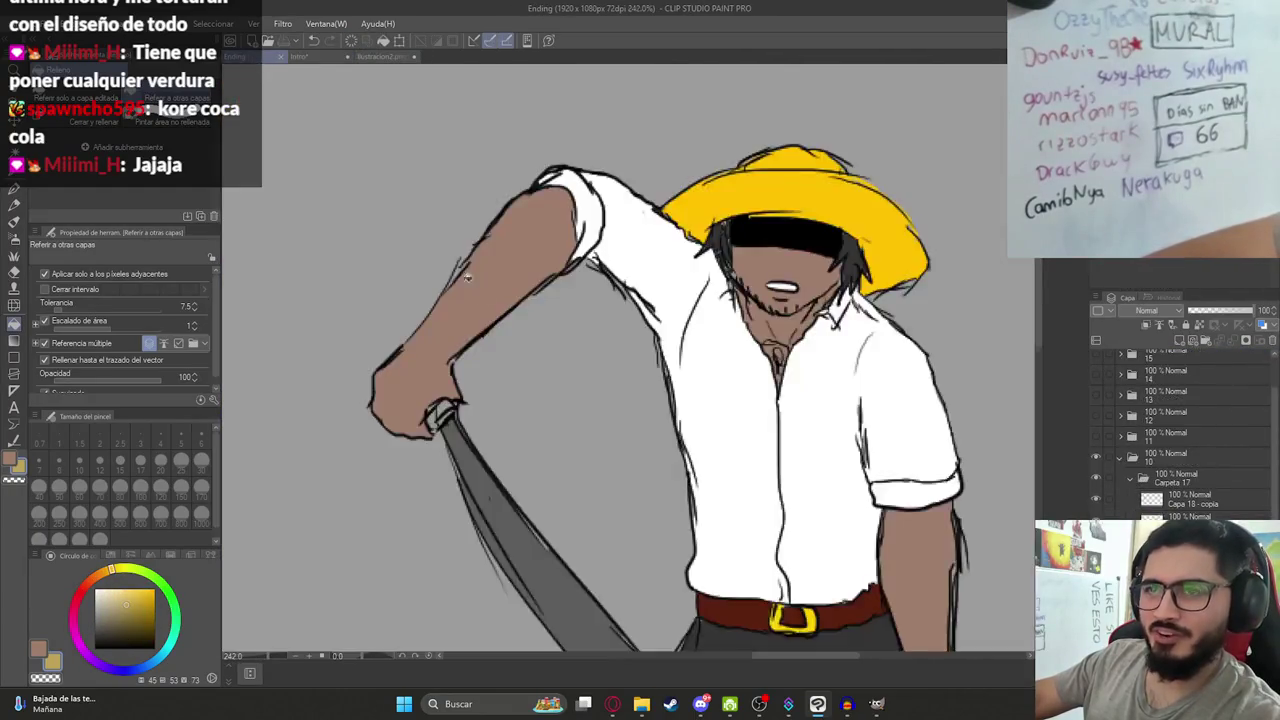
scroll(378, 482, up, 2)
scroll(378, 482, up, 2)
click(378, 482)
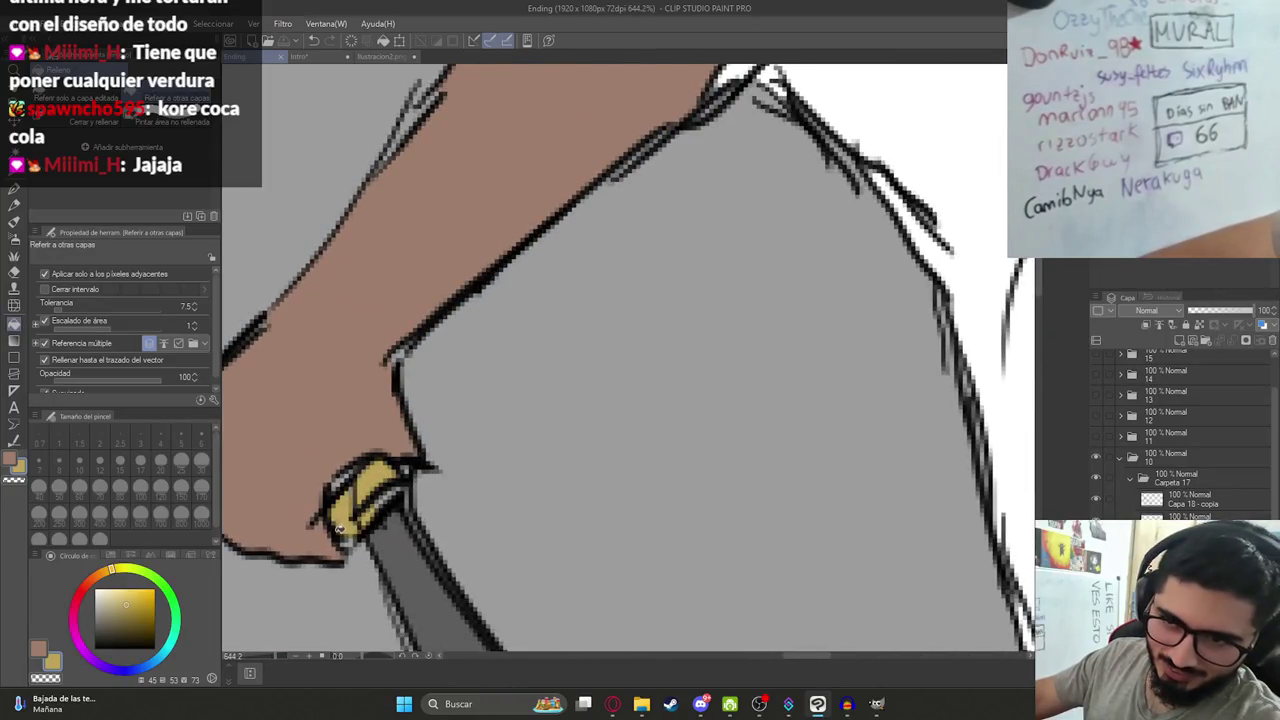
Switch to the pen with black and frame the view around the shadow figure.
key(p)
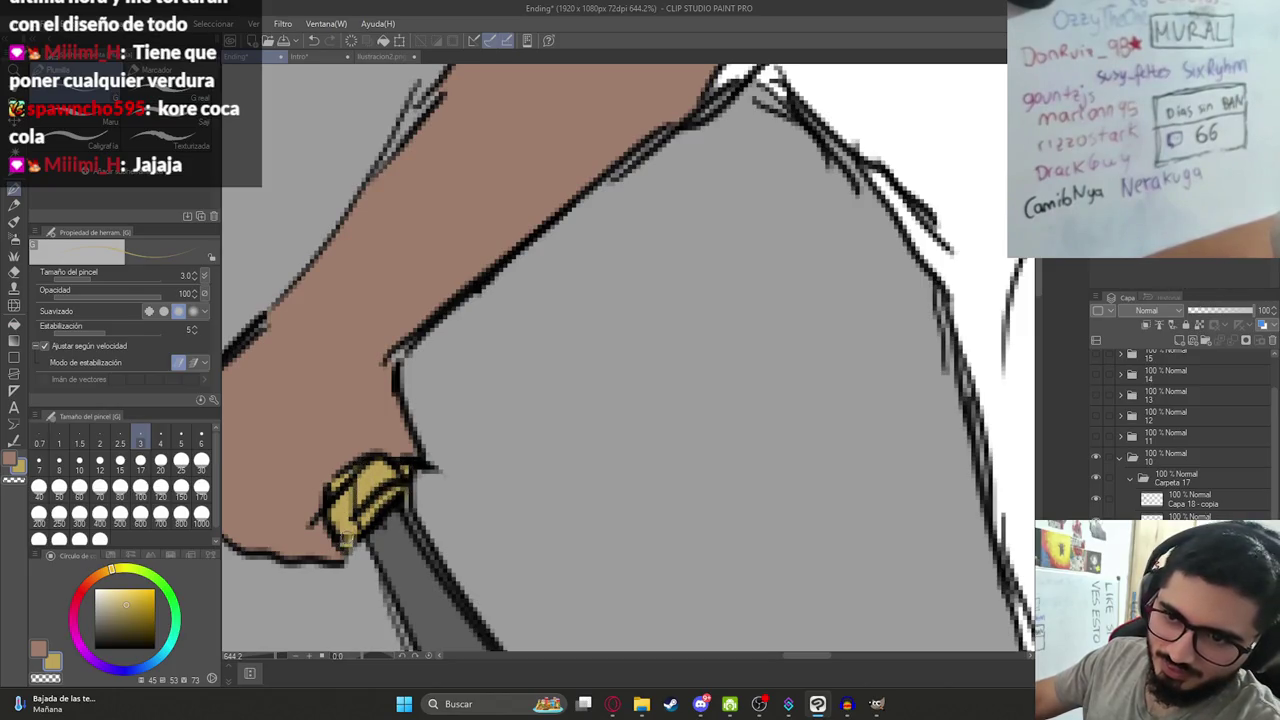
scroll(429, 484, down, 5)
scroll(429, 484, down, 2)
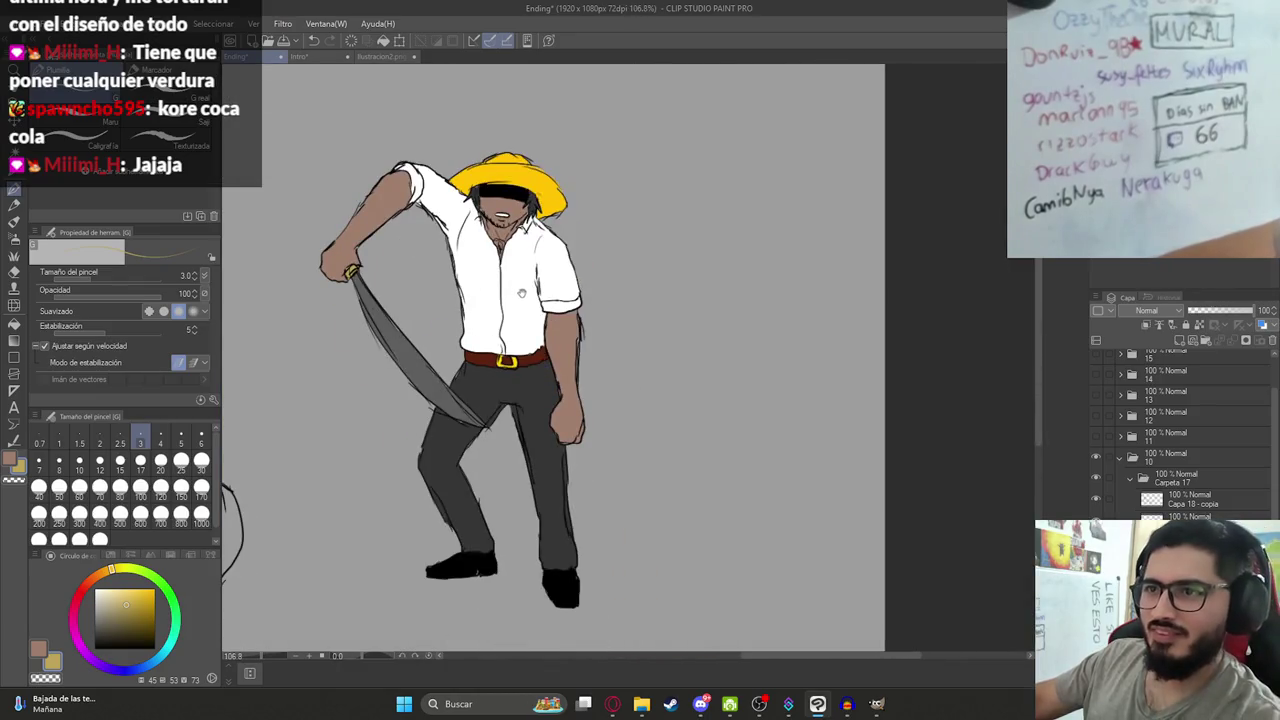
drag(519, 299, 724, 358)
scroll(724, 358, down, 2)
drag(560, 466, 680, 321)
key(x)
scroll(460, 457, up, 3)
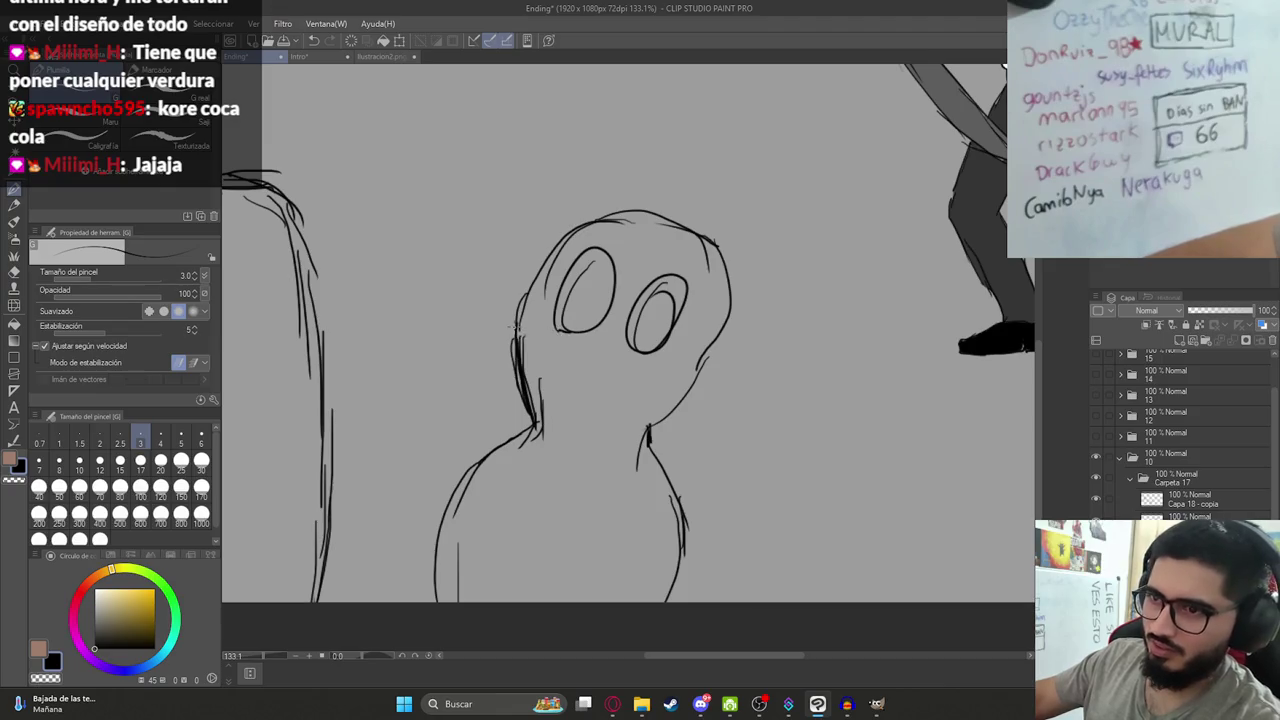
drag(662, 537, 790, 408)
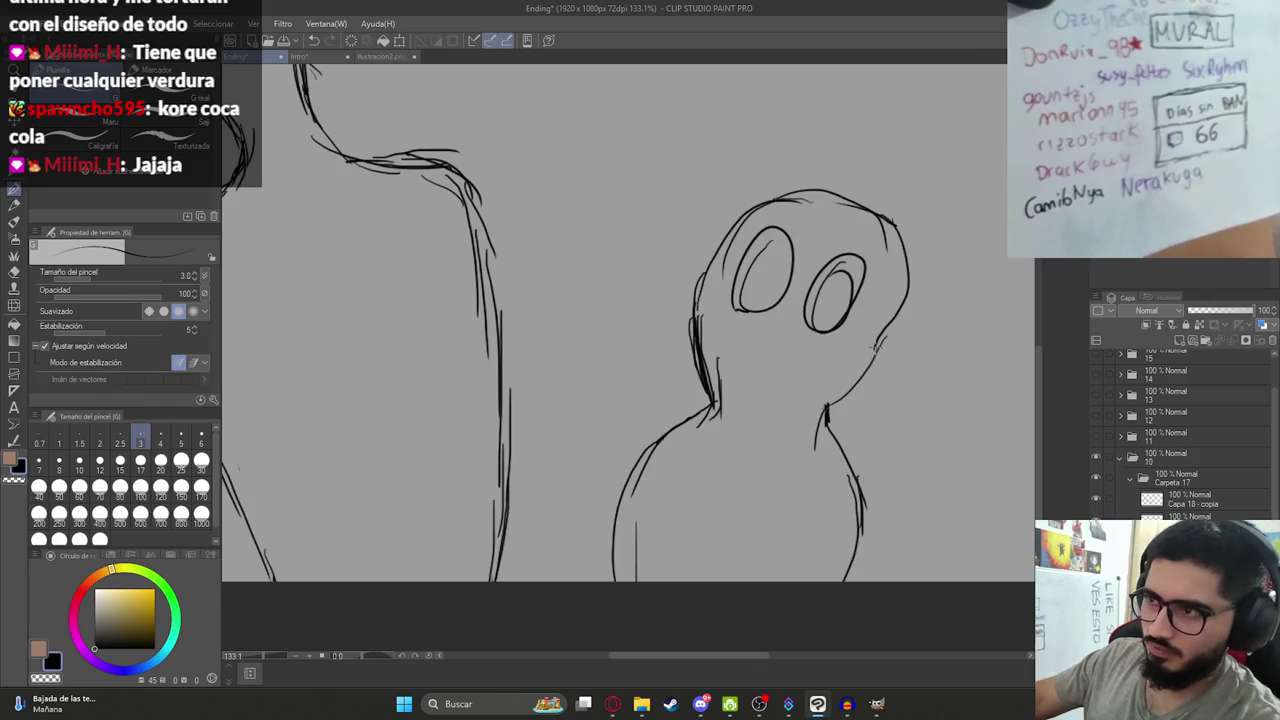
Fill the round figure solid black and show the kitchen background layer.
key(g)
click(811, 390)
scroll(790, 420, down, 3)
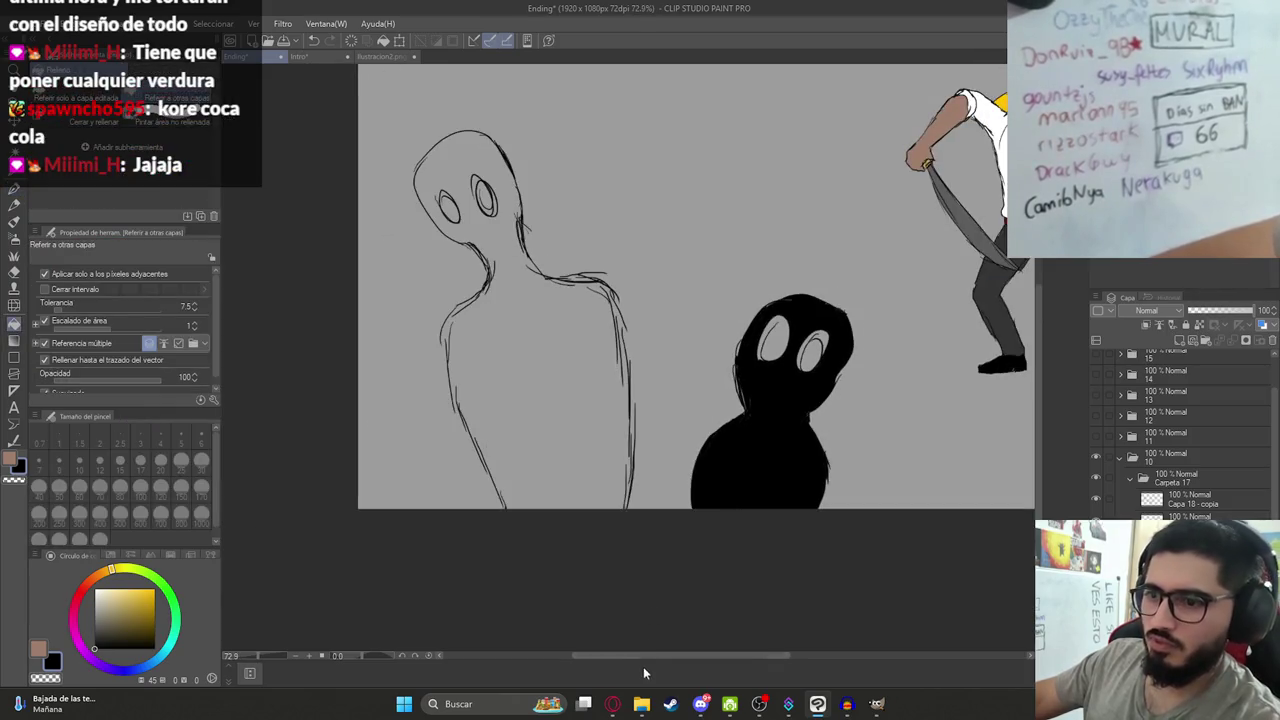
click(1097, 480)
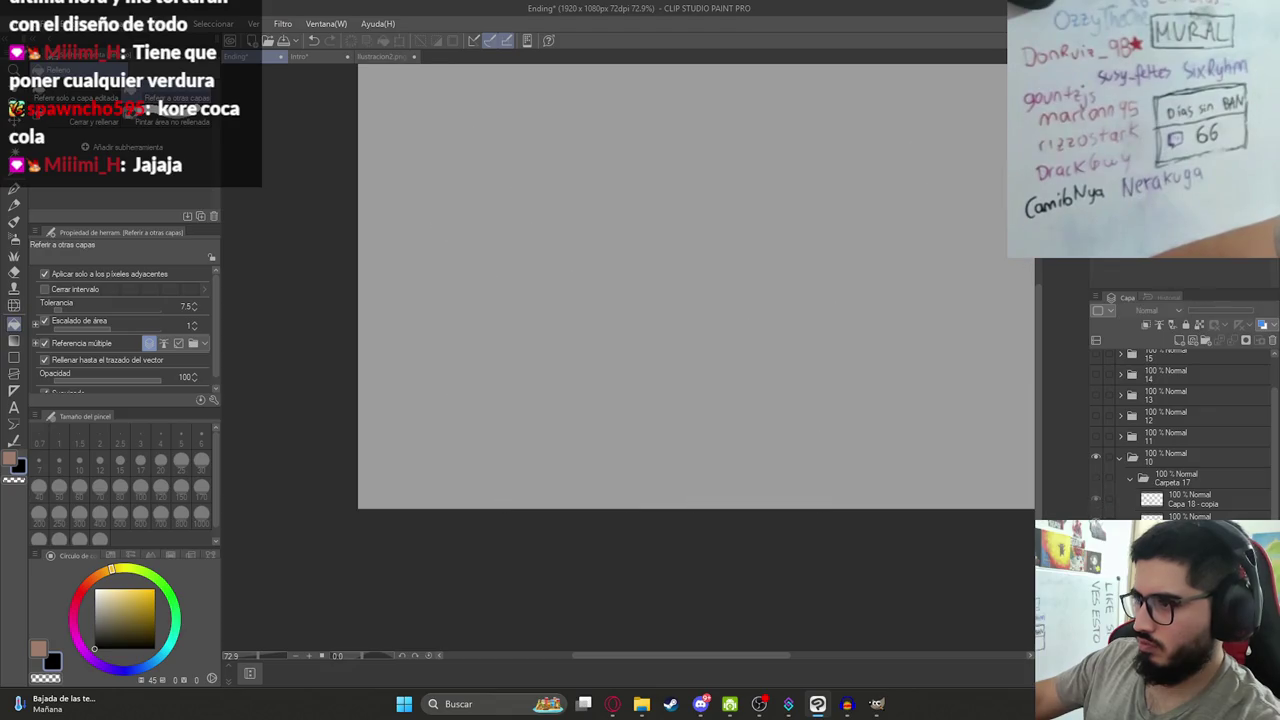
Export the kitchen background layer as Casa.png, check its folder, and return to ChatGPT.
scroll(420, 177, down, 2)
click(35, 23)
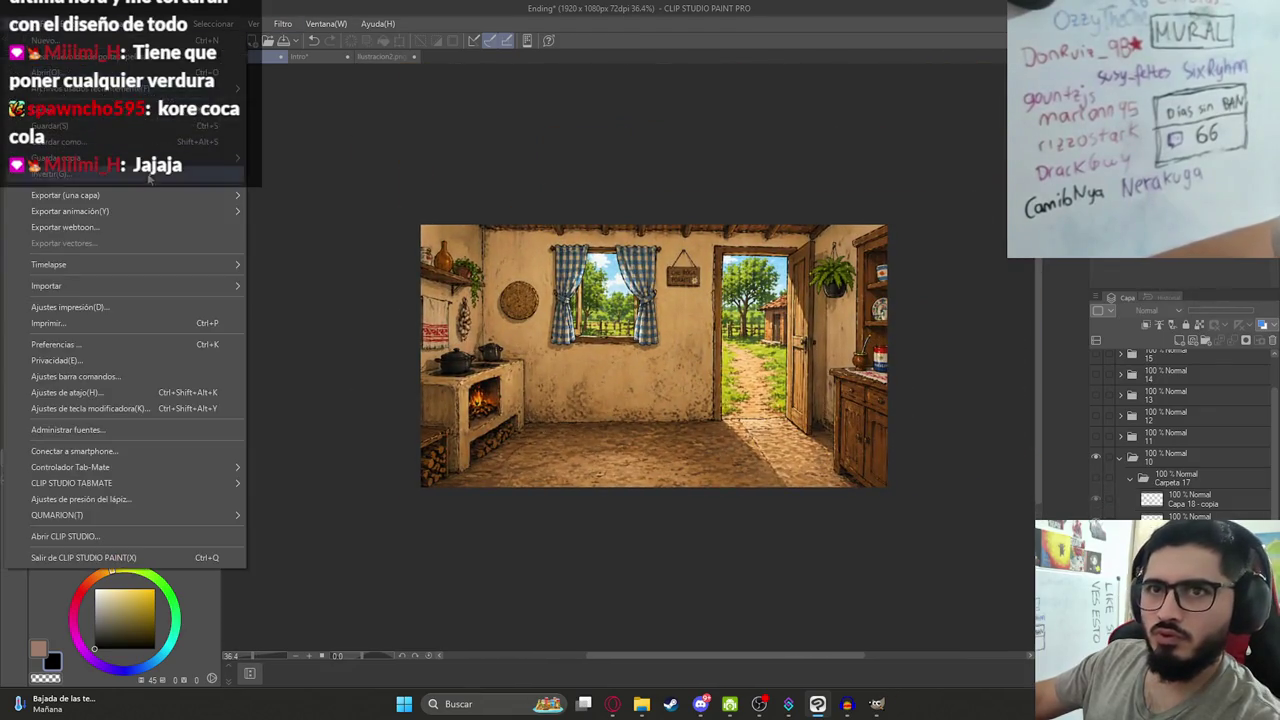
click(316, 216)
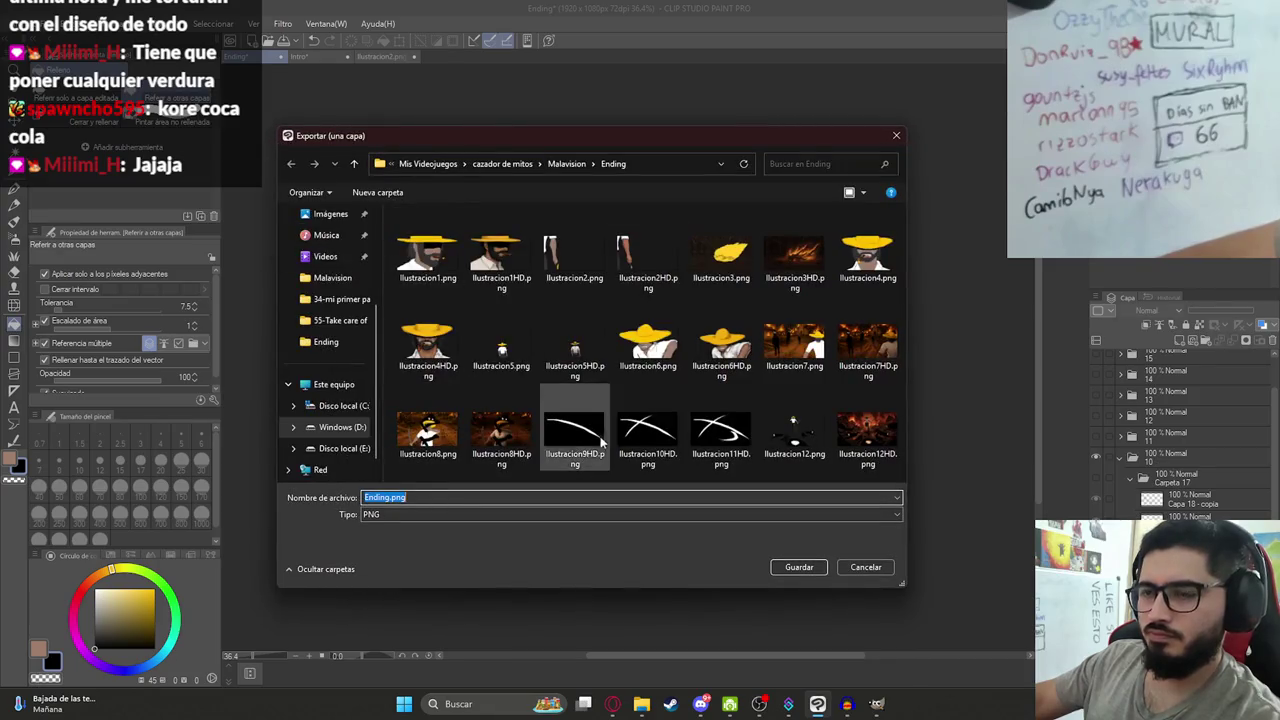
text(FOnCasa)
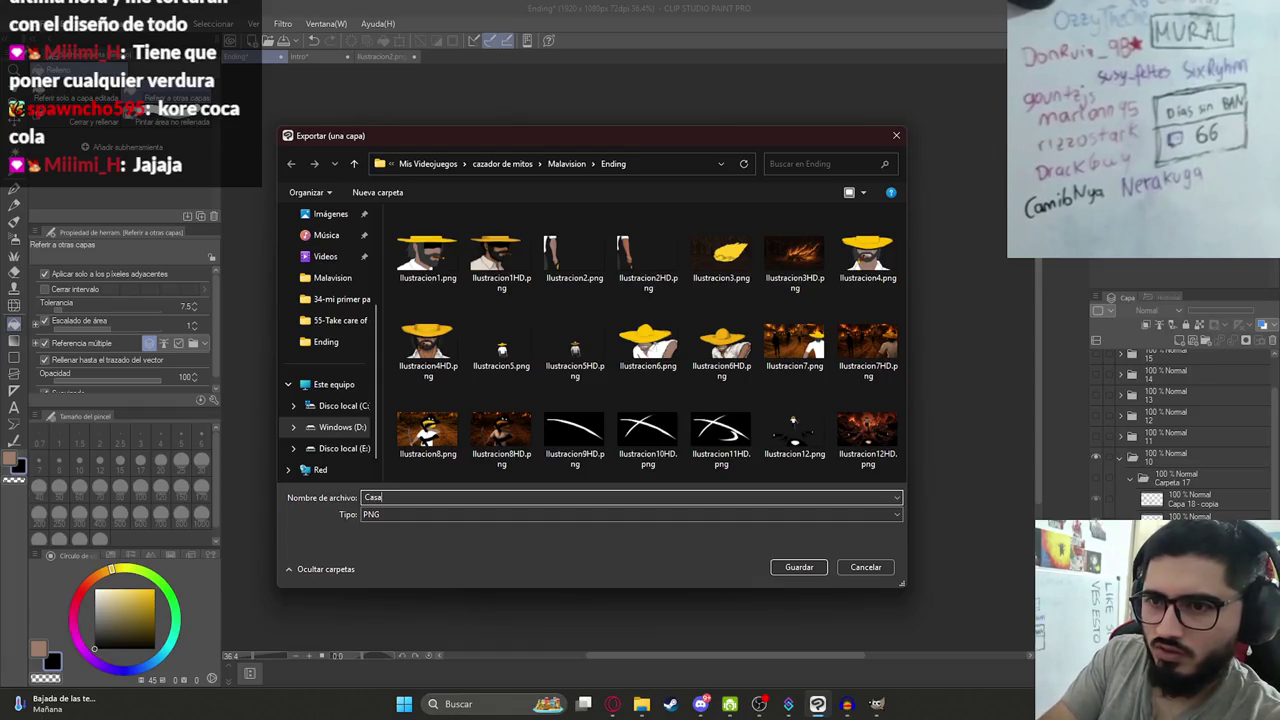
key(Return)
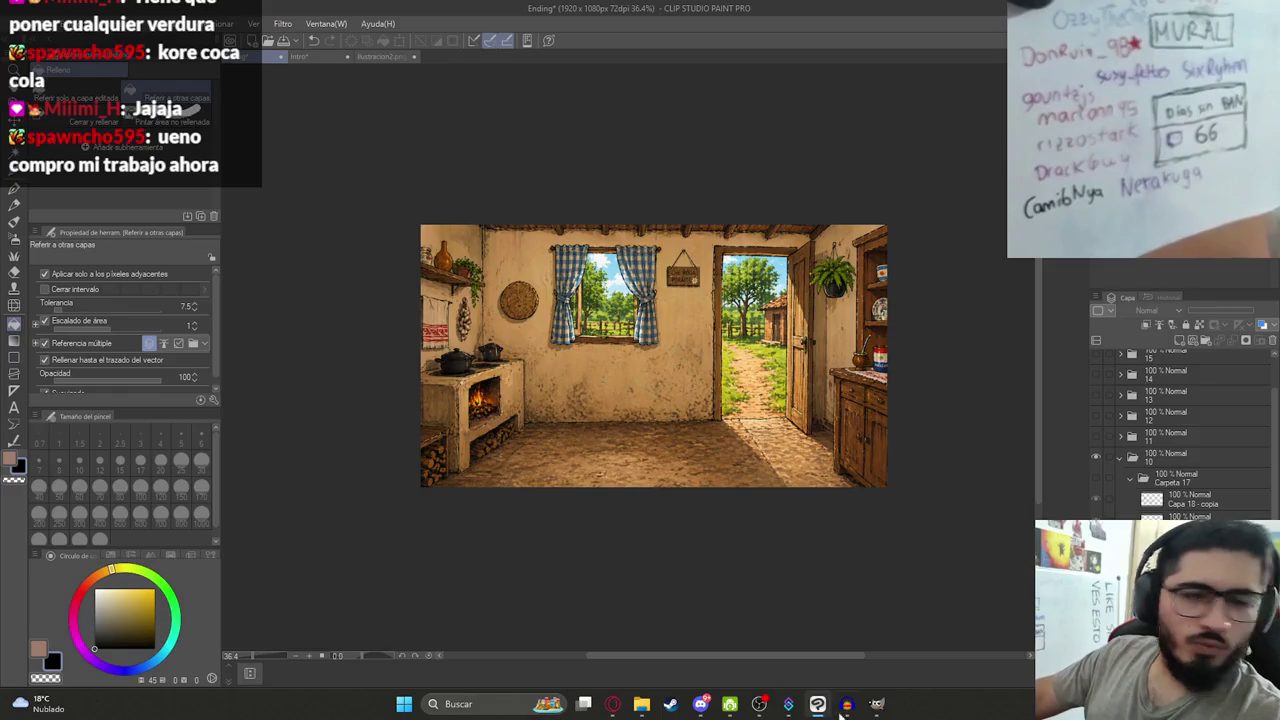
click(645, 708)
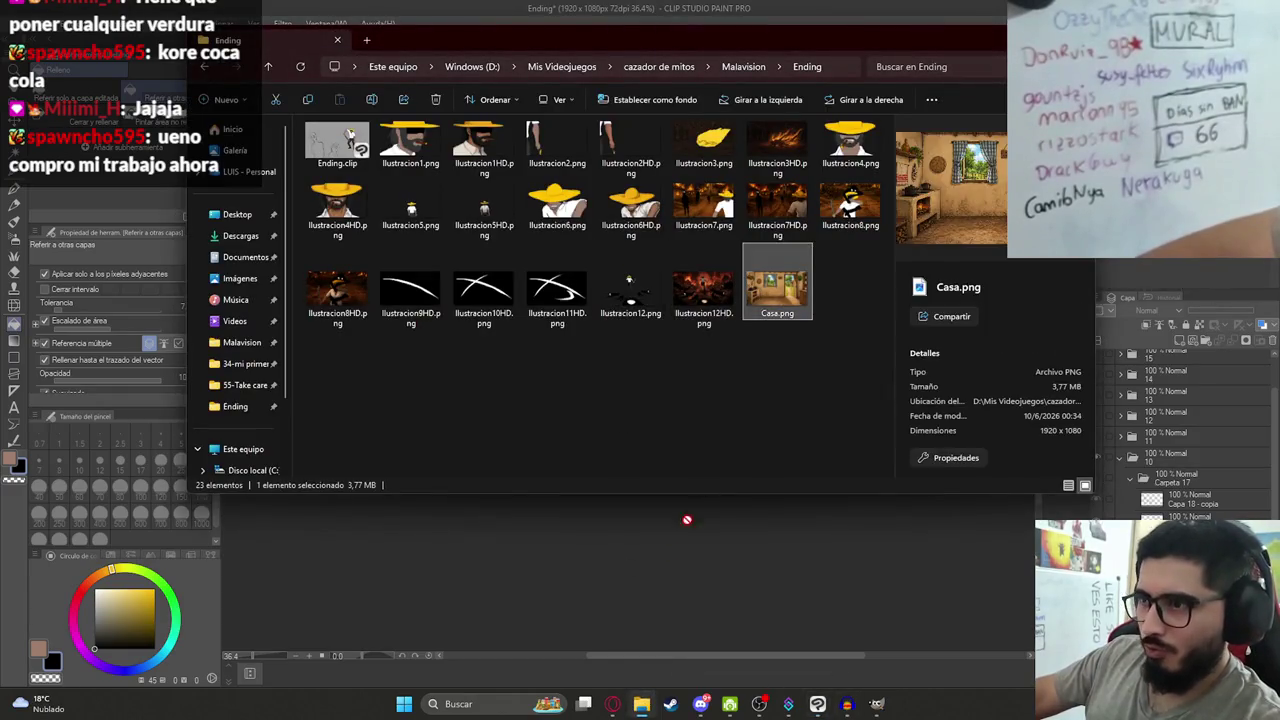
click(612, 704)
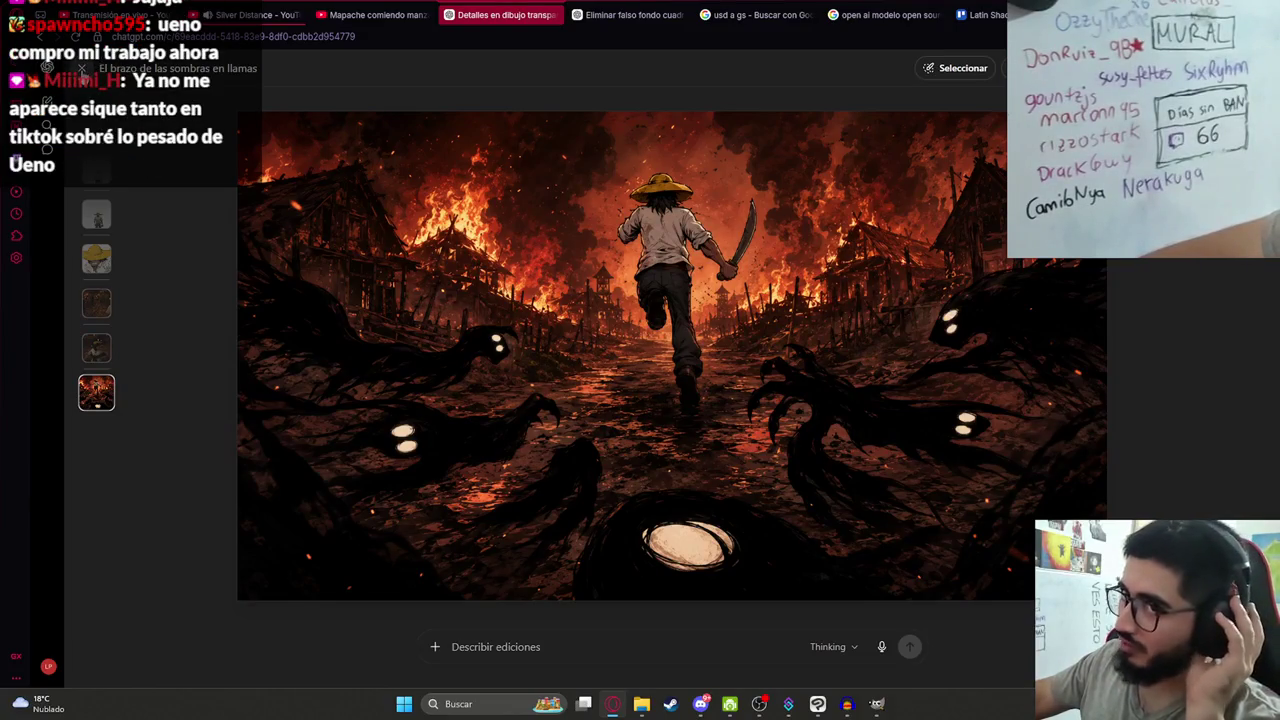
Send Casa.png to ChatGPT with 'Haz que sea de noche y se vea incendiado afuera', then return to the drawing.
click(78, 68)
click(500, 634)
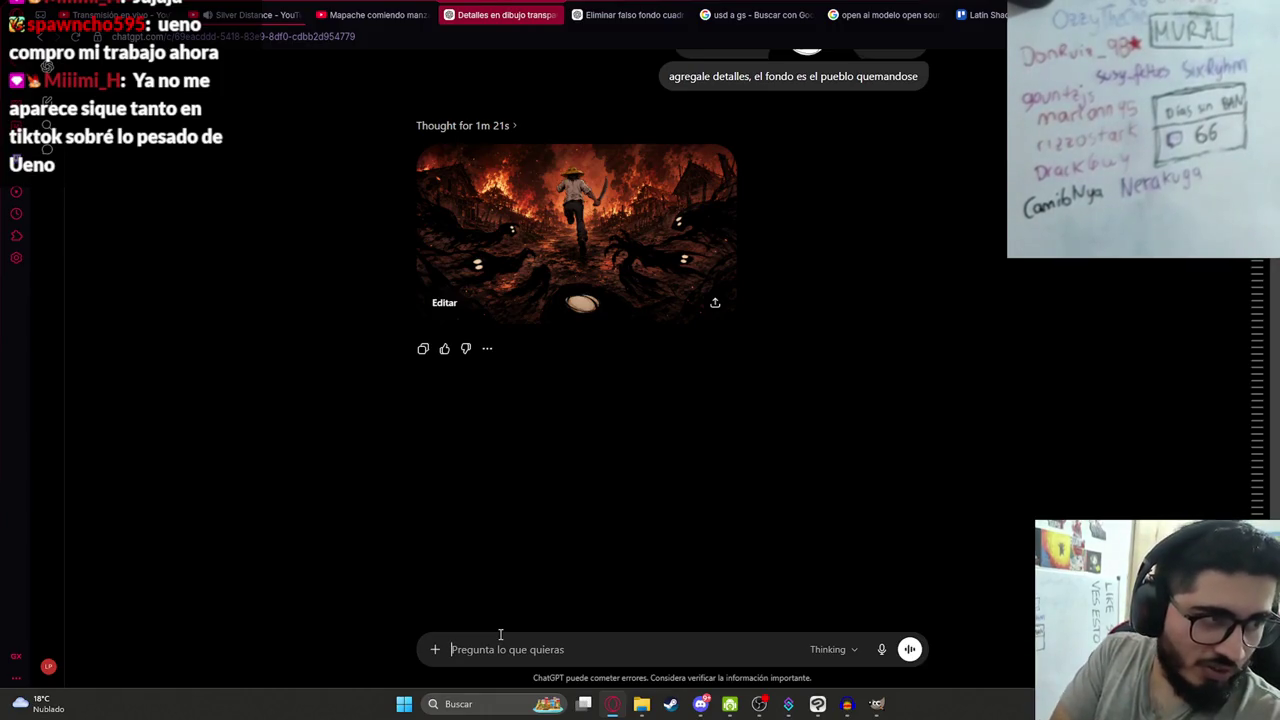
key(ctrl+v)
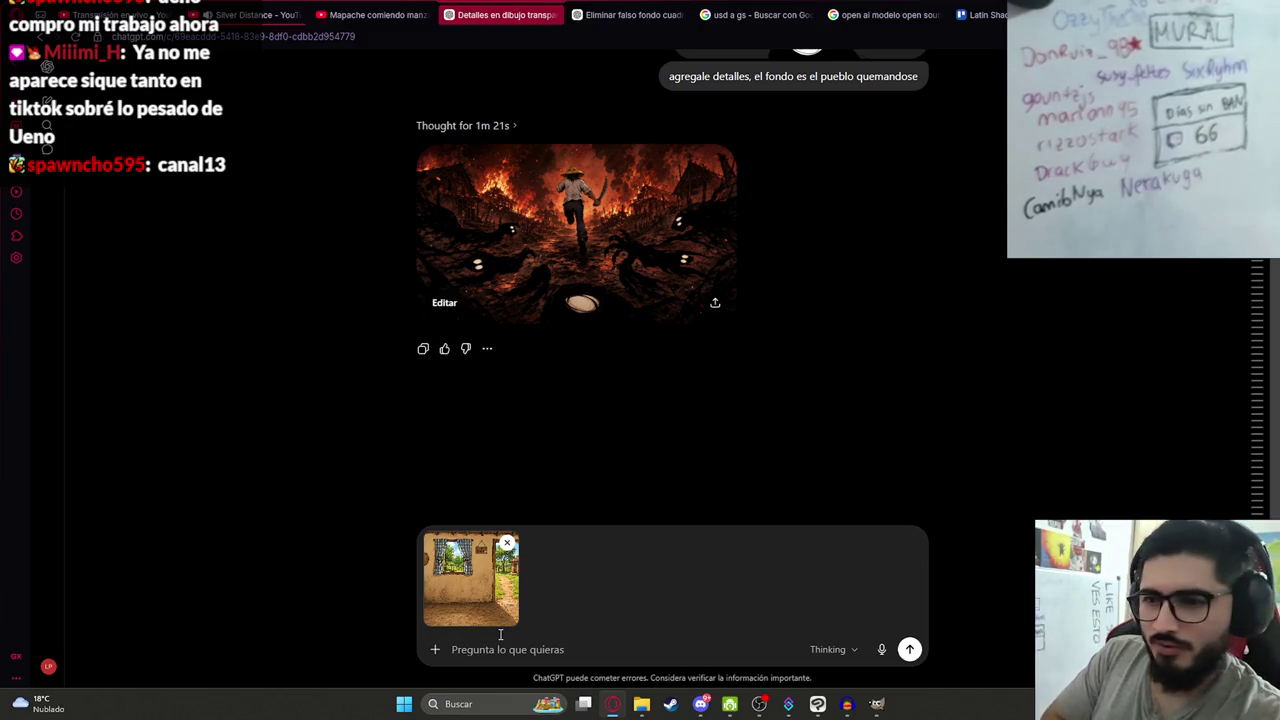
text(Haz que sea de noche y se vea incendiado afuera)
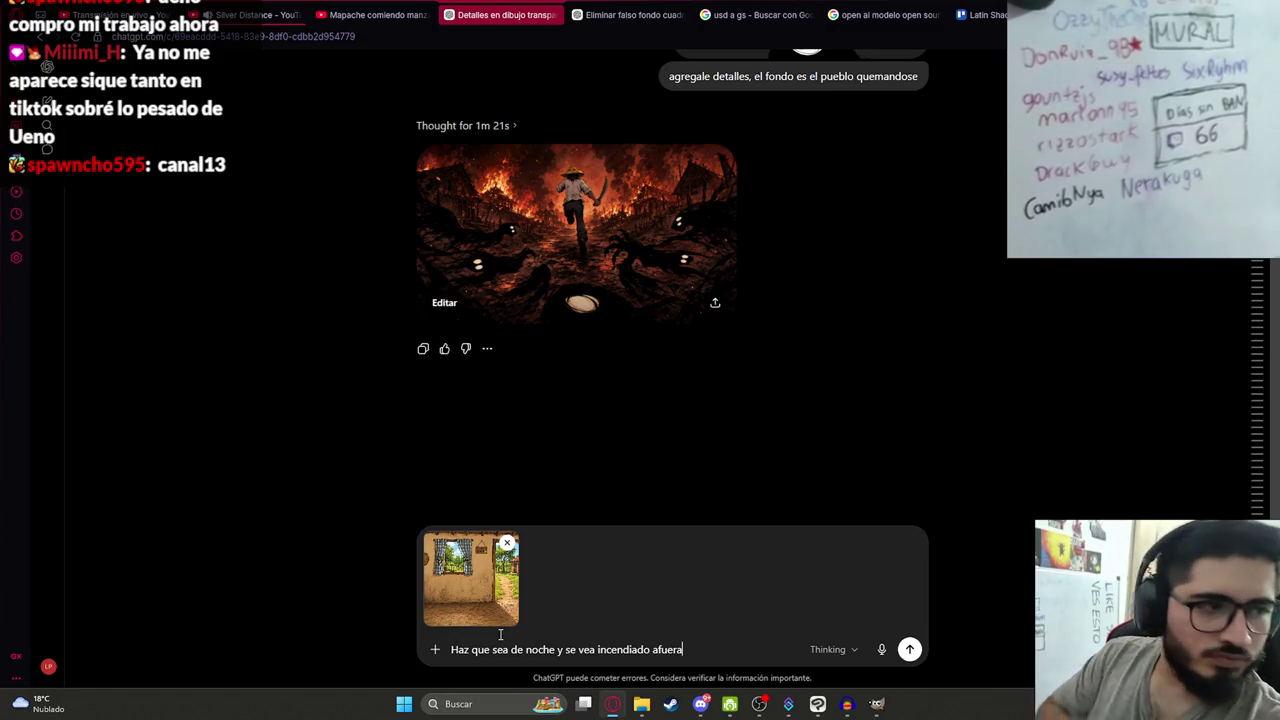
key(Return)
key(alt+Tab)
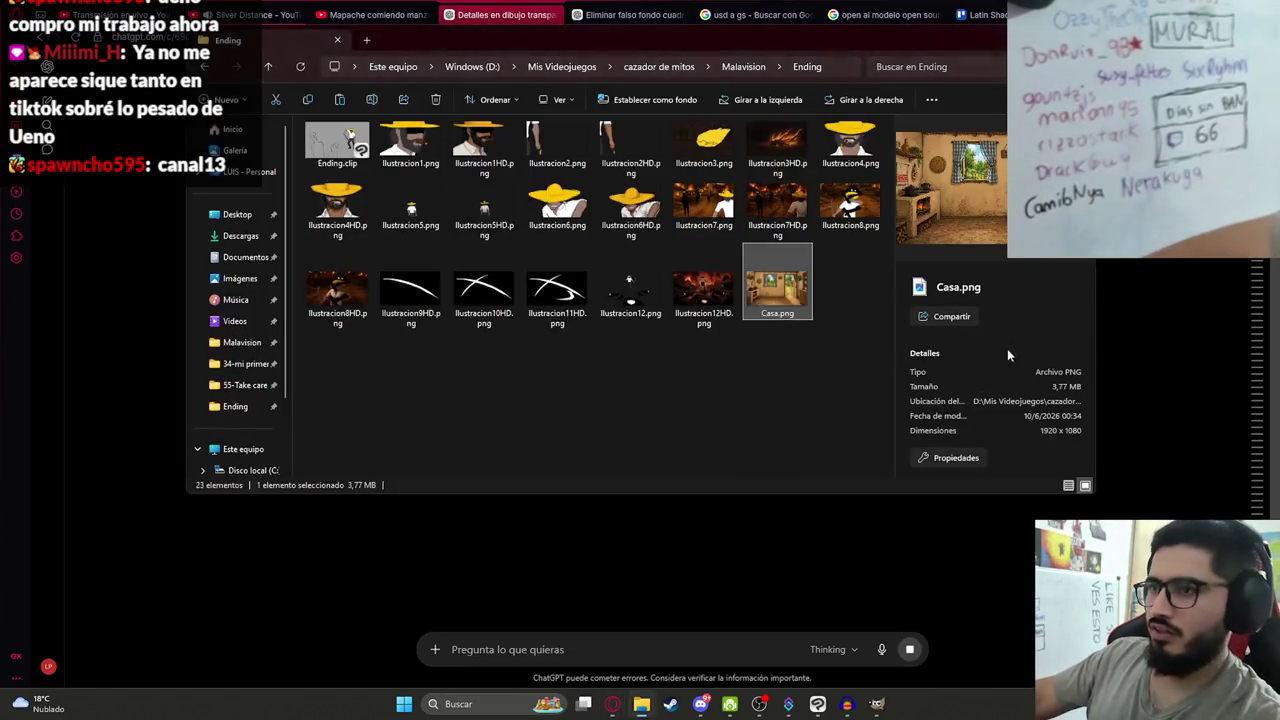
key(alt+Tab)
key(alt+Tab)
scroll(615, 296, up, 2)
scroll(615, 296, up, 2)
Show the machete man, hide the kitchen, and fill the round figure's eye white.
click(1096, 480)
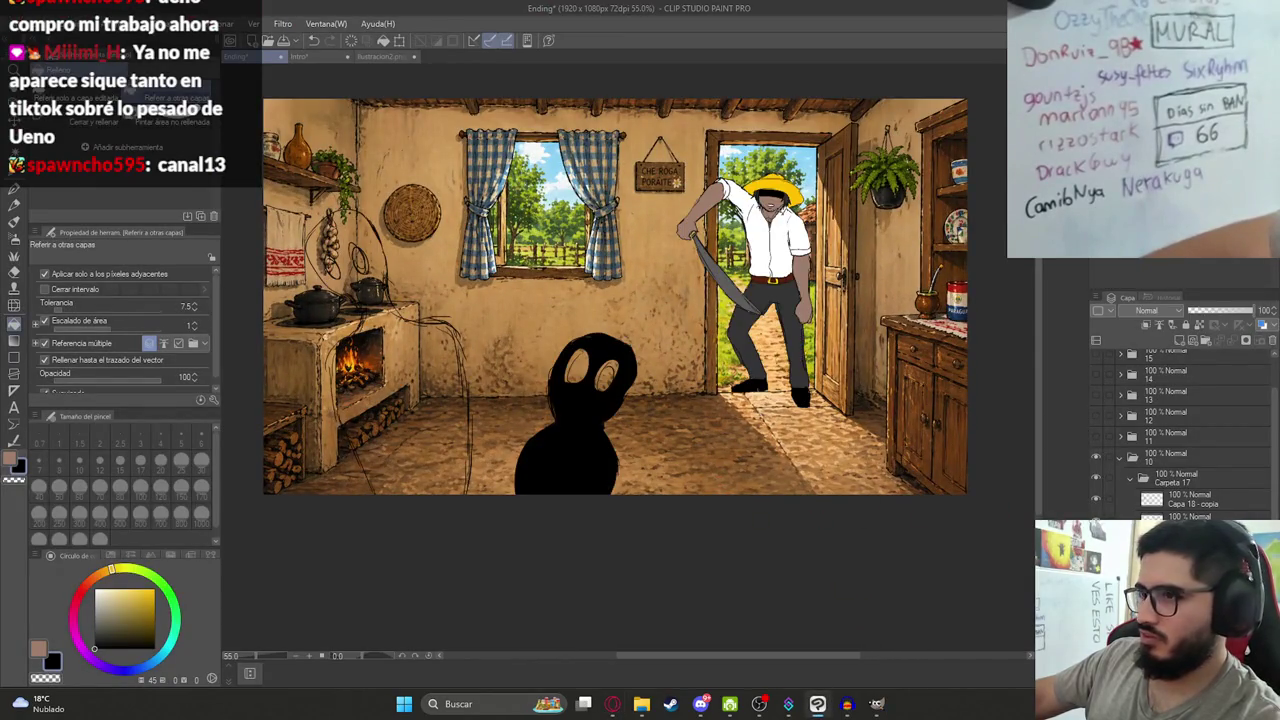
click(1096, 497)
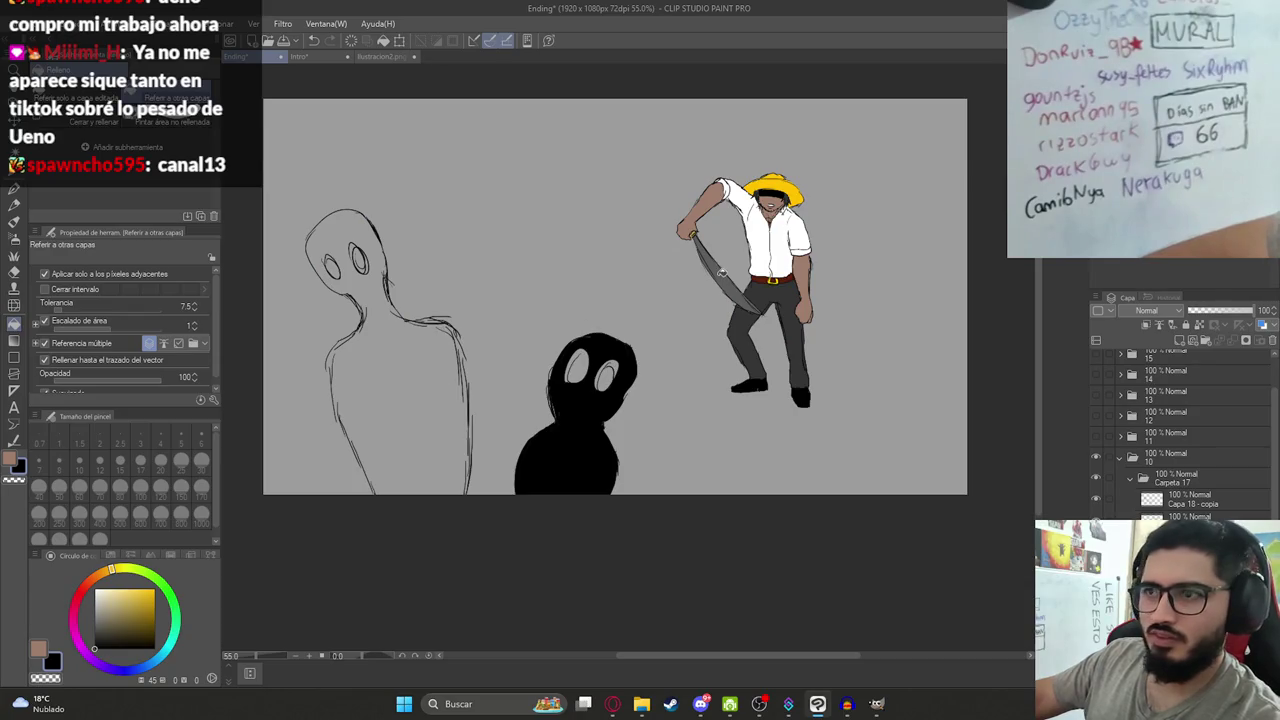
alt+click(770, 250)
click(608, 373)
drag(608, 373, 686, 339)
alt+click(628, 443)
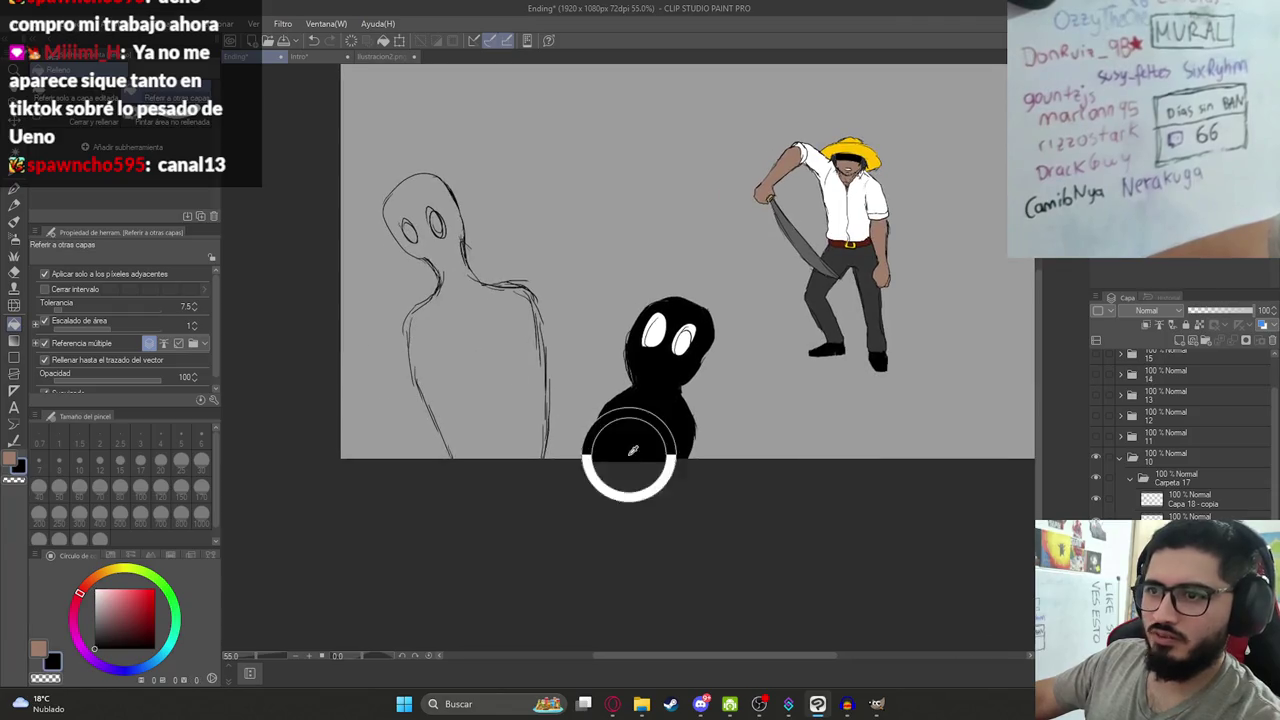
click(486, 357)
key(ctrl+z)
scroll(486, 357, up, 3)
Try pen strokes on the tall figure, undo them, and save the drawing.
key(p)
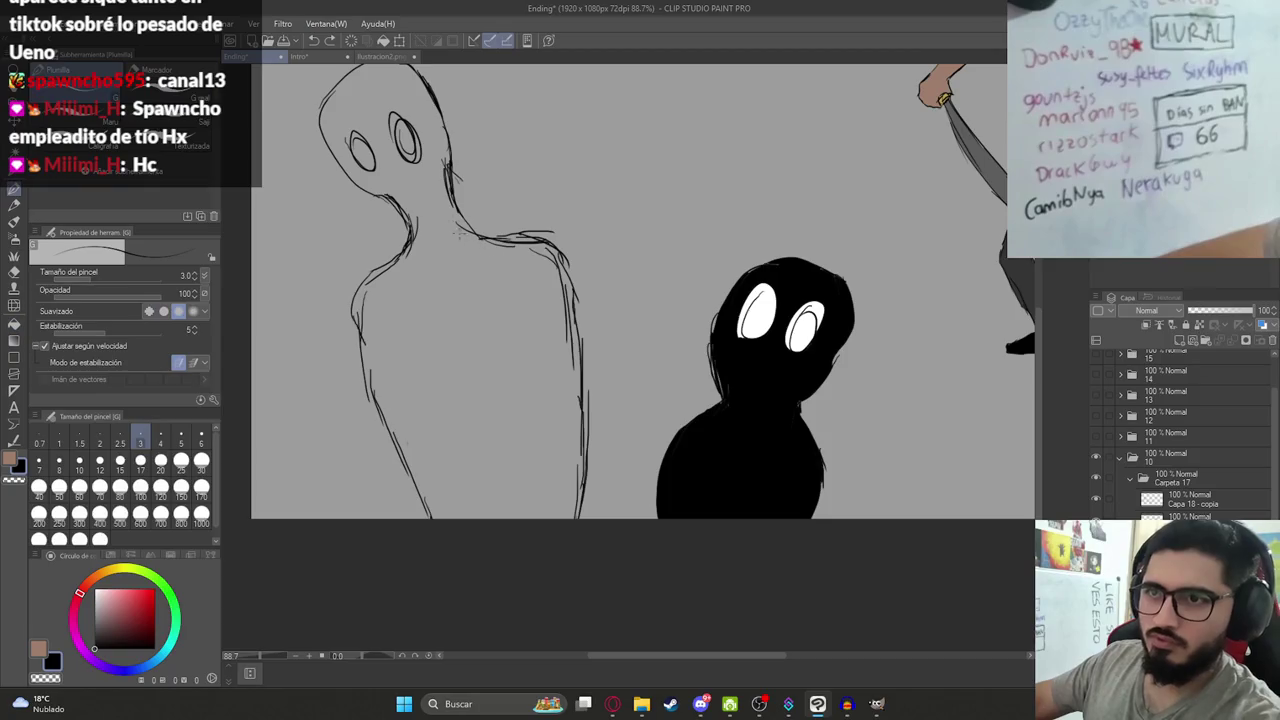
drag(352, 211, 522, 189)
key(ctrl+z)
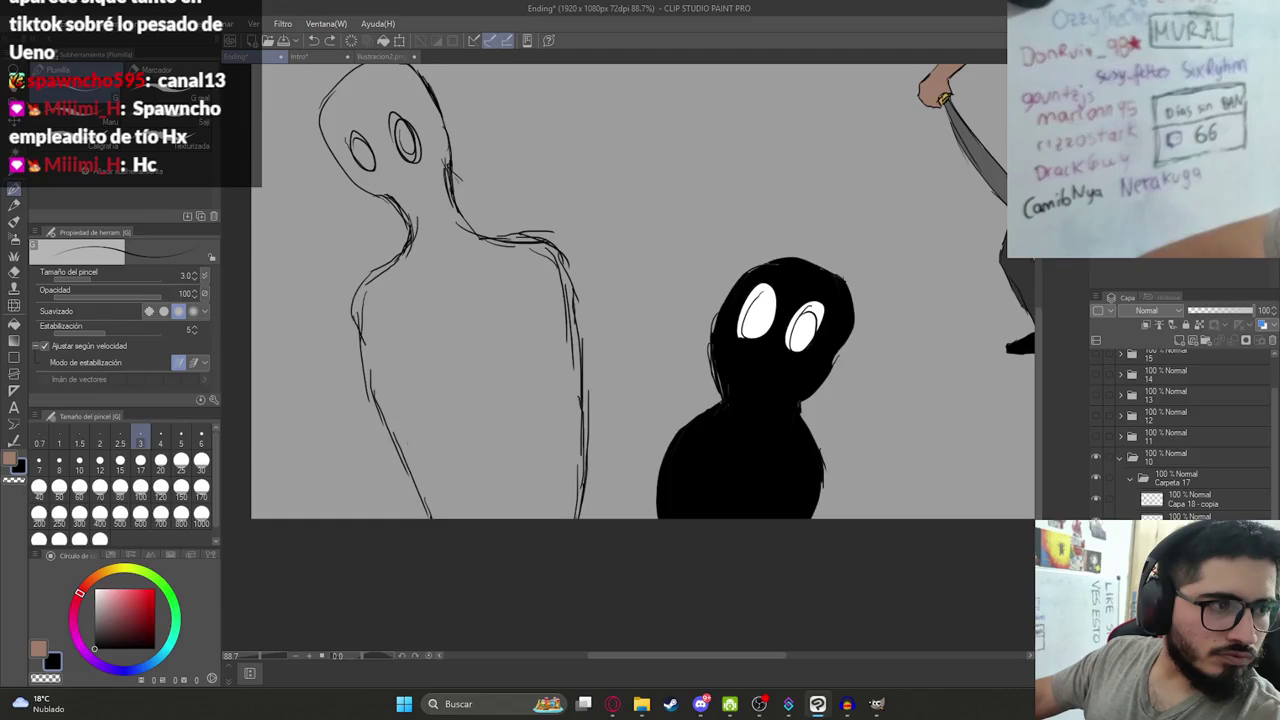
key(ctrl+s)
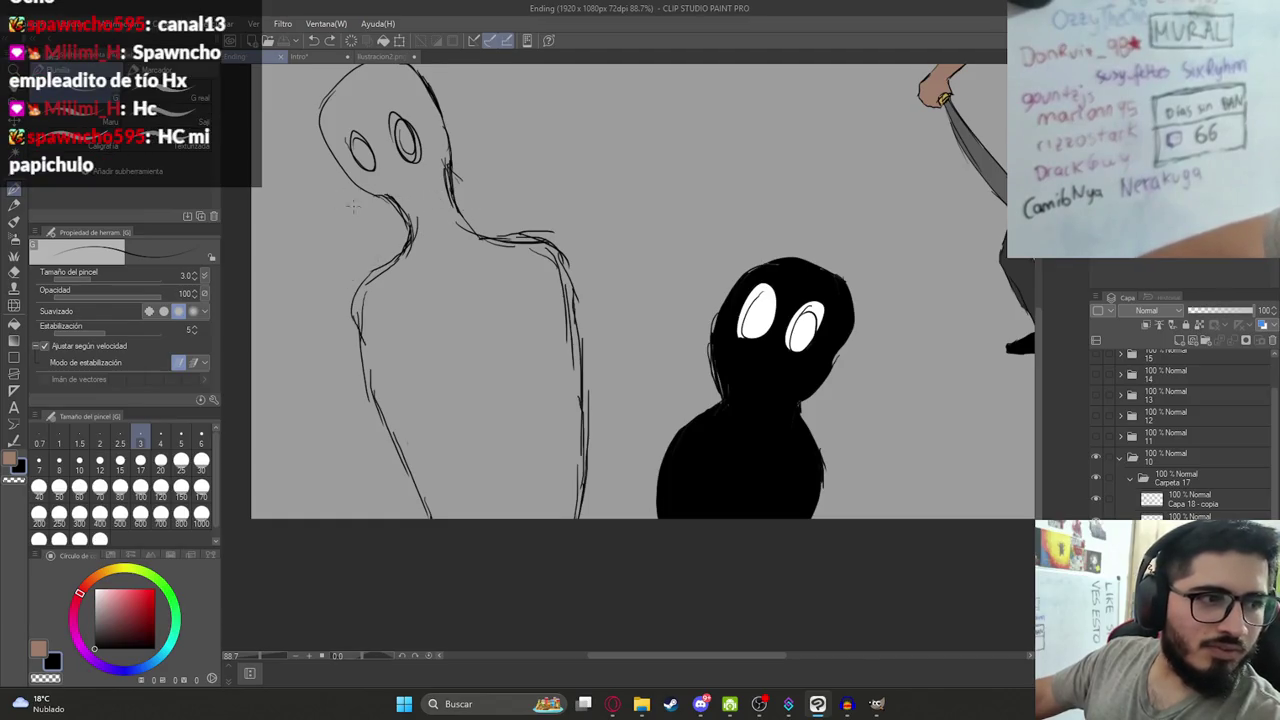
mouse_move(375, 135)
mouse_down()
mouse_move(553, 184)
mouse_move(503, 288)
mouse_up()
key(ctrl+z)
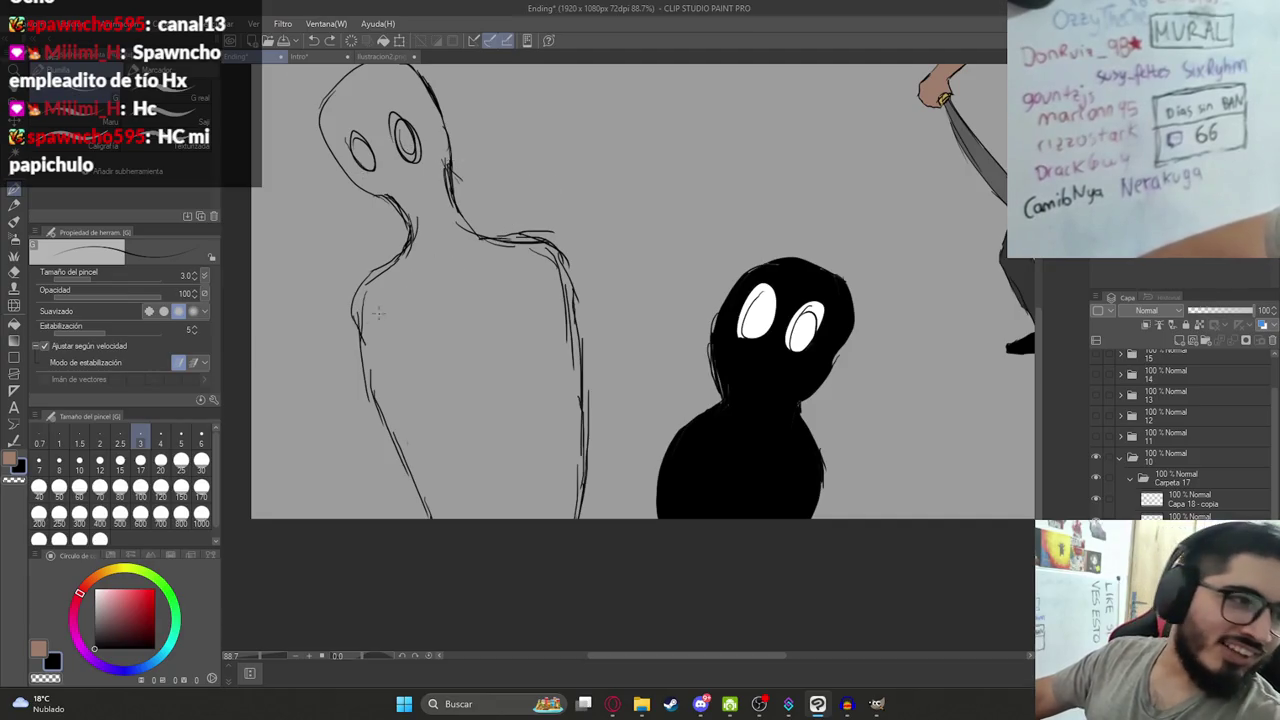
Close the gap at the tall figure's neck with a pen line.
scroll(462, 358, up, 1)
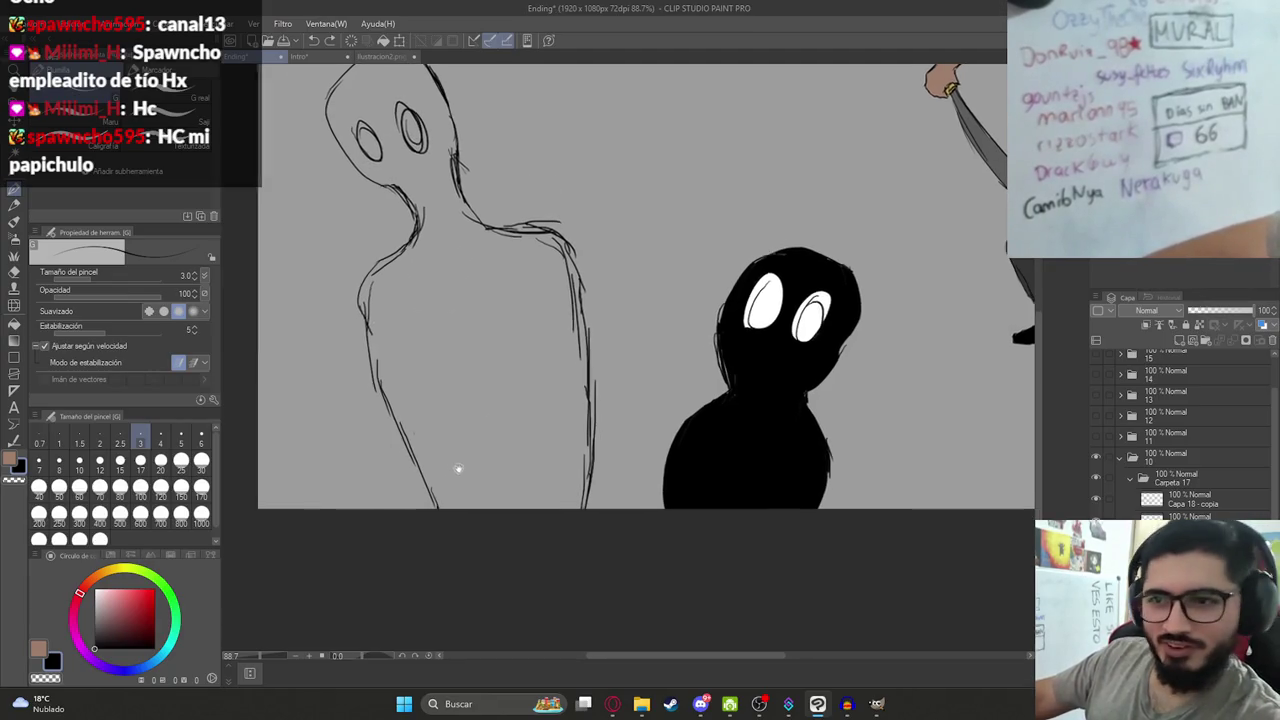
scroll(462, 358, up, 4)
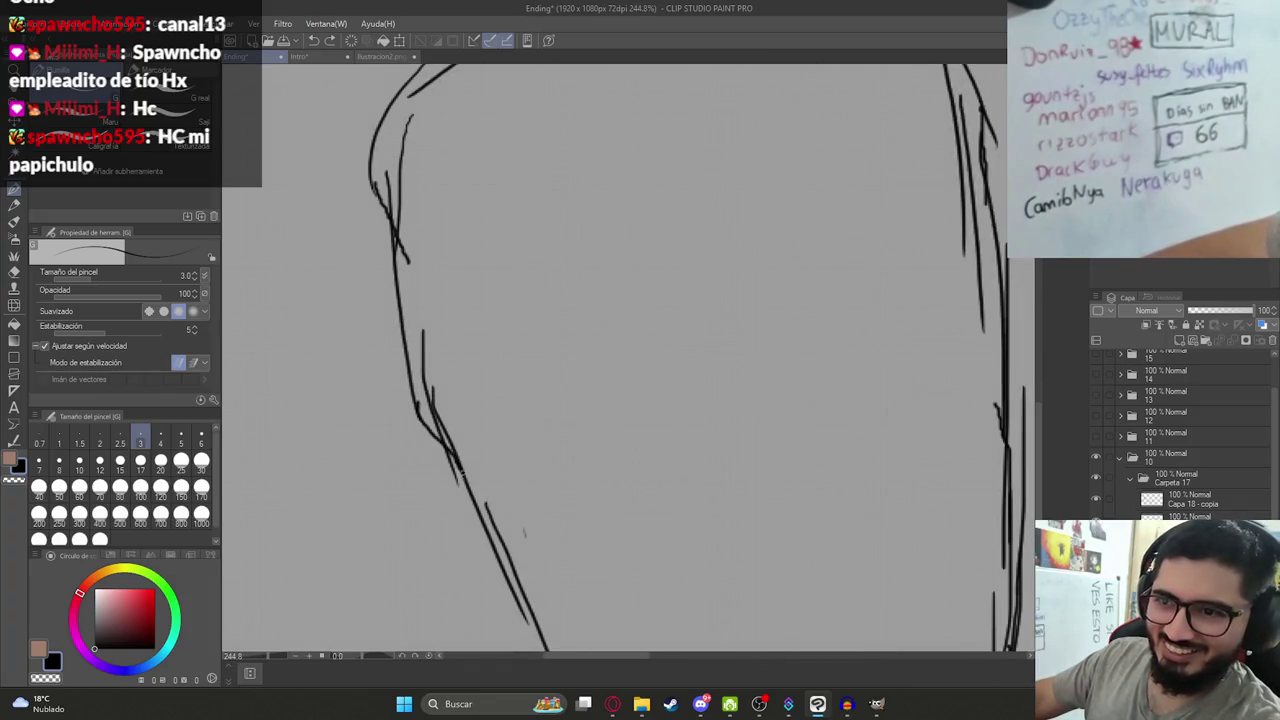
scroll(567, 519, down, 2)
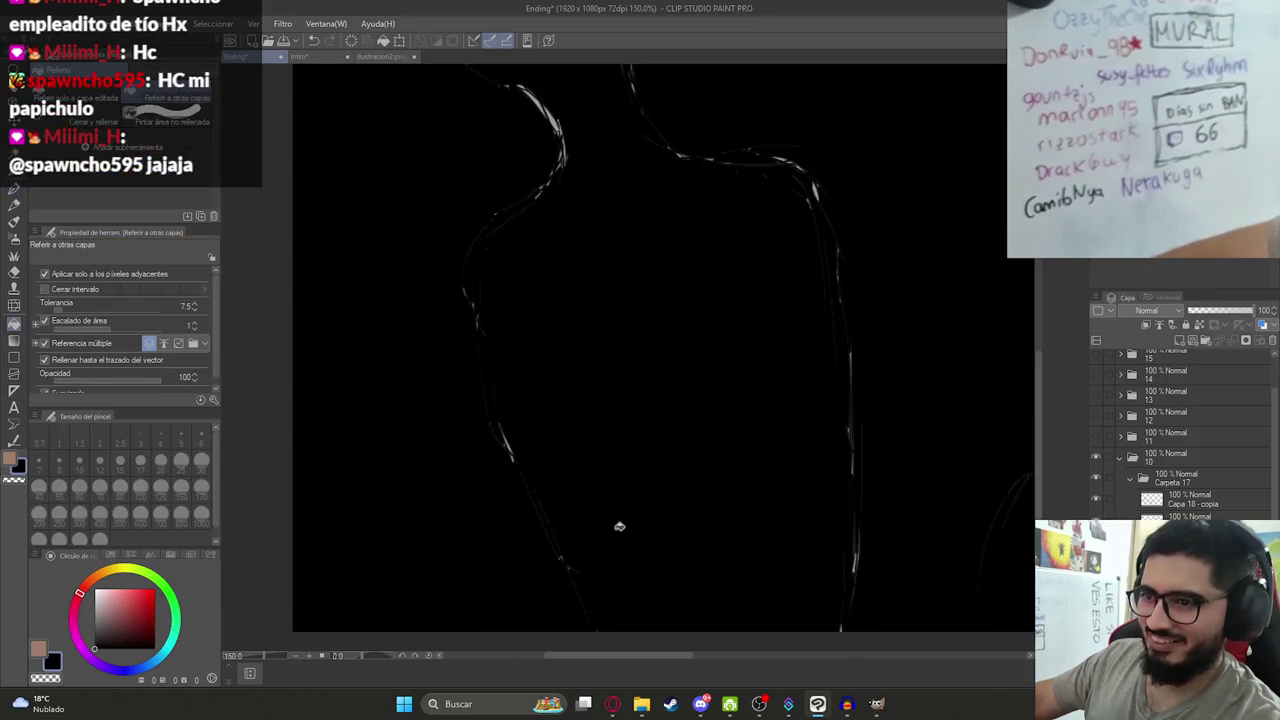
drag(629, 374, 609, 514)
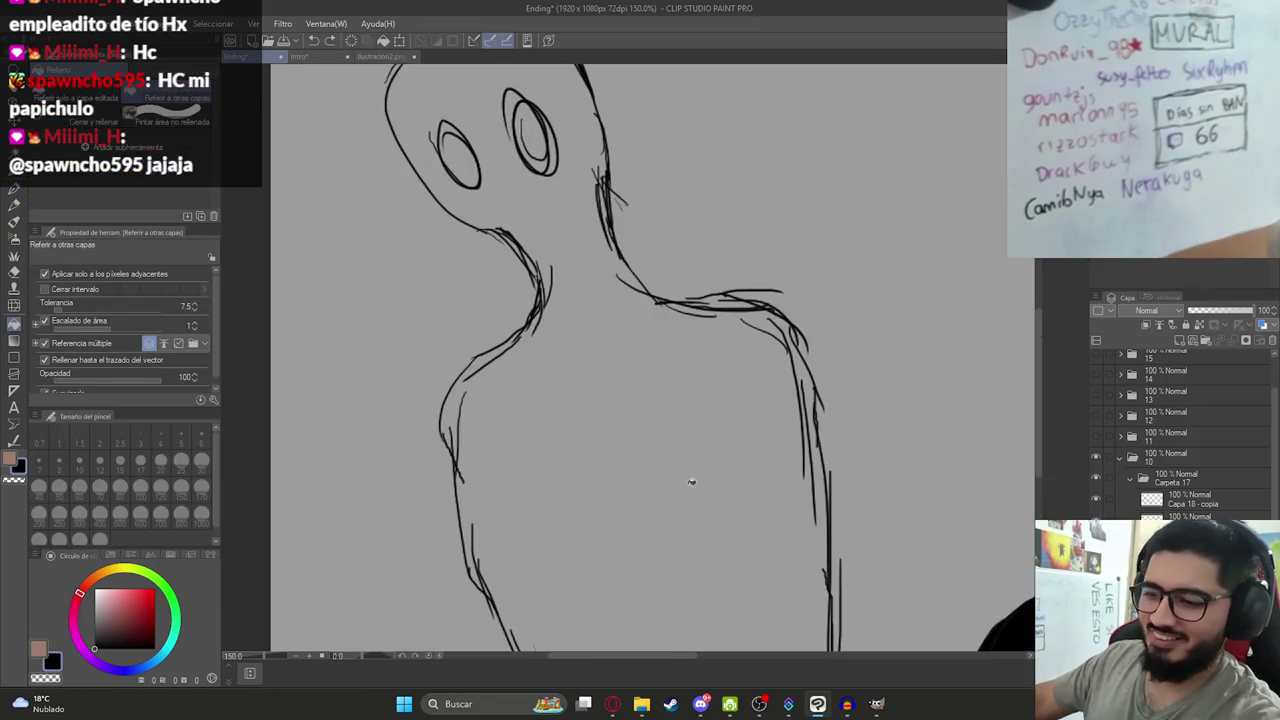
drag(851, 551, 800, 555)
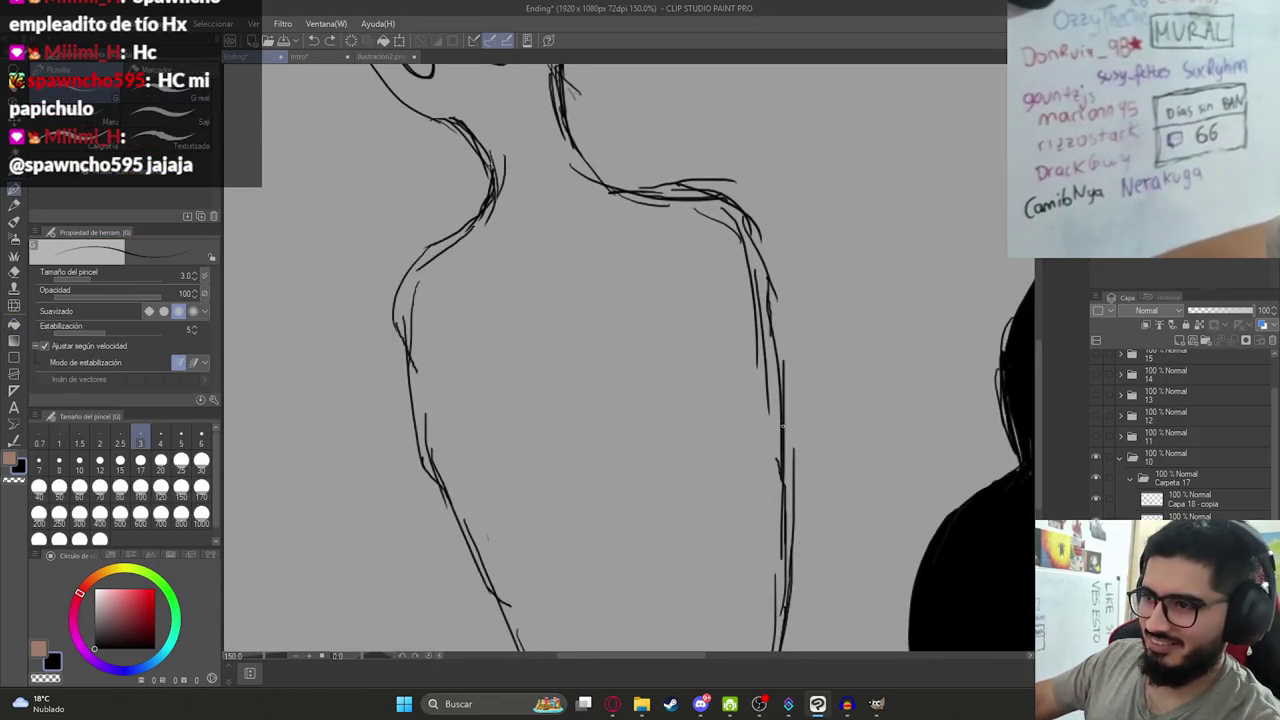
drag(793, 460, 782, 462)
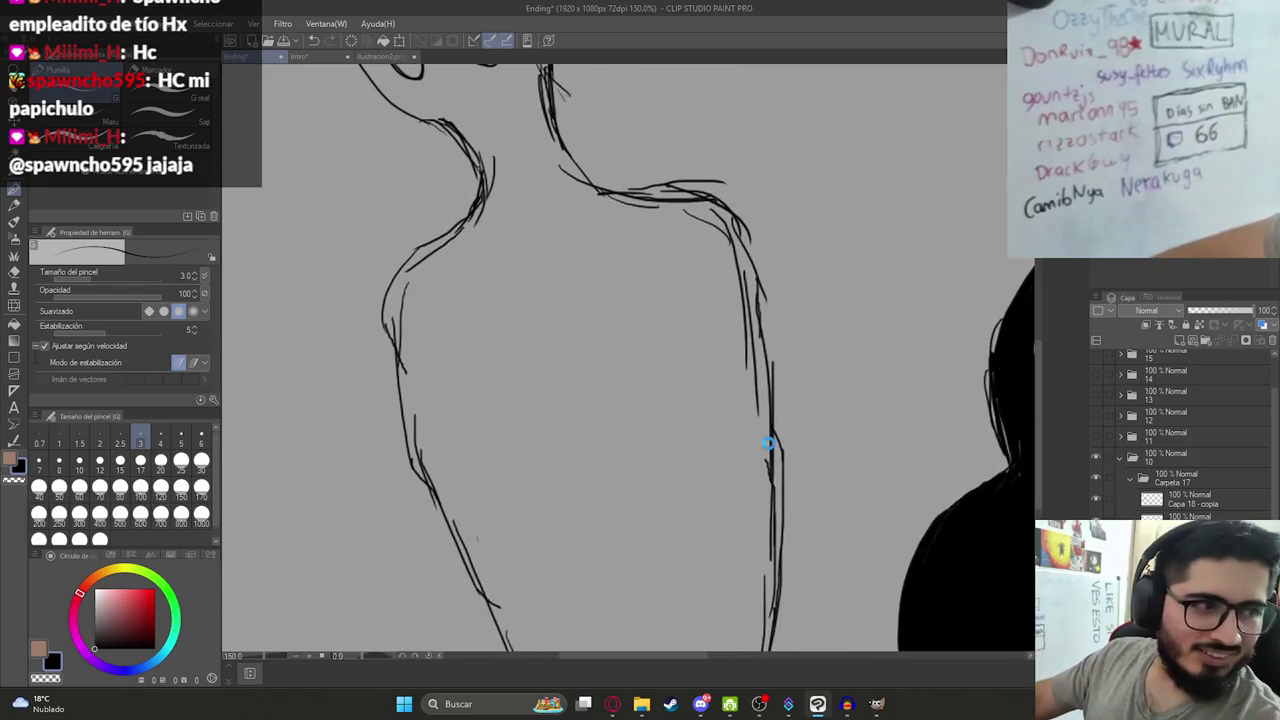
scroll(591, 446, down, 4)
scroll(505, 368, up, 3)
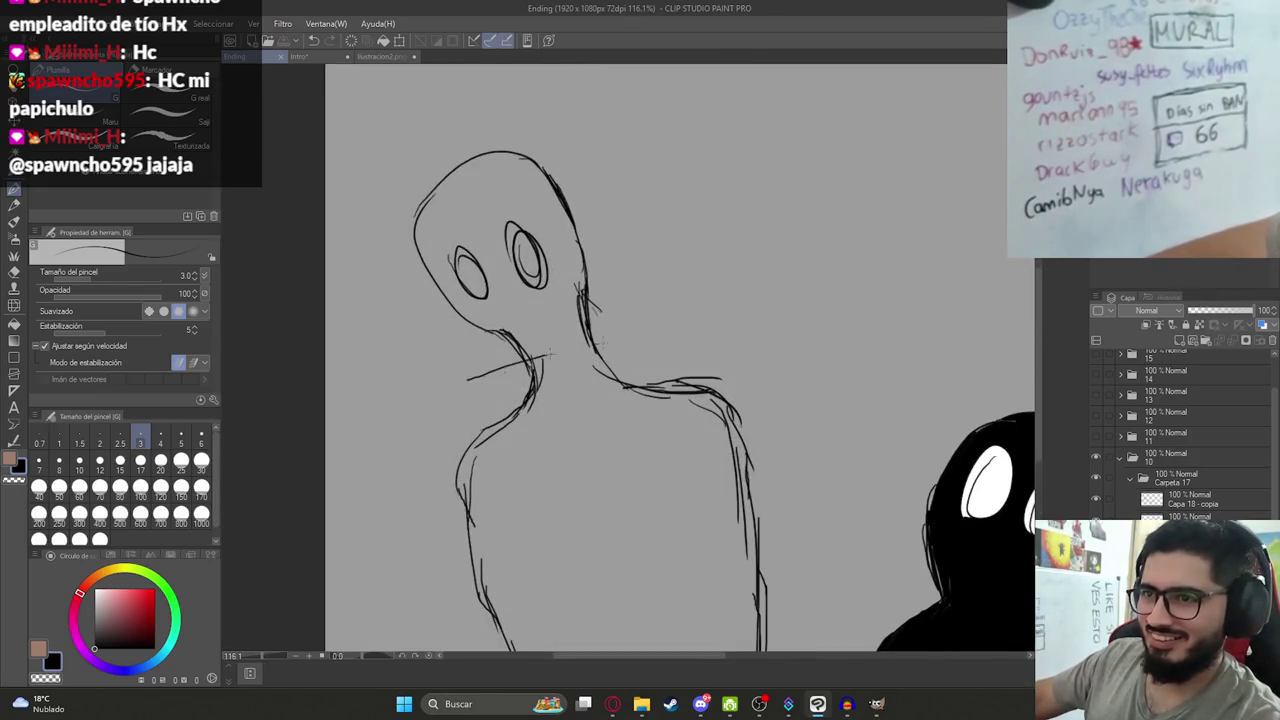
drag(498, 374, 700, 316)
Fill the tall figure solid black, undoing the failed fill attempts.
key(g)
click(626, 451)
scroll(626, 451, down, 2)
scroll(571, 374, up, 2)
key(ctrl+z)
click(571, 374)
key(ctrl+z)
key(ctrl+z)
key(p)
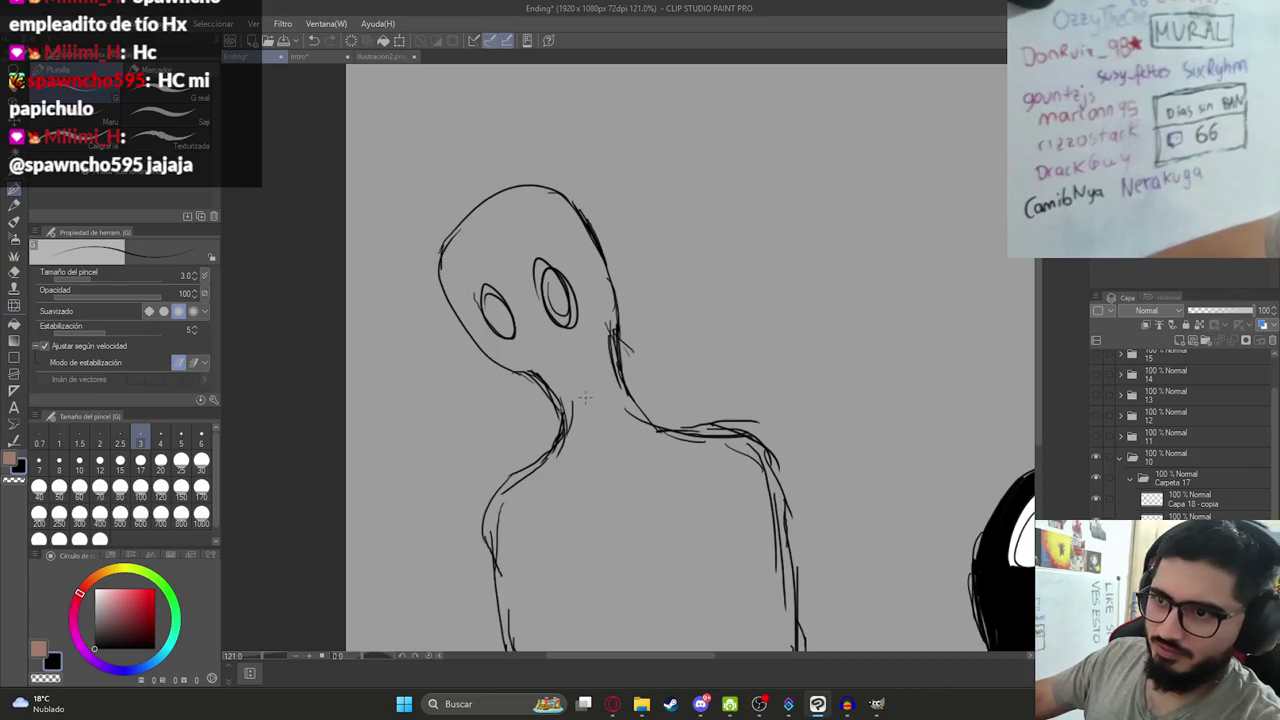
key(g)
click(598, 420)
Fill the tall figure's right eye white, then go back to ChatGPT.
scroll(603, 429, down, 3)
alt+click(829, 491)
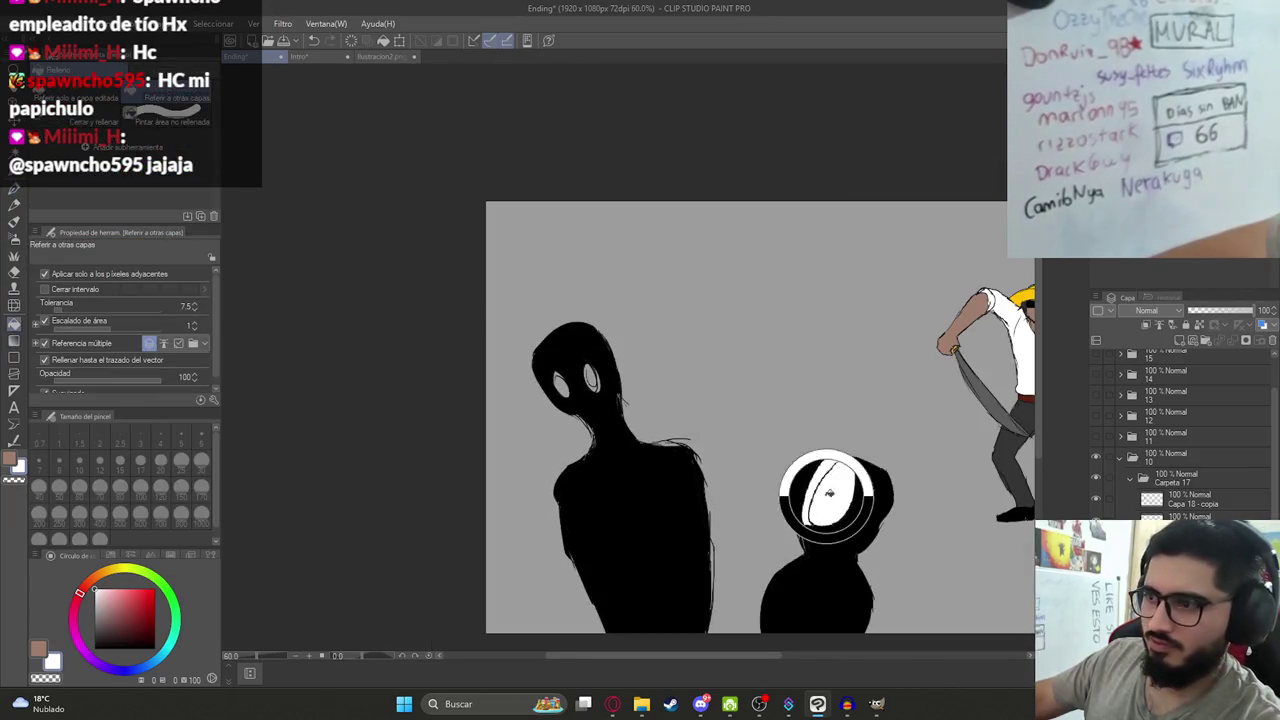
scroll(563, 383, up, 5)
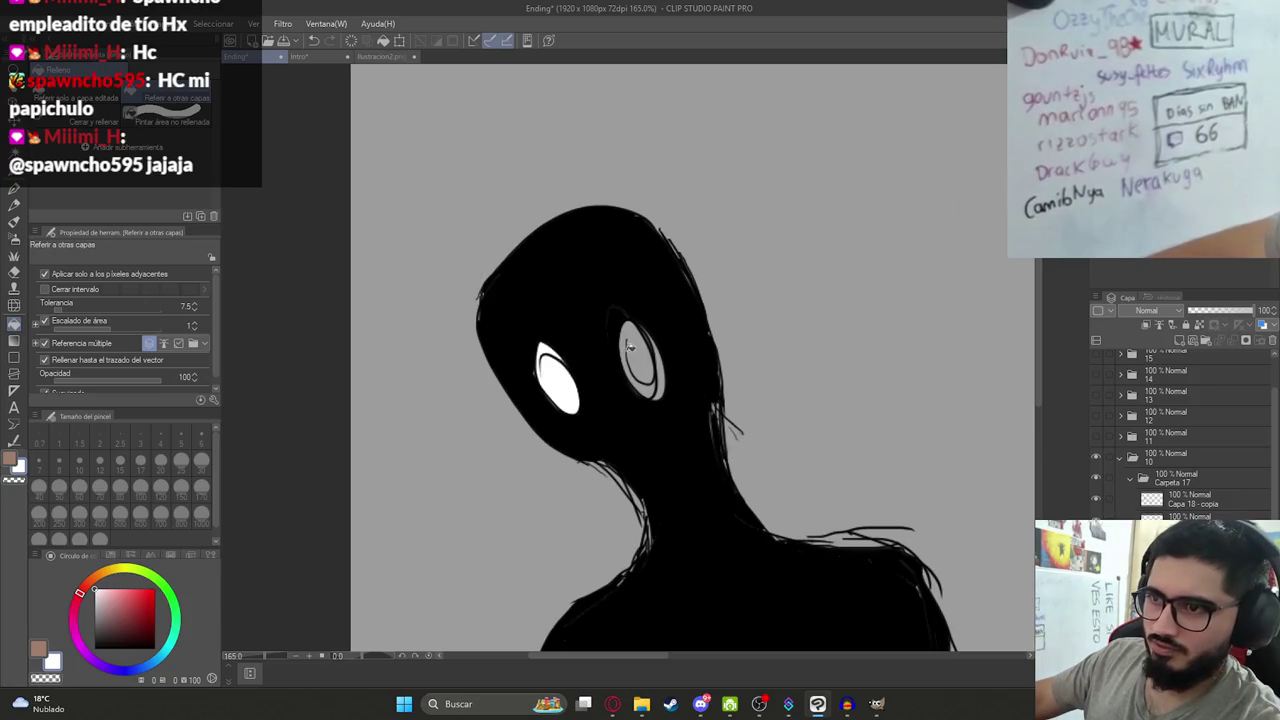
click(628, 346)
click(662, 384)
scroll(653, 379, down, 5)
scroll(720, 350, up, 2)
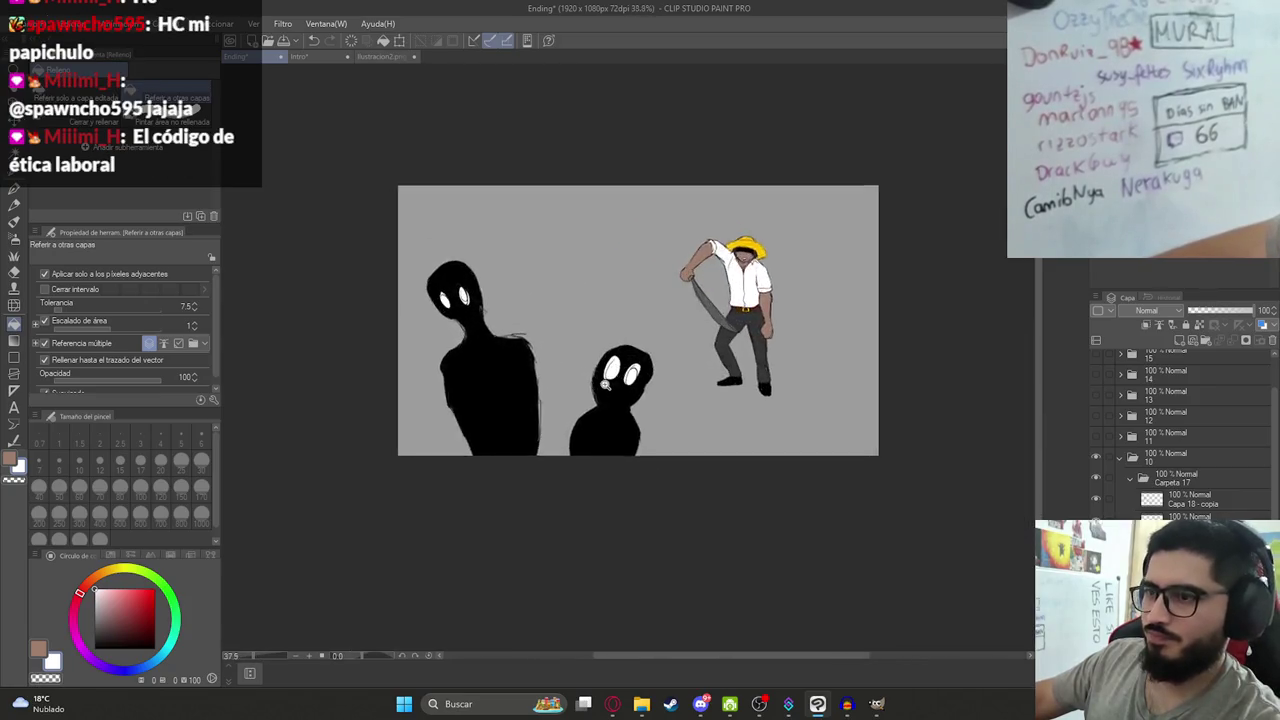
scroll(760, 332, up, 2)
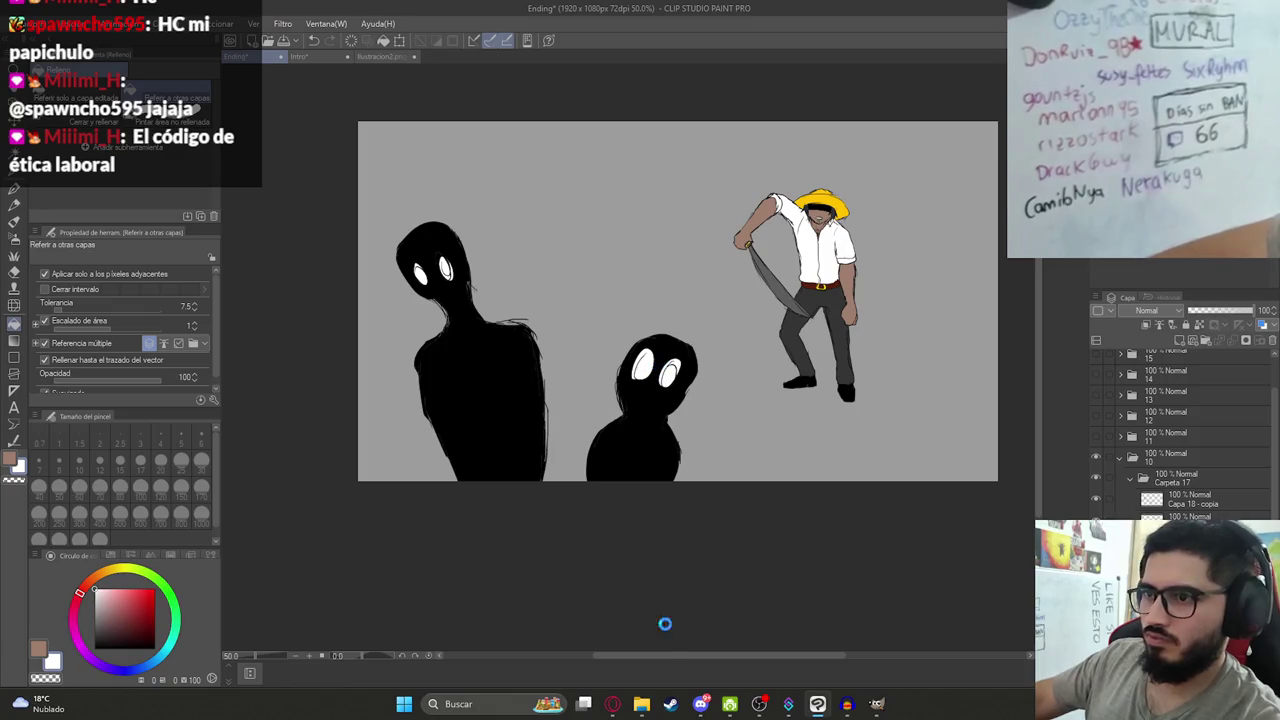
click(612, 704)
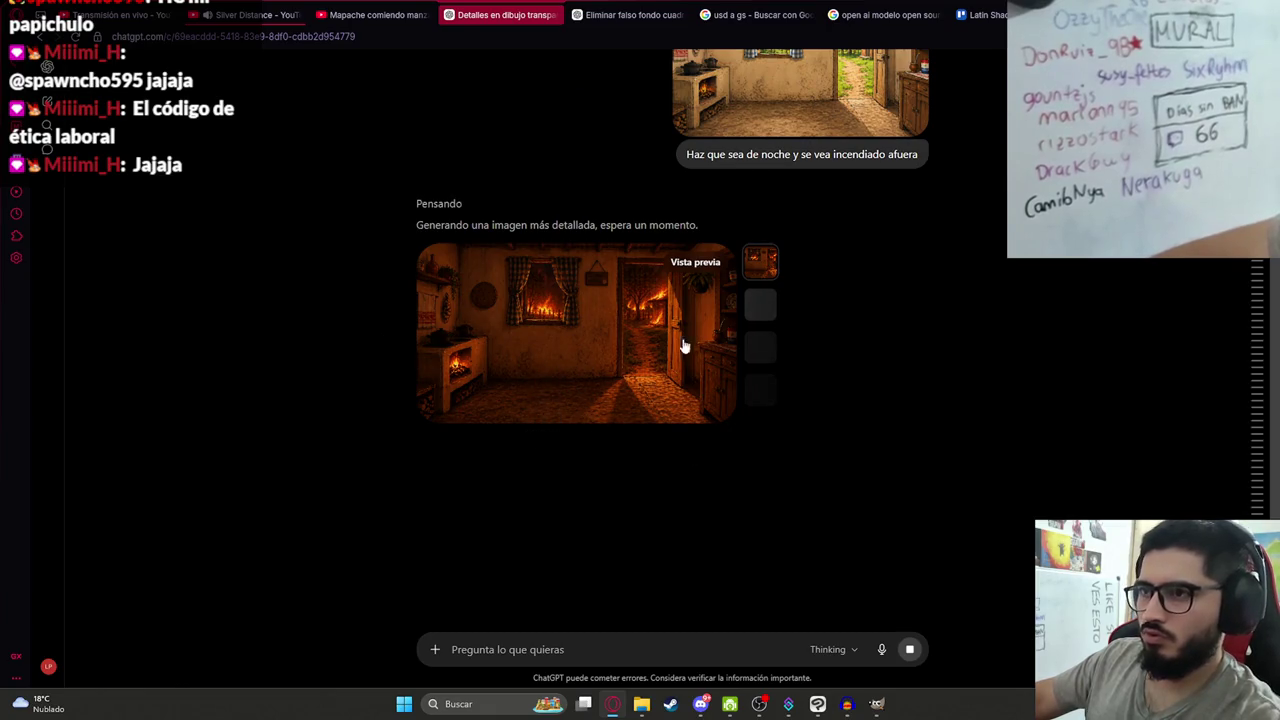
Select the Capa 18 - copia layer and collapse the Carpeta 17 folder.
key(alt+Tab)
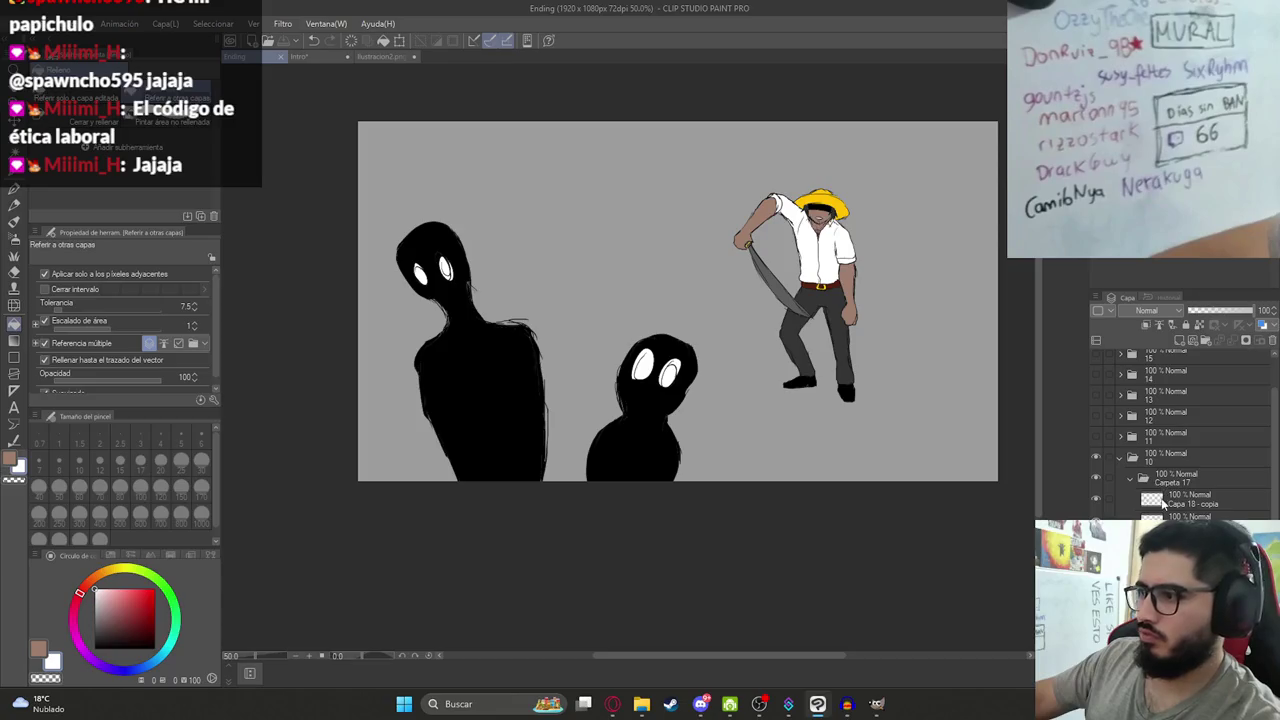
click(1158, 500)
click(1132, 481)
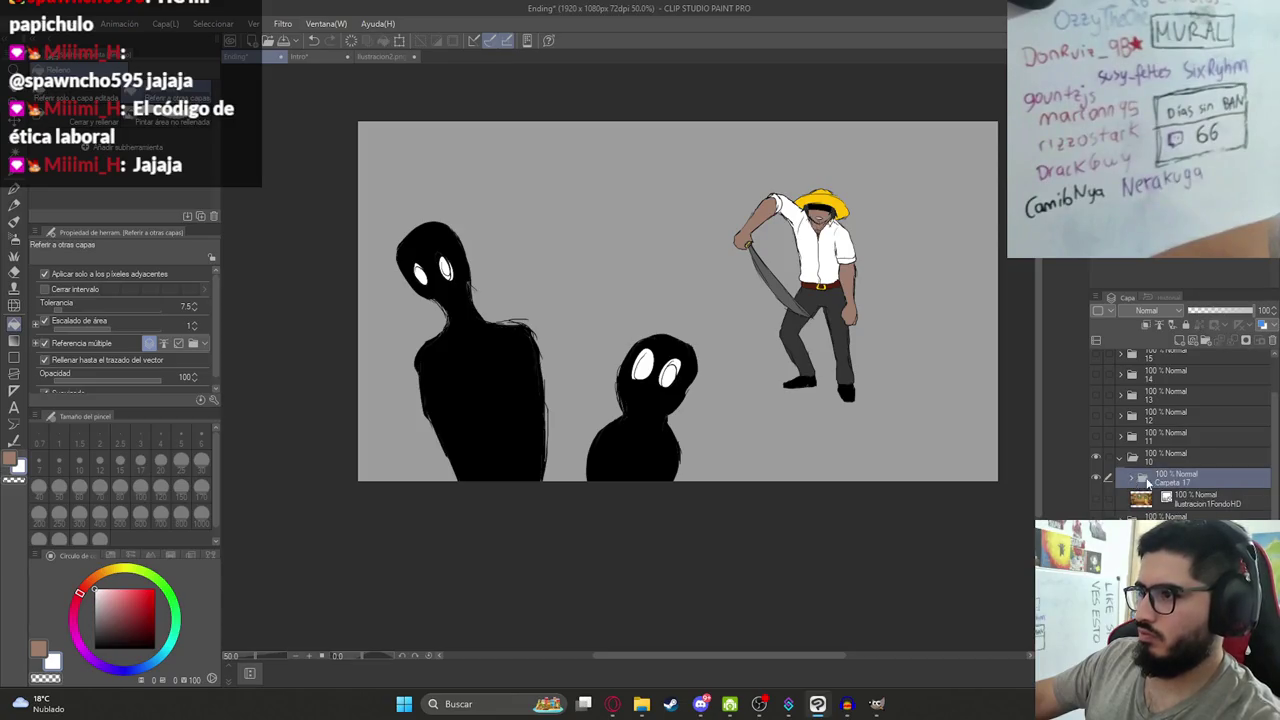
click(1168, 495)
key(alt+Tab)
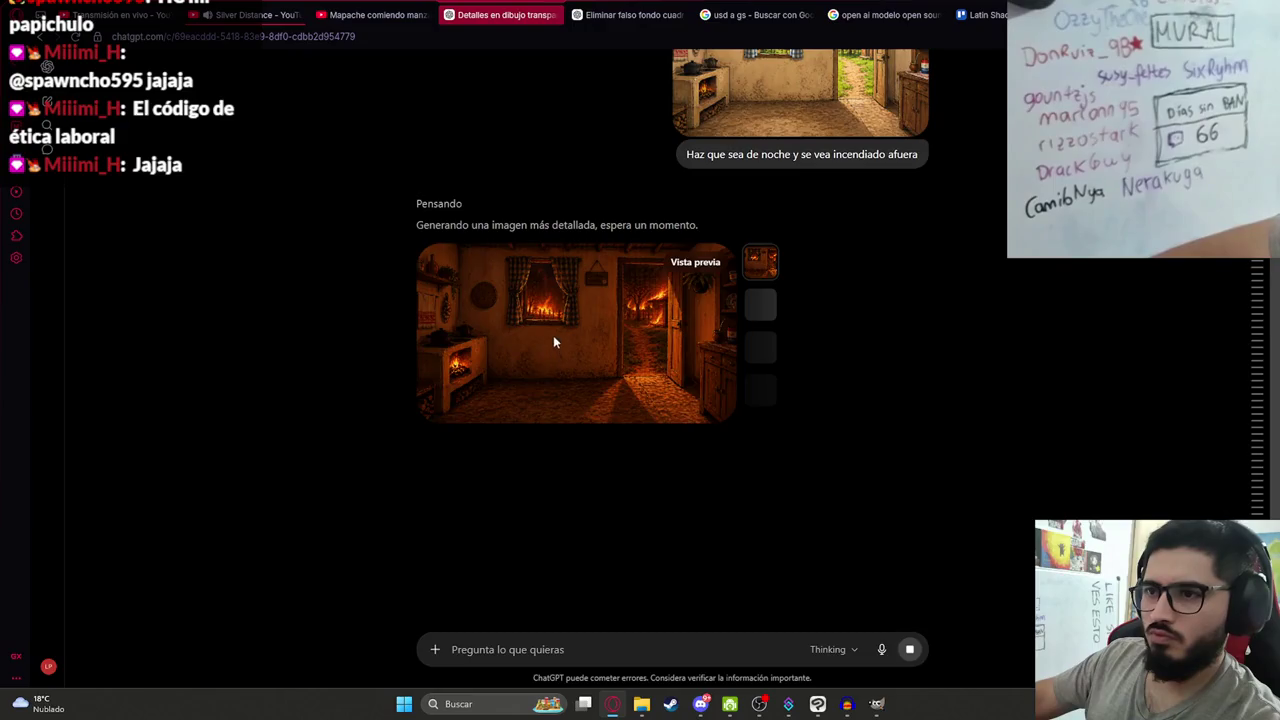
Copy ChatGPT's night-time burning kitchen image and paste it into the drawing as a new layer.
click(553, 336)
right_click(564, 363)
click(580, 406)
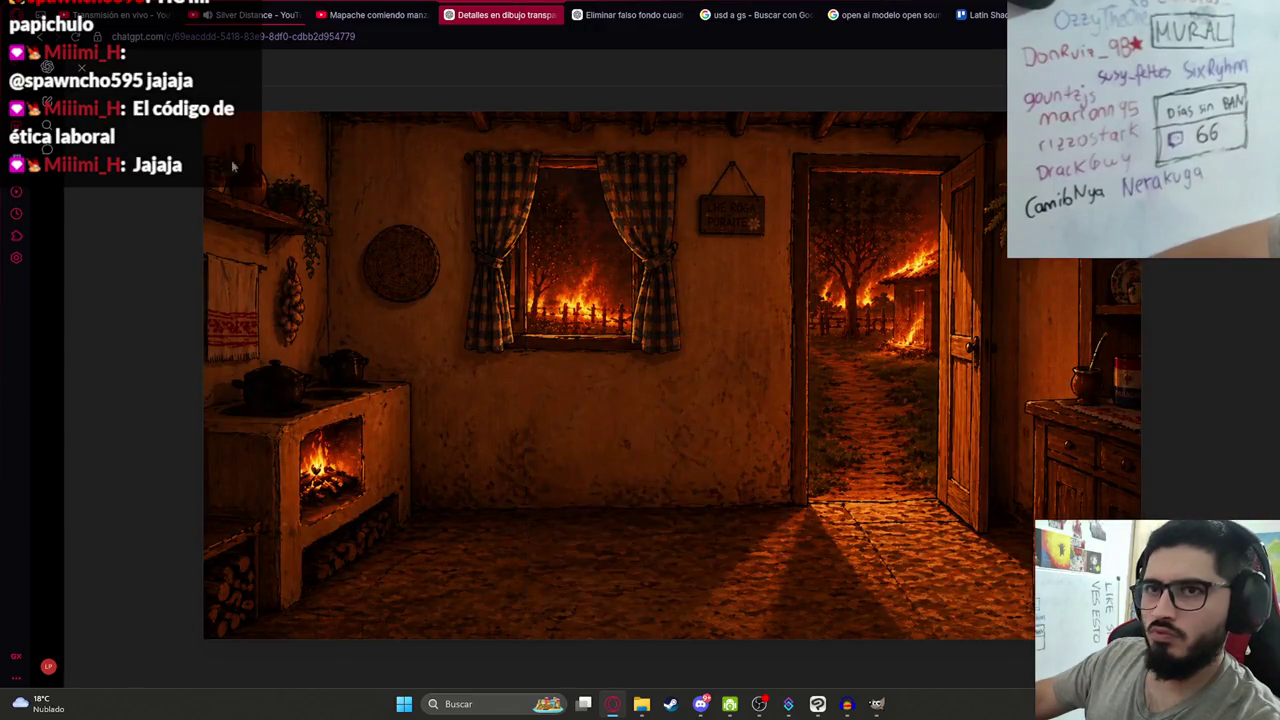
key(Escape)
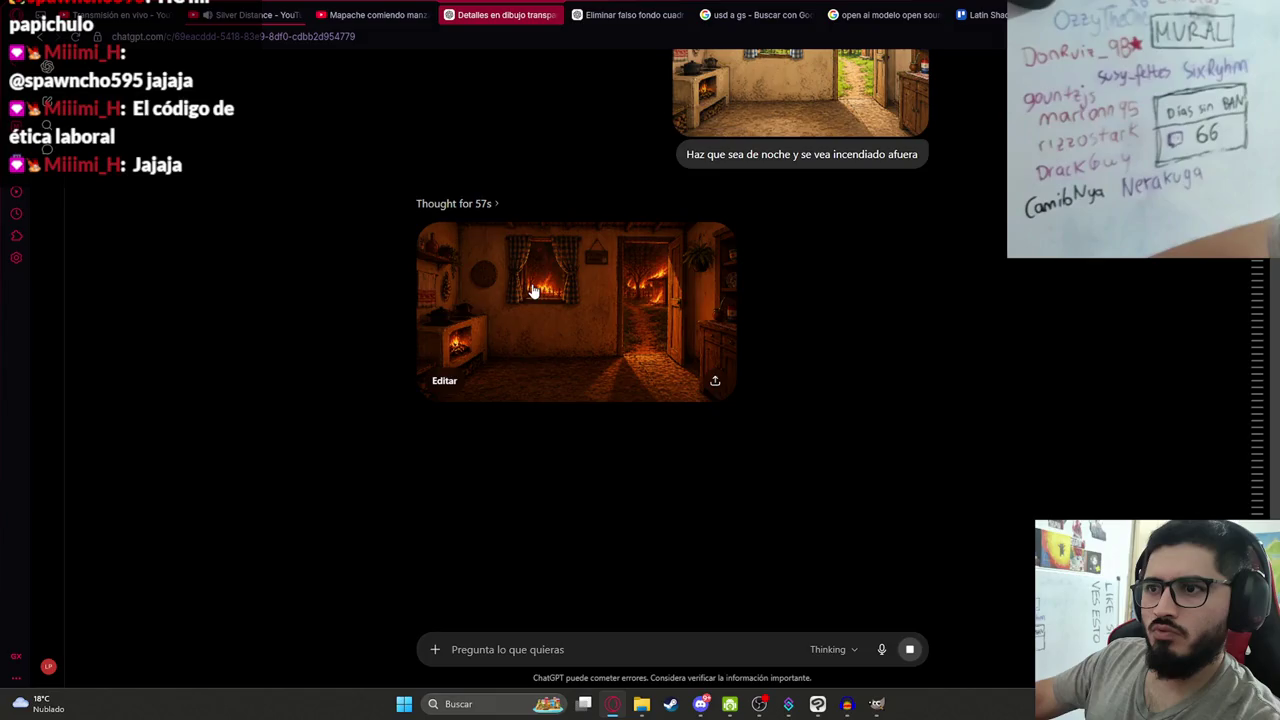
click(543, 300)
right_click(590, 385)
click(603, 410)
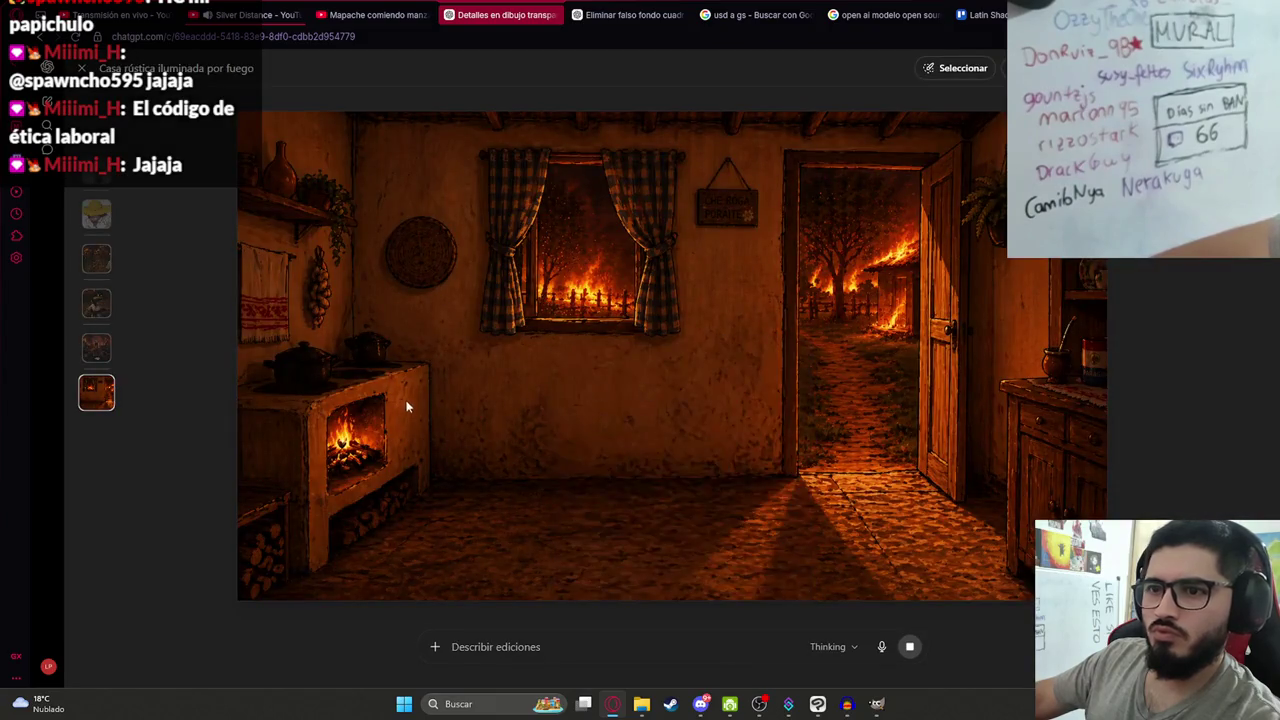
key(alt+Tab)
key(ctrl+v)
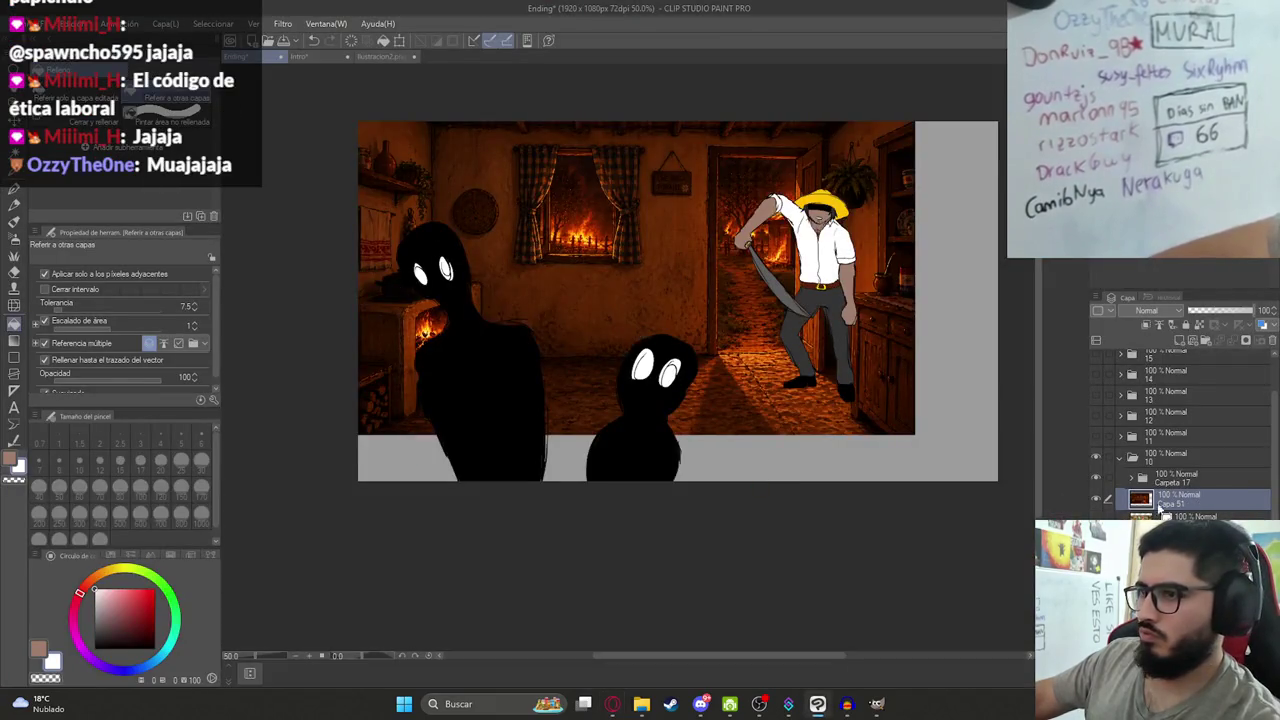
Scale the pasted burning kitchen up so it covers the whole canvas.
key(ctrl+t)
drag(914, 435, 995, 490)
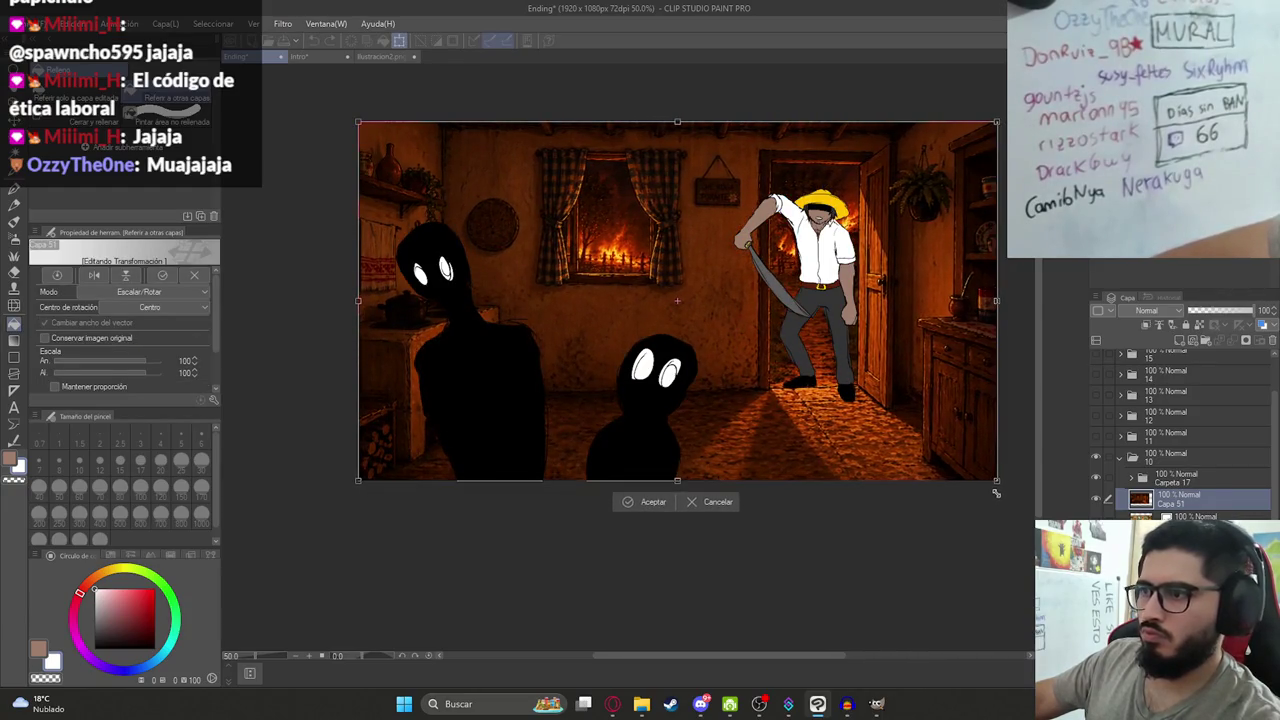
key(Return)
scroll(830, 331, up, 1)
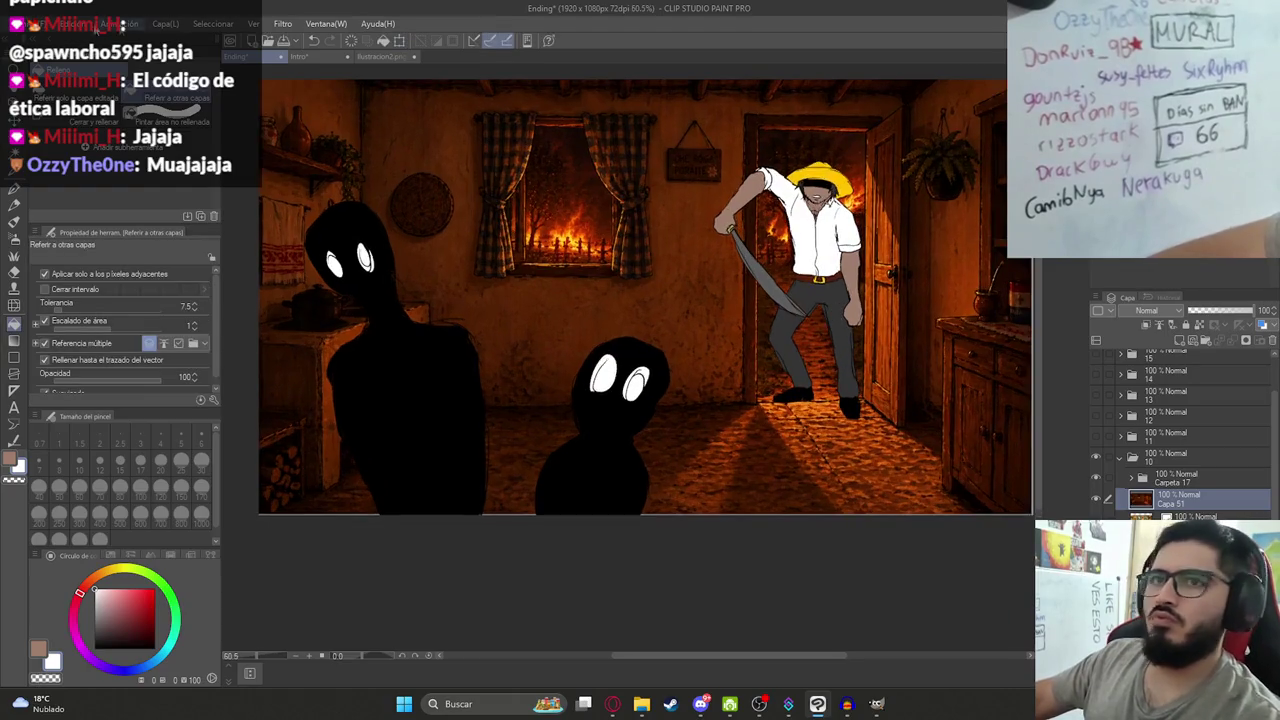
click(15, 23)
click(300, 222)
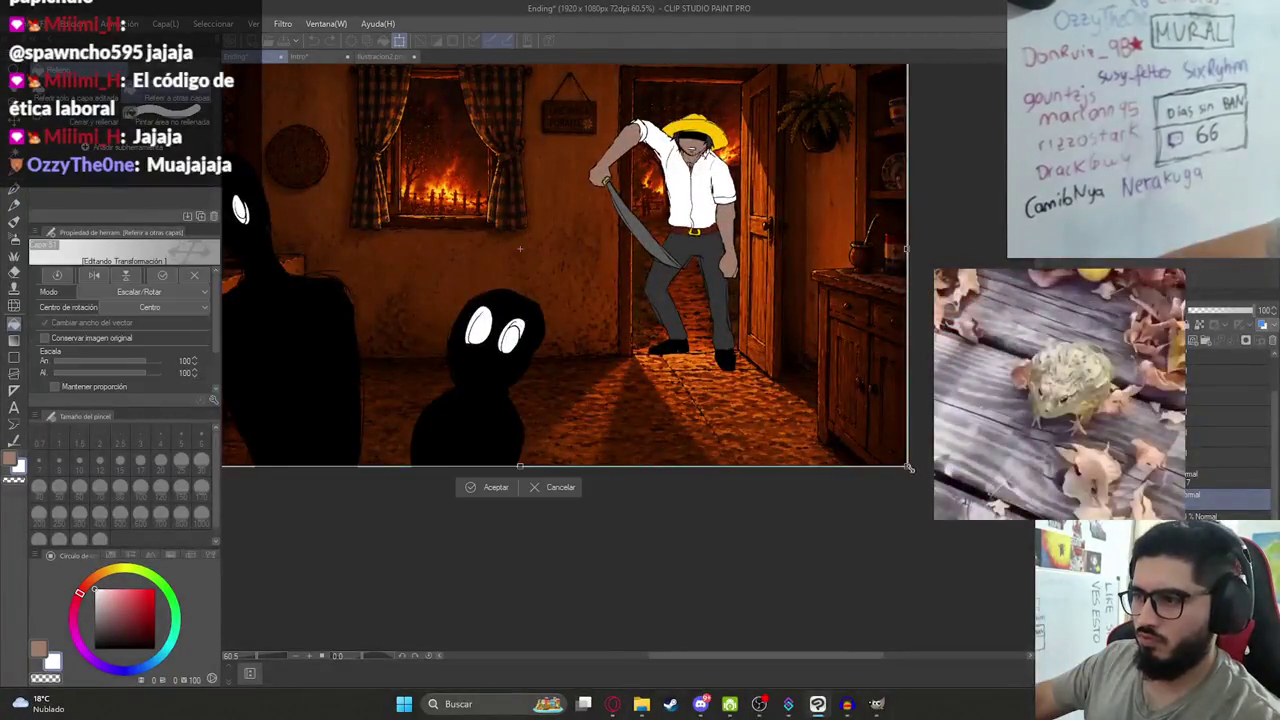
key(Return)
Recentre the enlarged canvas in the window.
scroll(620, 330, down, 2)
drag(620, 330, 630, 350)
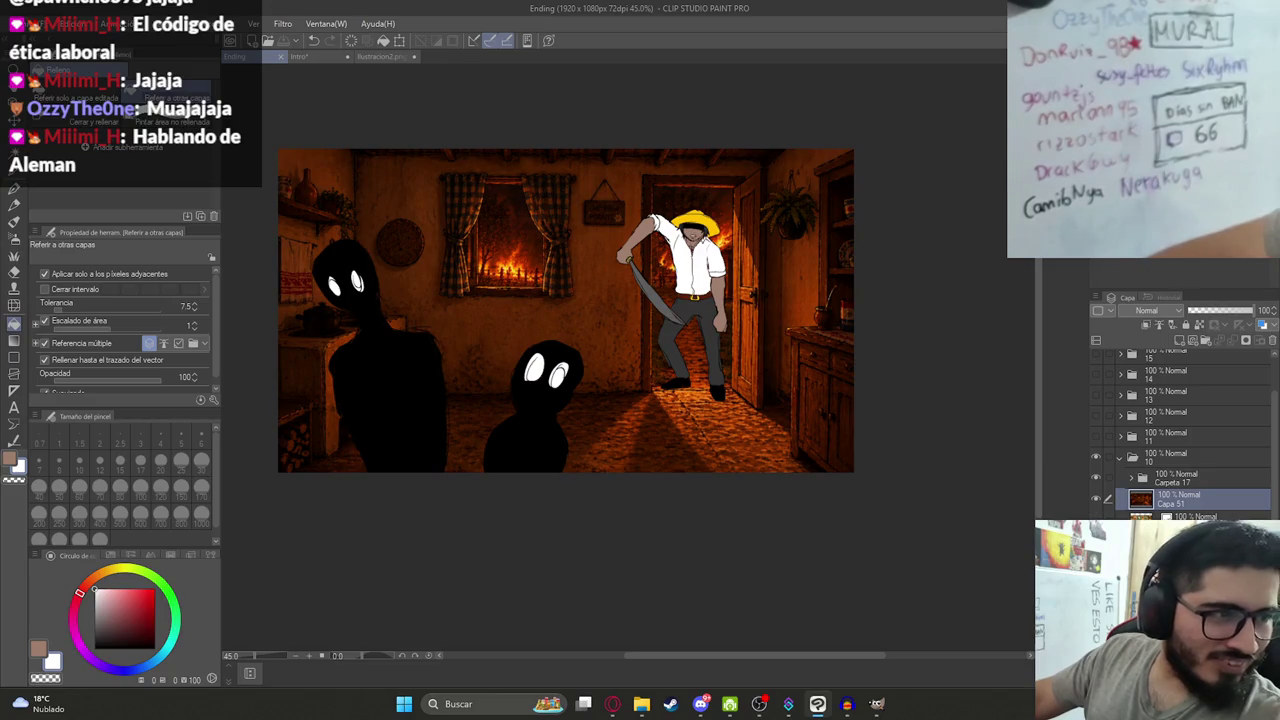
scroll(548, 287, up, 2)
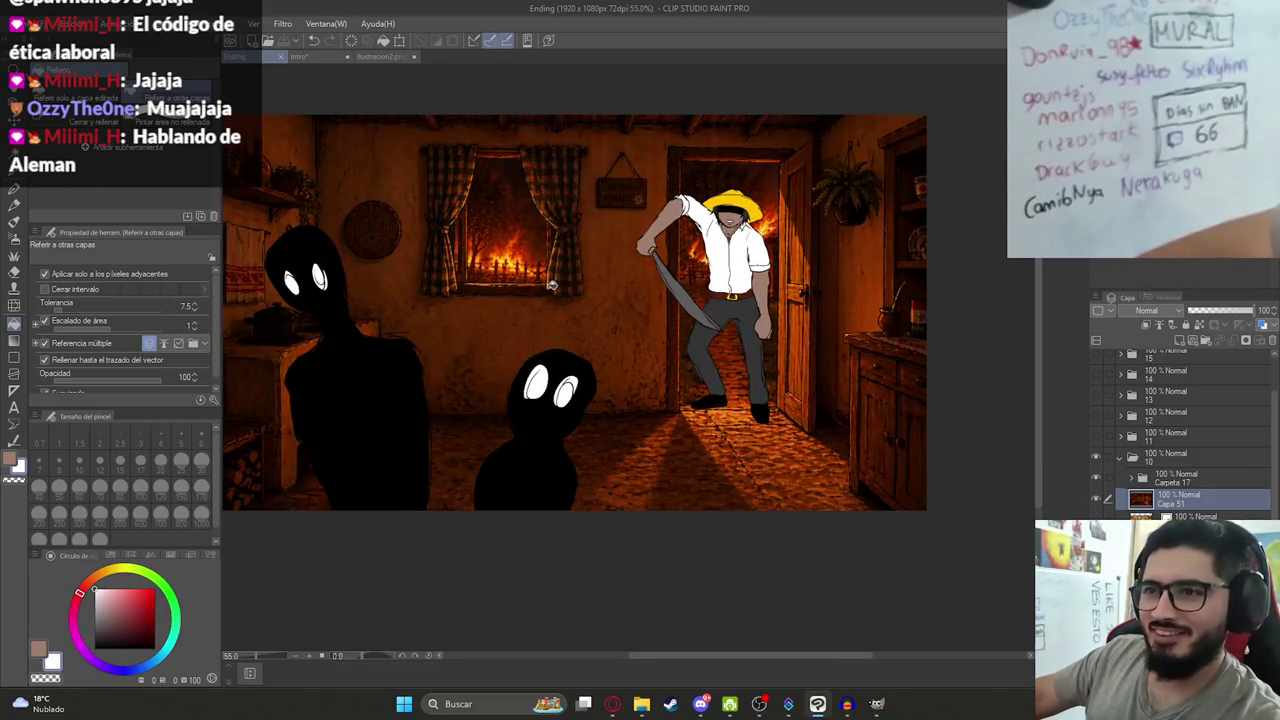
drag(335, 270, 383, 334)
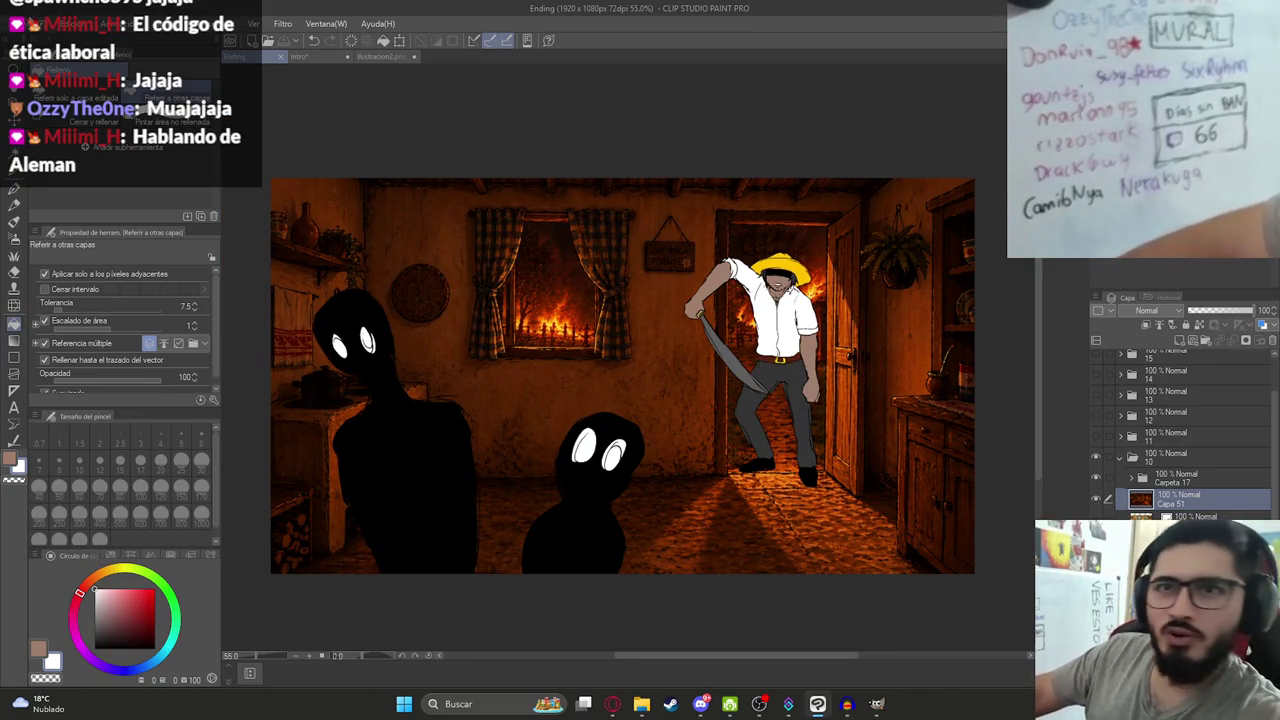
click(18, 30)
mouse_move(66, 195)
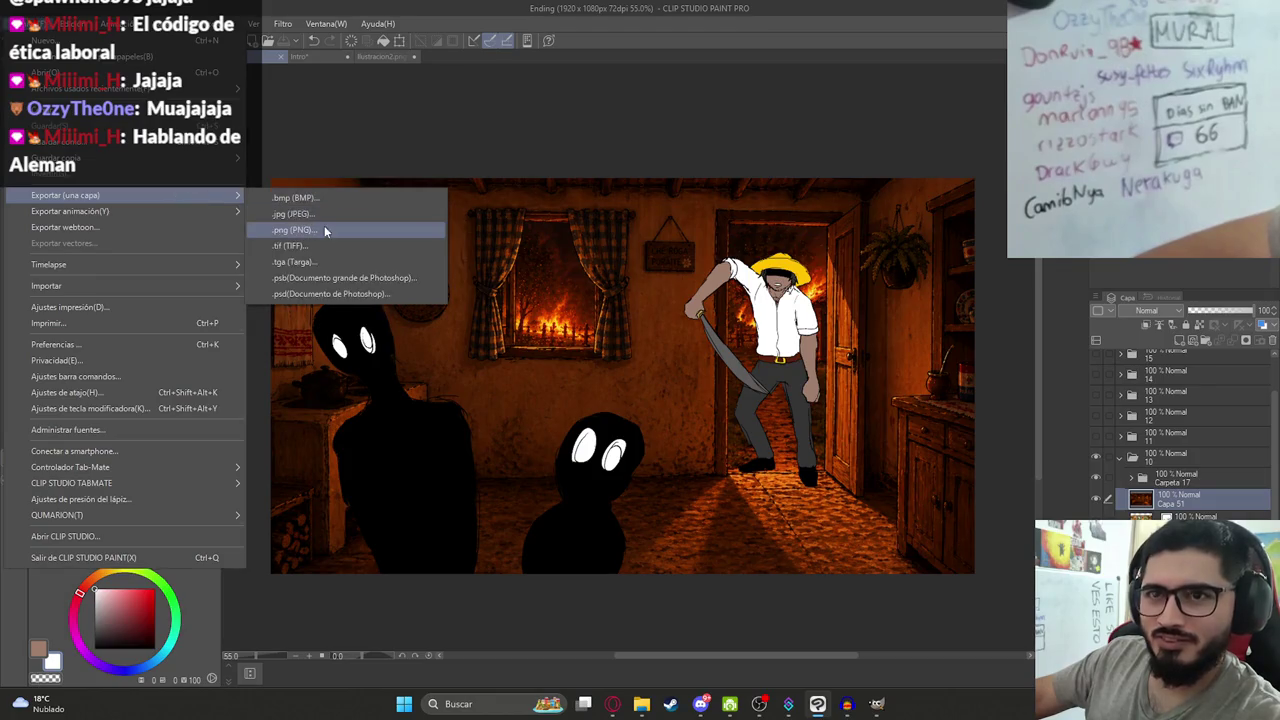
Export the frame as PNG, renaming Ilustracion12HD to Ilustracion13.png, and accept the settings.
click(325, 230)
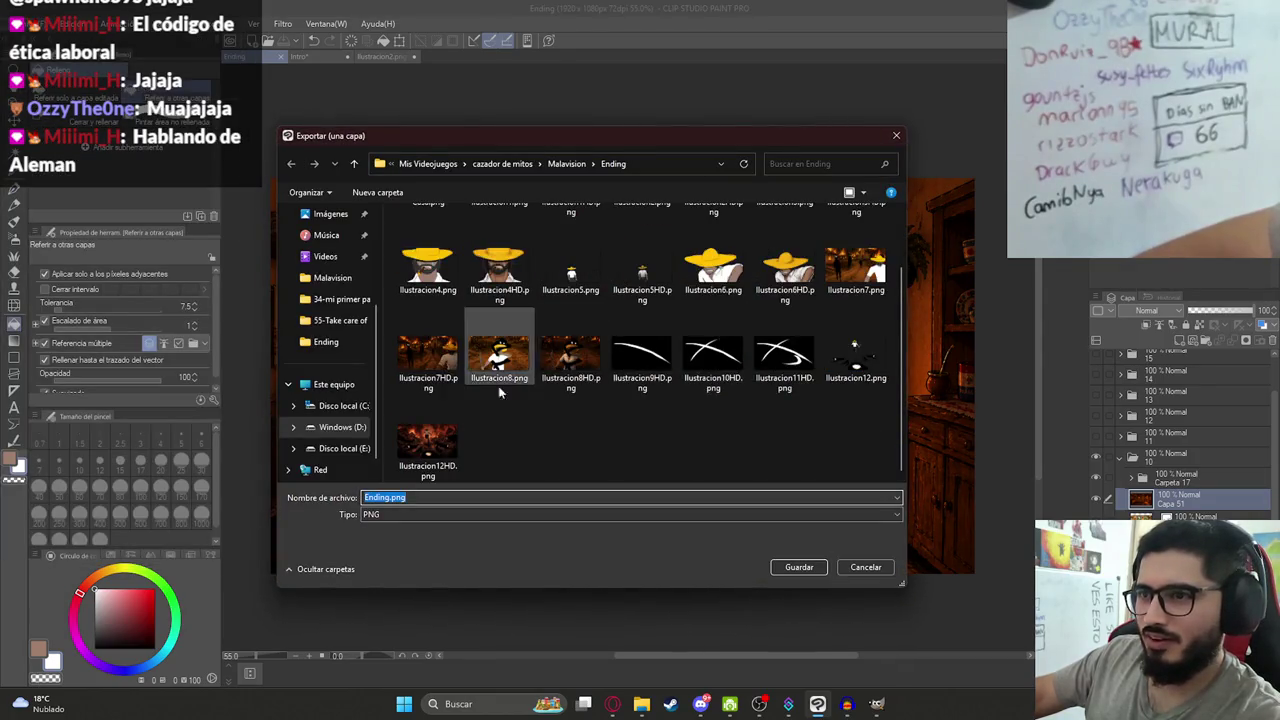
click(428, 440)
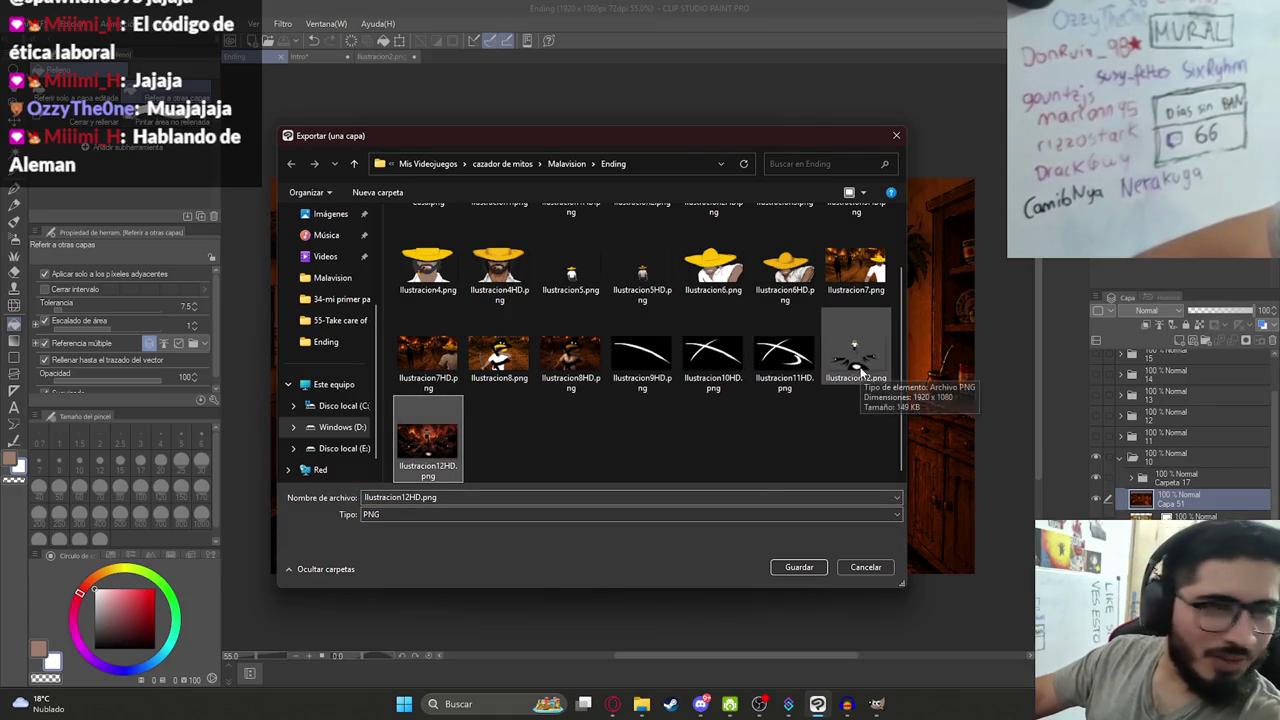
click(842, 363)
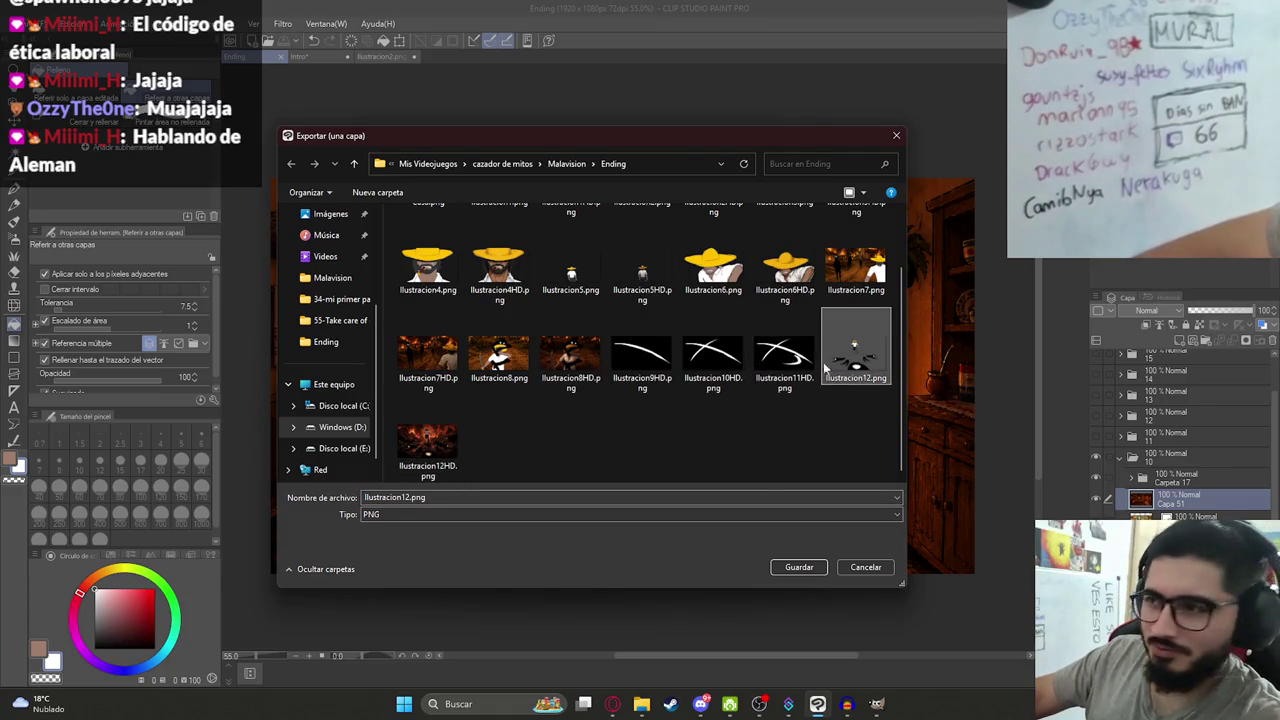
click(420, 462)
double_click(416, 499)
click(407, 499)
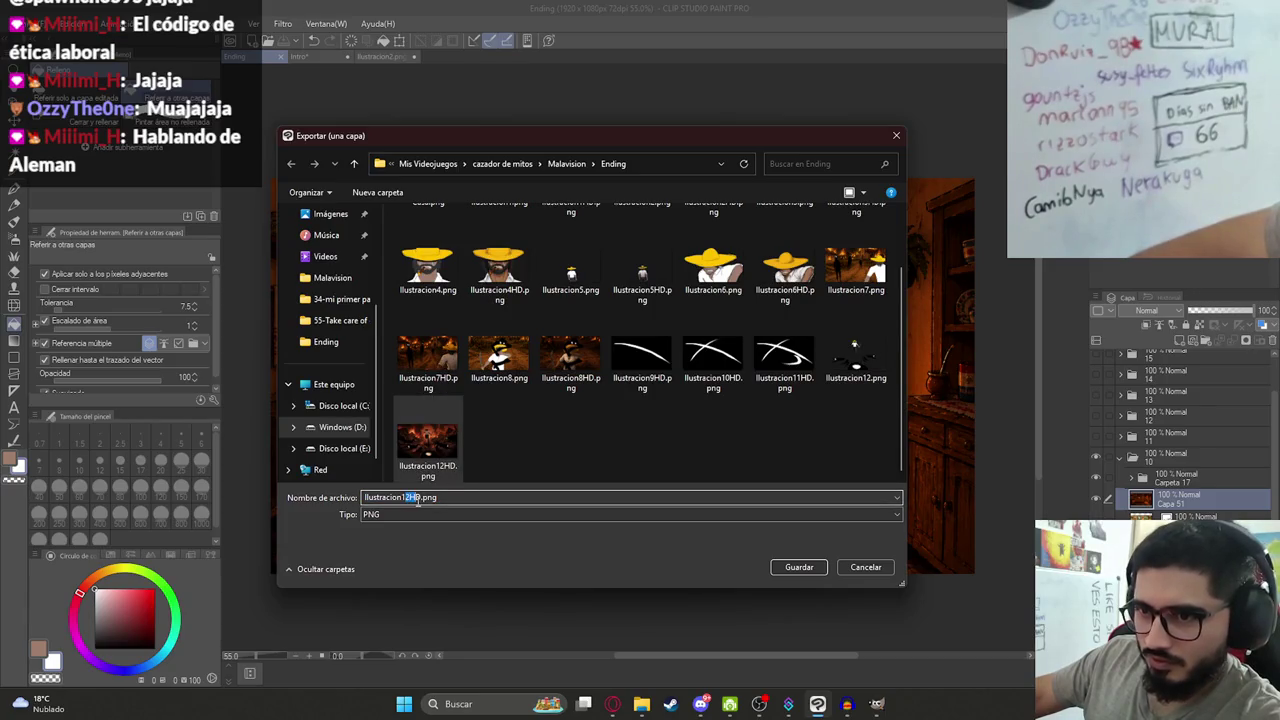
text(3)
key(Return)
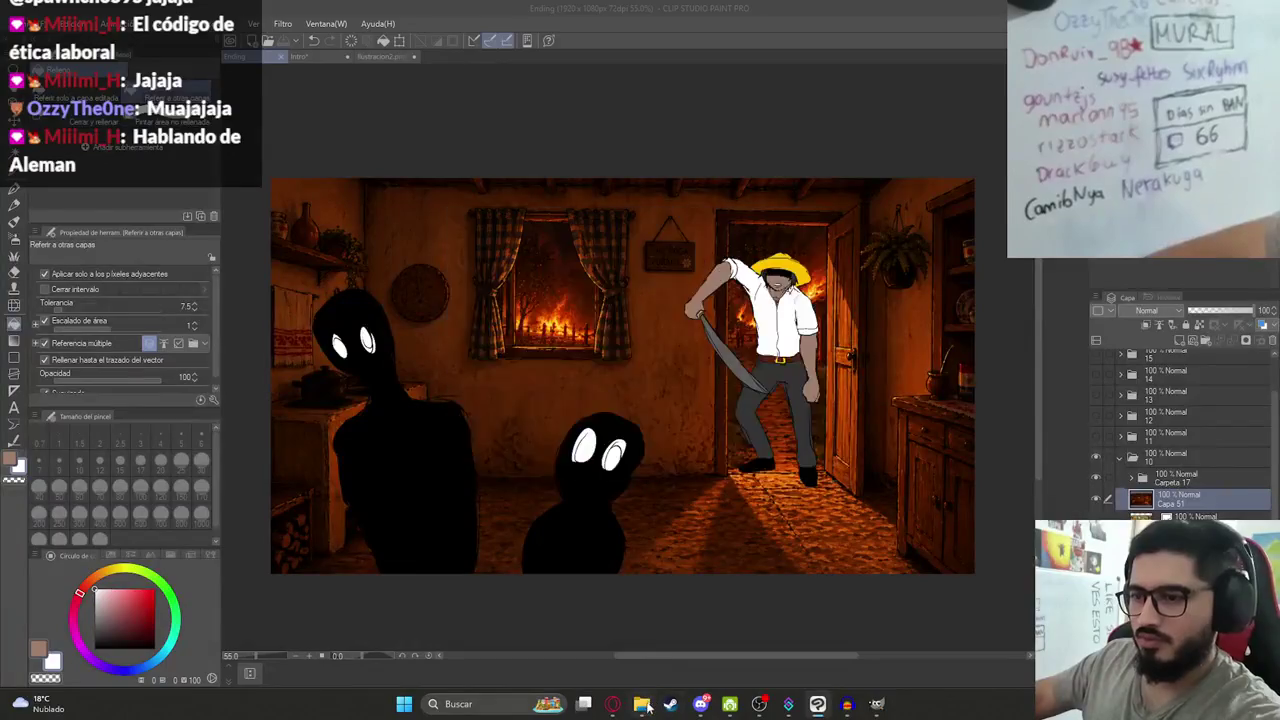
key(Return)
click(850, 290)
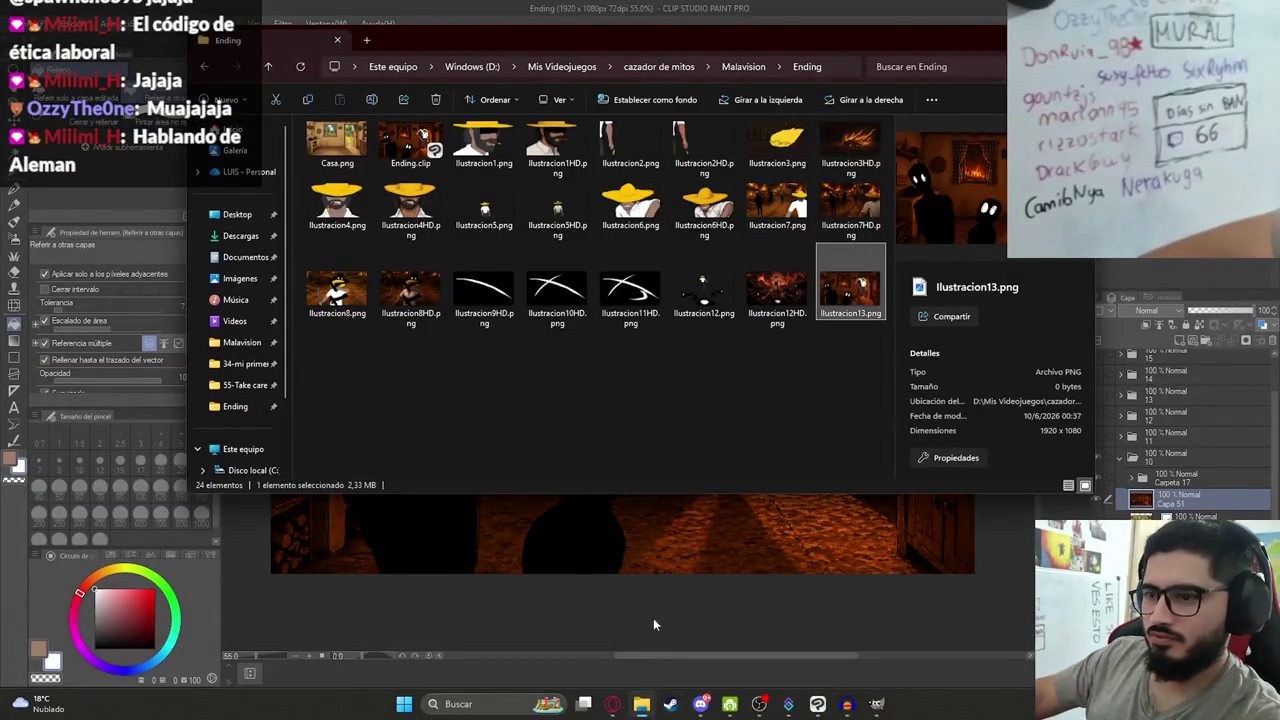
Paste the exported frame into ChatGPT and send 'agregale detalles a esta imagen'.
click(612, 704)
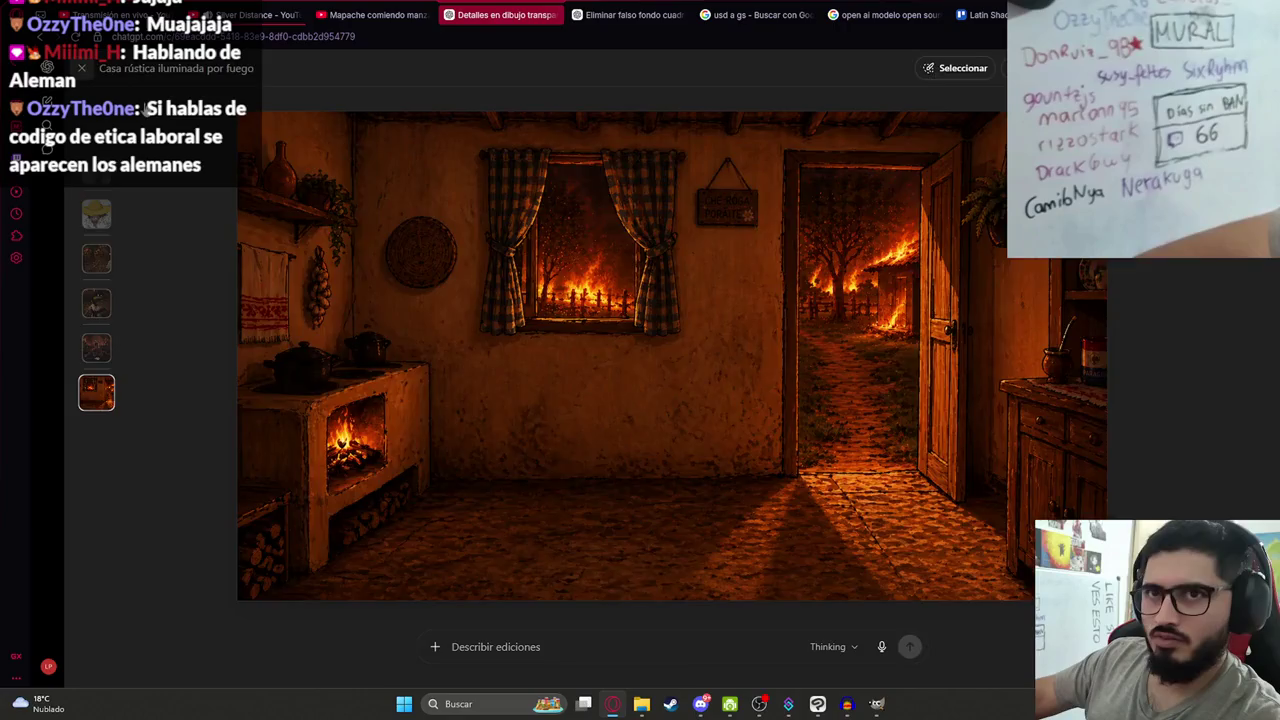
key(Escape)
key(ctrl+v)
text(agregale detalles a esta imagen)
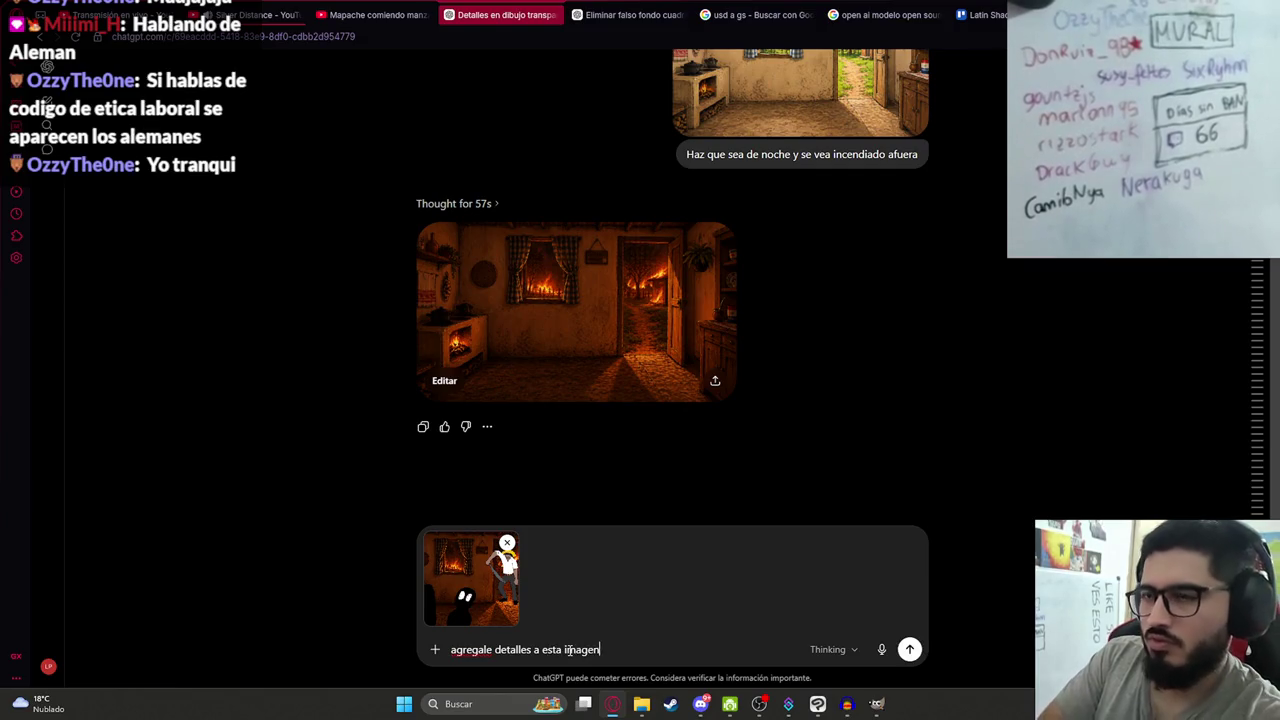
key(Return)
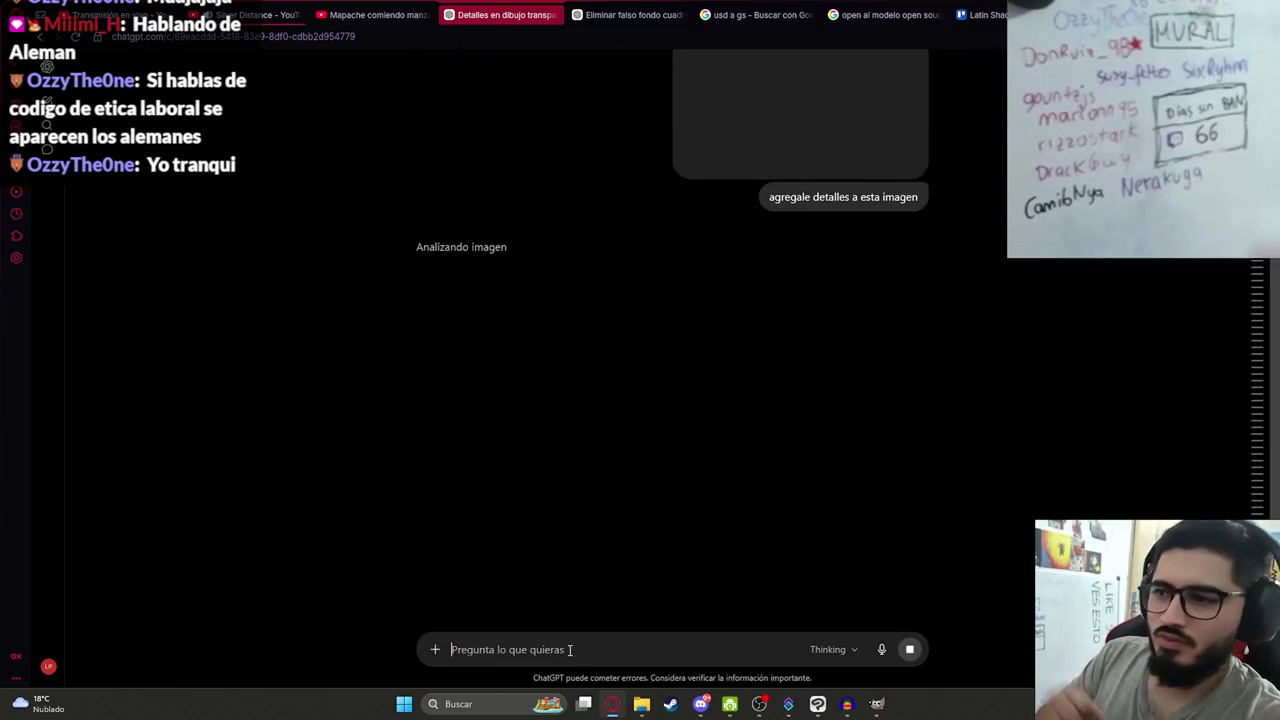
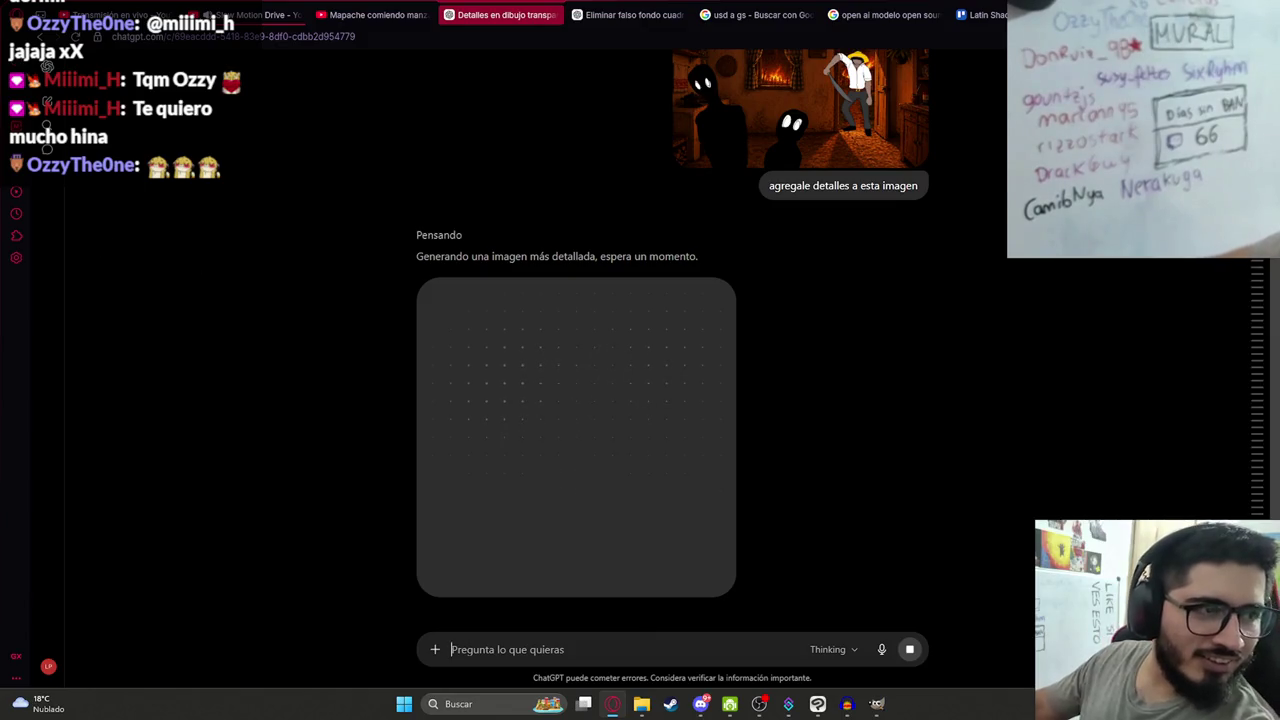
Leave ChatGPT generating and bring the 'Ending' illustration in Clip Studio Paint to the front.
key(alt+Tab)
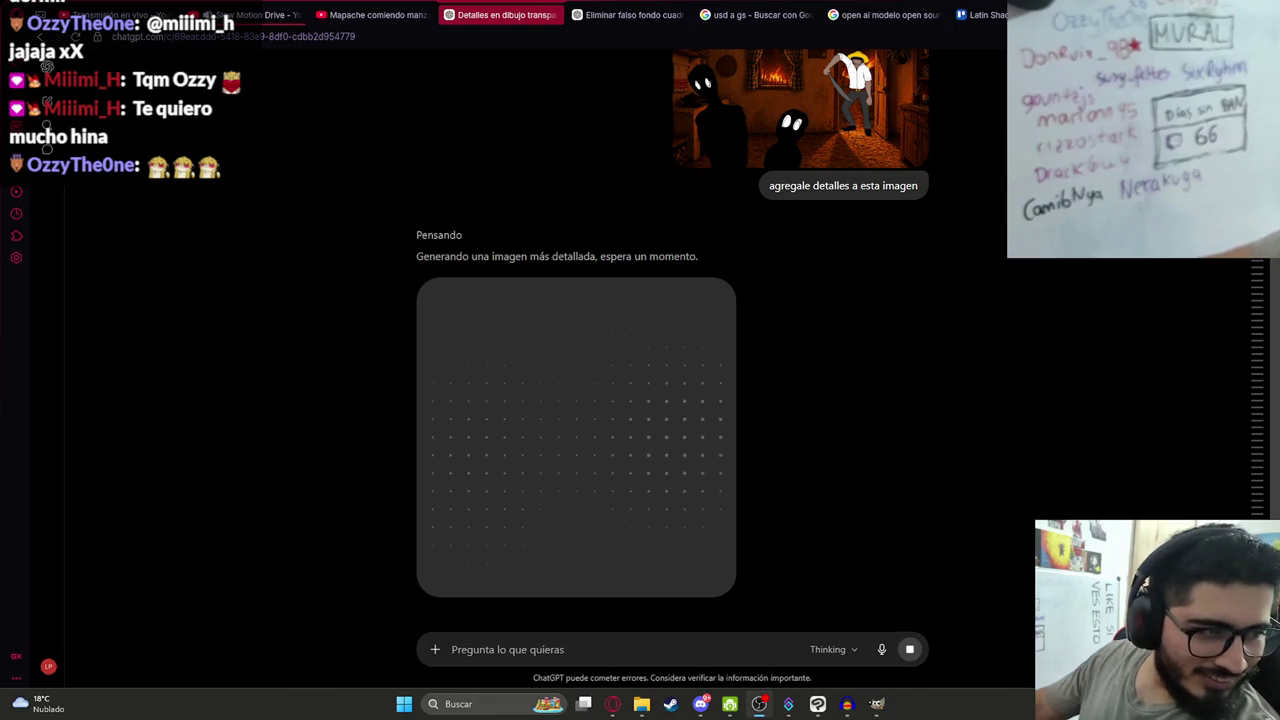
scroll(625, 349, down, 2)
scroll(600, 347, up, 2)
click(817, 704)
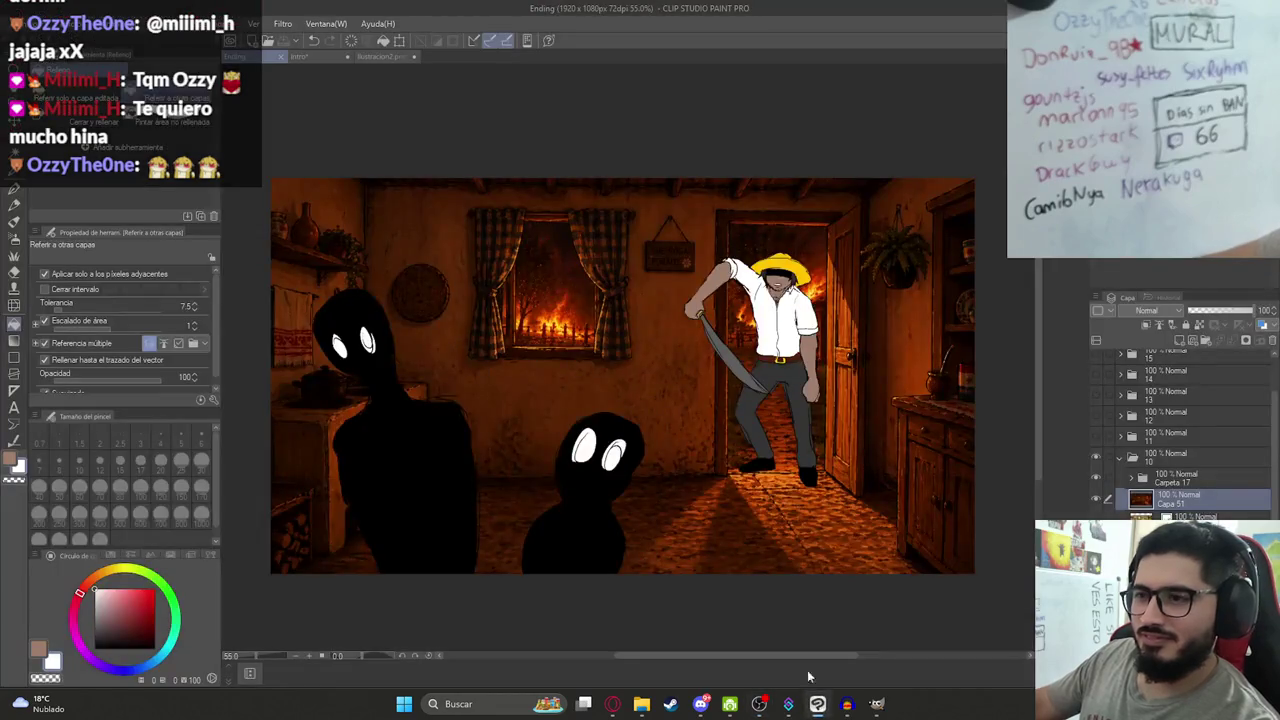
Switch to the ChatGPT chat in the browser to get the finished detailed image.
scroll(1118, 475, up, 2)
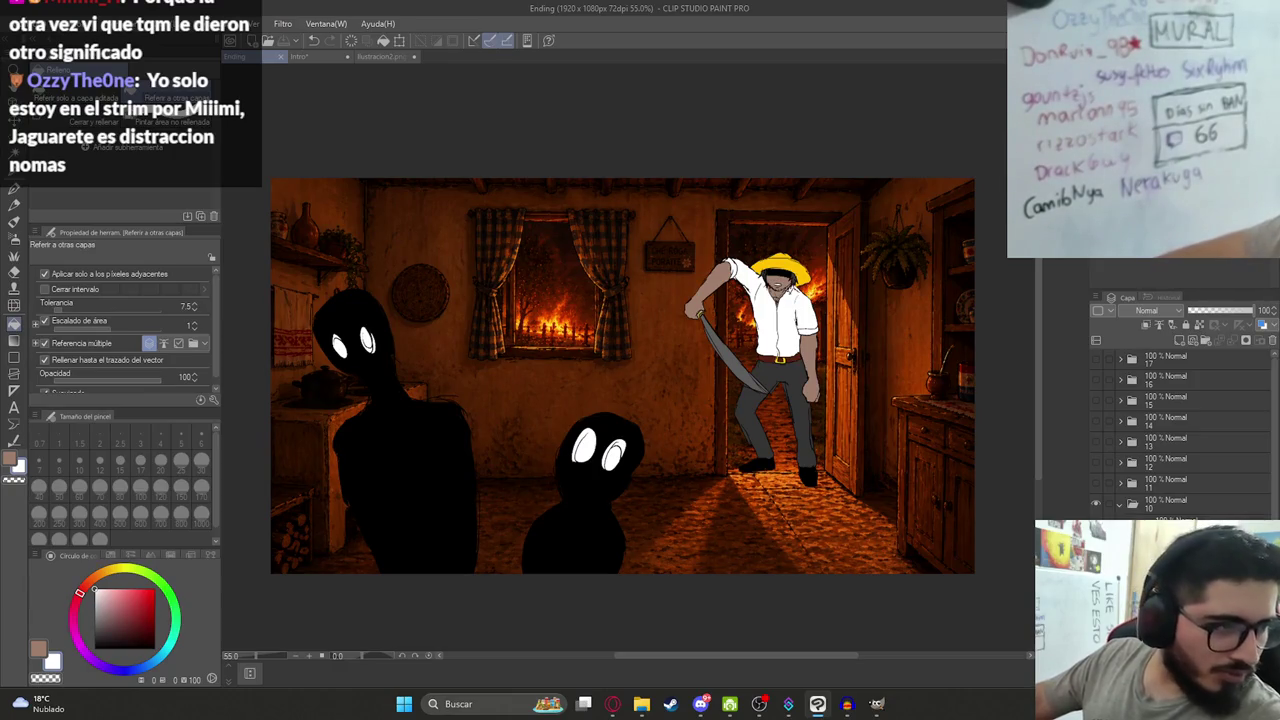
key(alt+Tab)
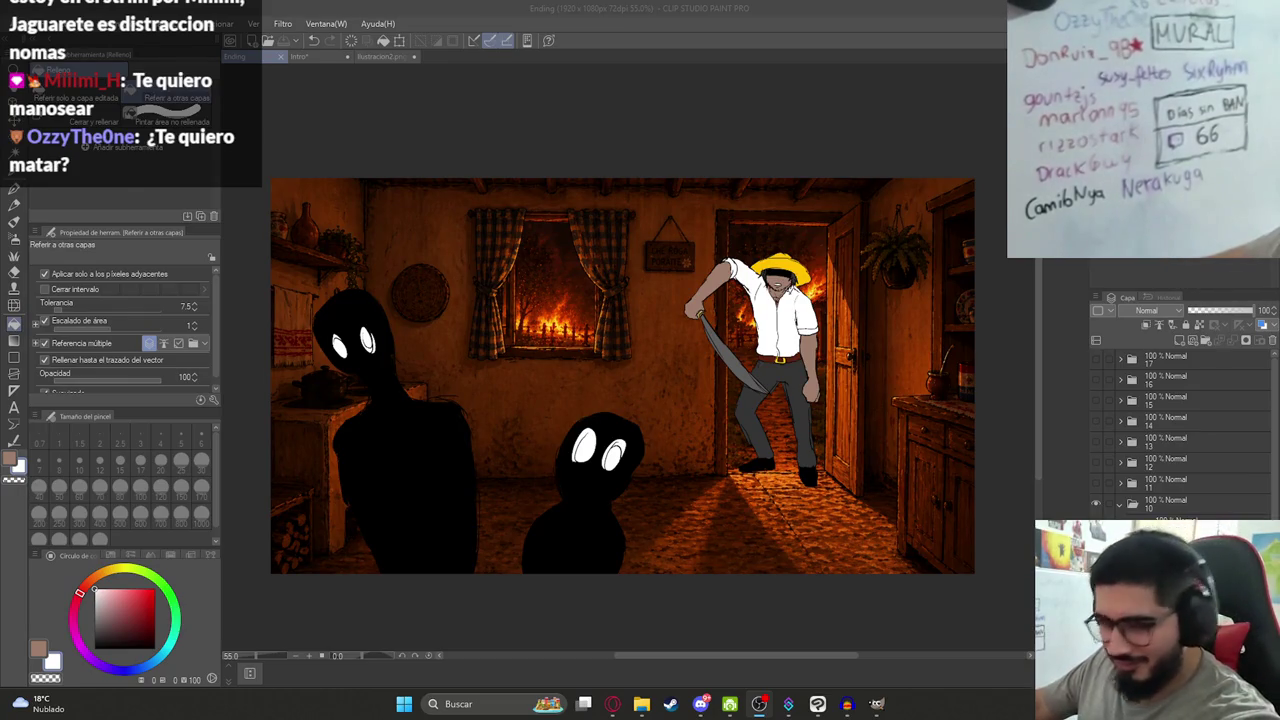
click(567, 6)
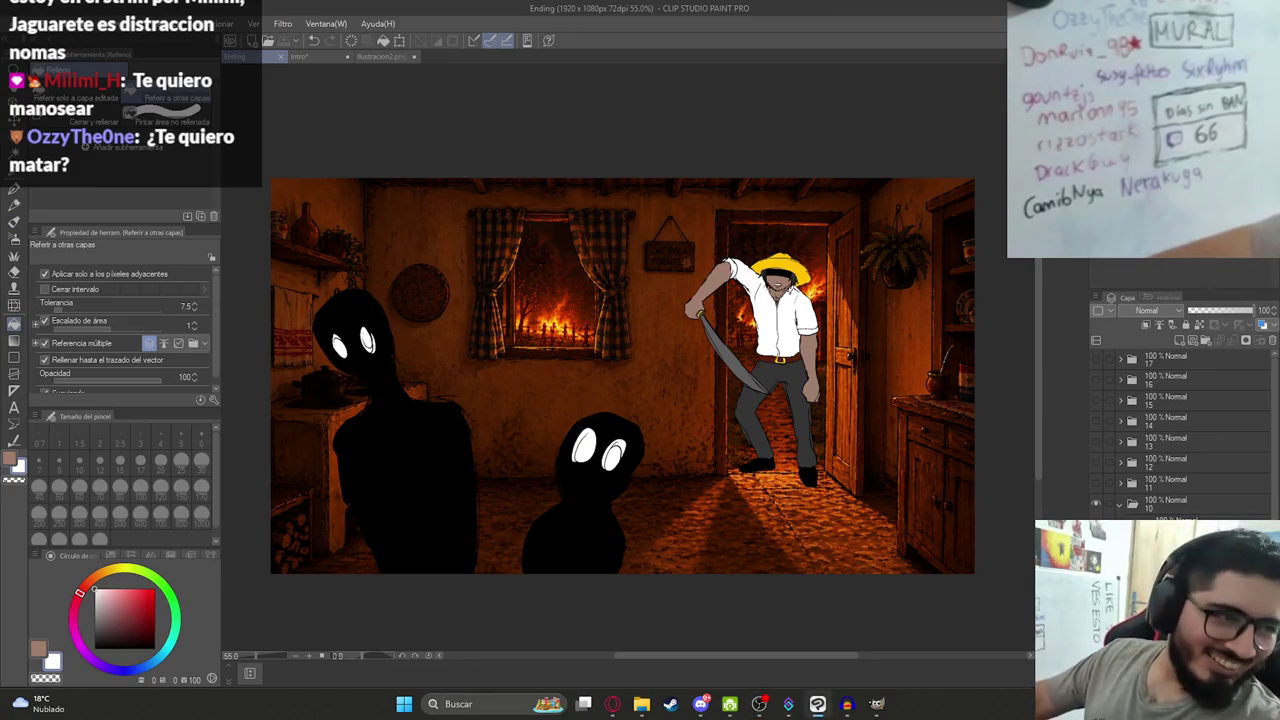
scroll(600, 400, up, 2)
click(612, 703)
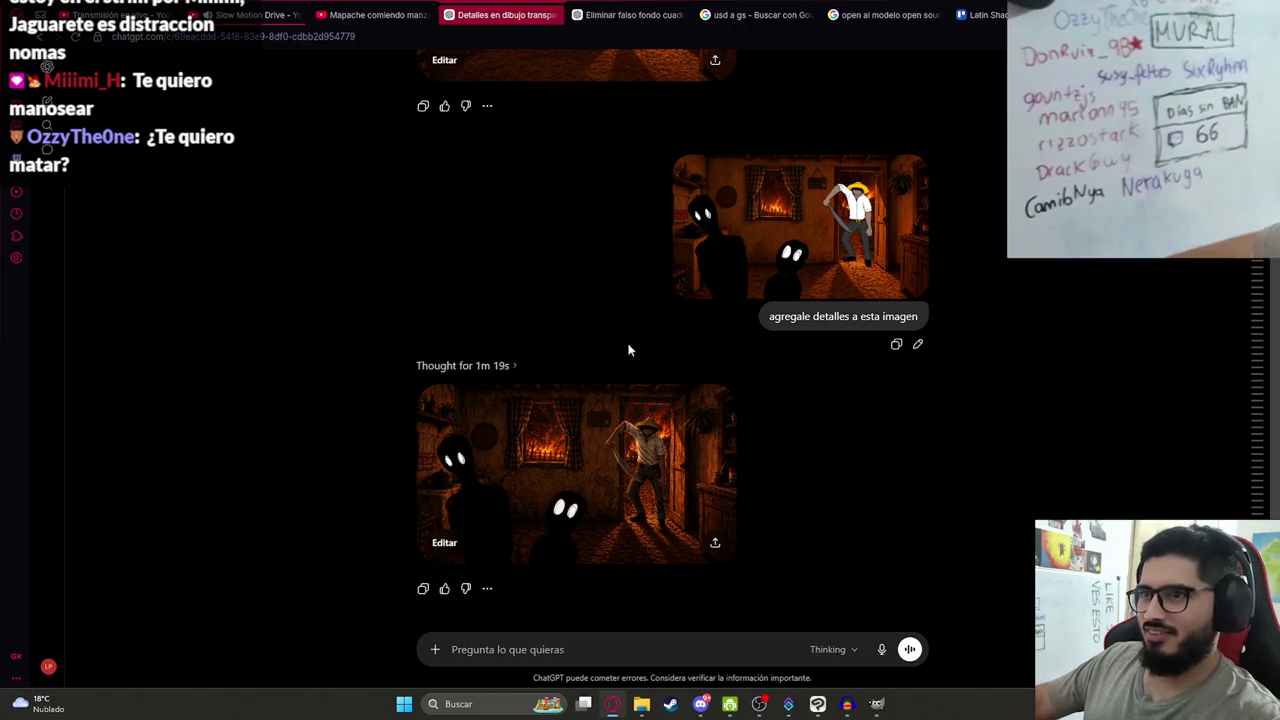
Copy ChatGPT's detailed burning-house image and return to the Ending canvas.
click(574, 400)
right_click(600, 305)
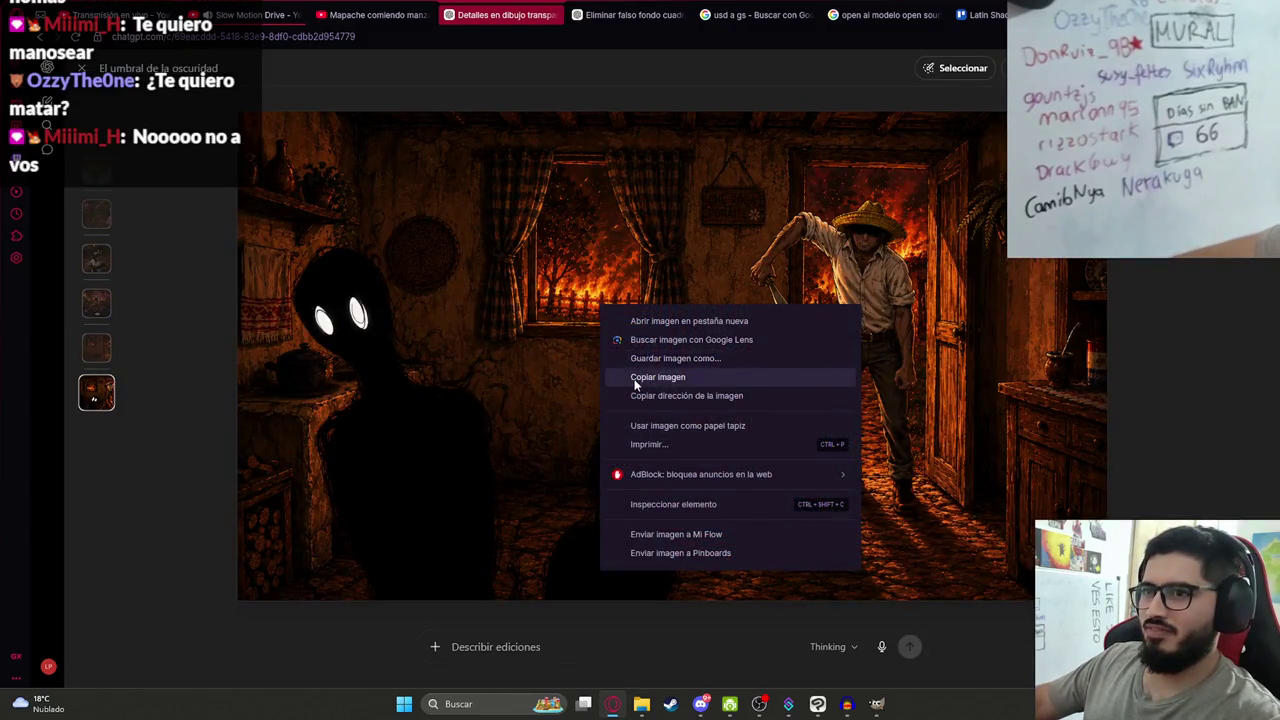
click(636, 378)
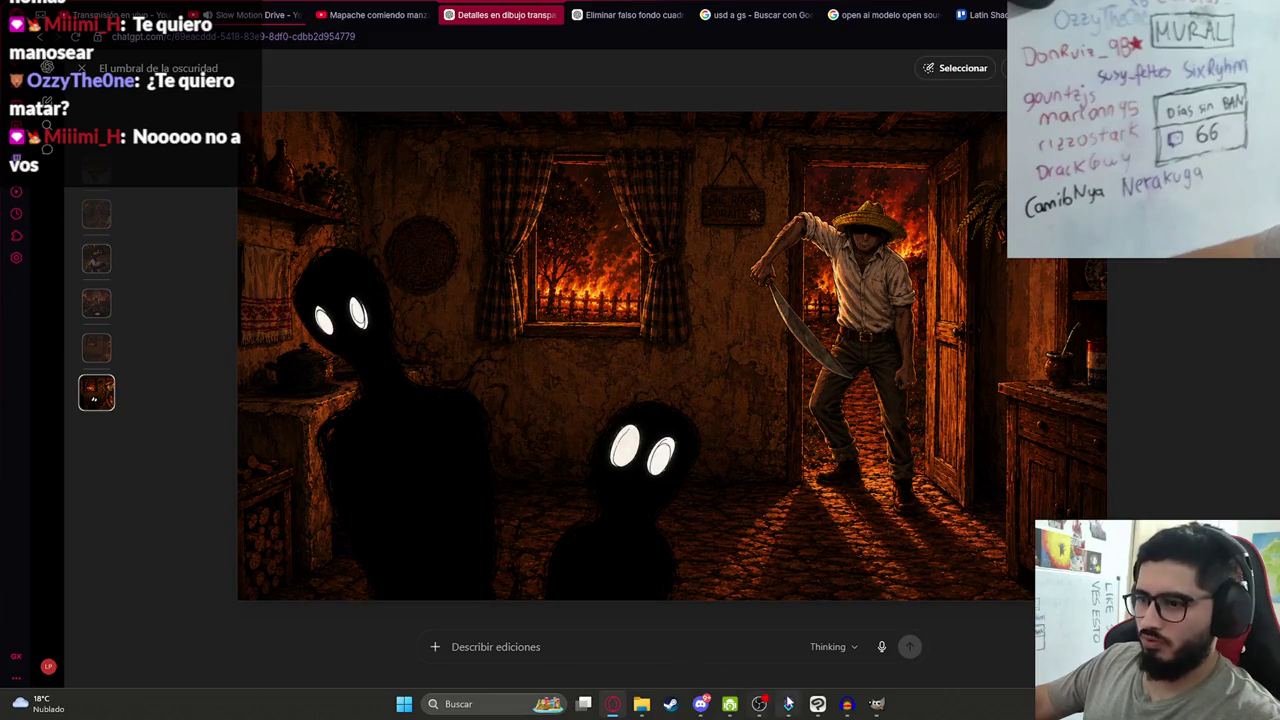
click(814, 706)
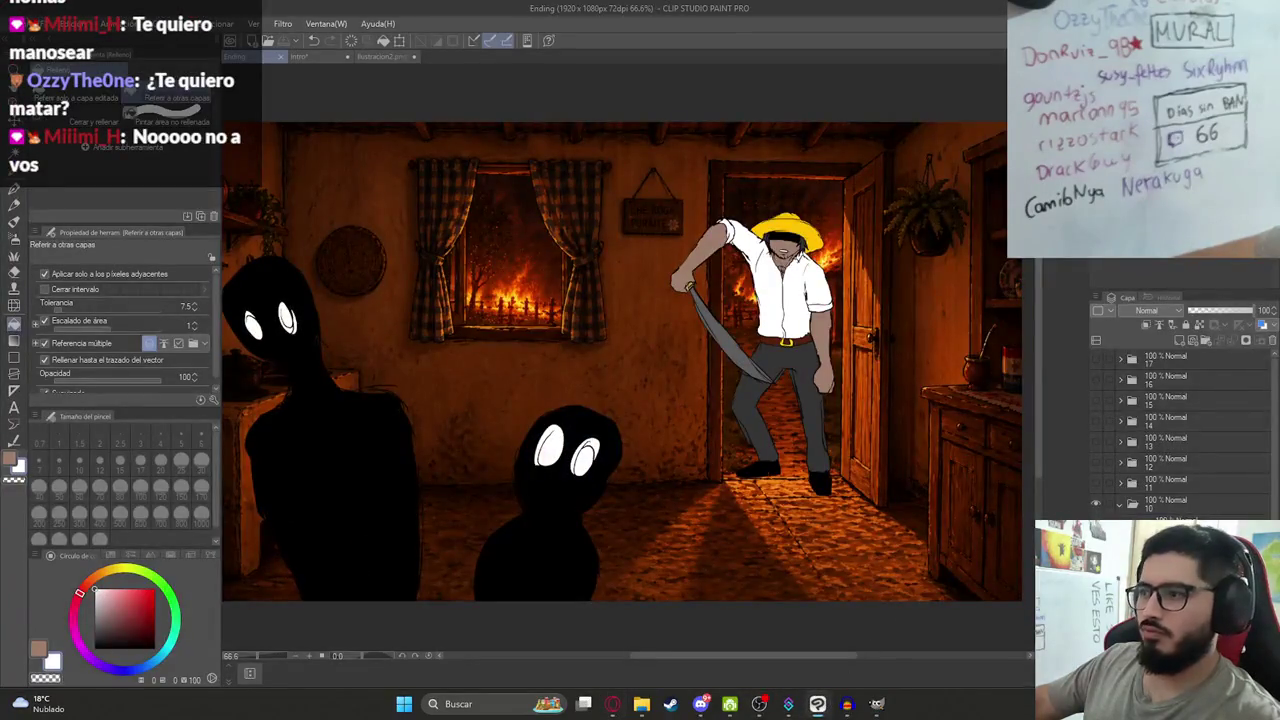
Paste the detailed scene as a new layer and scale it up to fill the canvas.
key(ctrl+v)
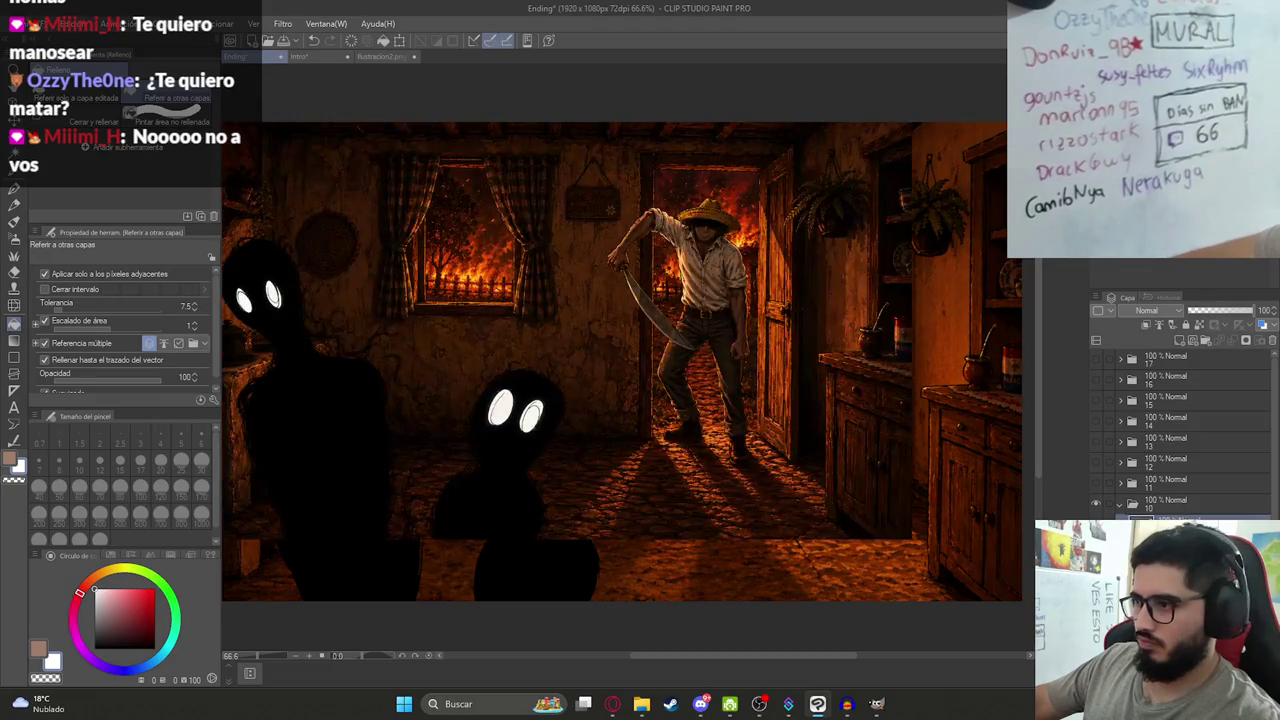
key(ctrl+minus)
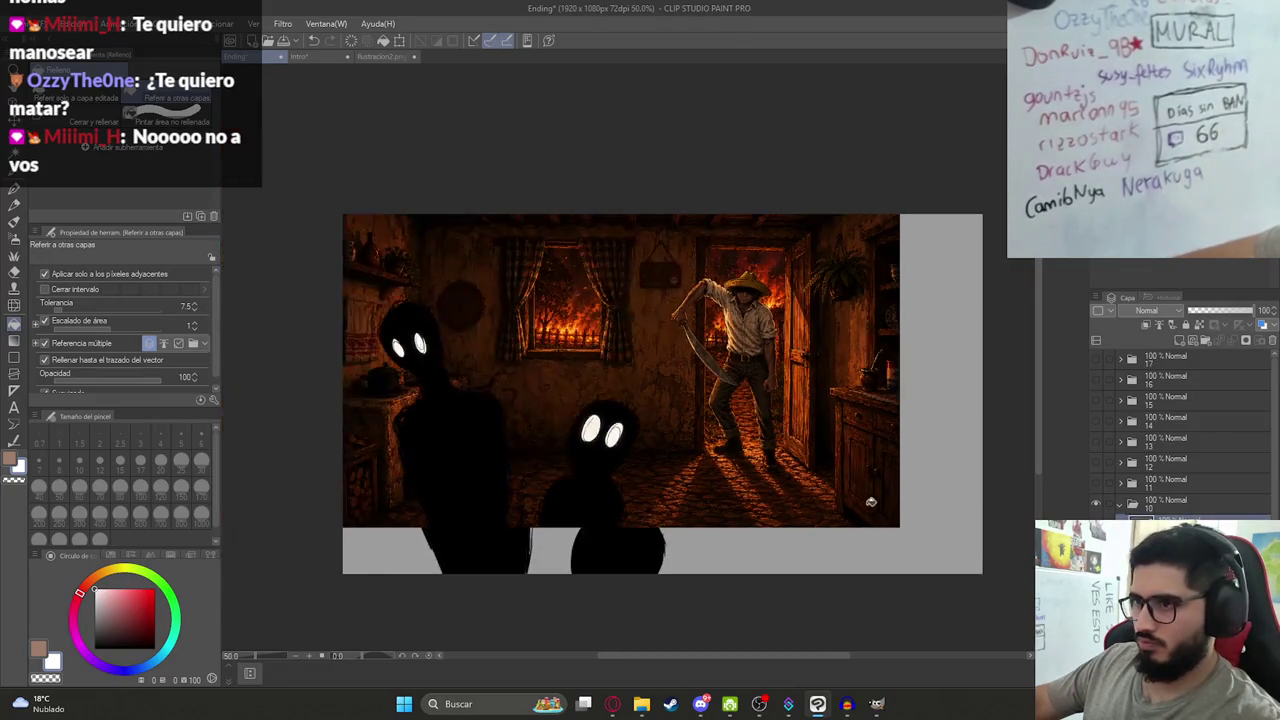
key(ctrl+t)
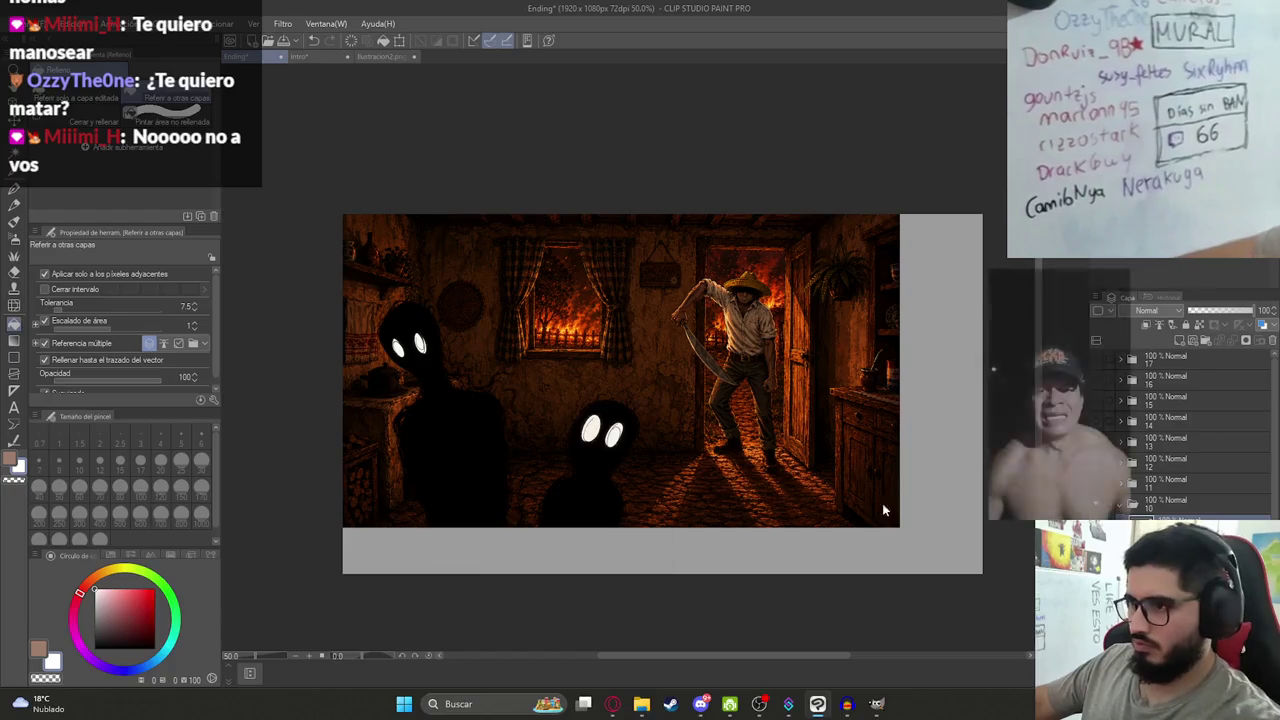
mouse_move(900, 527)
mouse_down()
mouse_move(963, 565)
mouse_move(983, 613)
mouse_up()
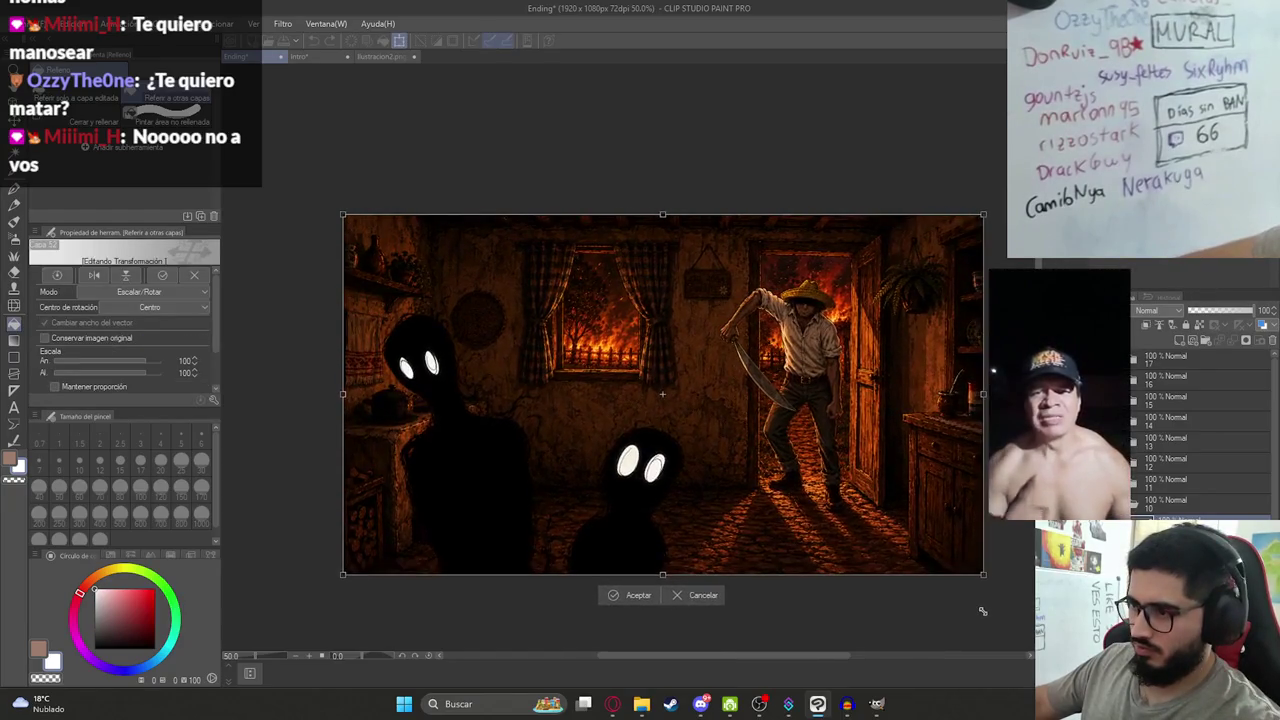
key(Return)
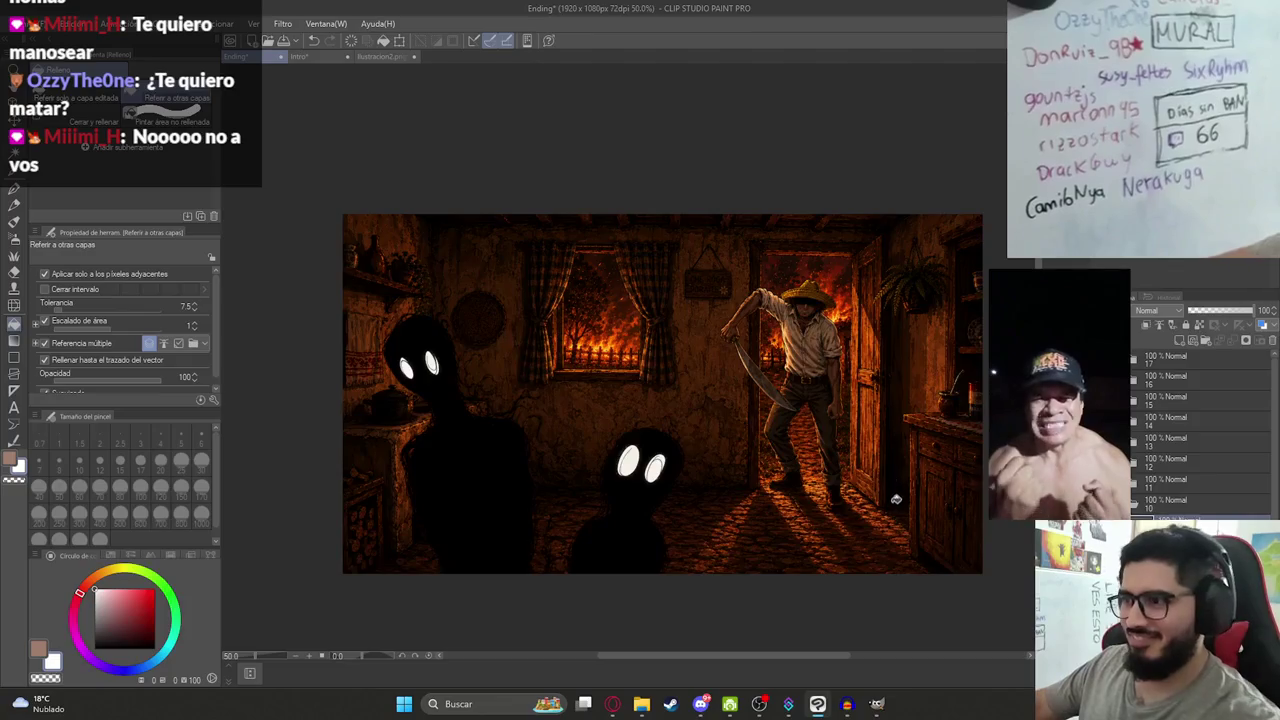
scroll(868, 521, up, 1)
scroll(505, 395, down, 1)
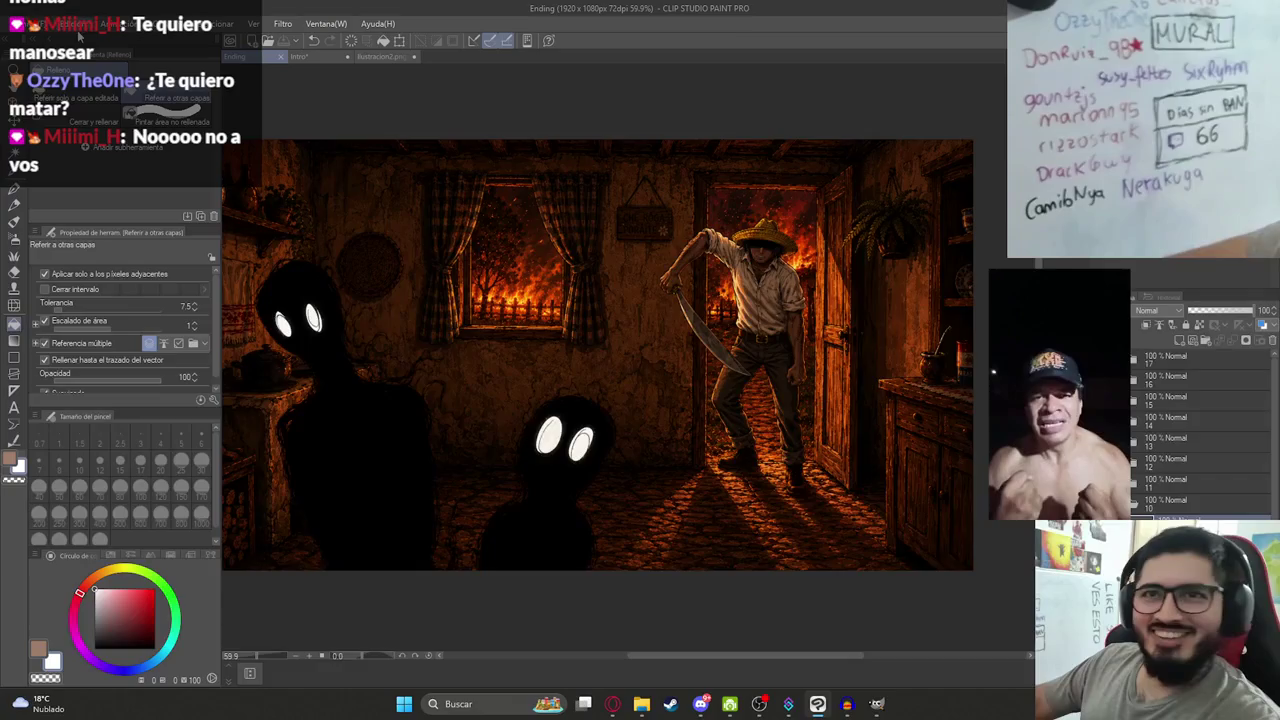
Export the layer as a single-layer image named Ilustracion13HD.png.
click(18, 23)
click(290, 227)
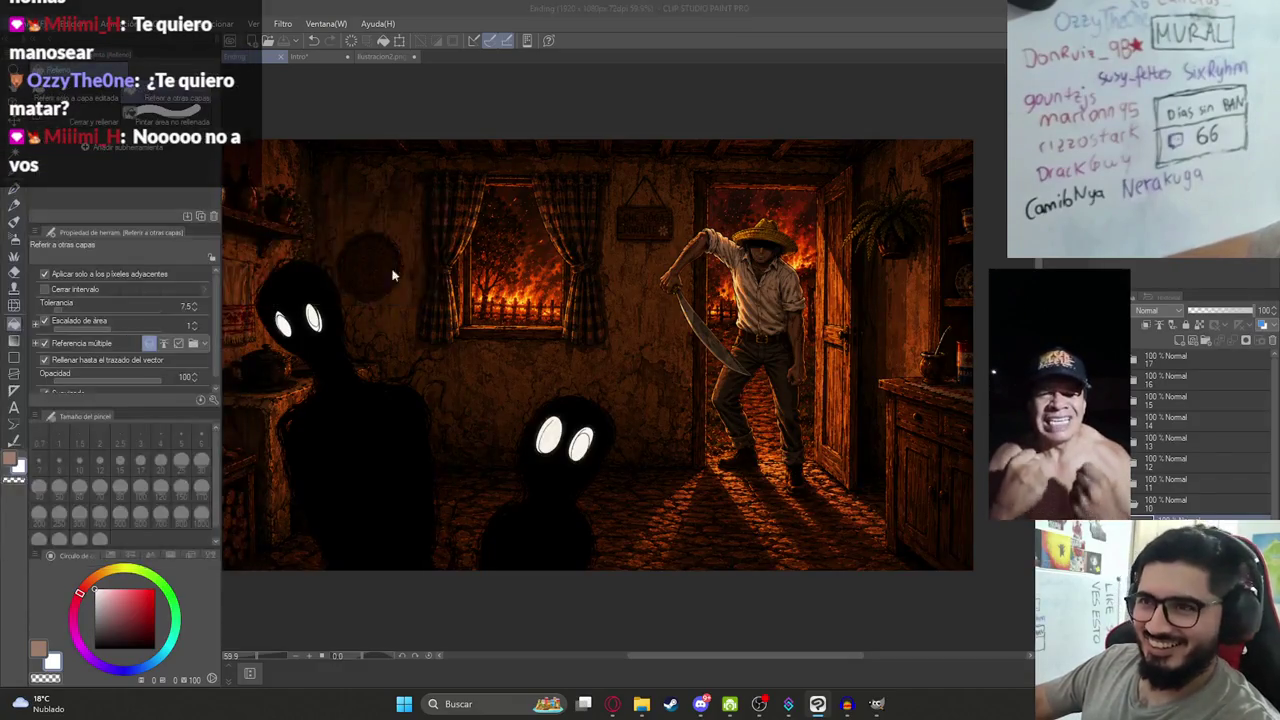
click(497, 440)
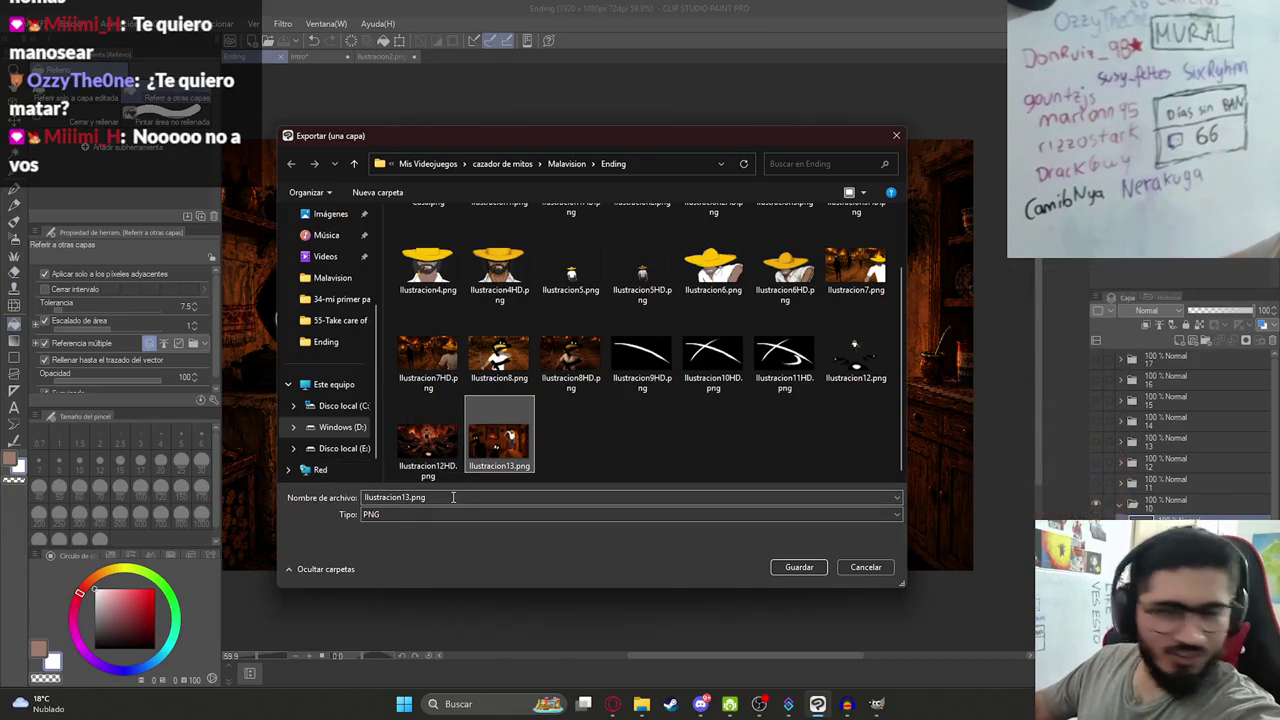
double_click(412, 497)
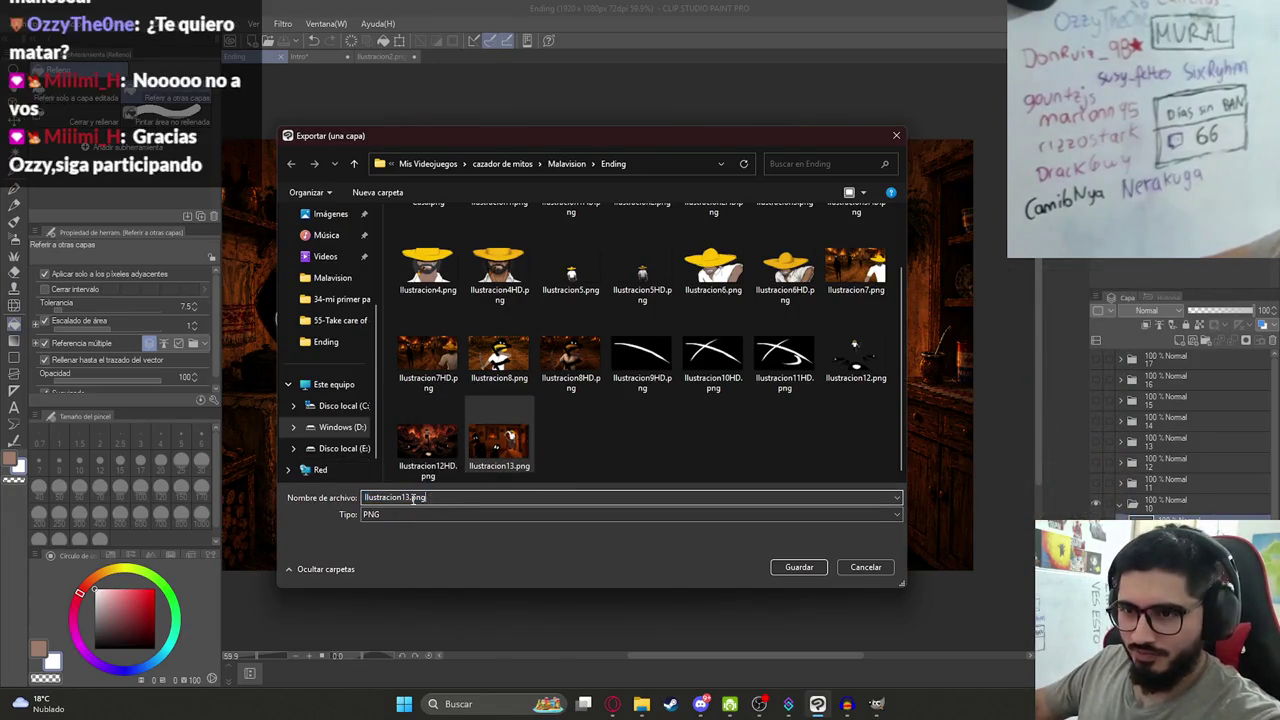
text(HD)
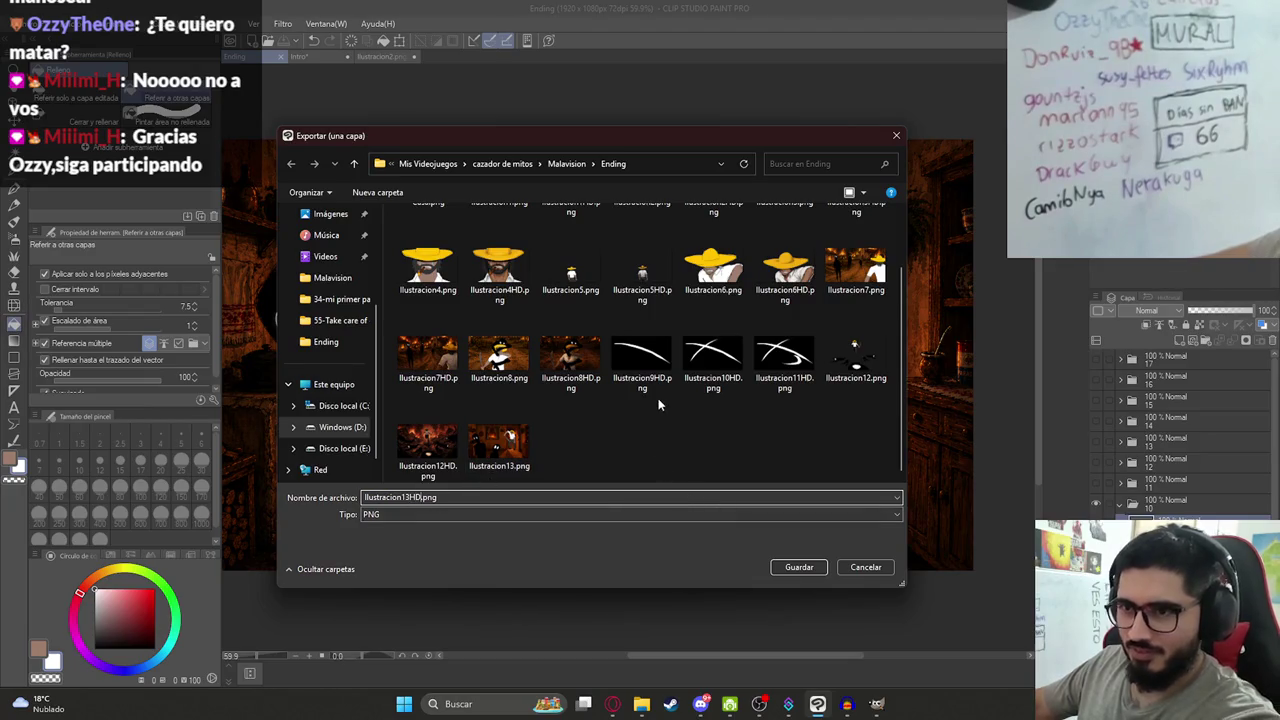
key(Return)
key(Return)
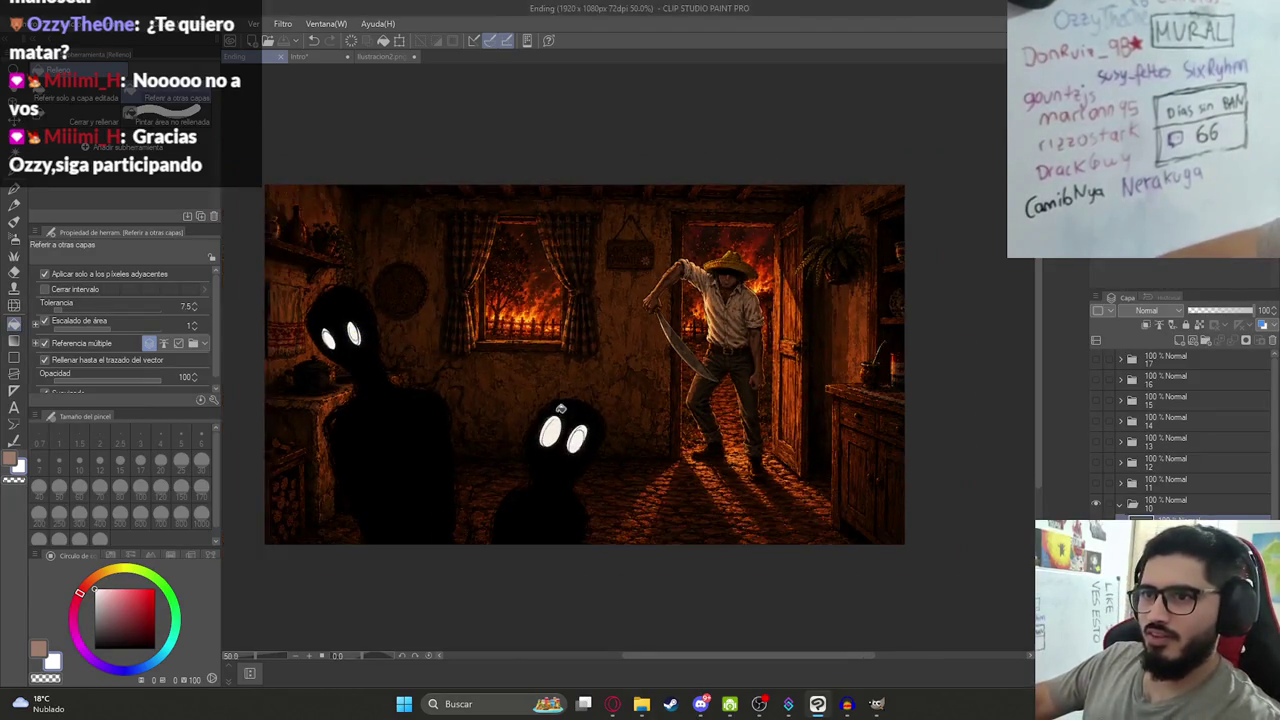
Hide folder 10's colour illustration, show folder 11's rough sketch and expand that folder.
scroll(536, 349, down, 1)
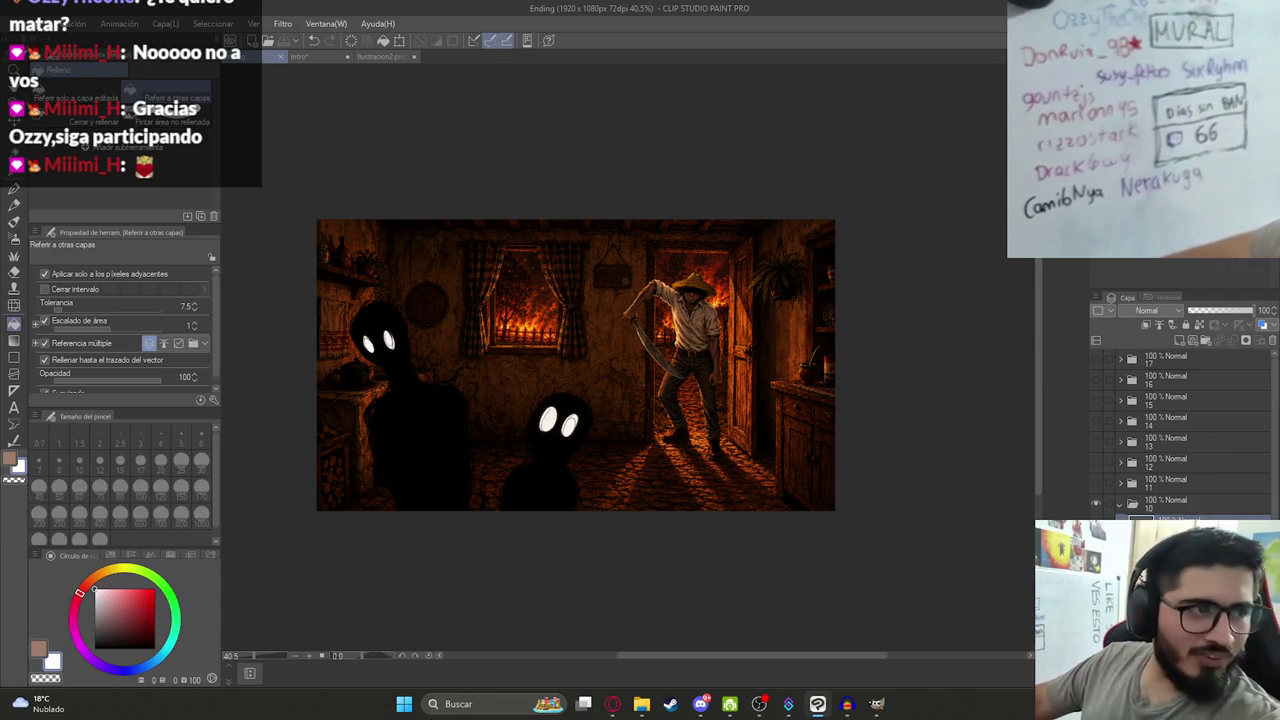
scroll(598, 366, up, 2)
scroll(620, 350, up, 1)
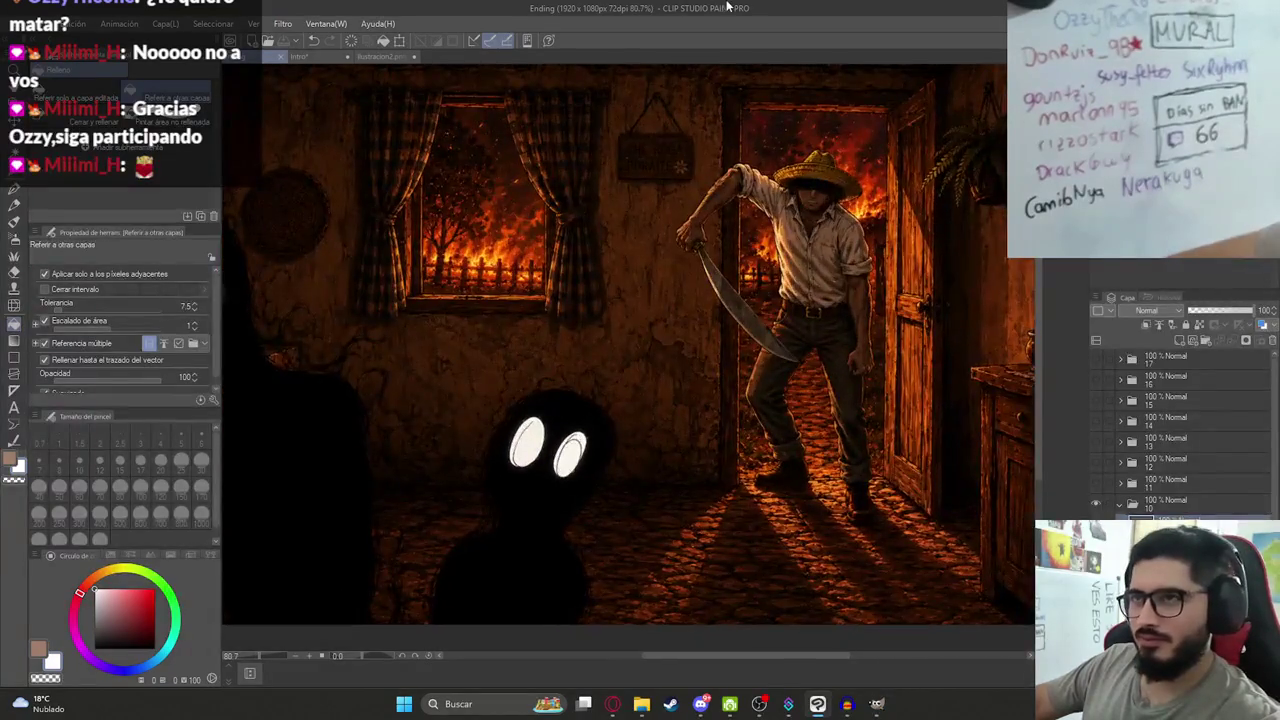
scroll(697, 303, down, 2)
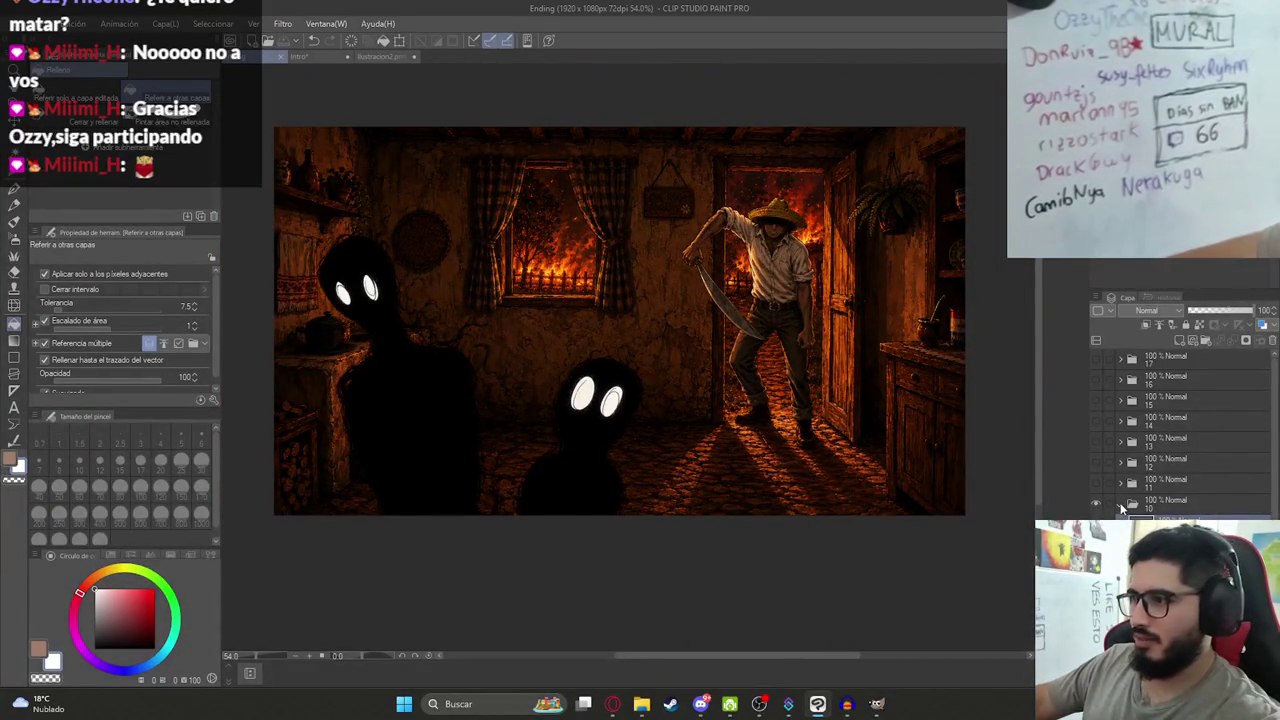
click(1165, 503)
click(1095, 482)
click(1122, 483)
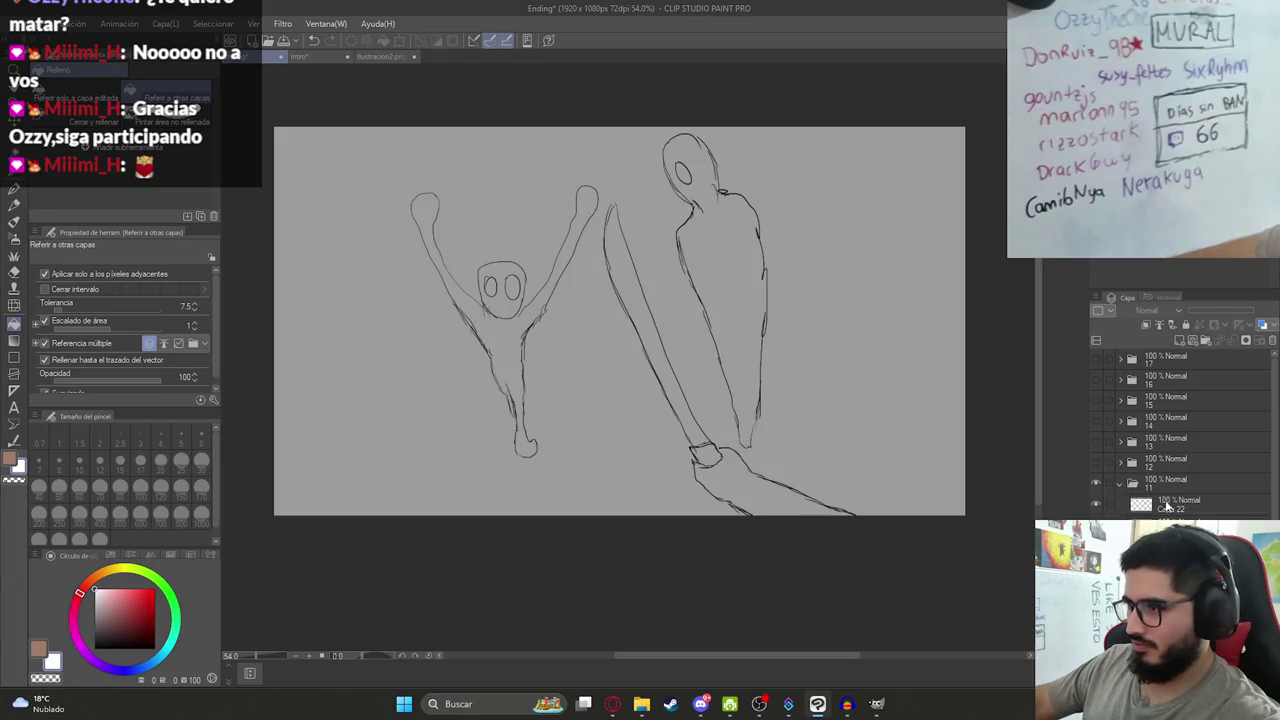
click(1205, 338)
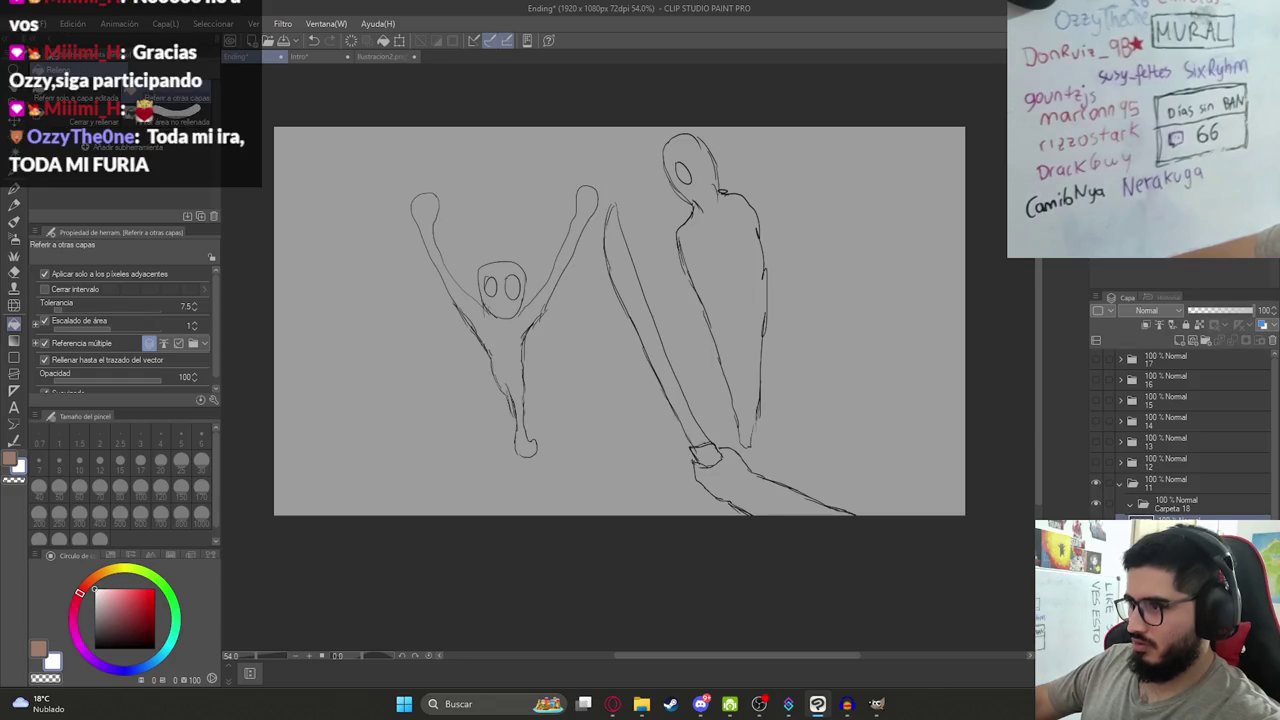
click(1133, 507)
click(1178, 341)
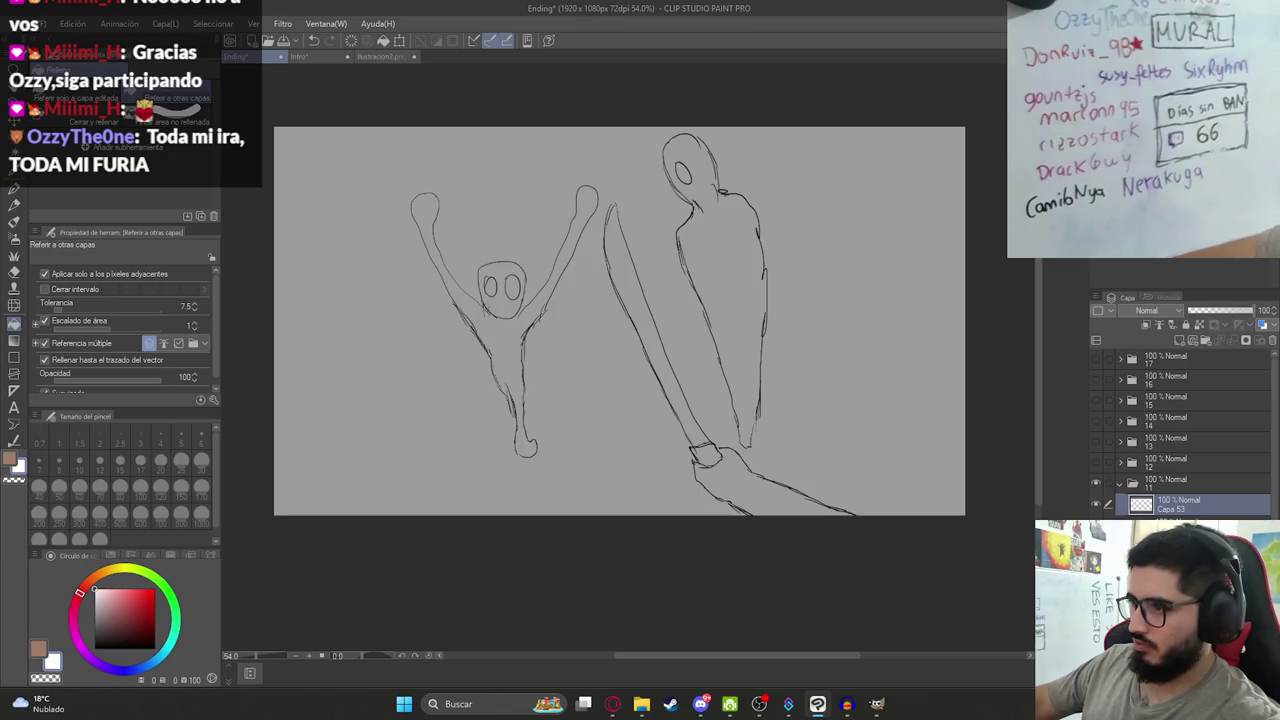
click(94, 648)
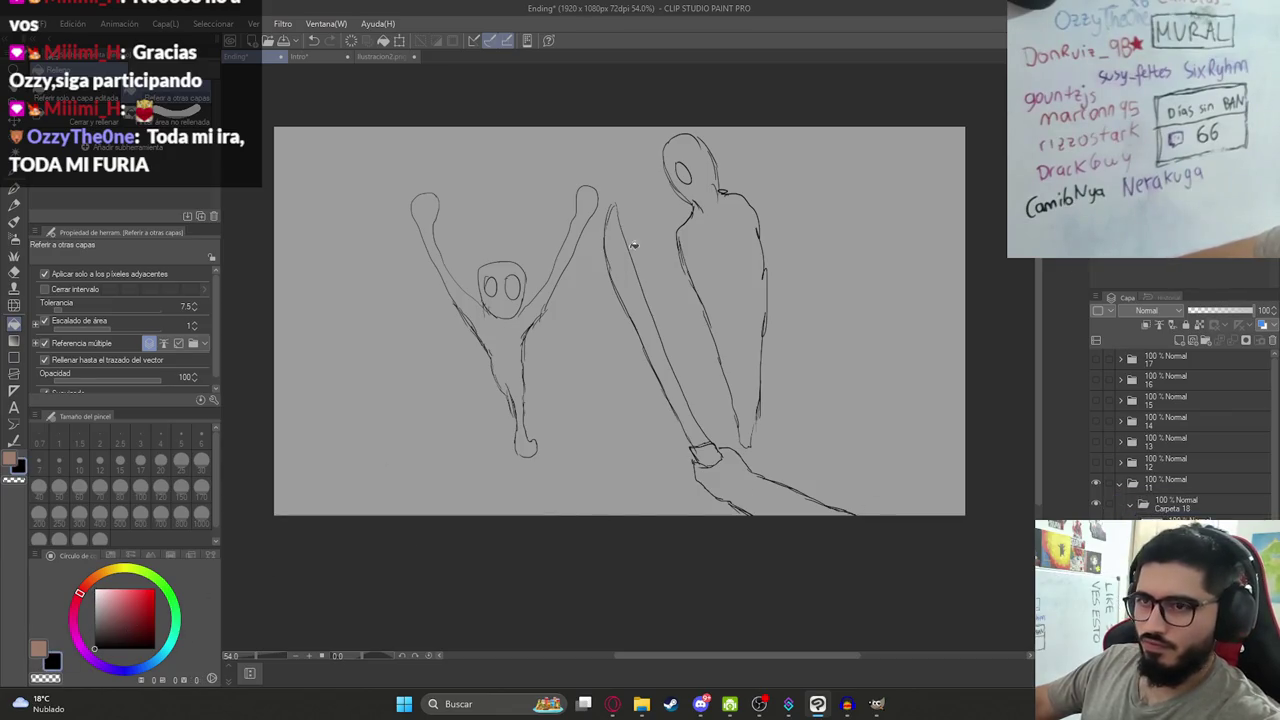
click(519, 340)
key(ctrl+z)
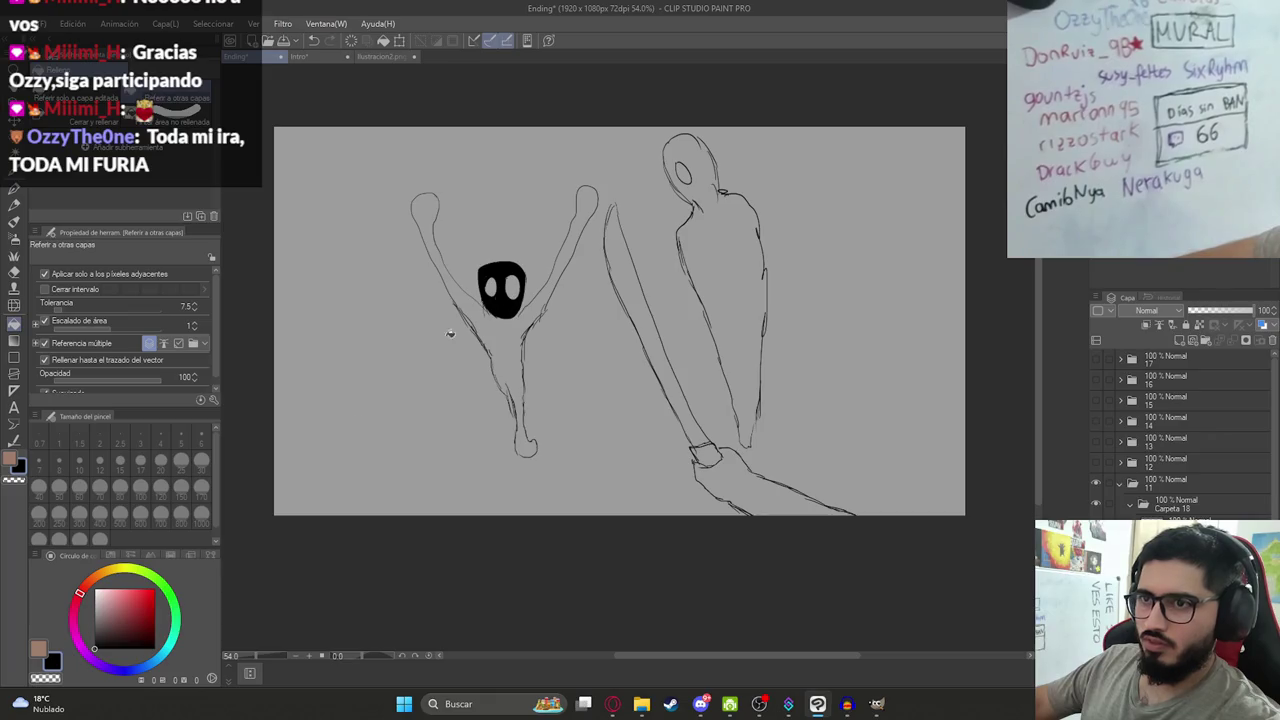
click(491, 288)
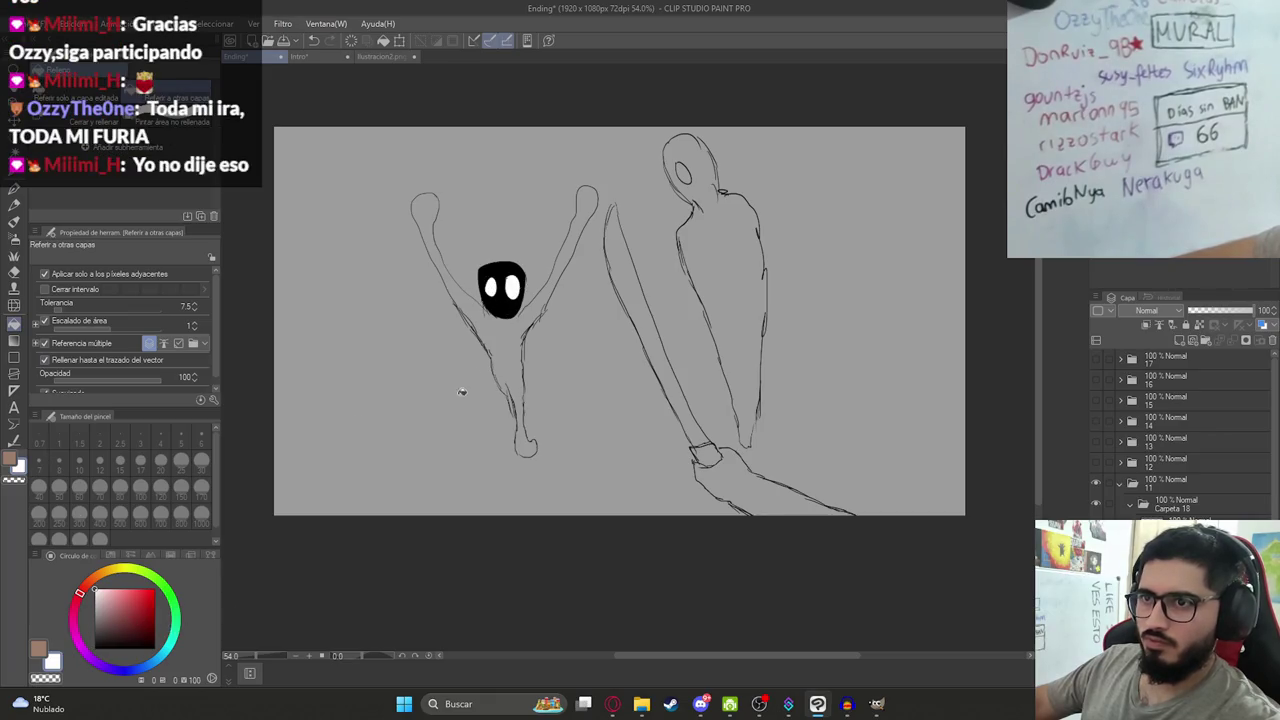
scroll(537, 327, up, 3)
key(p)
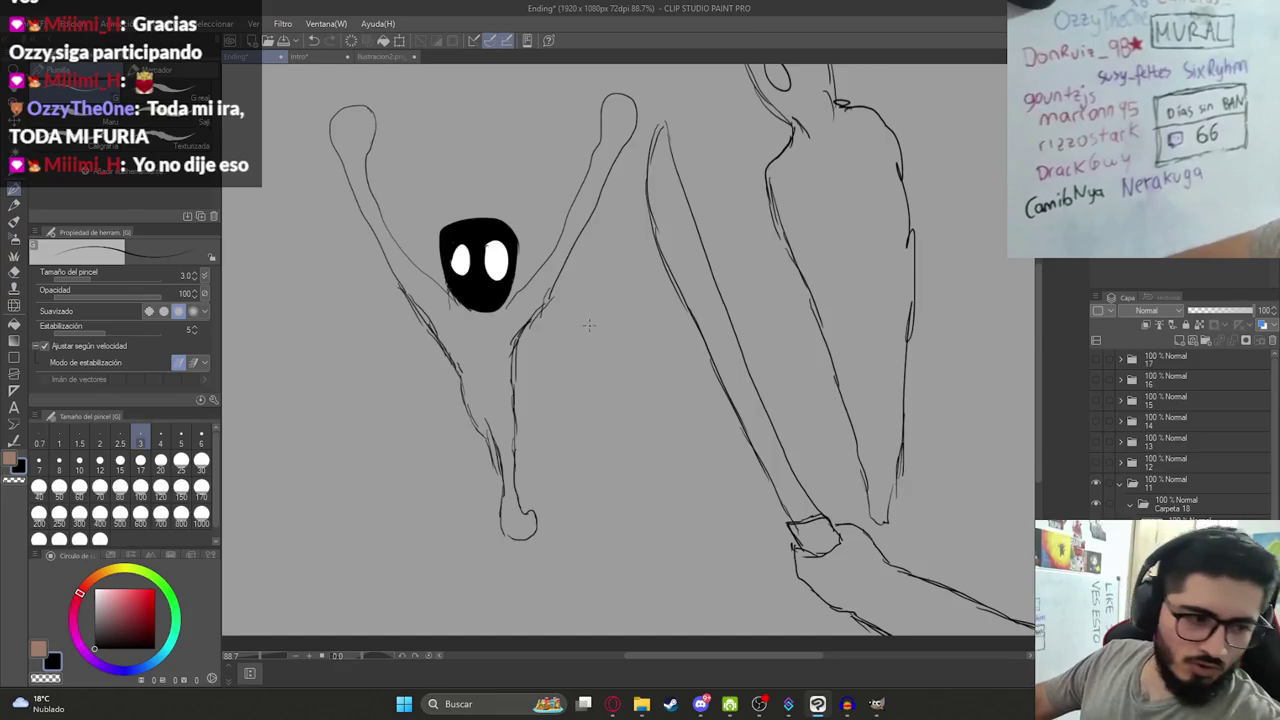
scroll(589, 326, up, 3)
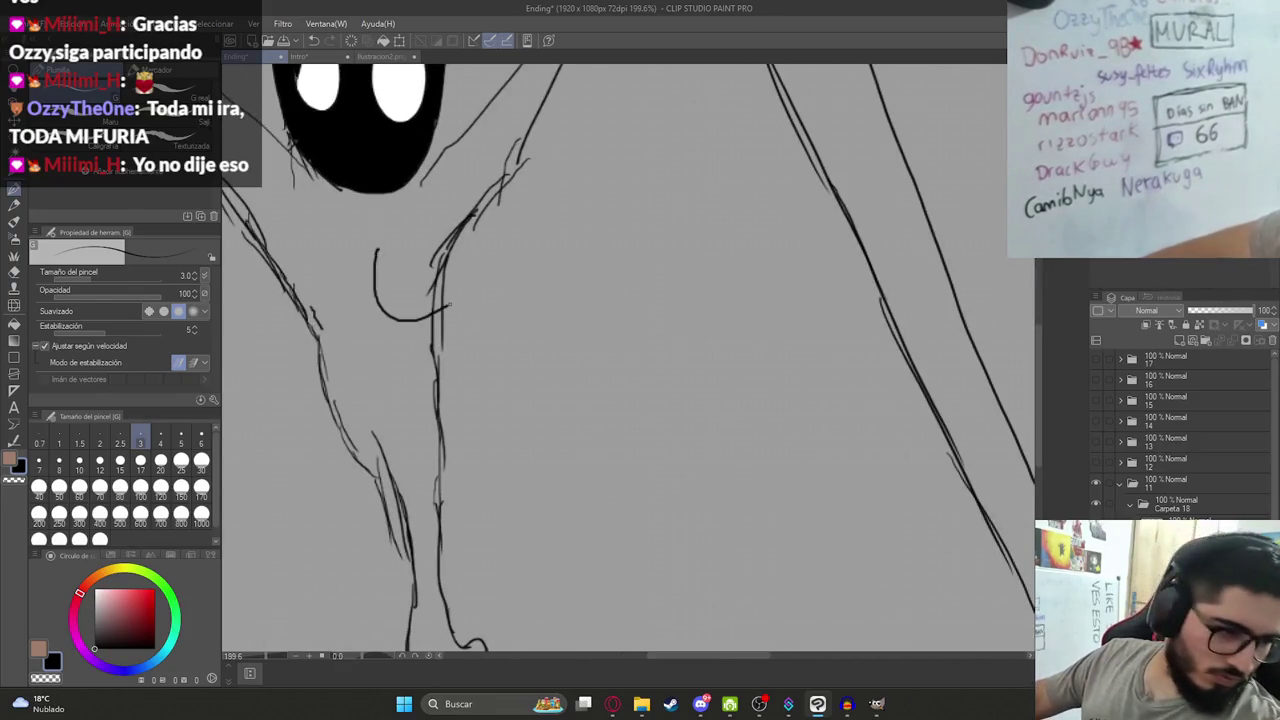
drag(419, 178, 449, 265)
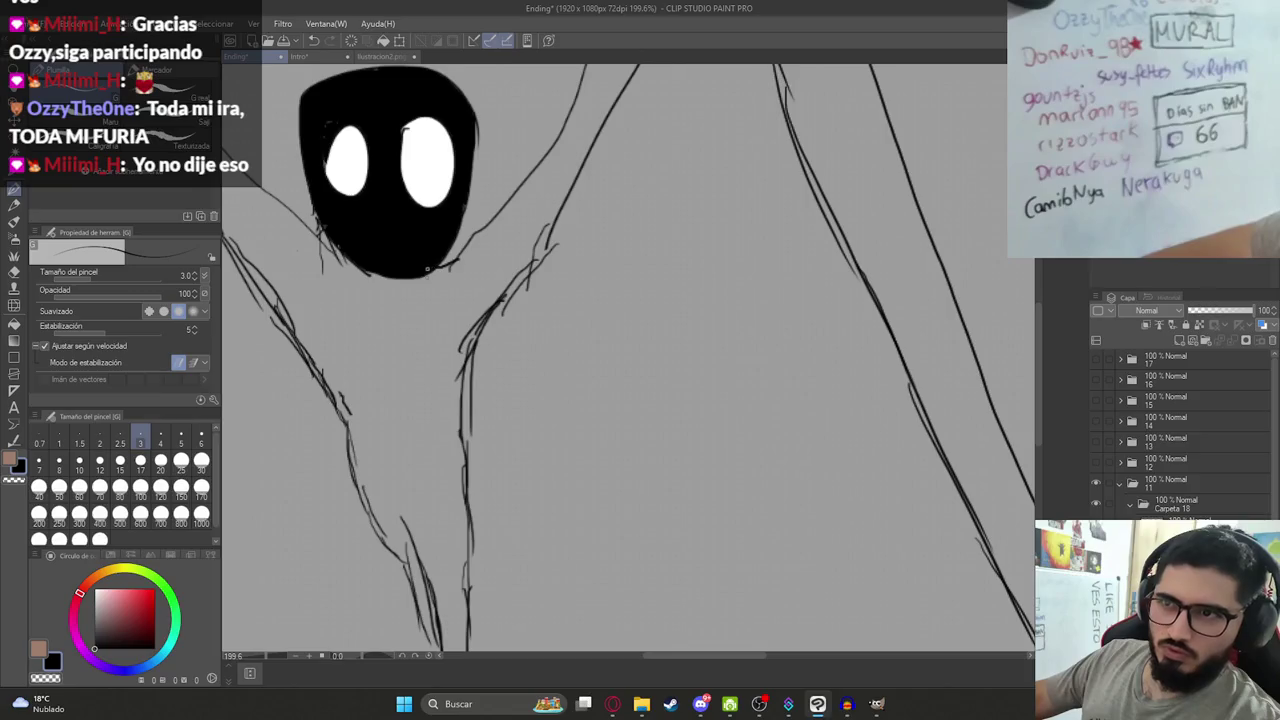
scroll(428, 268, down, 1)
scroll(443, 329, down, 1)
scroll(477, 409, down, 1)
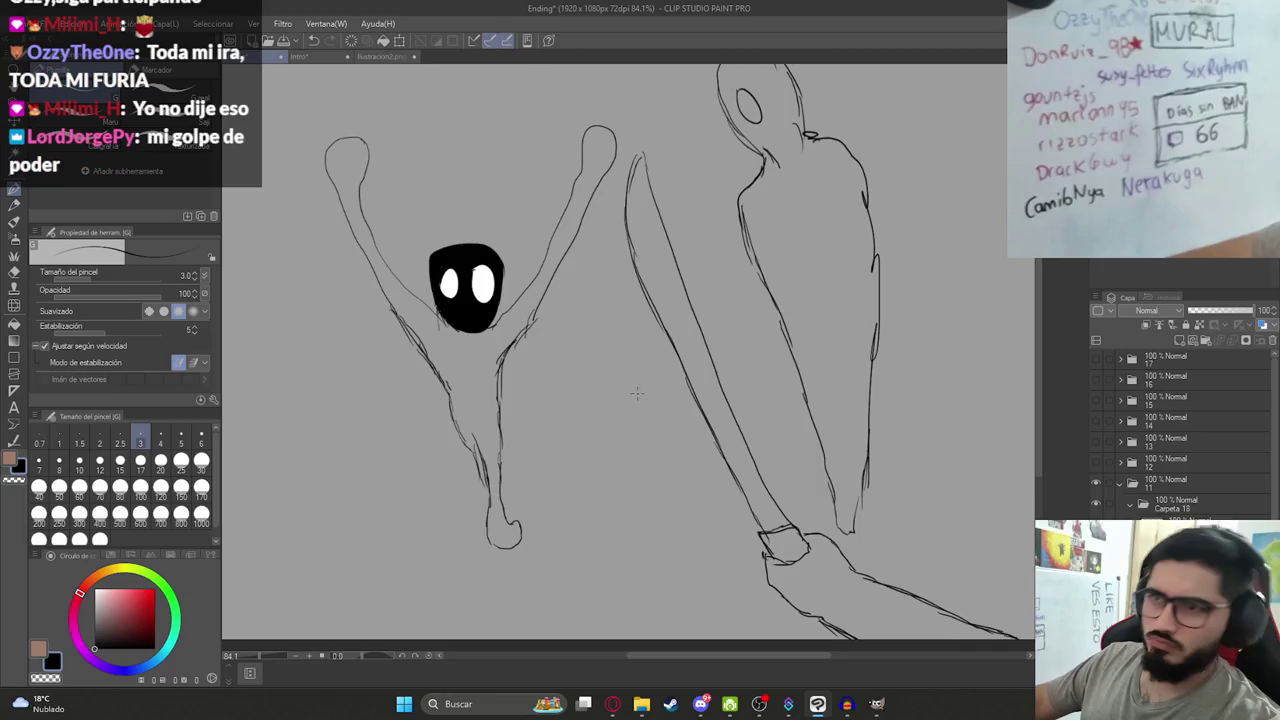
drag(431, 336, 534, 377)
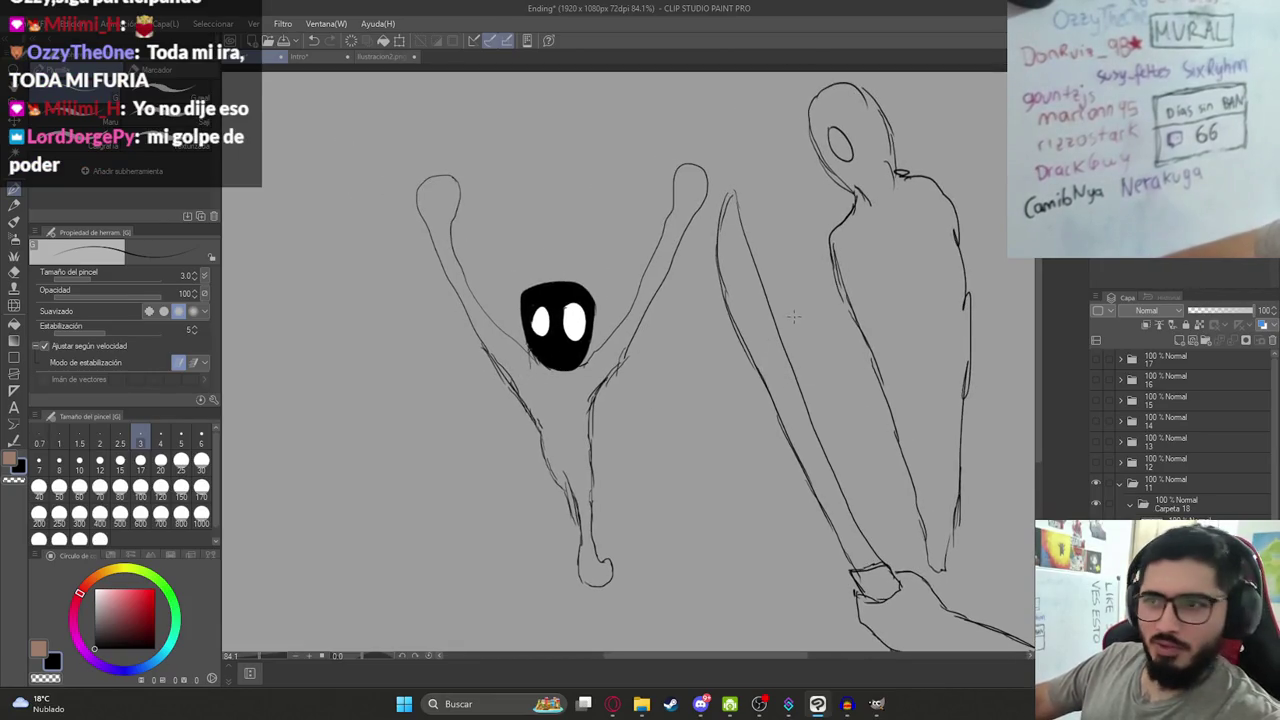
scroll(793, 319, up, 2)
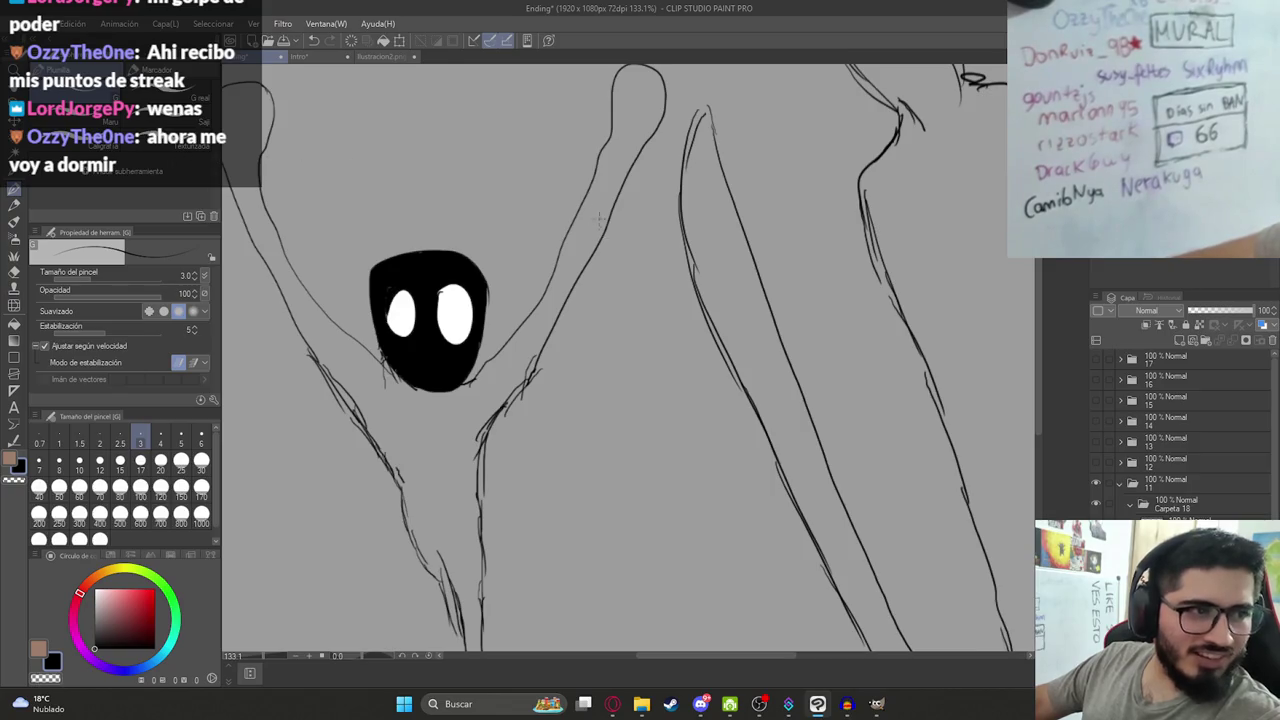
drag(460, 633, 573, 530)
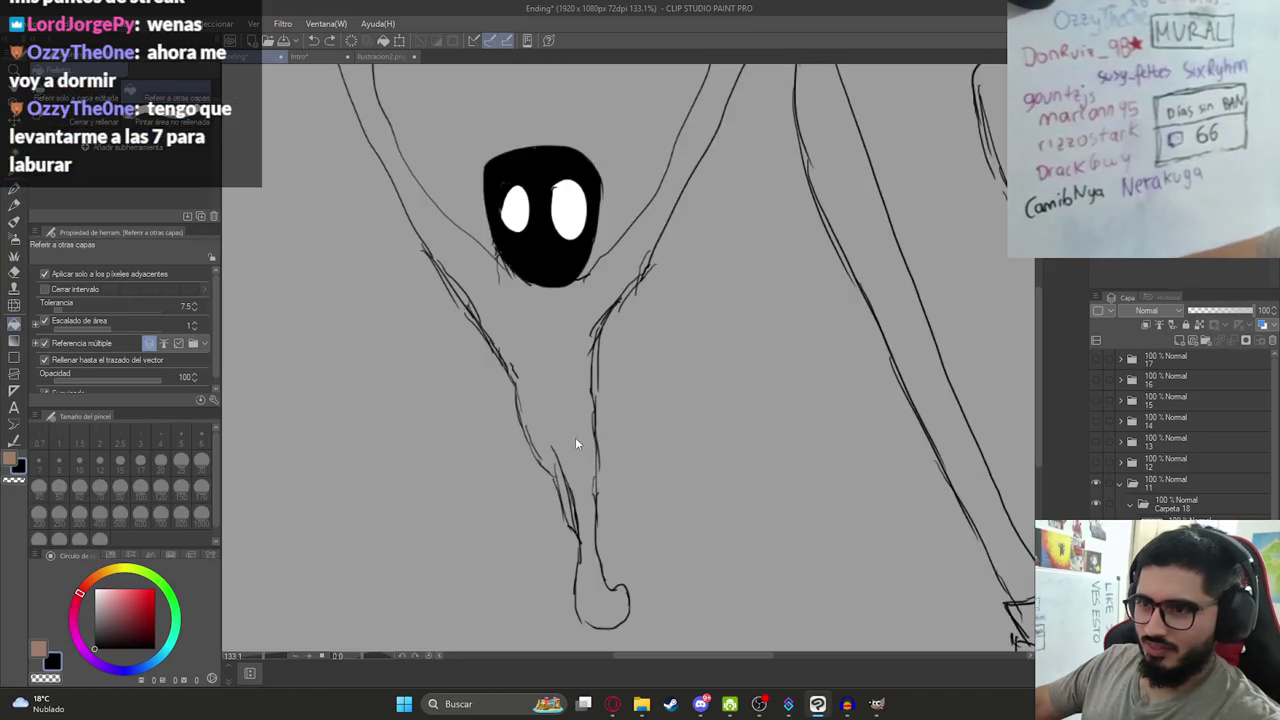
drag(424, 94, 469, 299)
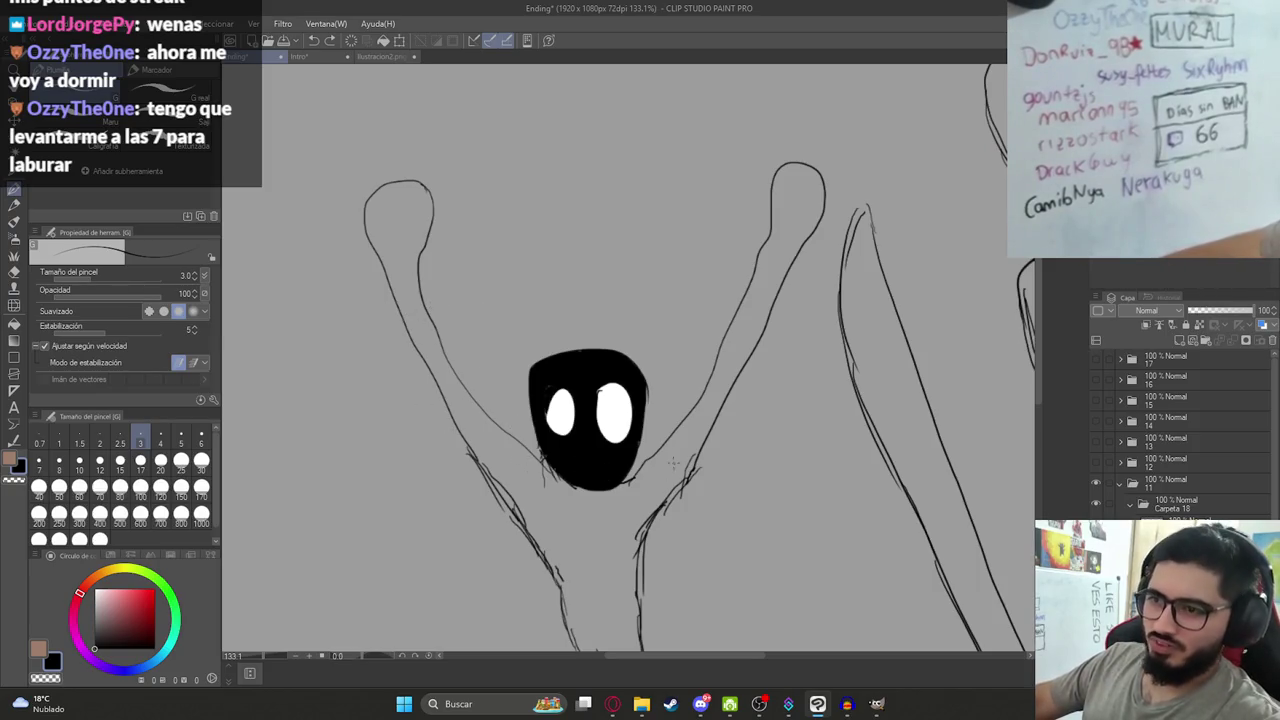
scroll(579, 432, down, 2)
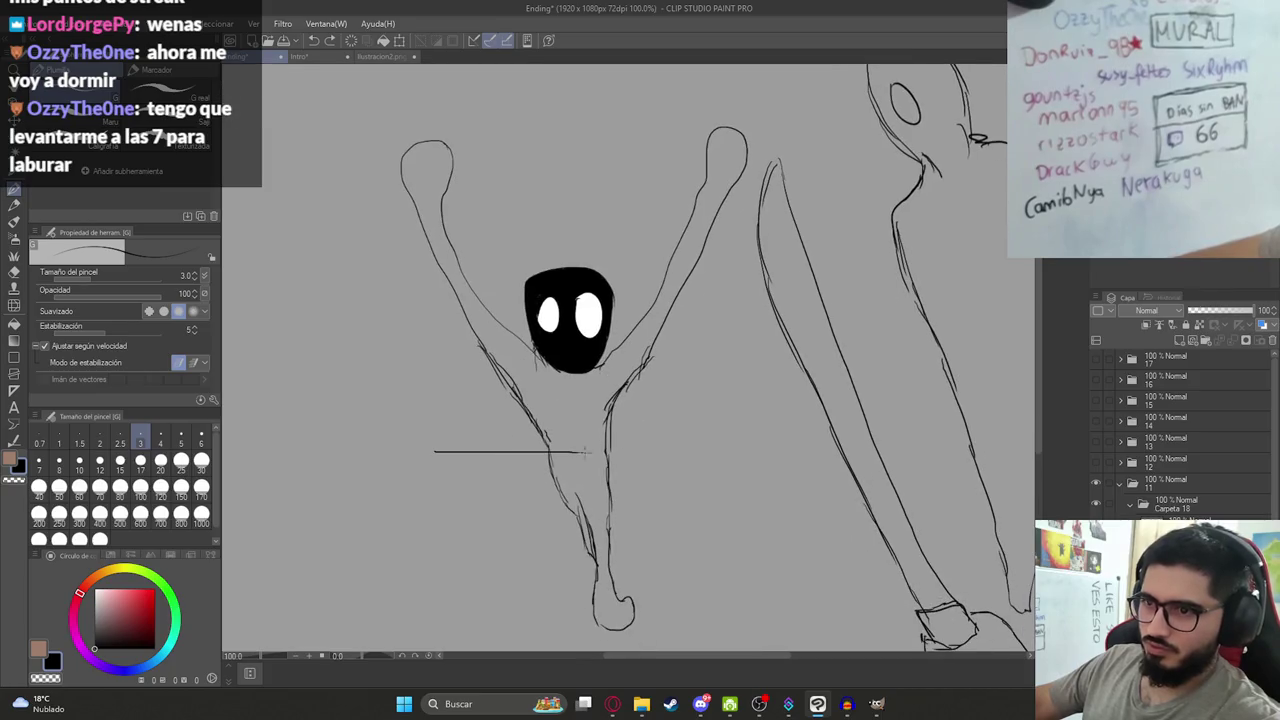
Undo a bad first fill on the small creature and cancel an accidental layer cut.
drag(434, 451, 640, 452)
key(g)
key(g)
click(578, 417)
key(ctrl+z)
key(ctrl+z)
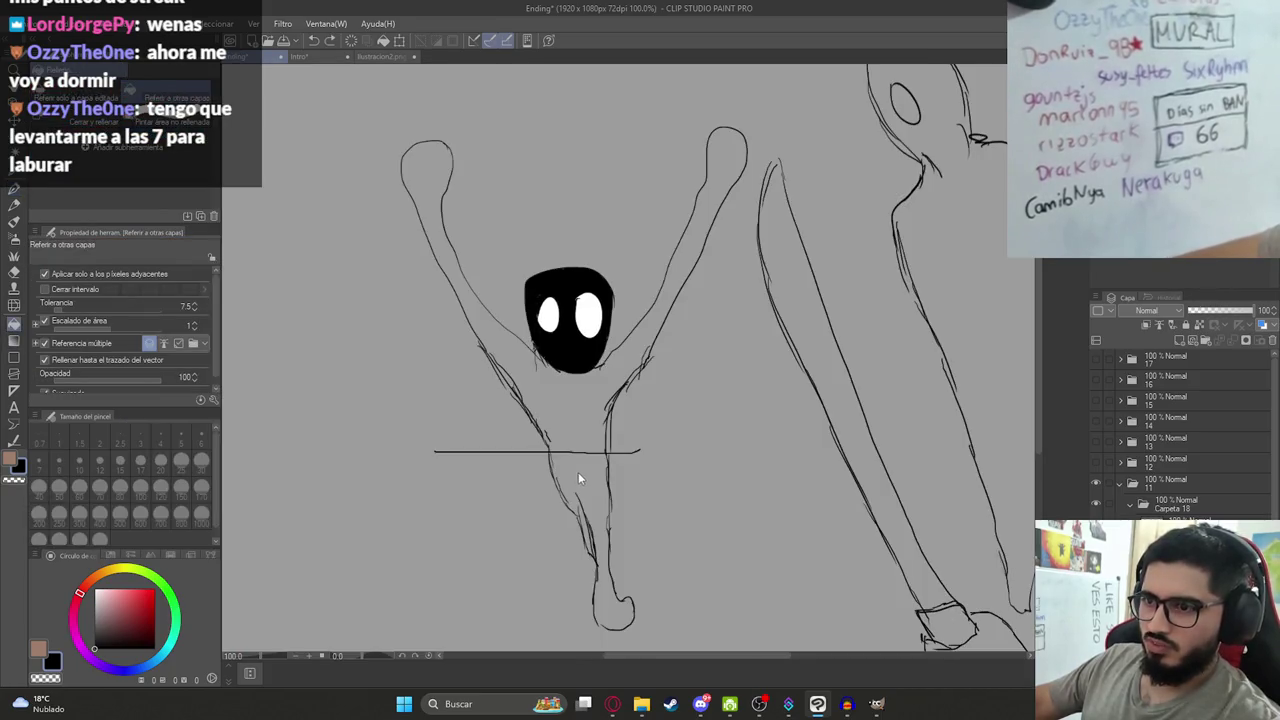
scroll(600, 456, up, 3)
key(p)
key(ctrl+x)
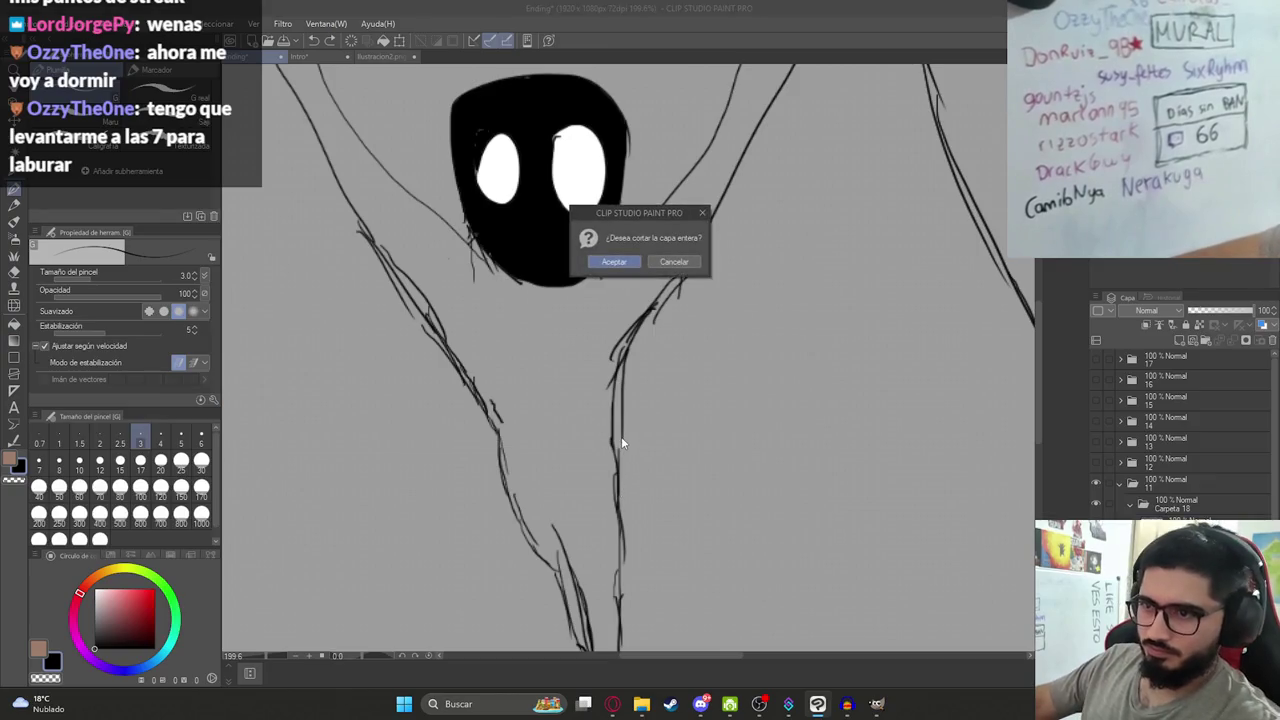
click(680, 261)
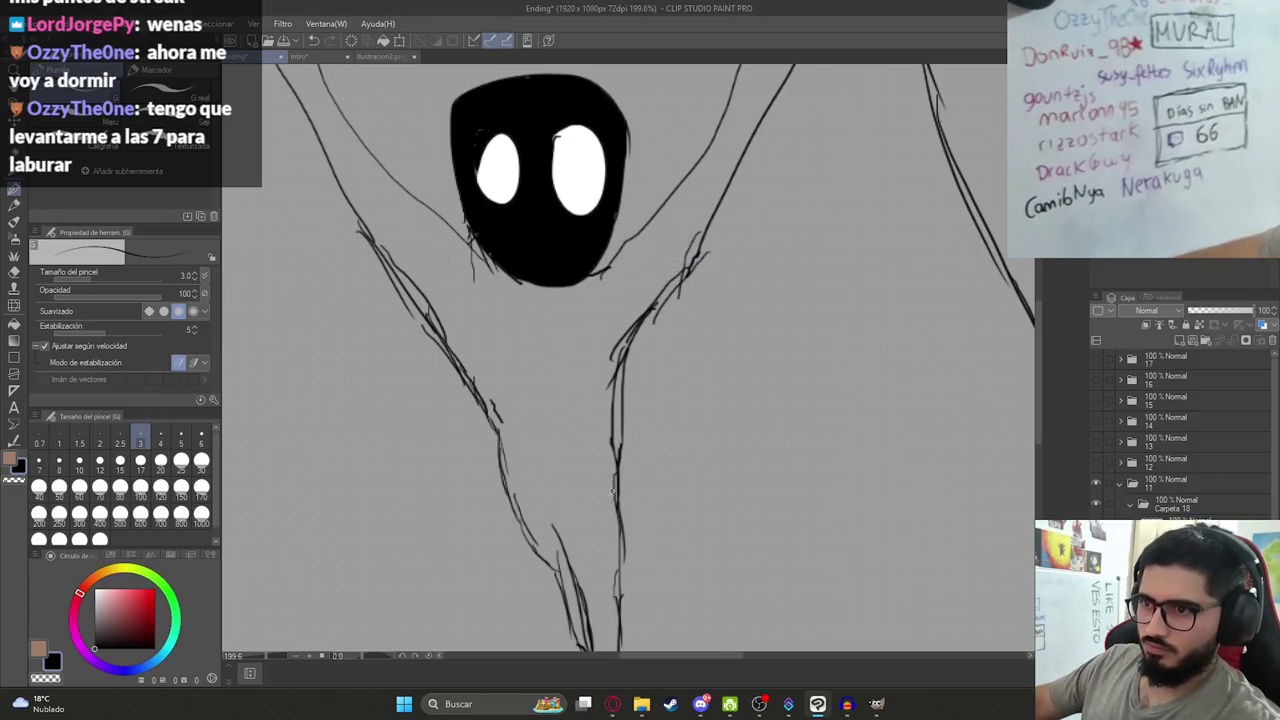
scroll(603, 532, down, 3)
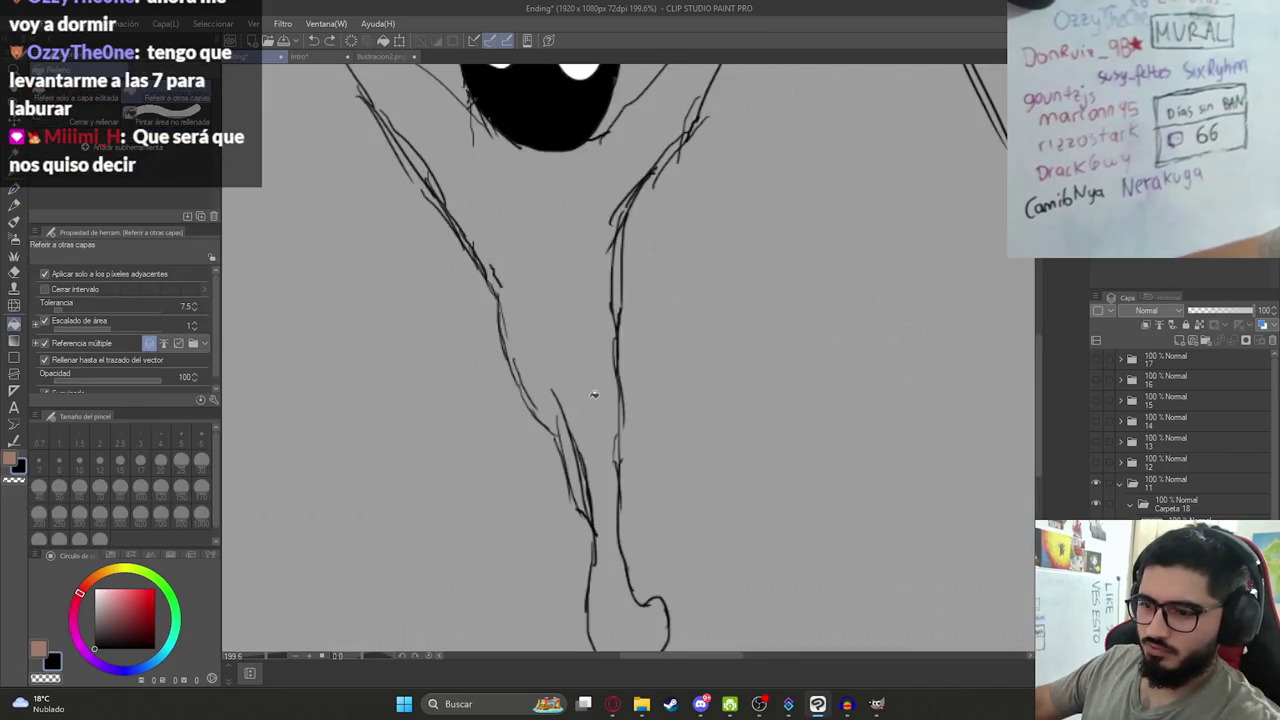
scroll(640, 385, down, 3)
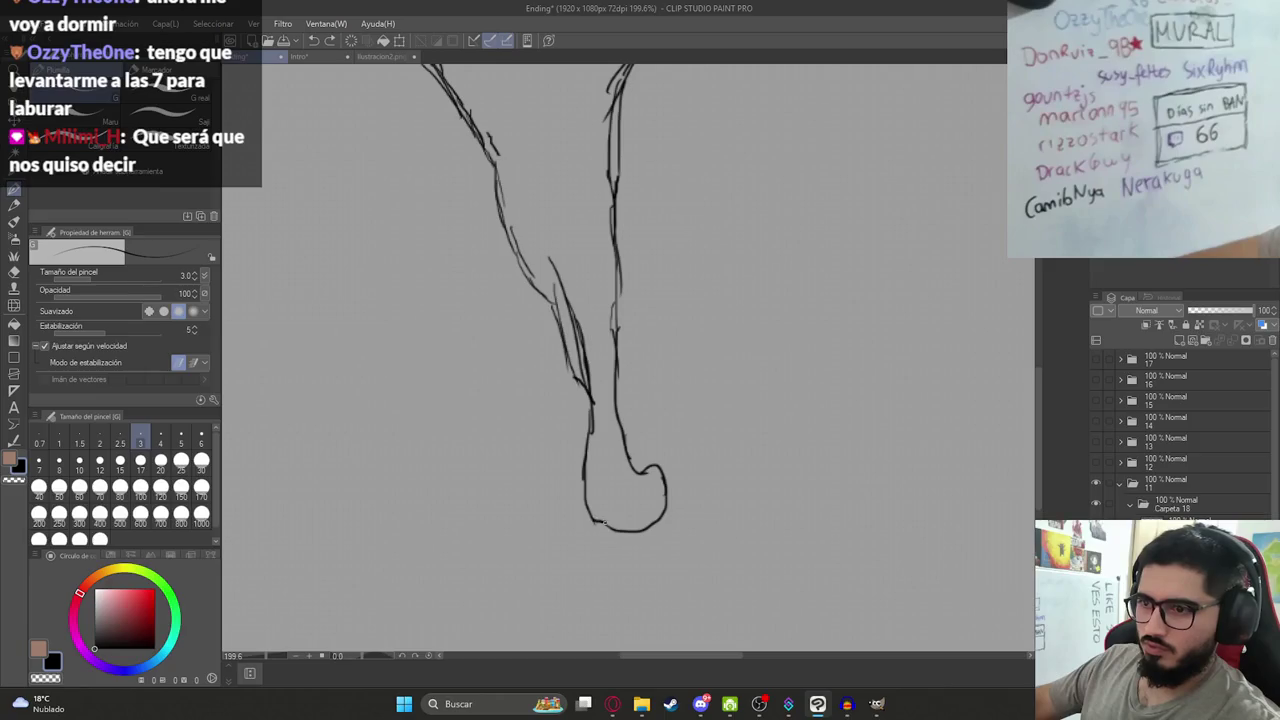
Fill the small creature's body, raised arms and legs solid black, keeping its white eyes.
key(g)
click(591, 243)
scroll(591, 250, down, 4)
scroll(566, 345, up, 3)
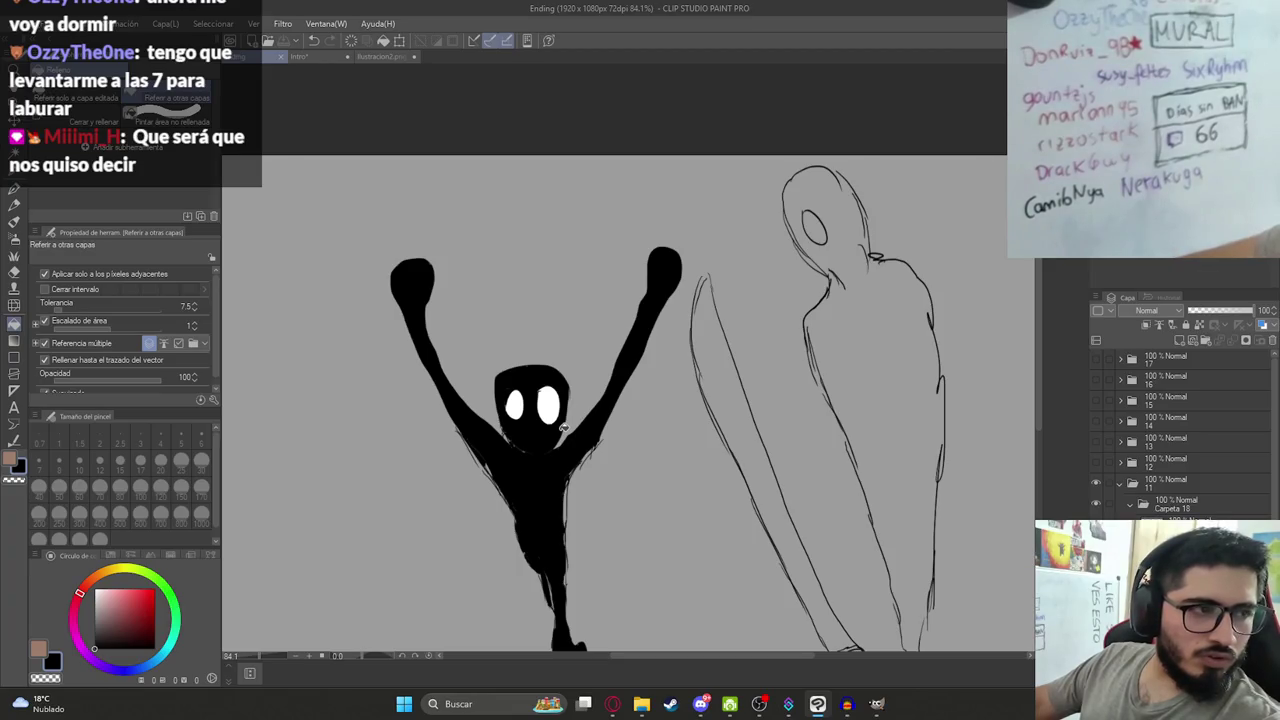
scroll(563, 428, up, 1)
scroll(563, 527, up, 3)
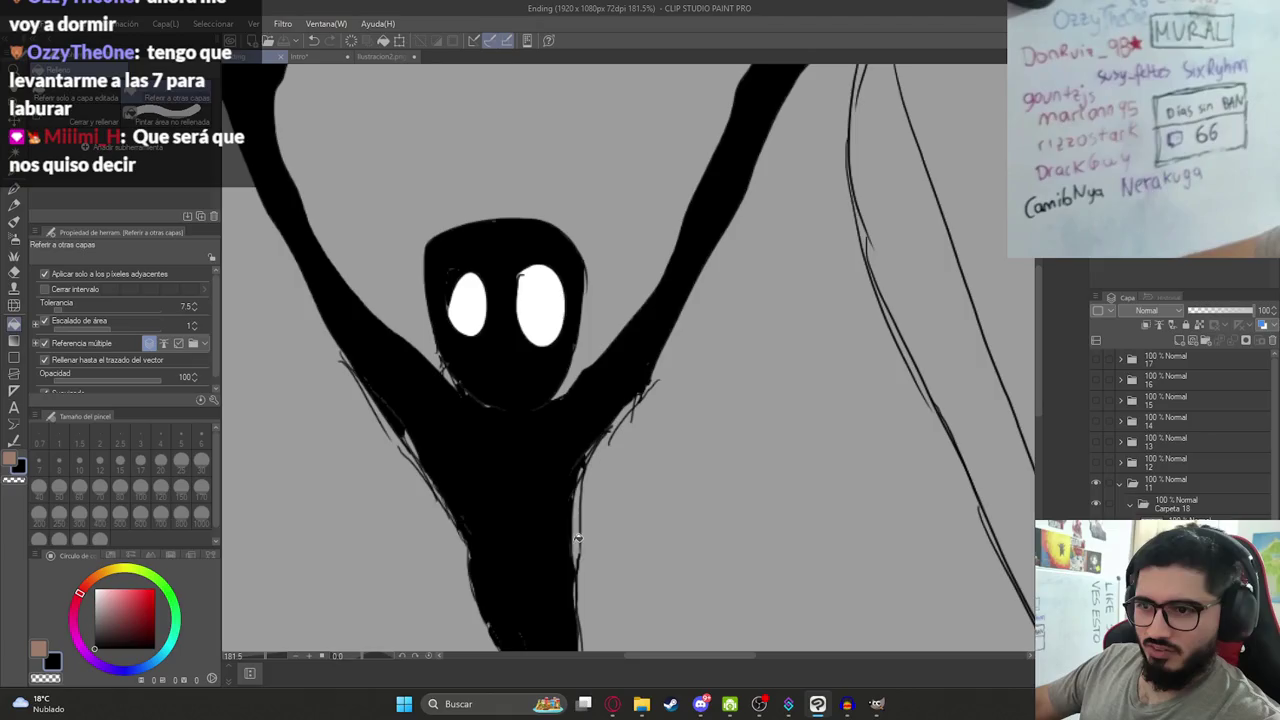
scroll(560, 520, down, 3)
scroll(460, 480, up, 3)
scroll(438, 477, up, 1)
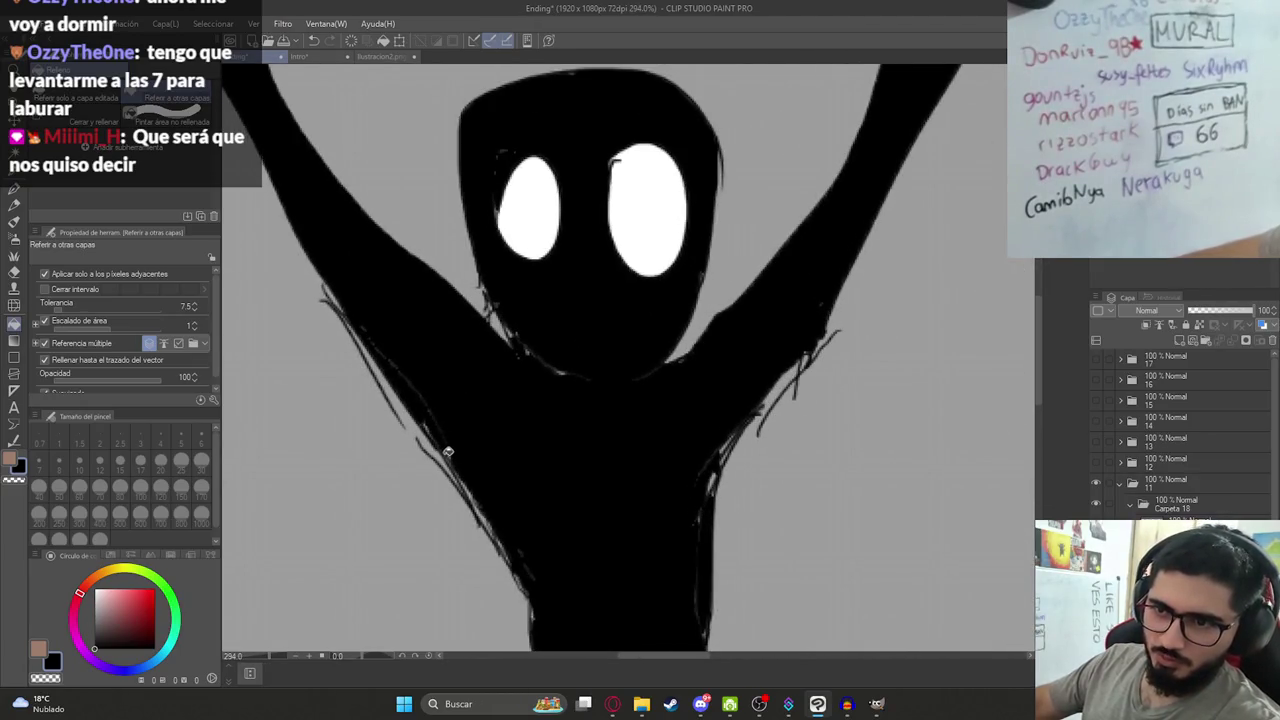
scroll(449, 450, down, 5)
scroll(468, 396, up, 2)
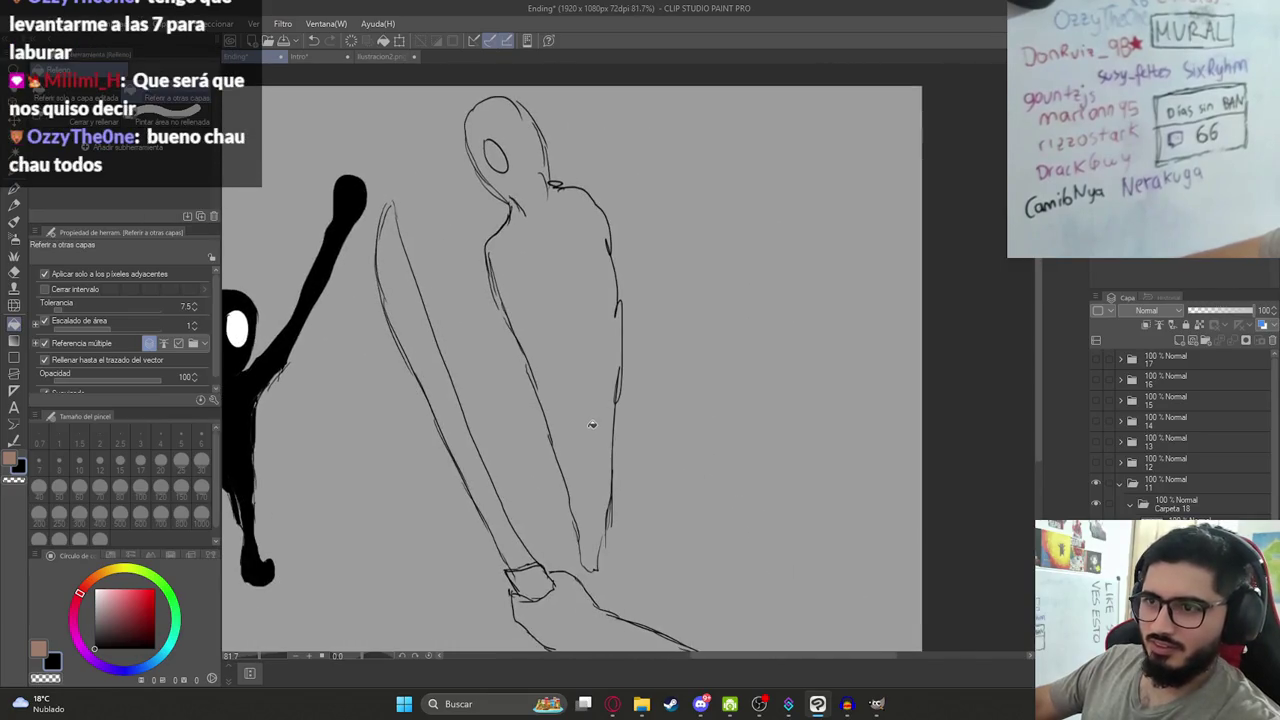
key(p)
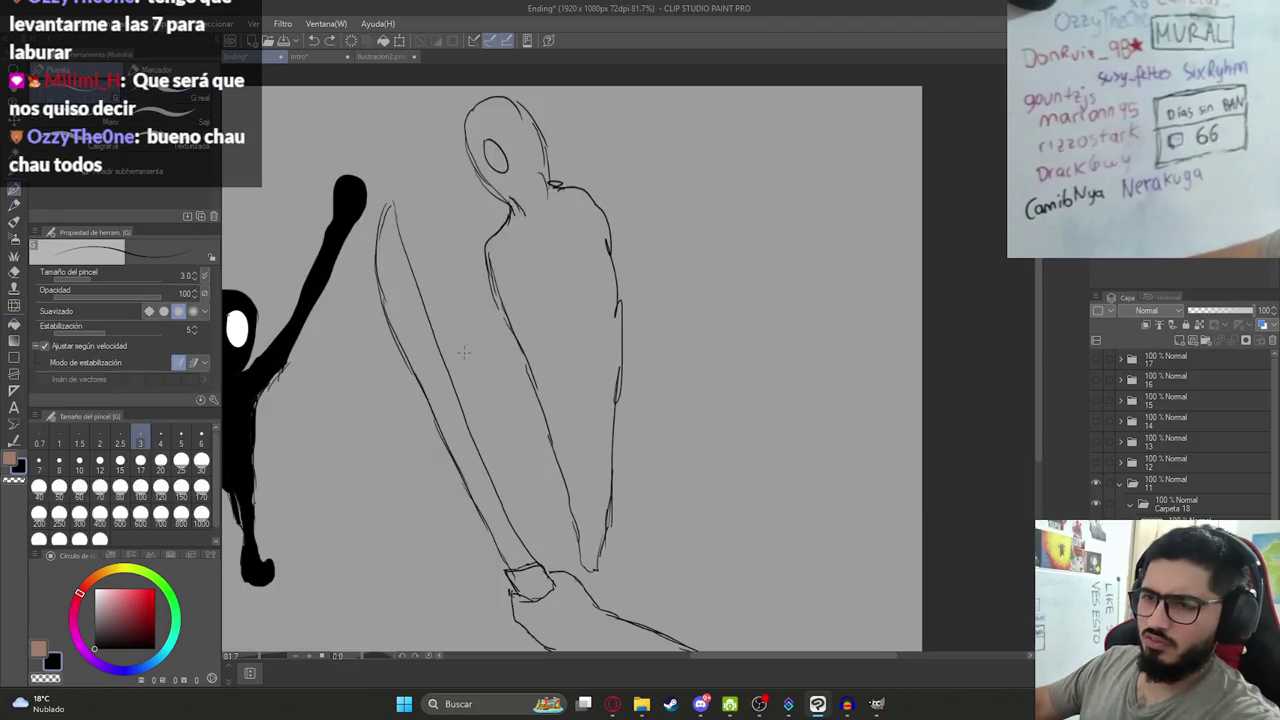
drag(428, 345, 778, 231)
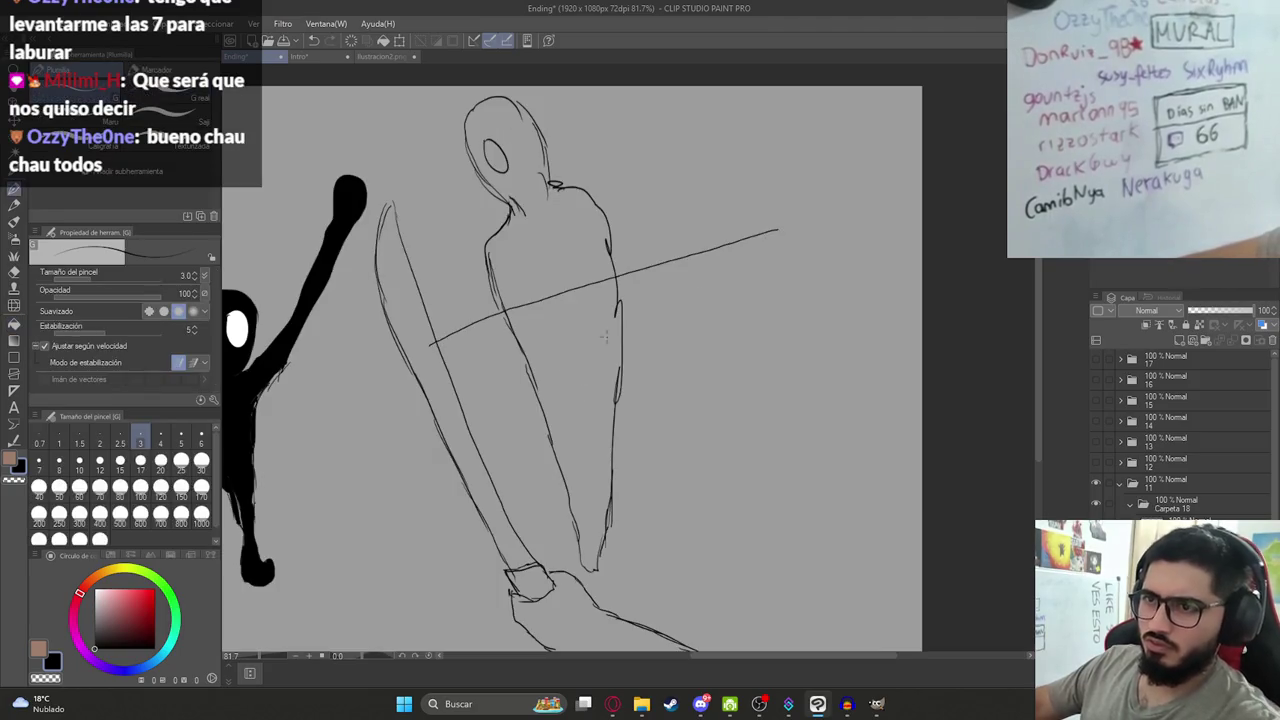
key(g)
key(ctrl+z)
drag(517, 415, 774, 428)
click(594, 420)
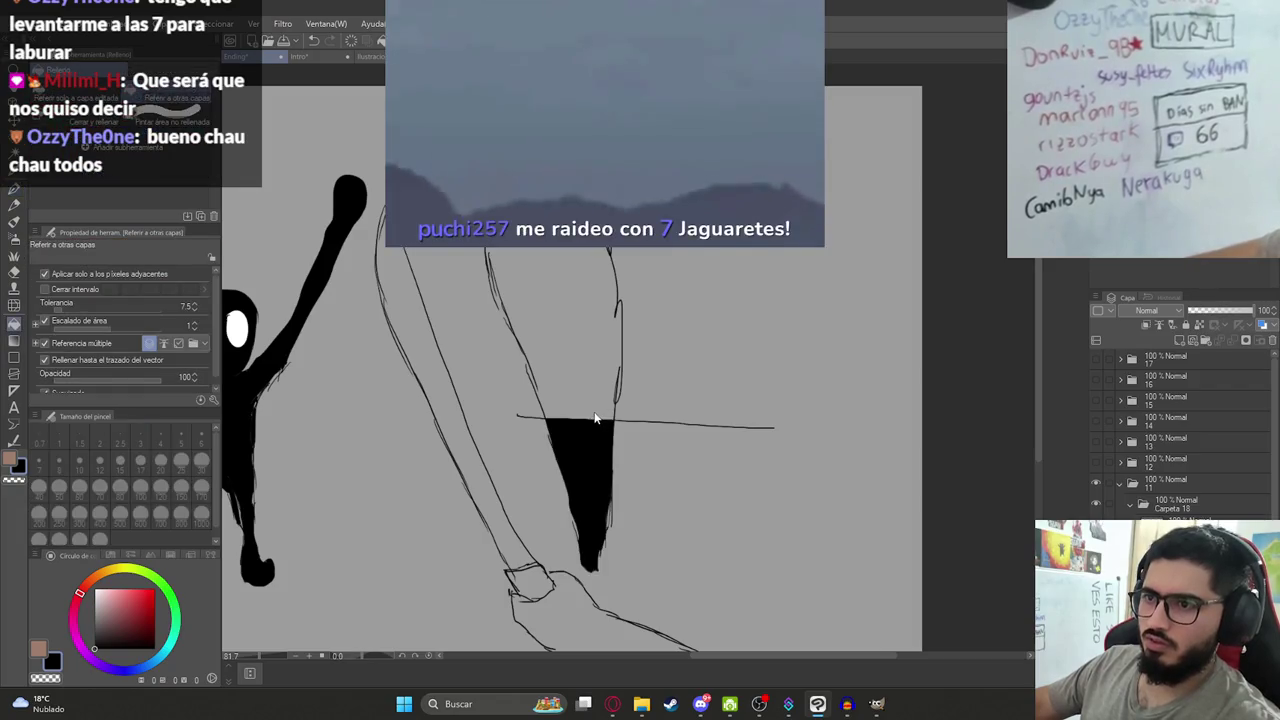
key(ctrl+z)
key(ctrl+z)
key(p)
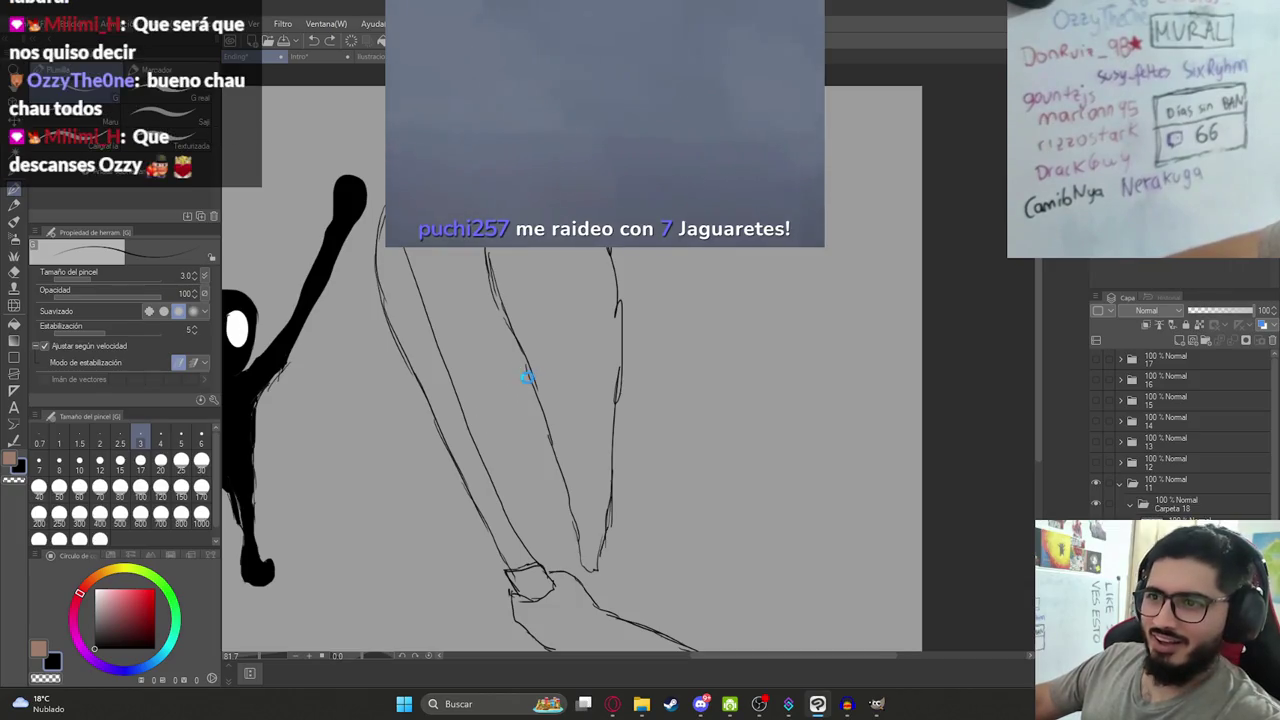
drag(527, 365, 545, 412)
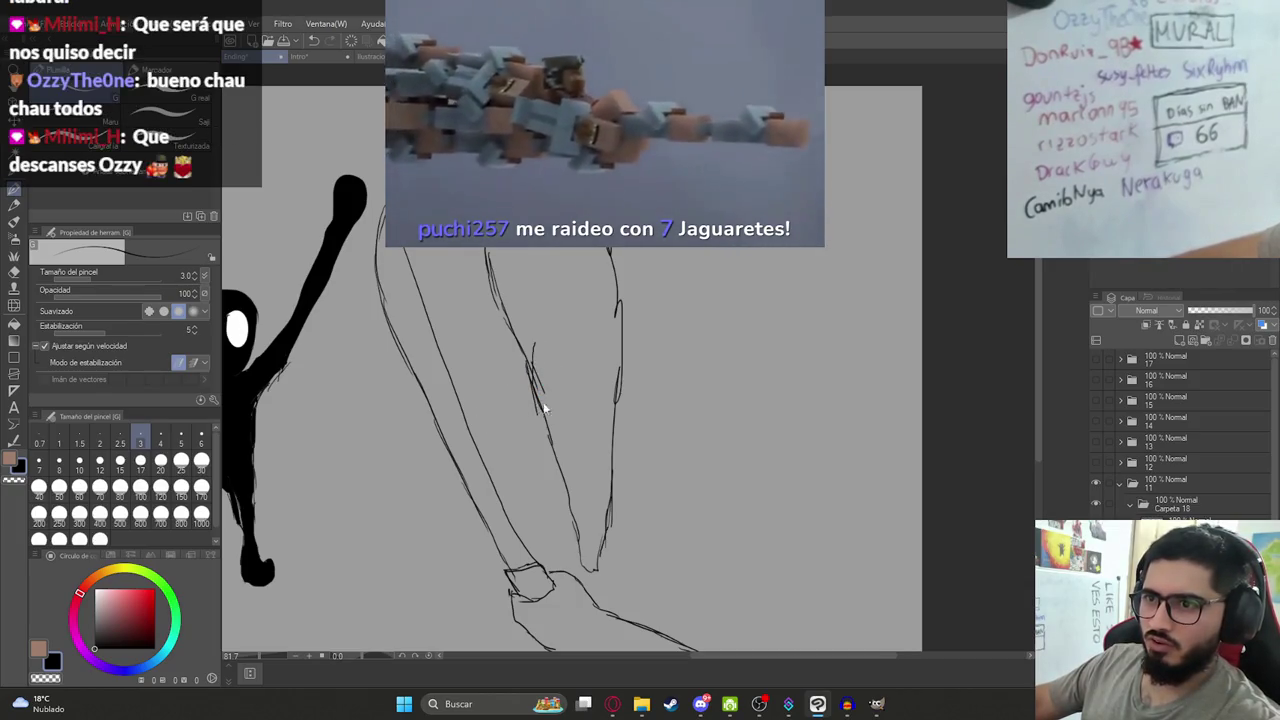
key(ctrl+z)
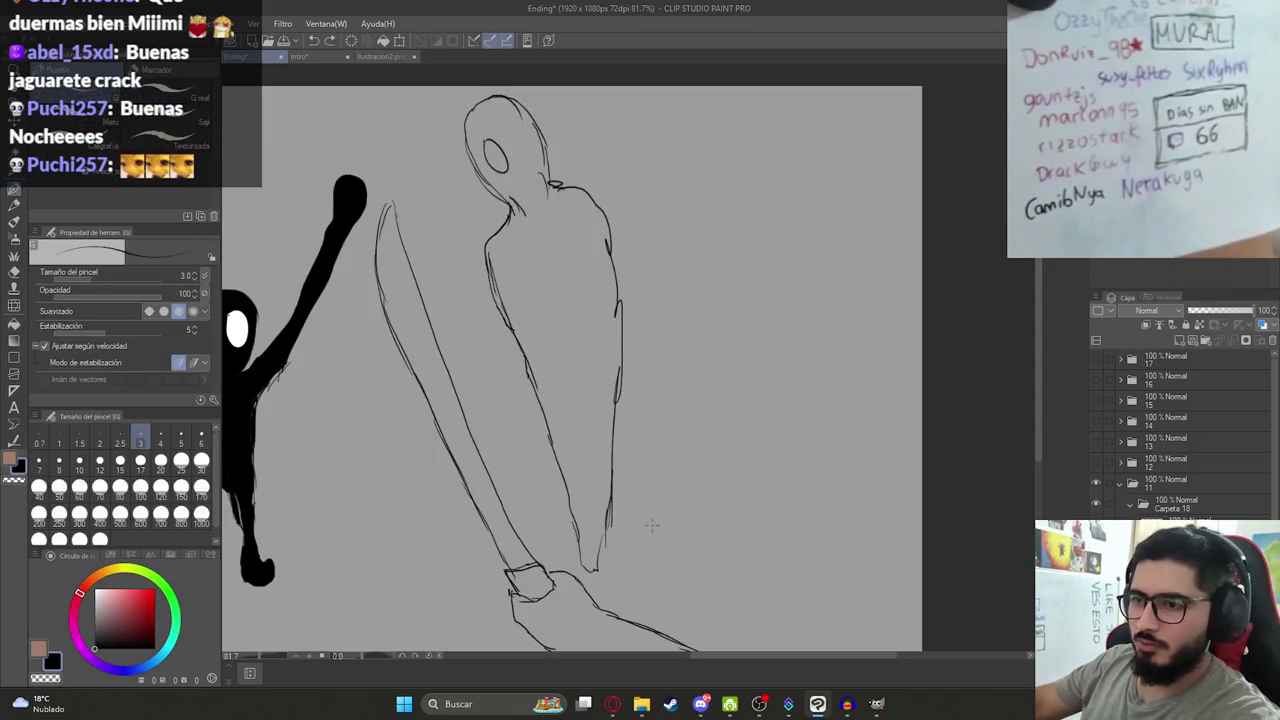
key(g)
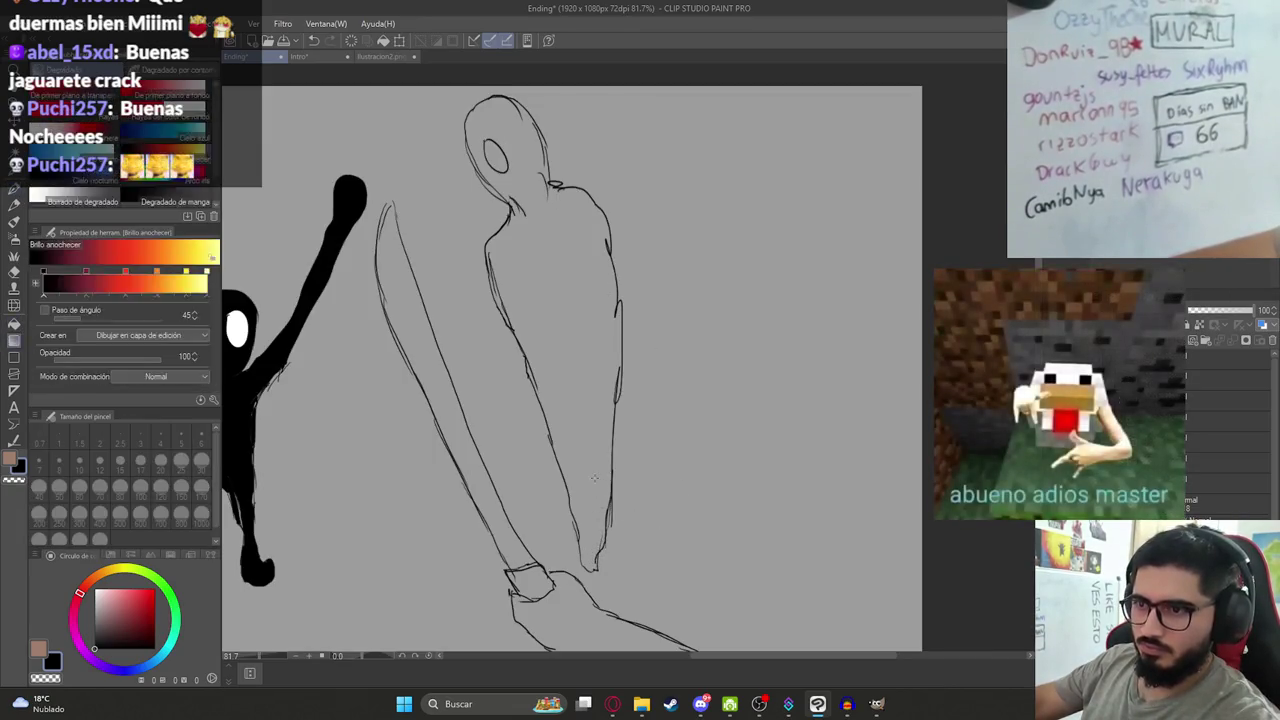
key(p)
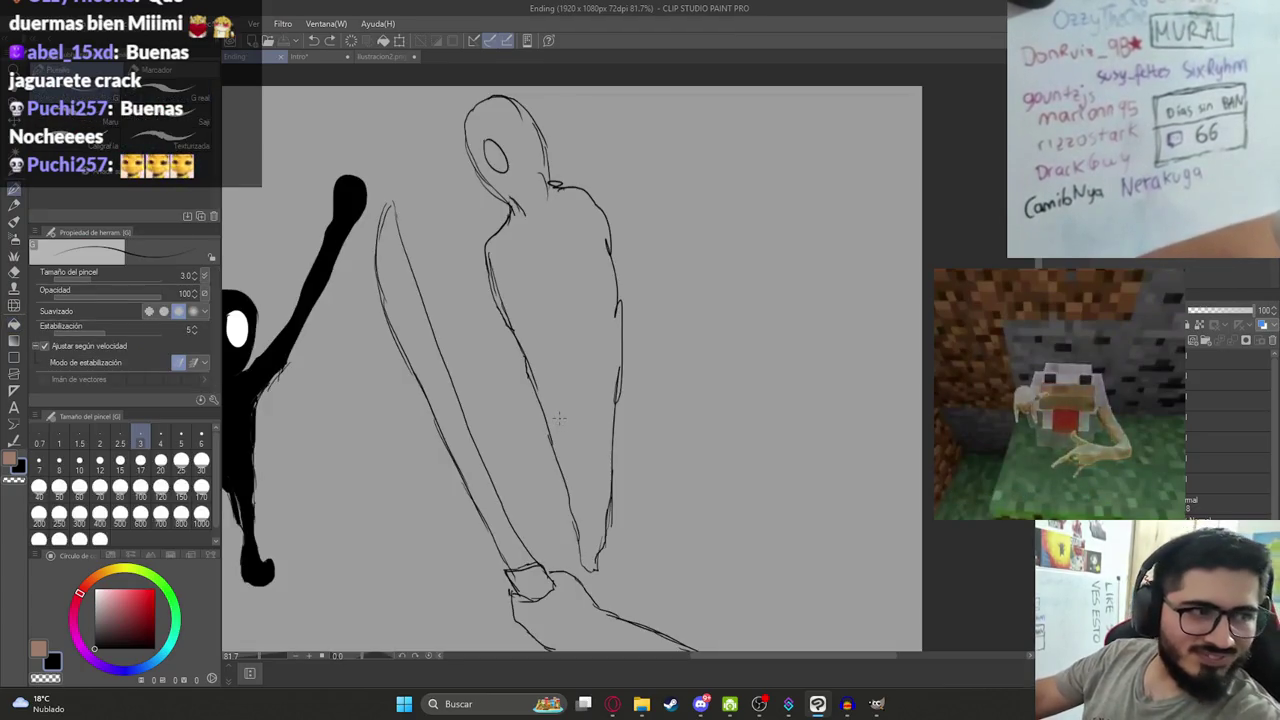
drag(559, 418, 623, 412)
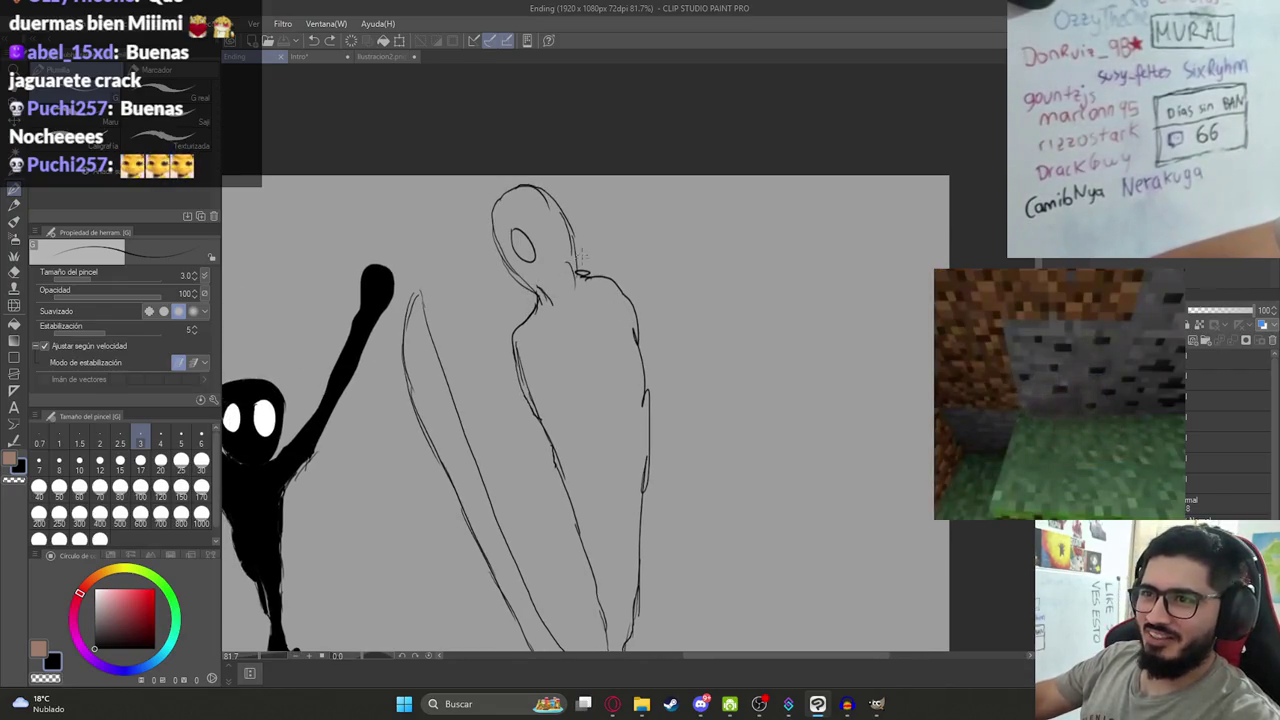
Fill the tall figure solid black, leaving one white eye, and save the Ending drawing.
key(g)
click(590, 323)
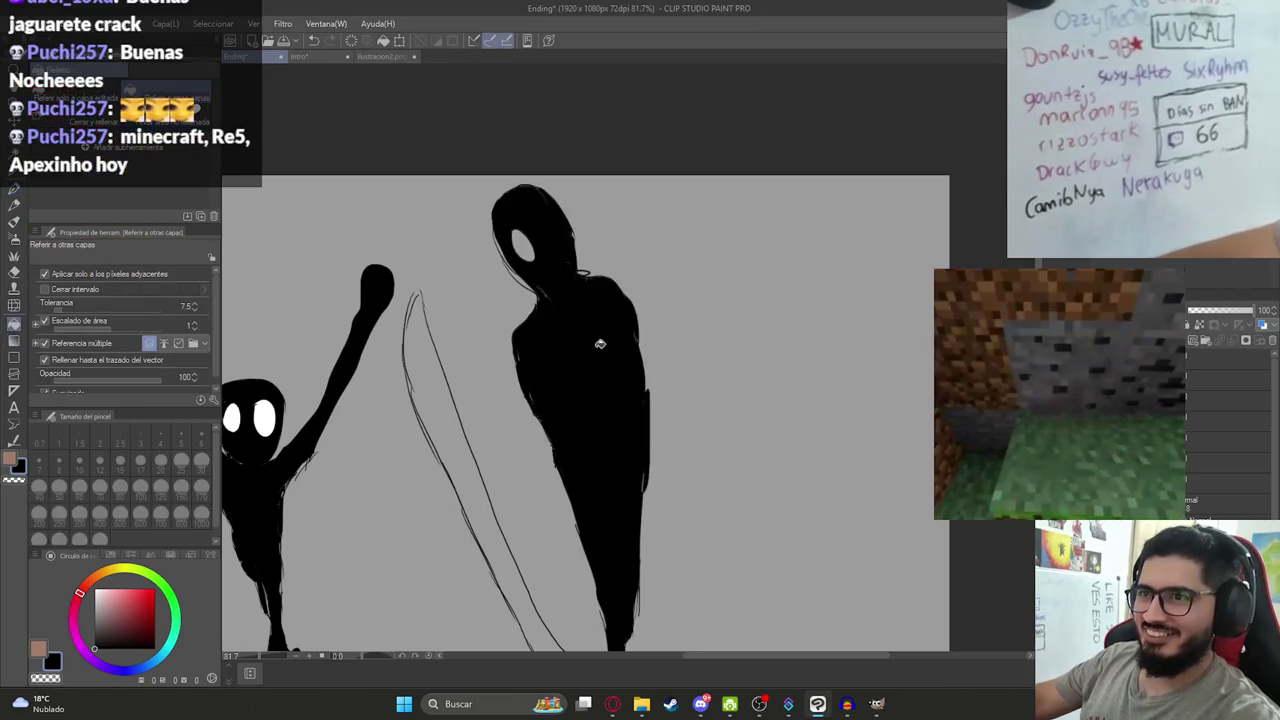
scroll(529, 338, down, 2)
scroll(529, 338, down, 2)
key(ctrl+s)
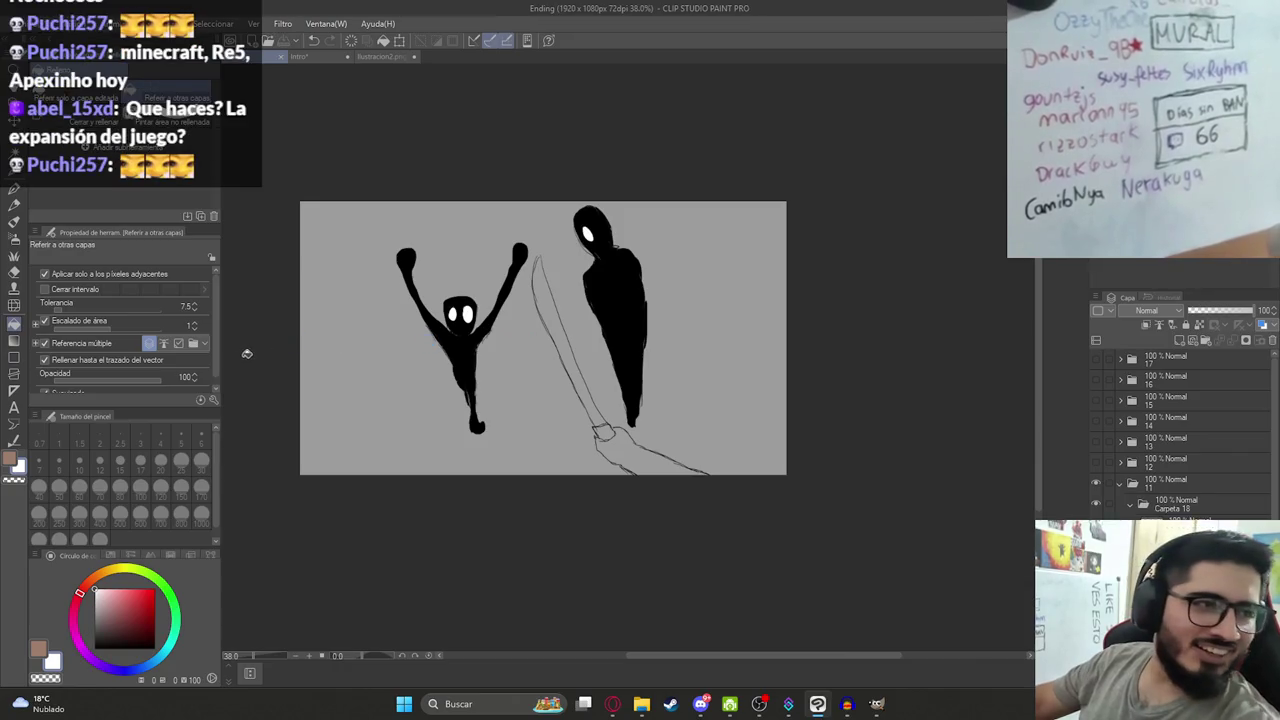